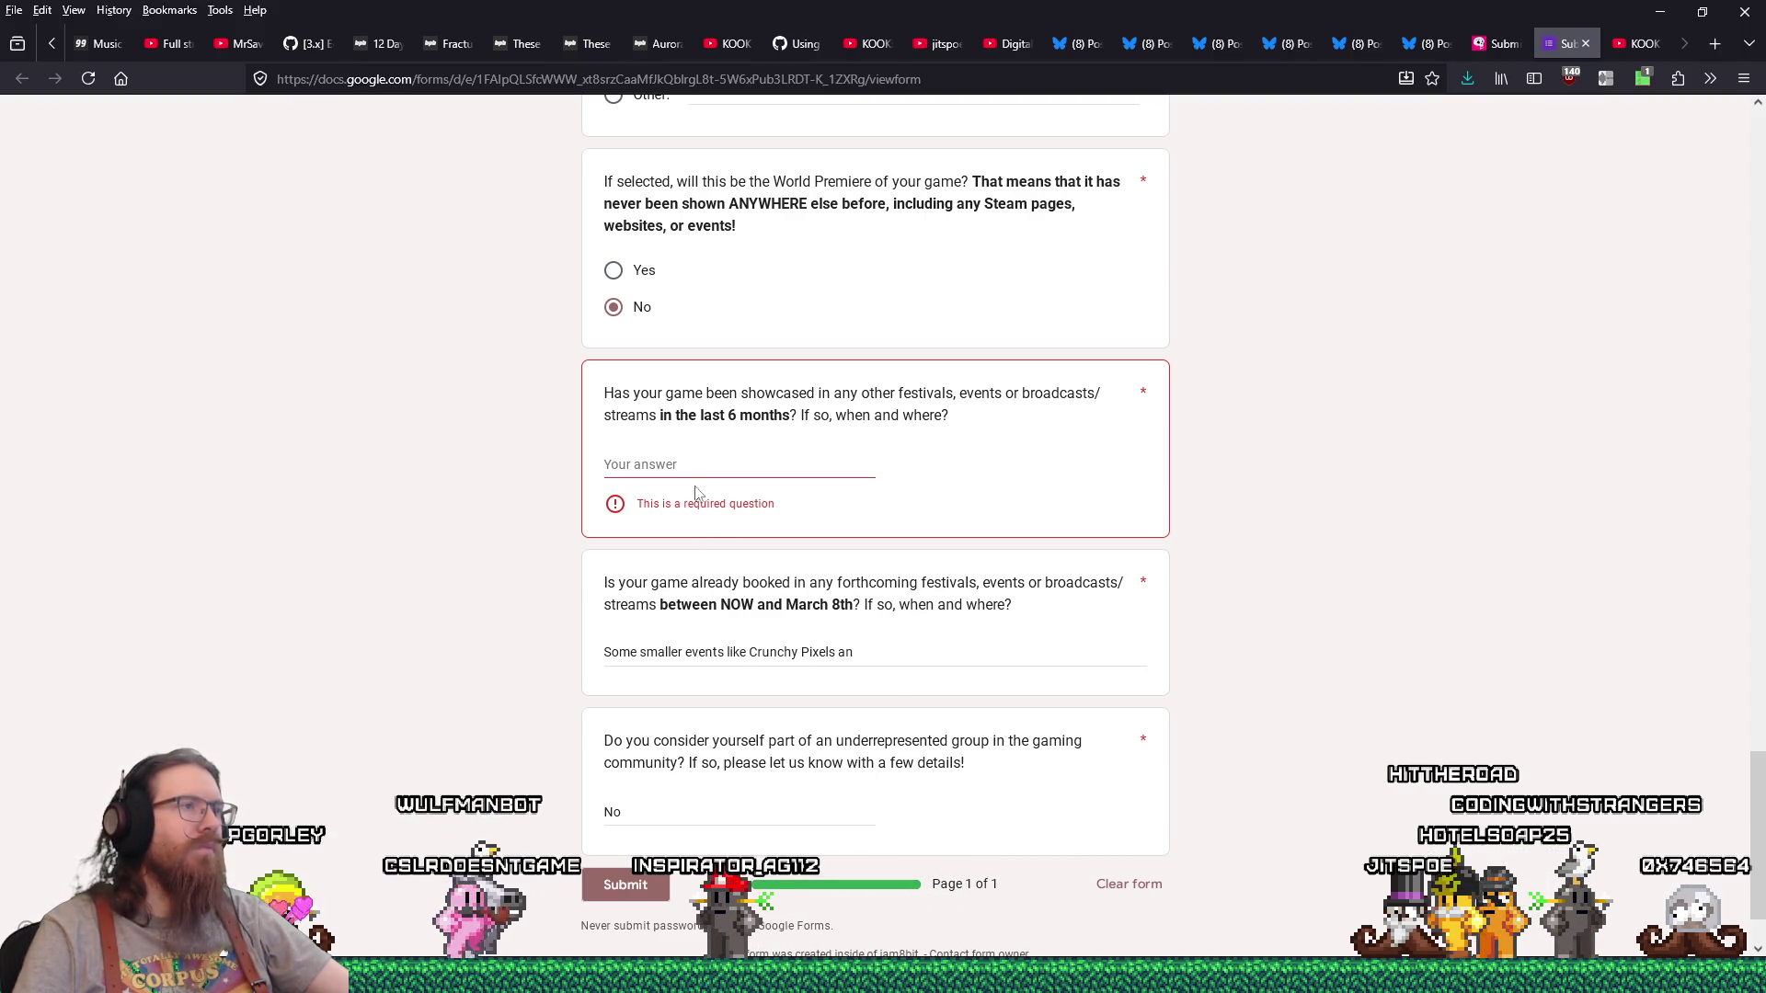
Step: Finish the upcoming-events answer as '...Crunchy Pixels and Psychedelic Festival.', fixing the misspelling
{"action": "left_click", "coordinate": [881, 649]}
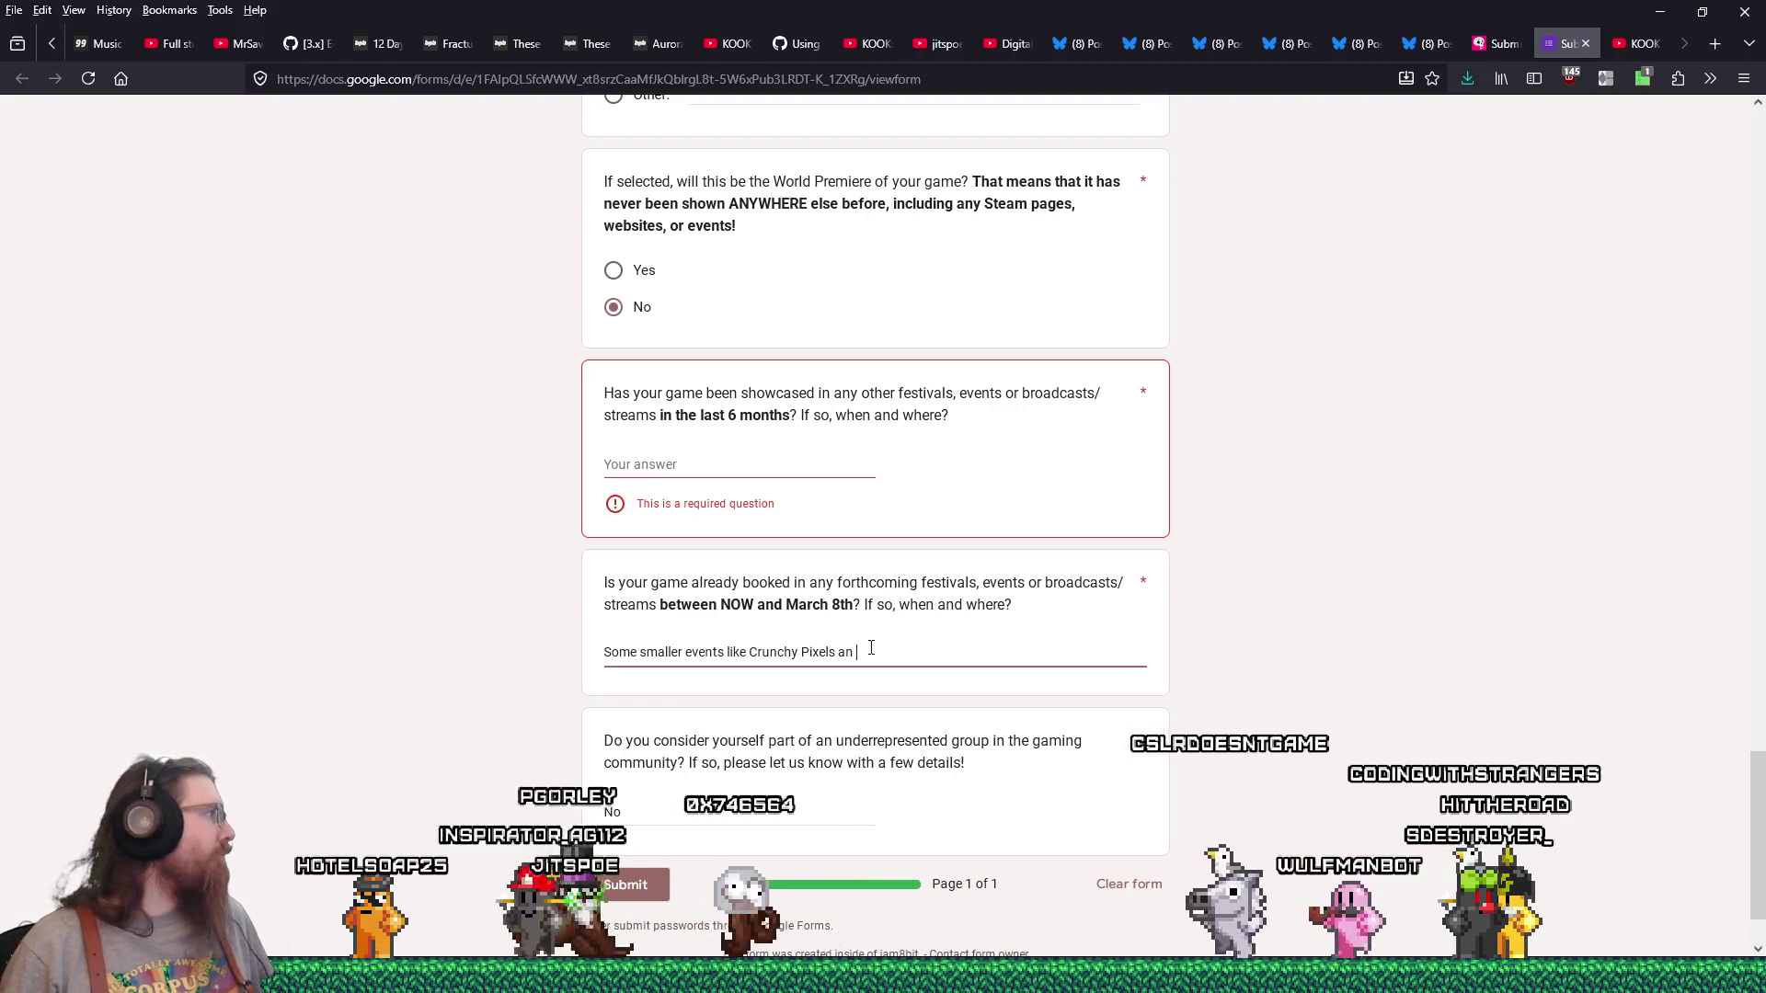
{"action": "key", "text": "BackSpace"}
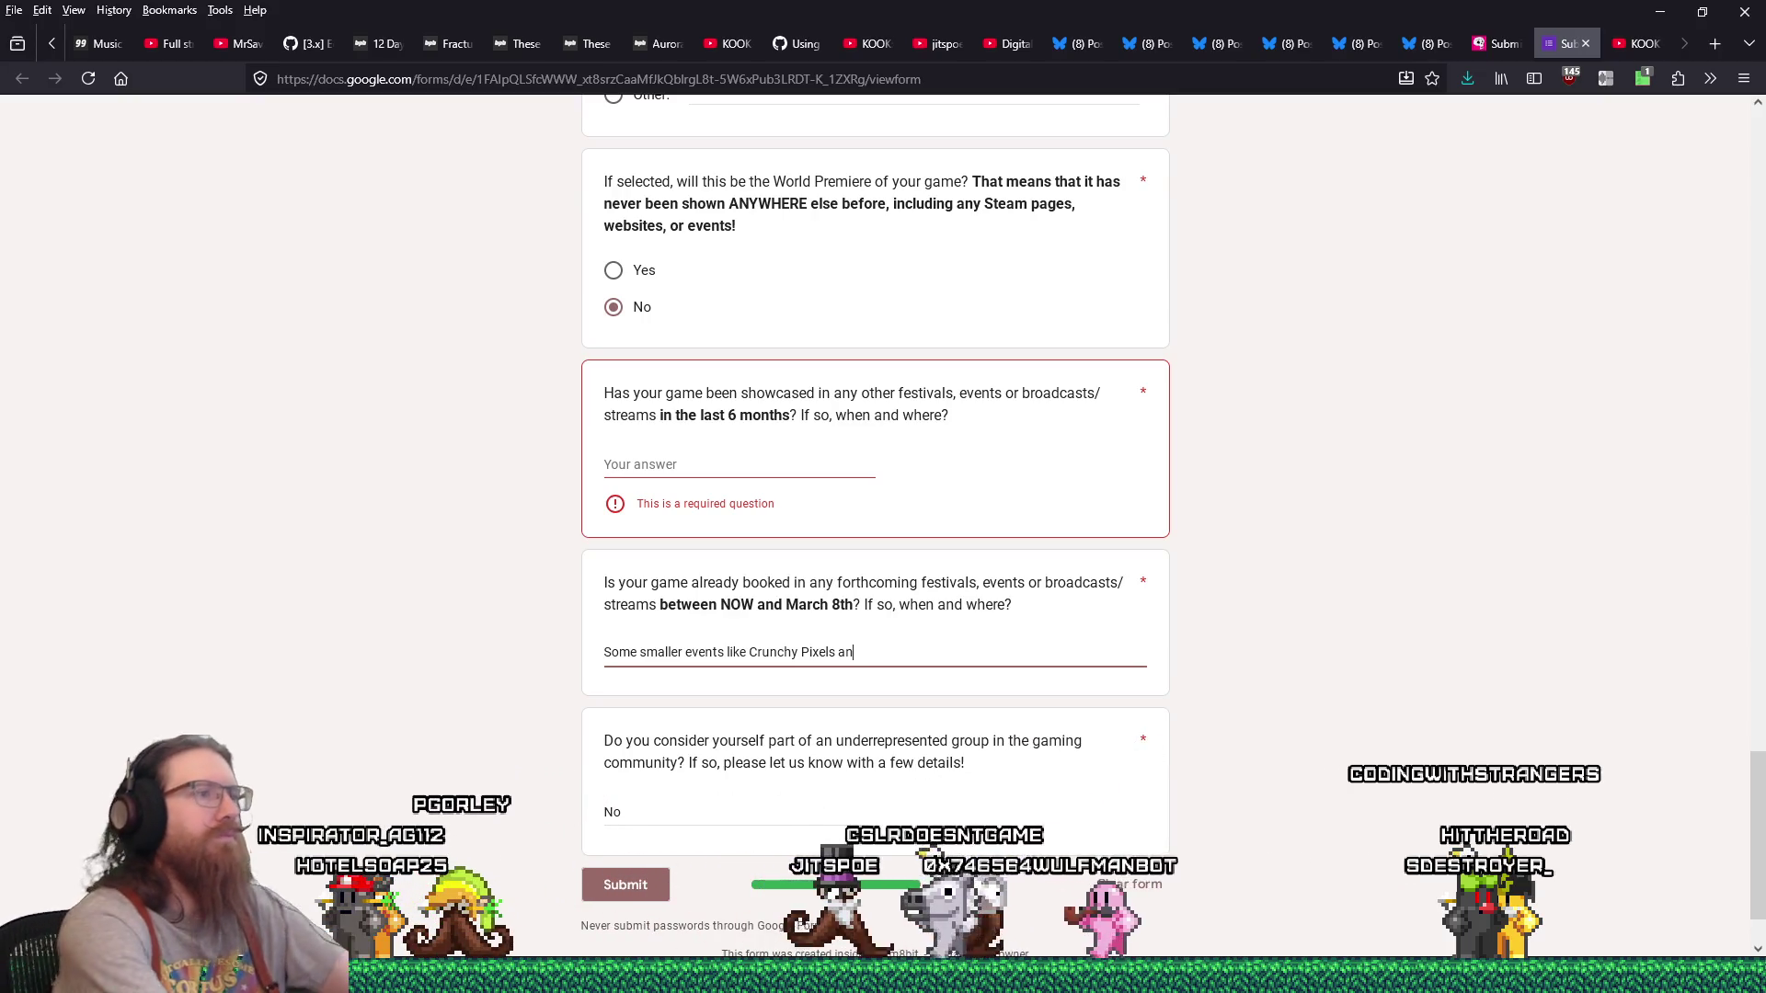
{"action": "type", "text": "d Psy"}
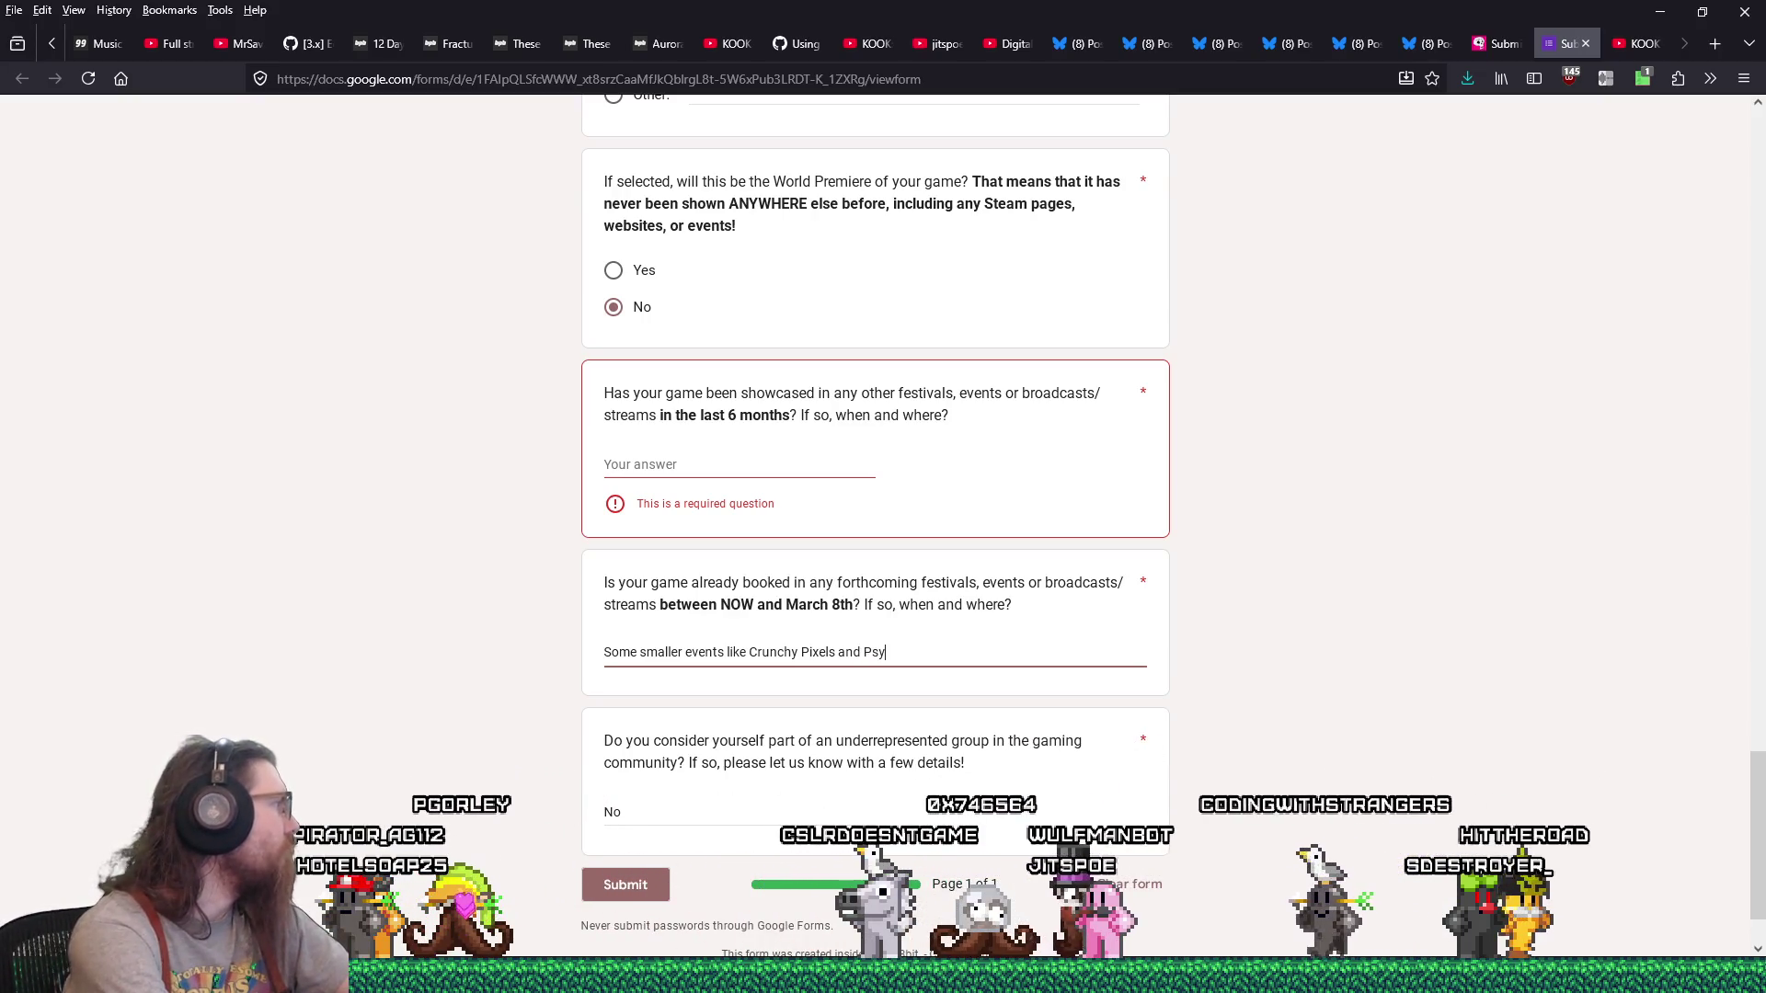
{"action": "type", "text": "chodellic f"}
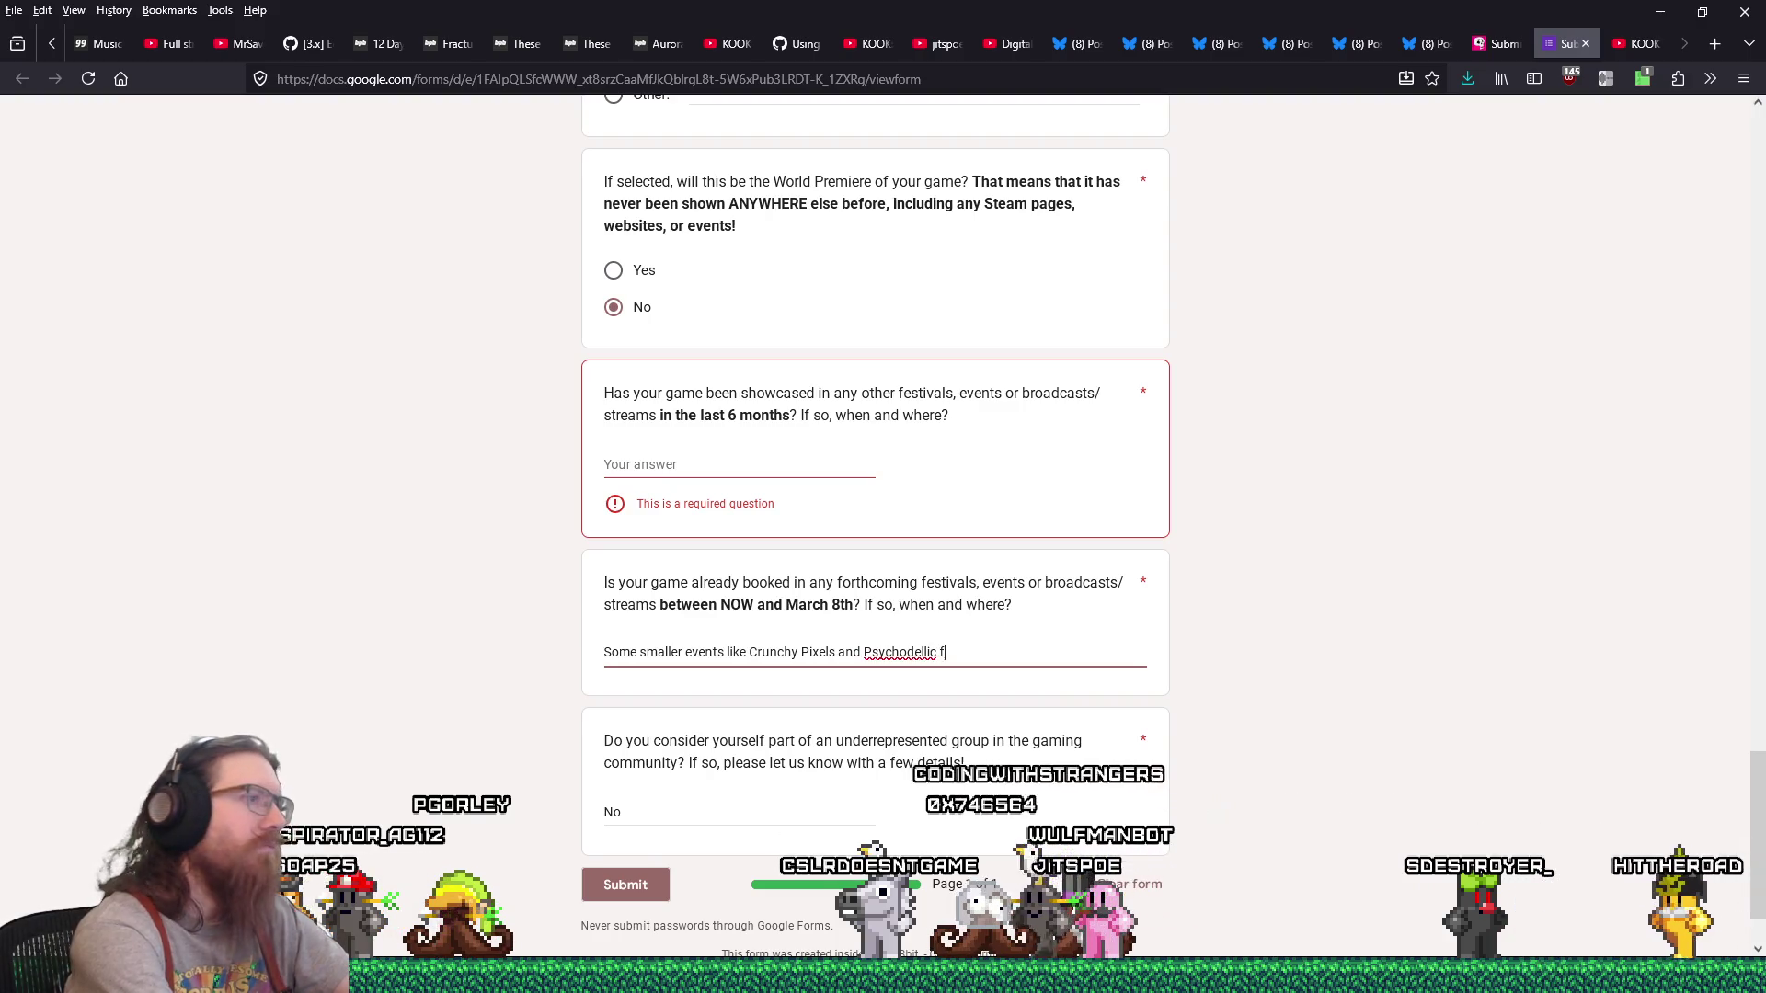
{"action": "type", "text": "esti"}
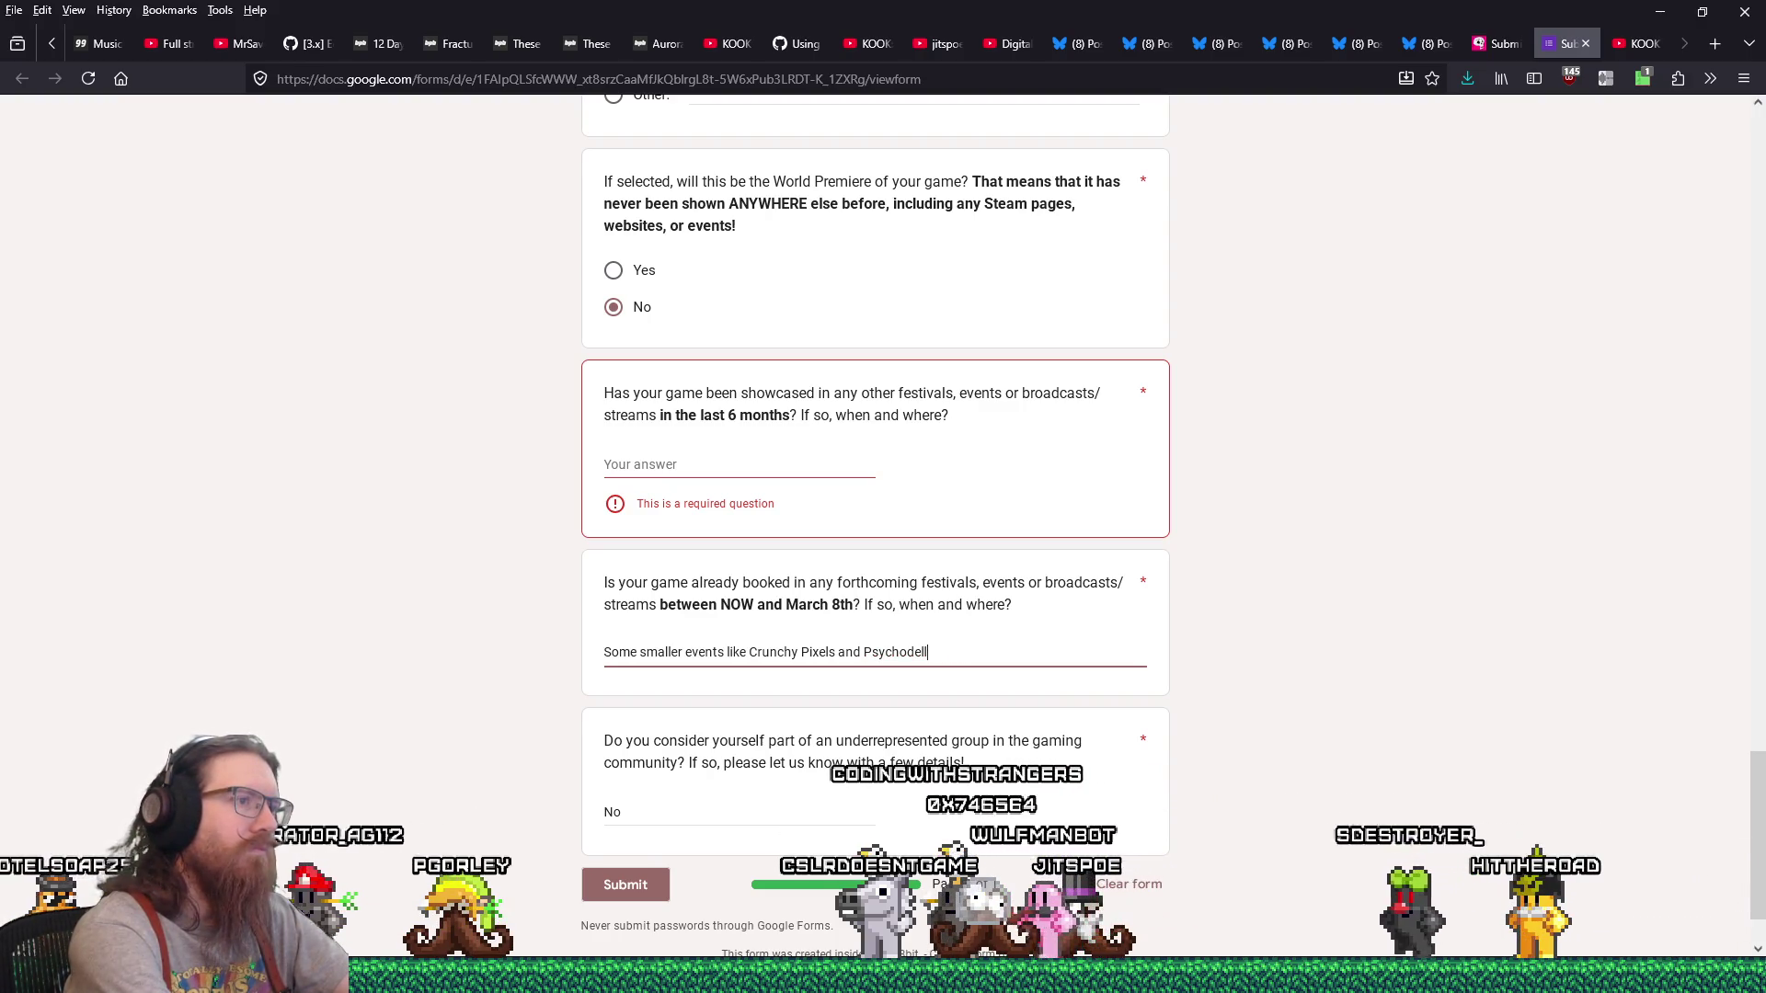
{"action": "key", "text": "BackSpace"}
{"action": "type", "text": "ic festiva"}
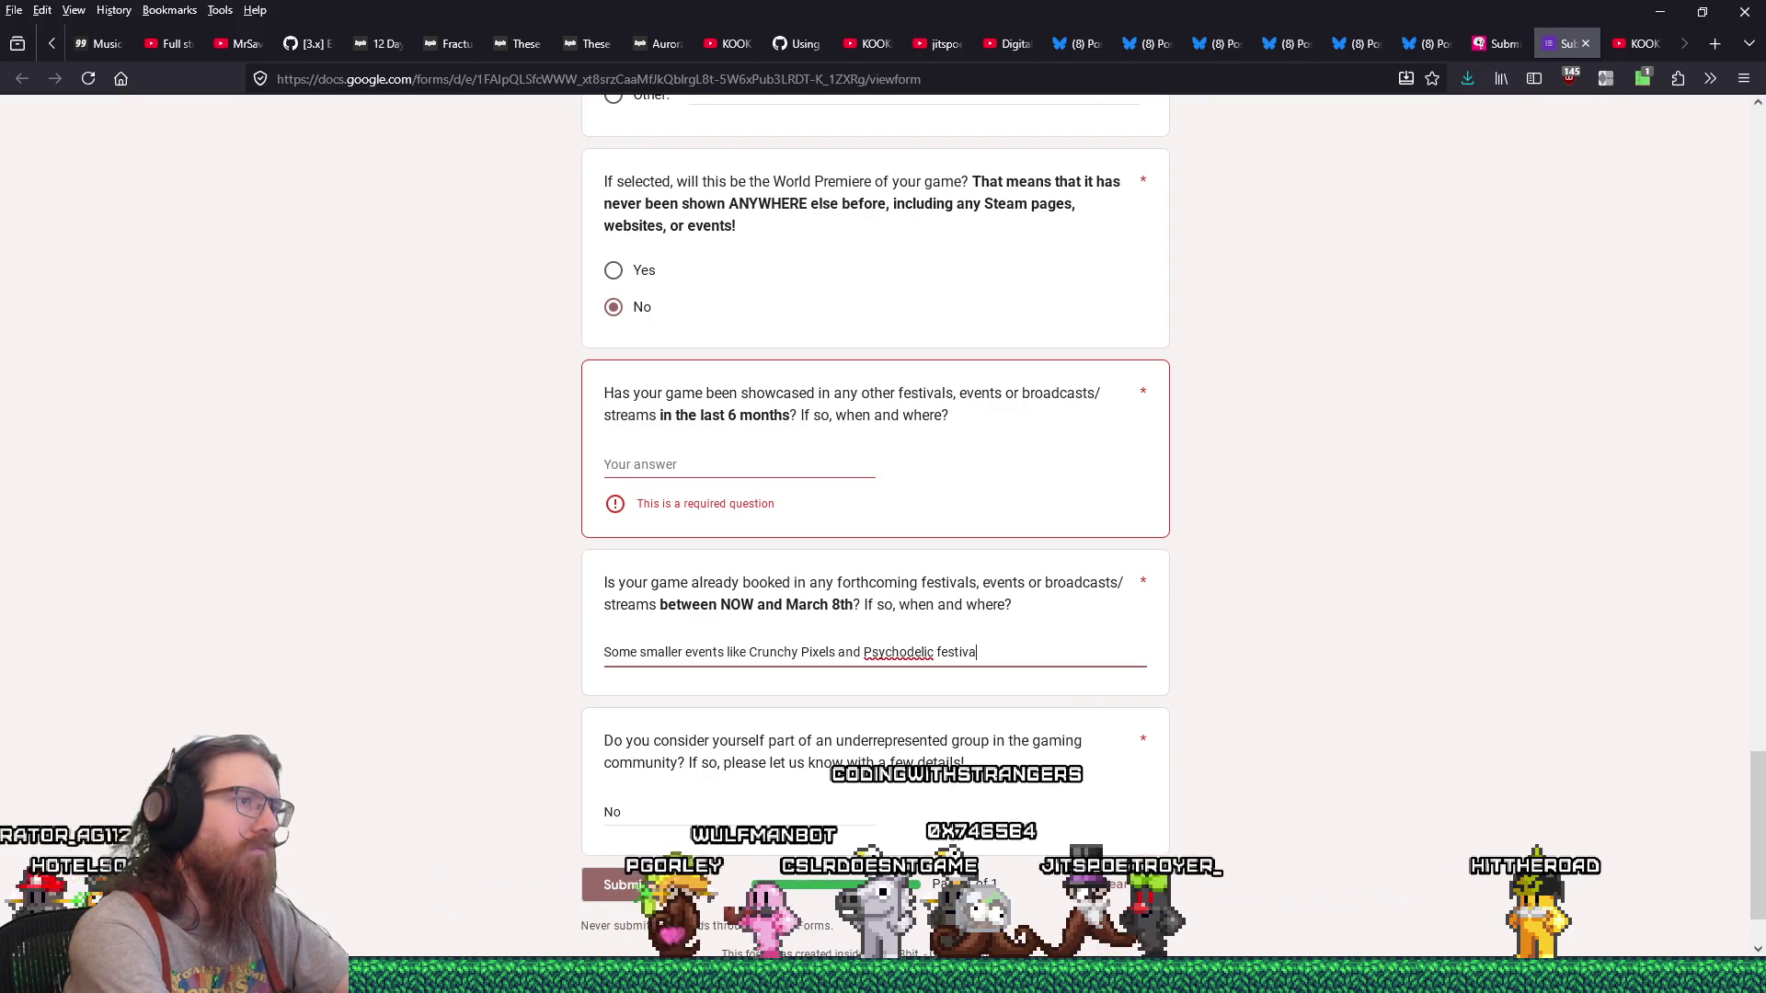
{"action": "right_click", "coordinate": [899, 659]}
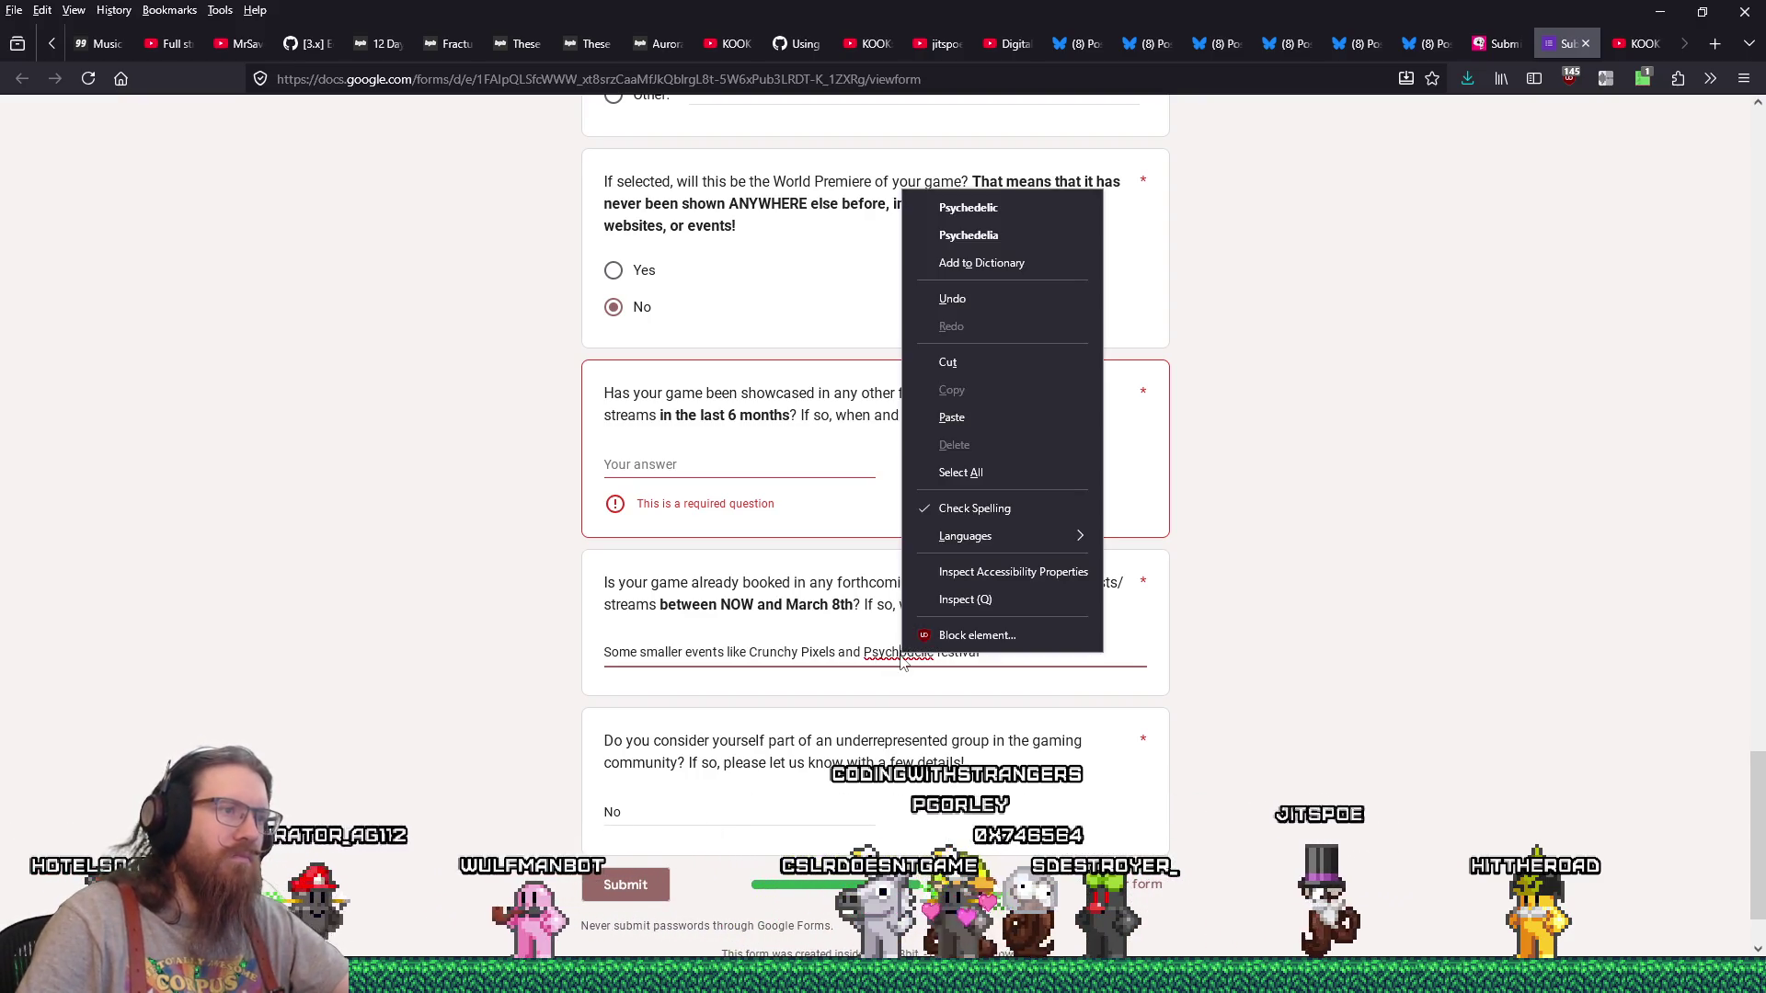
{"action": "left_click", "coordinate": [973, 208]}
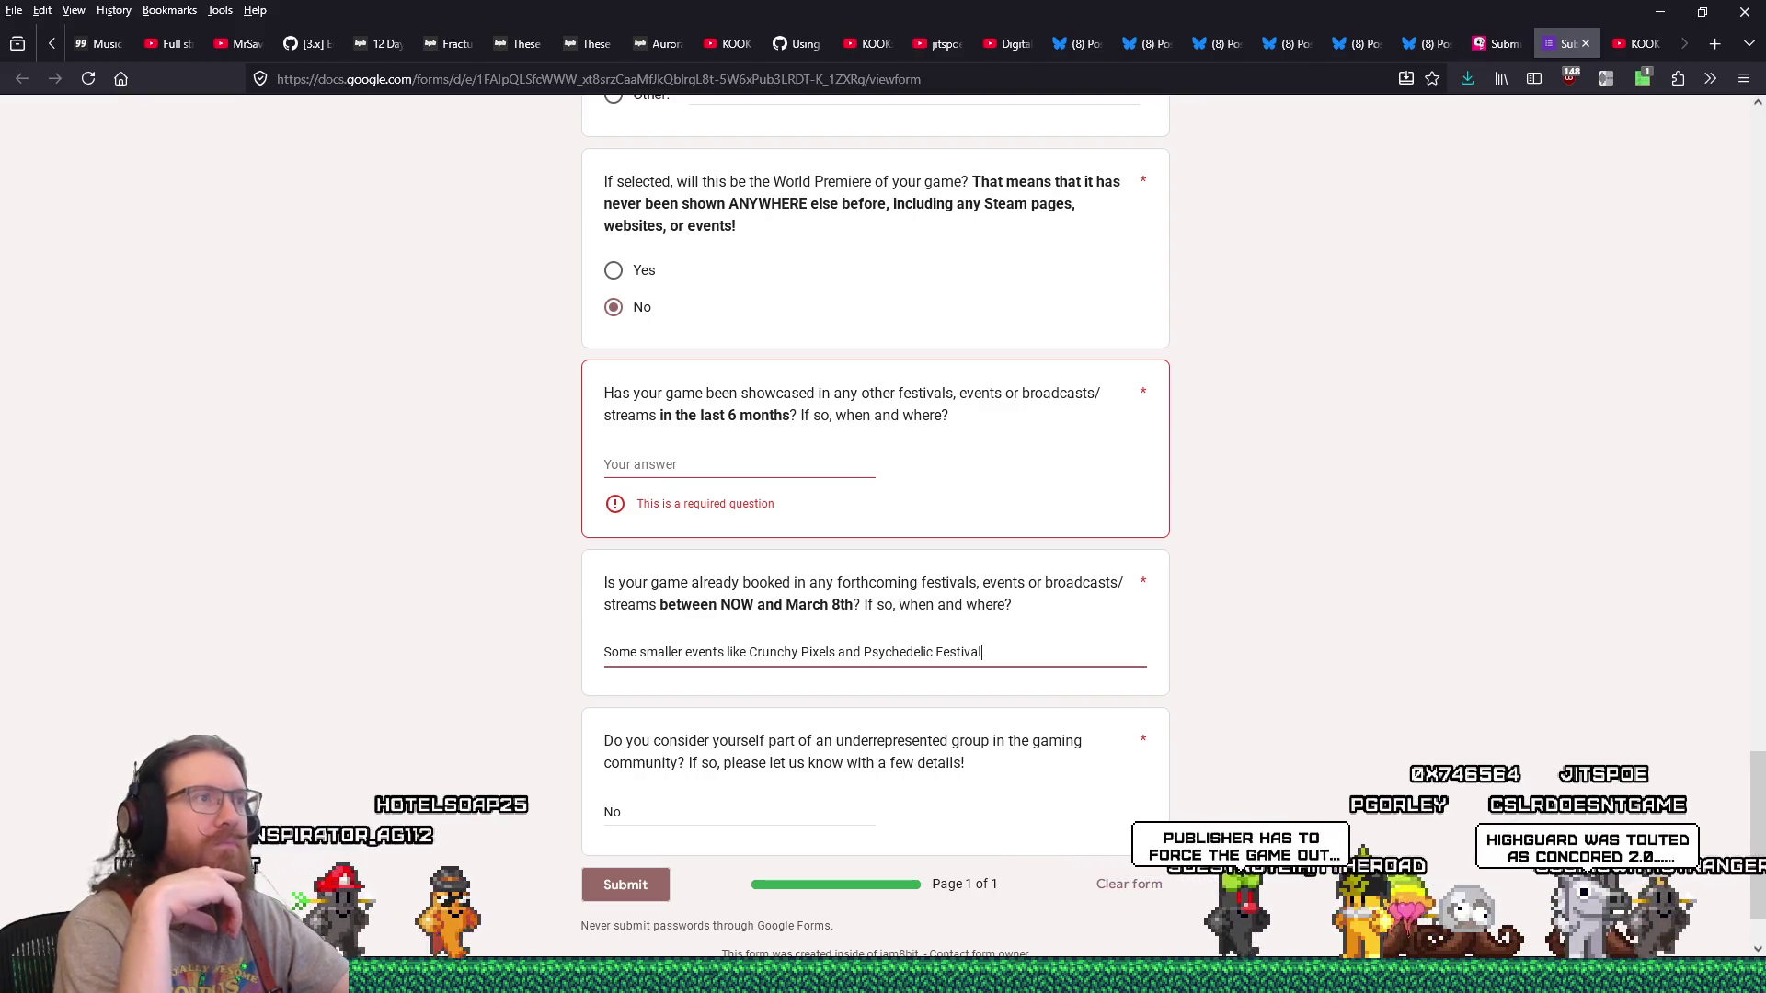
{"action": "type", "text": "."}
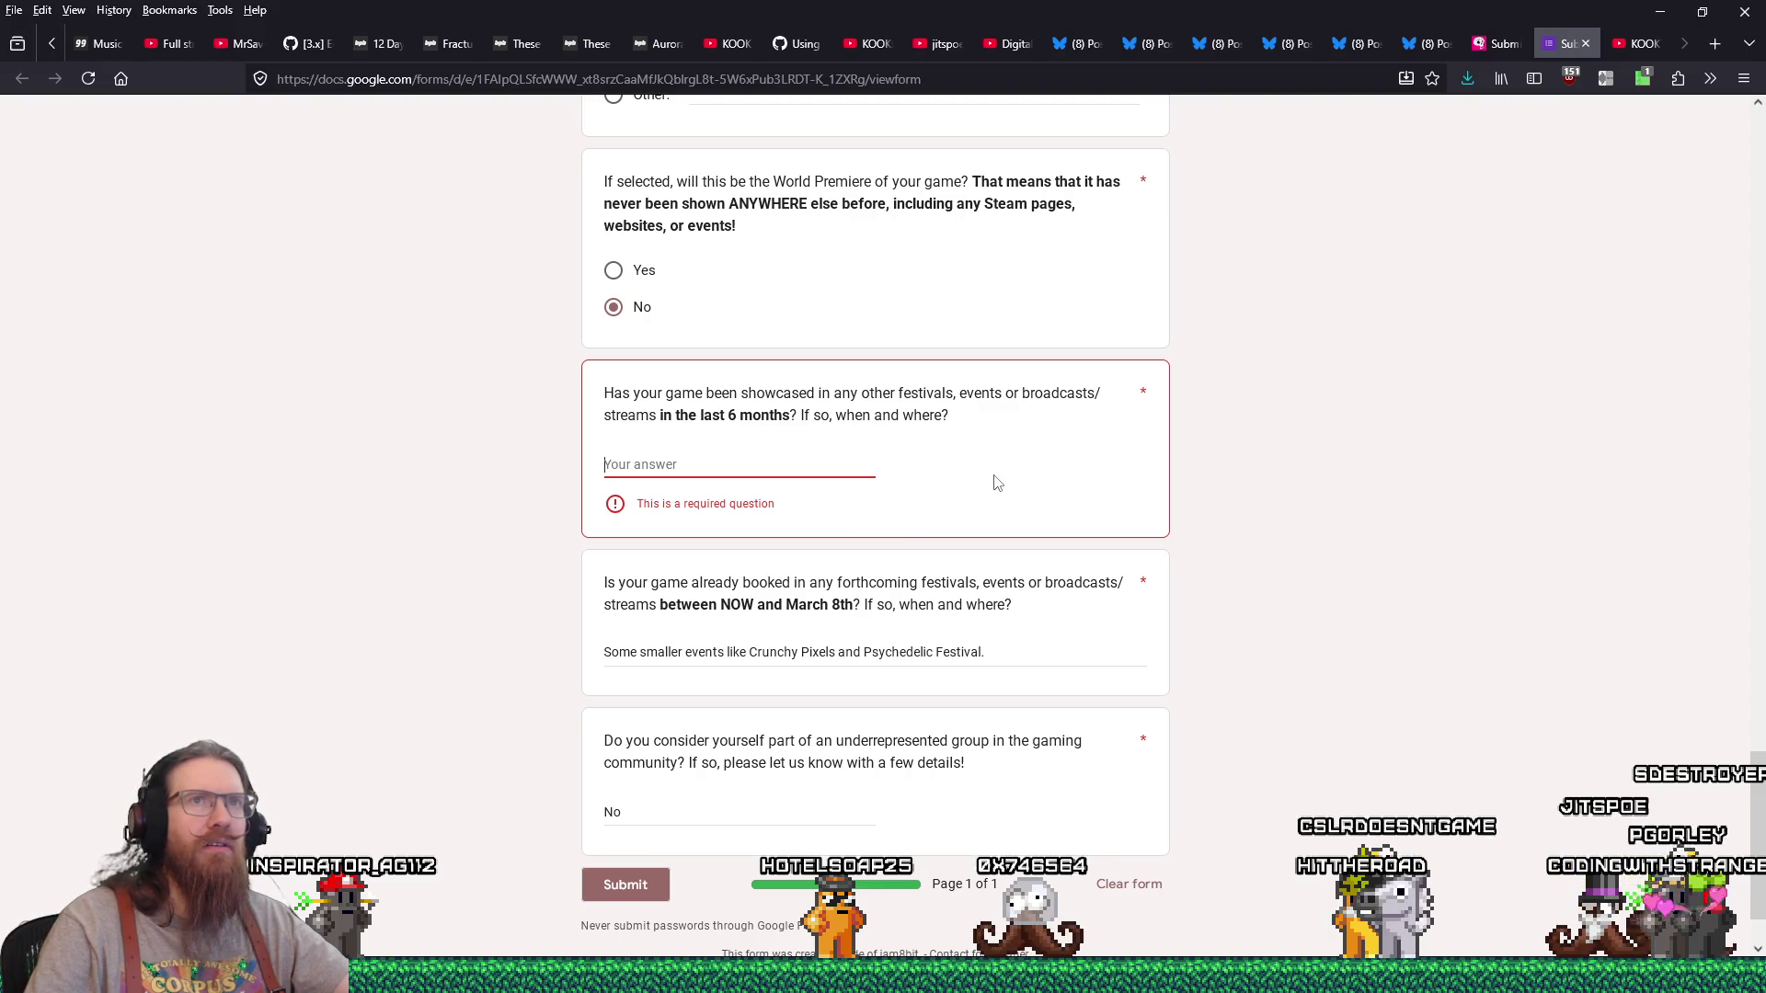
Step: Answer the past-six-months showcase question with 'Boomstock 2025' and close the form tab
{"action": "type", "text": "Boomstock 2025"}
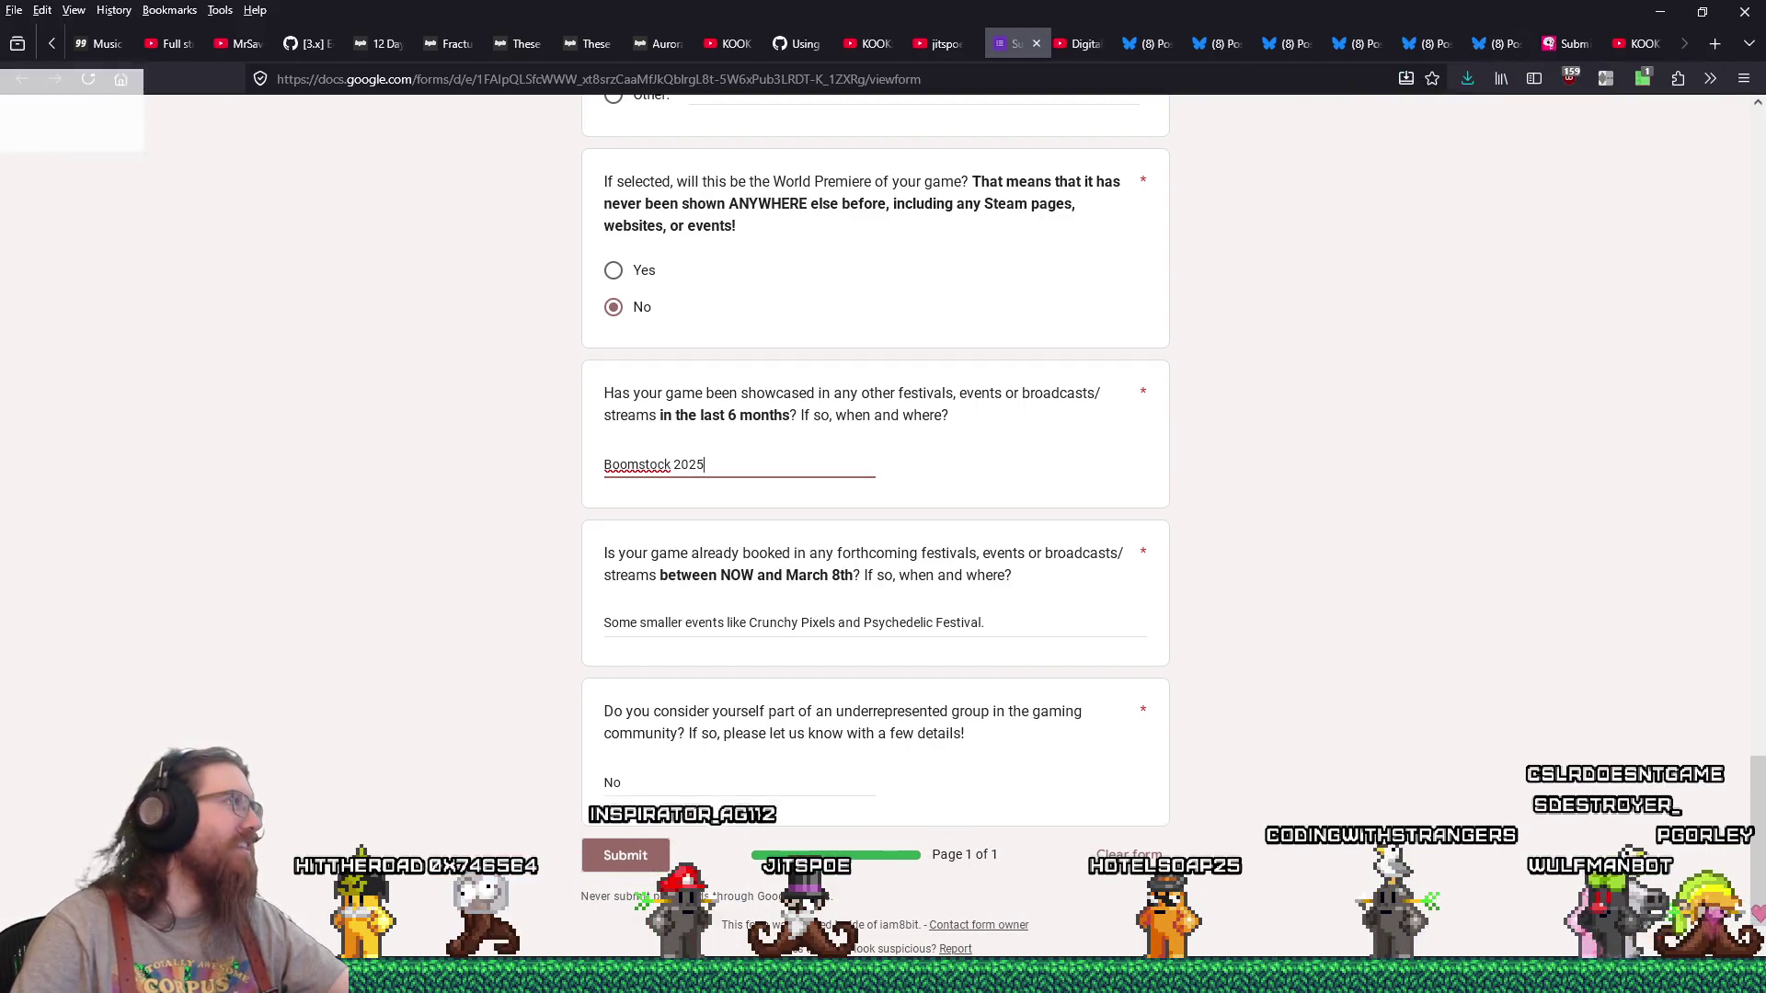
{"action": "left_click", "coordinate": [1584, 43]}
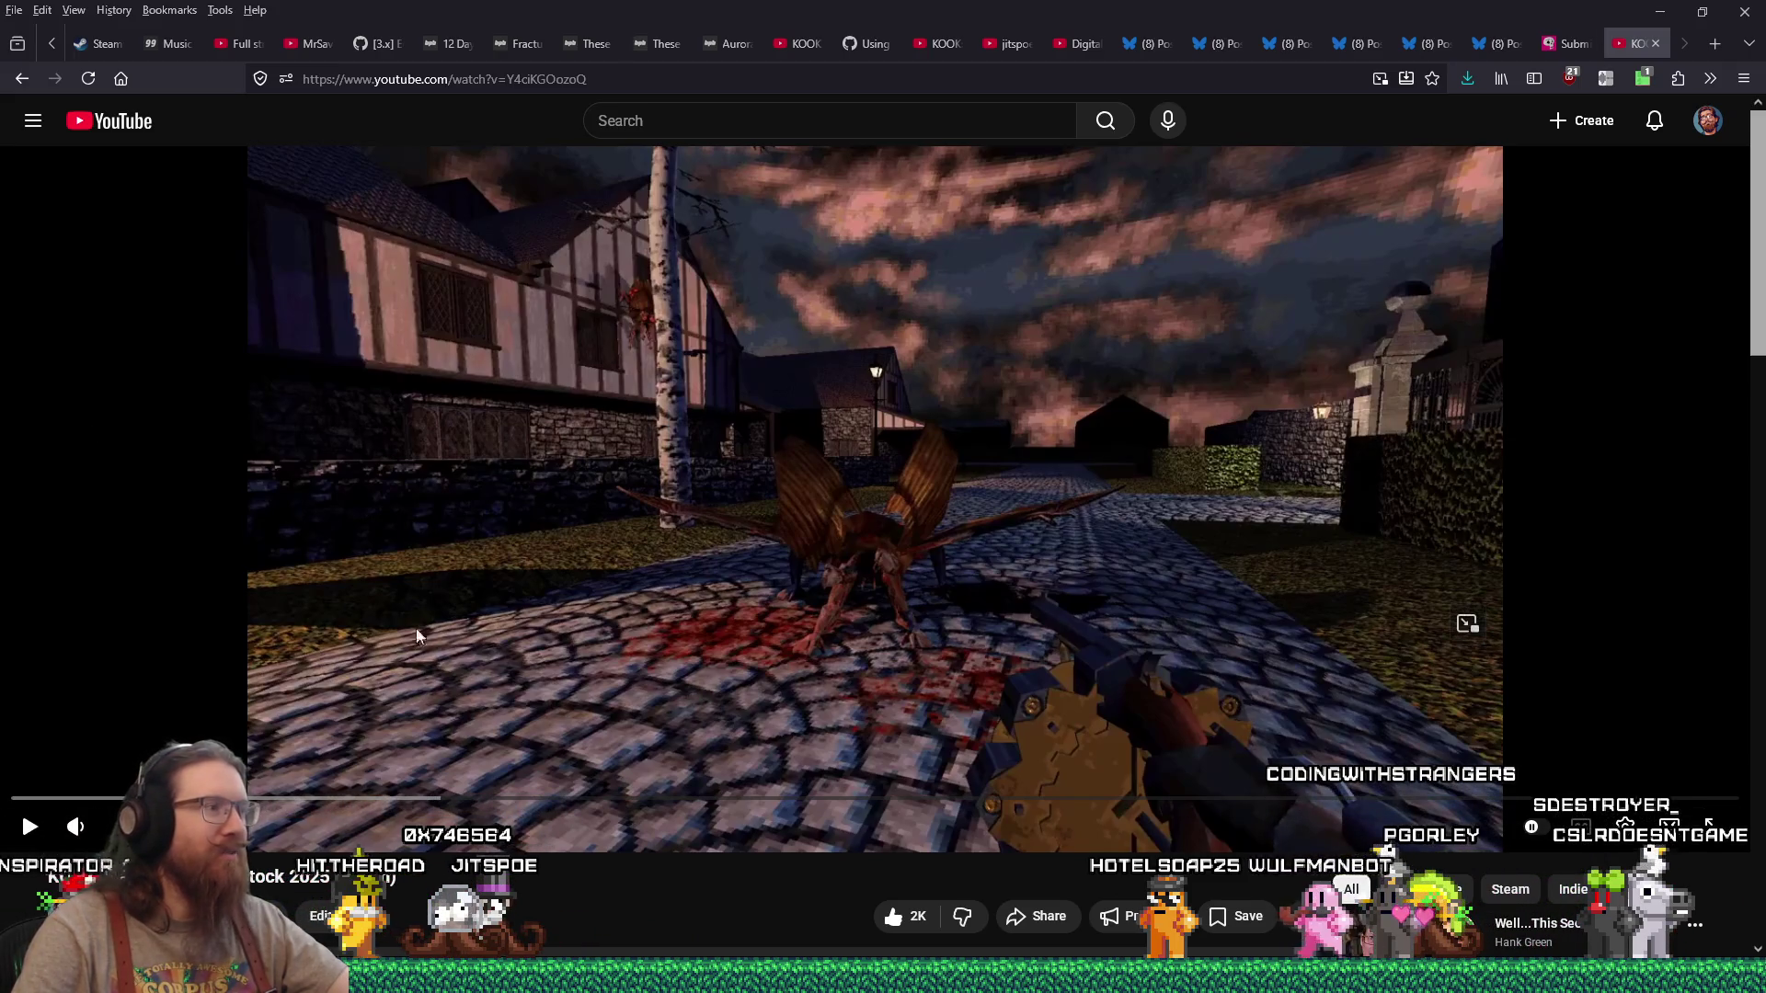
Step: Scroll down the KOOK trailer page to the jitspoe channel link
{"action": "scroll", "coordinate": [626, 803], "scroll_direction": "down", "scroll_amount": 3}
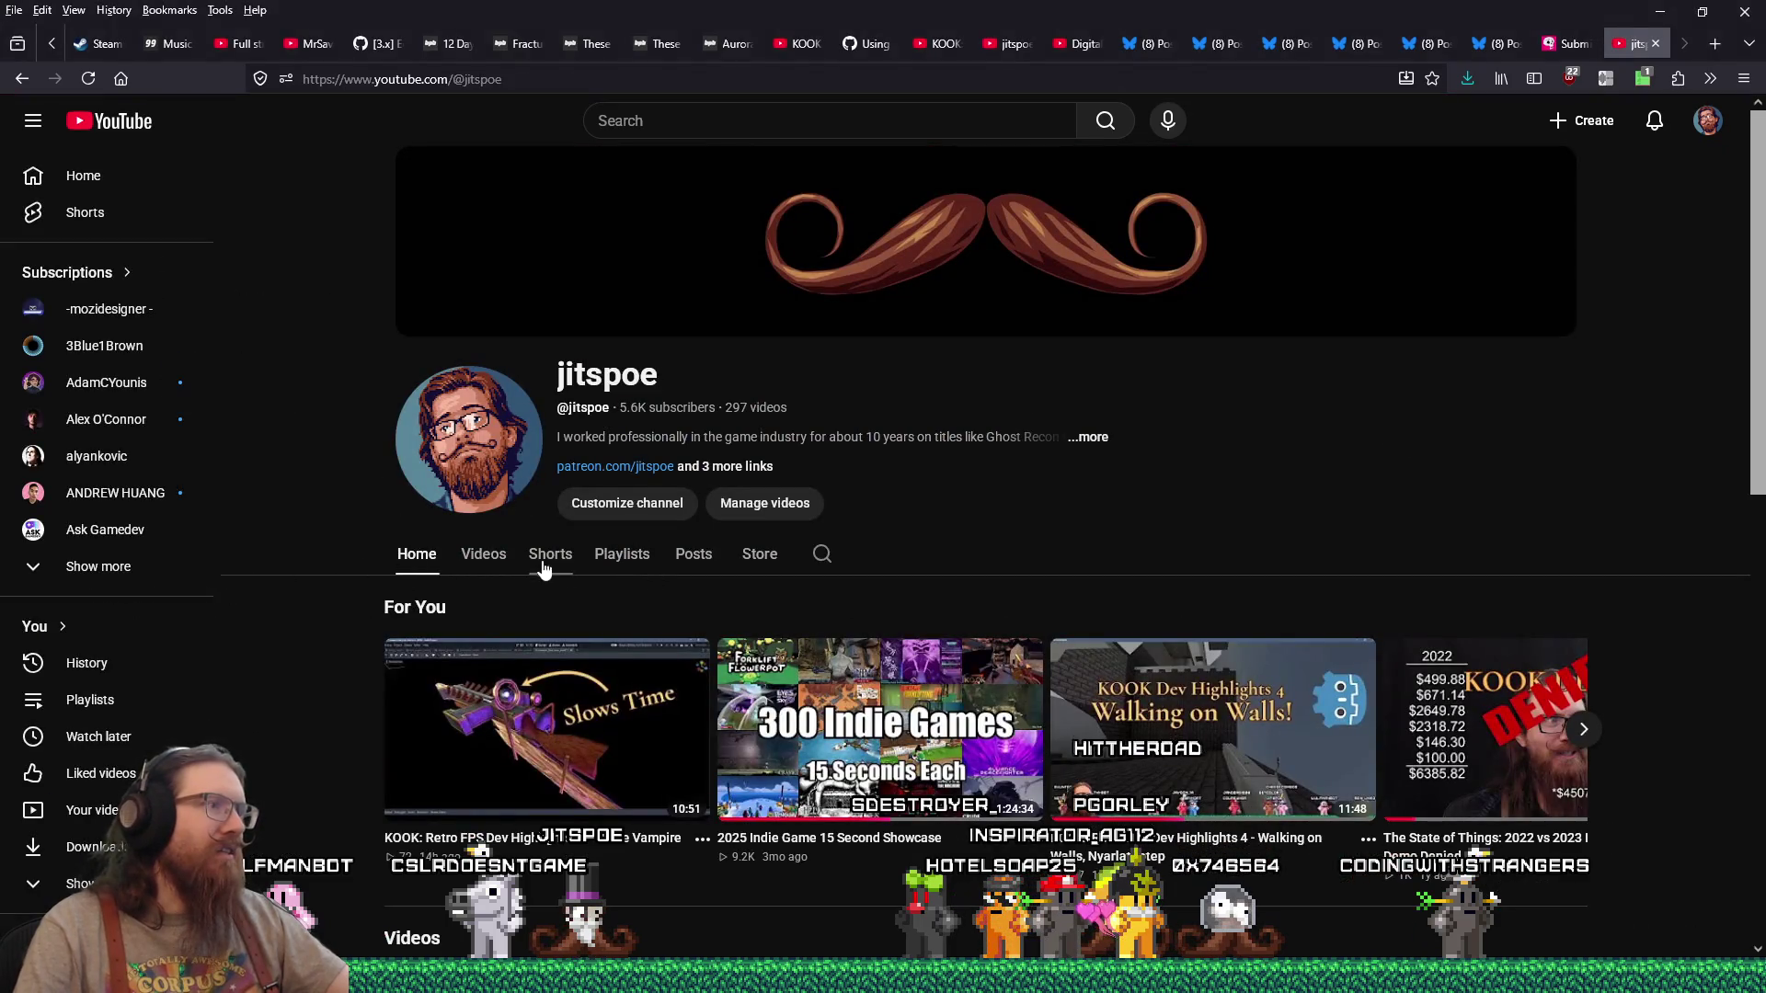
Step: Locate 'KOOK: Retro FPS Dev Highlights 1 - Per-Texel Shadows' in the channel's videos using a 'k 1' page search
{"action": "scroll", "coordinate": [700, 699], "scroll_direction": "down", "scroll_amount": 10}
{"action": "scroll", "coordinate": [775, 613], "scroll_direction": "down", "scroll_amount": 15}
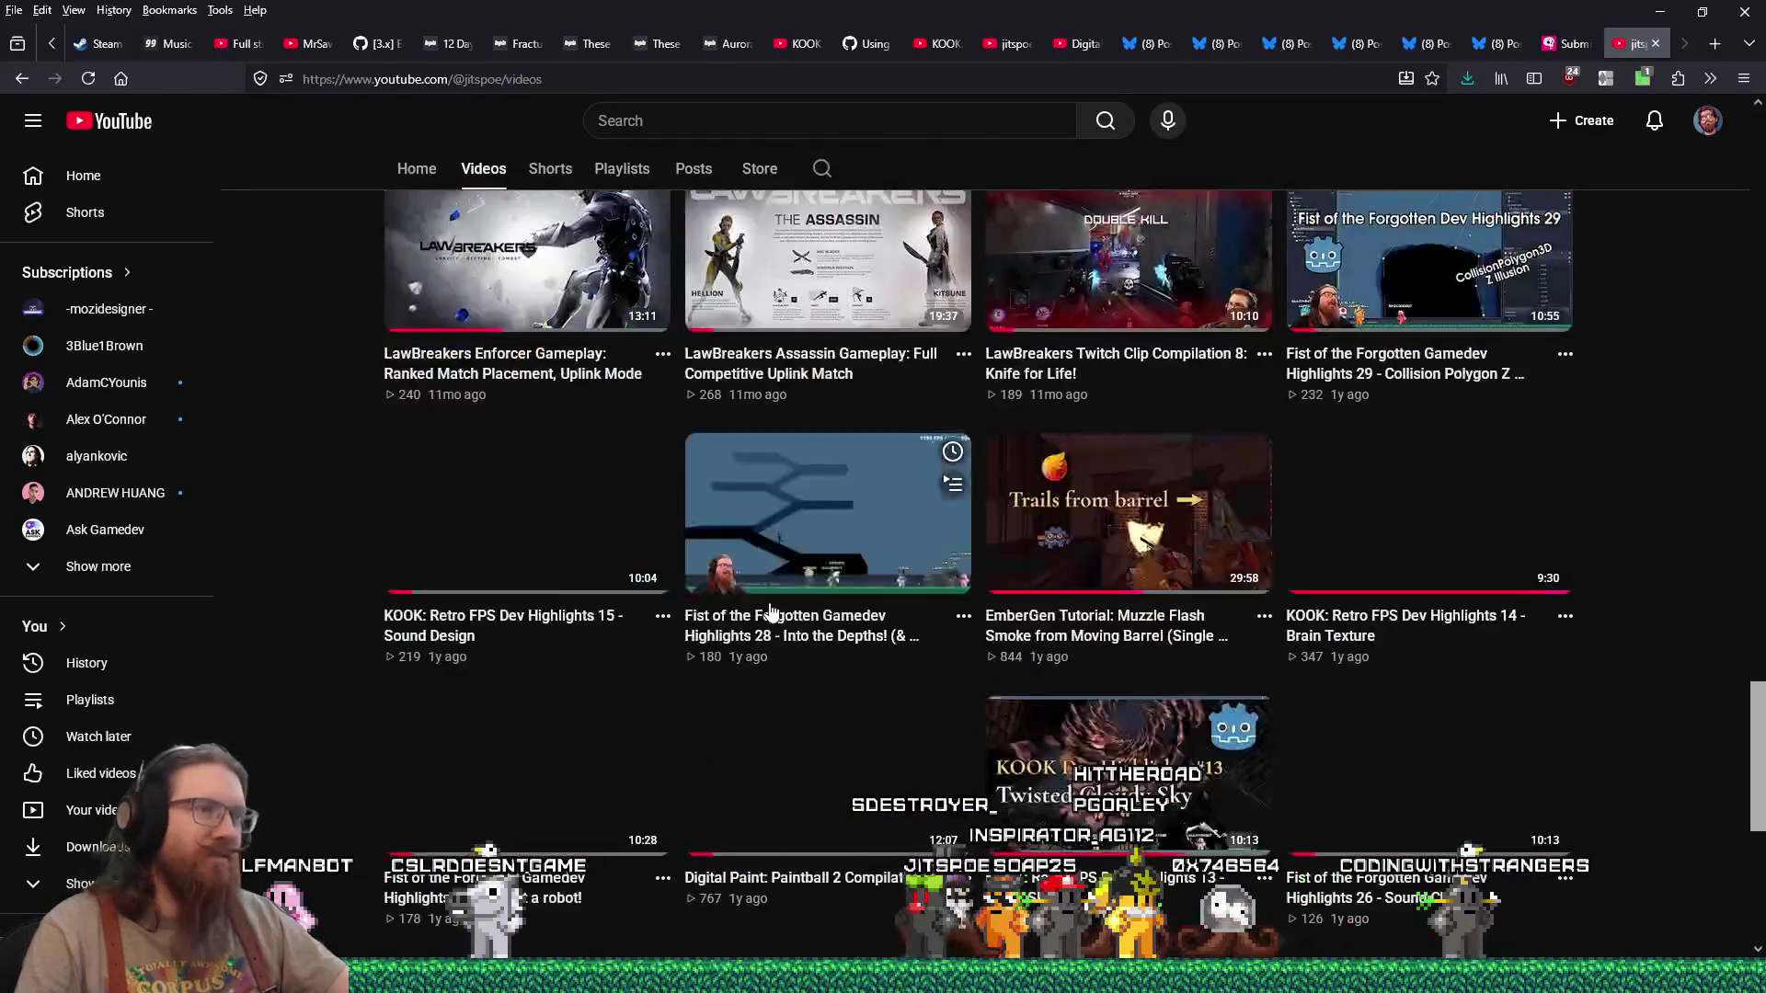
{"action": "scroll", "coordinate": [769, 602], "scroll_direction": "down", "scroll_amount": 15}
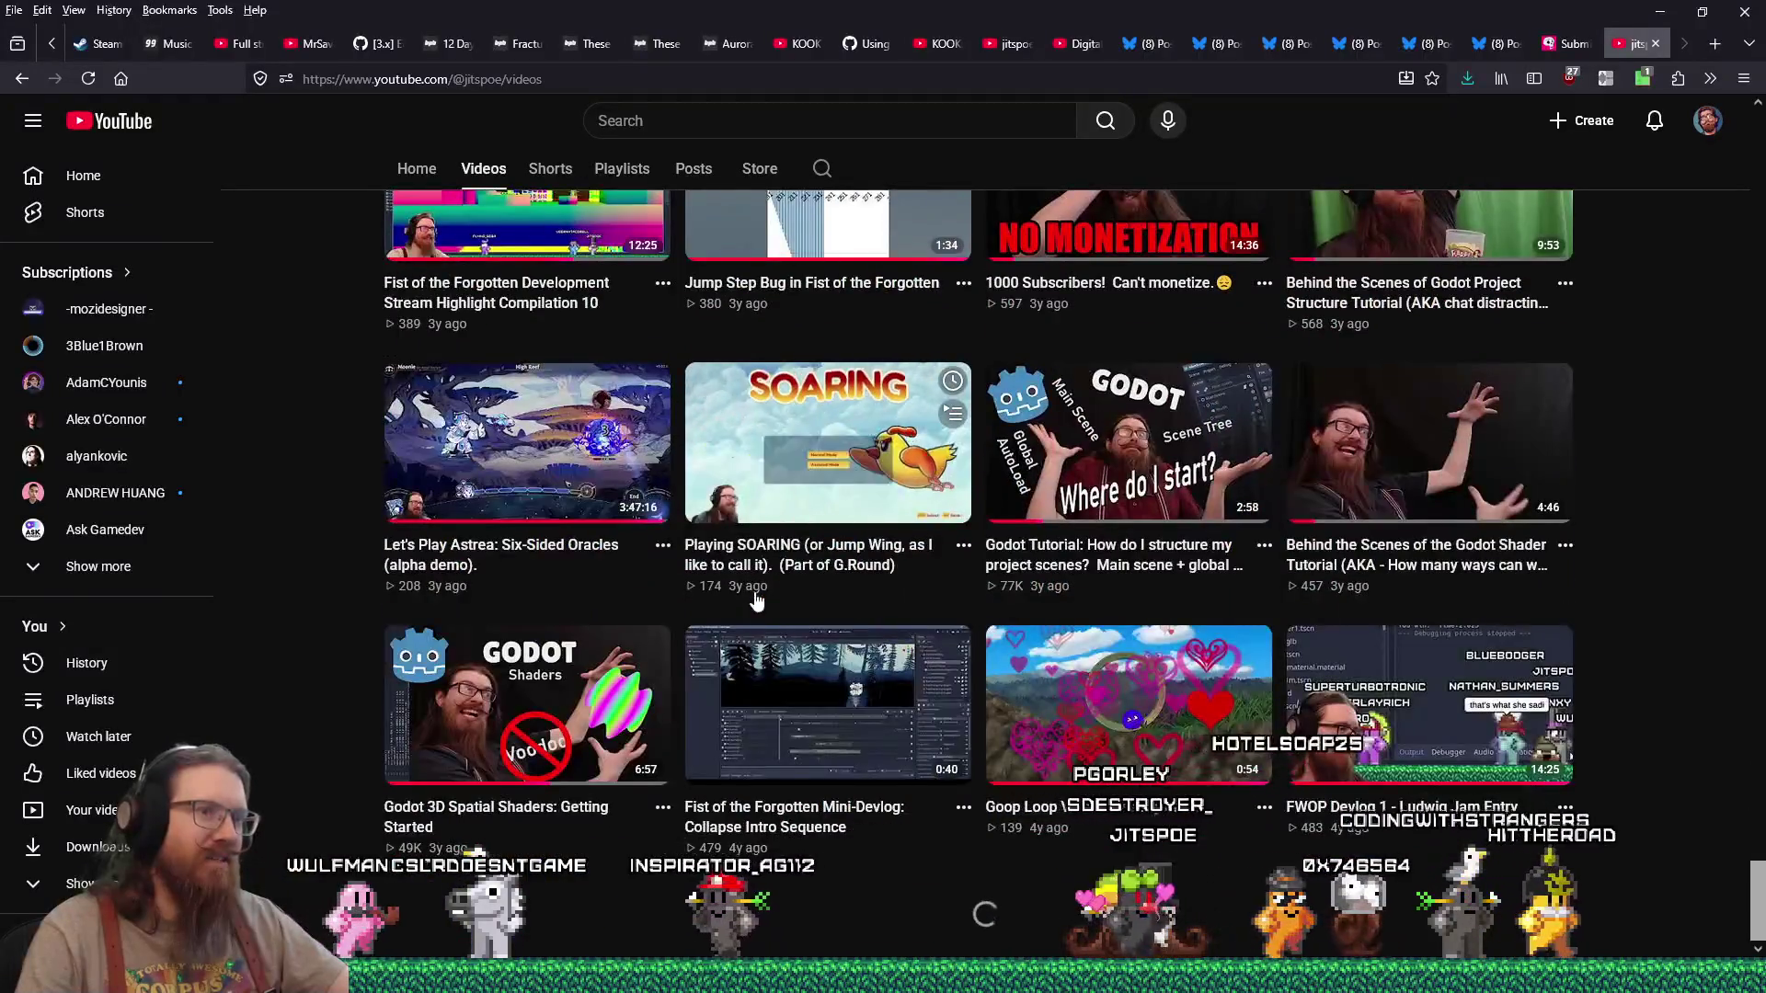
{"action": "scroll", "coordinate": [756, 599], "scroll_direction": "down", "scroll_amount": 10}
{"action": "scroll", "coordinate": [756, 599], "scroll_direction": "down", "scroll_amount": 4}
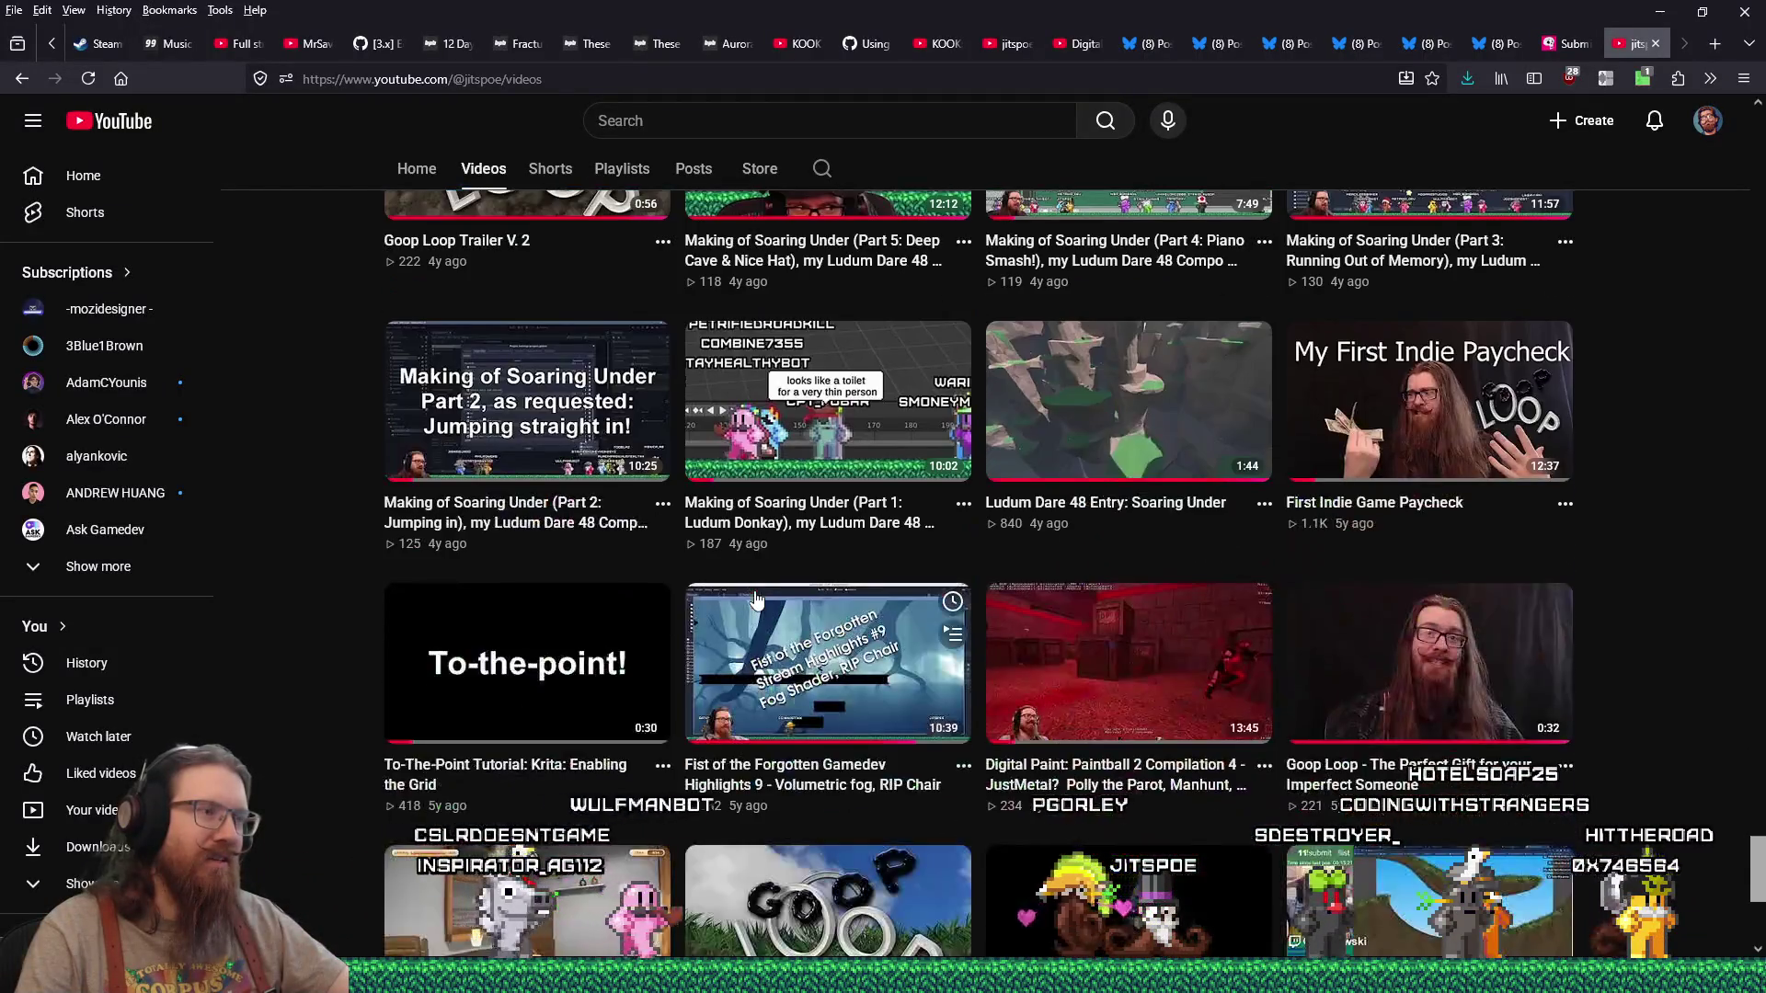
{"action": "scroll", "coordinate": [756, 599], "scroll_direction": "up", "scroll_amount": 4}
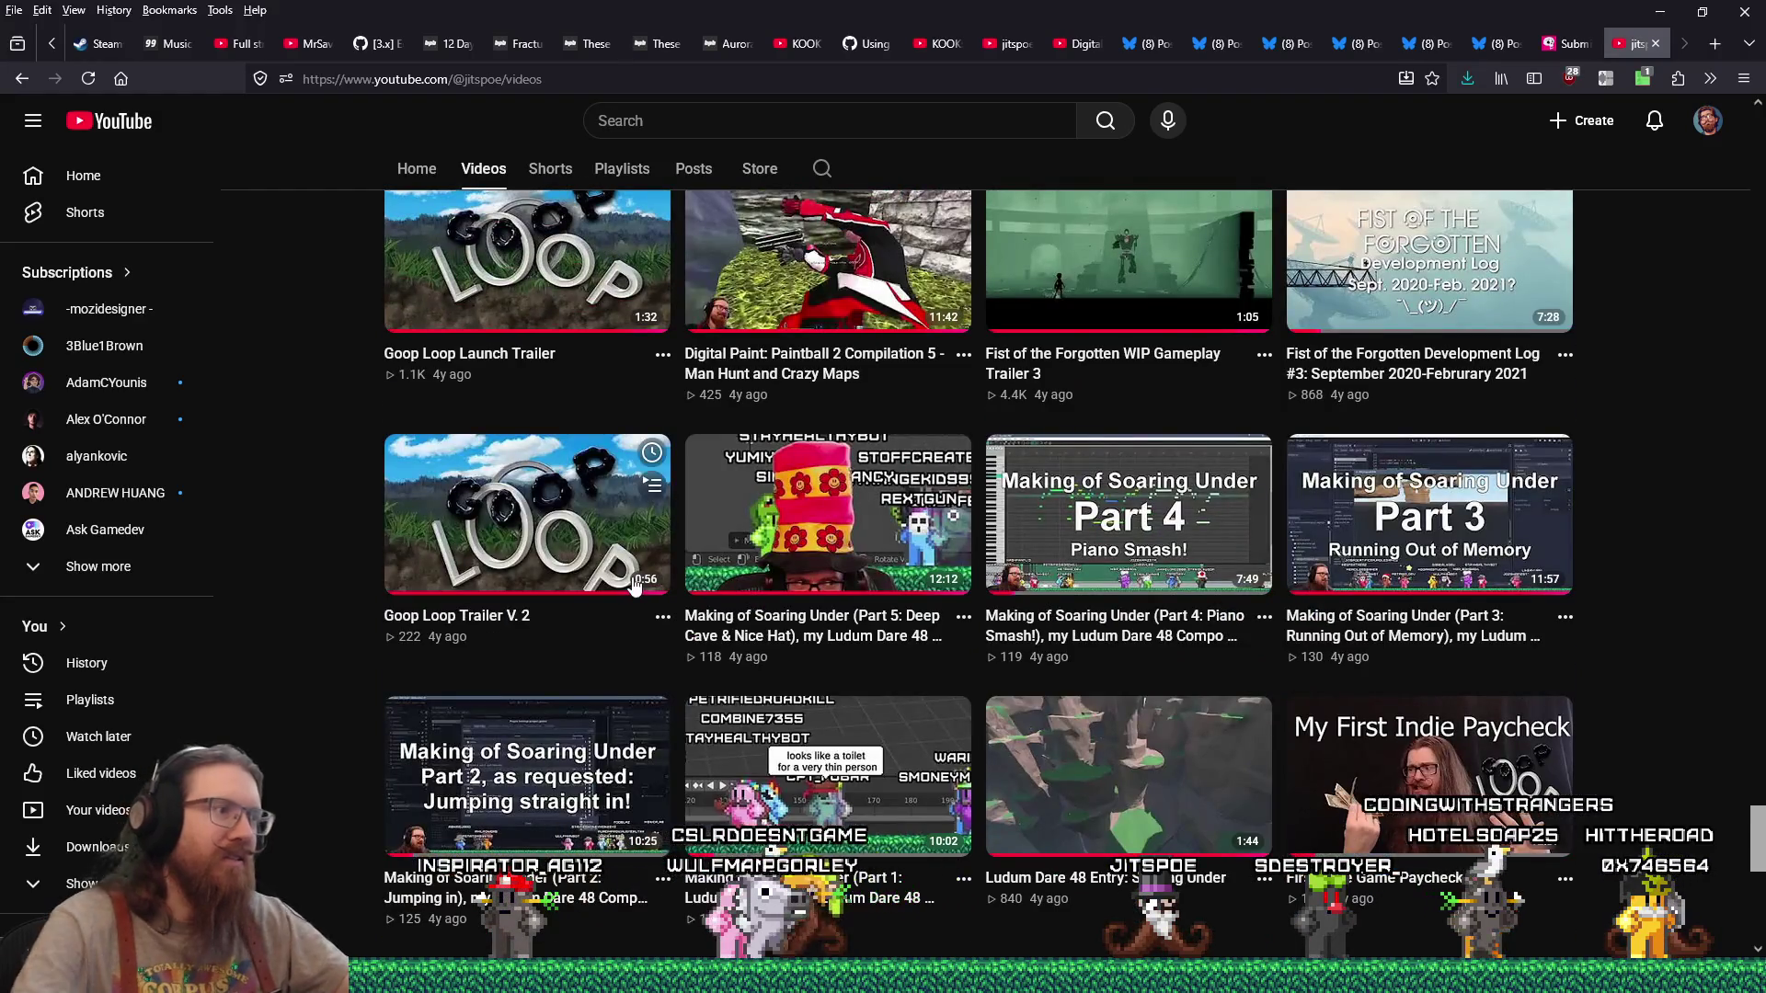
{"action": "key", "text": "ctrl+f"}
{"action": "type", "text": "k"}
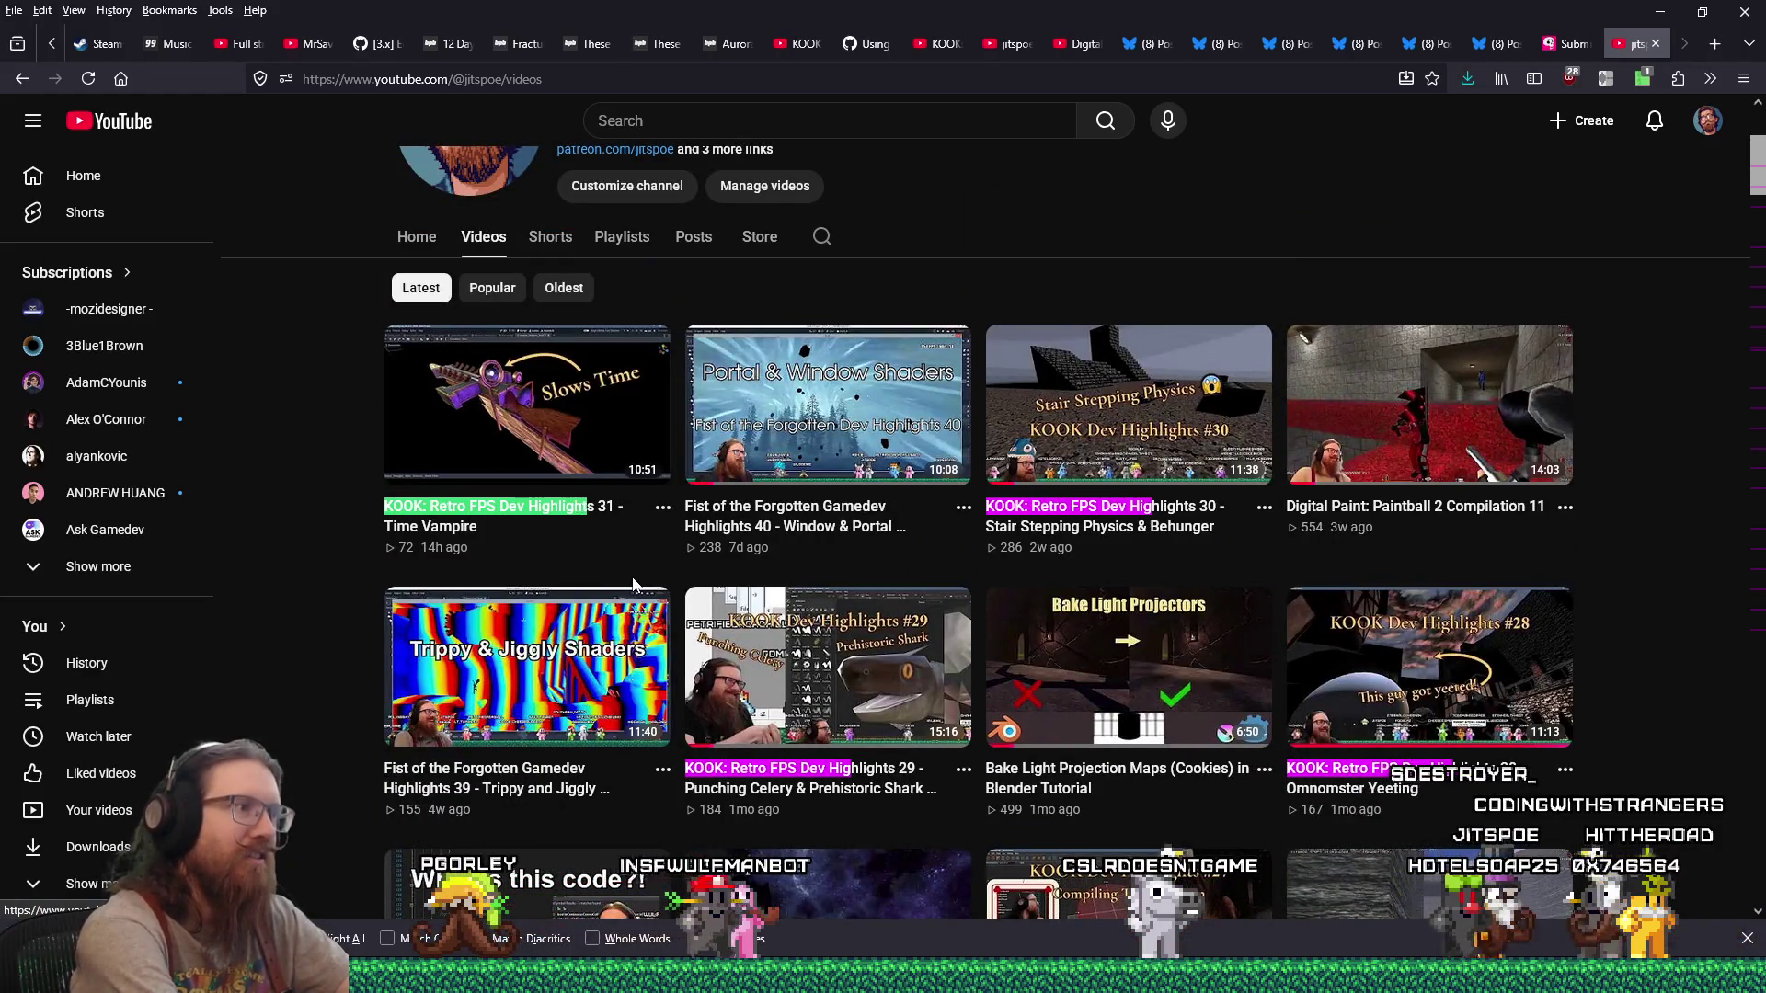
{"action": "type", "text": " 1"}
{"action": "key", "text": "Return"}
{"action": "key", "text": "Return"}
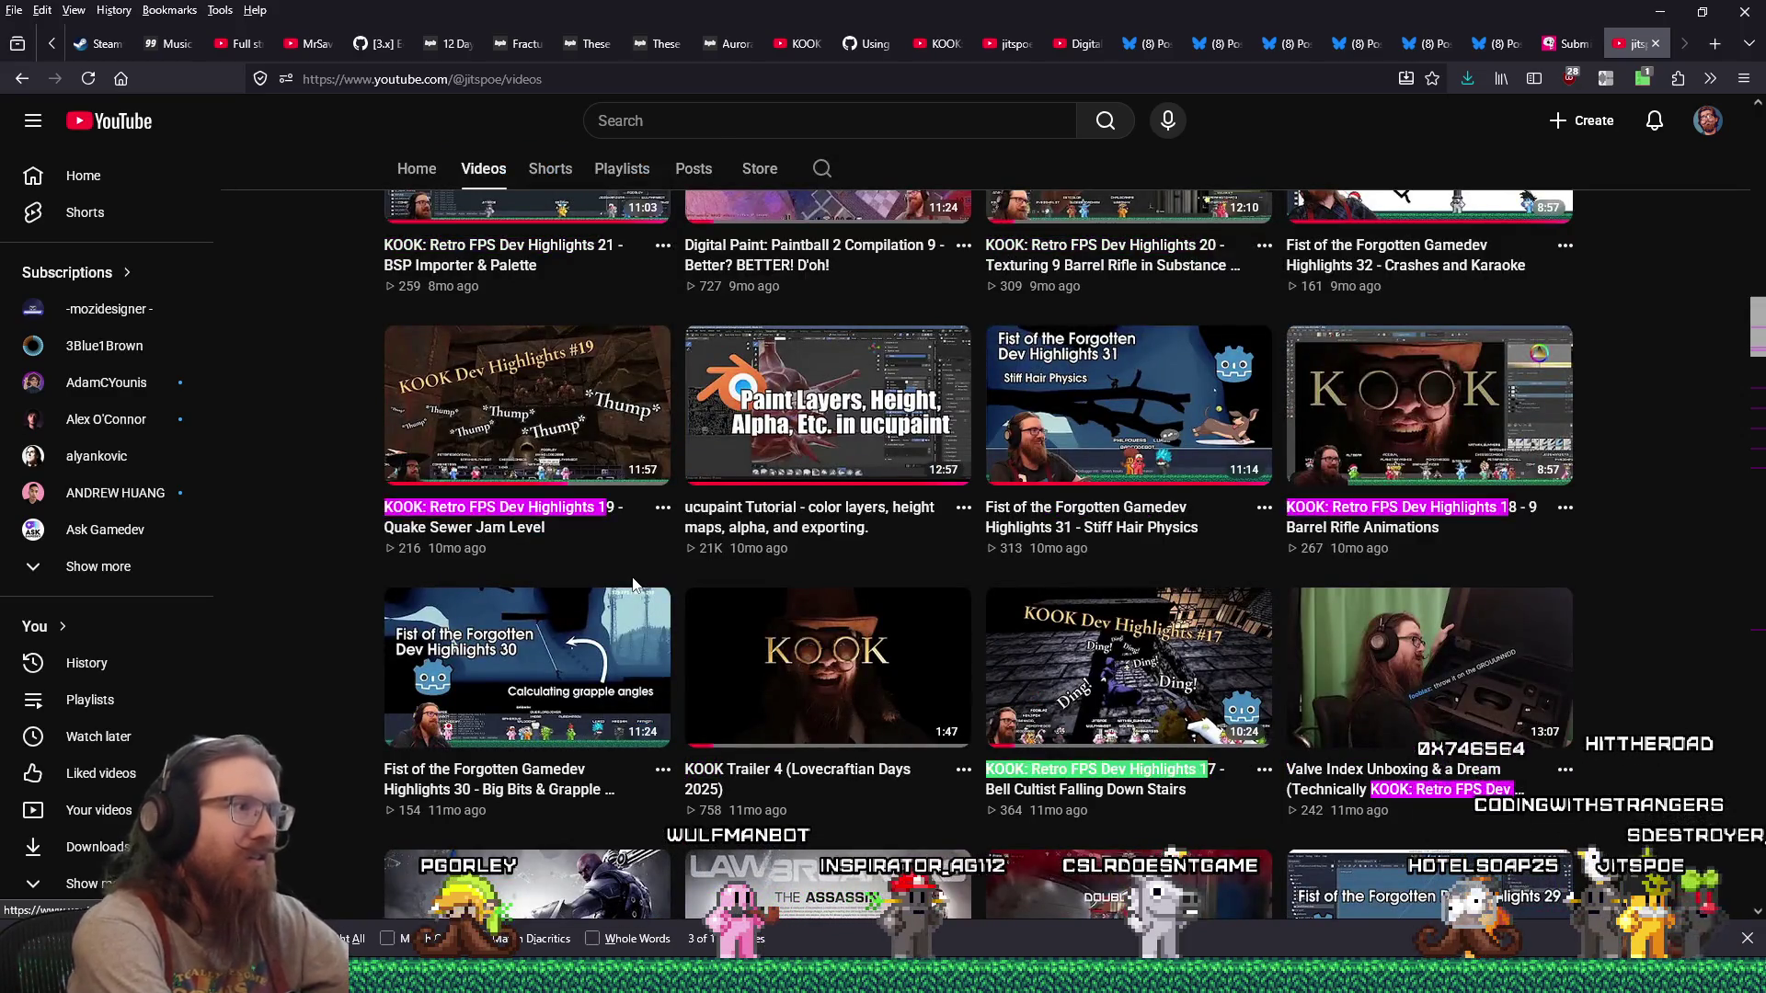
{"action": "key", "text": "Return"}
{"action": "key", "text": "Return"}
{"action": "key", "text": "Return"}
{"action": "key", "text": "Return"}
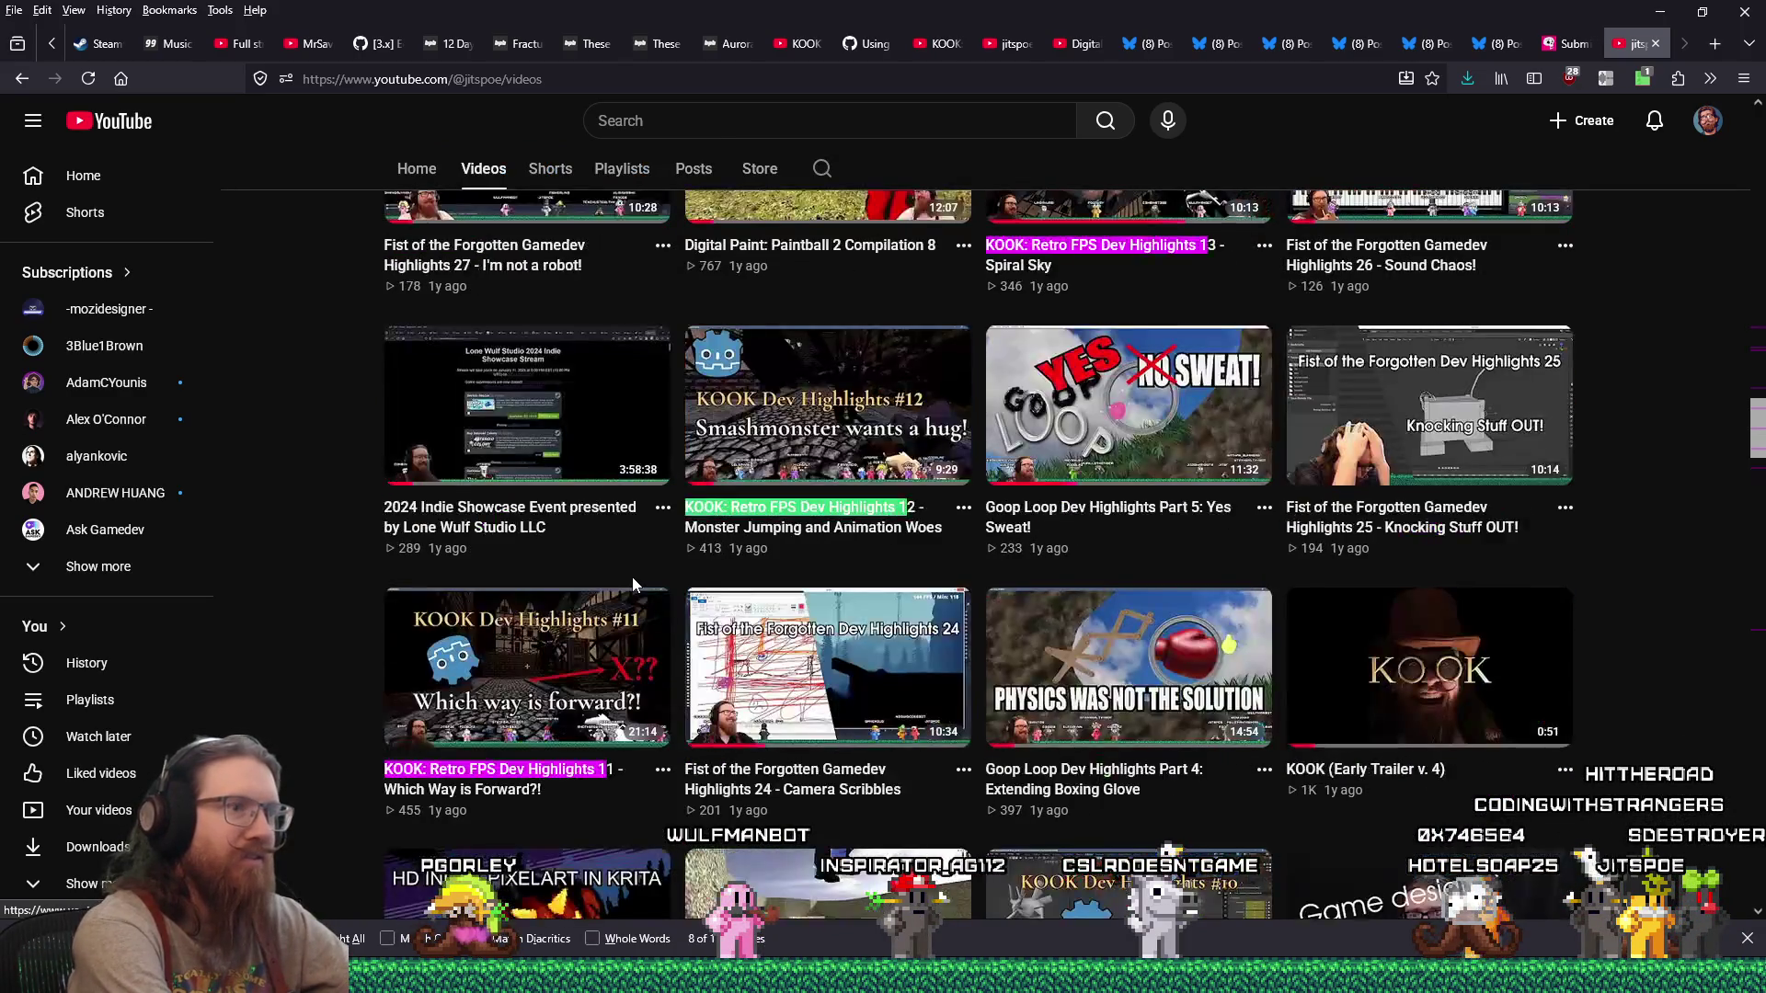
{"action": "key", "text": "Return"}
{"action": "key", "text": "Return"}
{"action": "key", "text": "Return"}
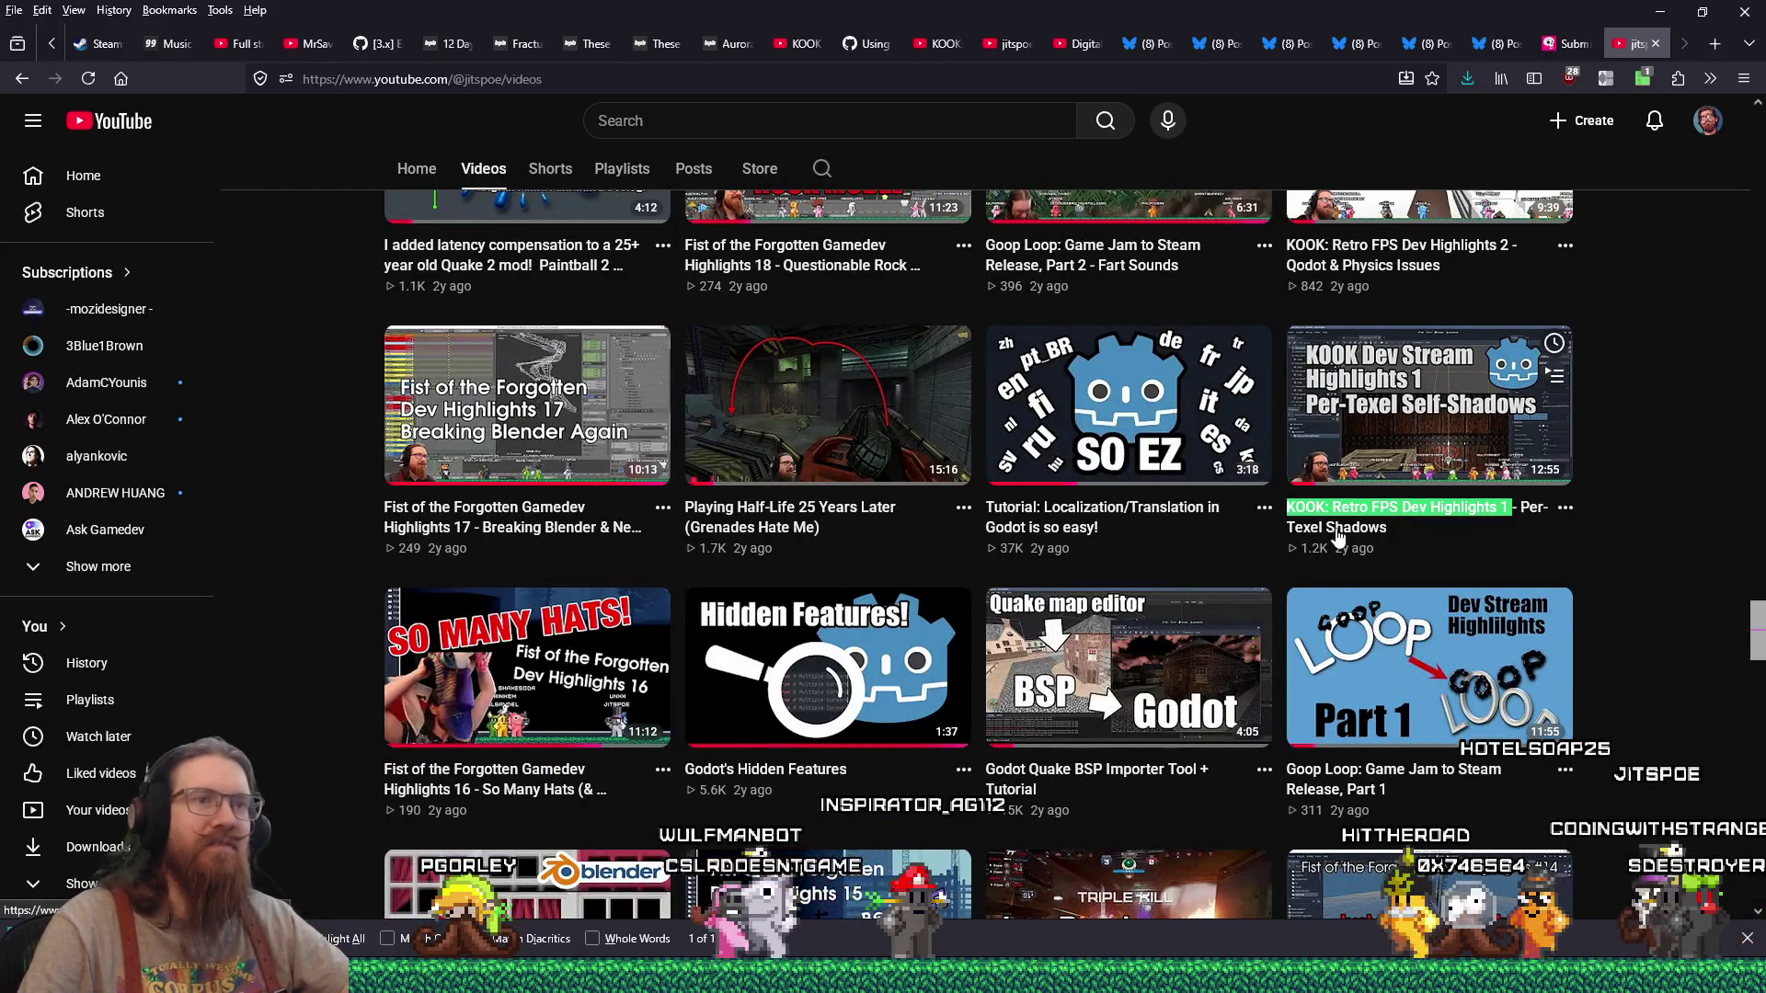
{"action": "mouse_move", "coordinate": [1397, 547]}
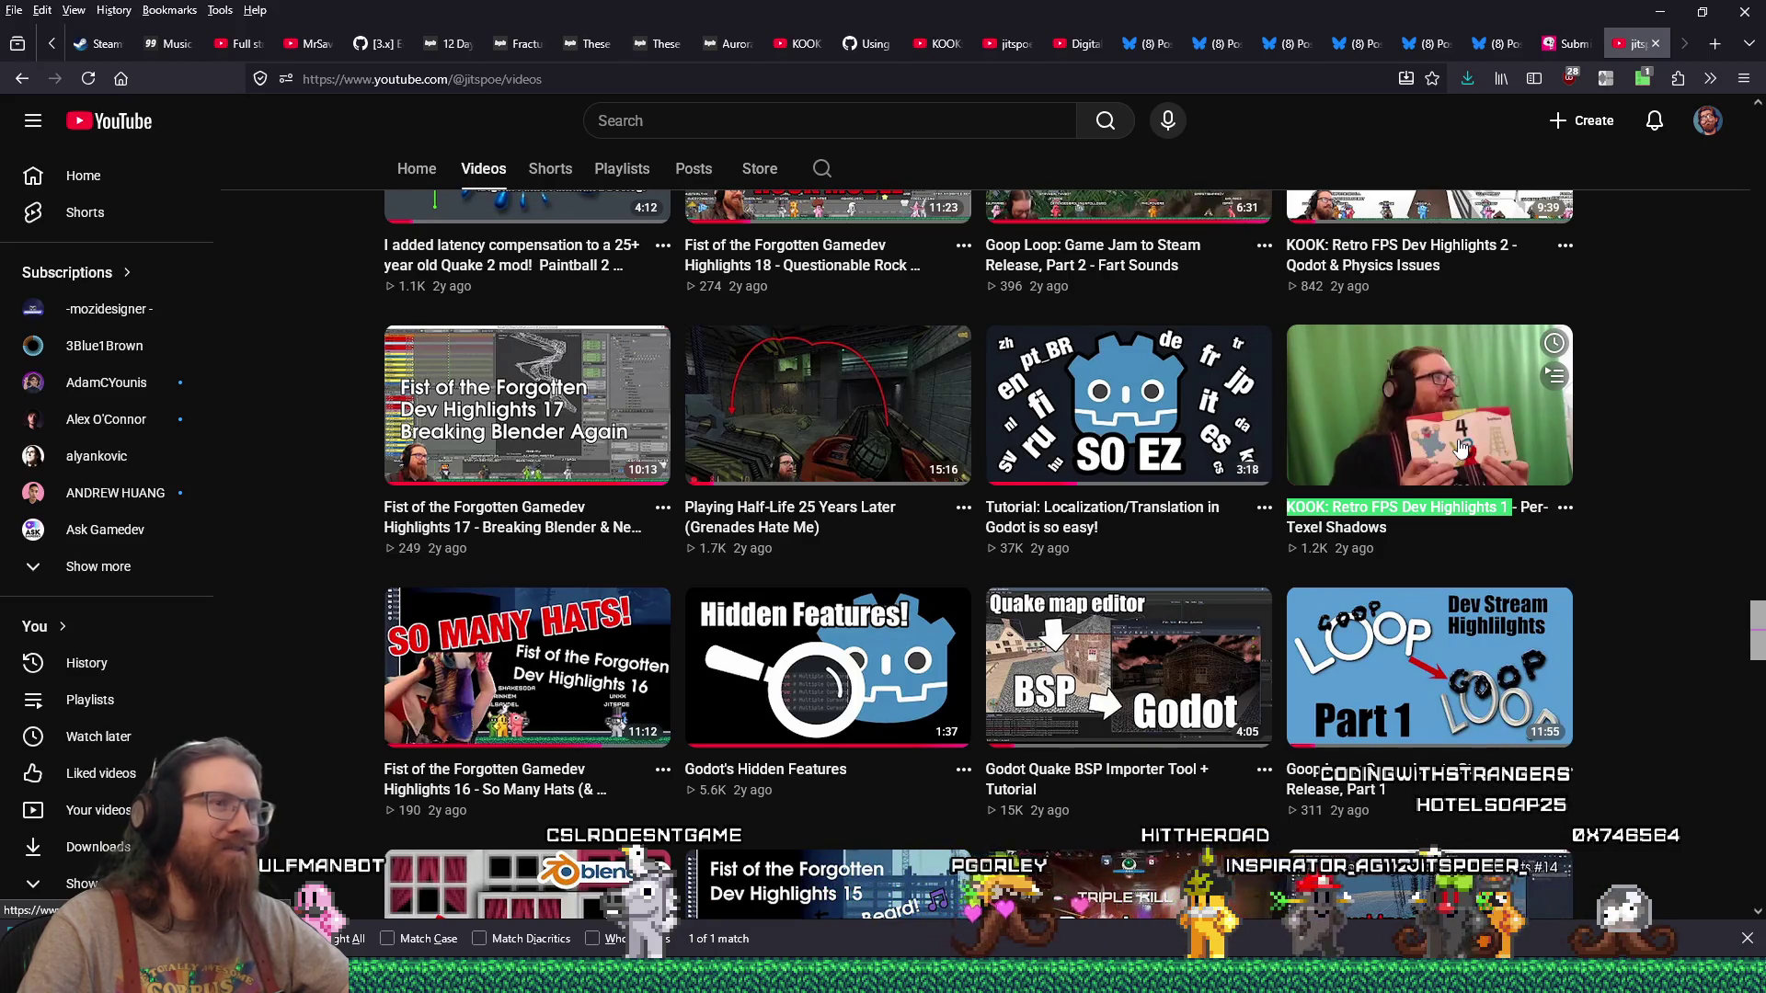
Step: Open the KOOK Highlights 1 video, pause it, and expand its full description
{"action": "left_click", "coordinate": [1460, 435]}
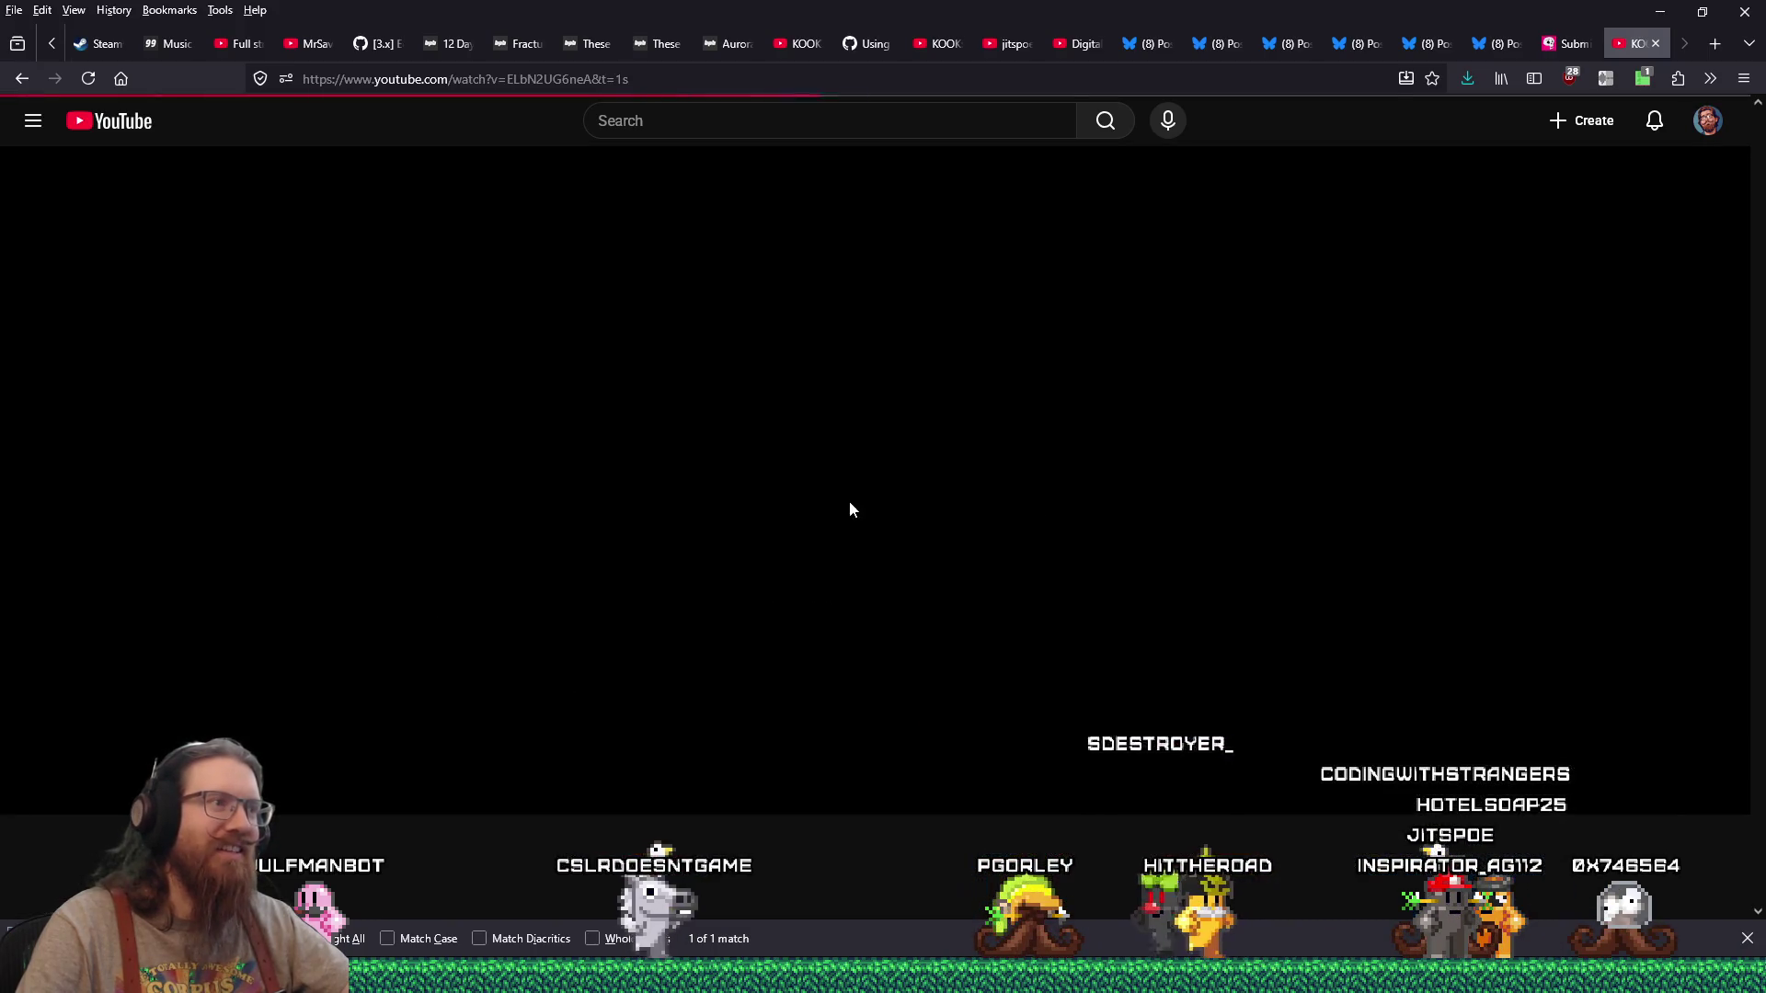
{"action": "left_click", "coordinate": [30, 791]}
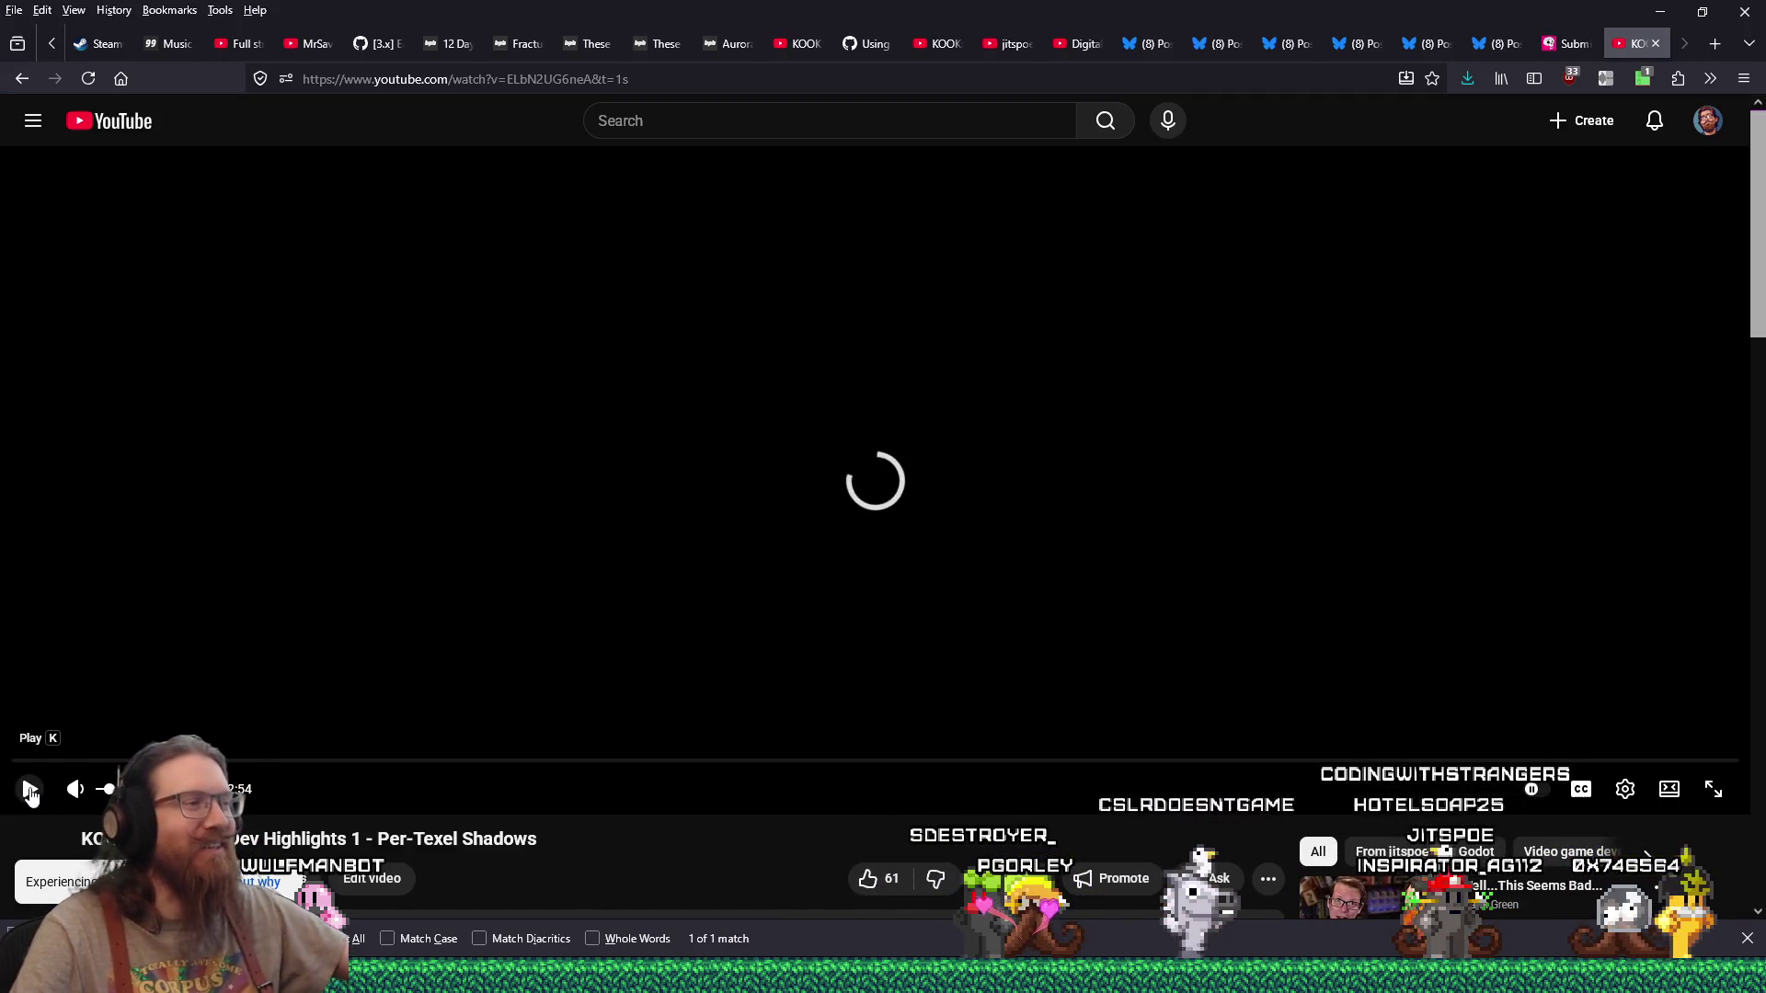
{"action": "scroll", "coordinate": [355, 832], "scroll_direction": "down", "scroll_amount": 5}
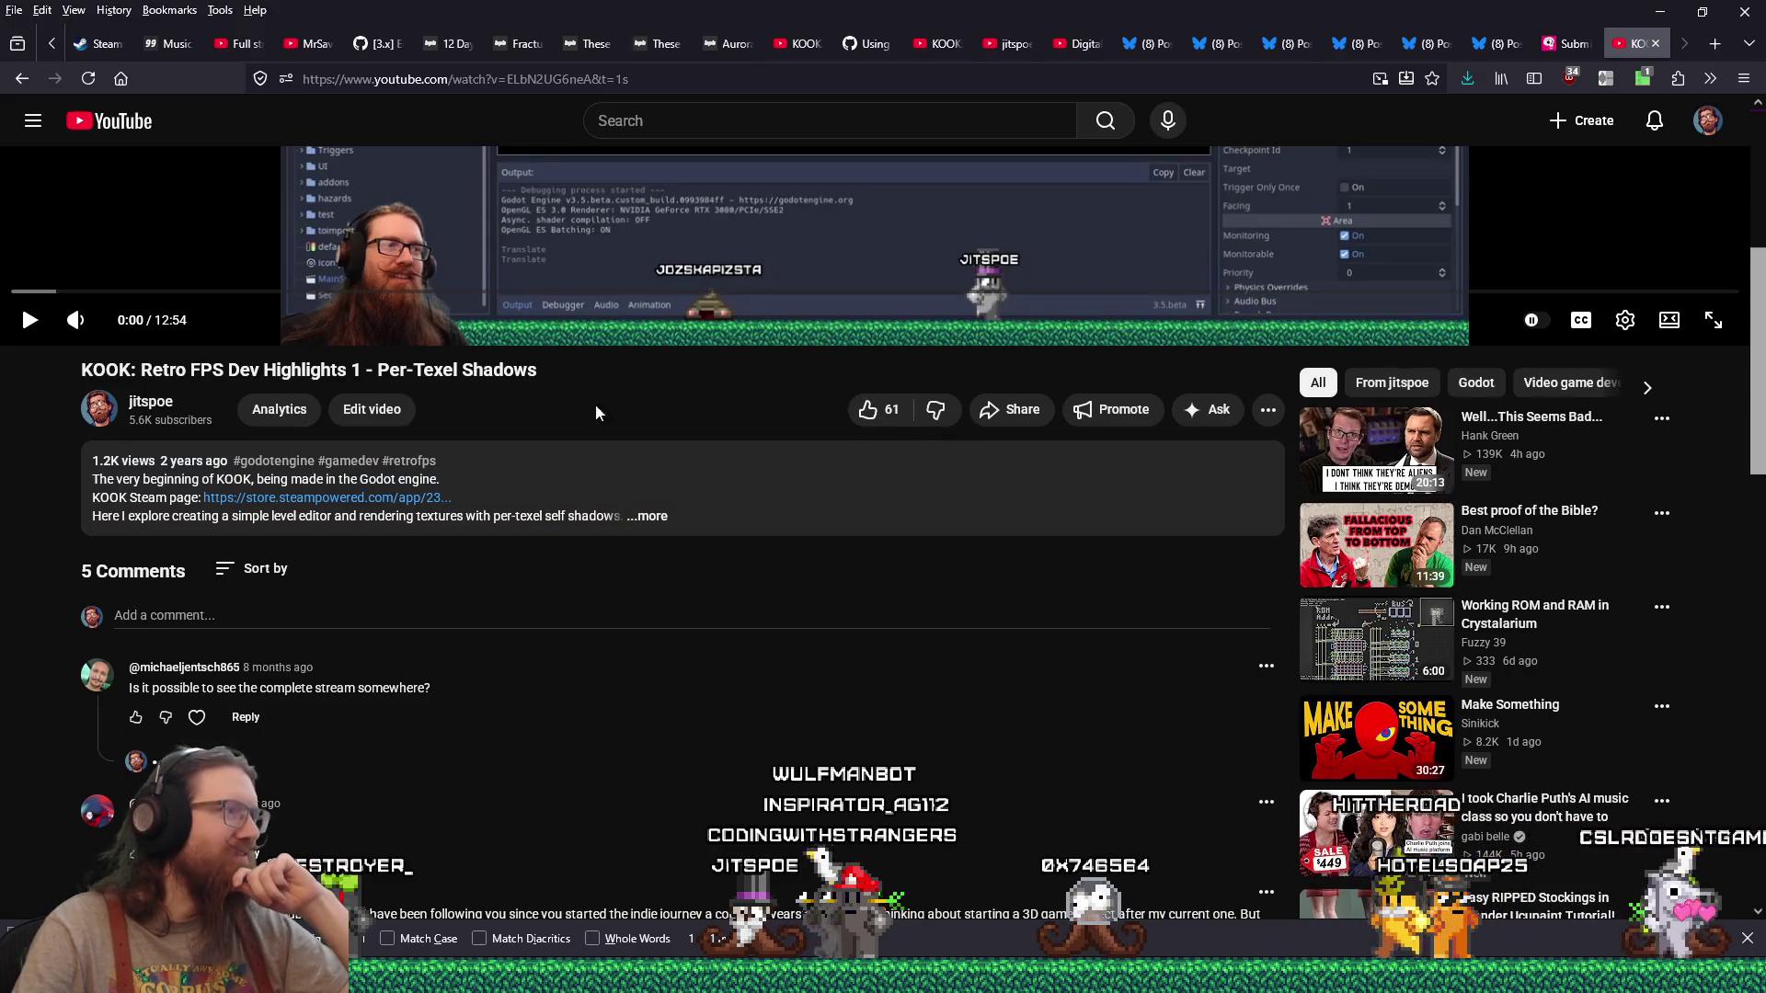
{"action": "left_click", "coordinate": [647, 522]}
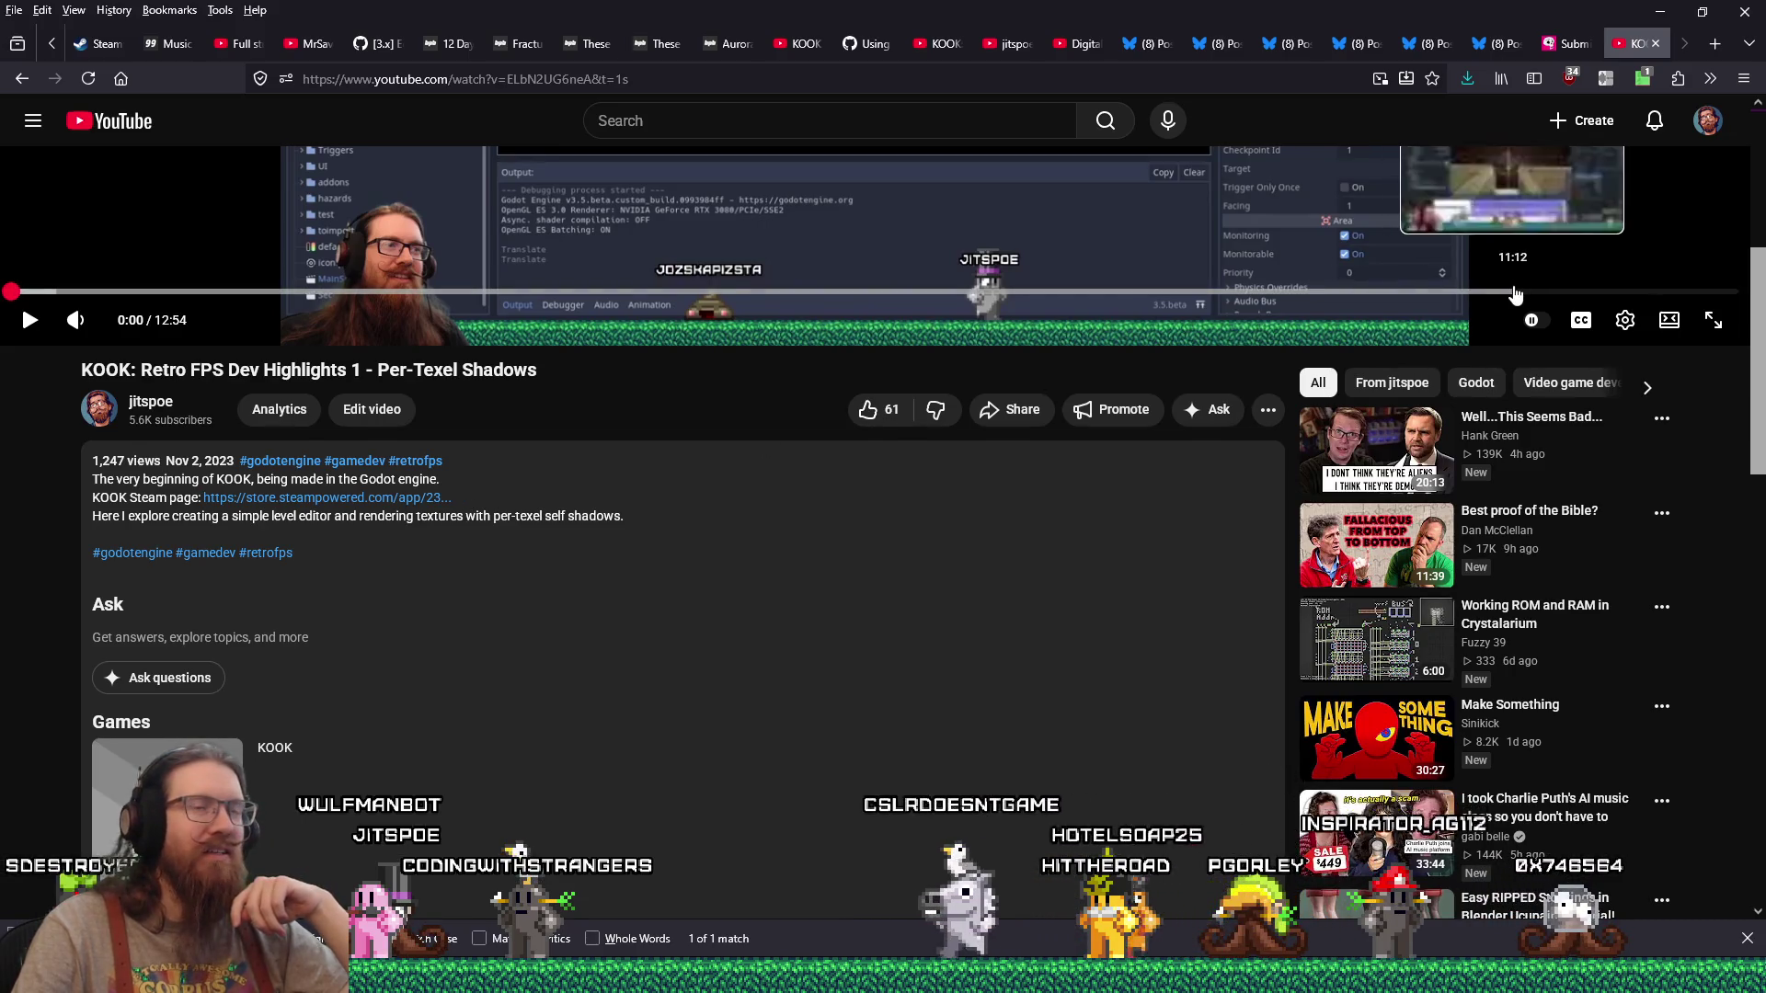
Step: Play the video's ending from 12:37 and pause it near the end credits
{"action": "left_click", "coordinate": [1700, 292]}
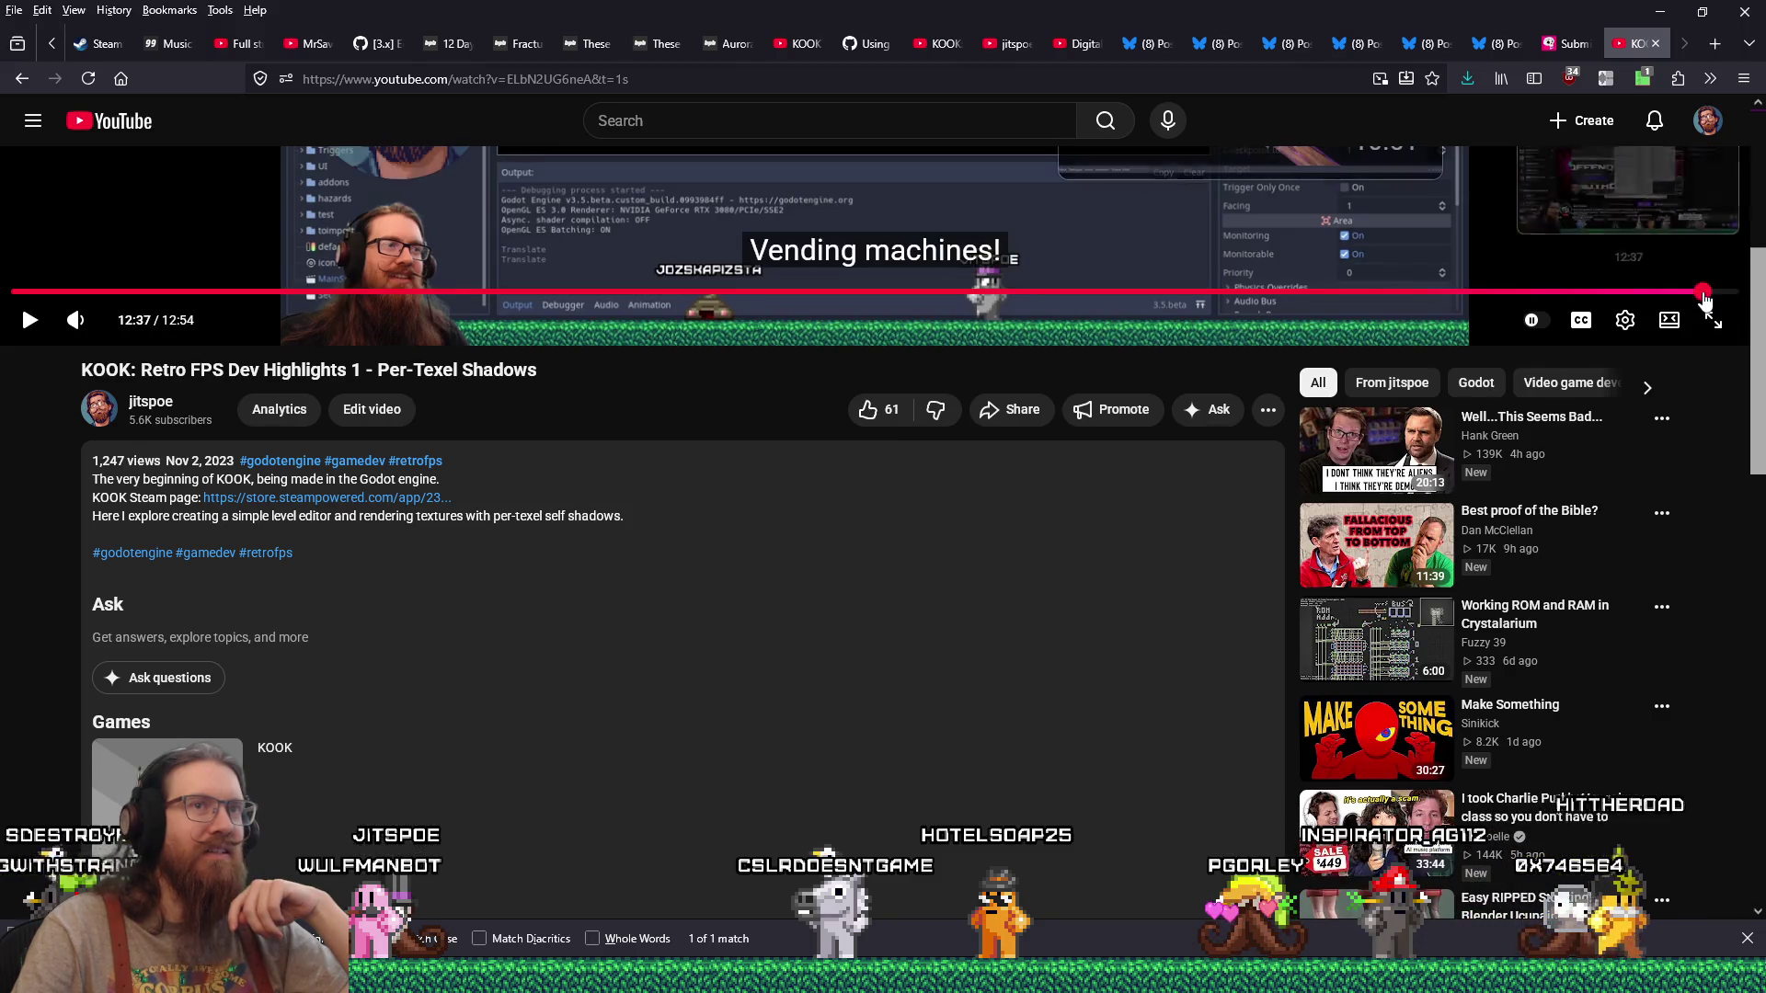
{"action": "scroll", "coordinate": [424, 522], "scroll_direction": "up", "scroll_amount": 1}
{"action": "scroll", "coordinate": [409, 544], "scroll_direction": "up", "scroll_amount": 2}
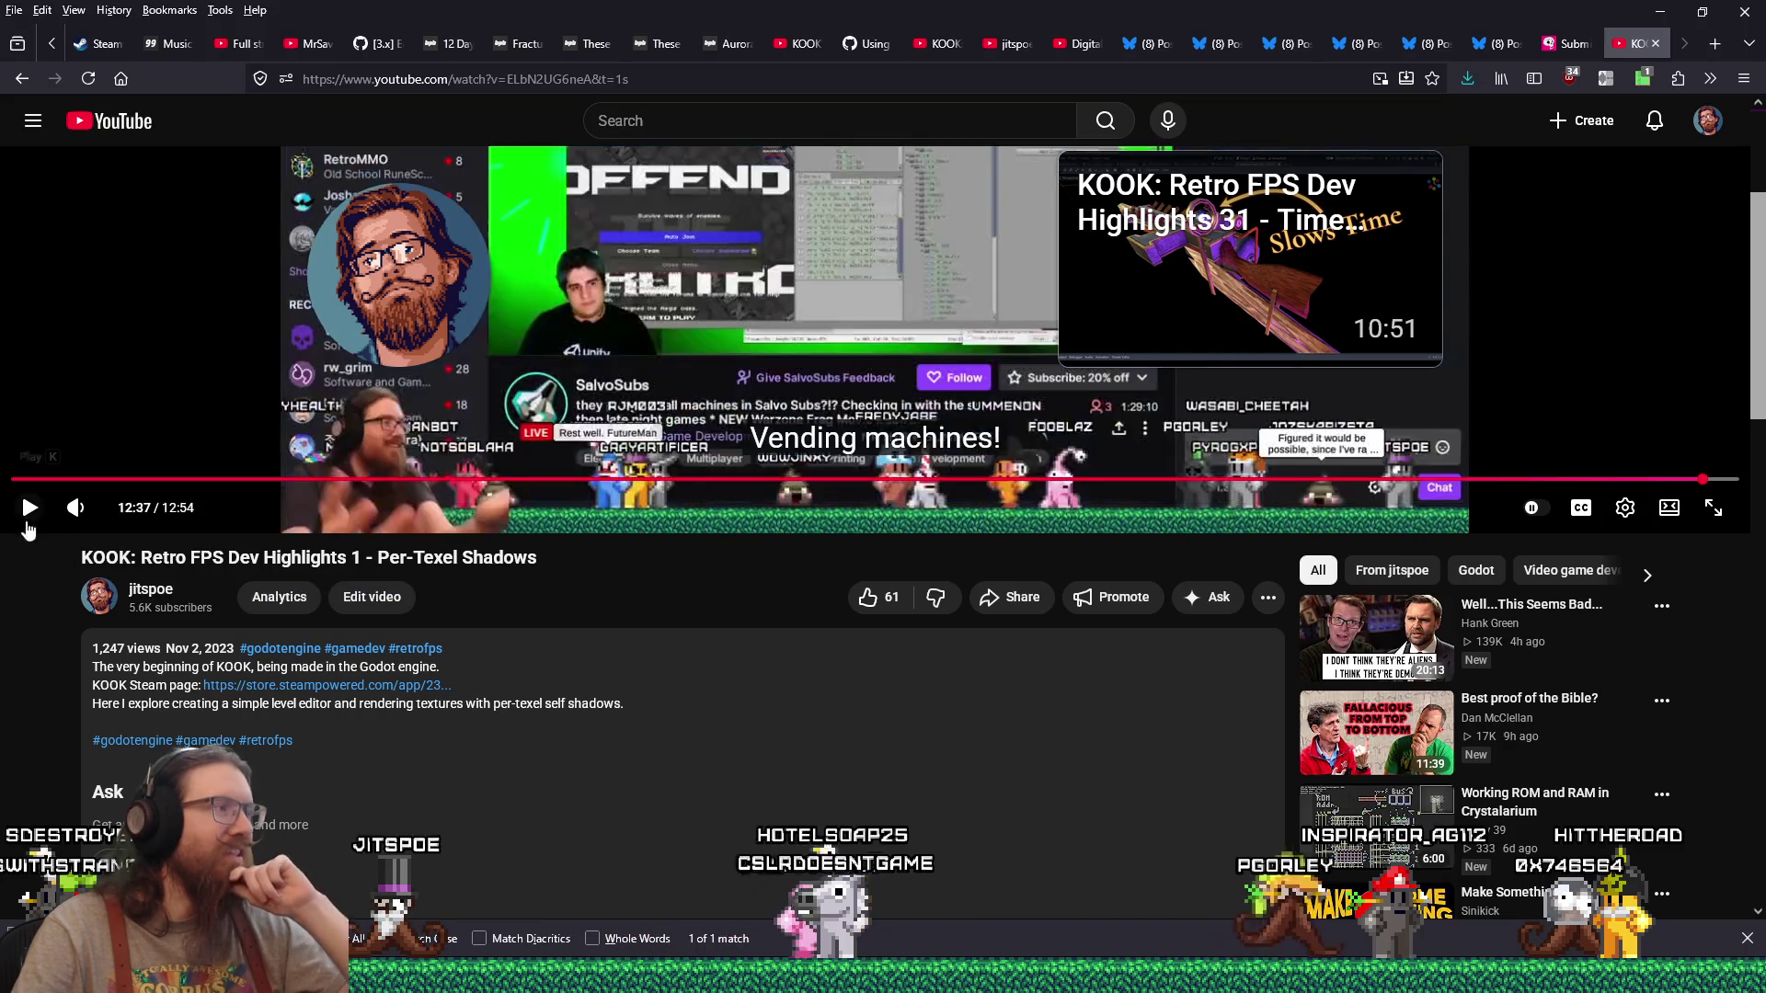
{"action": "left_click", "coordinate": [25, 515]}
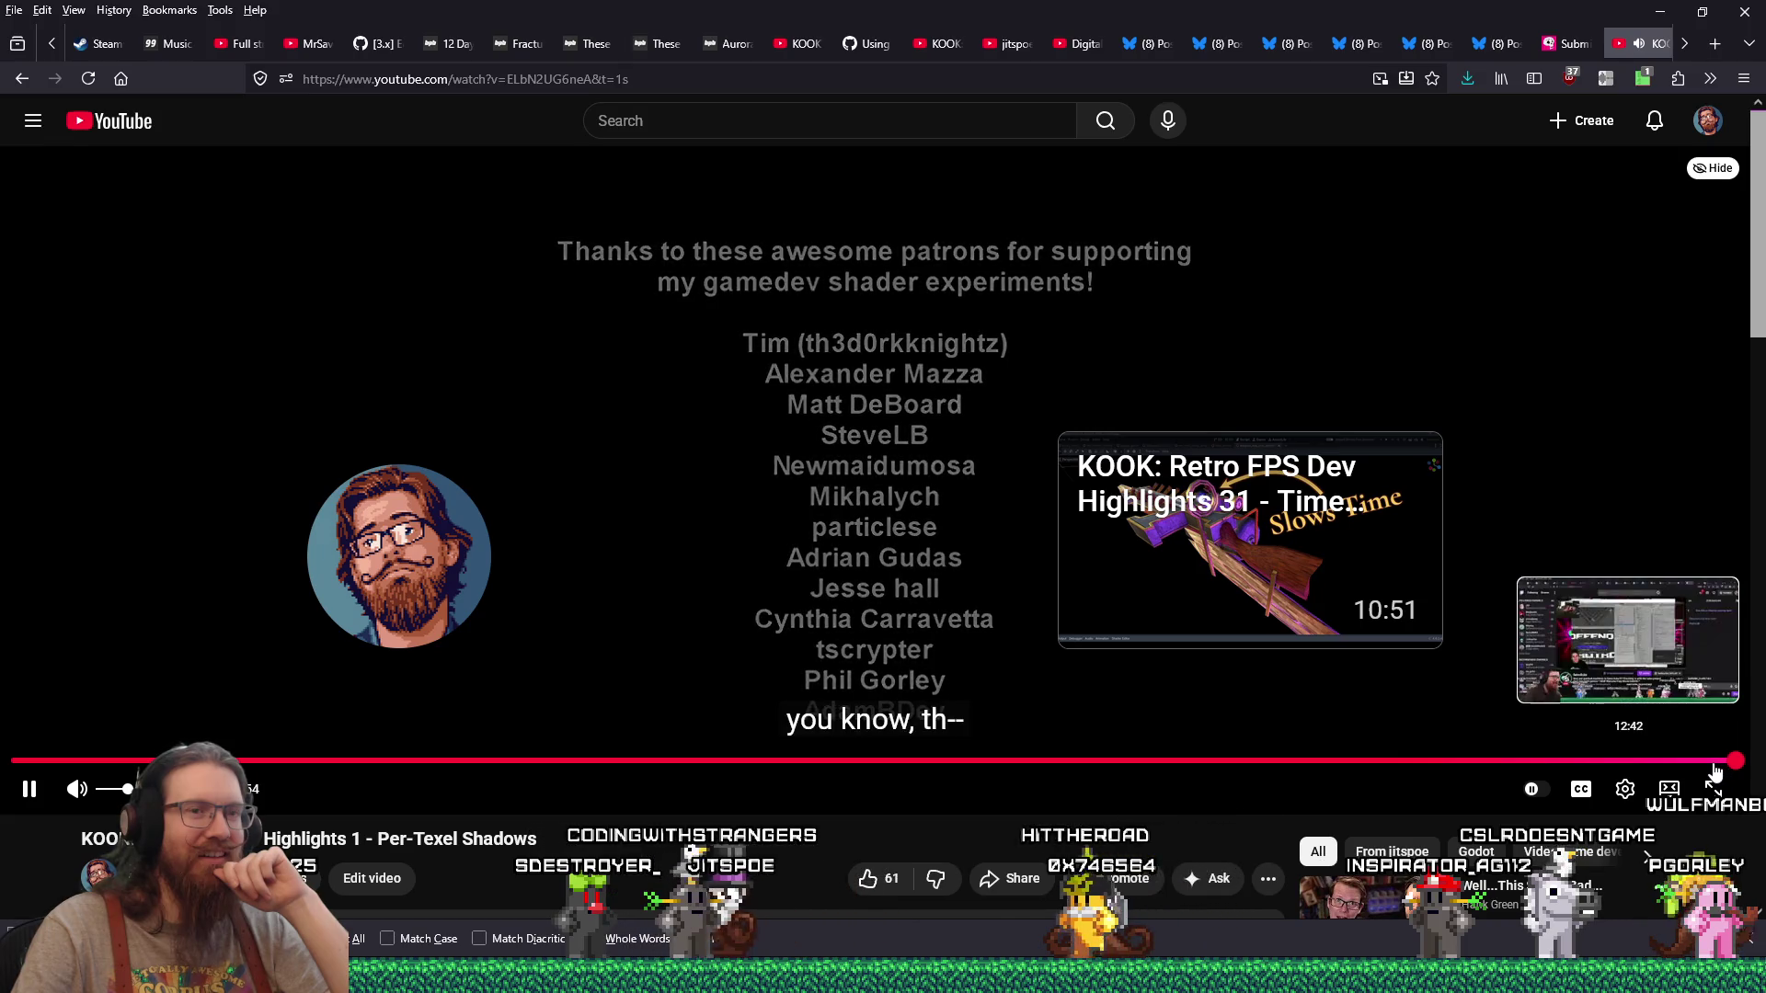
{"action": "left_click", "coordinate": [1713, 764]}
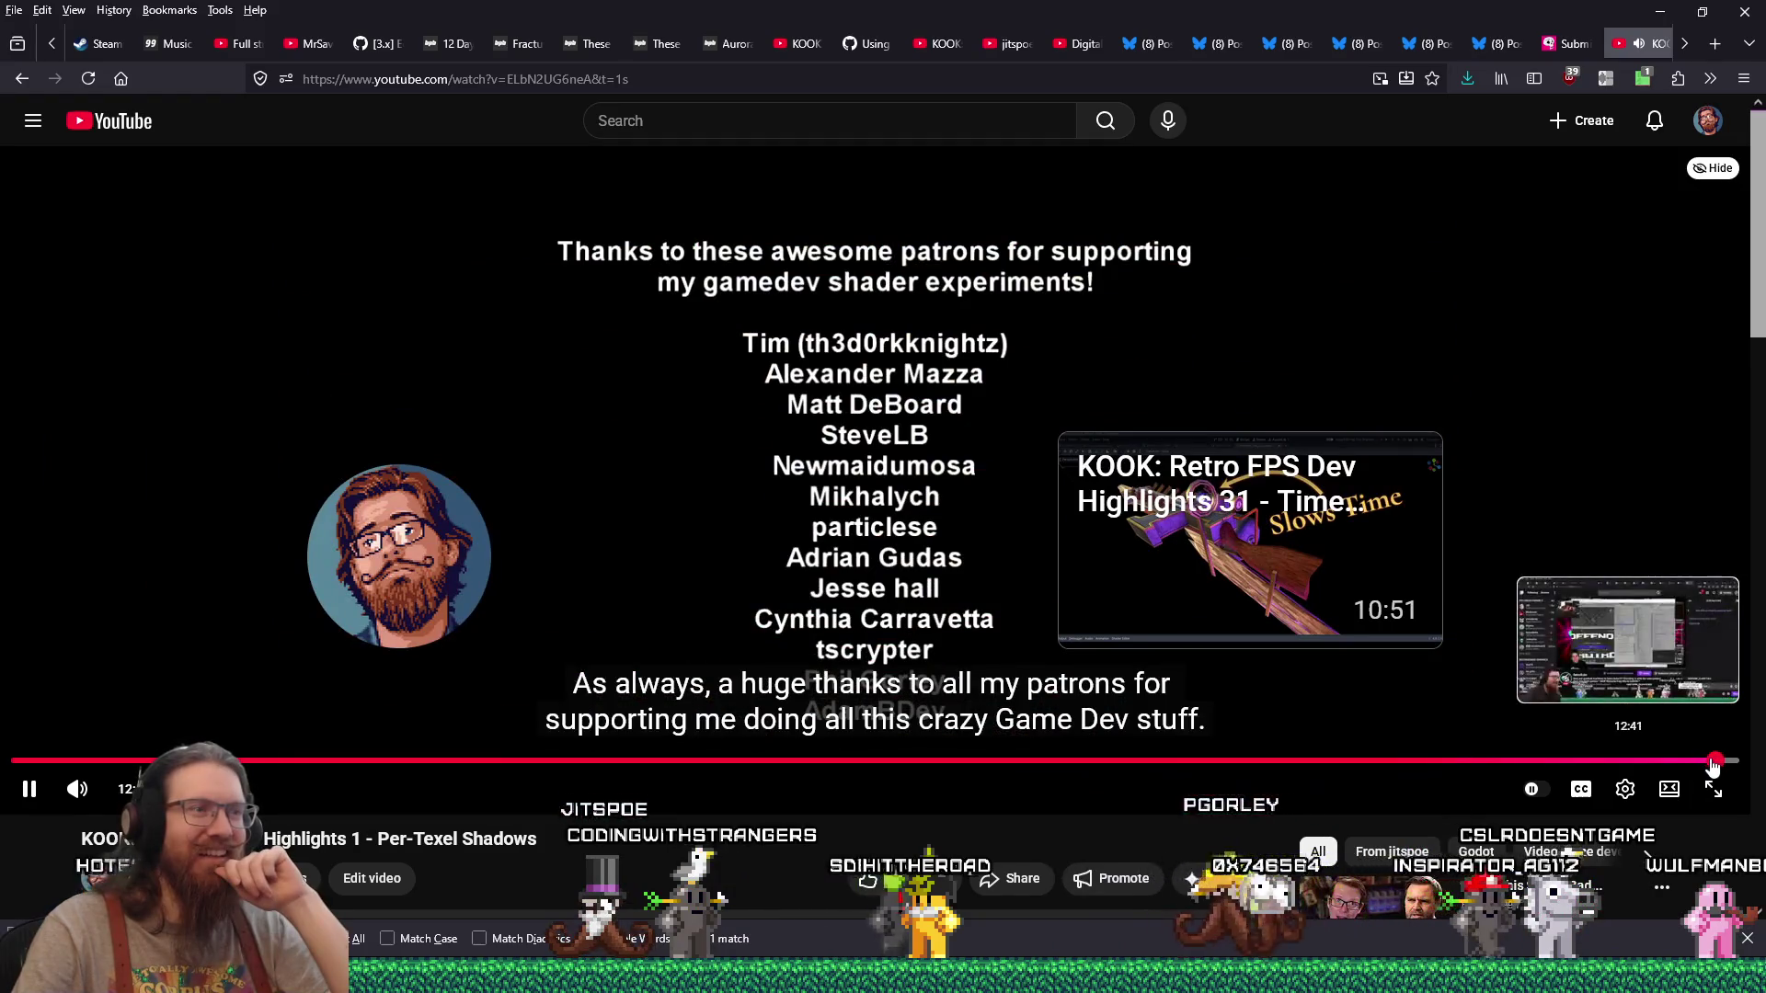
{"action": "left_click", "coordinate": [33, 793]}
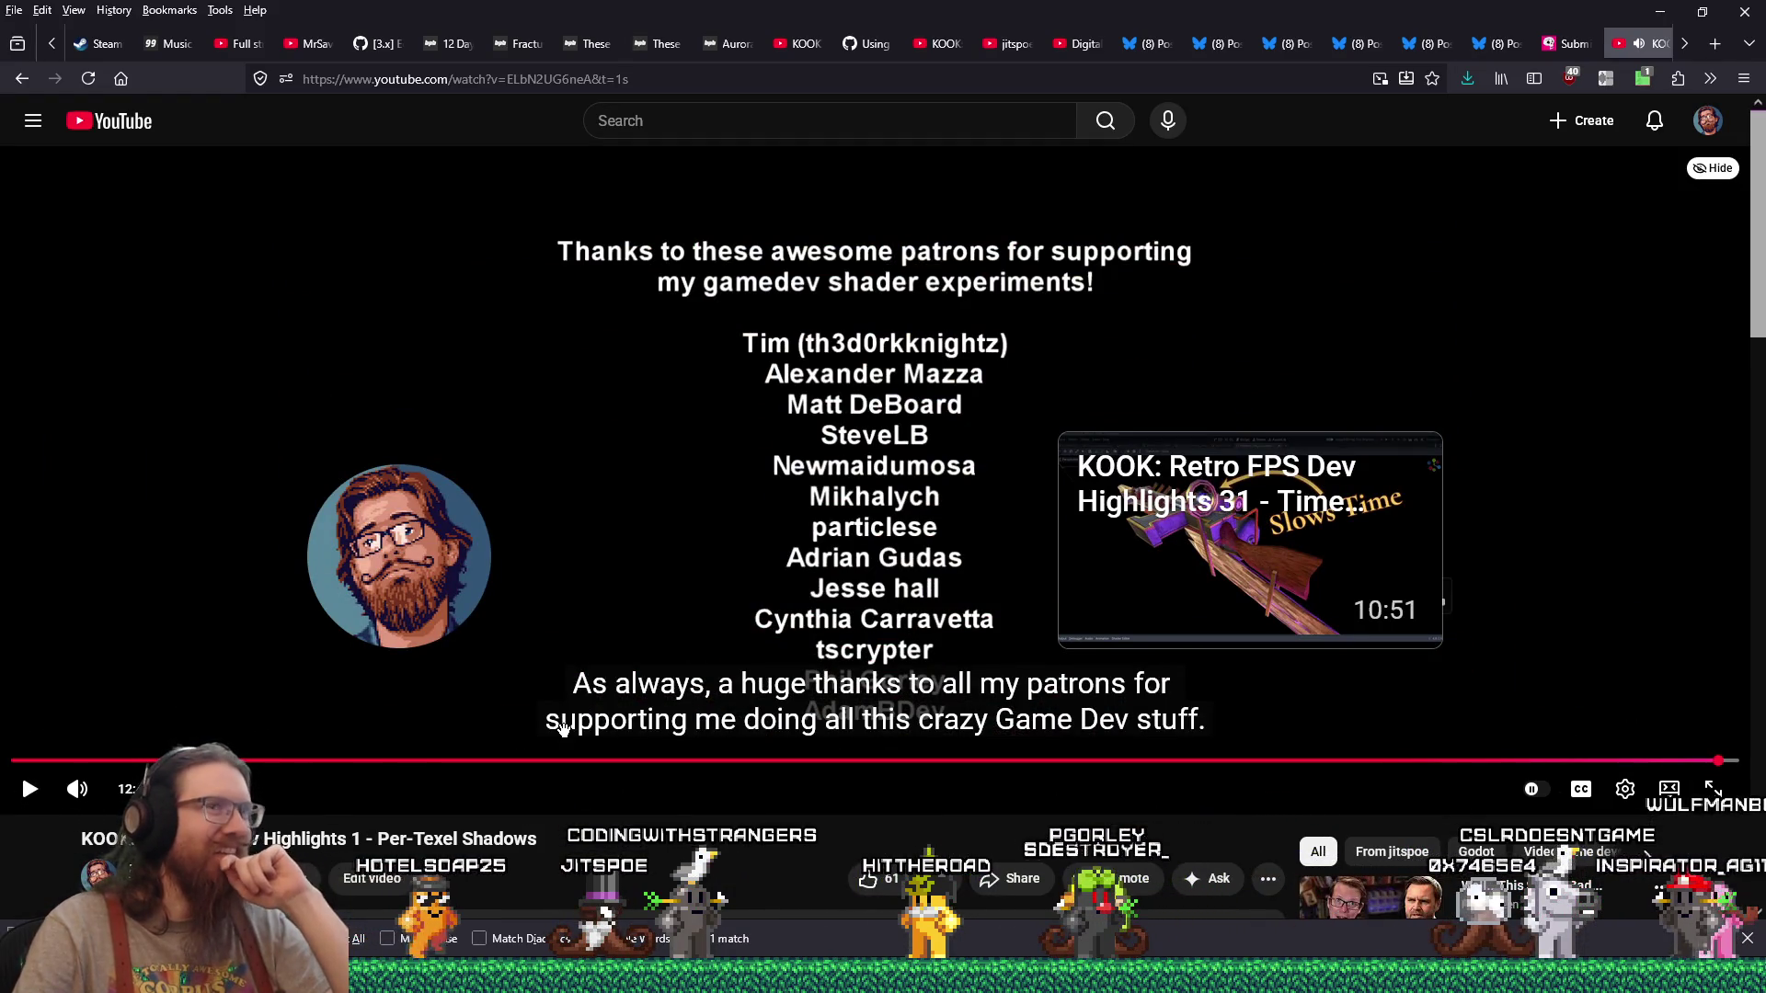
{"action": "scroll", "coordinate": [565, 739], "scroll_direction": "down", "scroll_amount": 5}
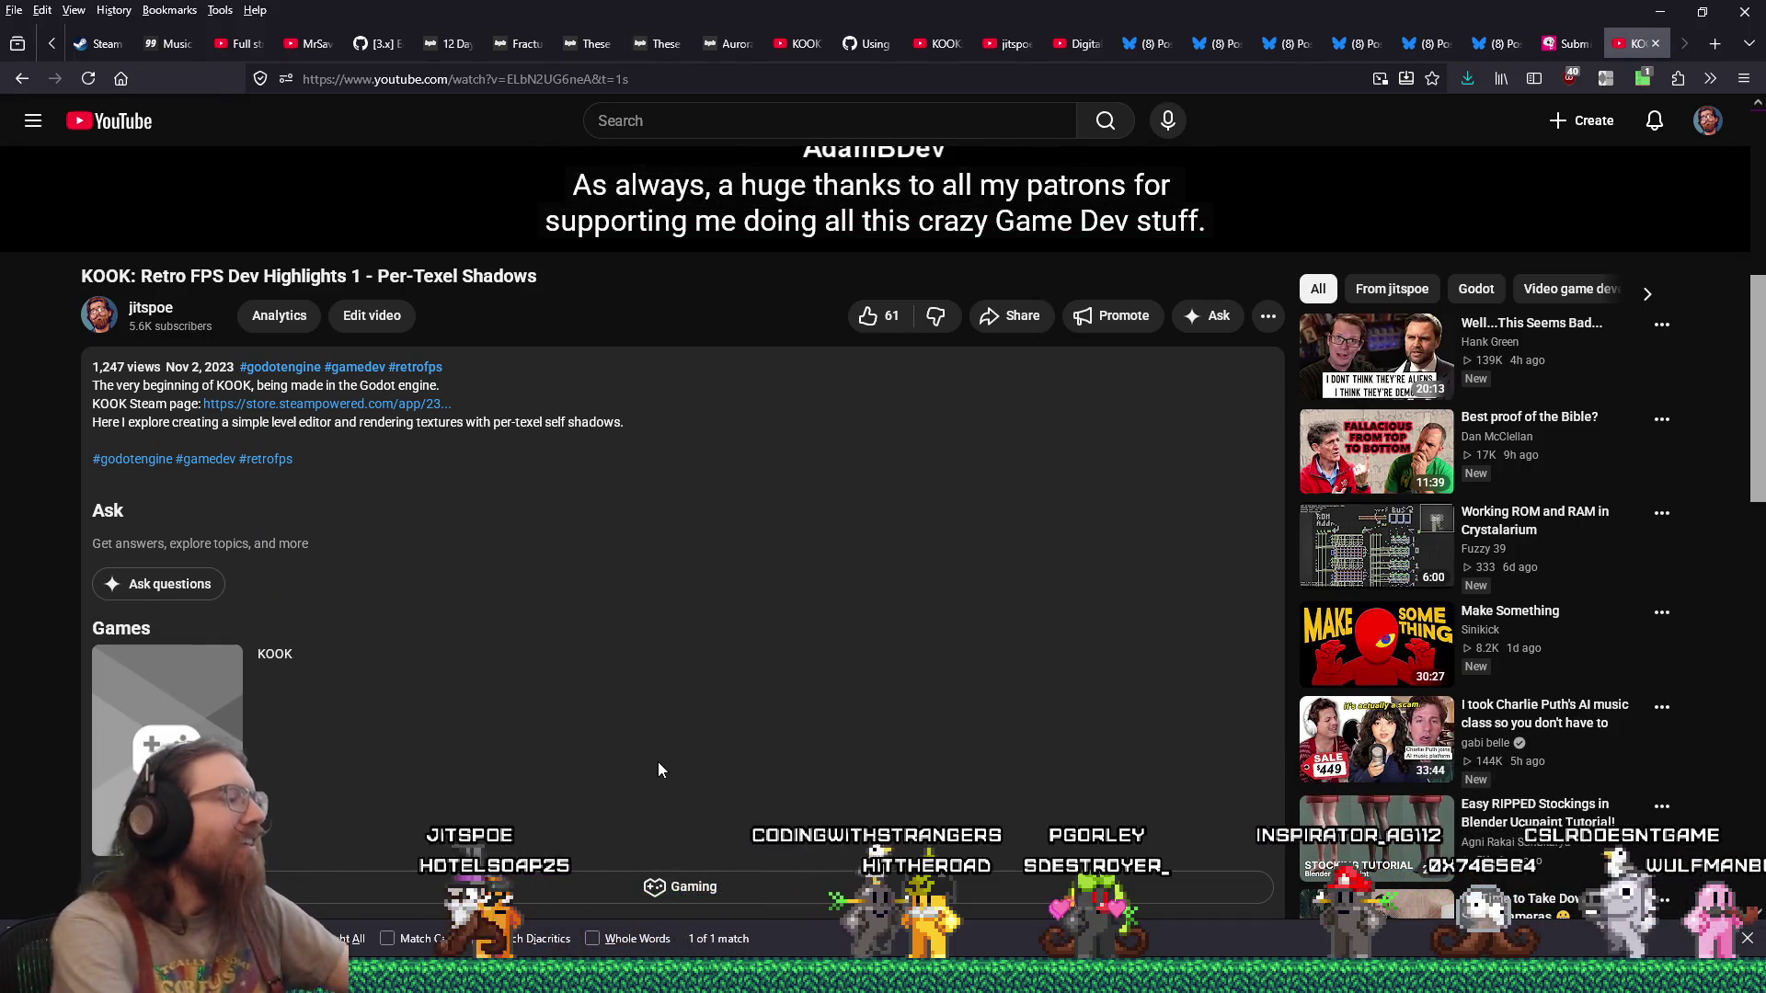
{"action": "key", "text": "super+r"}
Step: Open the E:\videos-twitch\gamedev\quakelike\vid1 folder and check the Starting retro FPS clip's date (June 30, 2022)
{"action": "type", "text": "e:\\proj"}
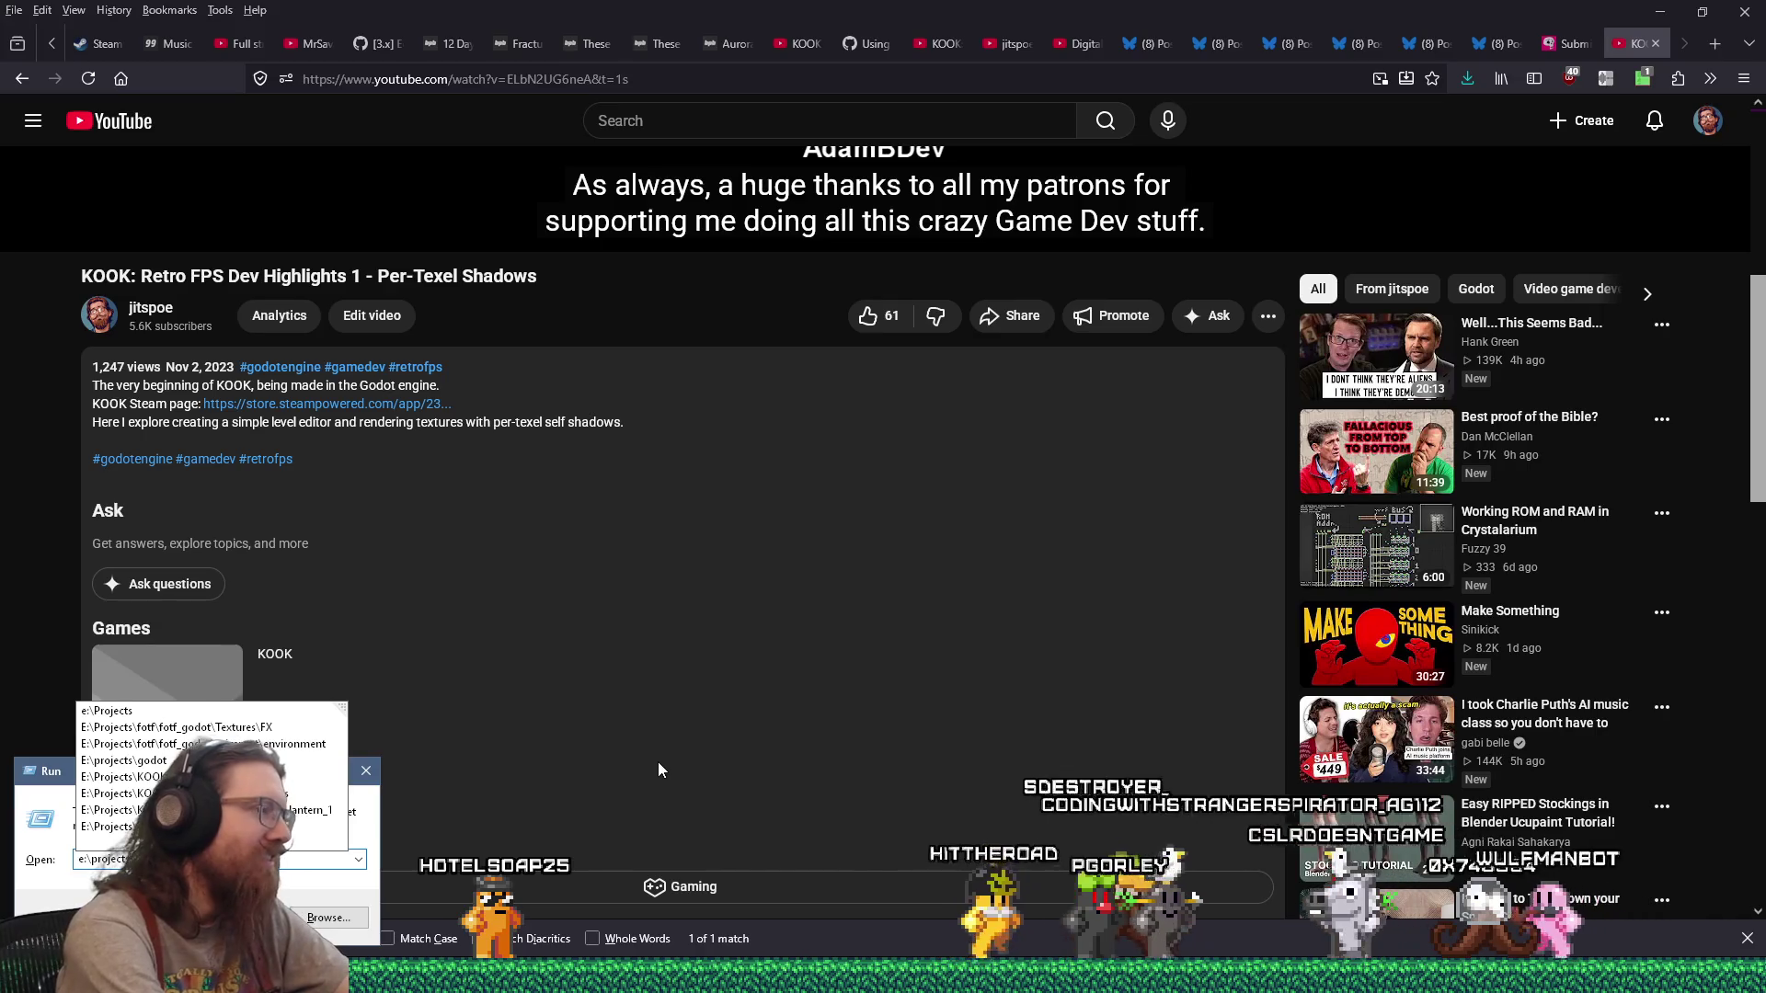
{"action": "key", "text": "BackSpace"}
{"action": "key", "text": "BackSpace"}
{"action": "key", "text": "BackSpace"}
{"action": "type", "text": "videos"}
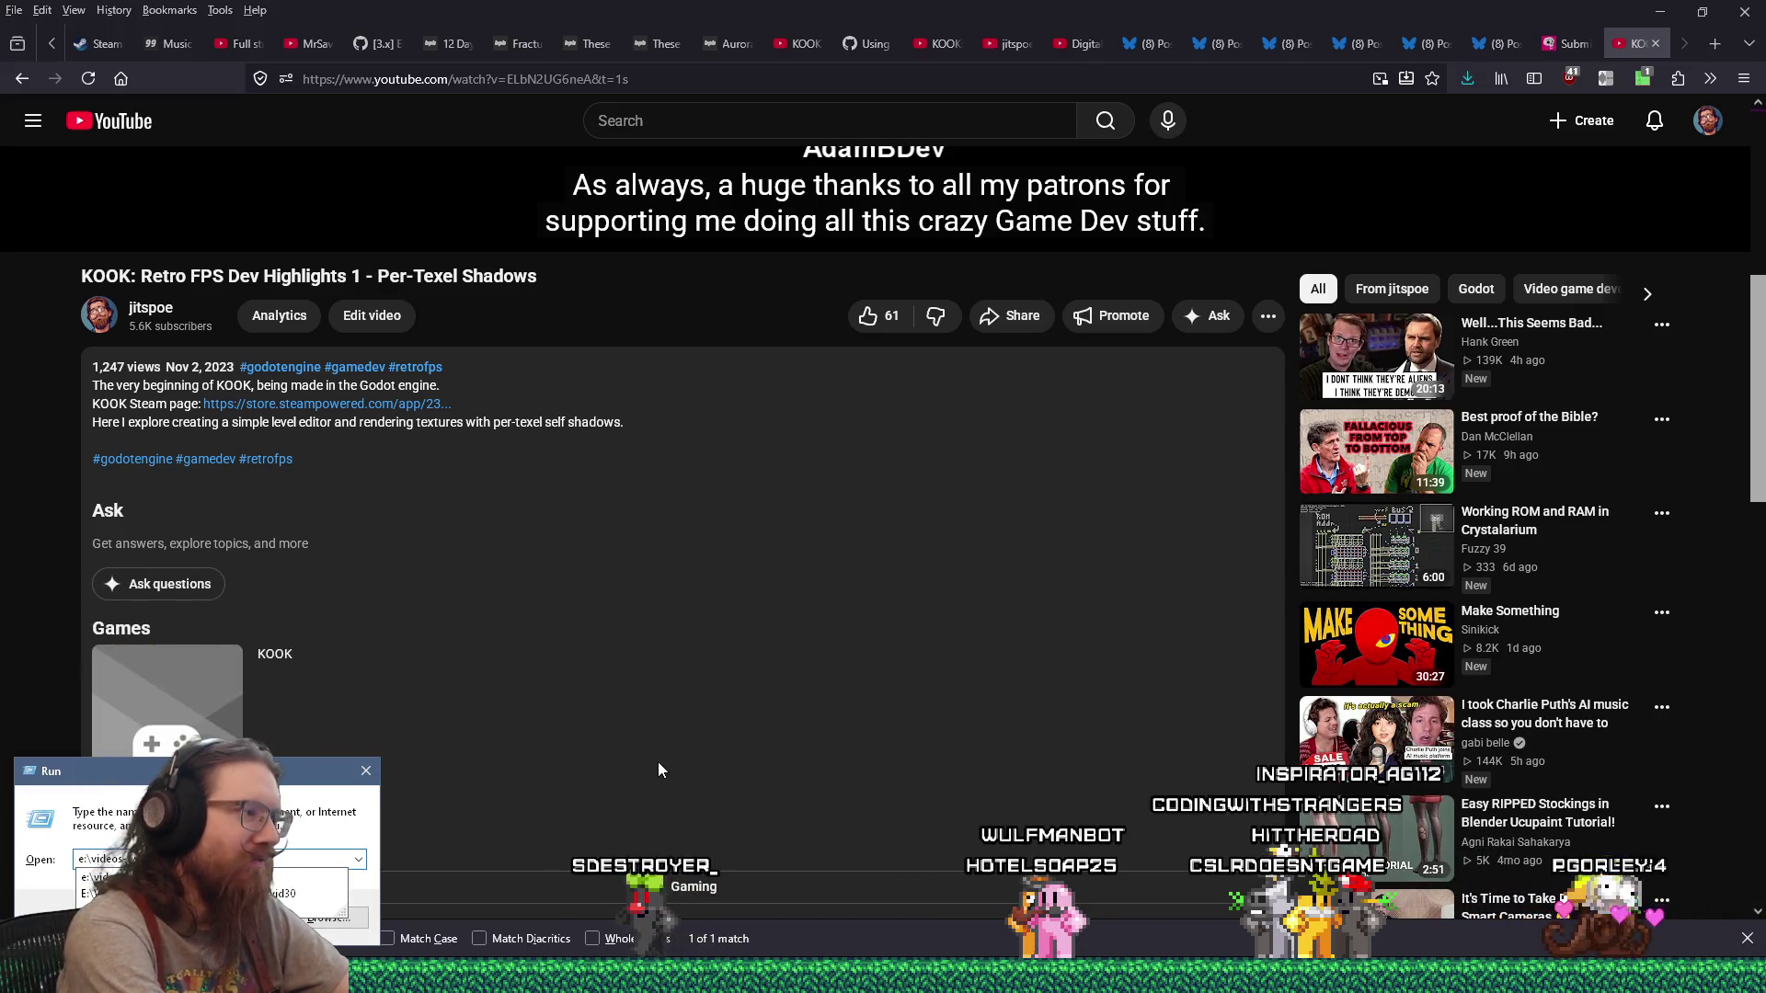
{"action": "type", "text": "\\gamedev\\quakelike\\vid1"}
{"action": "key", "text": "Return"}
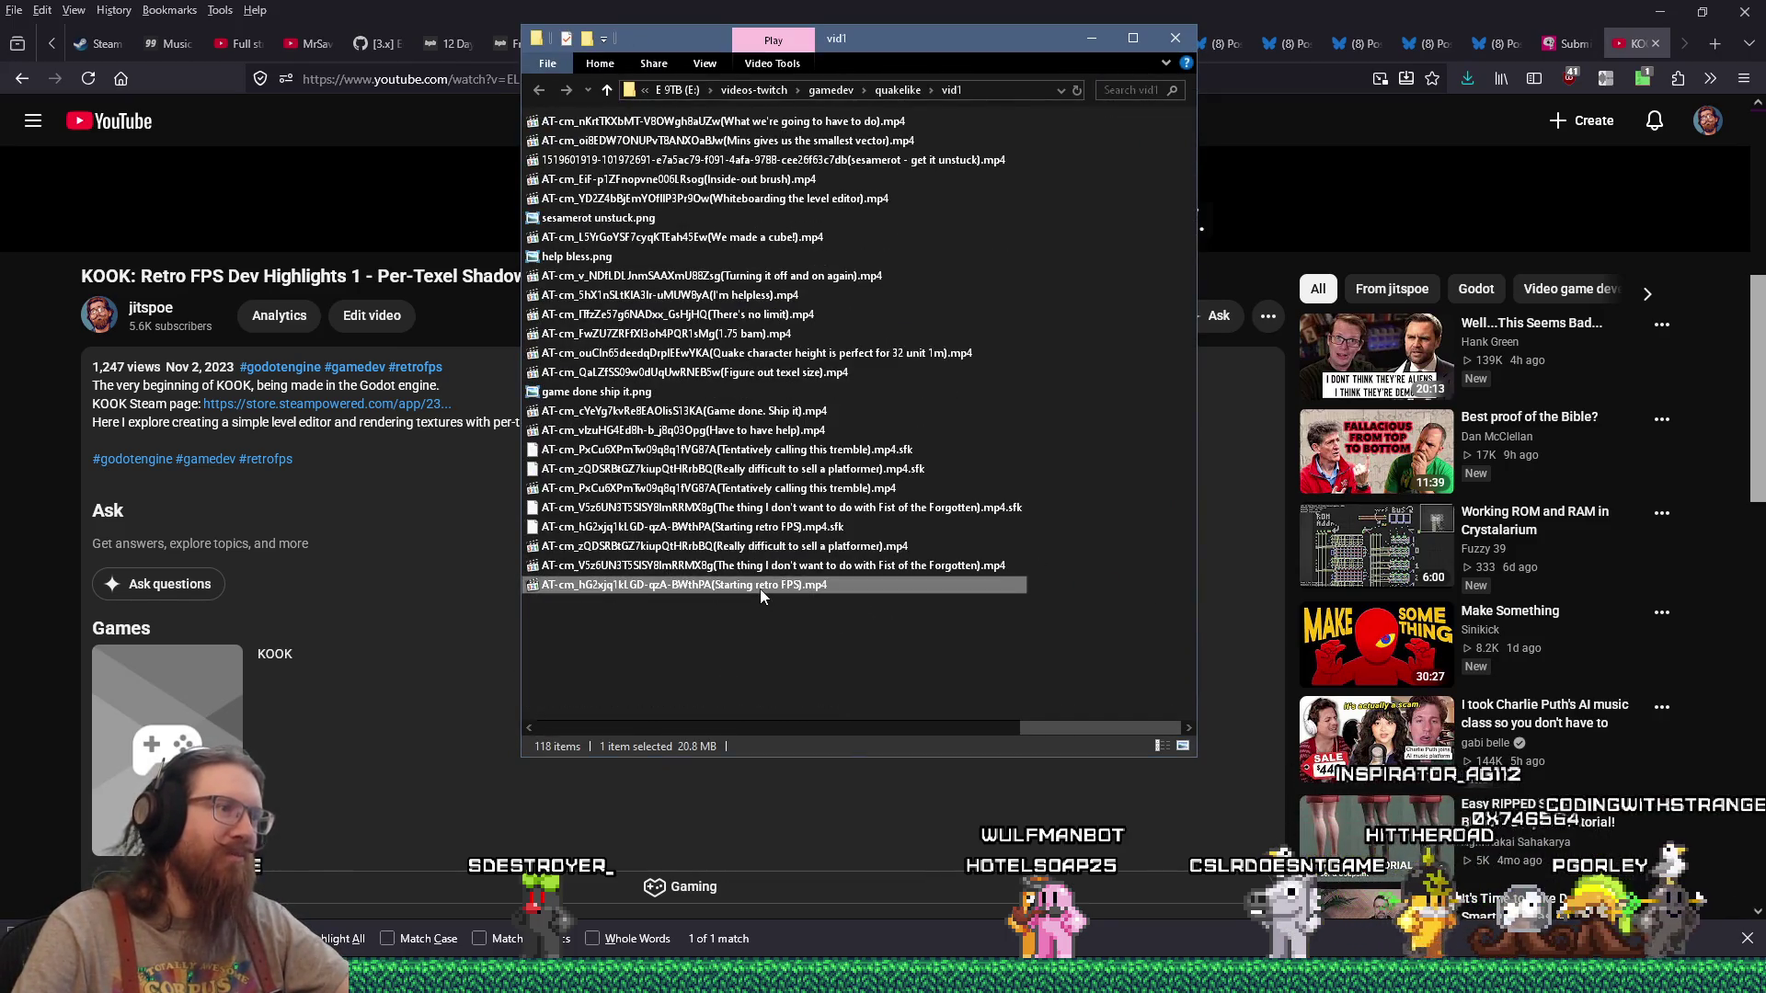
{"action": "right_click", "coordinate": [760, 588]}
{"action": "left_click", "coordinate": [792, 581]}
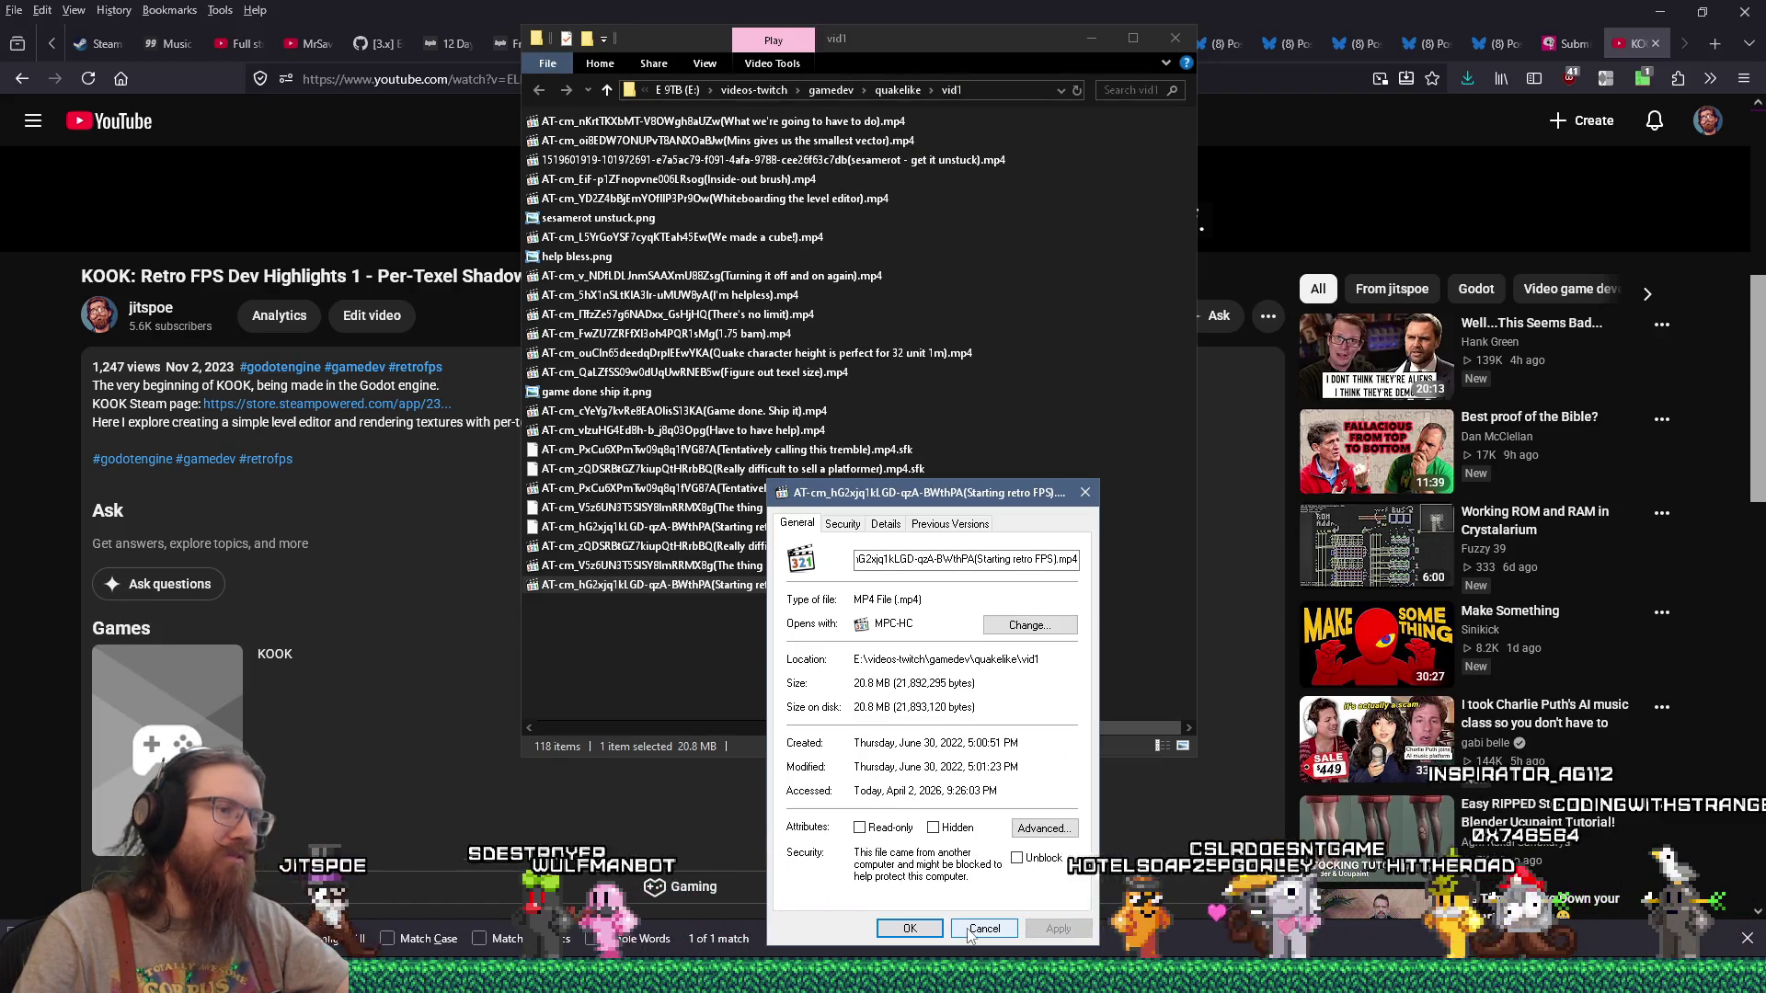
{"action": "left_click", "coordinate": [968, 931]}
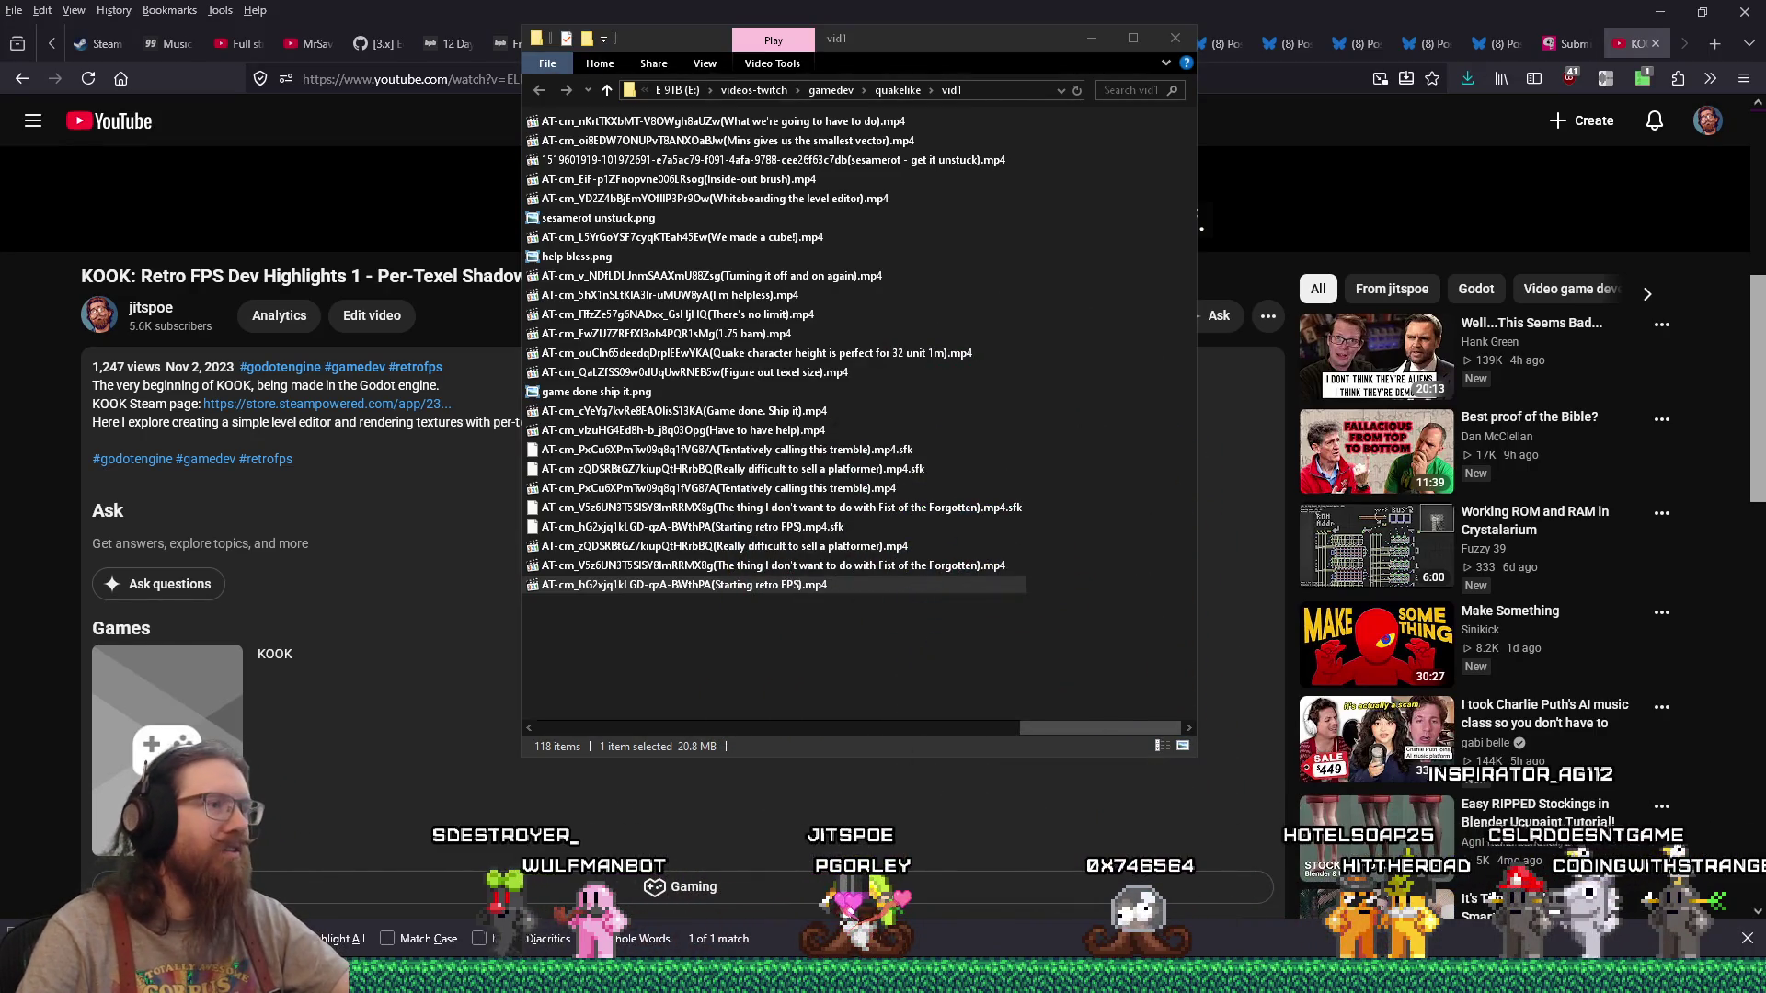
Step: Check the properties of the 7.41 MB 'Salvo dealing with vending machines too' clip
{"action": "scroll", "coordinate": [708, 551], "scroll_direction": "up", "scroll_amount": 3}
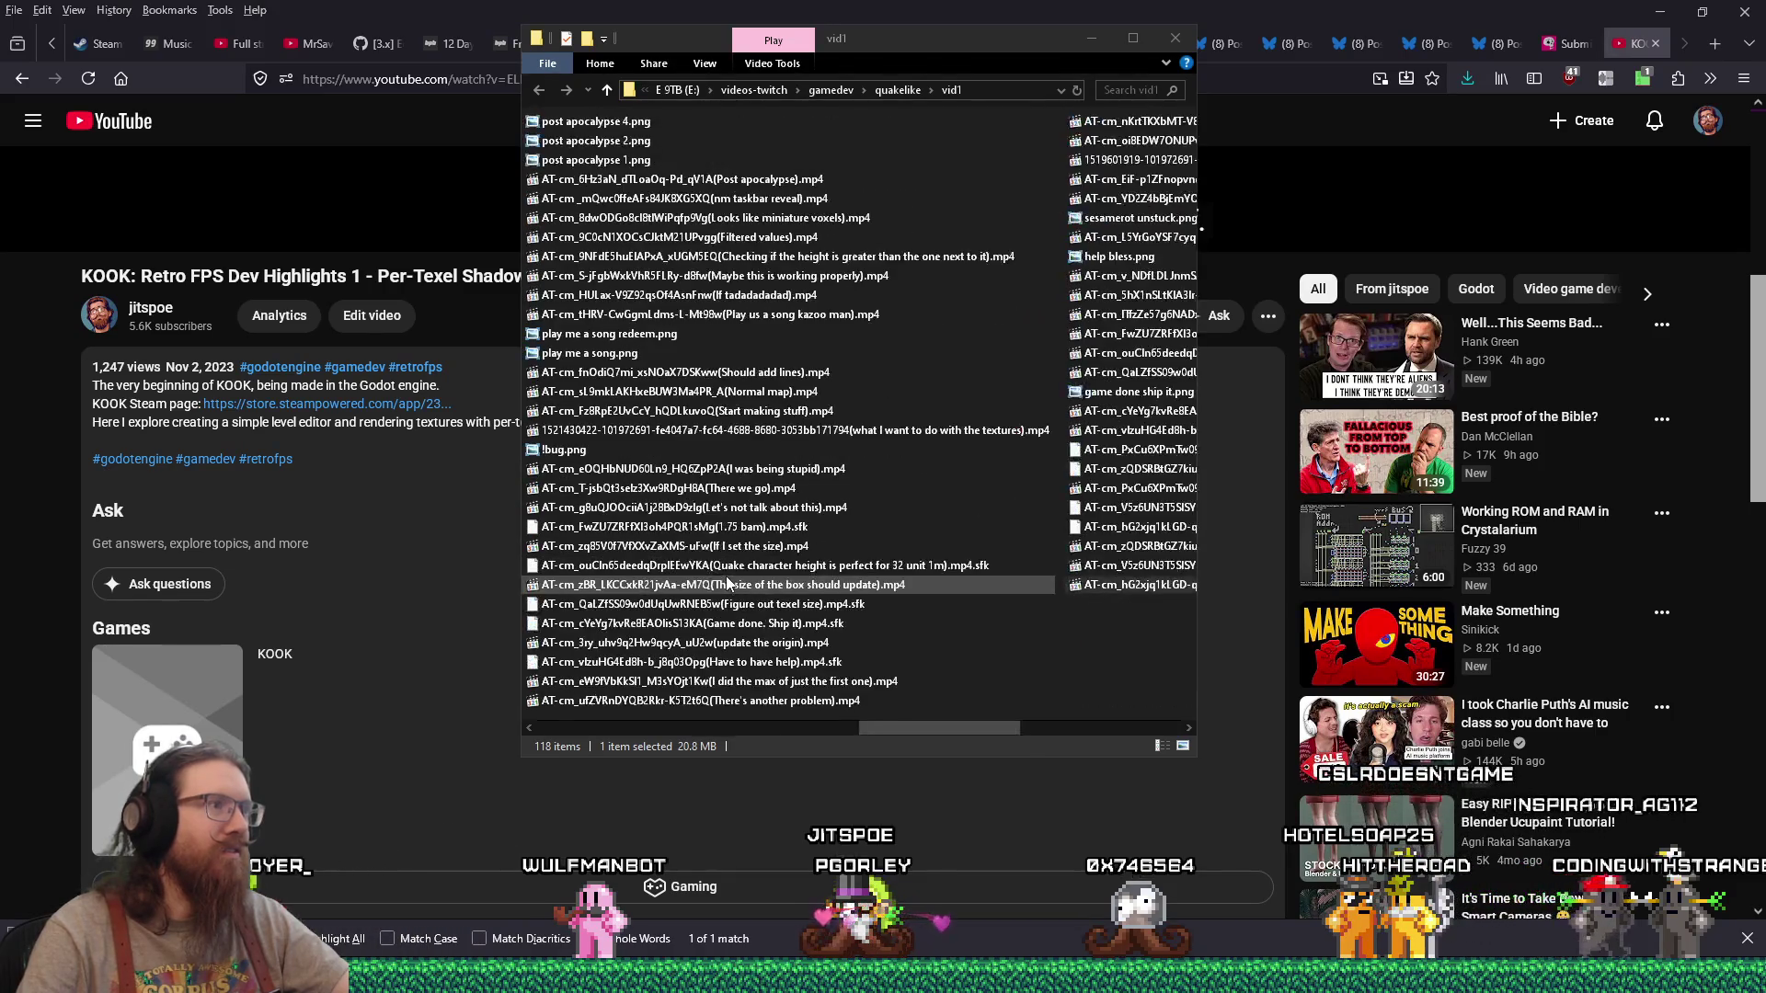
{"action": "scroll", "coordinate": [717, 549], "scroll_direction": "up", "scroll_amount": 2}
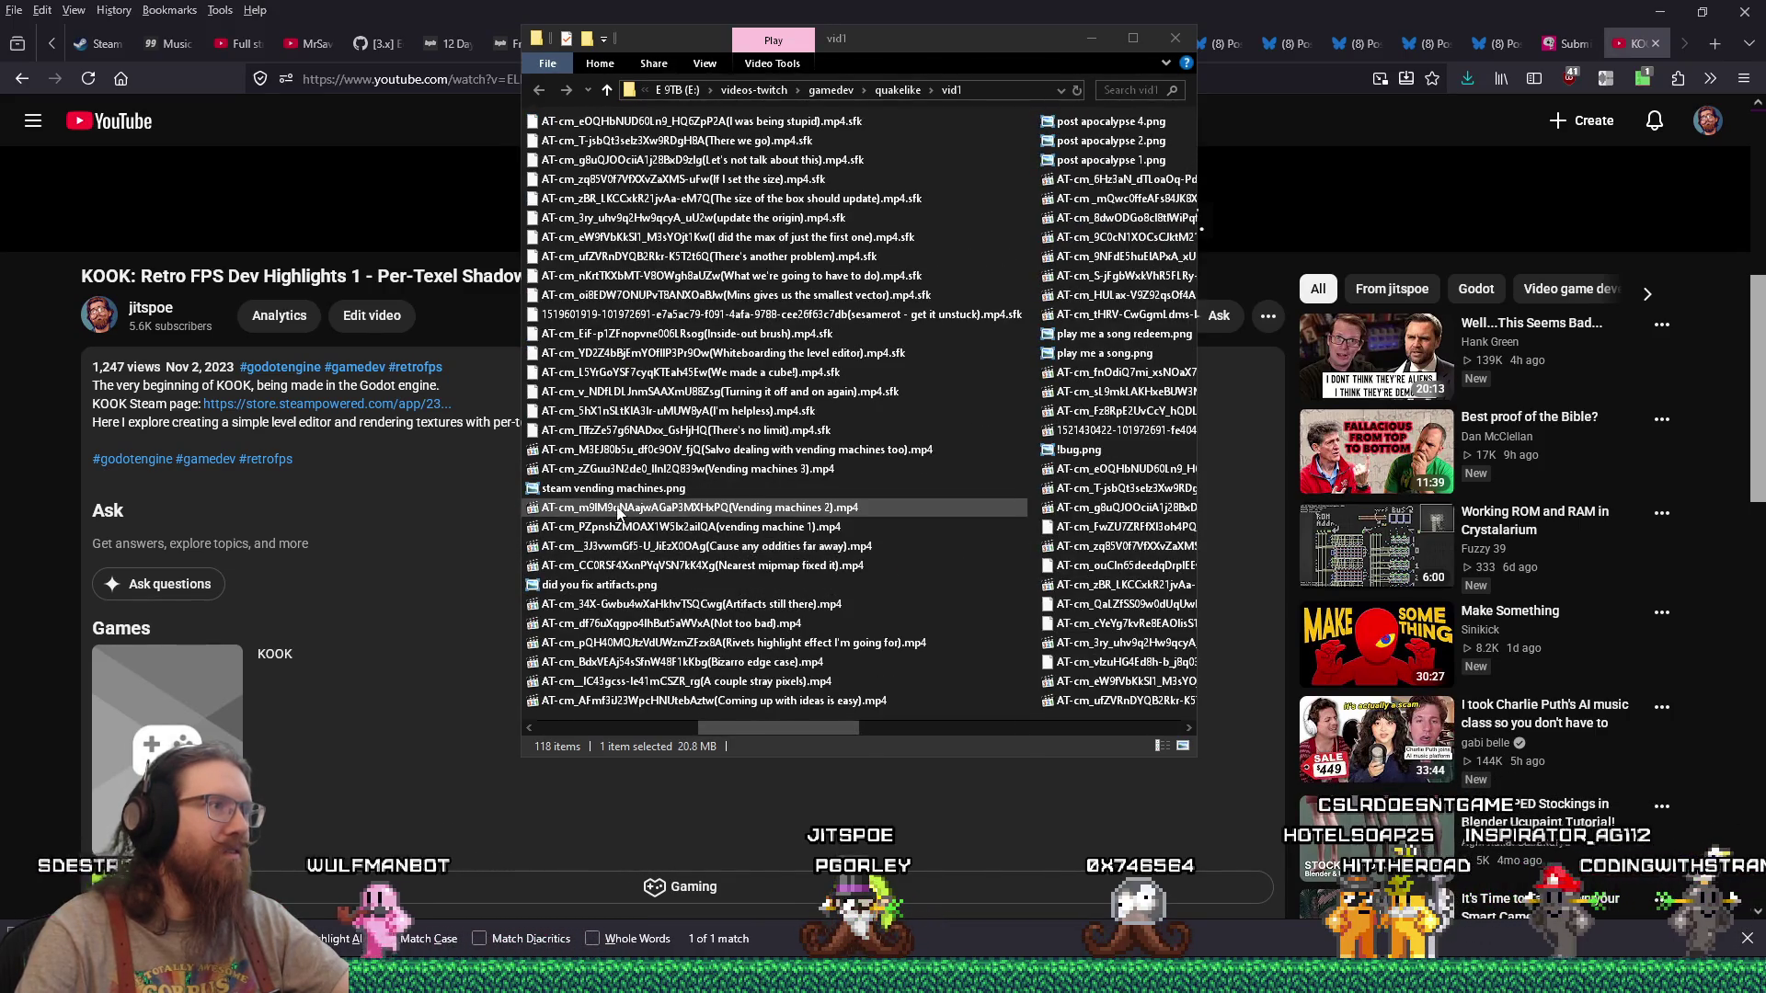
{"action": "right_click", "coordinate": [591, 452]}
{"action": "left_click", "coordinate": [695, 931]}
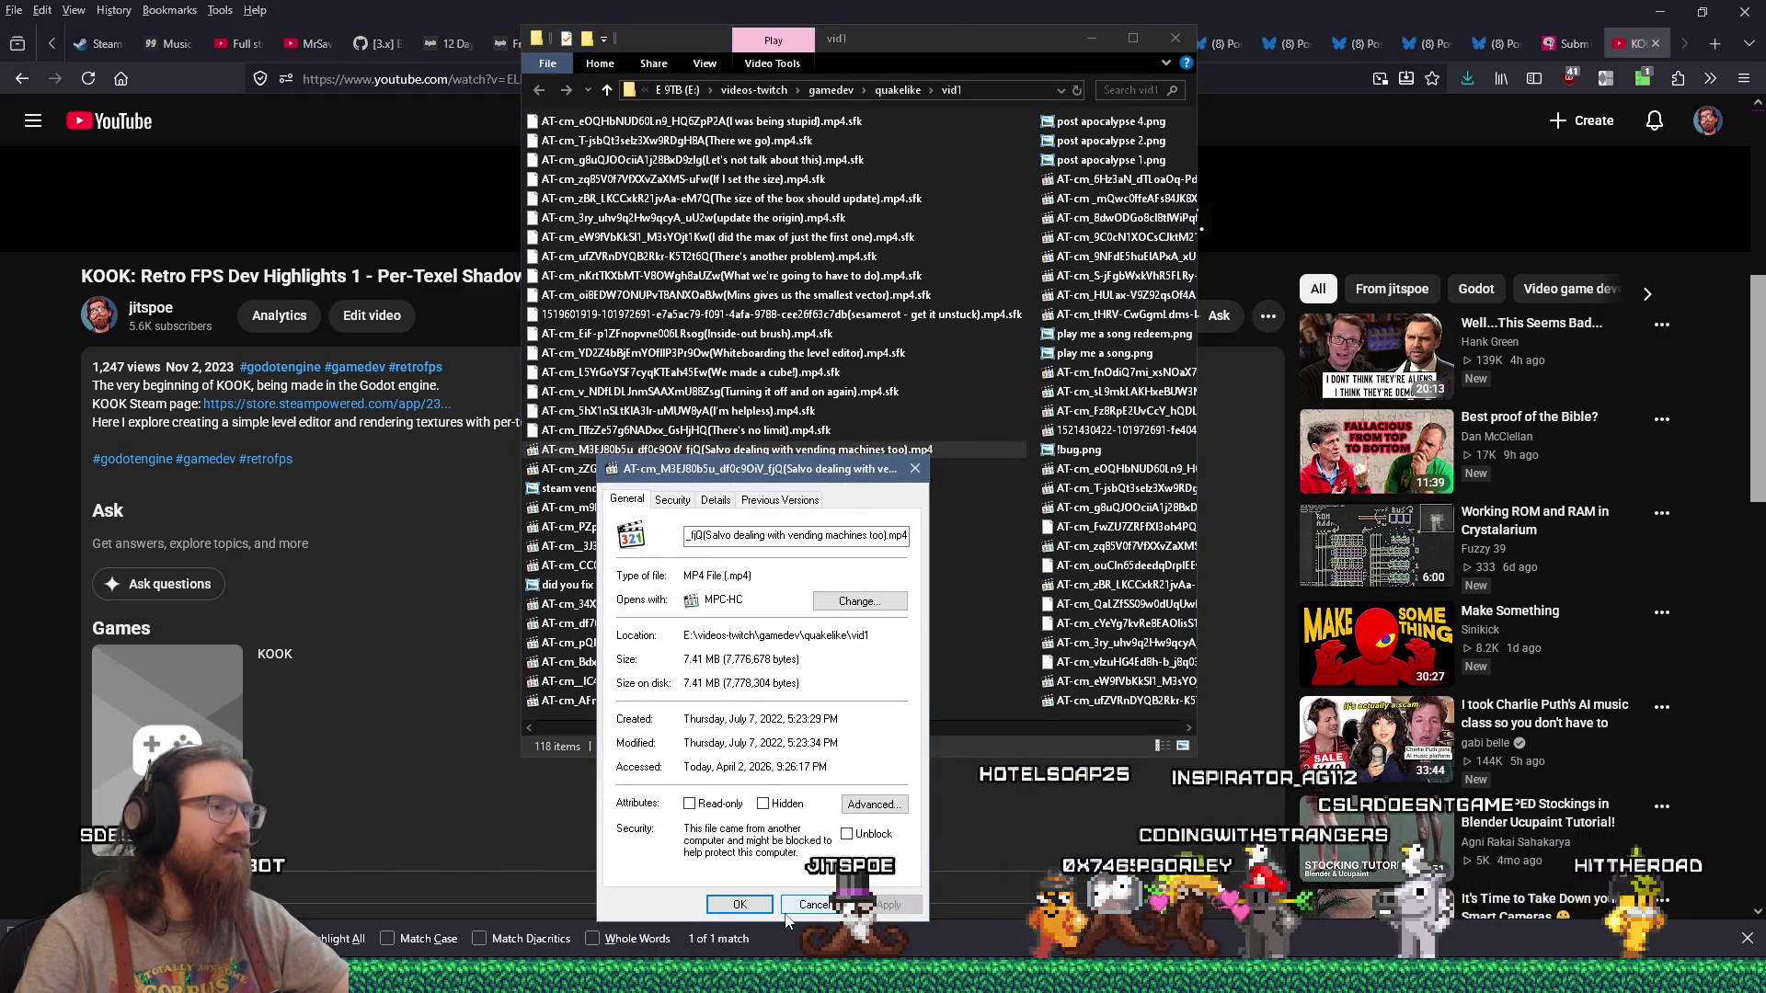
{"action": "left_click", "coordinate": [793, 906]}
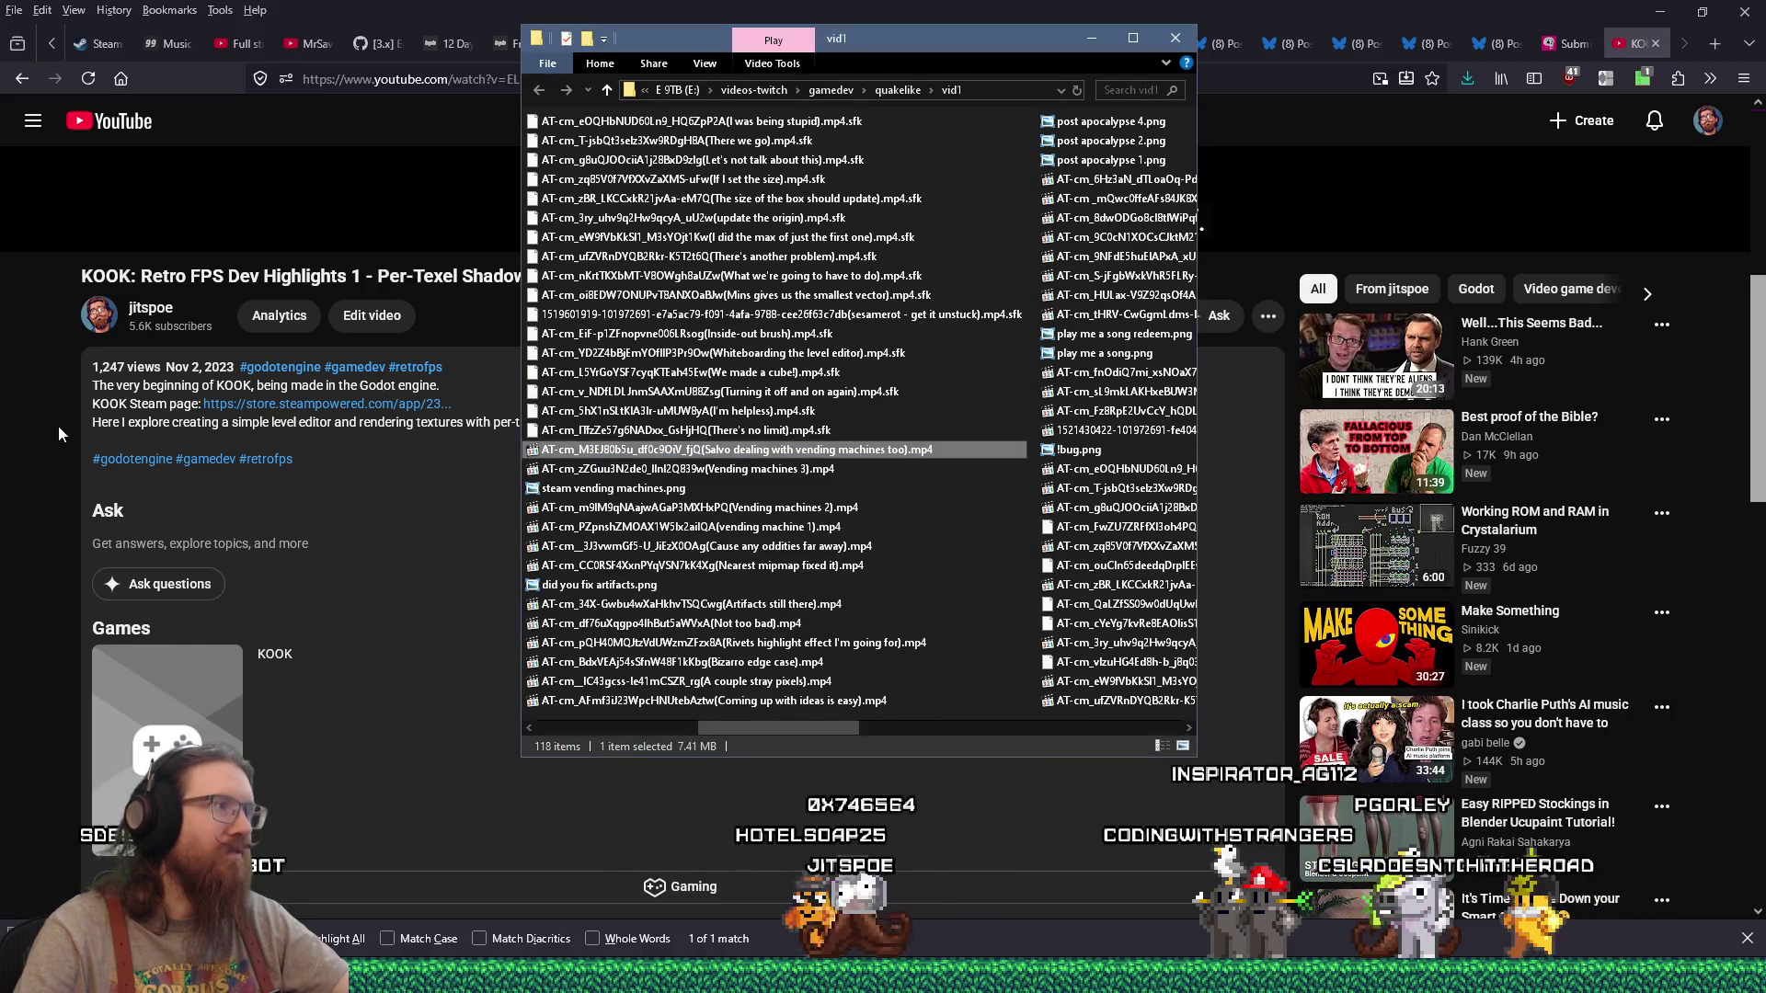
Step: Back on the Highlights 1 watch page, grab the description's hashtag line and open the video in YouTube Studio
{"action": "left_click", "coordinate": [105, 401]}
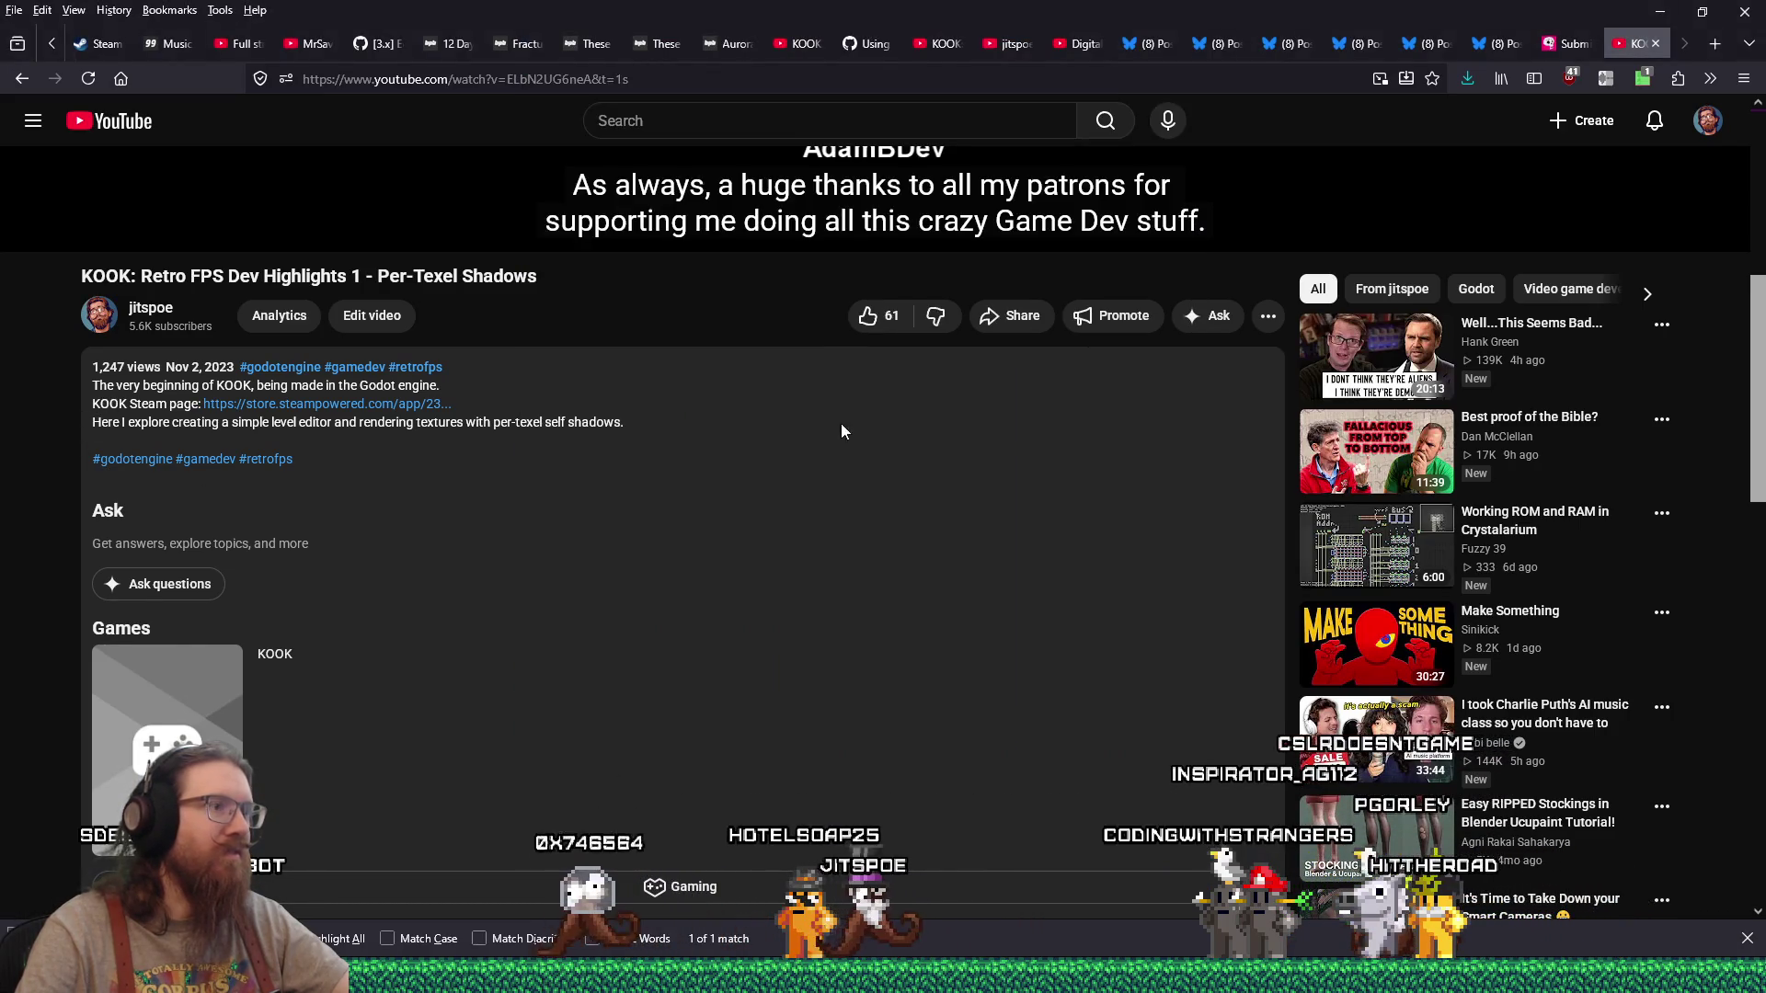
{"action": "scroll", "coordinate": [761, 477], "scroll_direction": "down", "scroll_amount": 4}
{"action": "scroll", "coordinate": [782, 488], "scroll_direction": "up", "scroll_amount": 5}
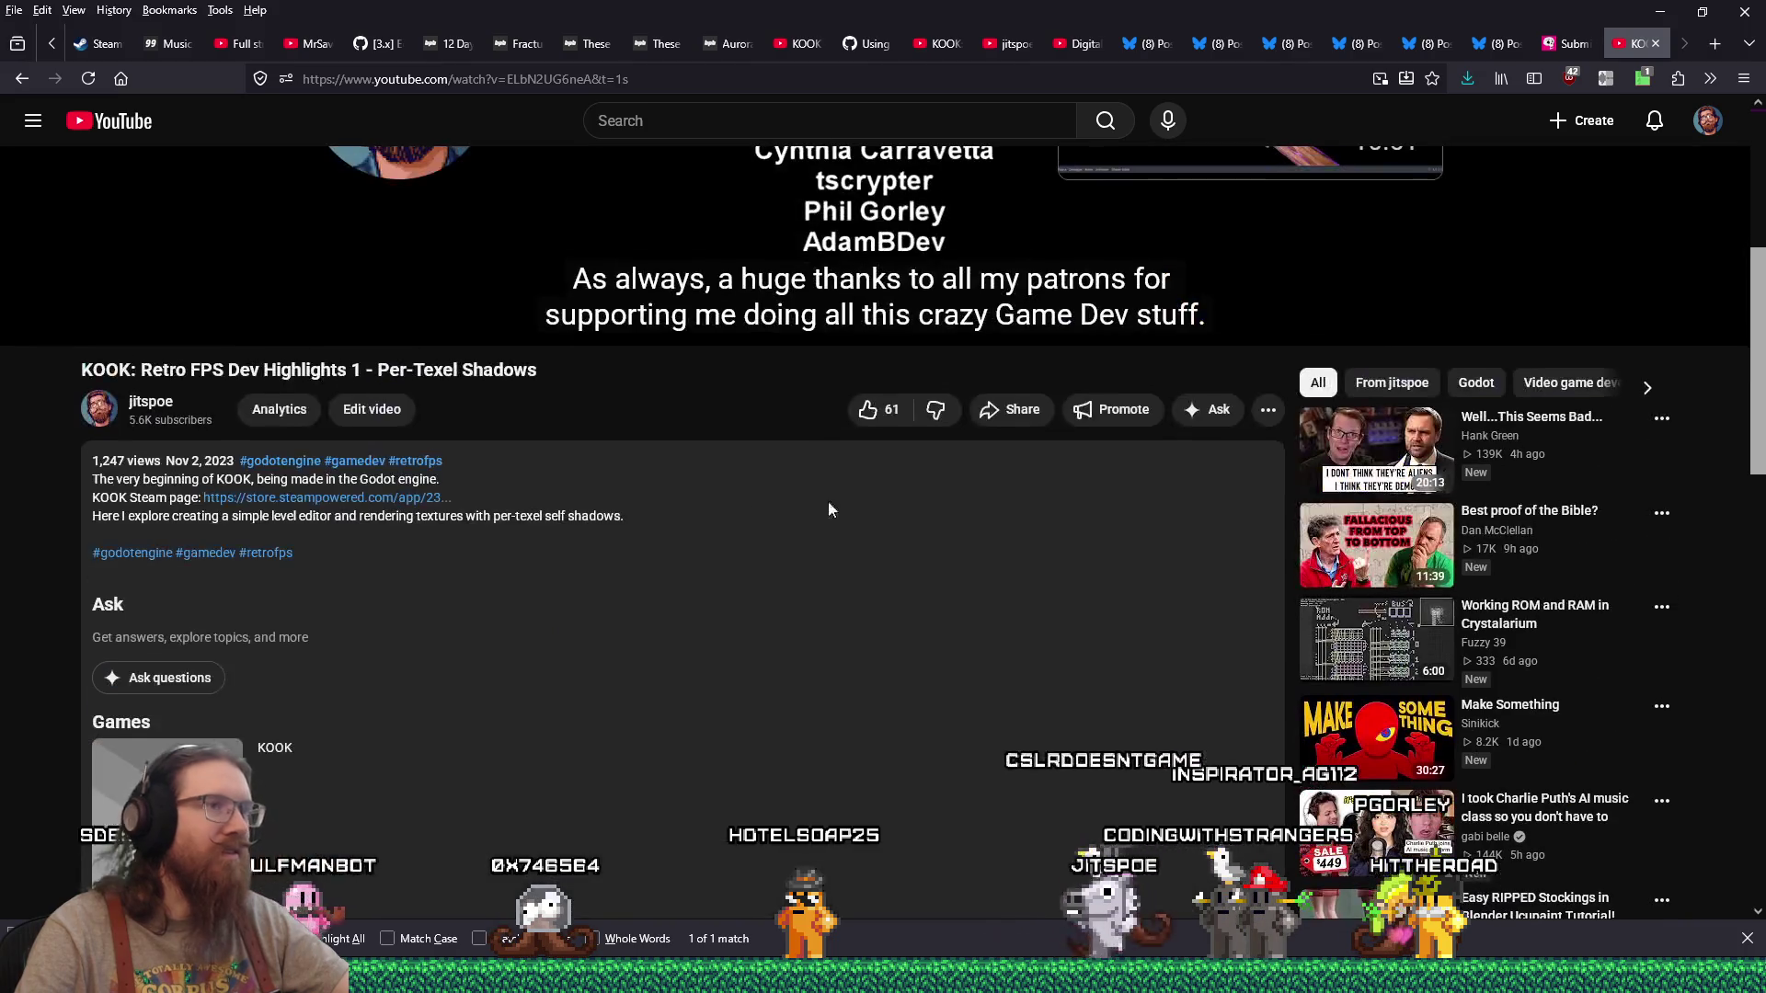
{"action": "left_click", "coordinate": [1269, 410]}
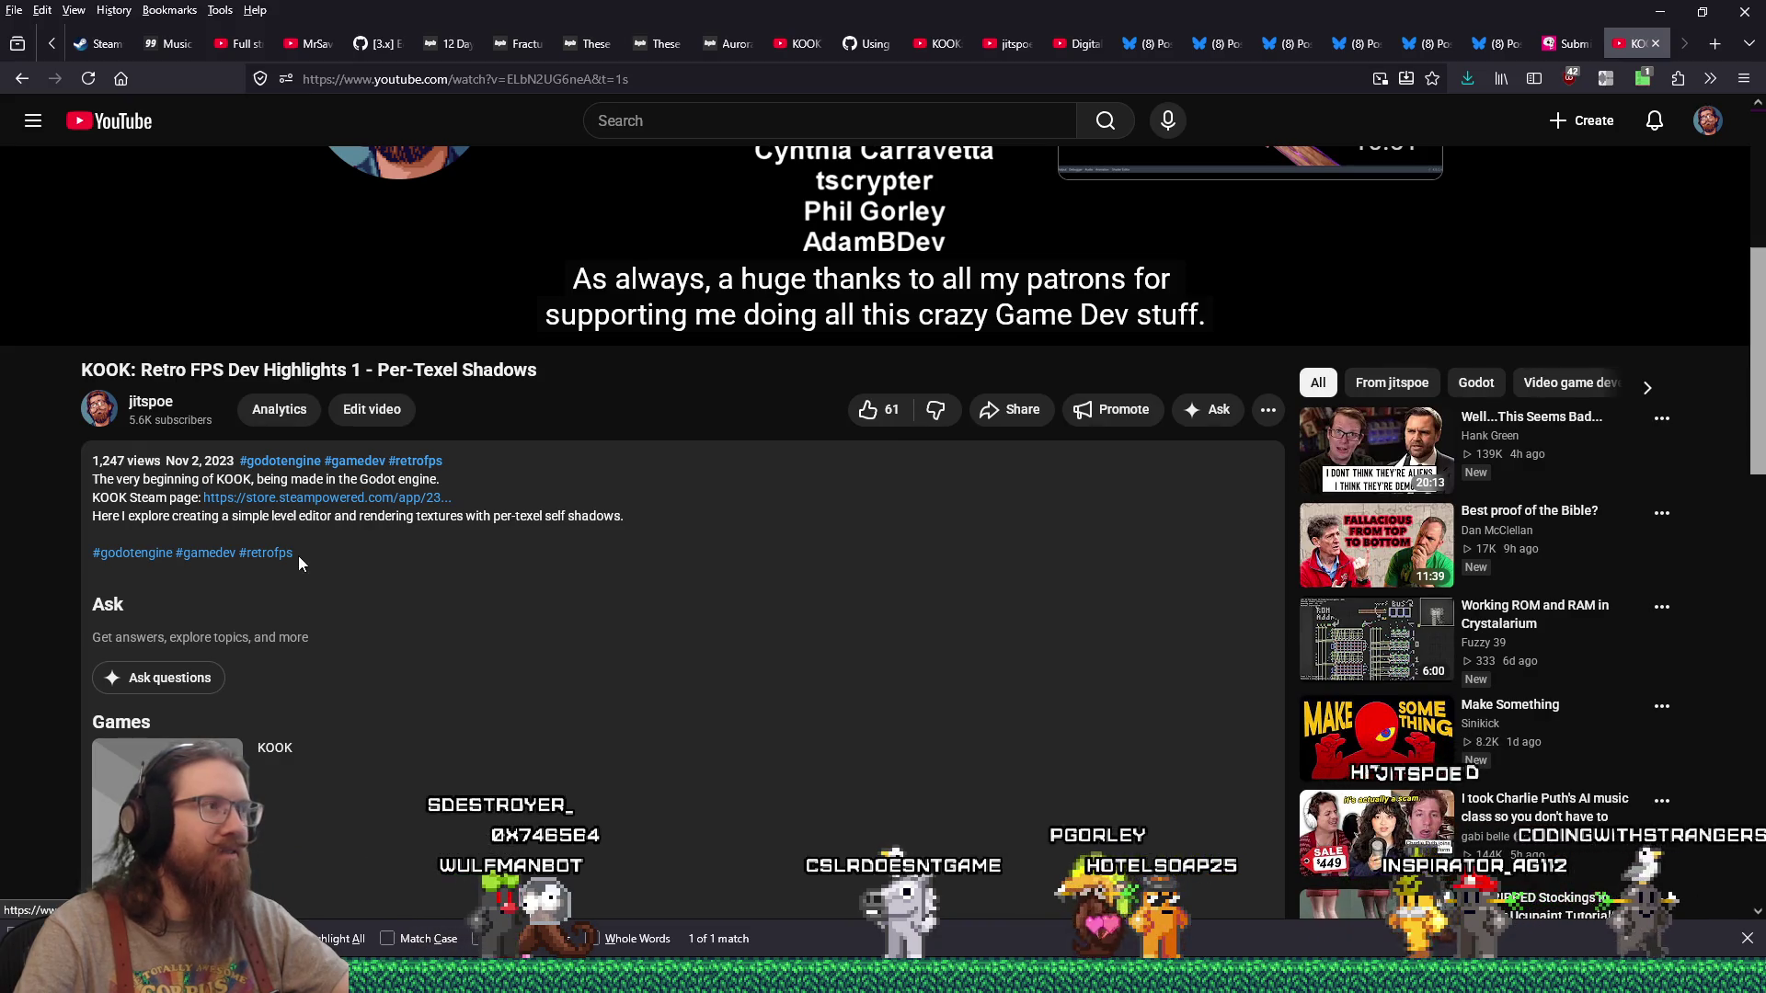
{"action": "left_click_drag", "start_coordinate": [298, 557], "coordinate": [112, 558]}
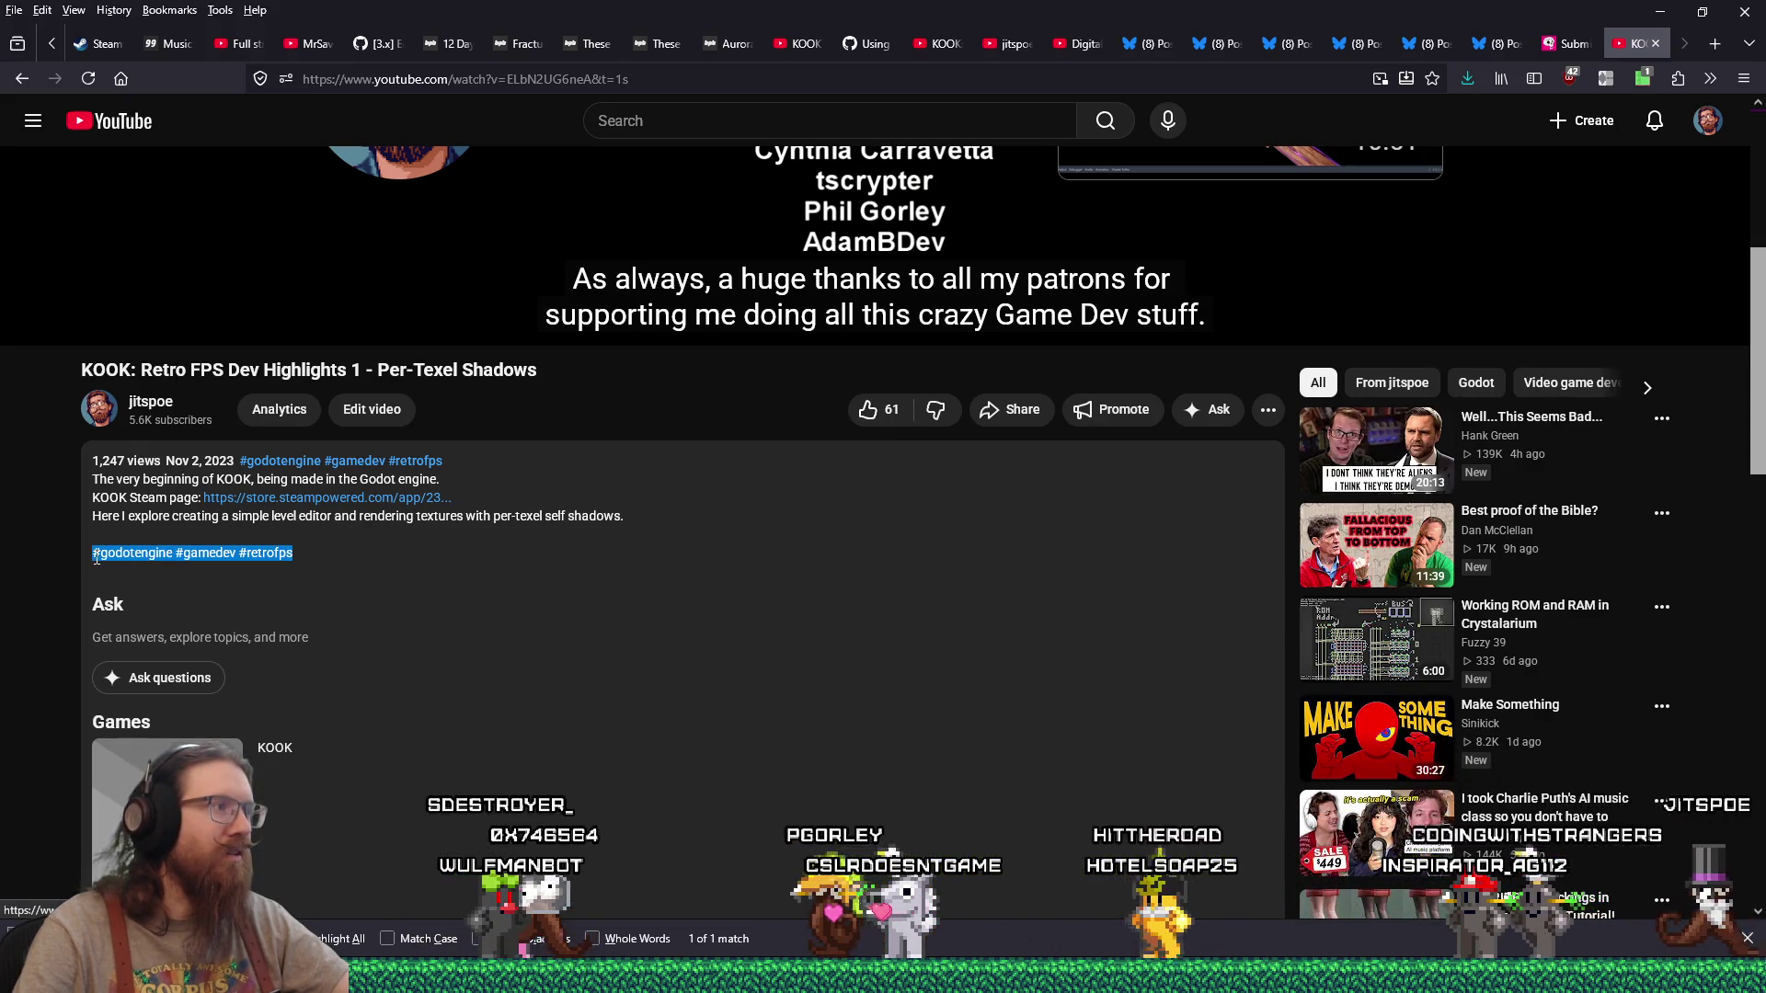
{"action": "right_click", "coordinate": [97, 558]}
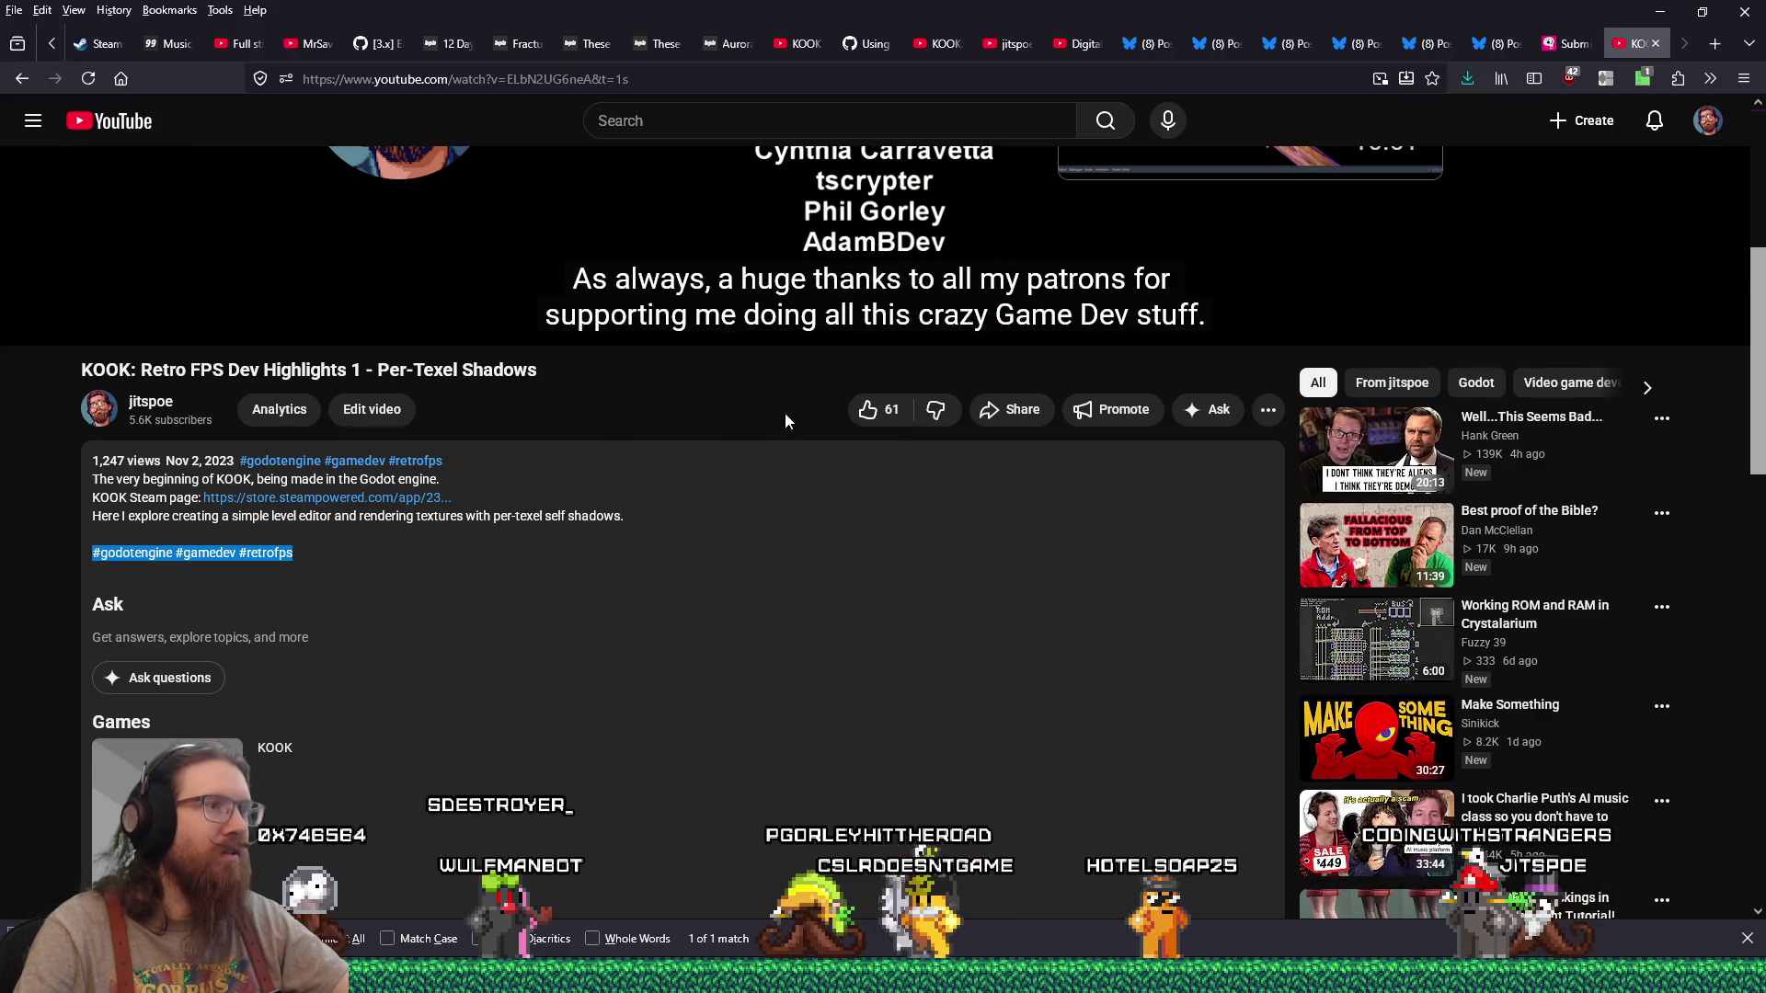
{"action": "left_click", "coordinate": [1274, 414]}
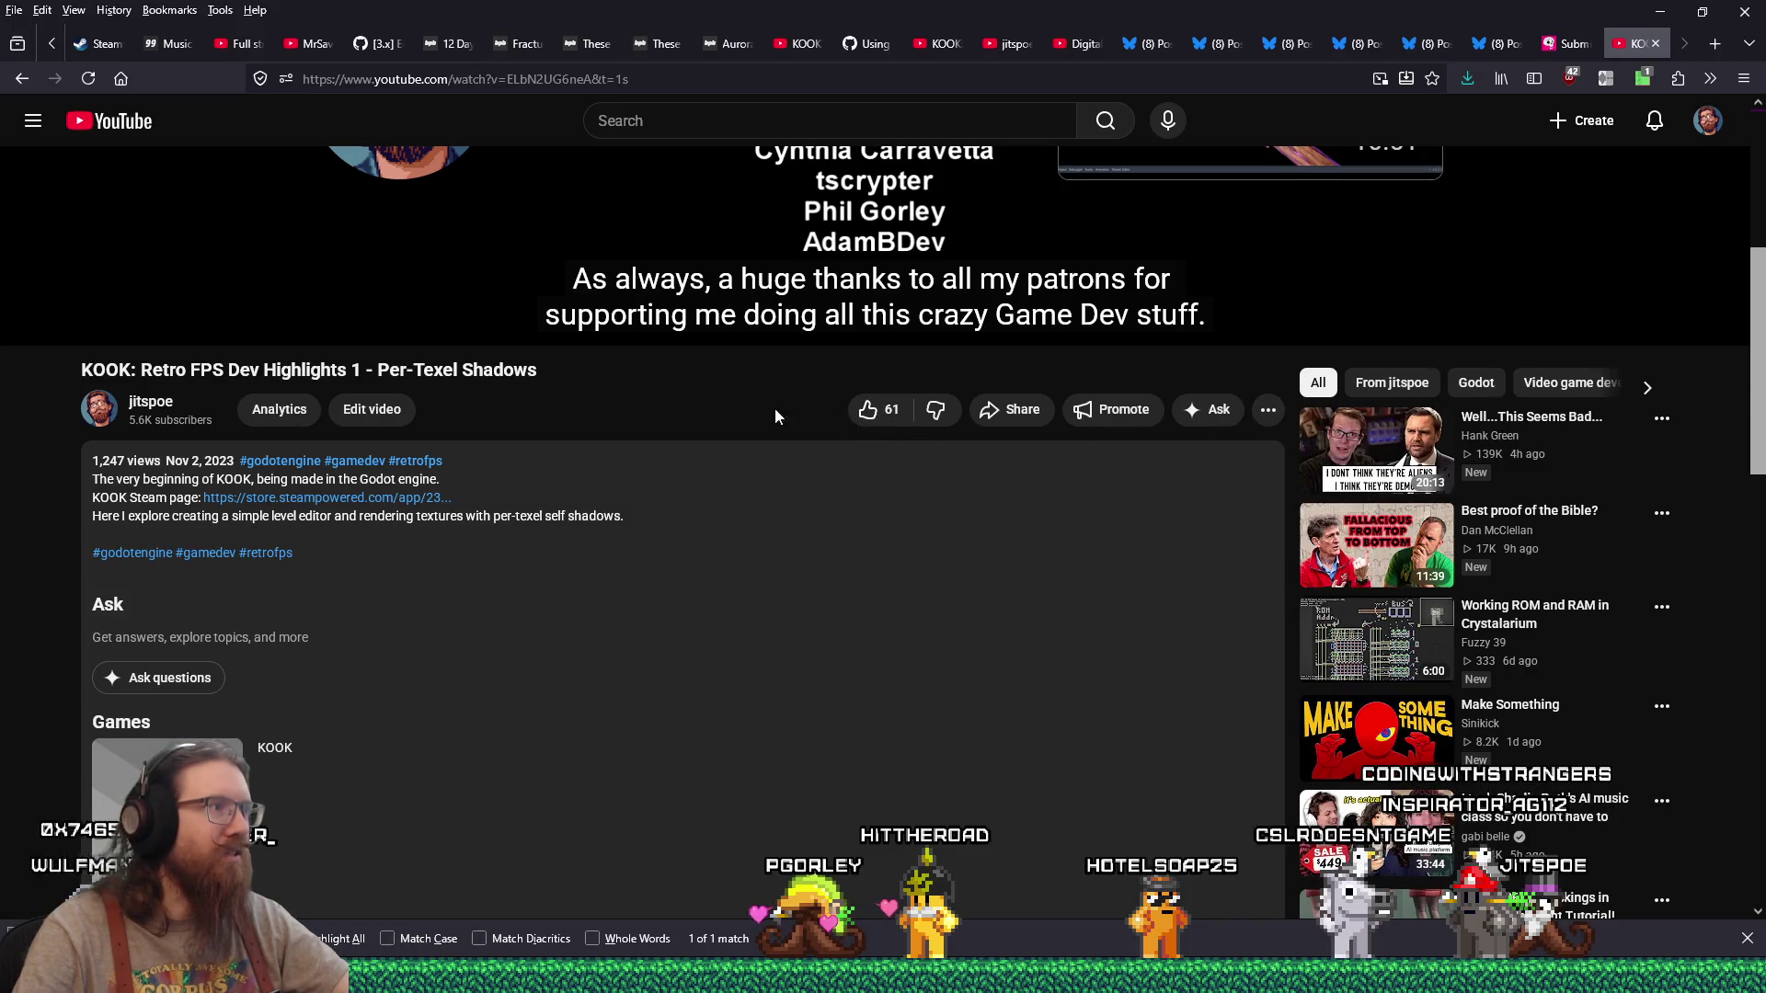
{"action": "left_click", "coordinate": [390, 418]}
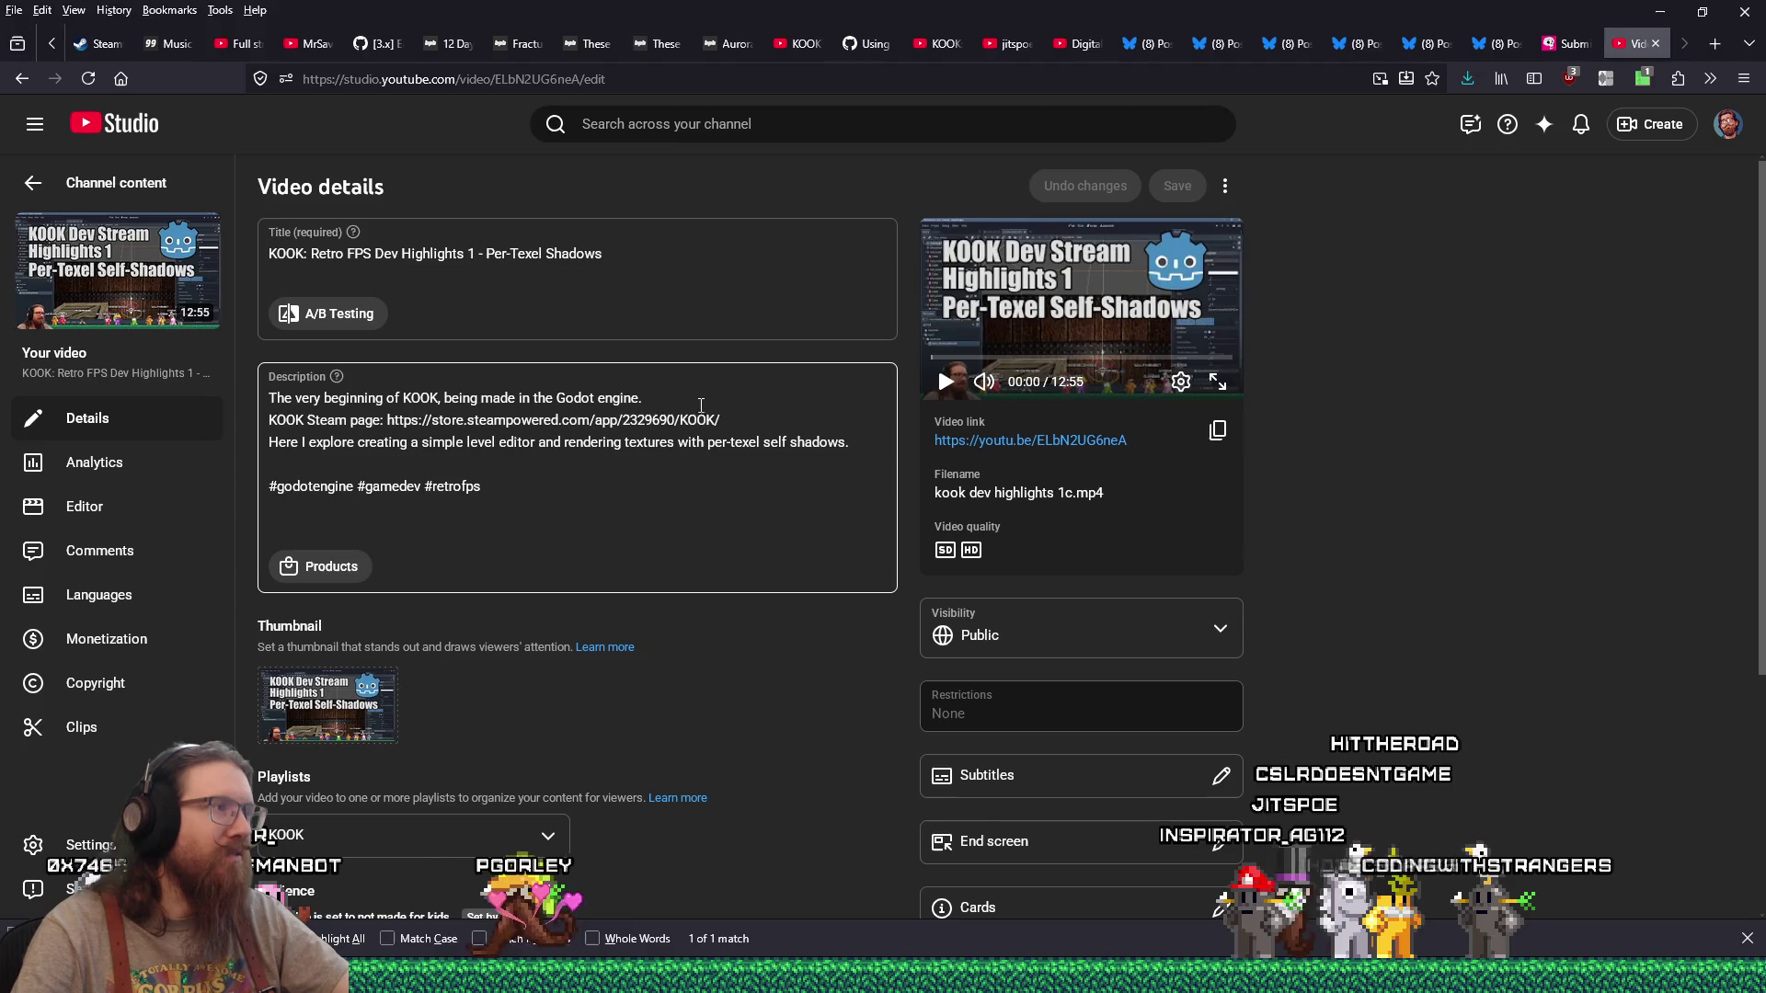
Step: Append 'Started in June of 2022.' to the Highlights 1 description's first line and save
{"action": "left_click", "coordinate": [698, 408]}
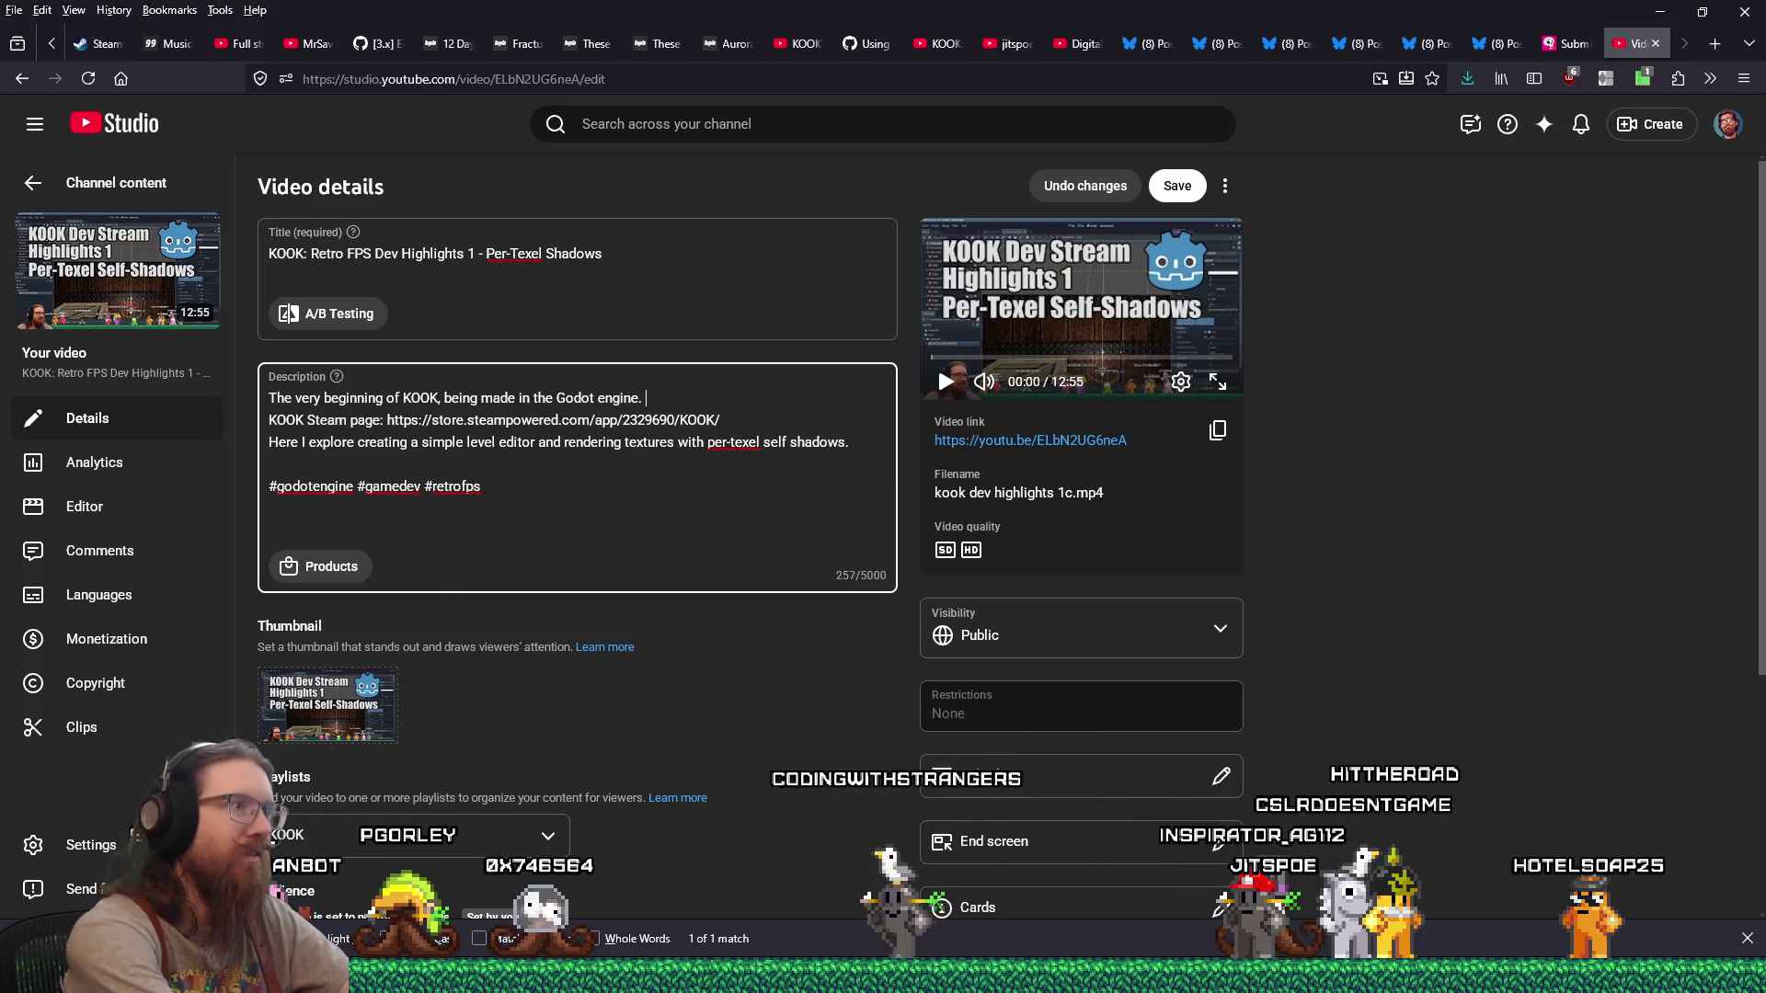
{"action": "type", "text": "Started in #godotengine #gamedev #retrofps"}
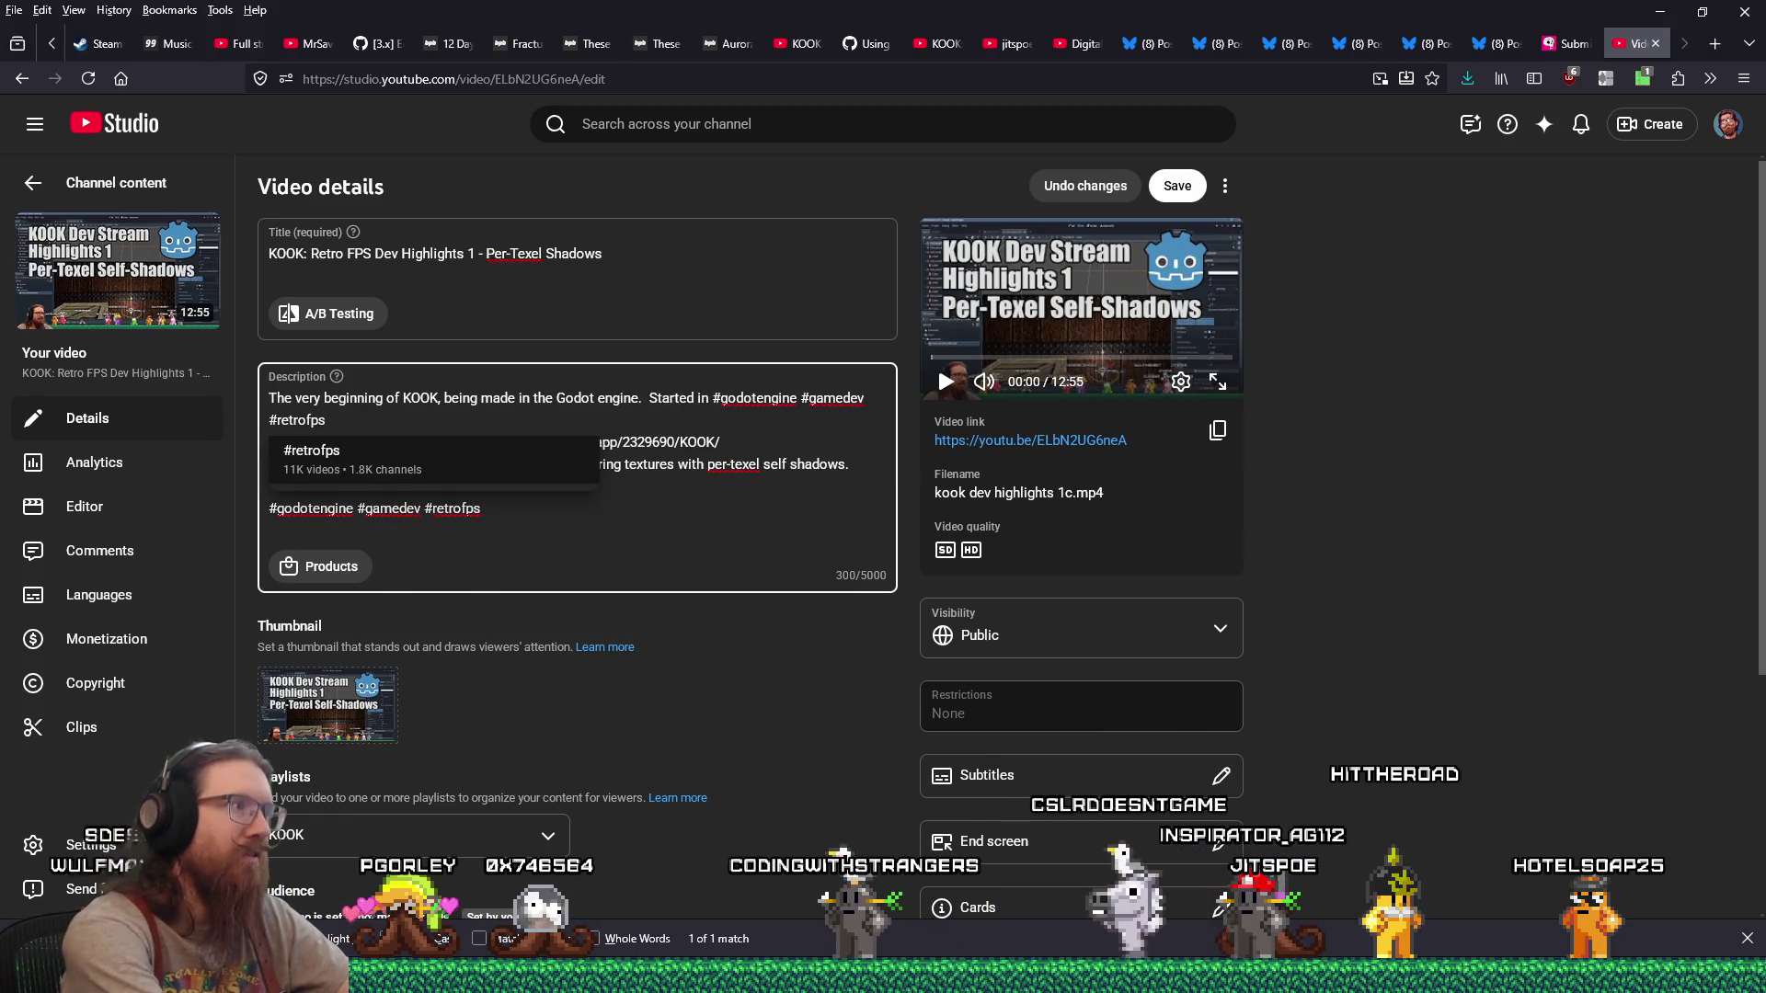
{"action": "key", "text": "ctrl+BackSpace"}
{"action": "key", "text": "ctrl+BackSpace"}
{"action": "key", "text": "ctrl+BackSpace"}
{"action": "type", "text": "June of"}
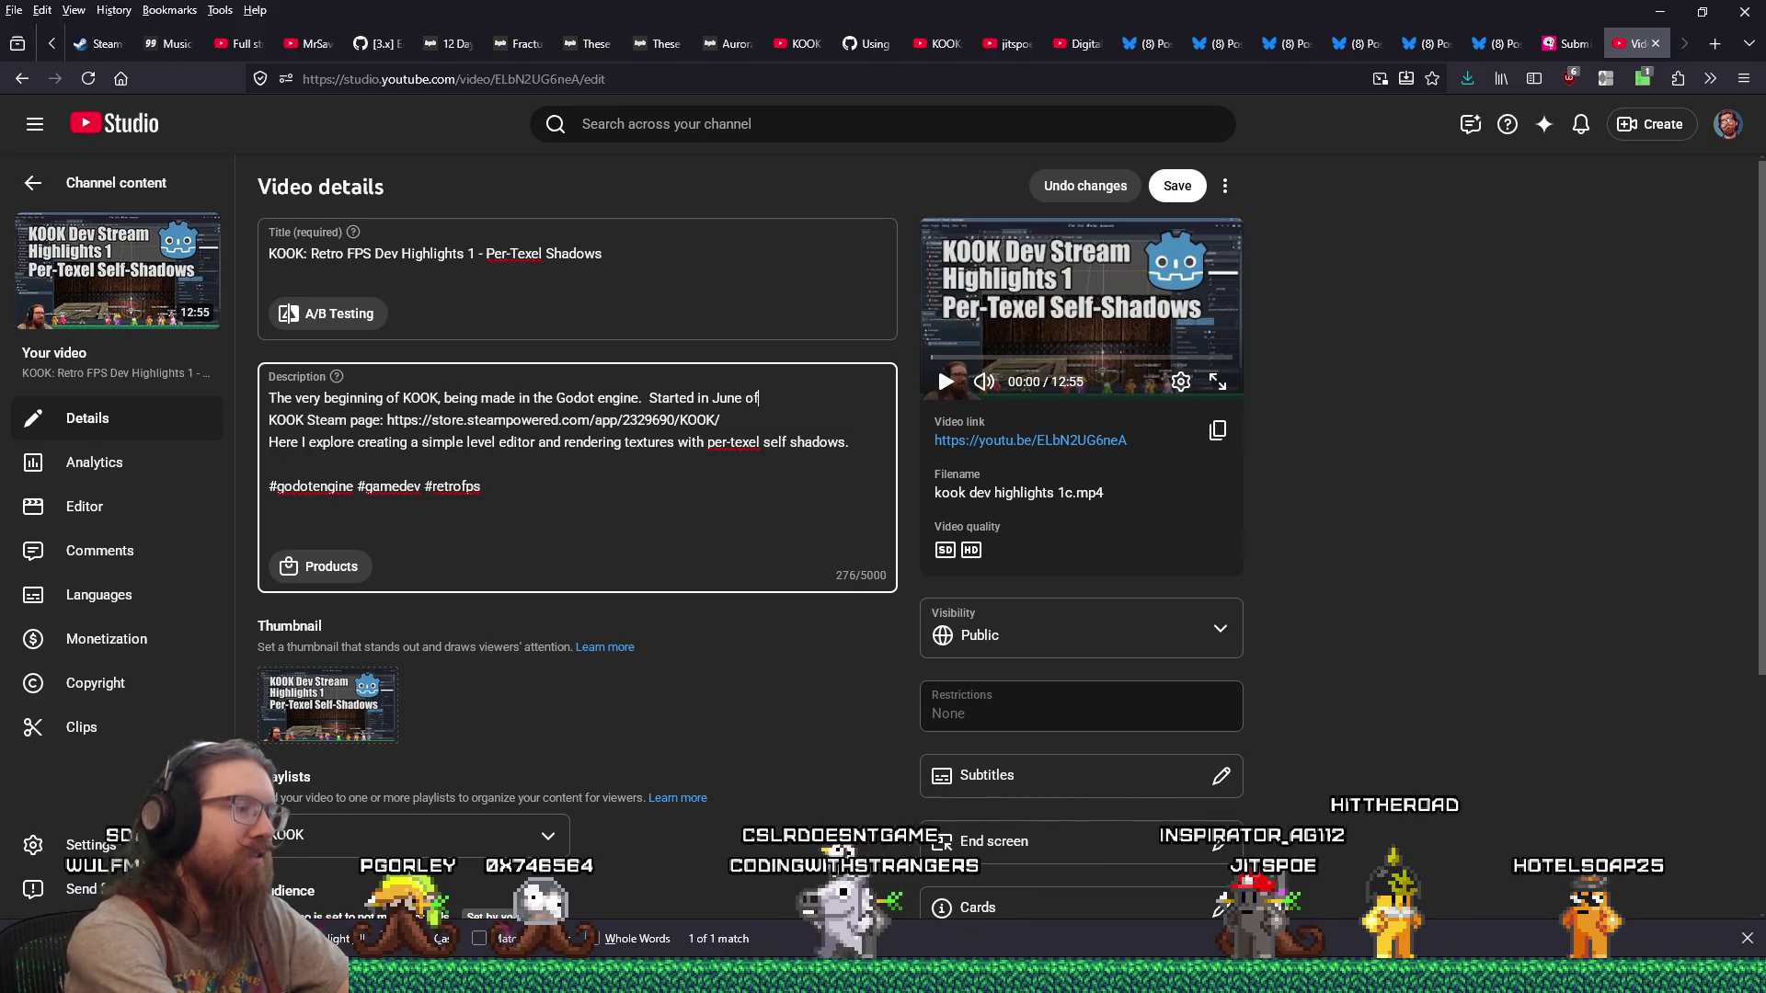
{"action": "type", "text": " 2022."}
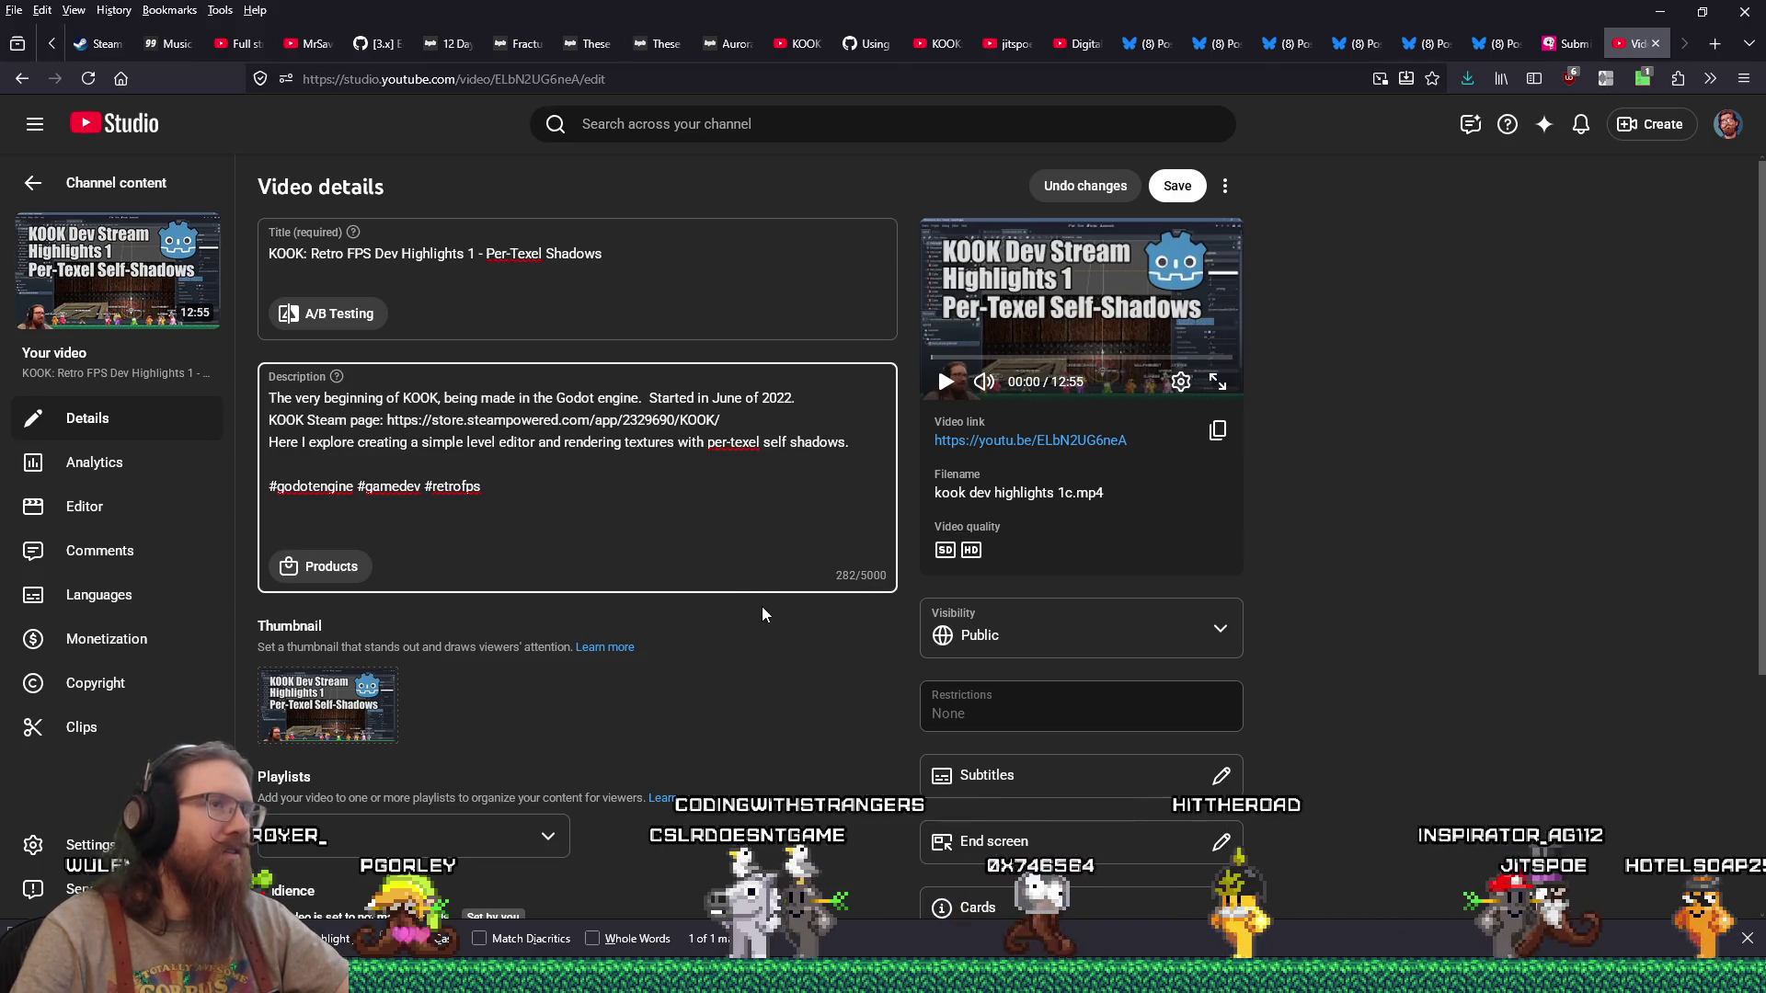
{"action": "left_click", "coordinate": [1177, 185]}
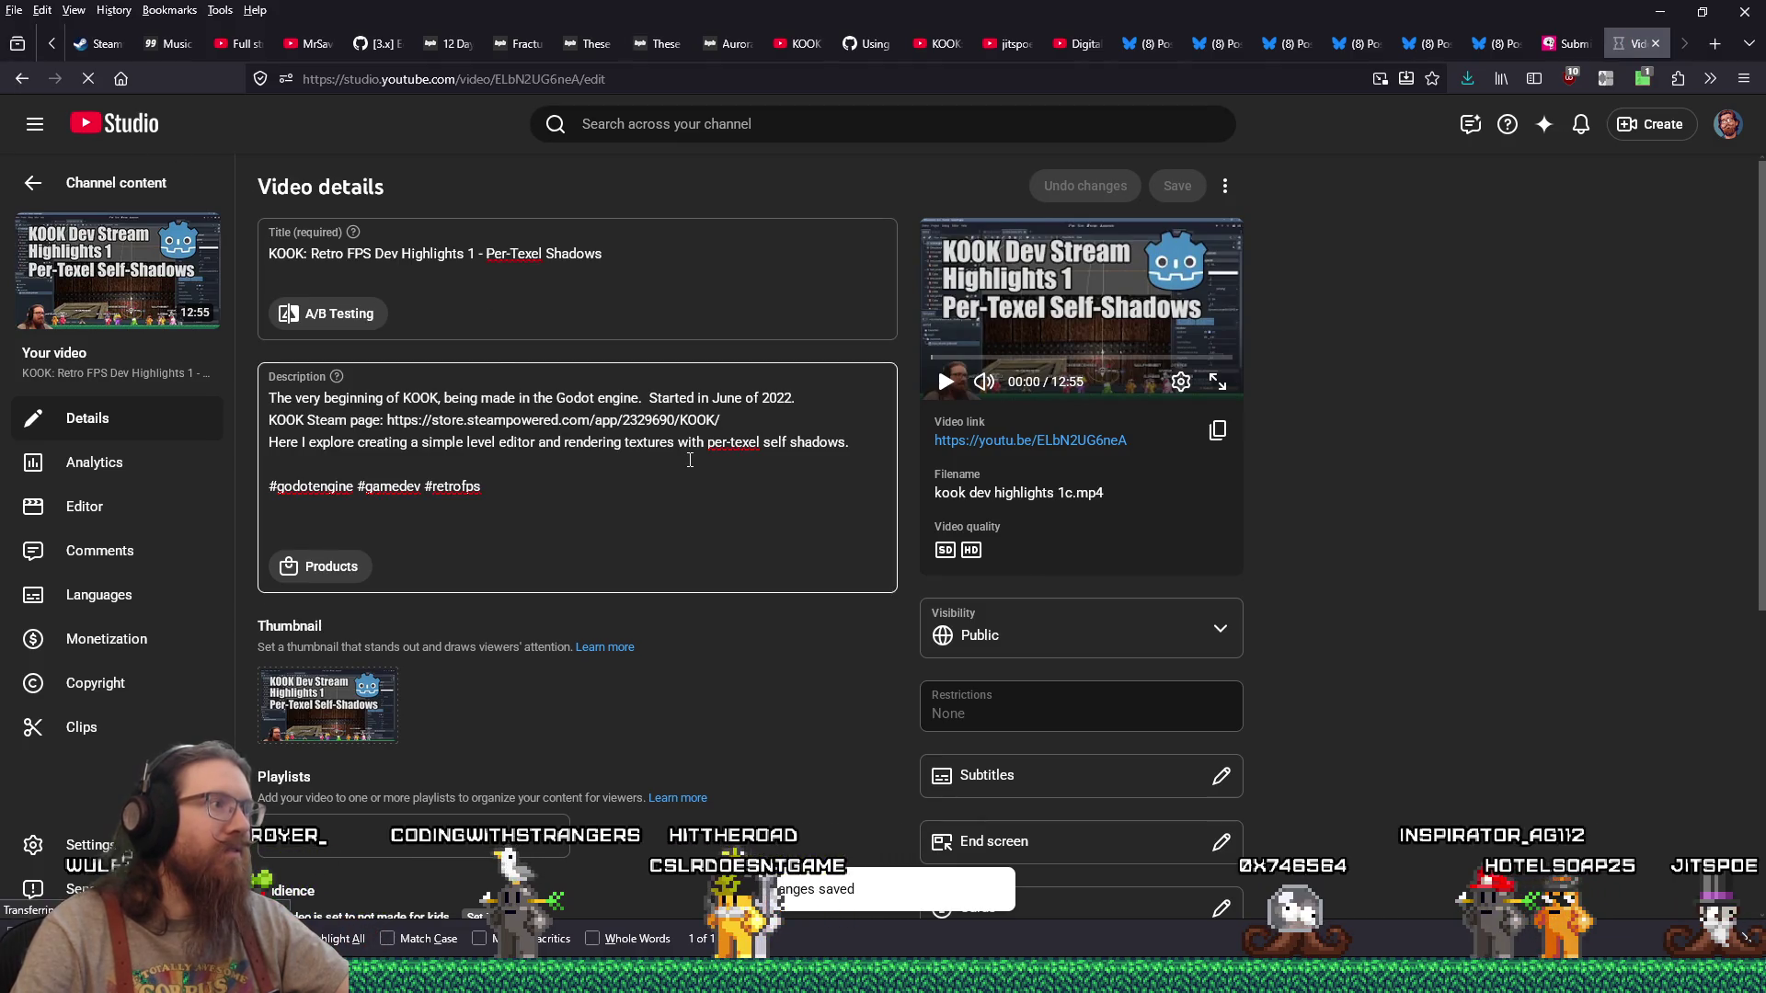
{"action": "key", "text": "alt+Left"}
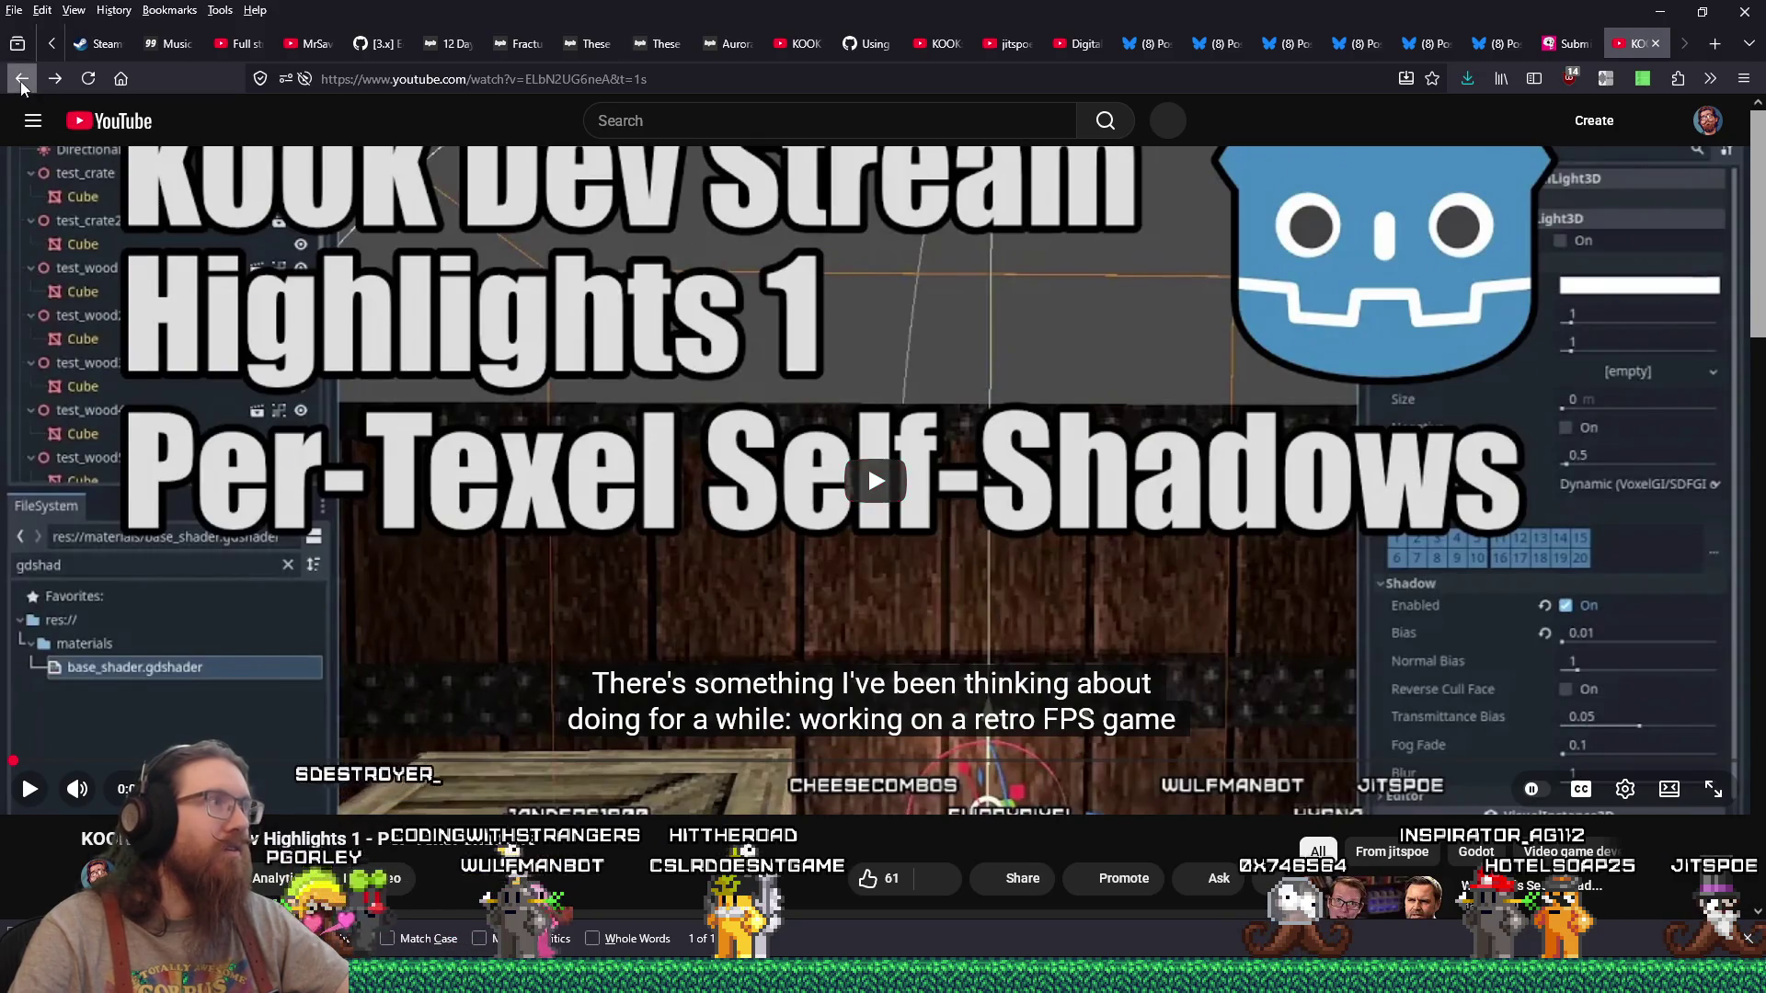
Step: Paste '#godotengine #gamedev #retrofps' at the end of the Highlights 31 - Time Vampire description and save
{"action": "left_click", "coordinate": [22, 83]}
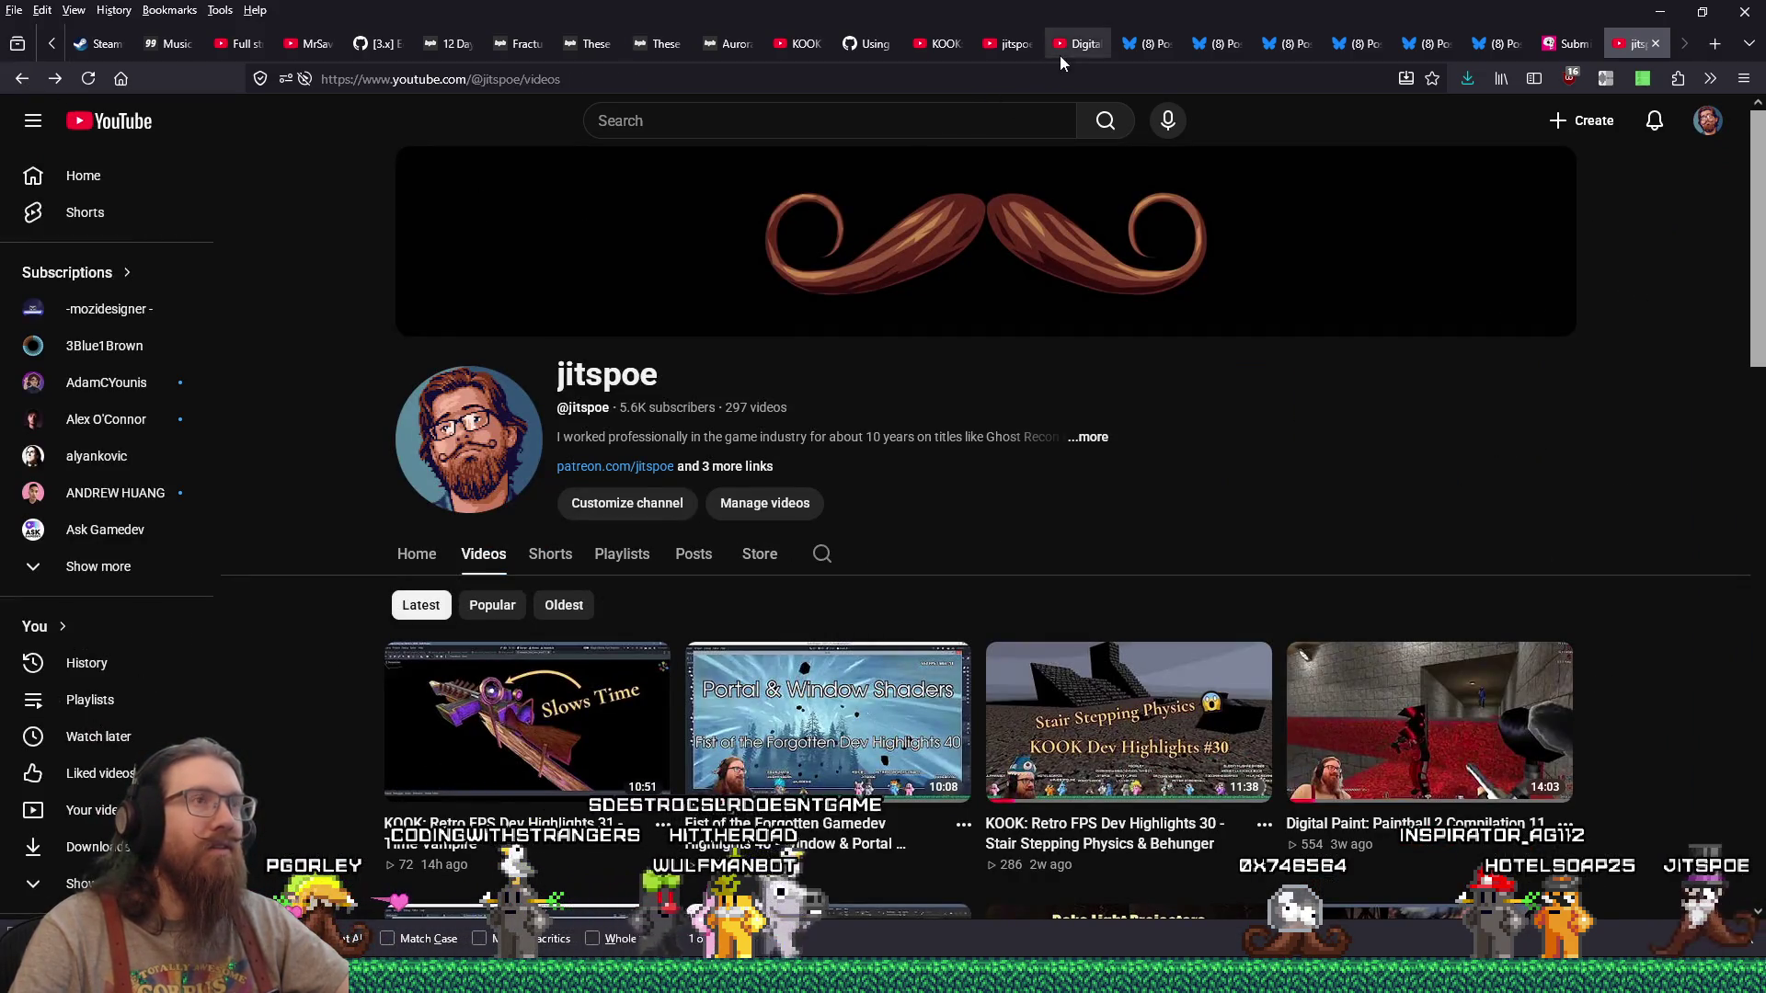
{"action": "left_click", "coordinate": [952, 43]}
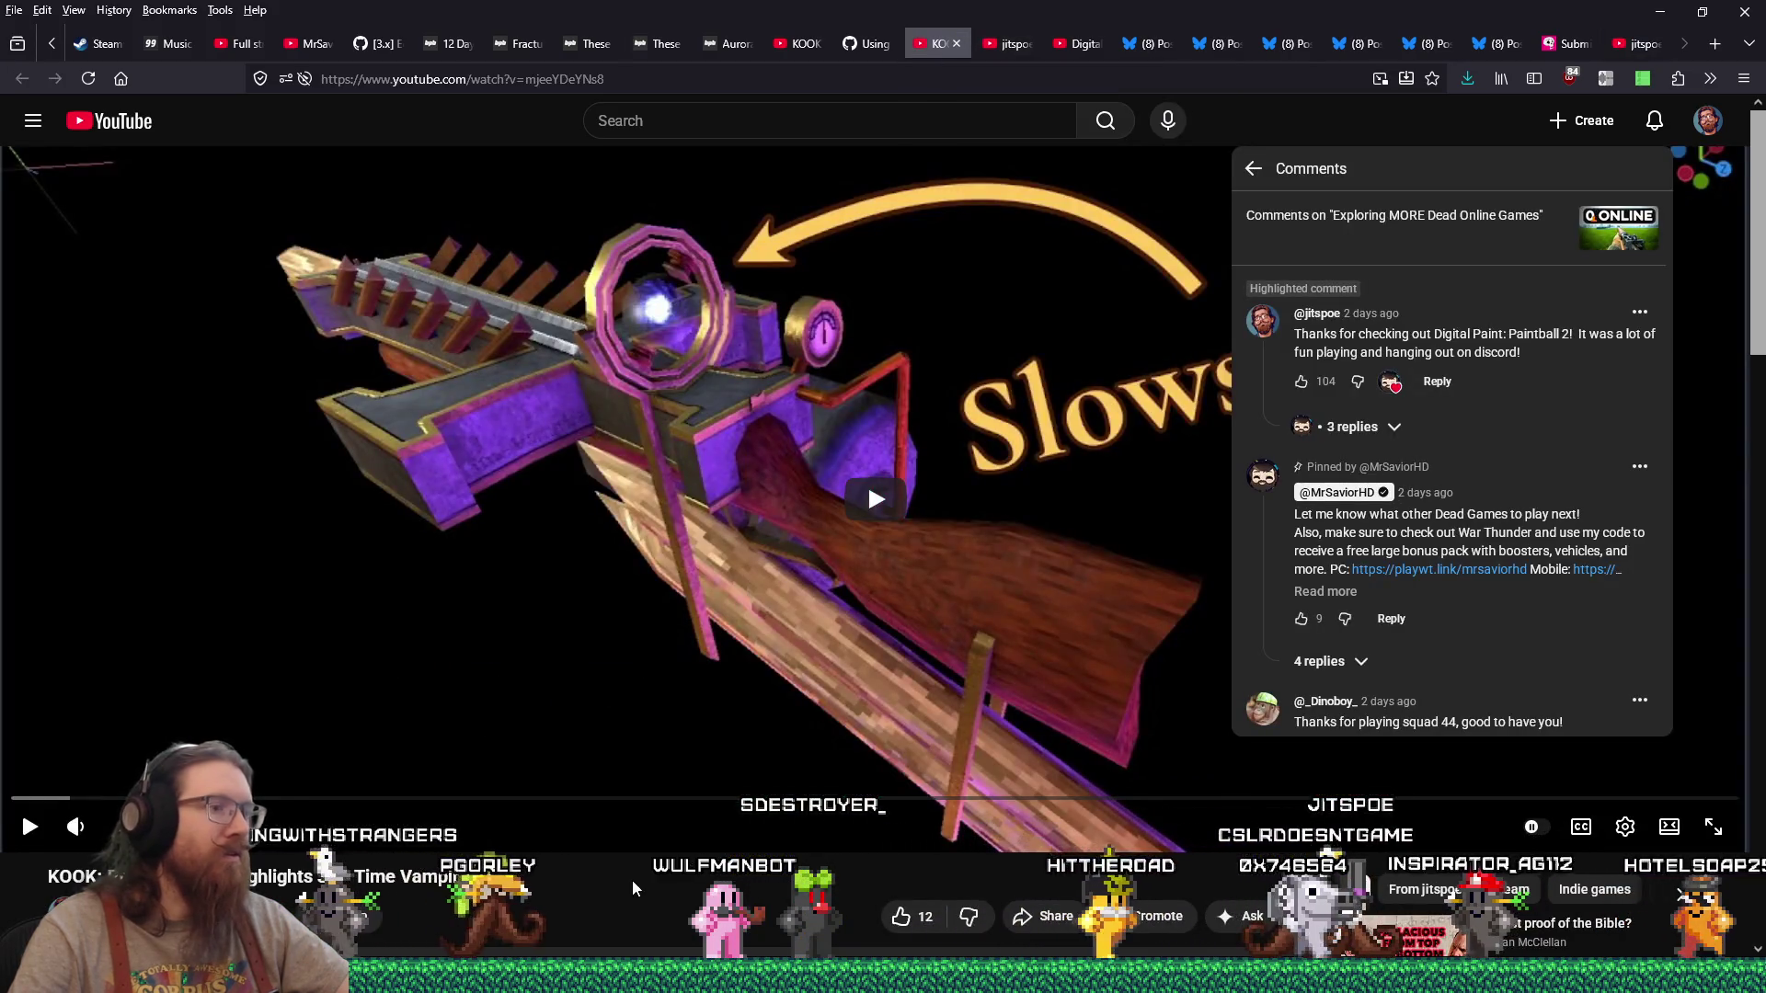
{"action": "left_click", "coordinate": [346, 917]}
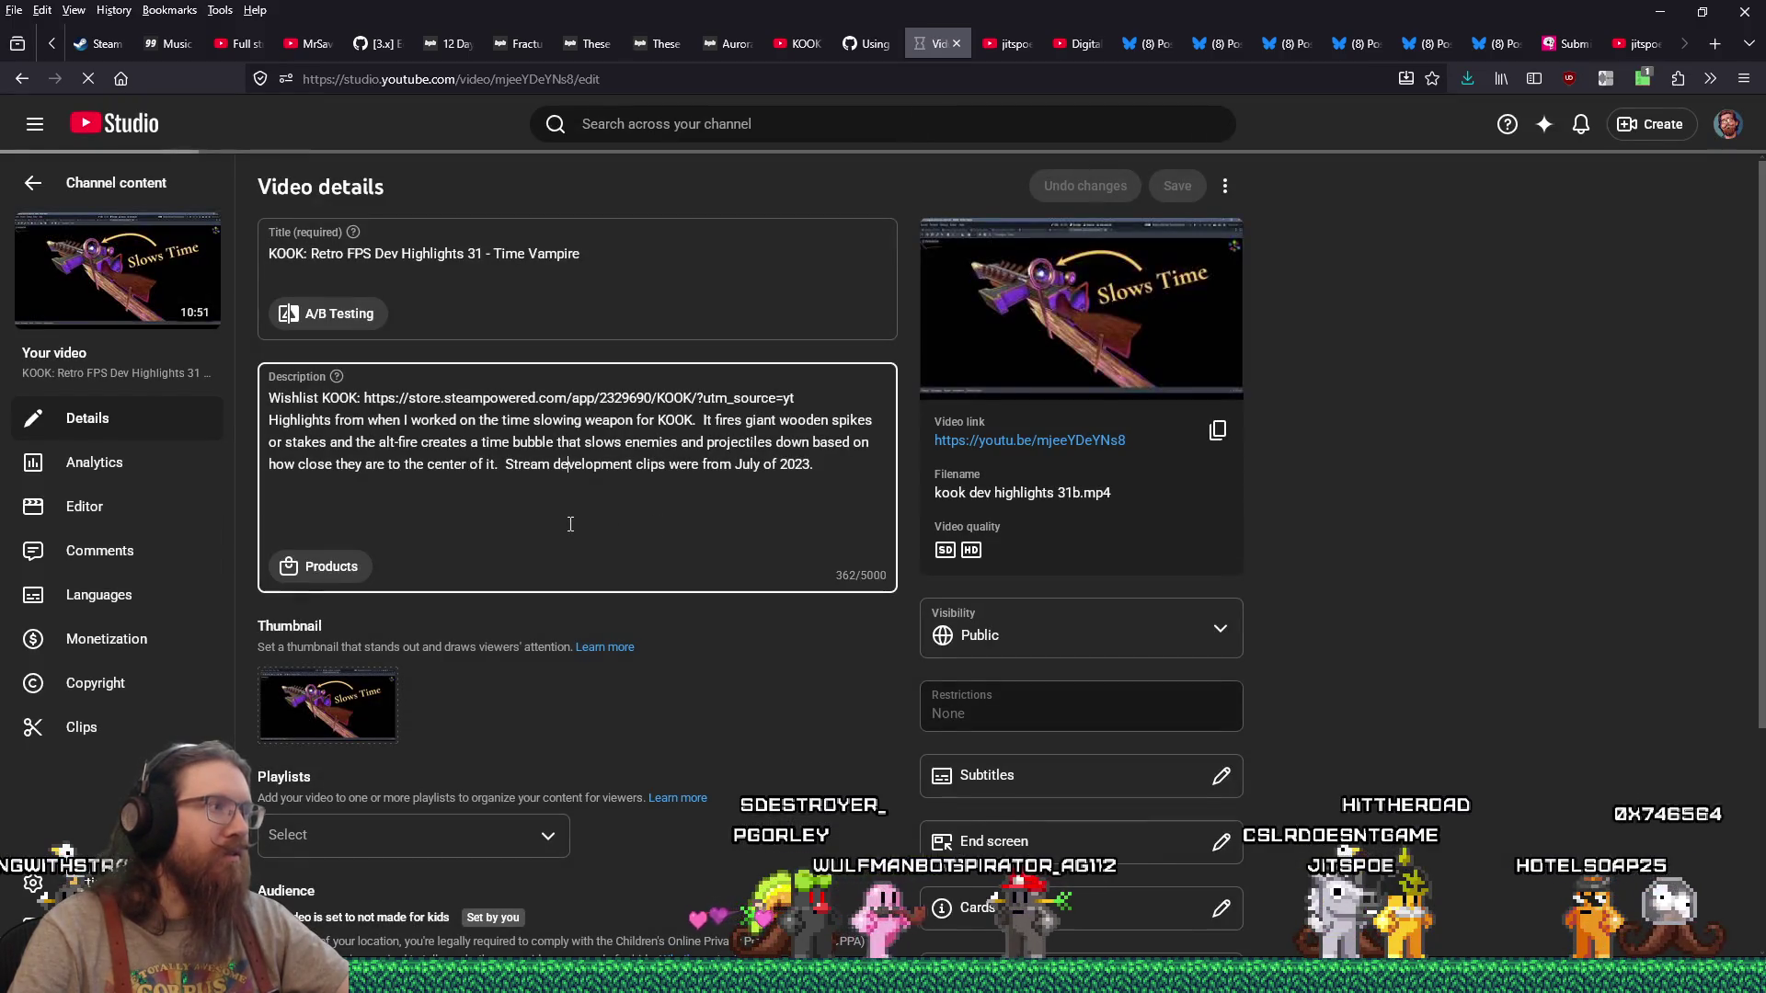
{"action": "left_click", "coordinate": [853, 482]}
{"action": "type", "text": "#godotengine #gamedev #retrofps"}
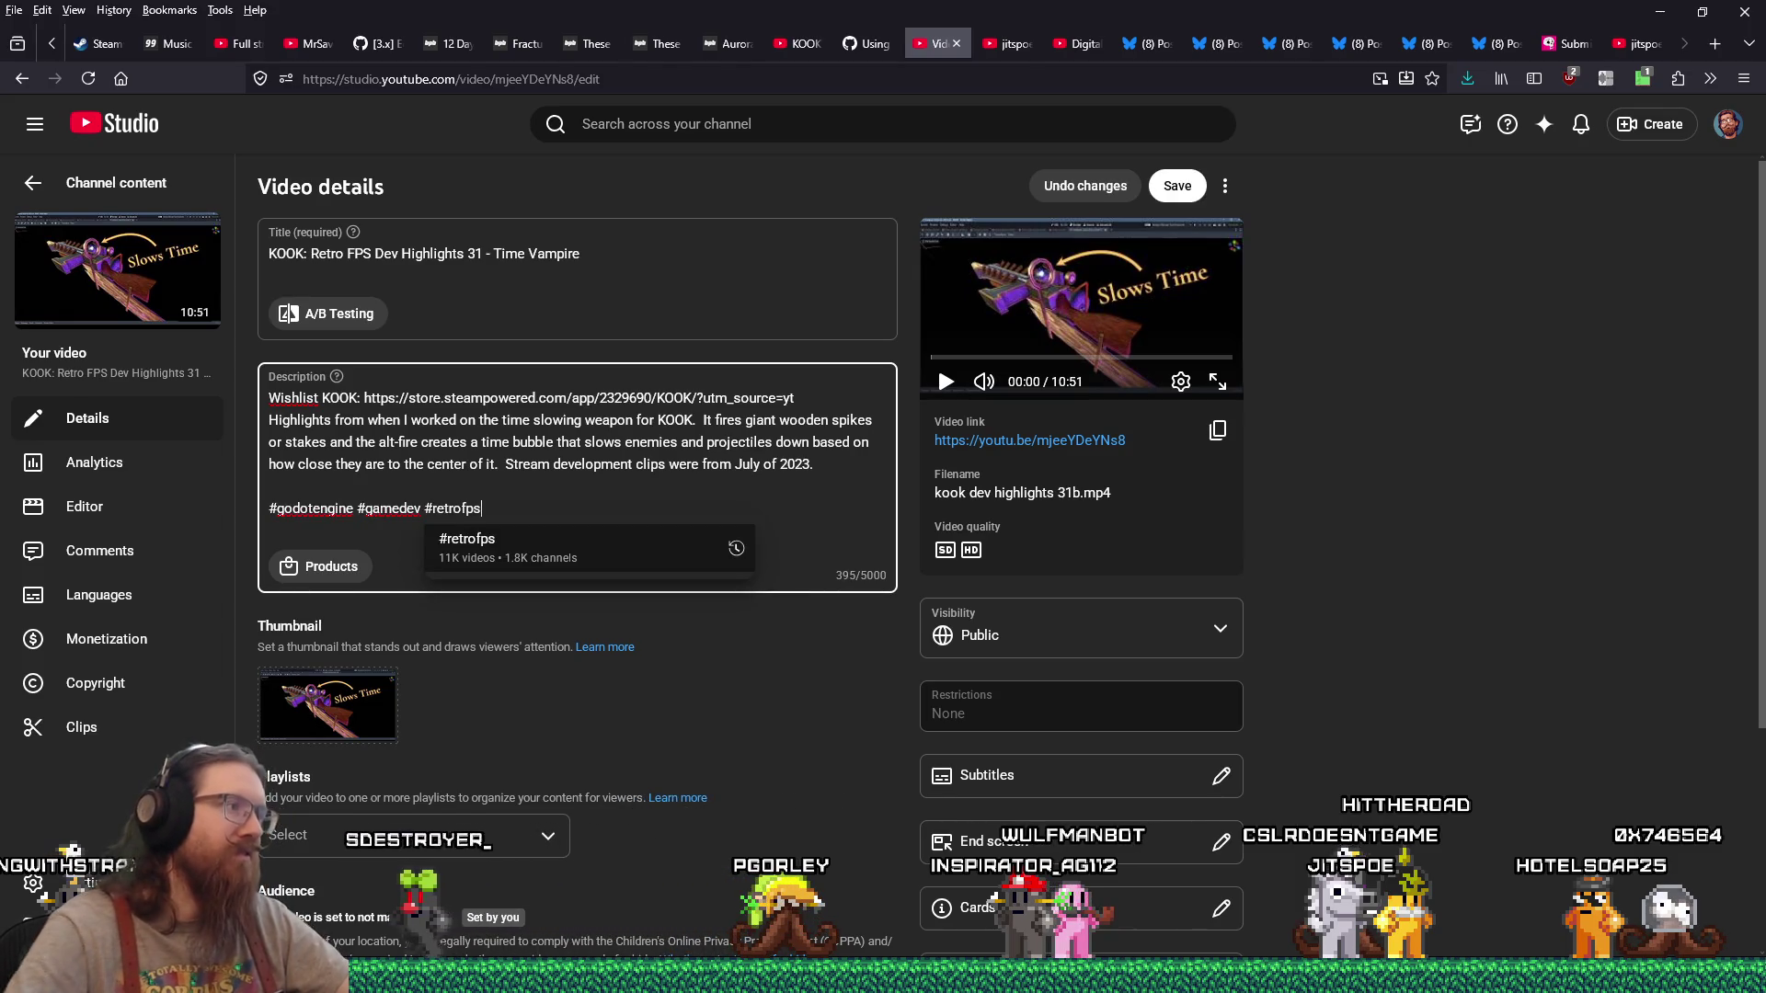
{"action": "left_click", "coordinate": [1178, 188]}
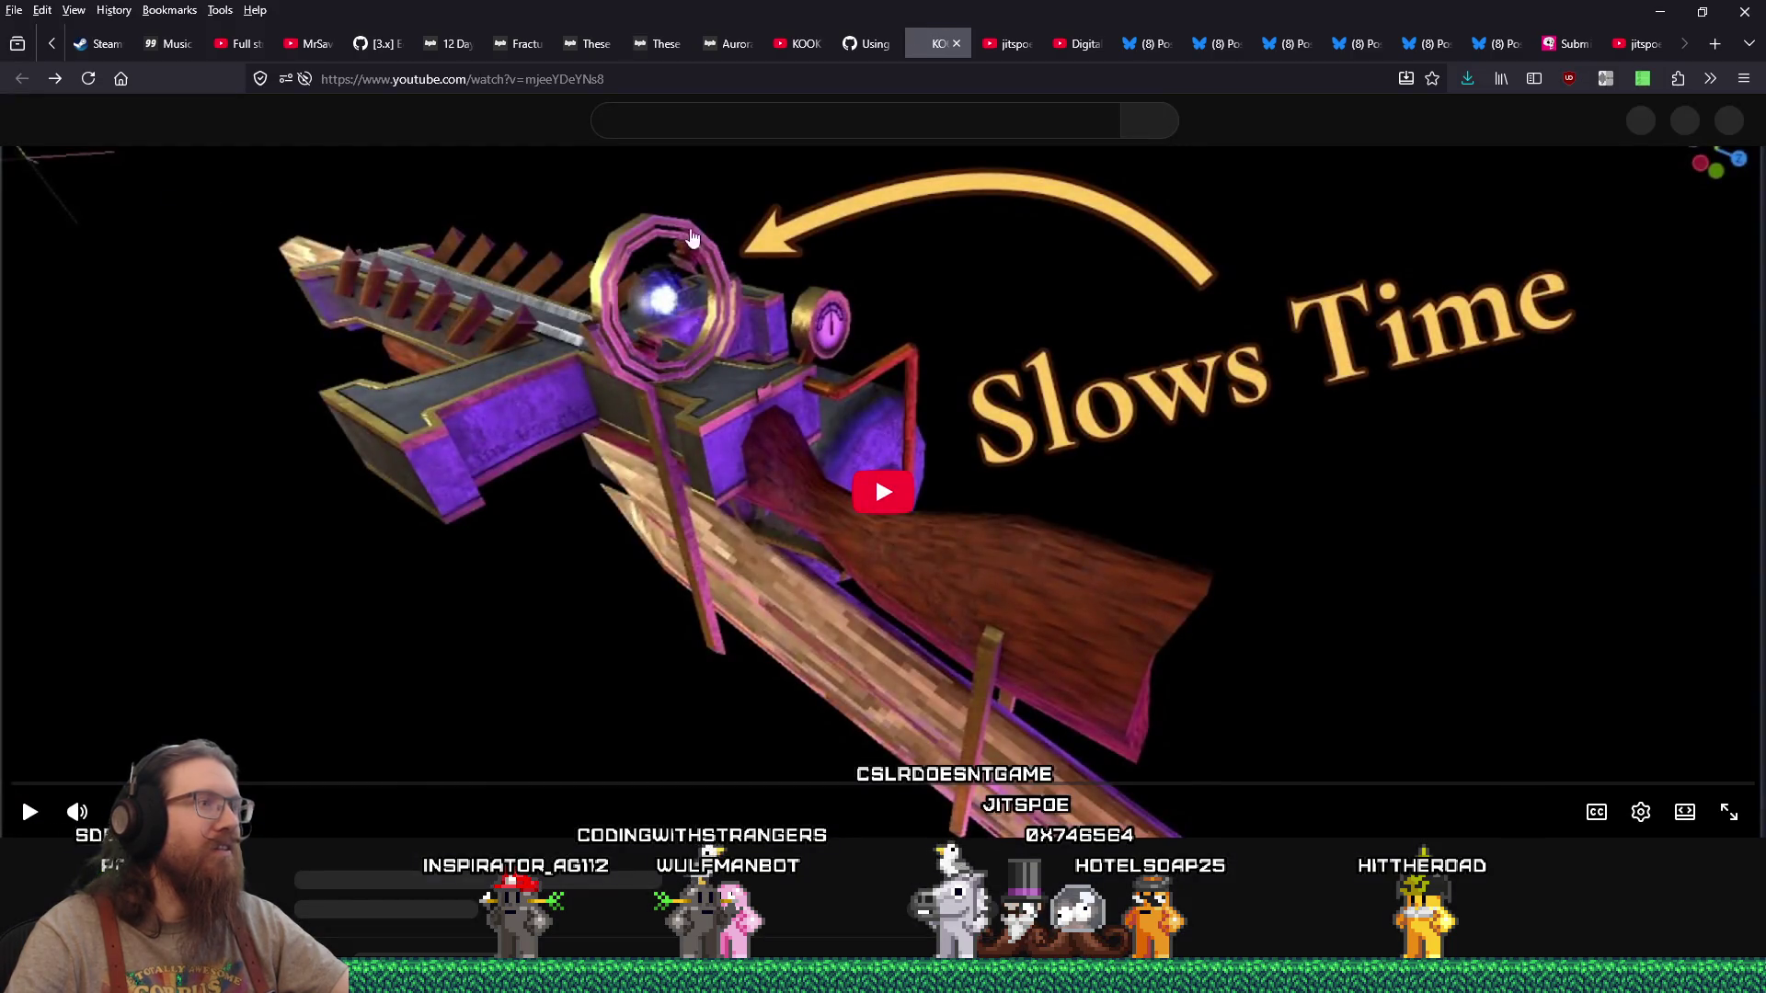
Step: Close the jitspoe channel videos tab, leaving the Day of the Devs Submissions page
{"action": "left_click", "coordinate": [1639, 46]}
{"action": "middle_click", "coordinate": [1639, 46]}
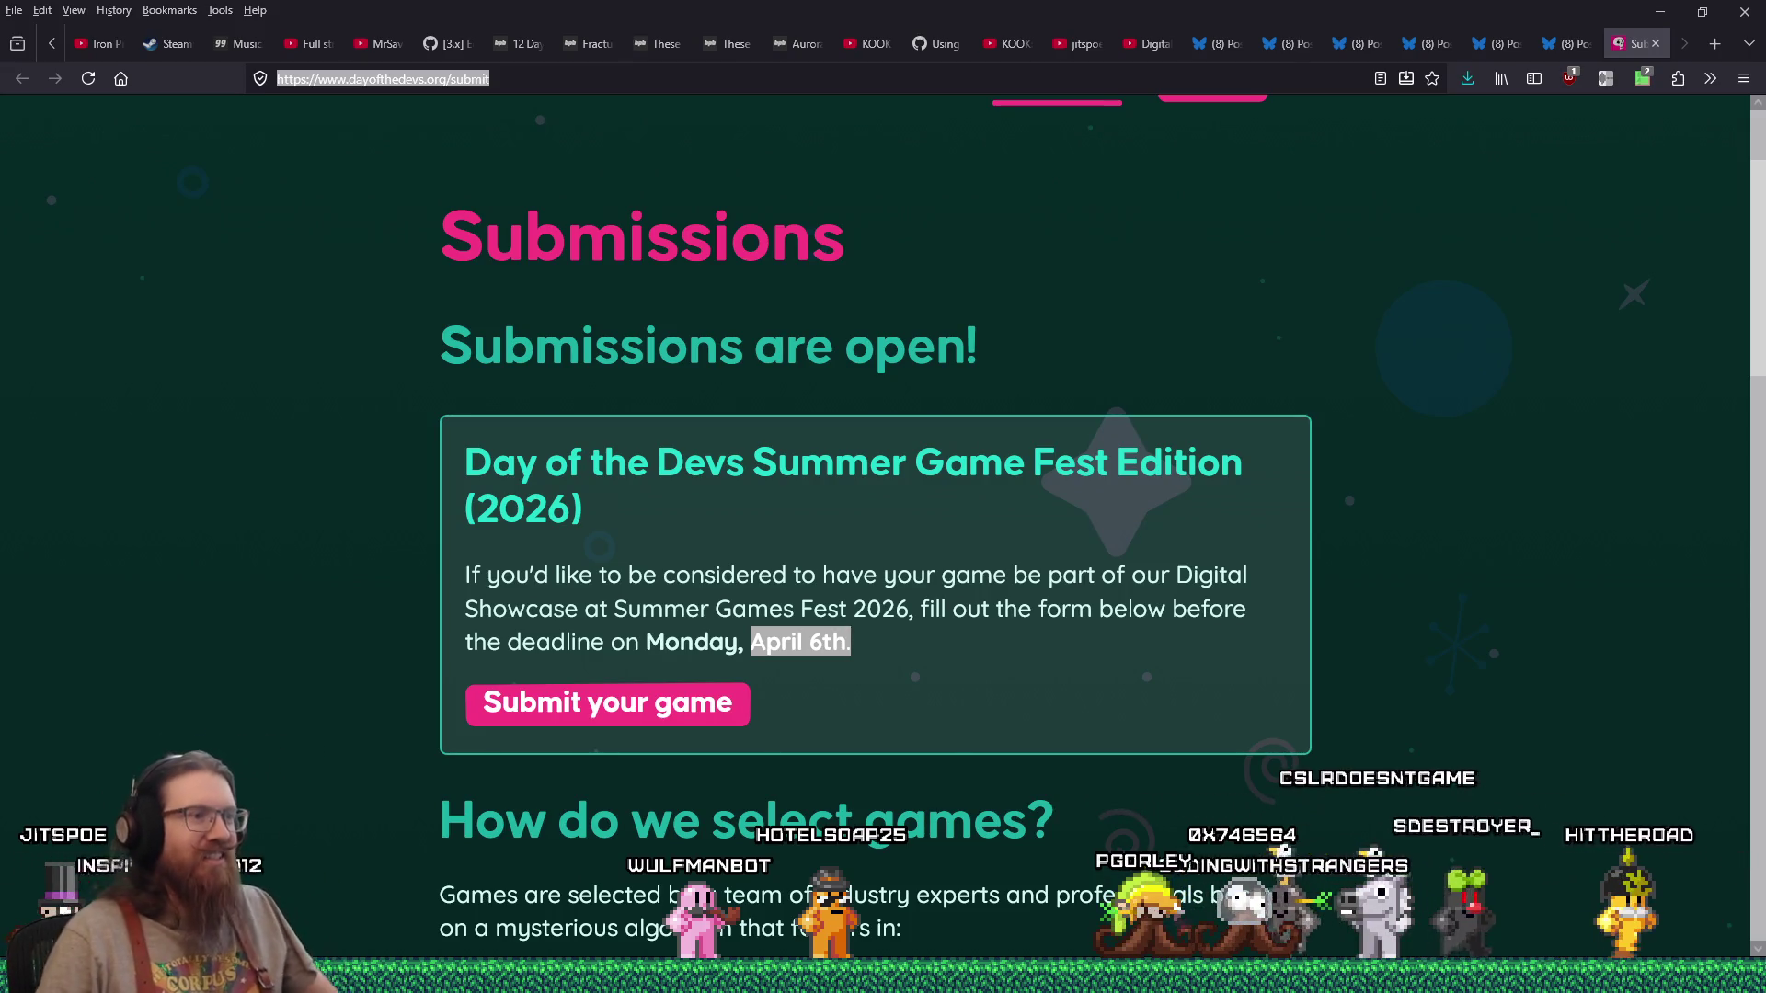
Step: Enter folder paths in the Run prompt and try launching 'noetpad', which Windows cannot find
{"action": "key", "text": "super+r"}
{"action": "type", "text": "e:\\projects\\"}
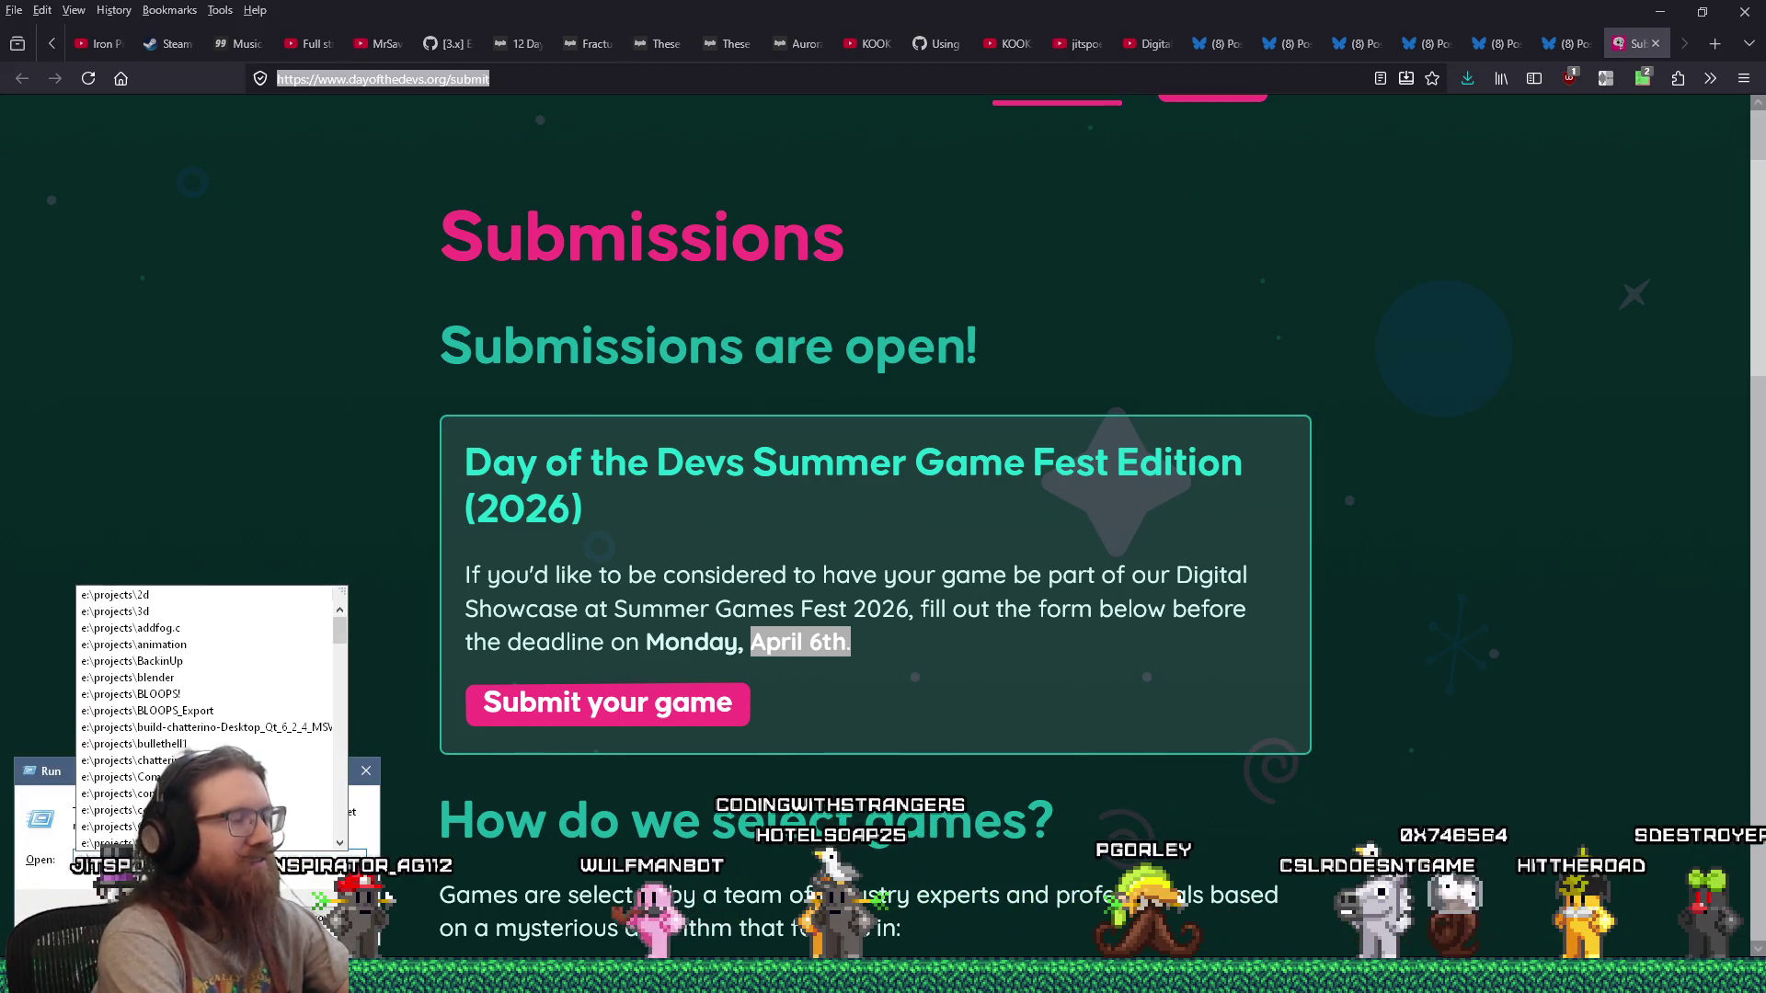
{"action": "key", "text": "Escape"}
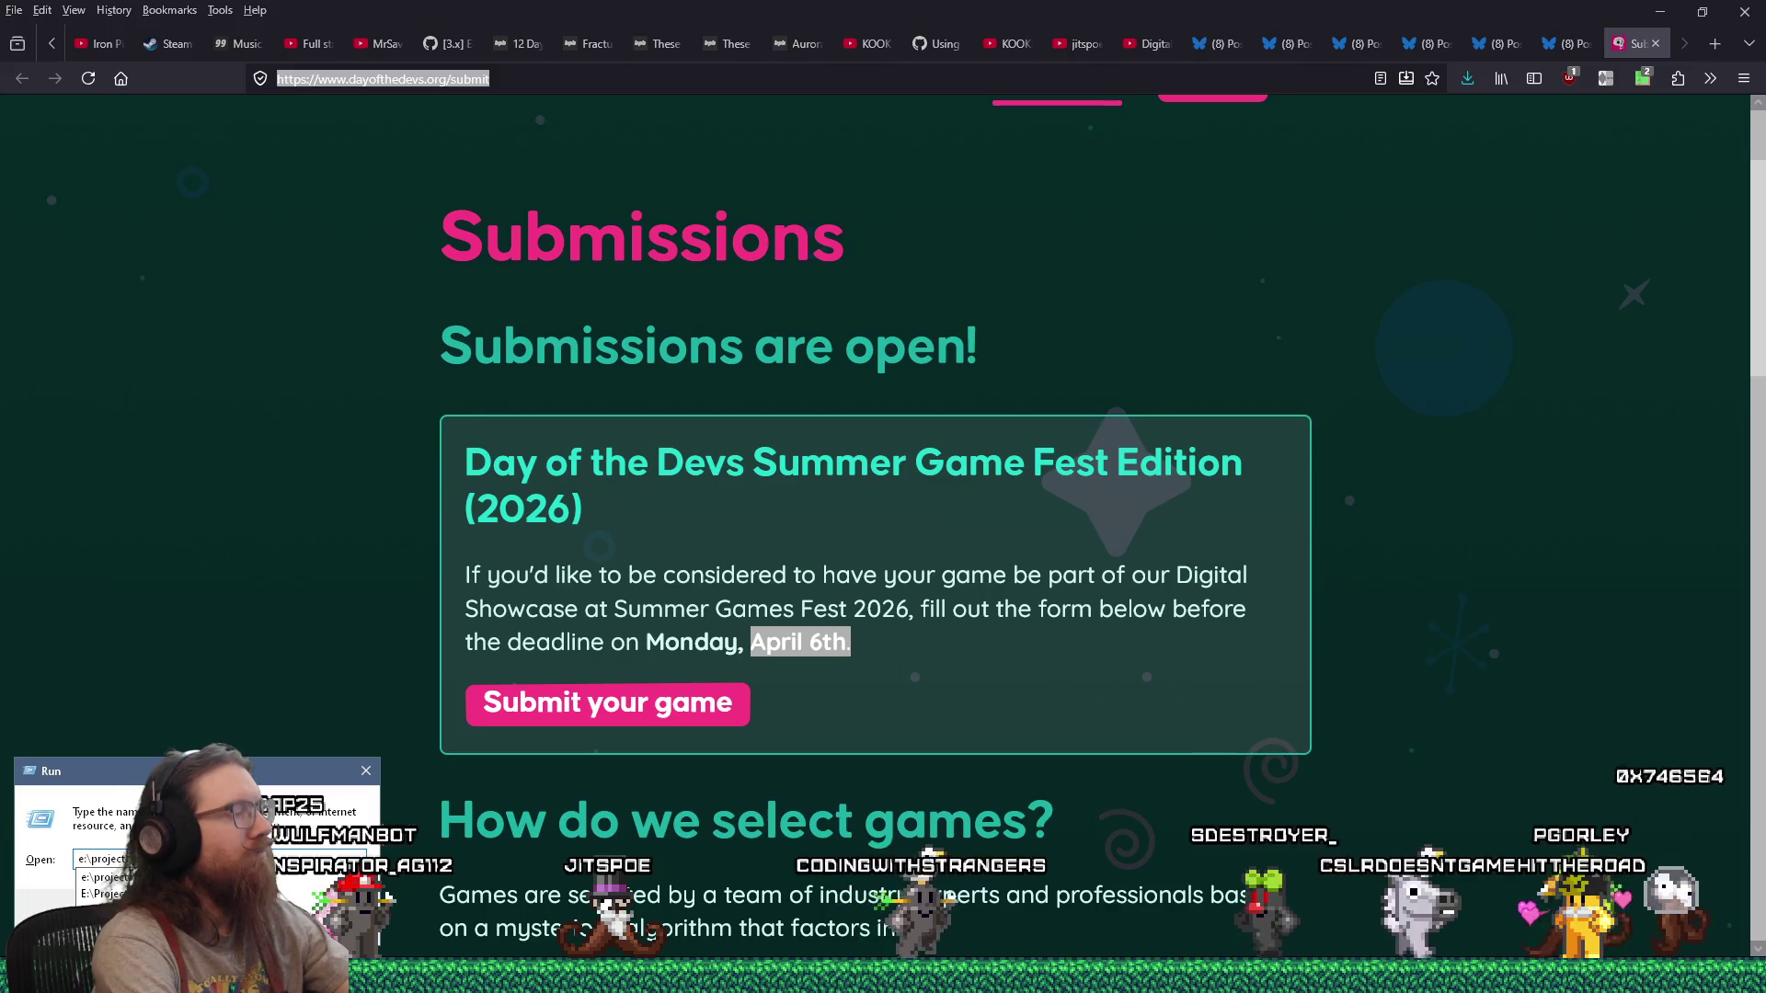
{"action": "type", "text": "\\"}
{"action": "key", "text": "BackSpace"}
{"action": "key", "text": "BackSpace"}
{"action": "key", "text": "BackSpace"}
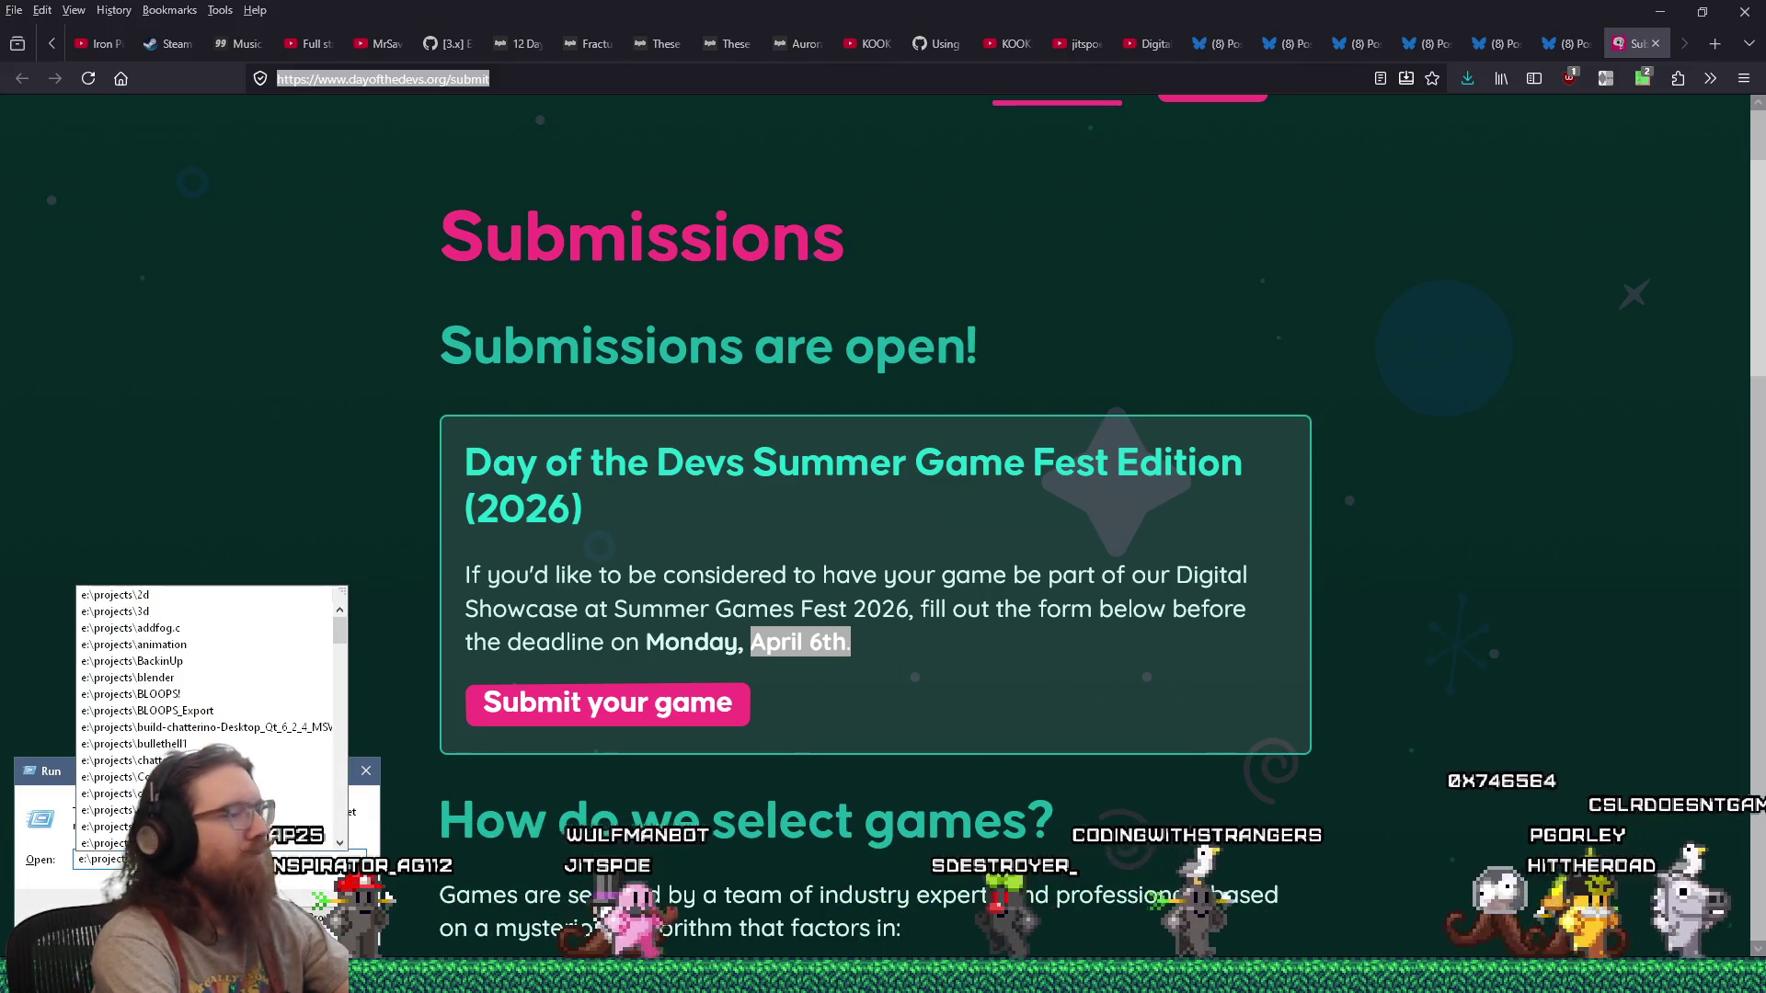
{"action": "type", "text": ":\\downl"}
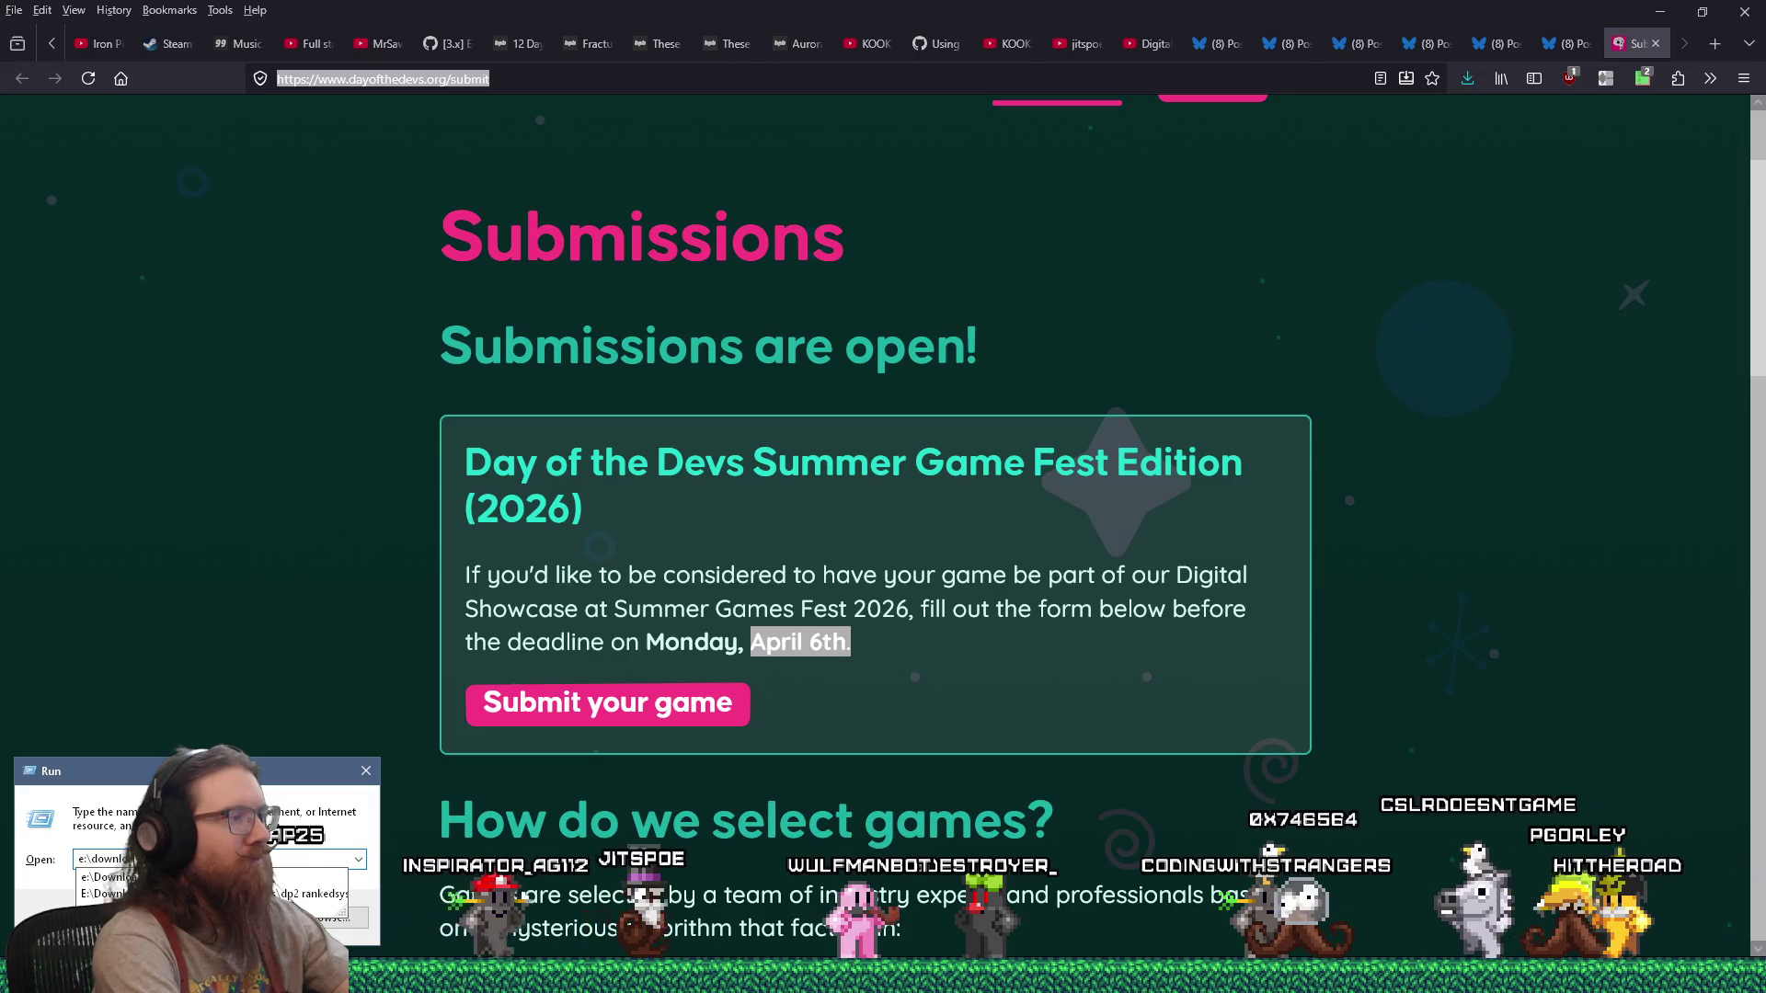
{"action": "type", "text": "oads\\dp"}
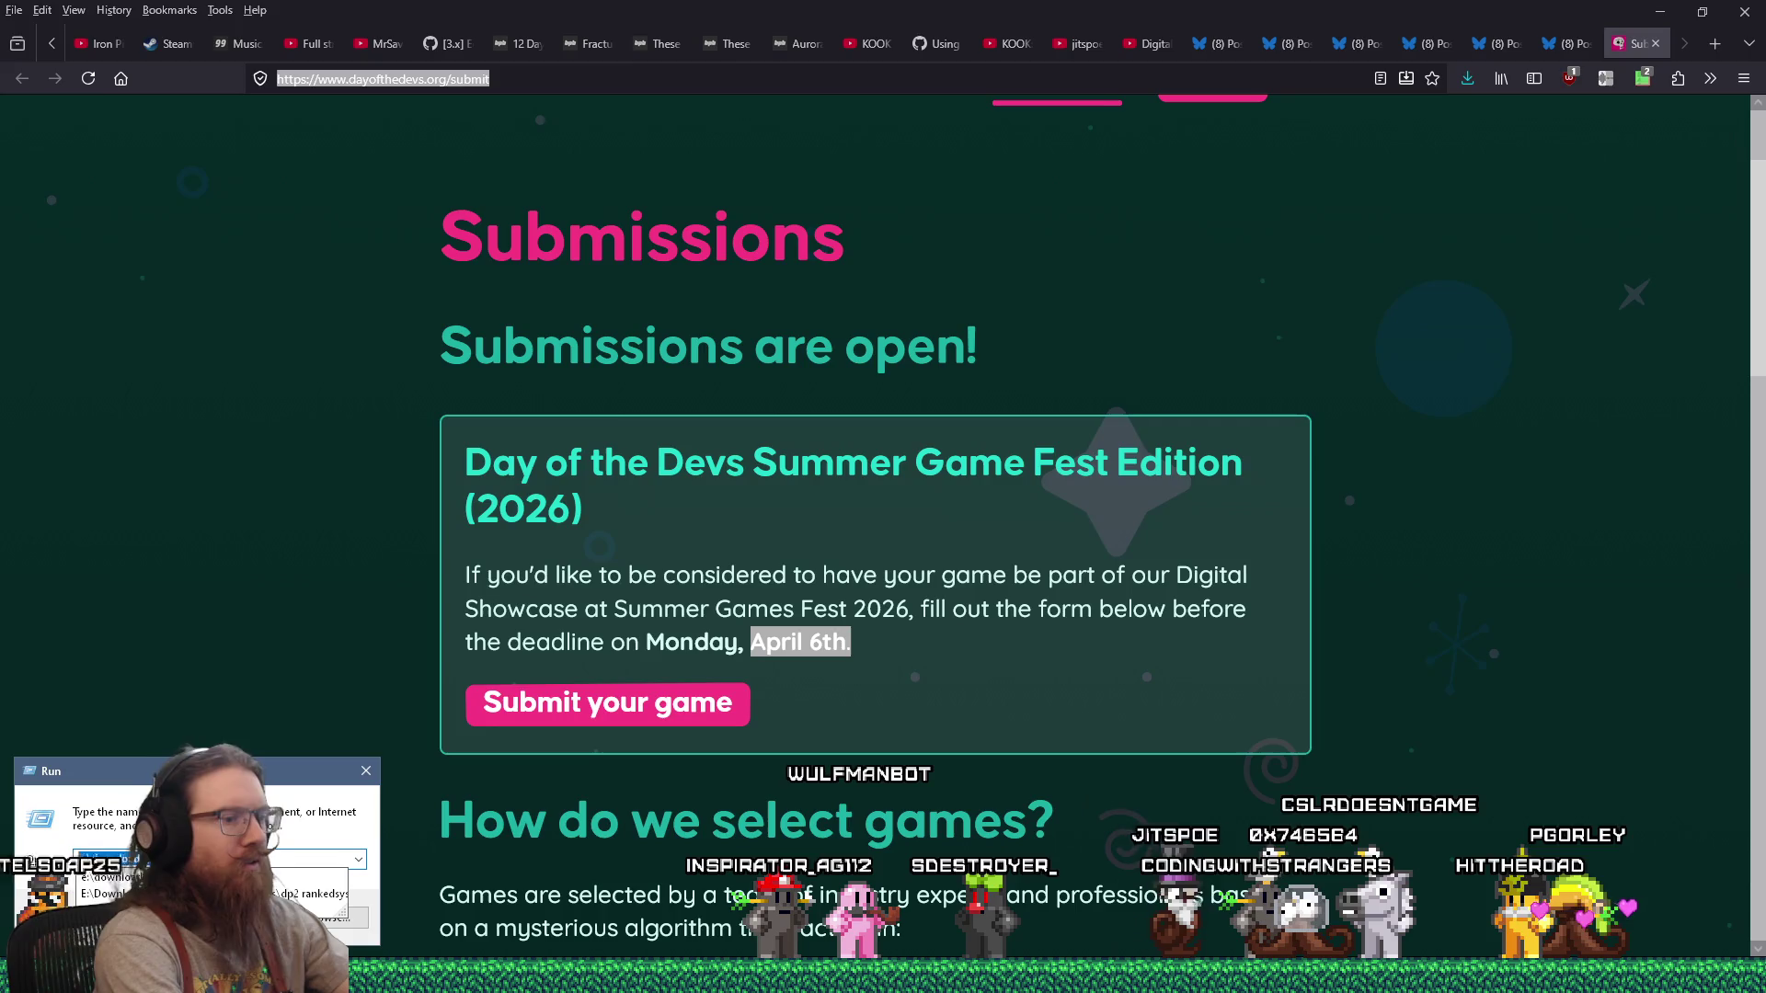
{"action": "key", "text": "Return"}
{"action": "key", "text": "Return"}
{"action": "type", "text": "no"}
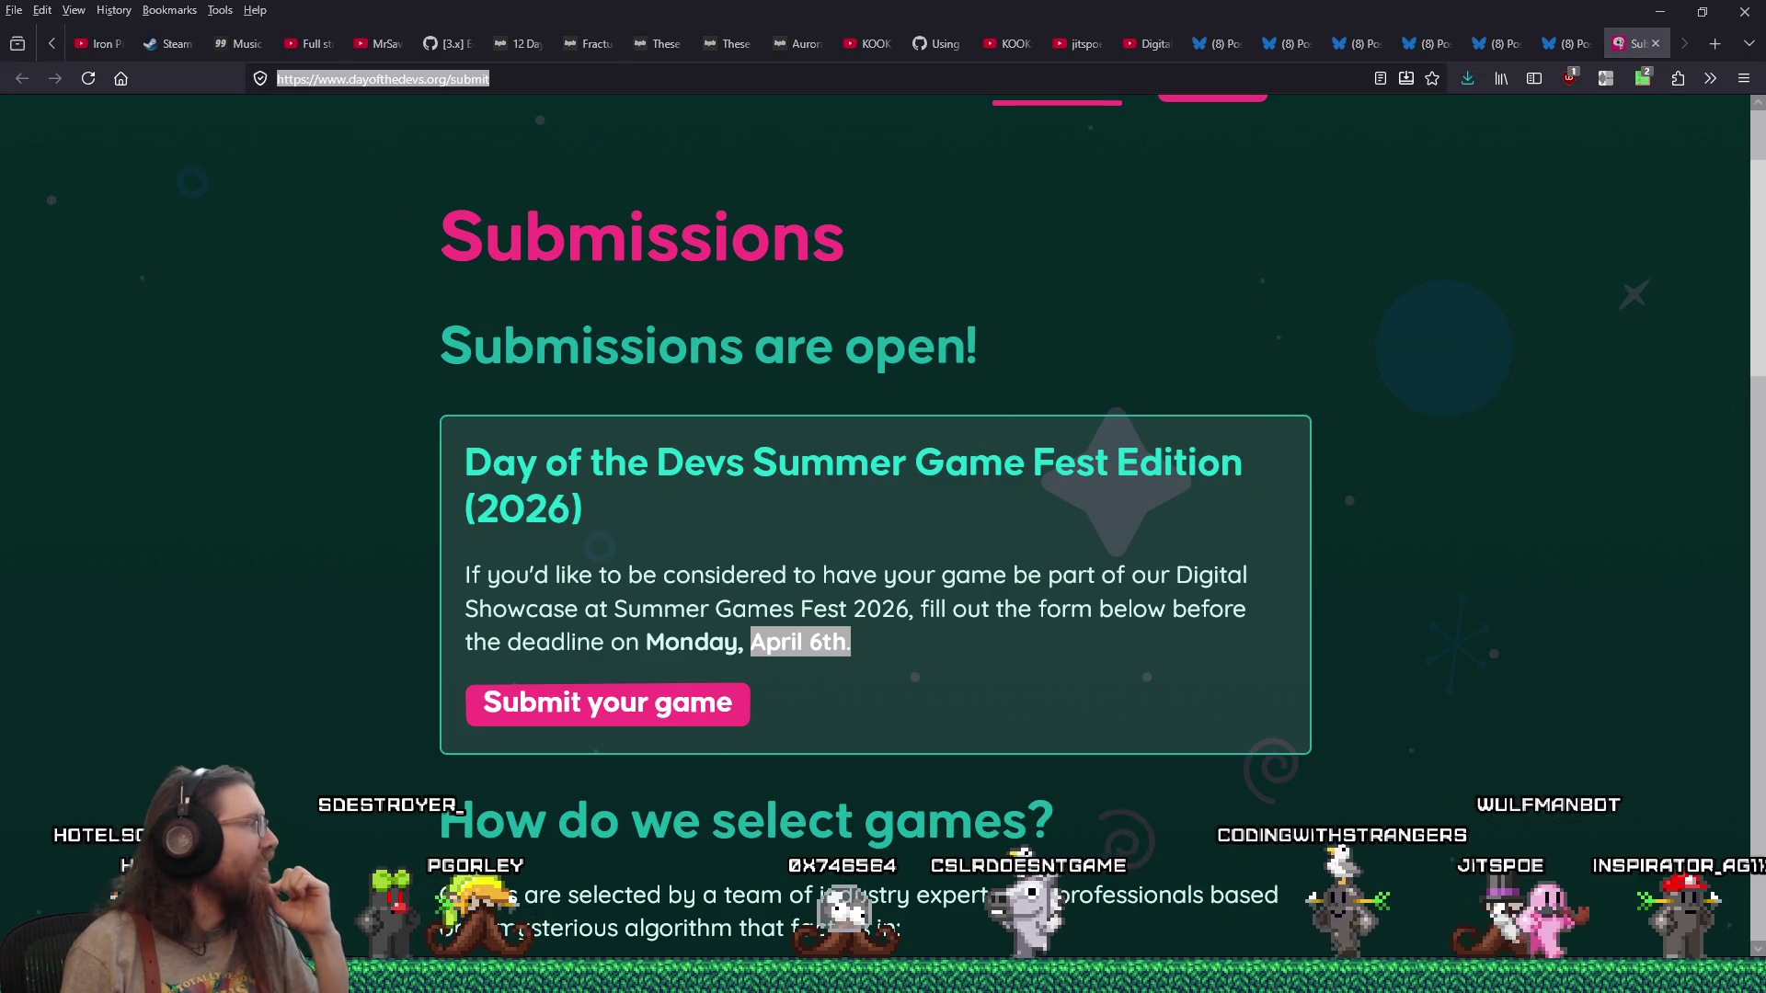
{"action": "left_click", "coordinate": [1714, 46]}
{"action": "left_click", "coordinate": [1743, 78]}
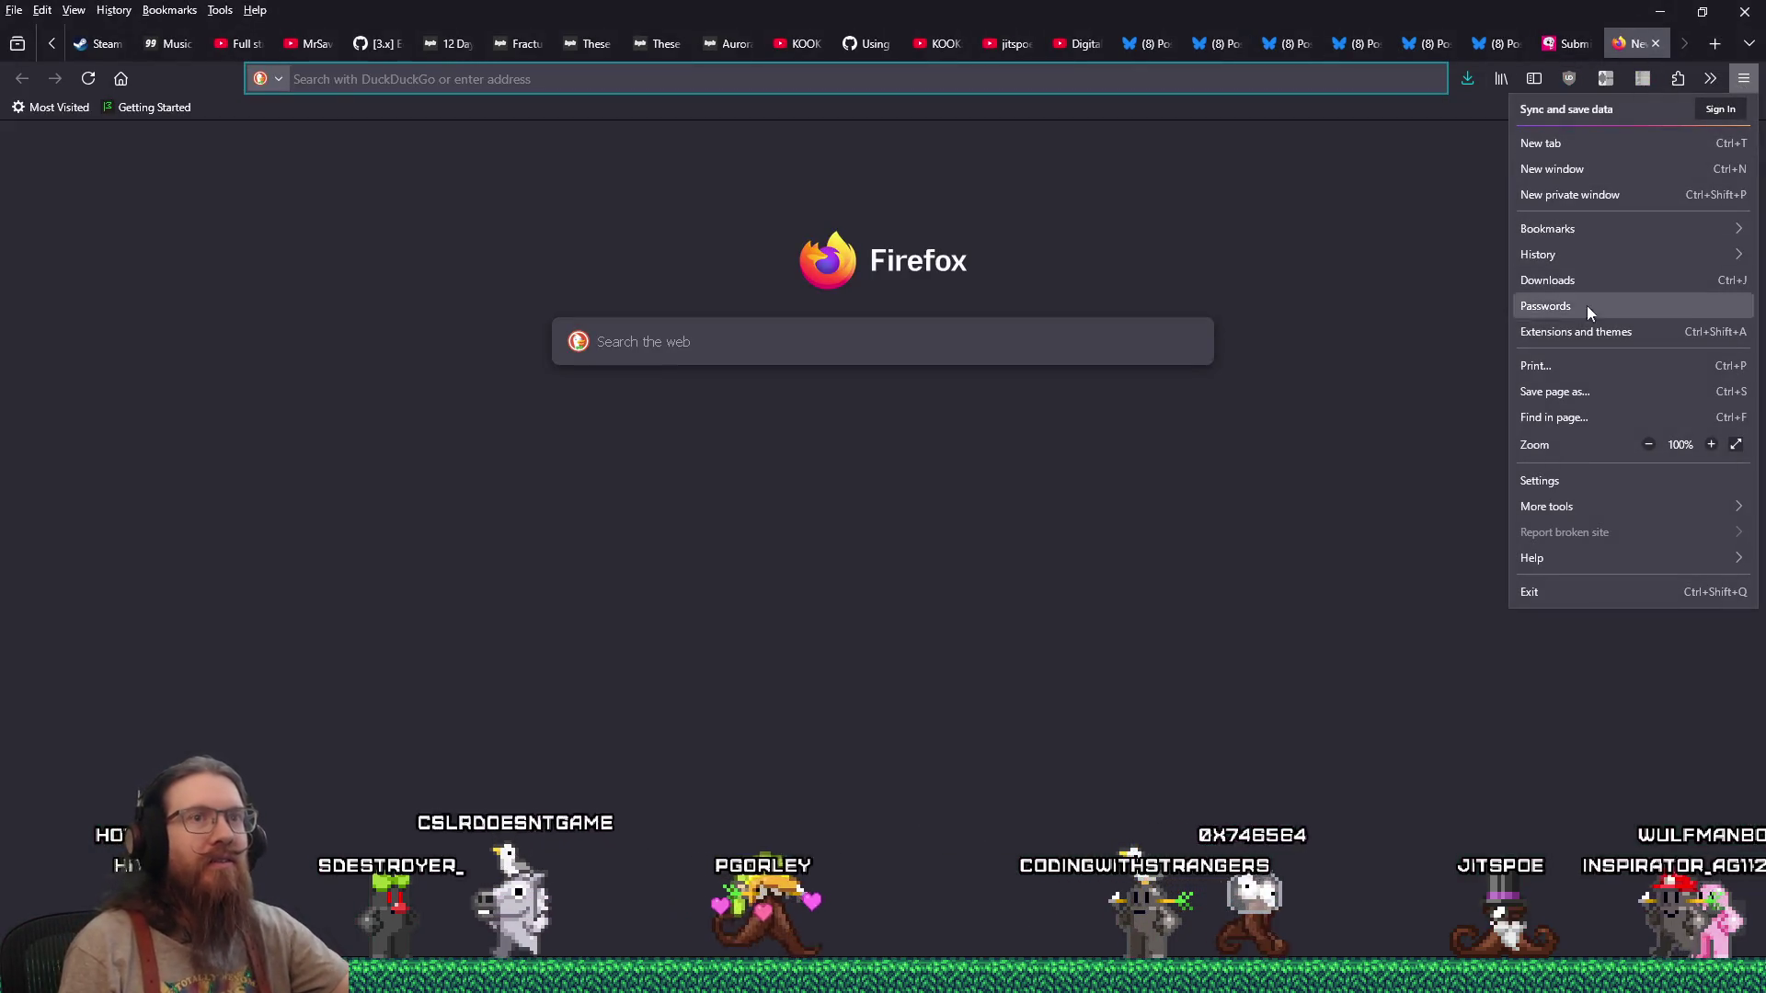
{"action": "left_click", "coordinate": [1630, 199]}
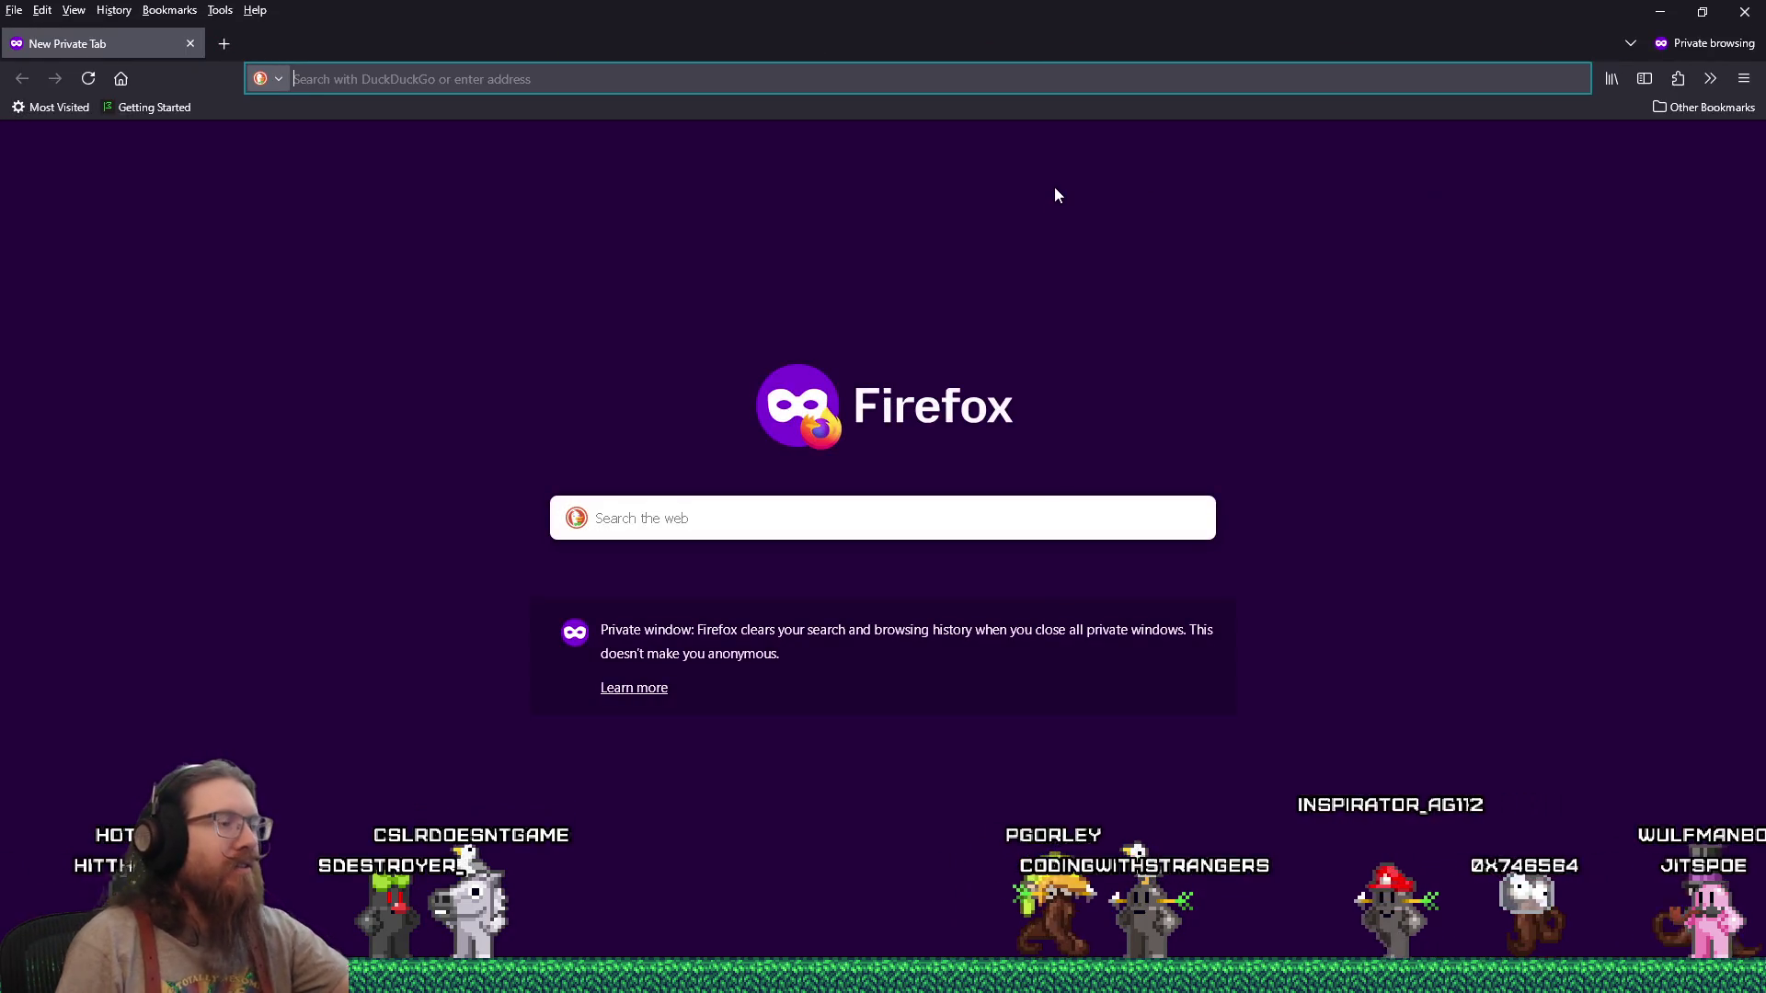
{"action": "type", "text": "kook"}
{"action": "key", "text": "Return"}
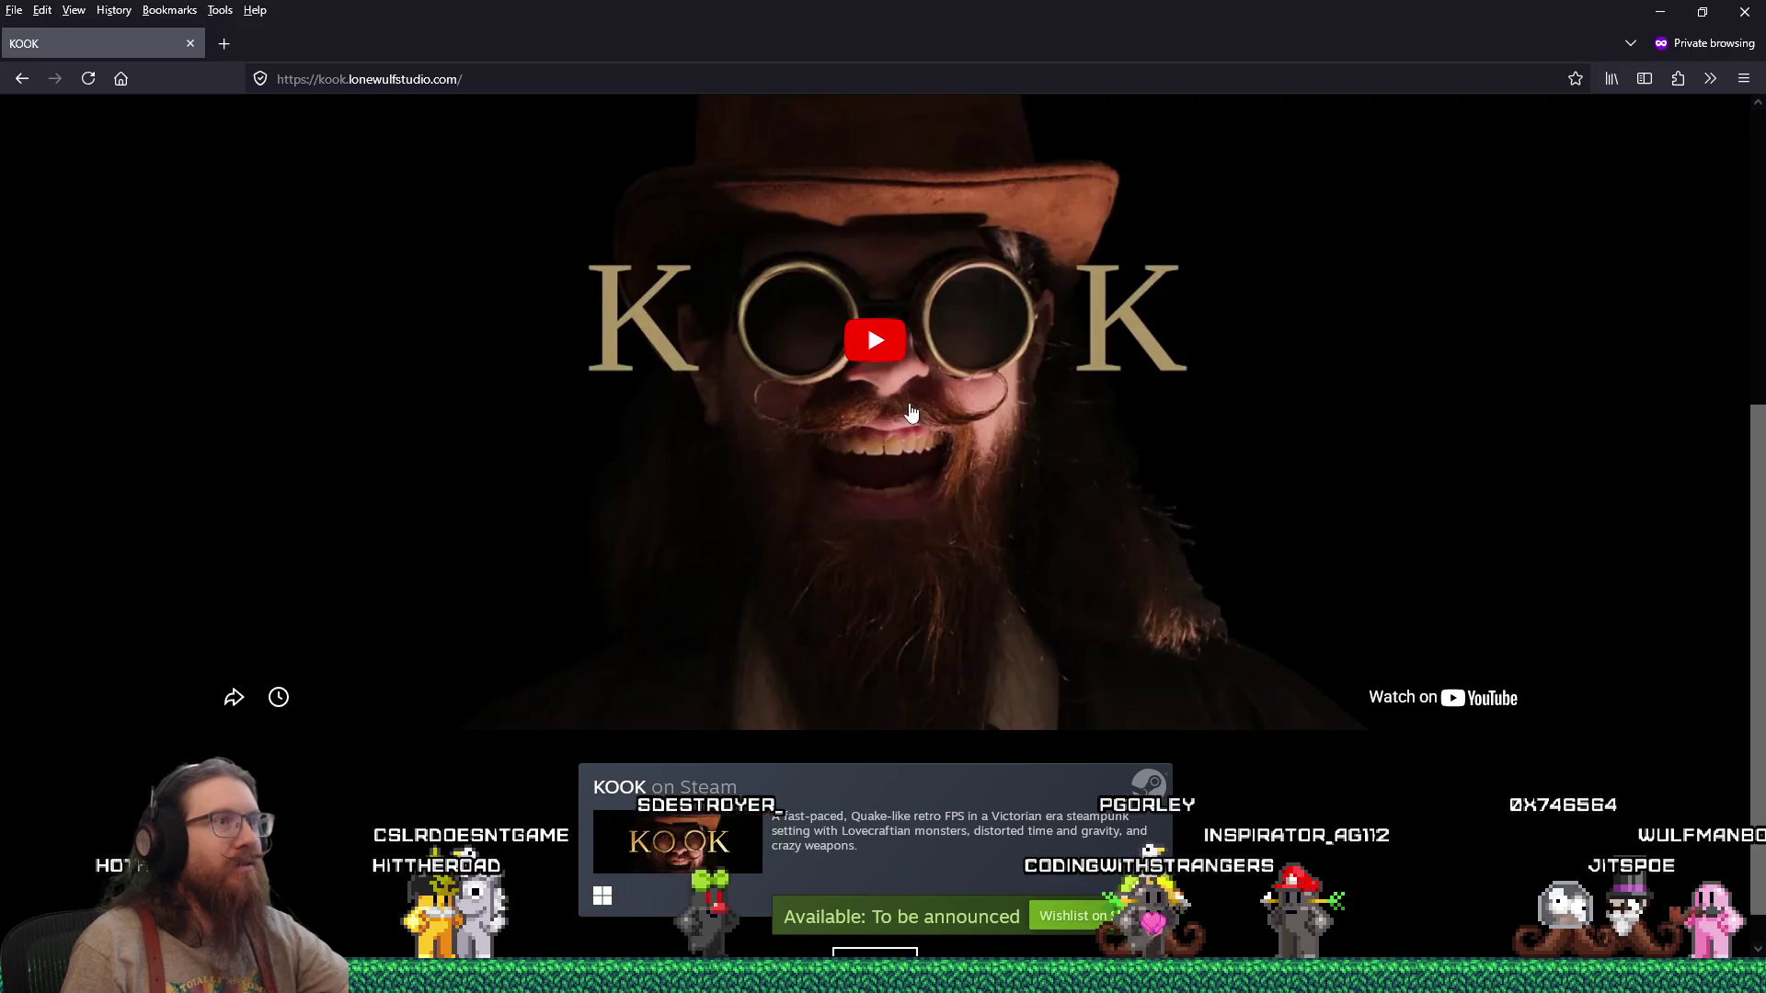
{"action": "scroll", "coordinate": [904, 453], "scroll_direction": "up", "scroll_amount": 2}
{"action": "left_click", "coordinate": [876, 530]}
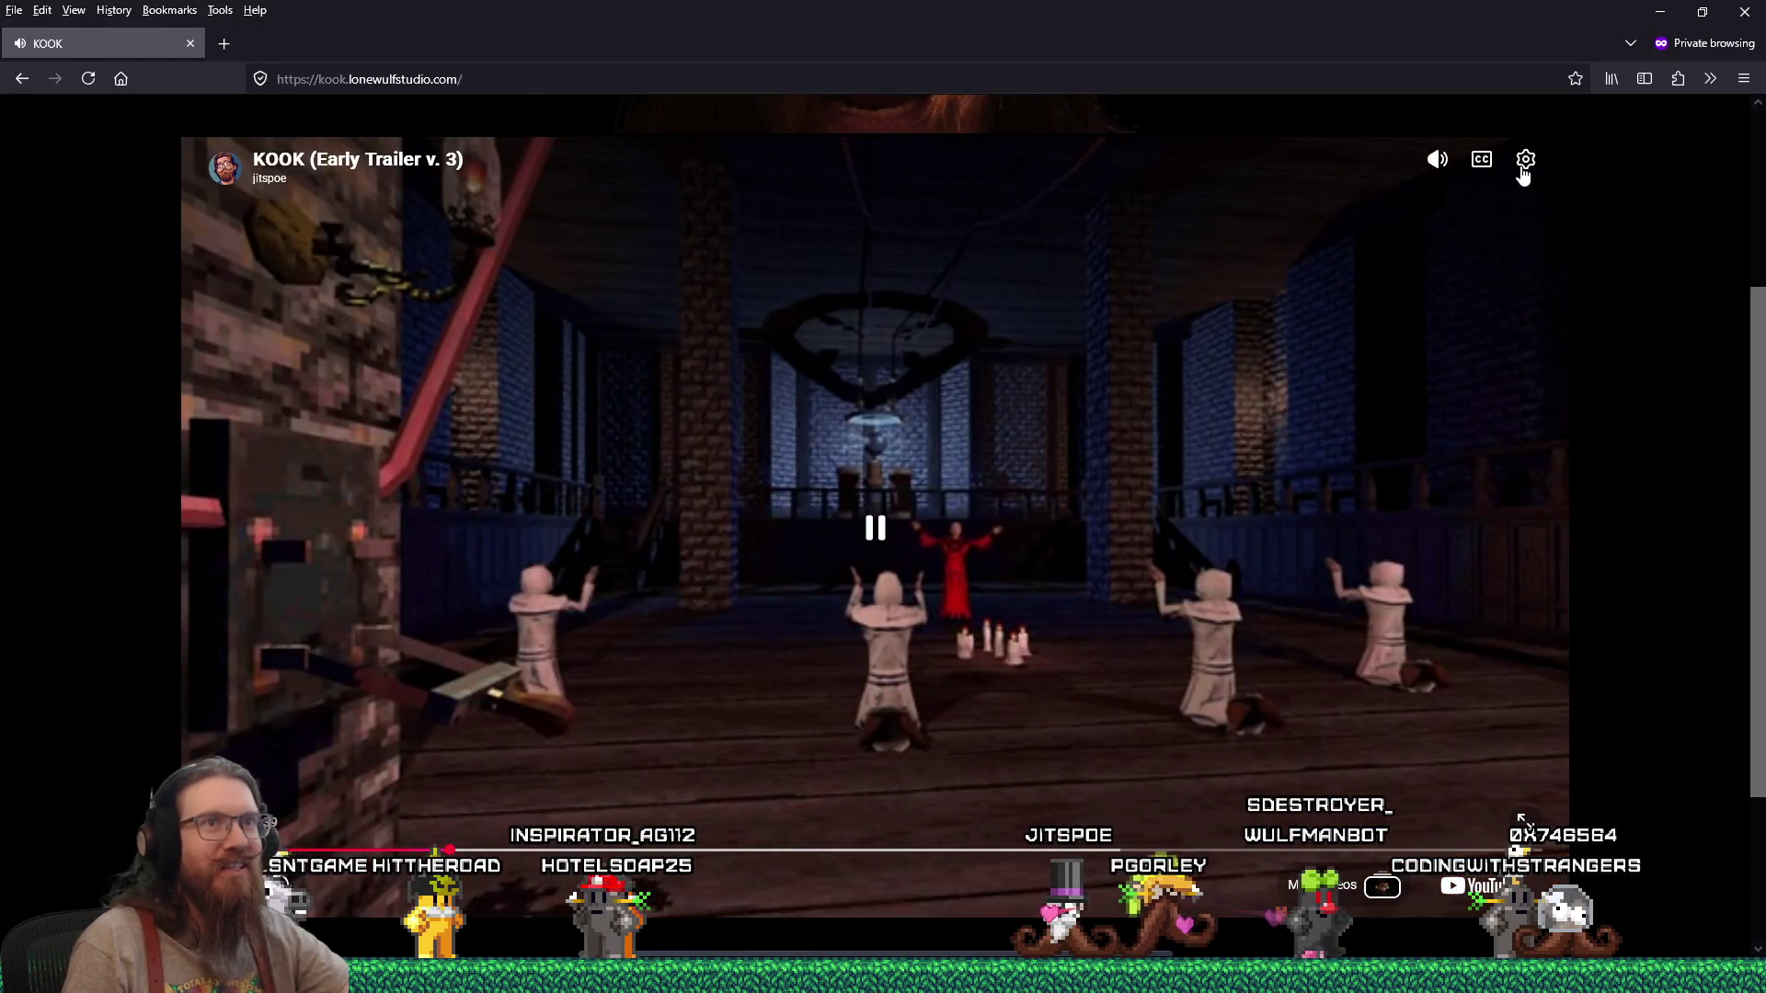
{"action": "mouse_move", "coordinate": [1435, 175]}
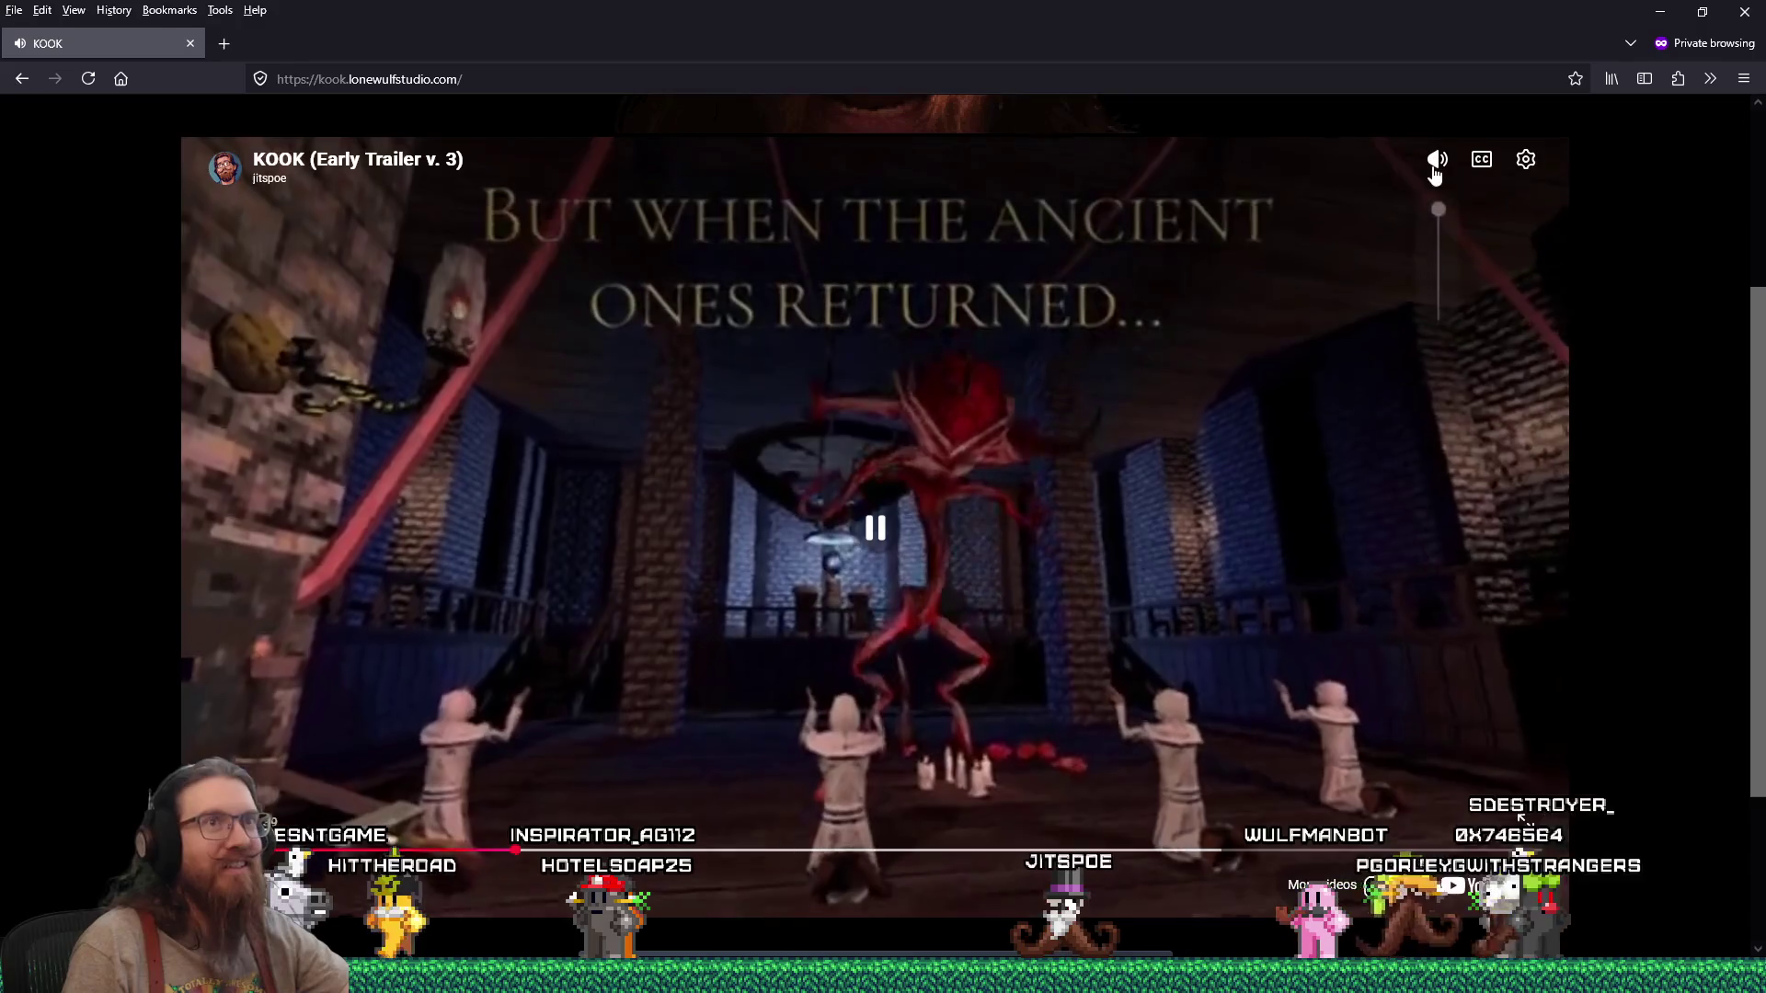
{"action": "left_click", "coordinate": [1525, 170]}
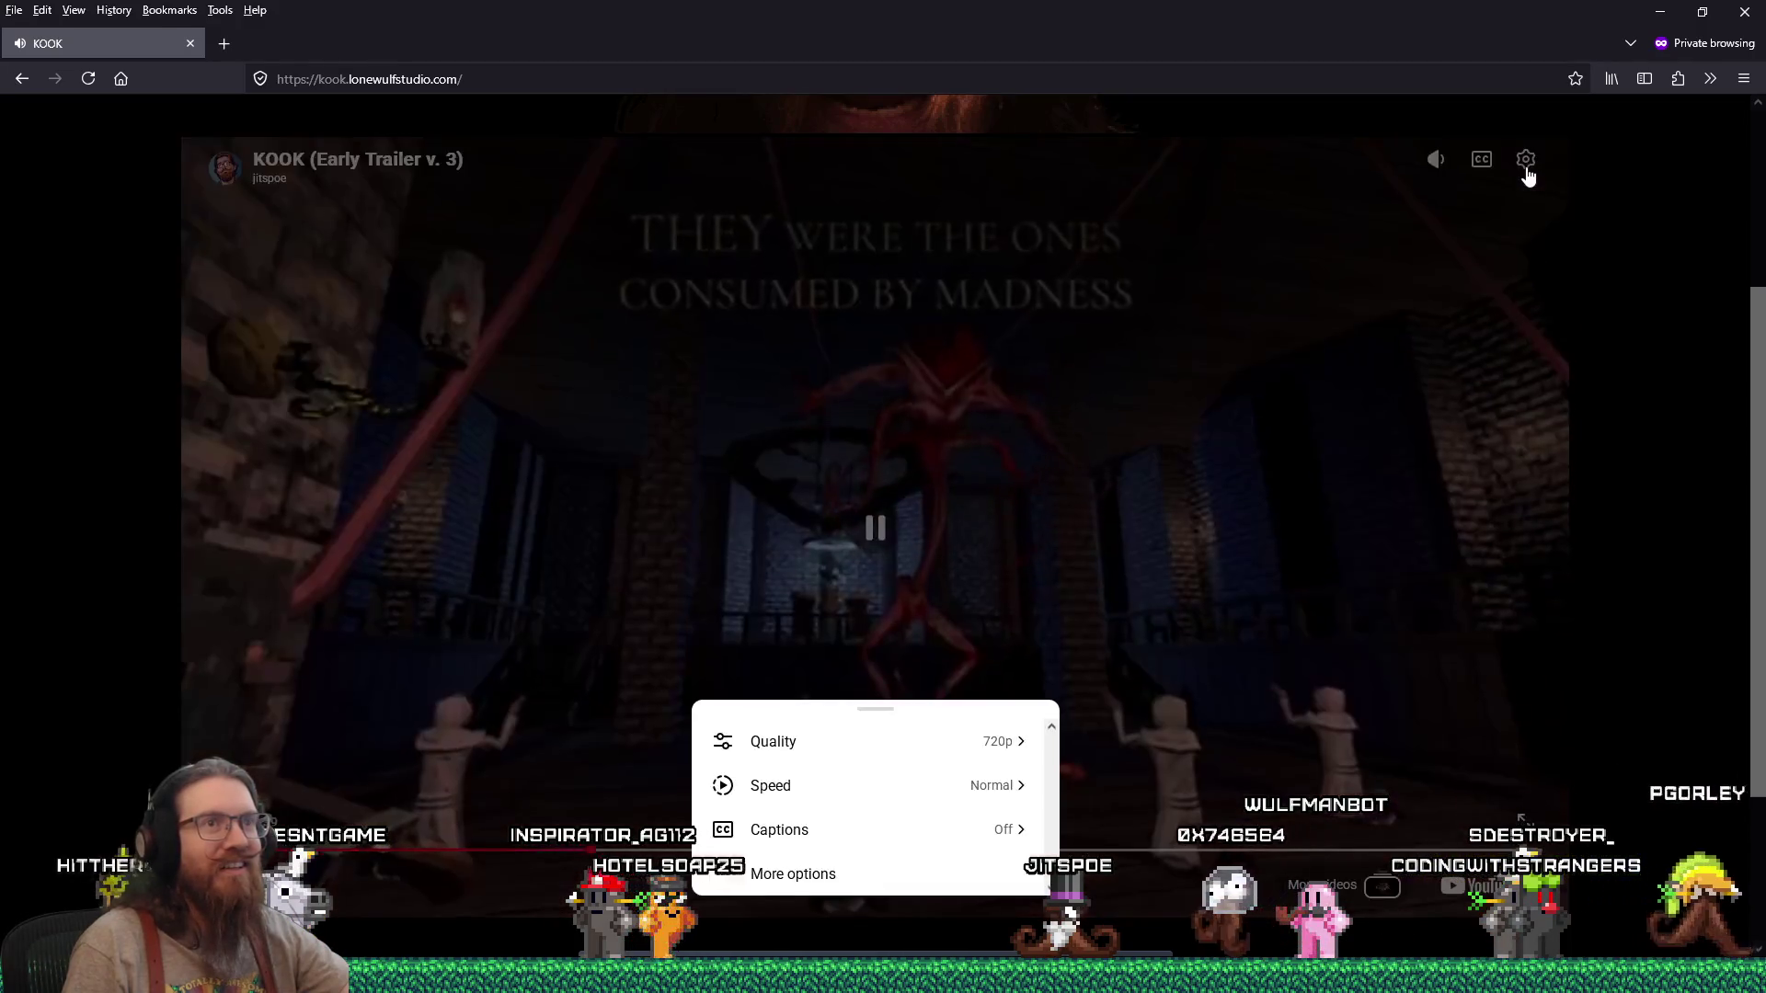
{"action": "left_click", "coordinate": [914, 756]}
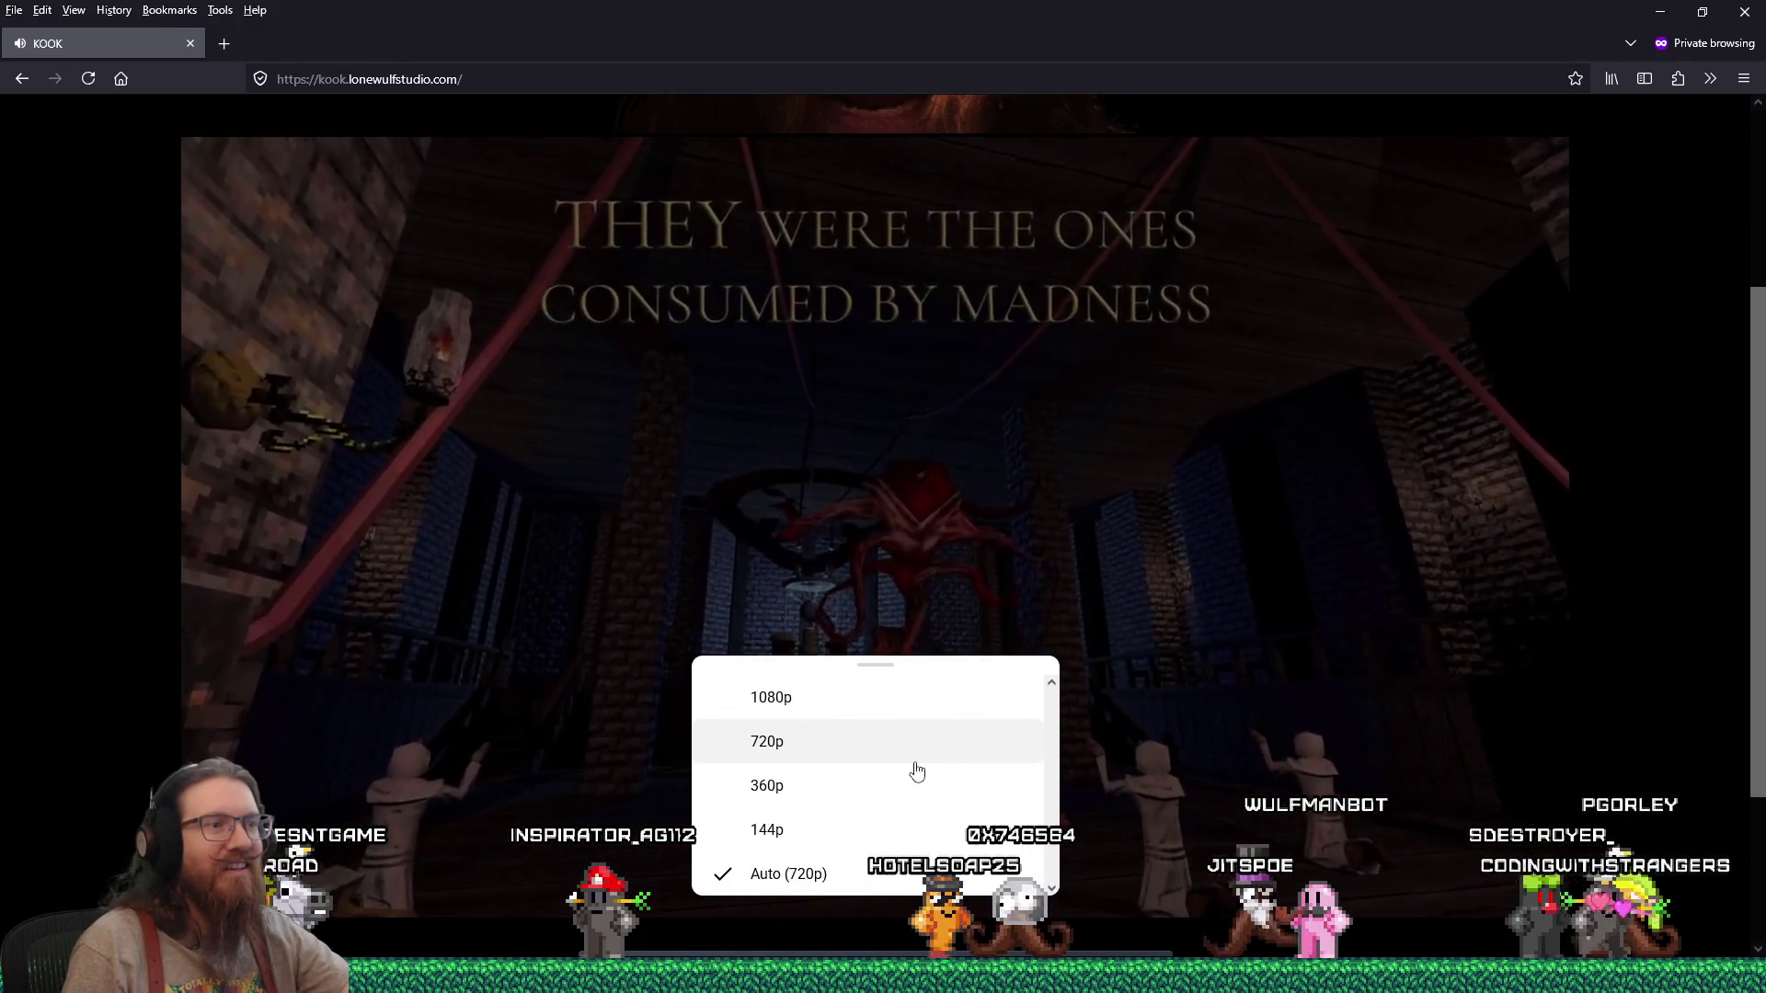
{"action": "scroll", "coordinate": [914, 768], "scroll_direction": "up", "scroll_amount": 2}
{"action": "left_click", "coordinate": [812, 892]}
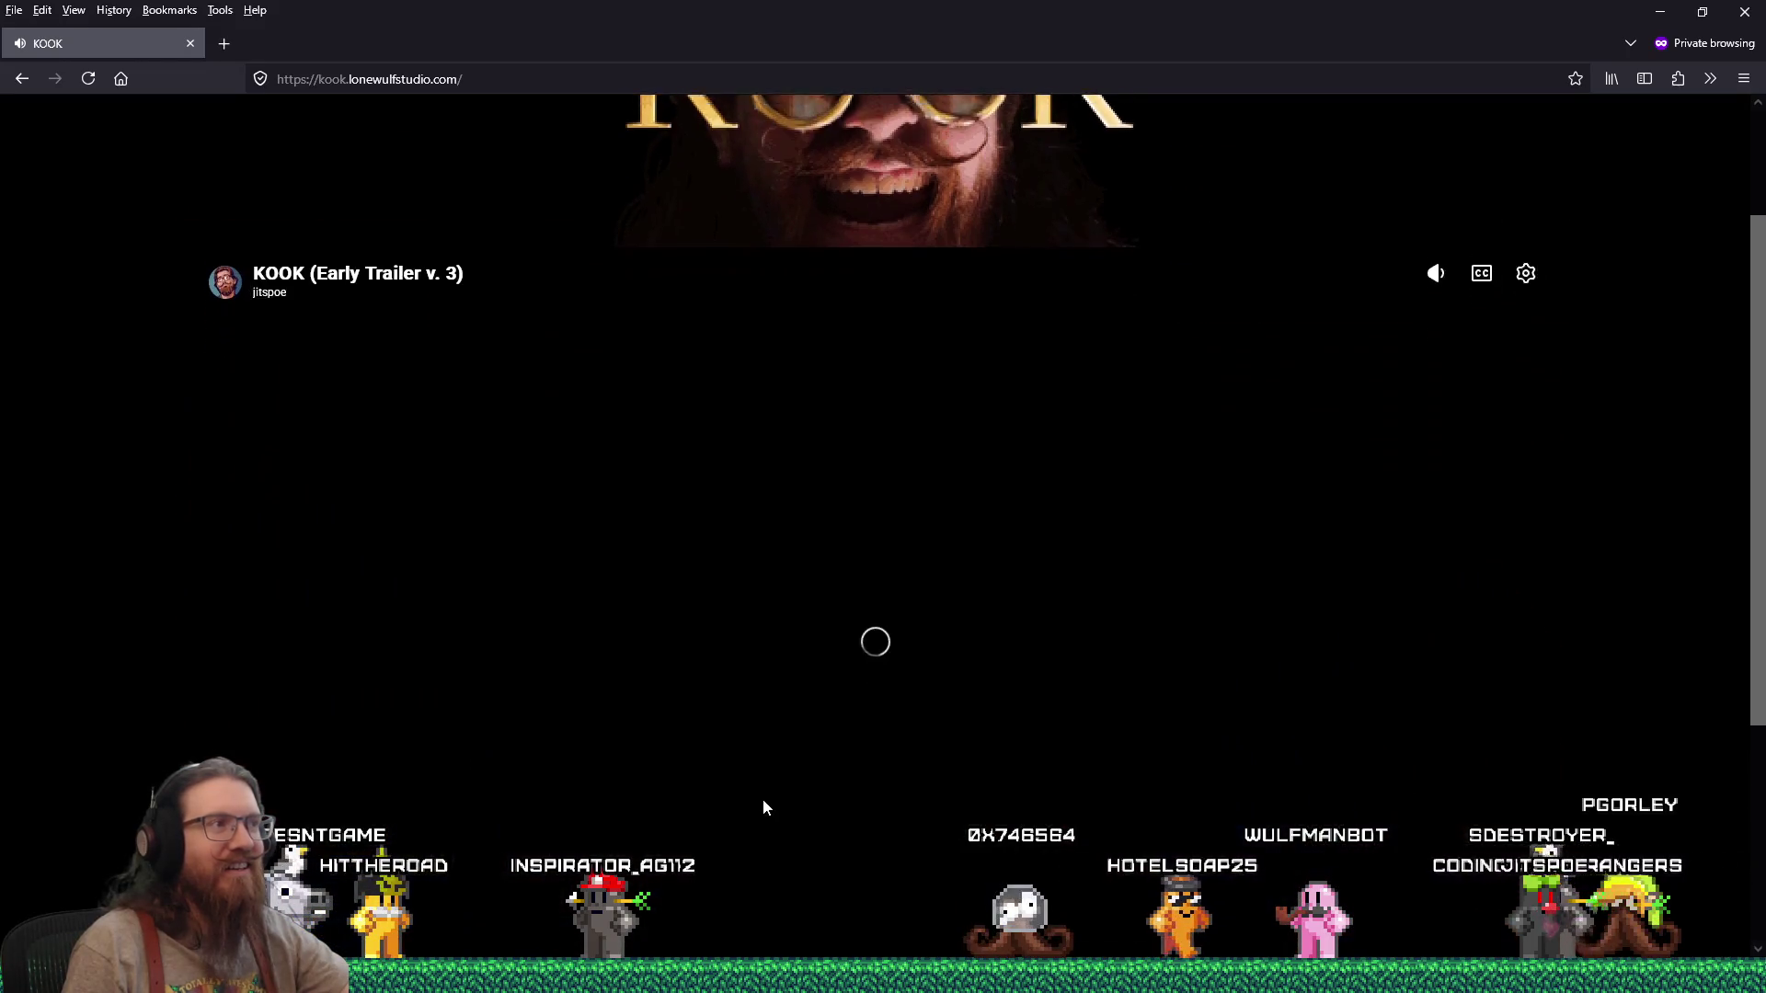
{"action": "scroll", "coordinate": [508, 720], "scroll_direction": "down", "scroll_amount": 3}
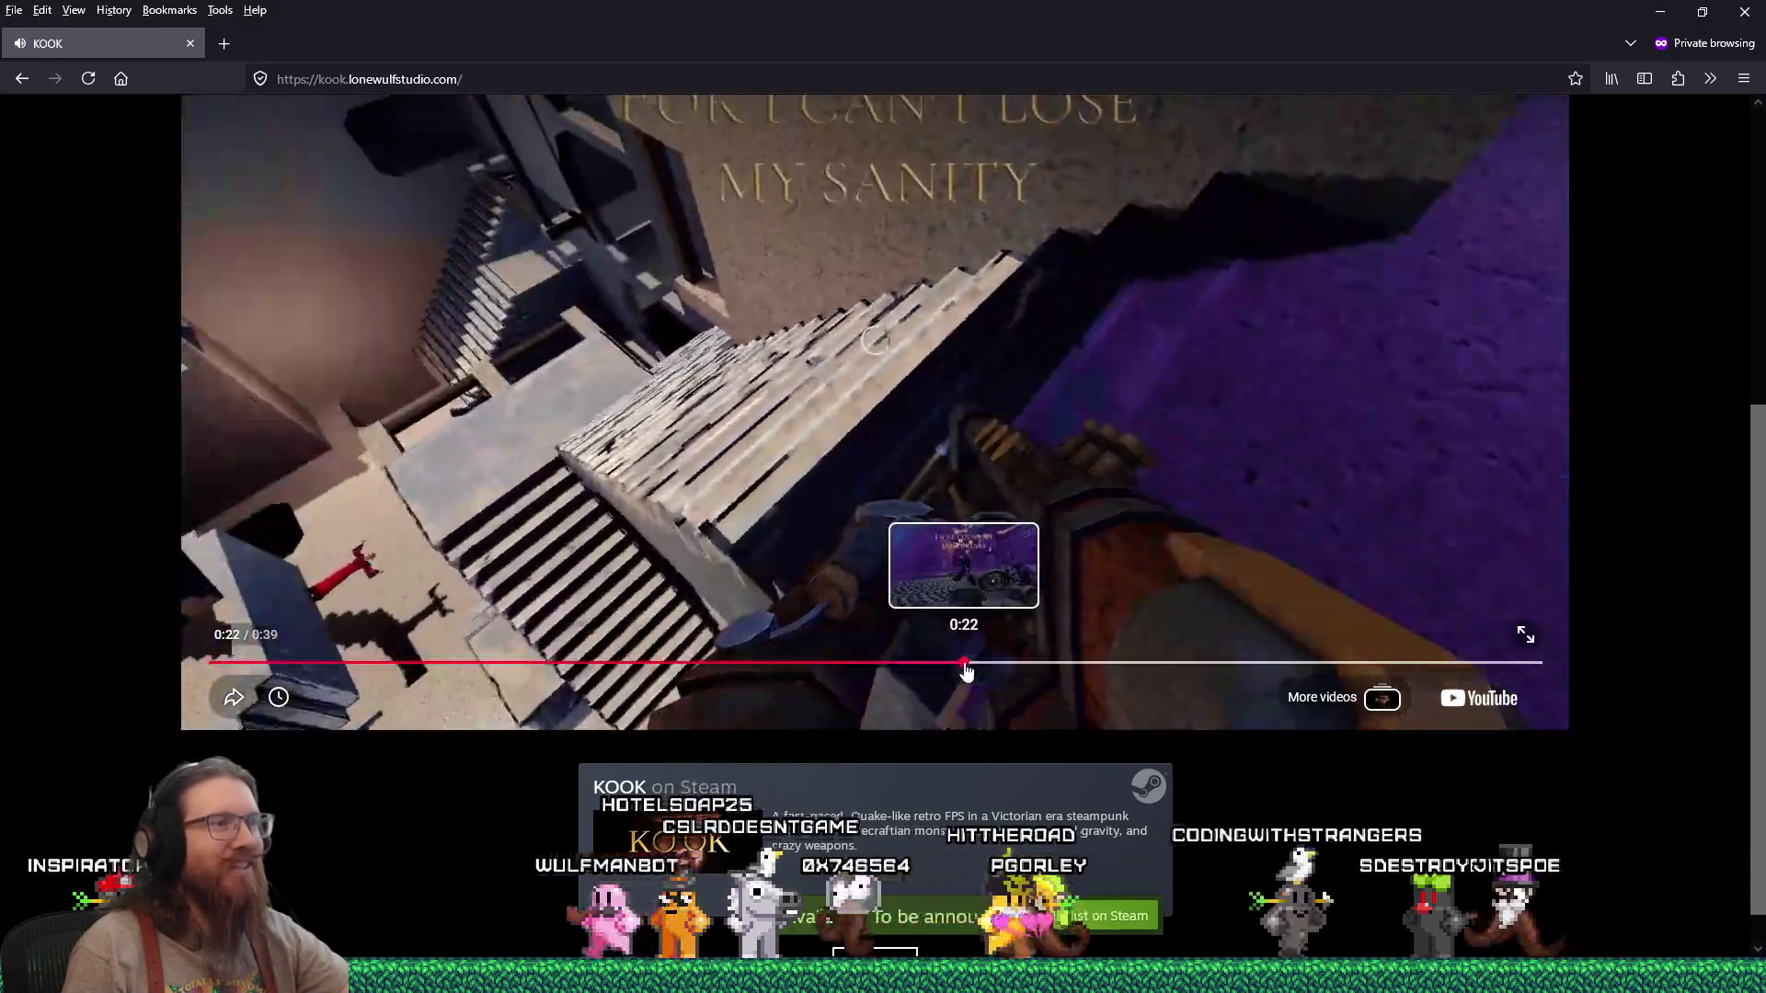
{"action": "left_click", "coordinate": [959, 663]}
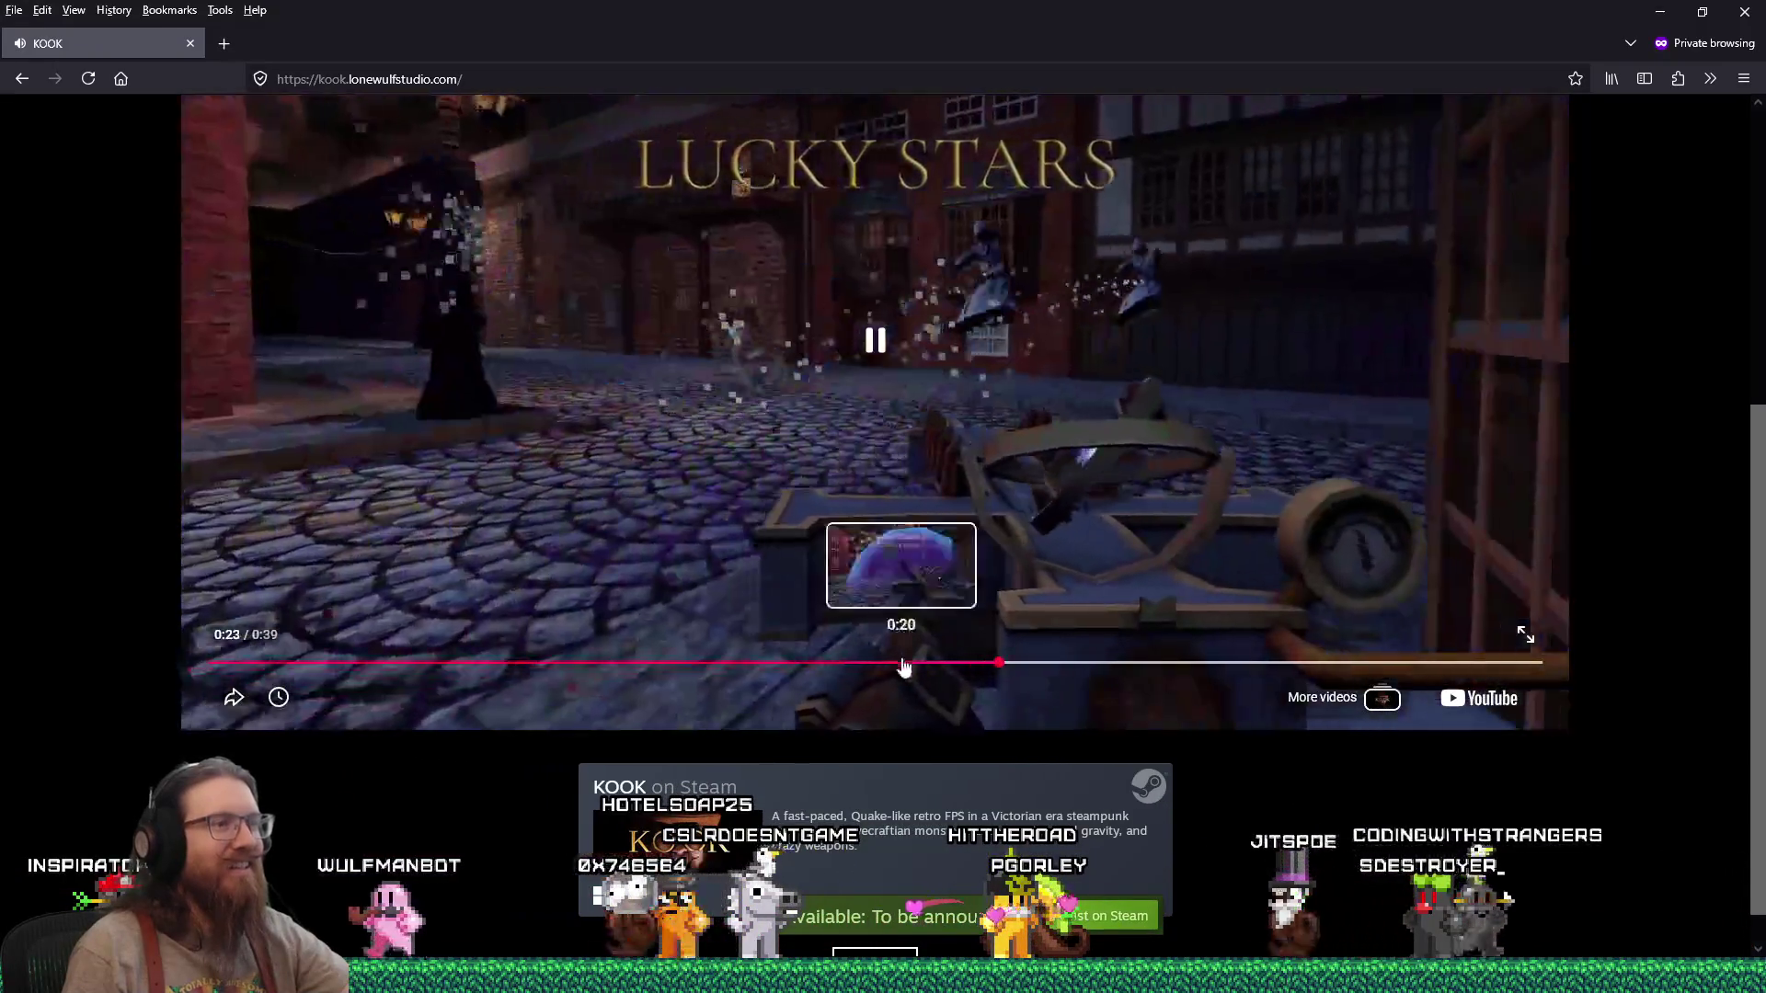
{"action": "left_click", "coordinate": [865, 663]}
{"action": "key", "text": "space"}
{"action": "left_click", "coordinate": [780, 661]}
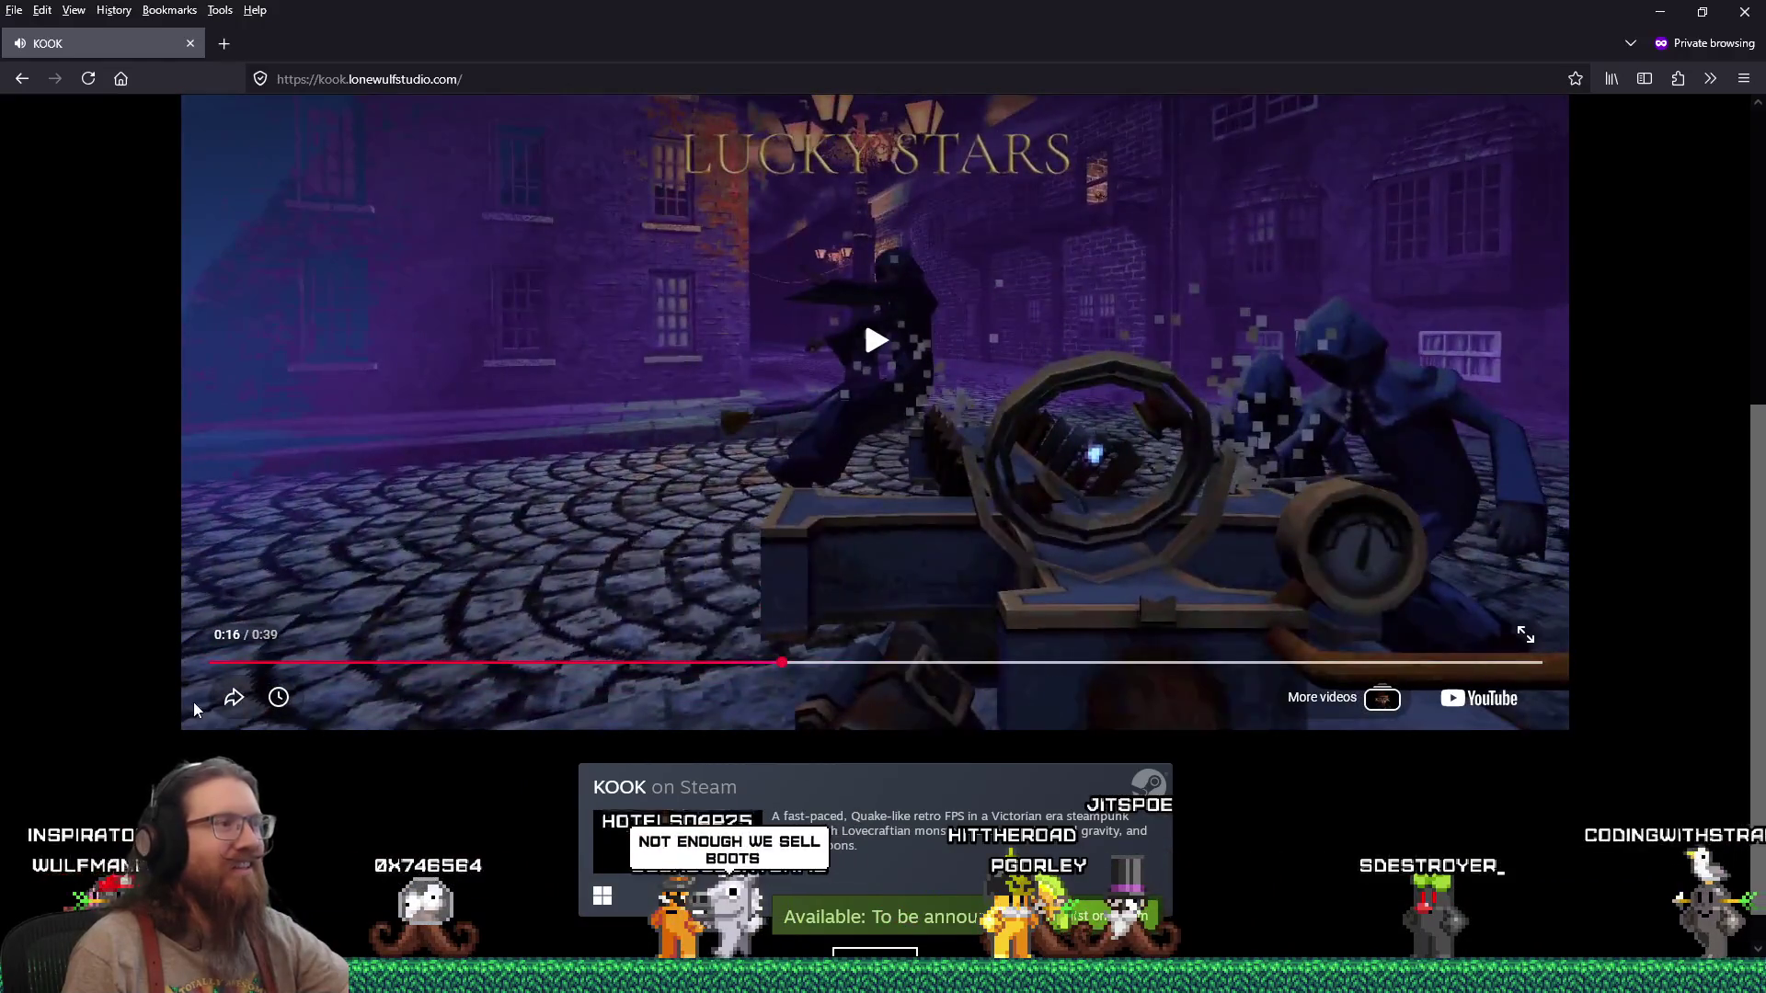
{"action": "left_click", "coordinate": [241, 701]}
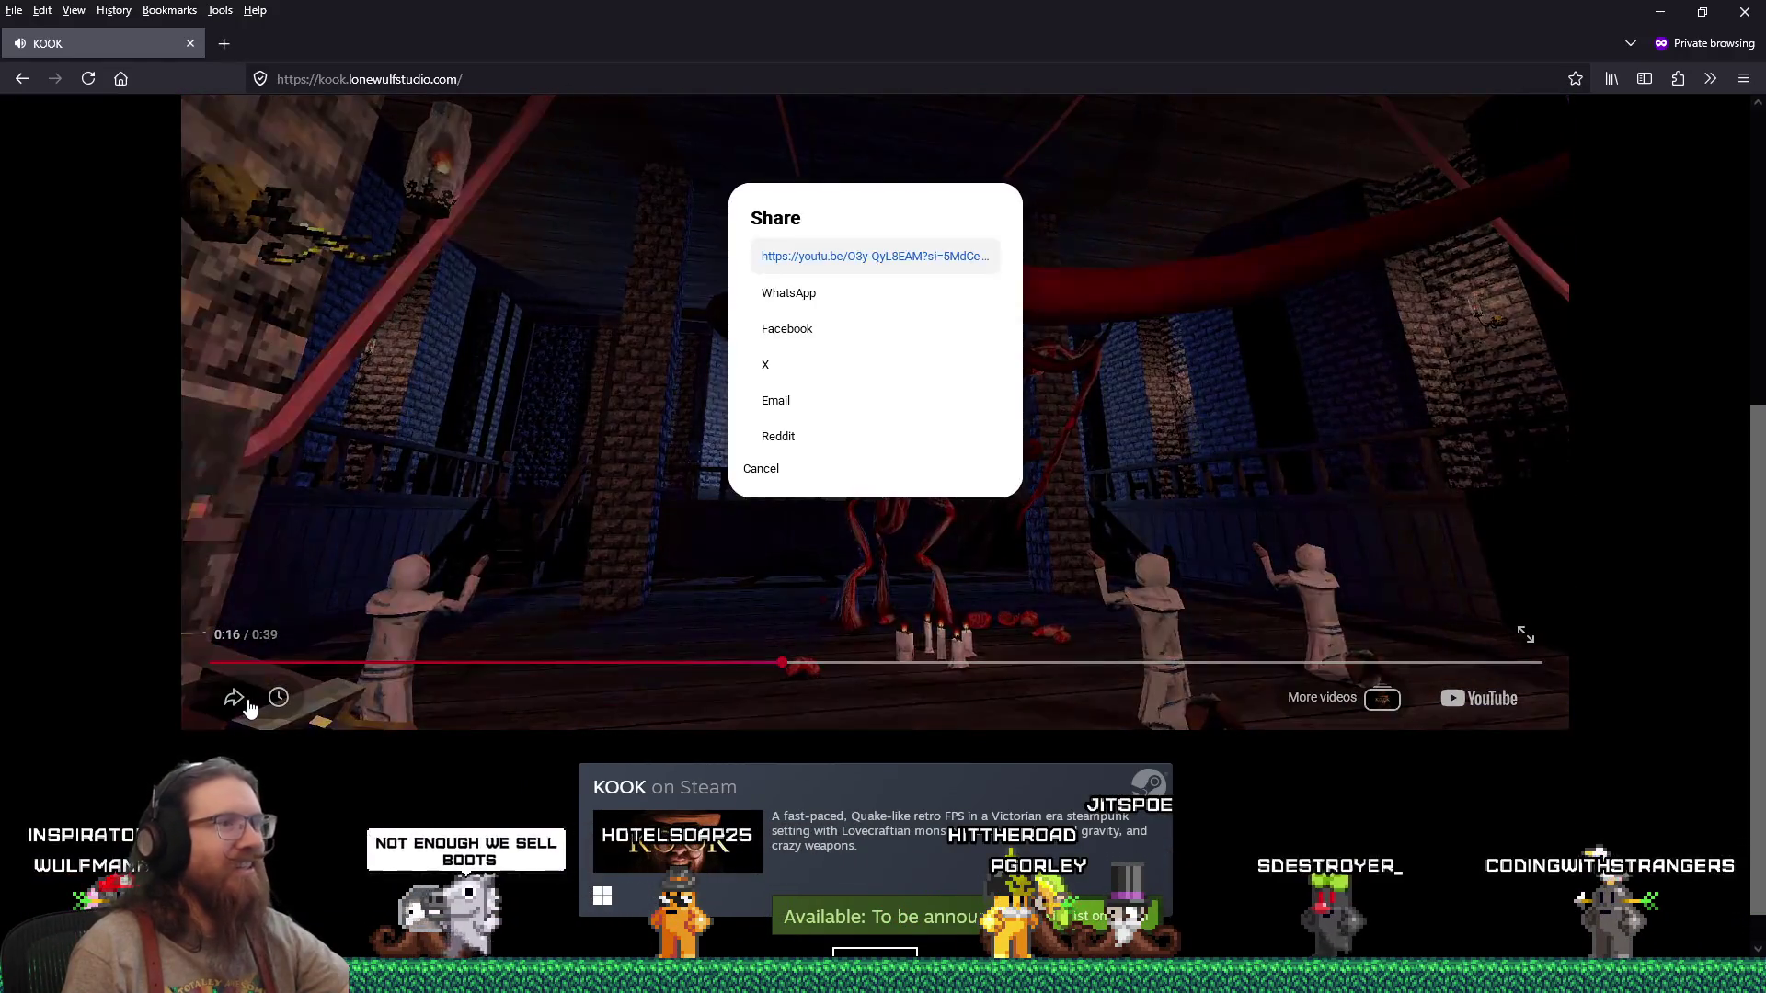
{"action": "left_click", "coordinate": [237, 701]}
{"action": "left_click", "coordinate": [235, 702]}
{"action": "left_click", "coordinate": [235, 702]}
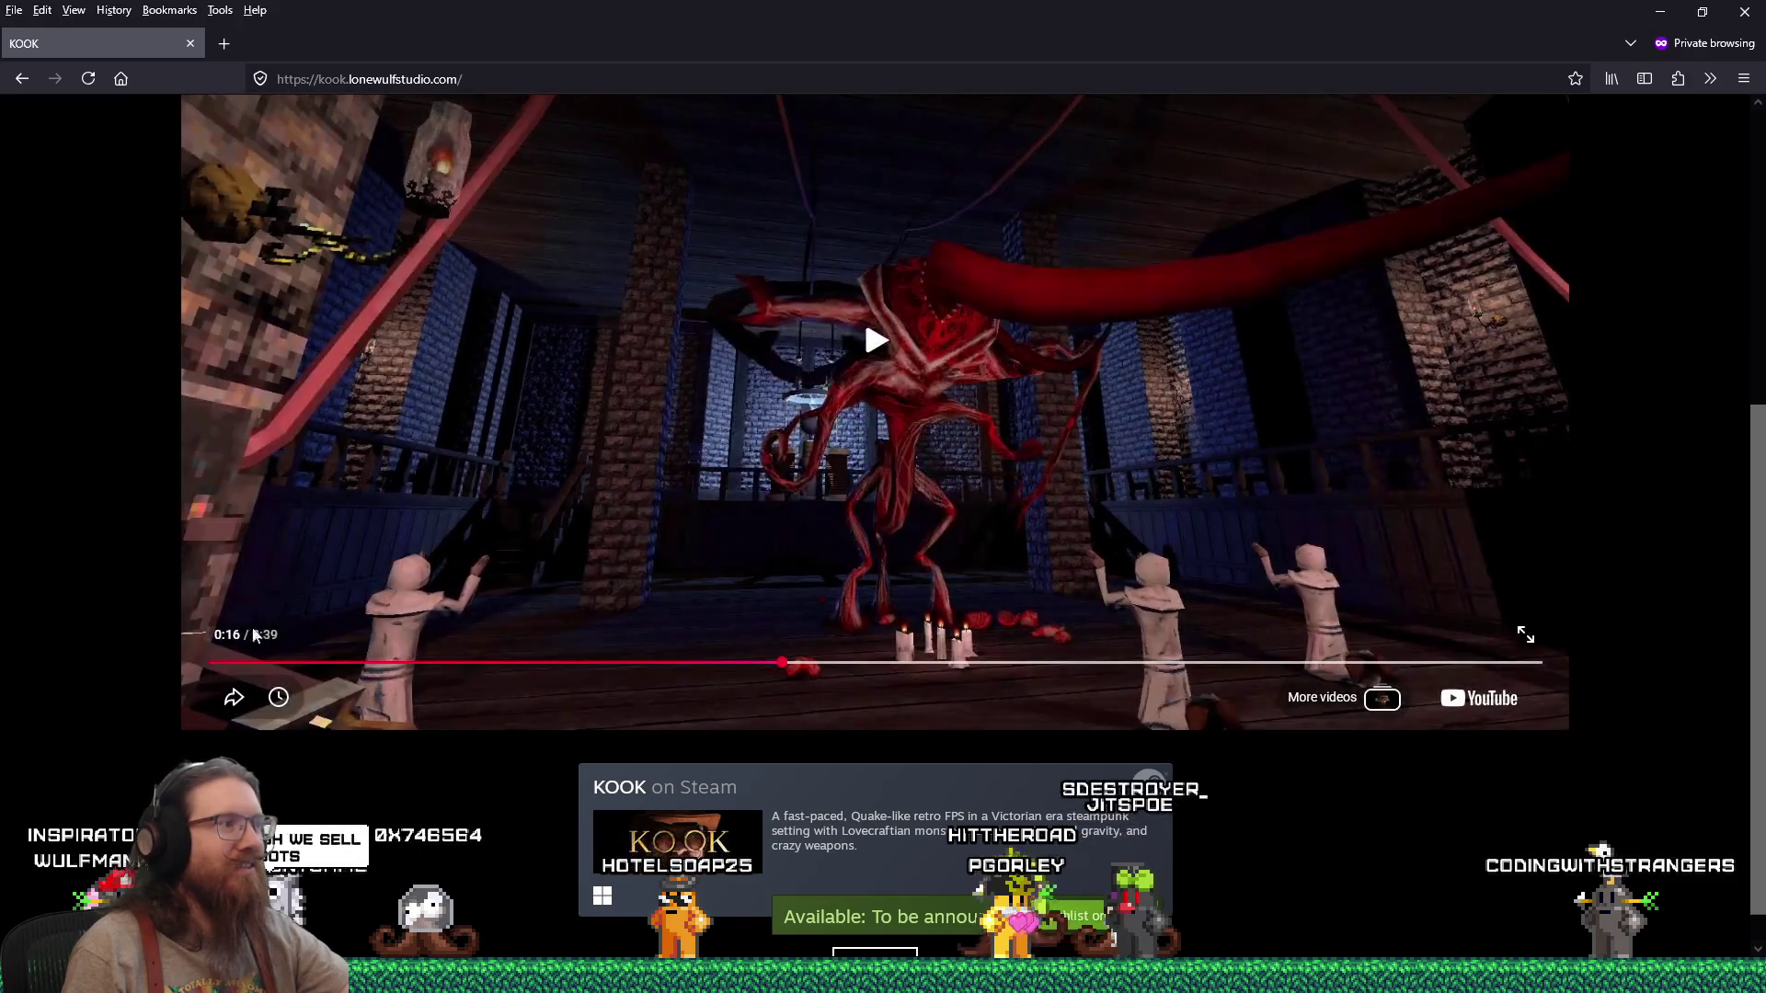
{"action": "scroll", "coordinate": [504, 574], "scroll_direction": "up", "scroll_amount": 3}
{"action": "scroll", "coordinate": [504, 574], "scroll_direction": "down", "scroll_amount": 3}
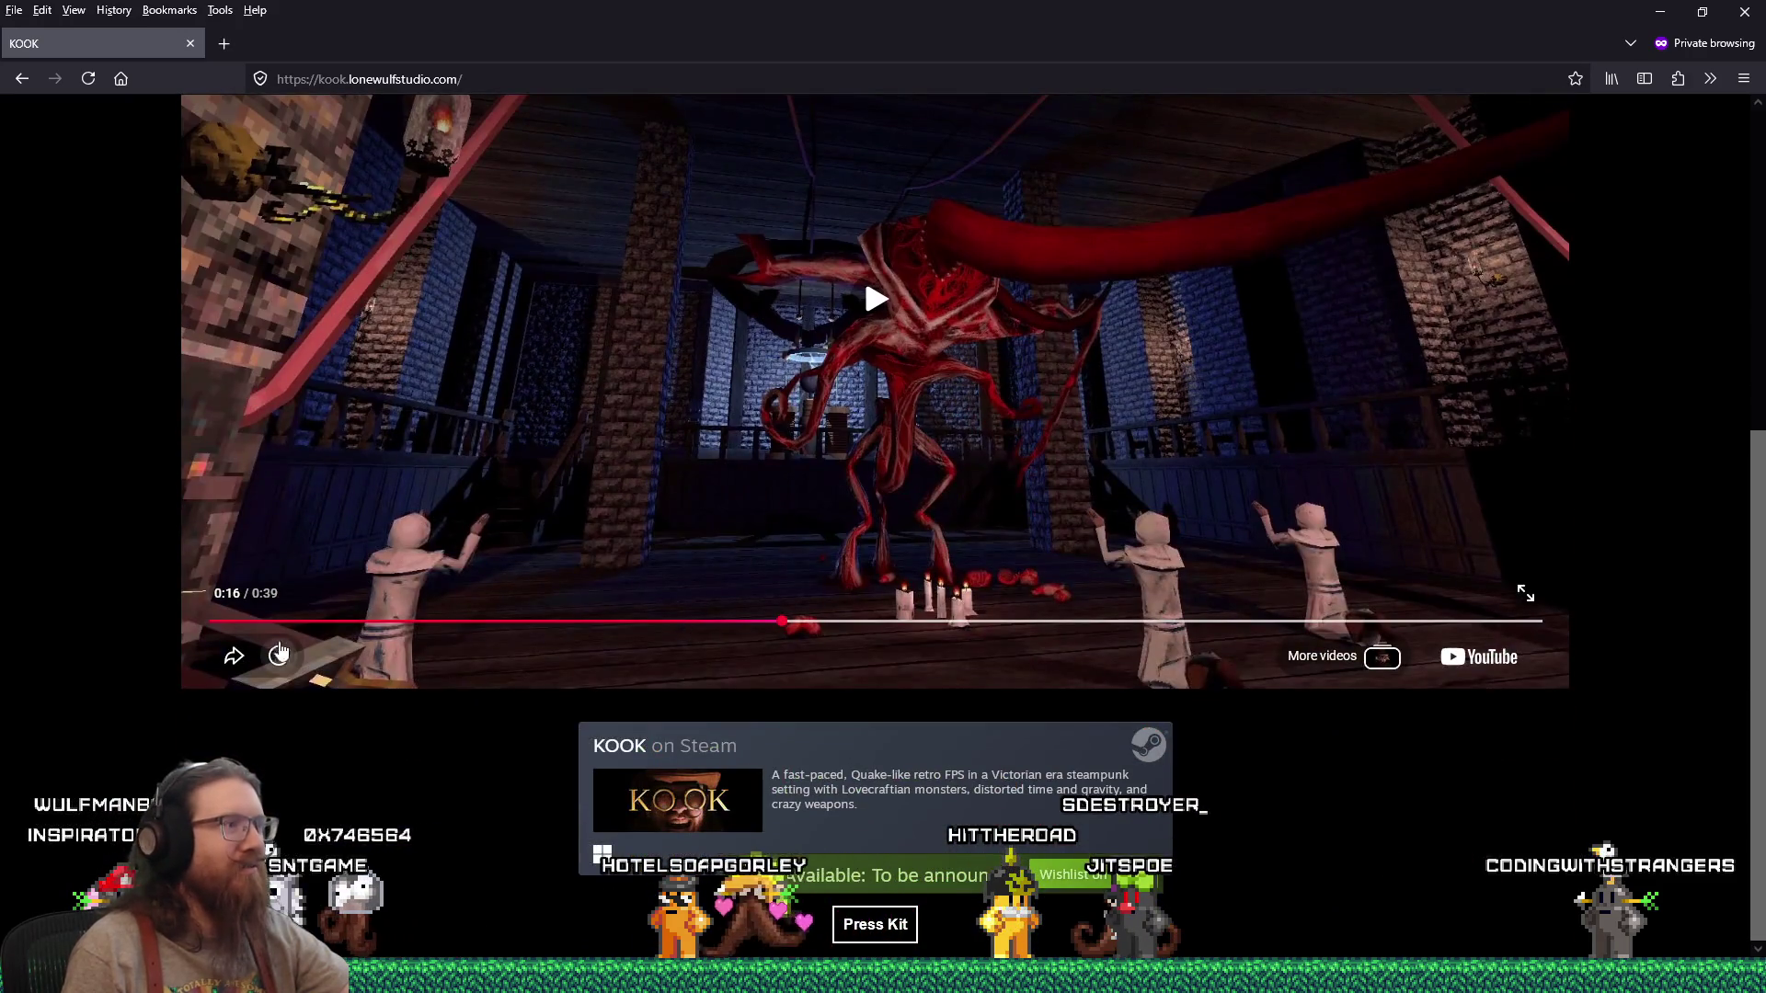
{"action": "scroll", "coordinate": [567, 646], "scroll_direction": "up", "scroll_amount": 3}
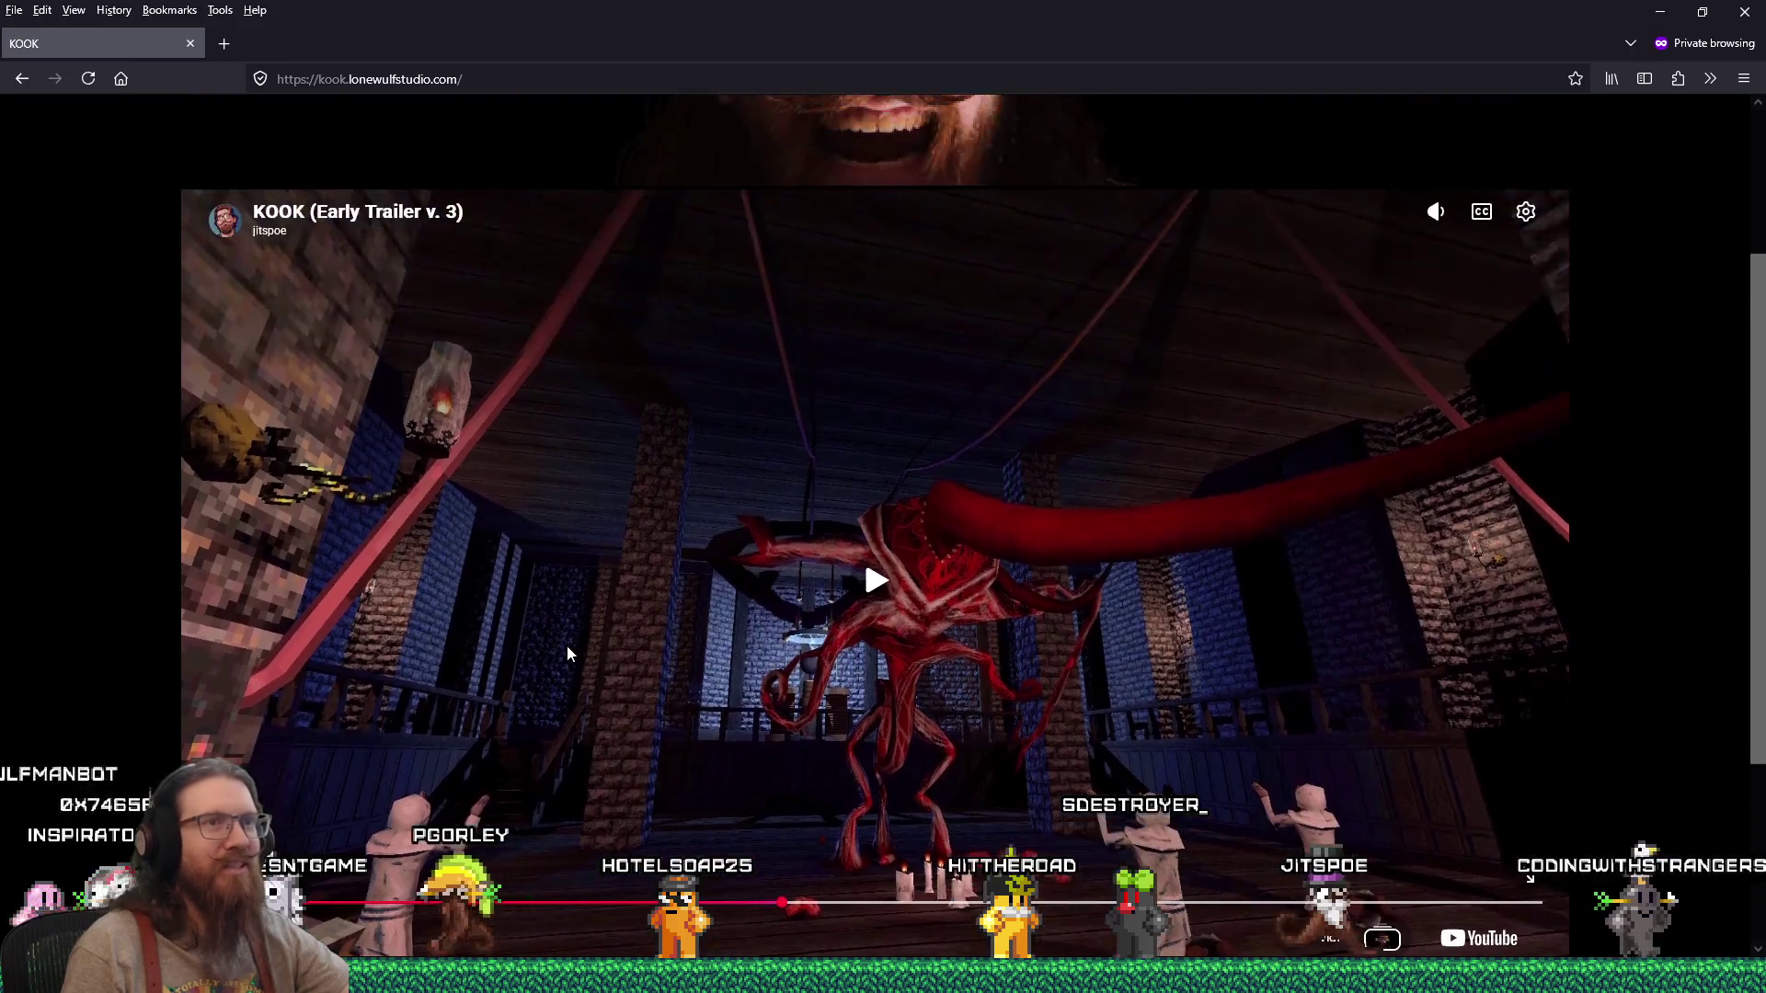
{"action": "scroll", "coordinate": [566, 650], "scroll_direction": "down", "scroll_amount": 5}
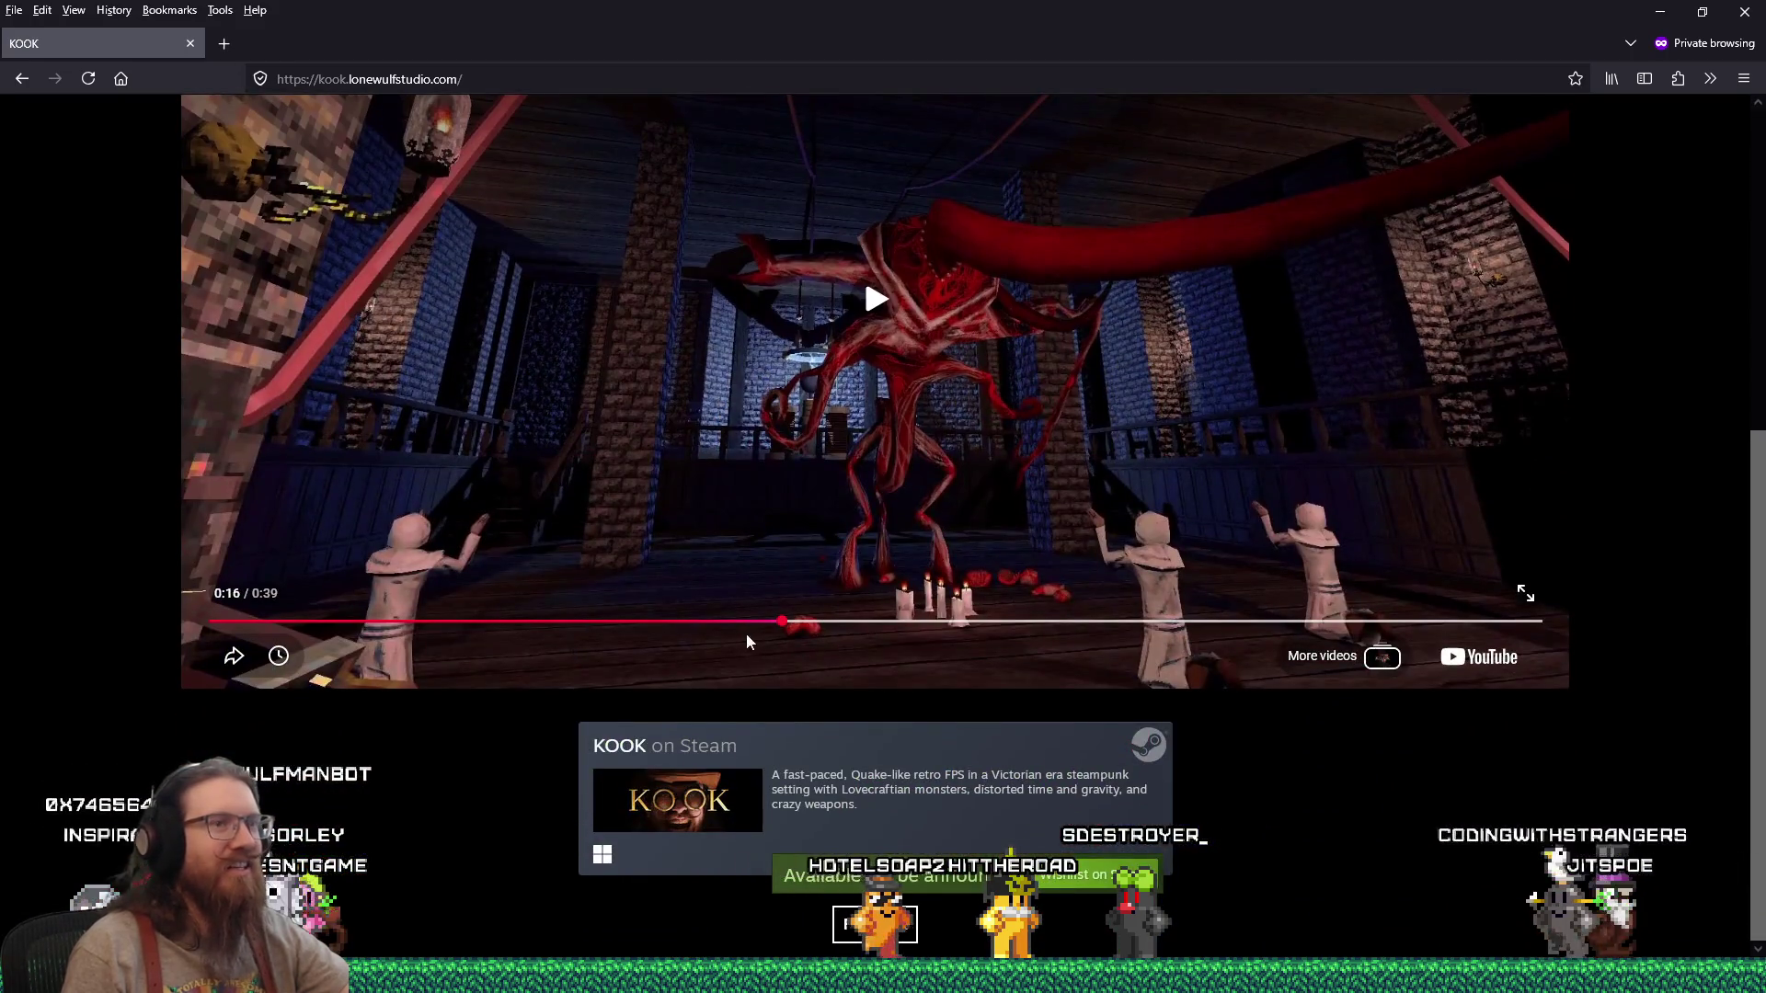
{"action": "left_click", "coordinate": [660, 427]}
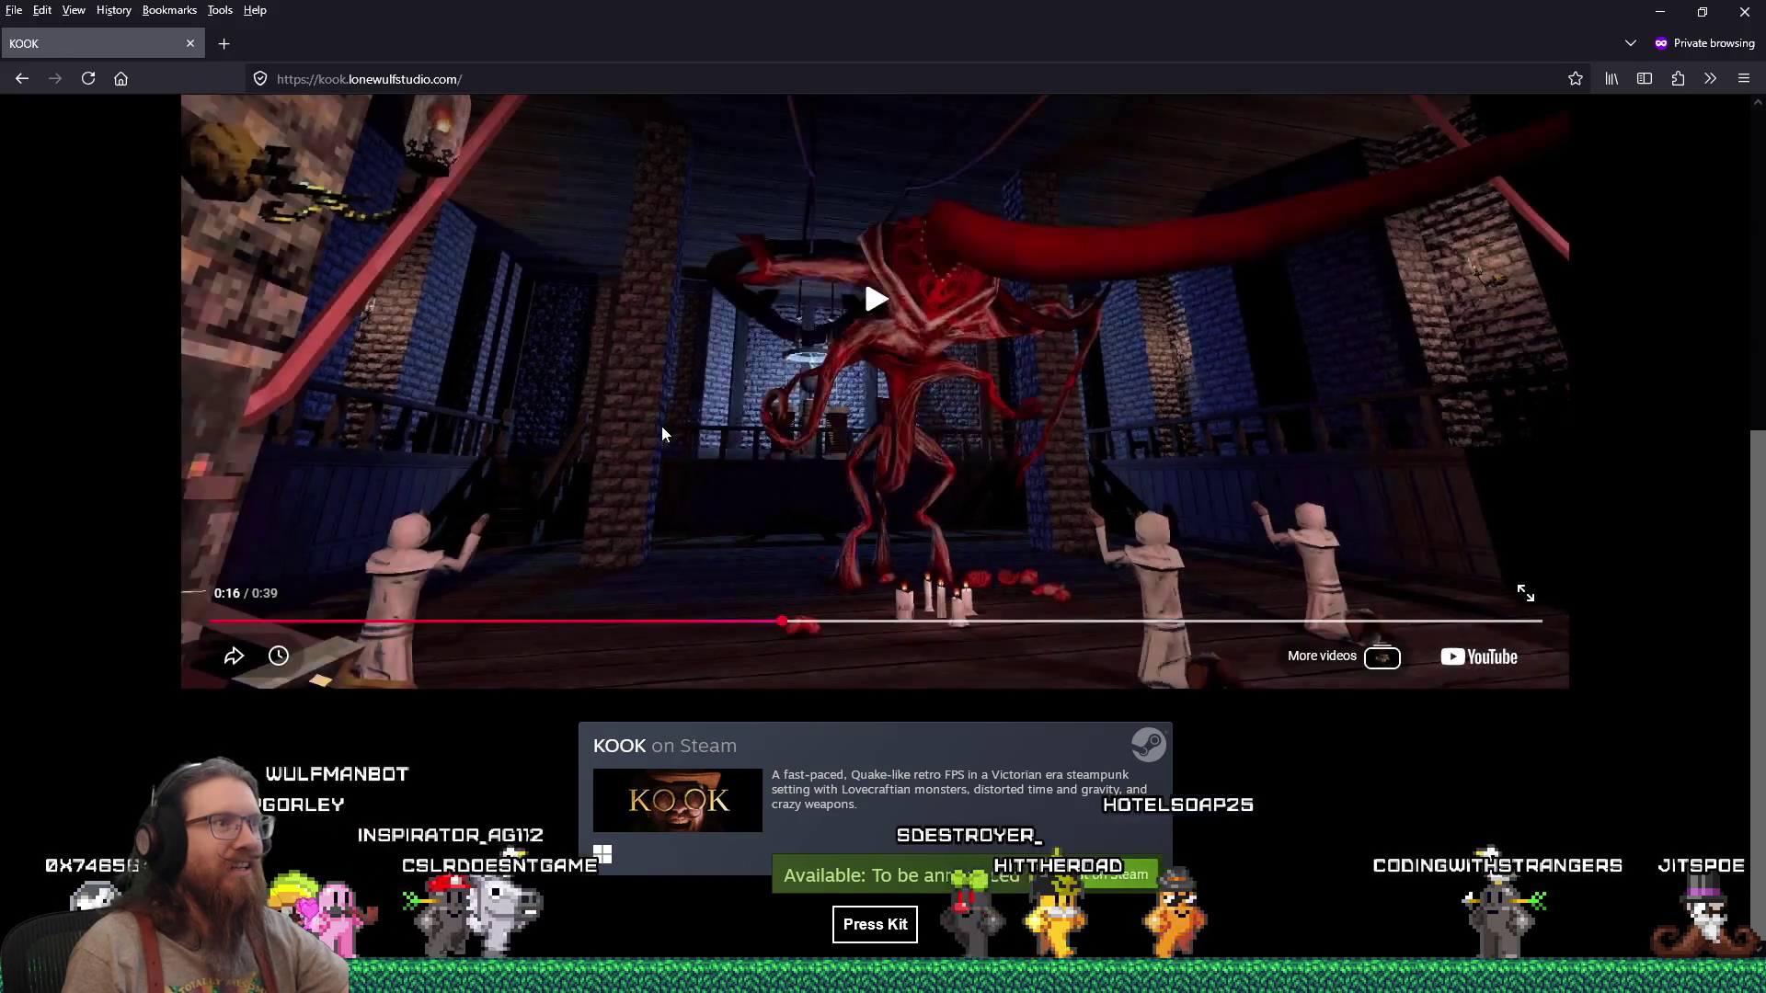
{"action": "left_click", "coordinate": [590, 418]}
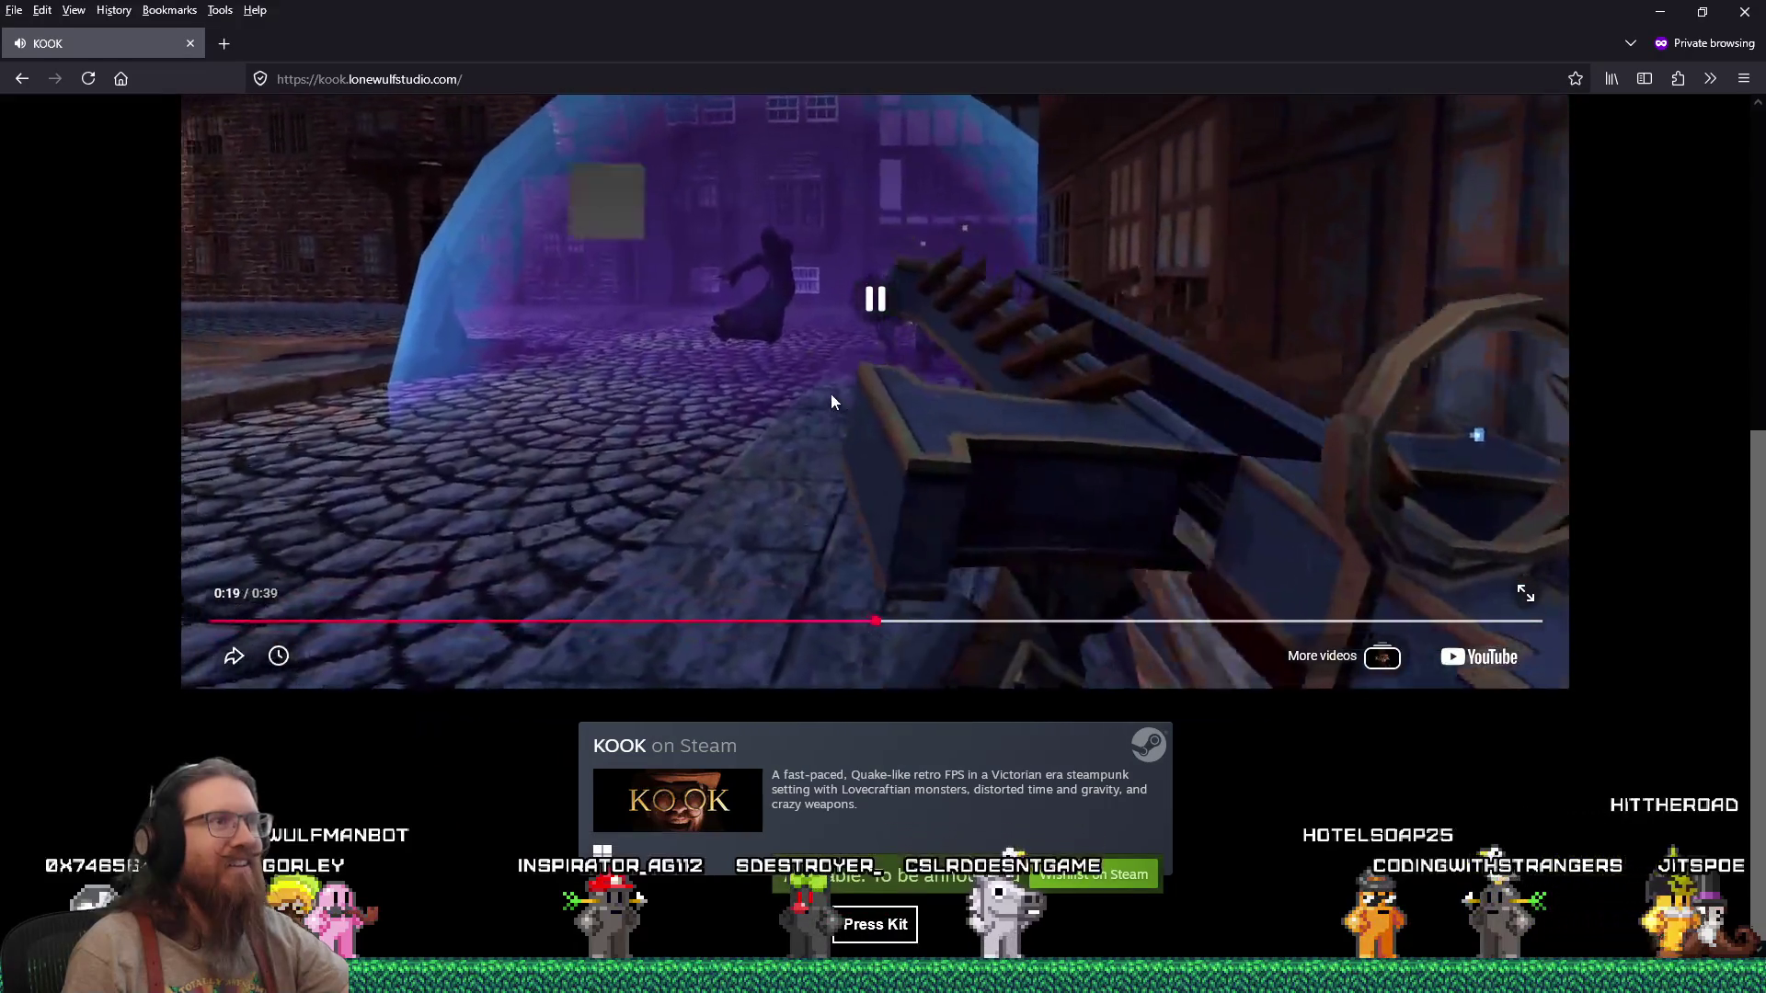
{"action": "left_click", "coordinate": [837, 388]}
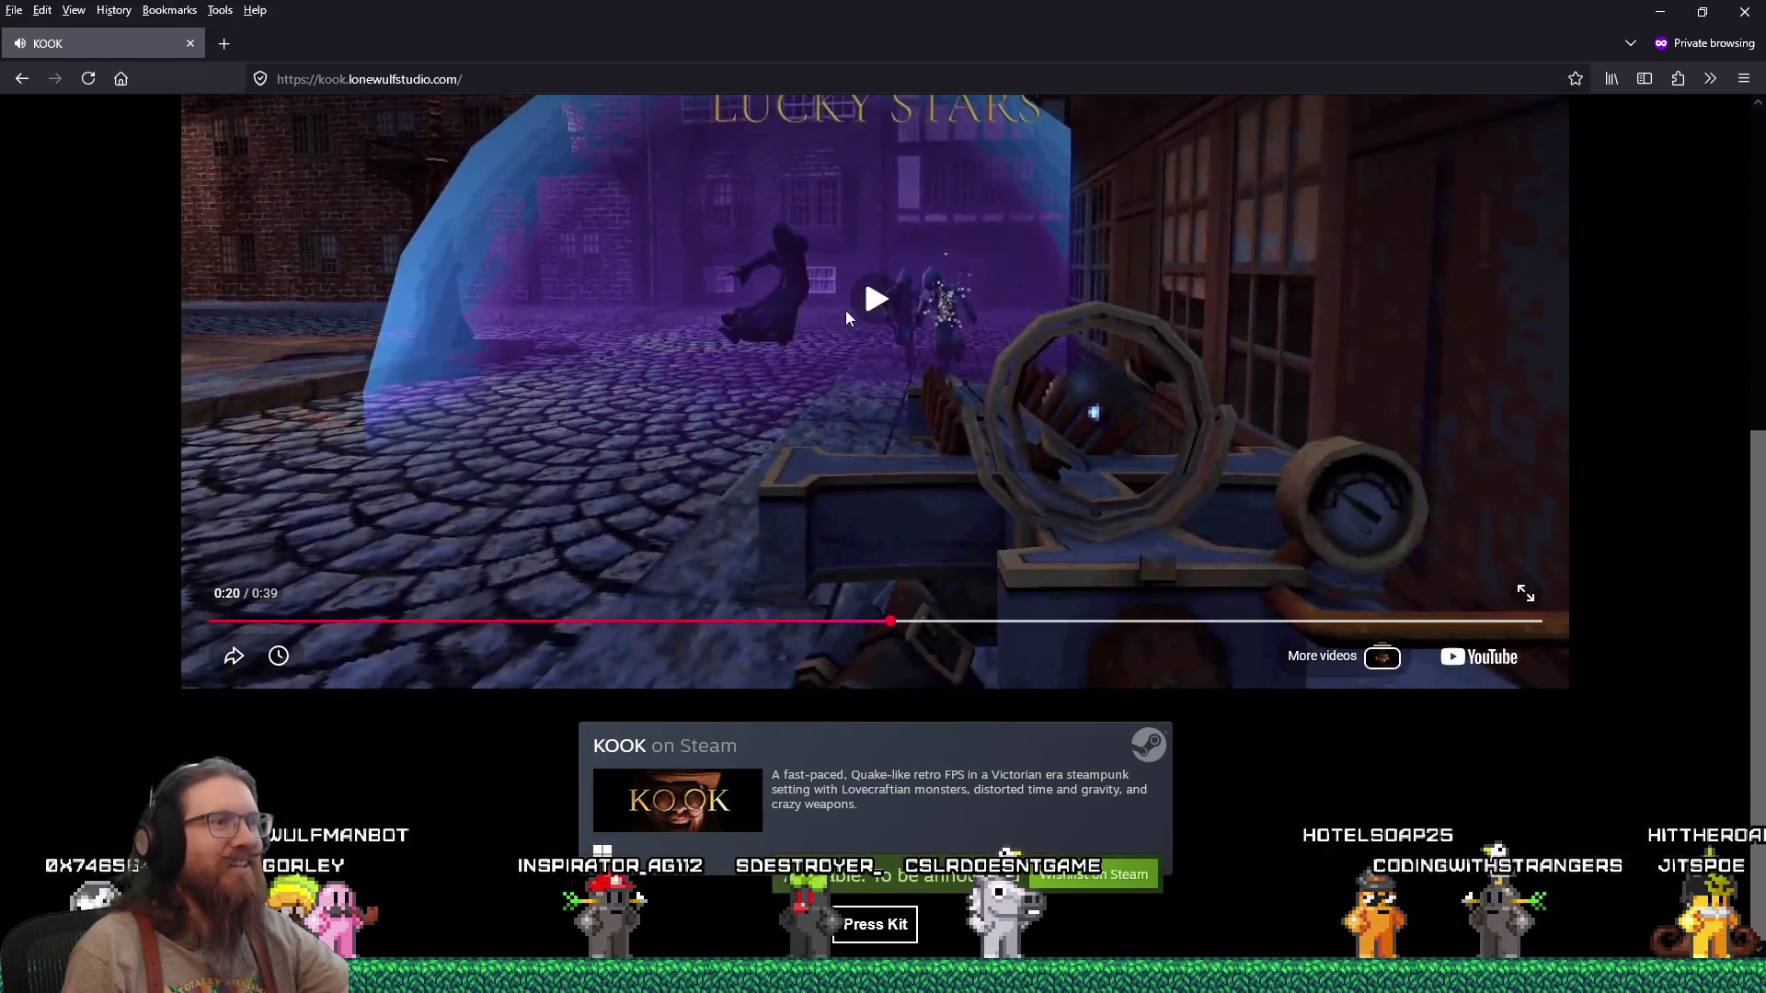
{"action": "scroll", "coordinate": [1067, 549], "scroll_direction": "up", "scroll_amount": 4}
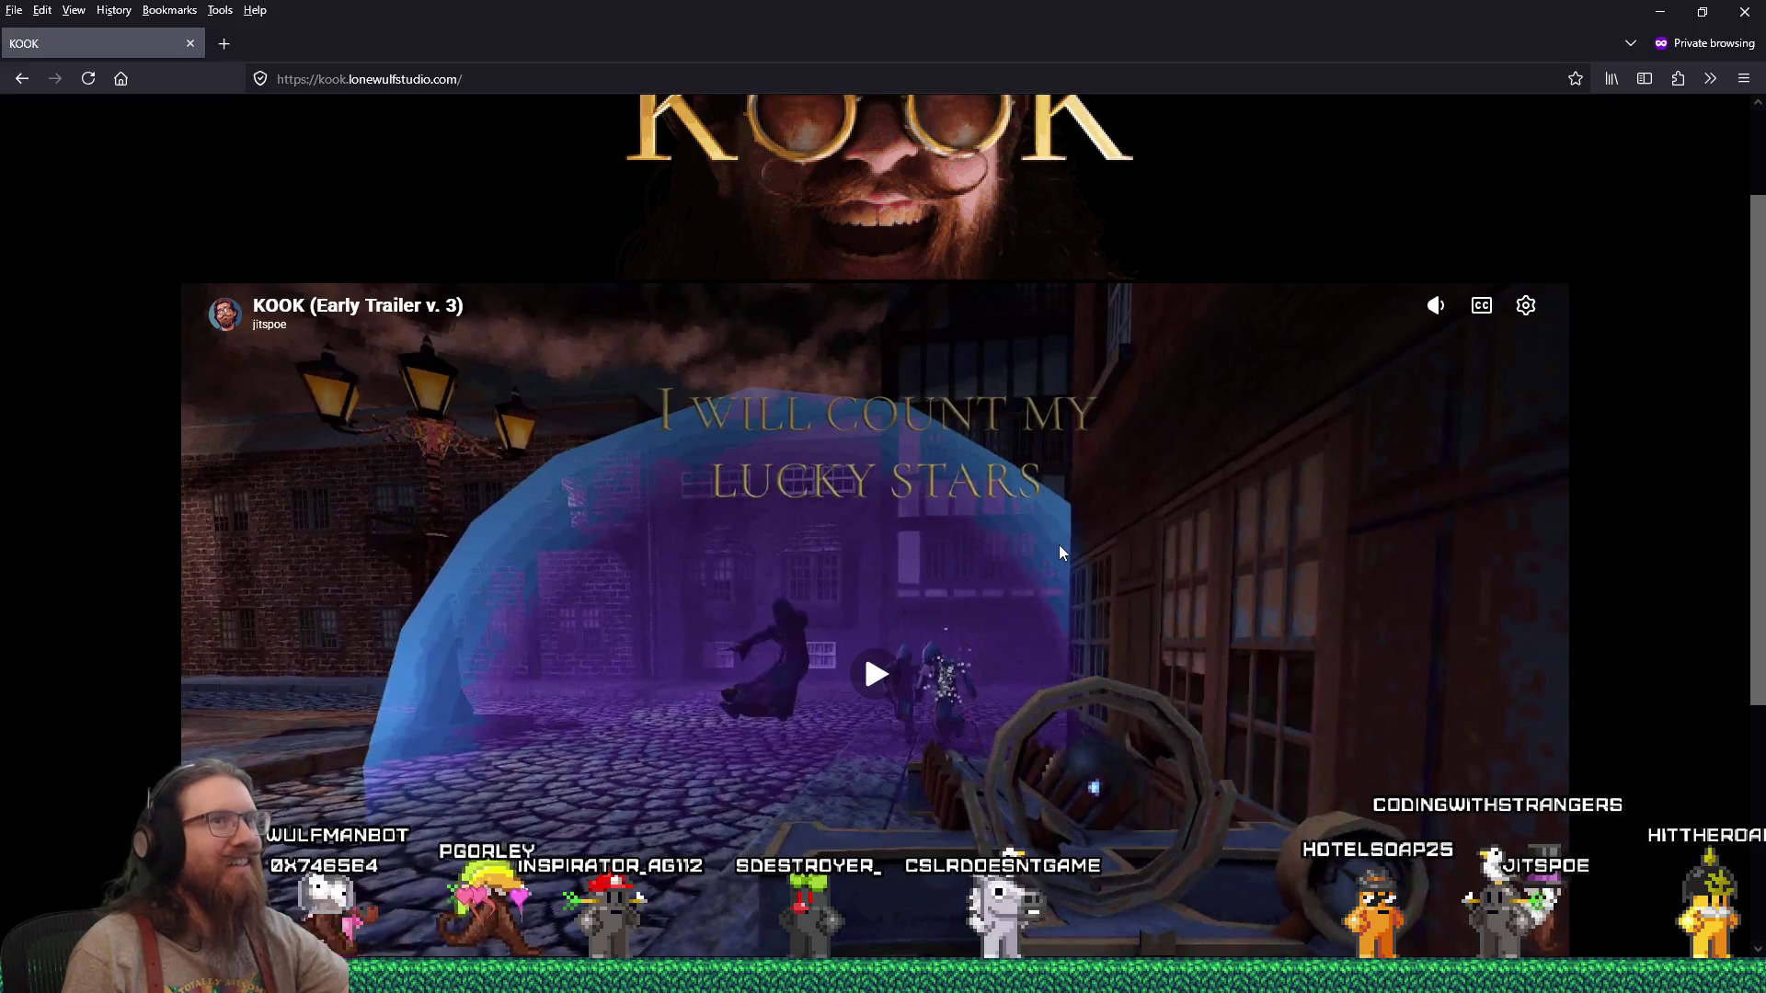
{"action": "scroll", "coordinate": [1060, 550], "scroll_direction": "down", "scroll_amount": 4}
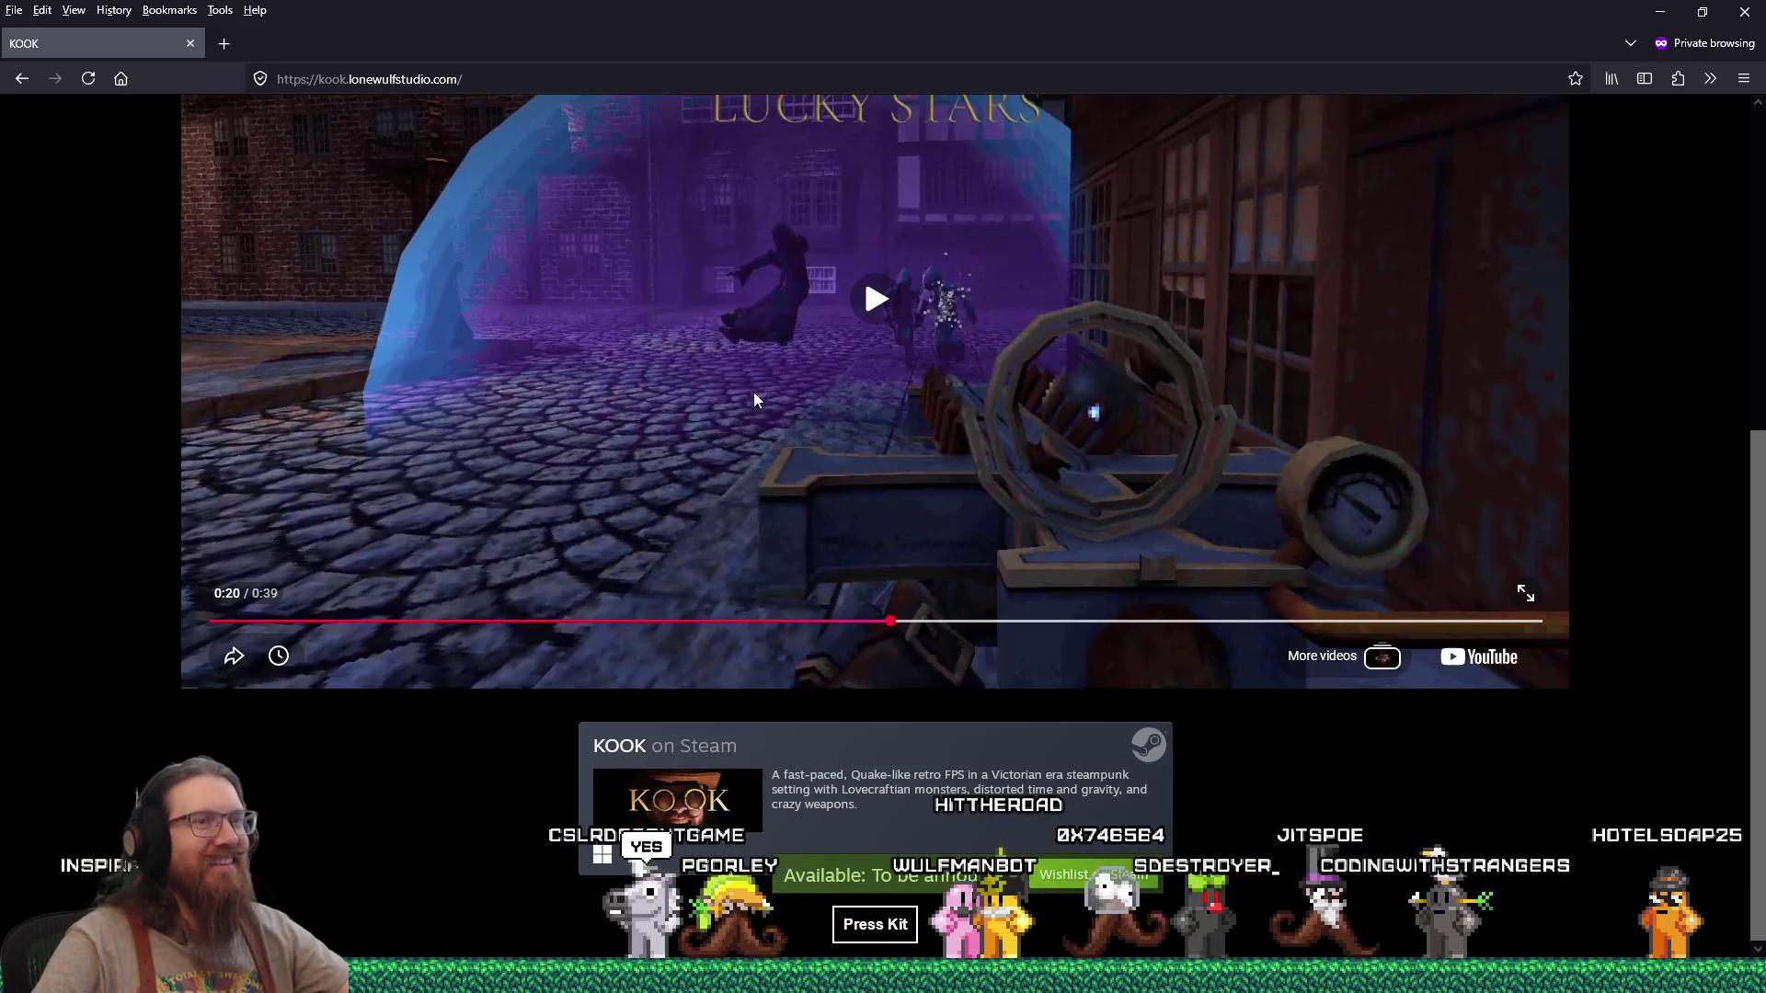
{"action": "scroll", "coordinate": [748, 403], "scroll_direction": "up", "scroll_amount": 4}
{"action": "scroll", "coordinate": [749, 403], "scroll_direction": "down", "scroll_amount": 4}
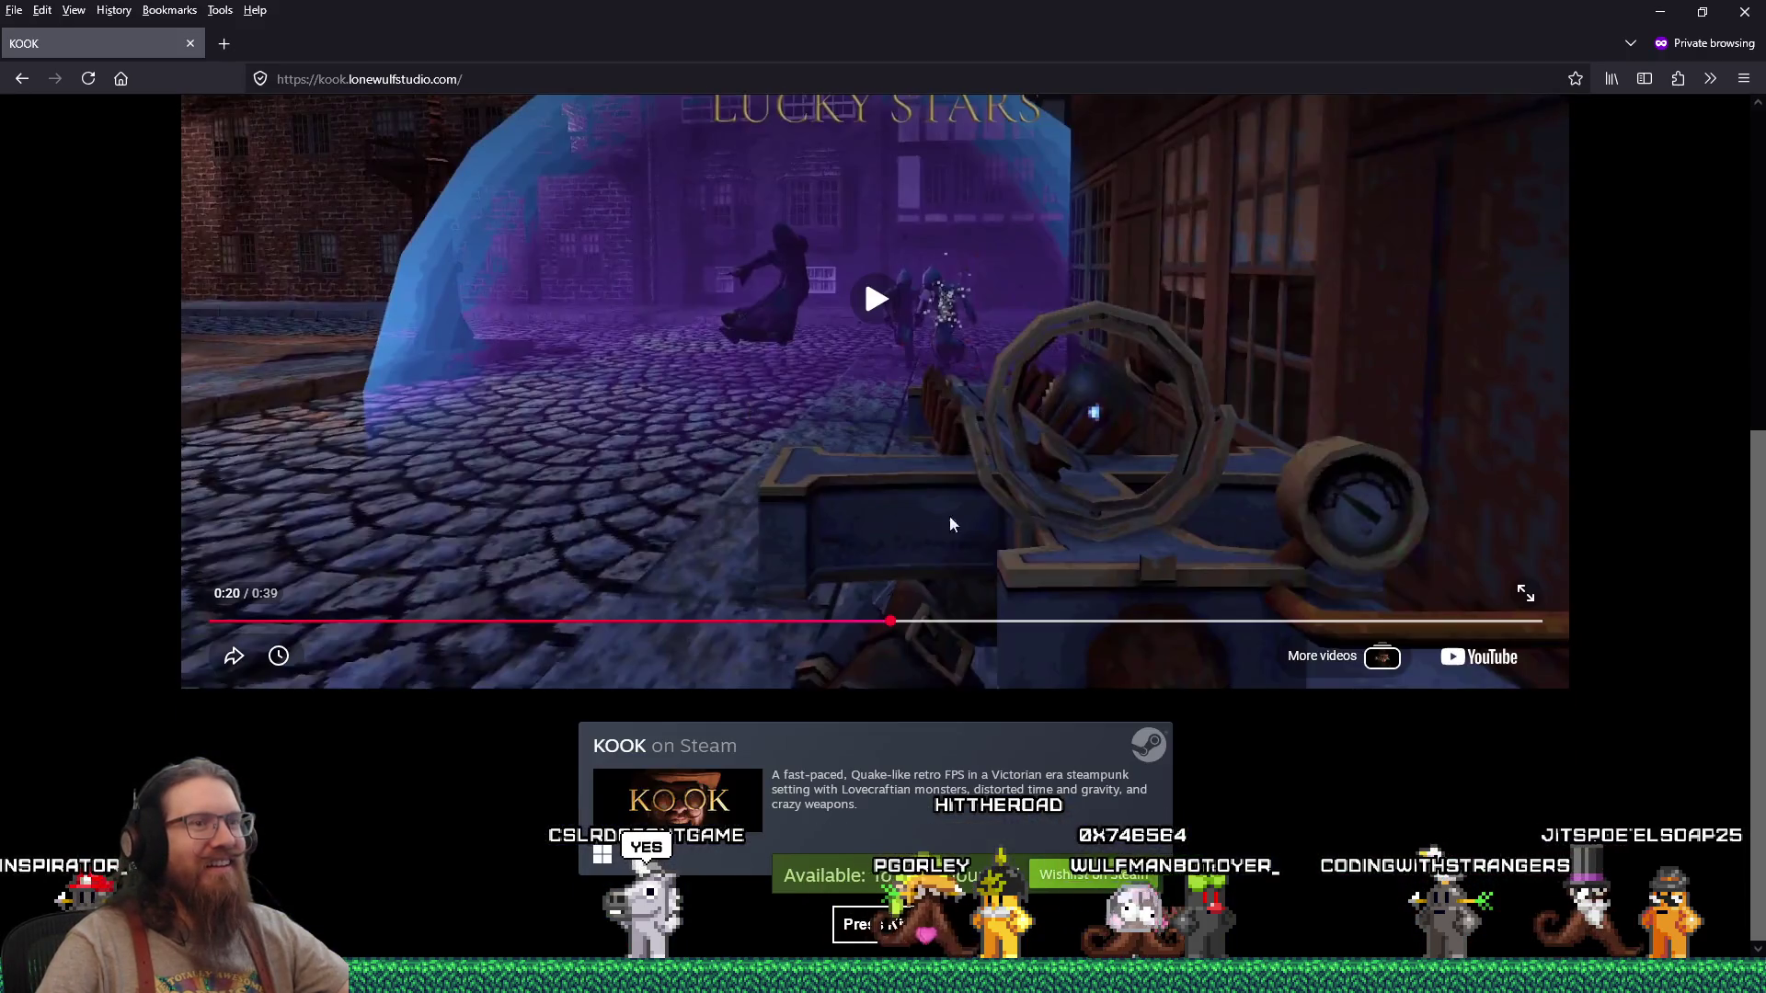
{"action": "scroll", "coordinate": [1278, 649], "scroll_direction": "up", "scroll_amount": 3}
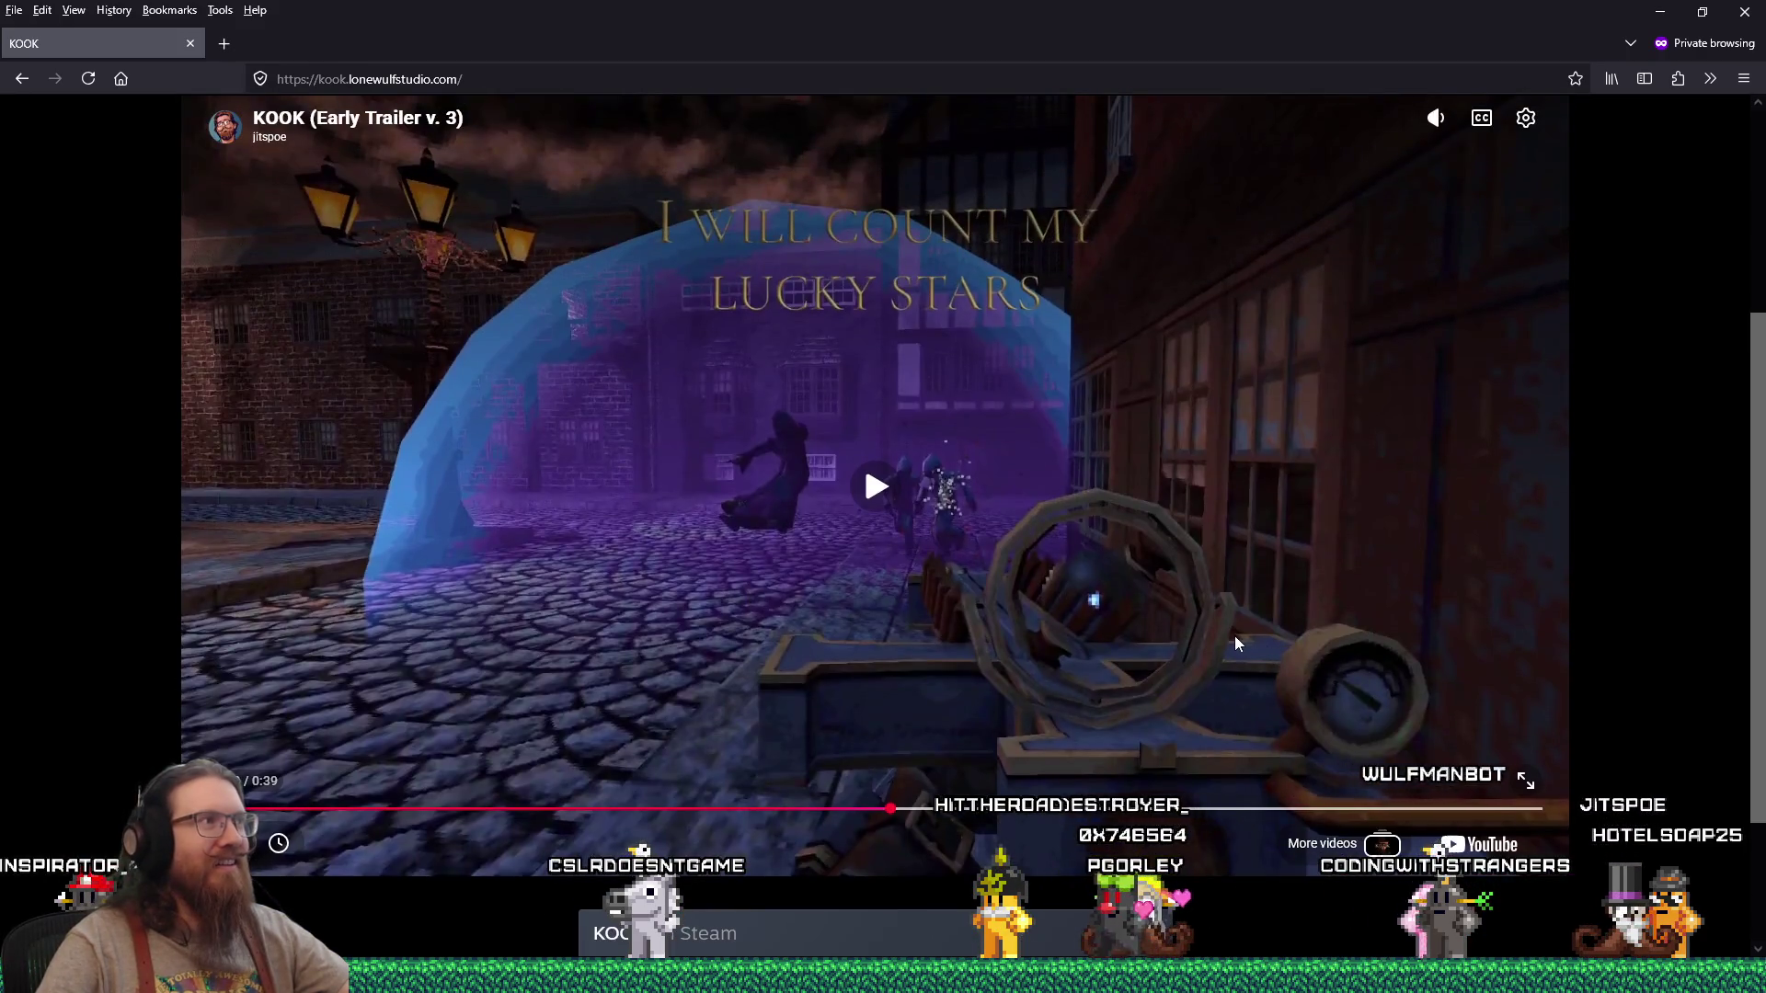
{"action": "scroll", "coordinate": [1167, 614], "scroll_direction": "down", "scroll_amount": 1}
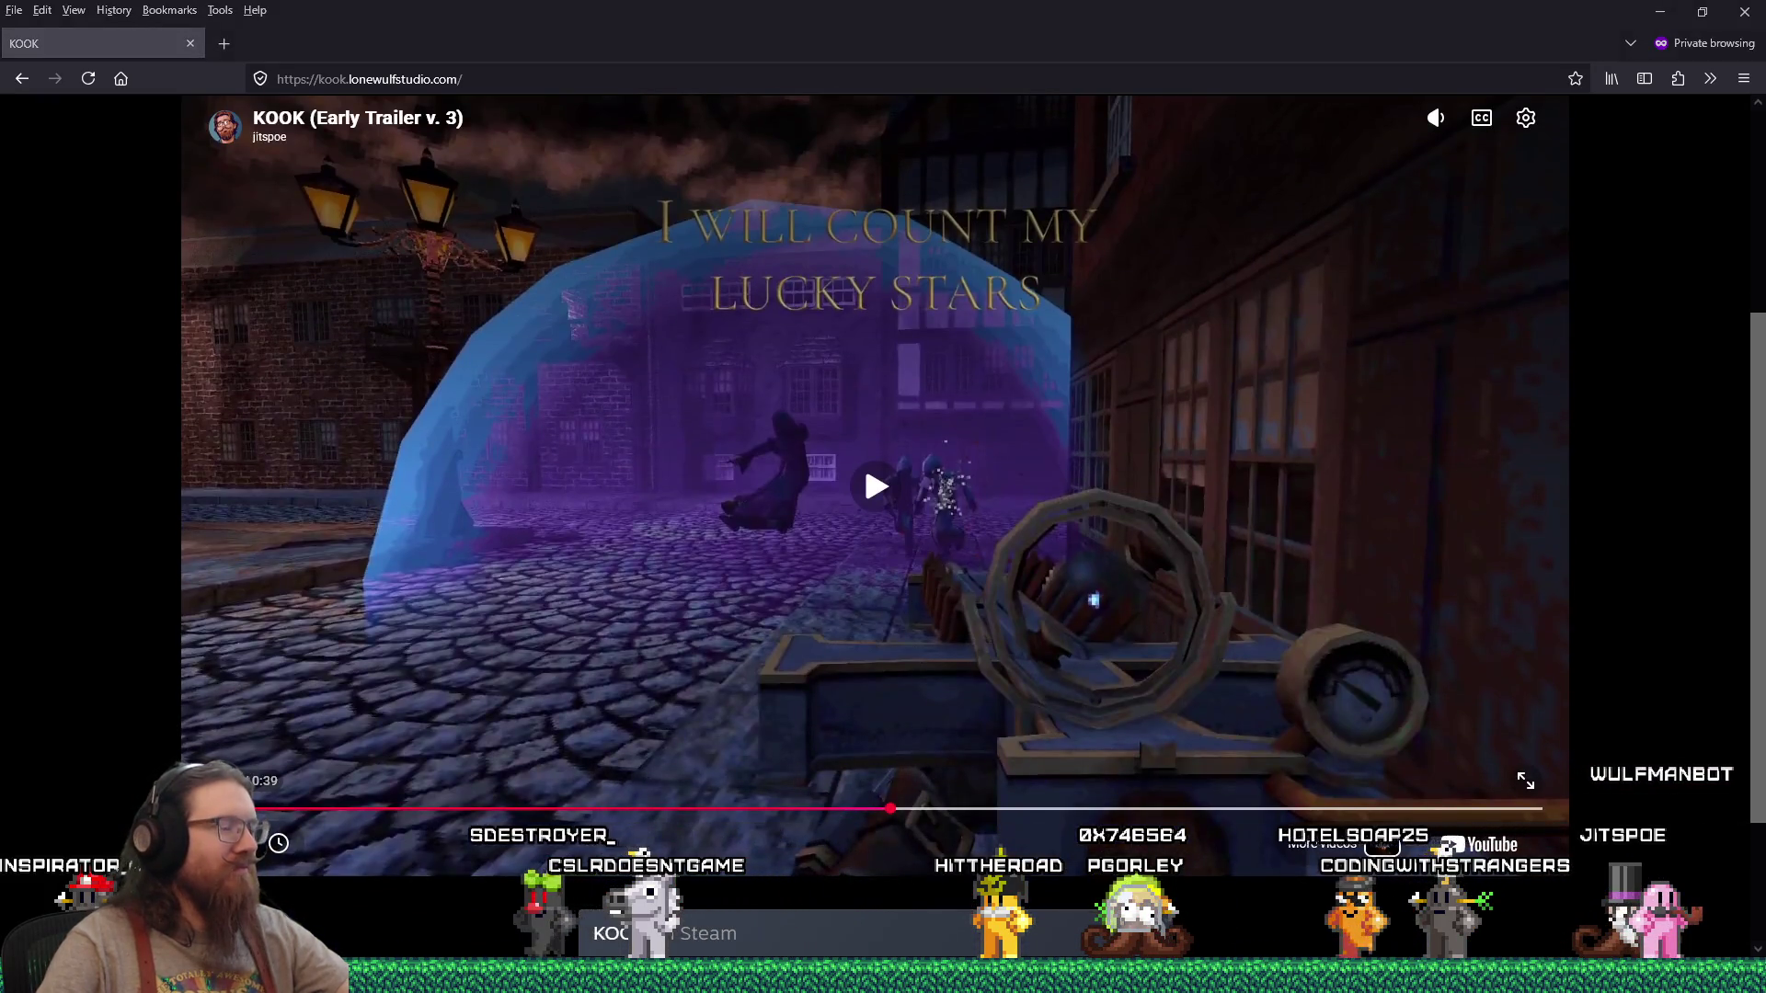
{"action": "mouse_move", "coordinate": [864, 980]}
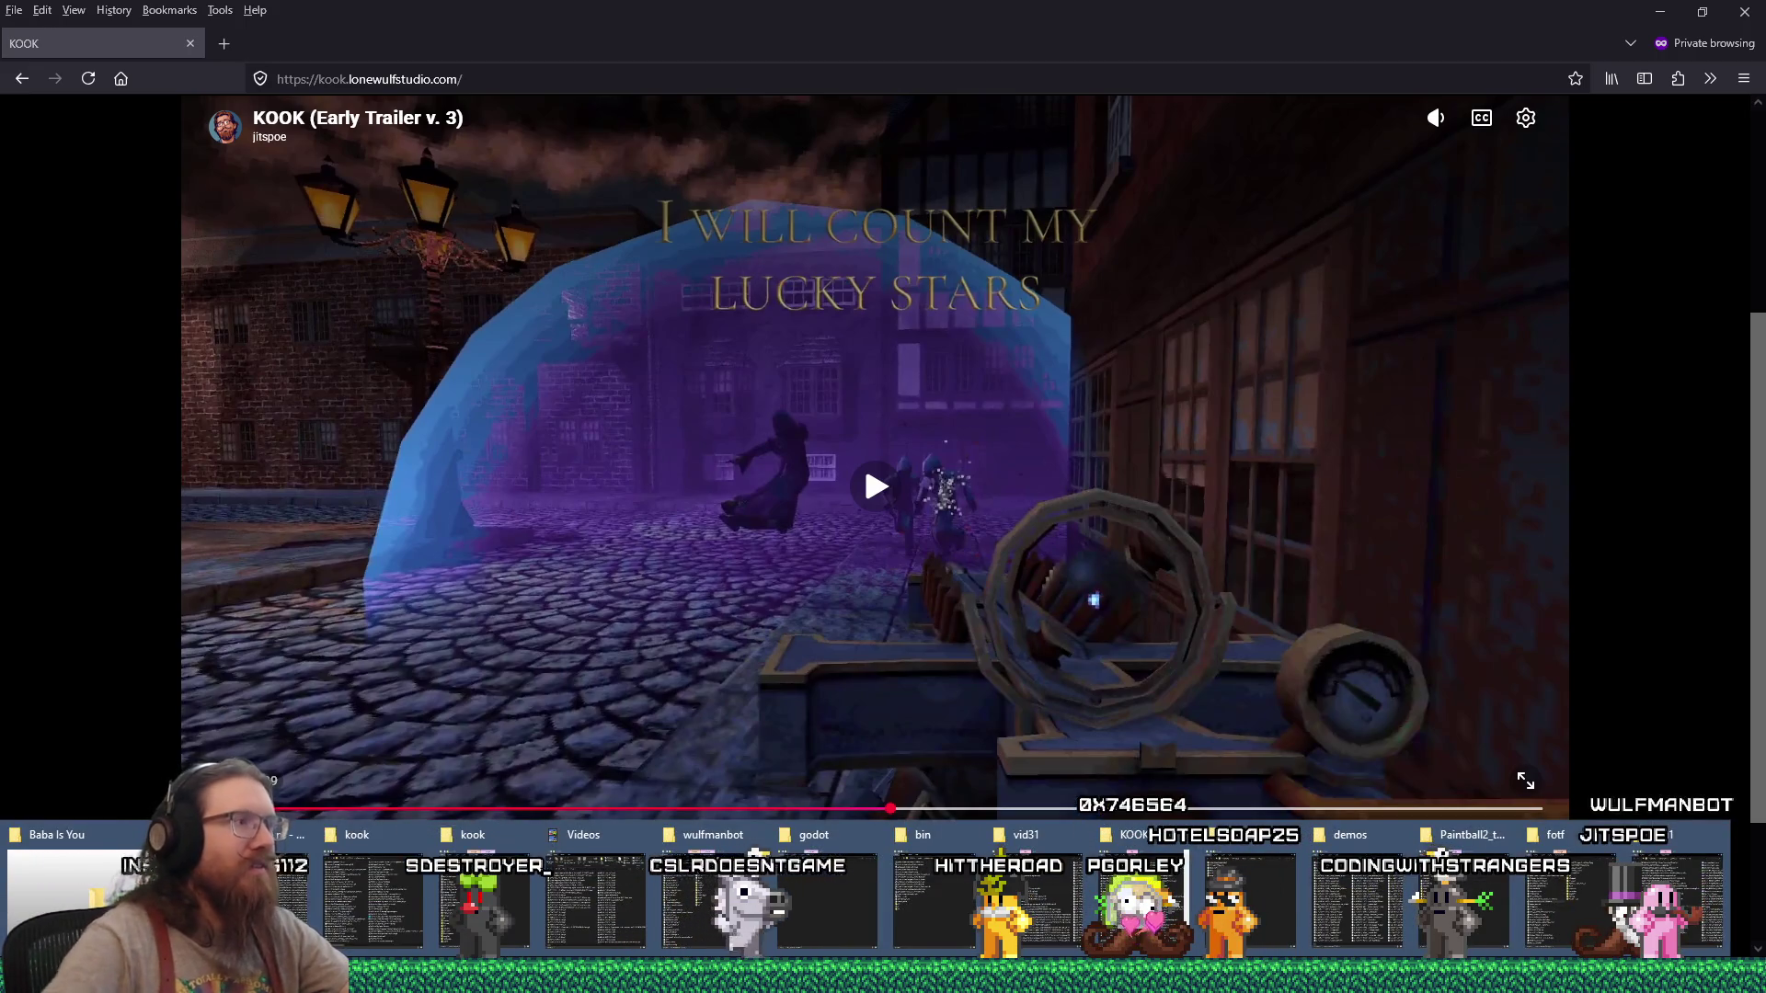
{"action": "scroll", "coordinate": [109, 653], "scroll_direction": "down", "scroll_amount": 2}
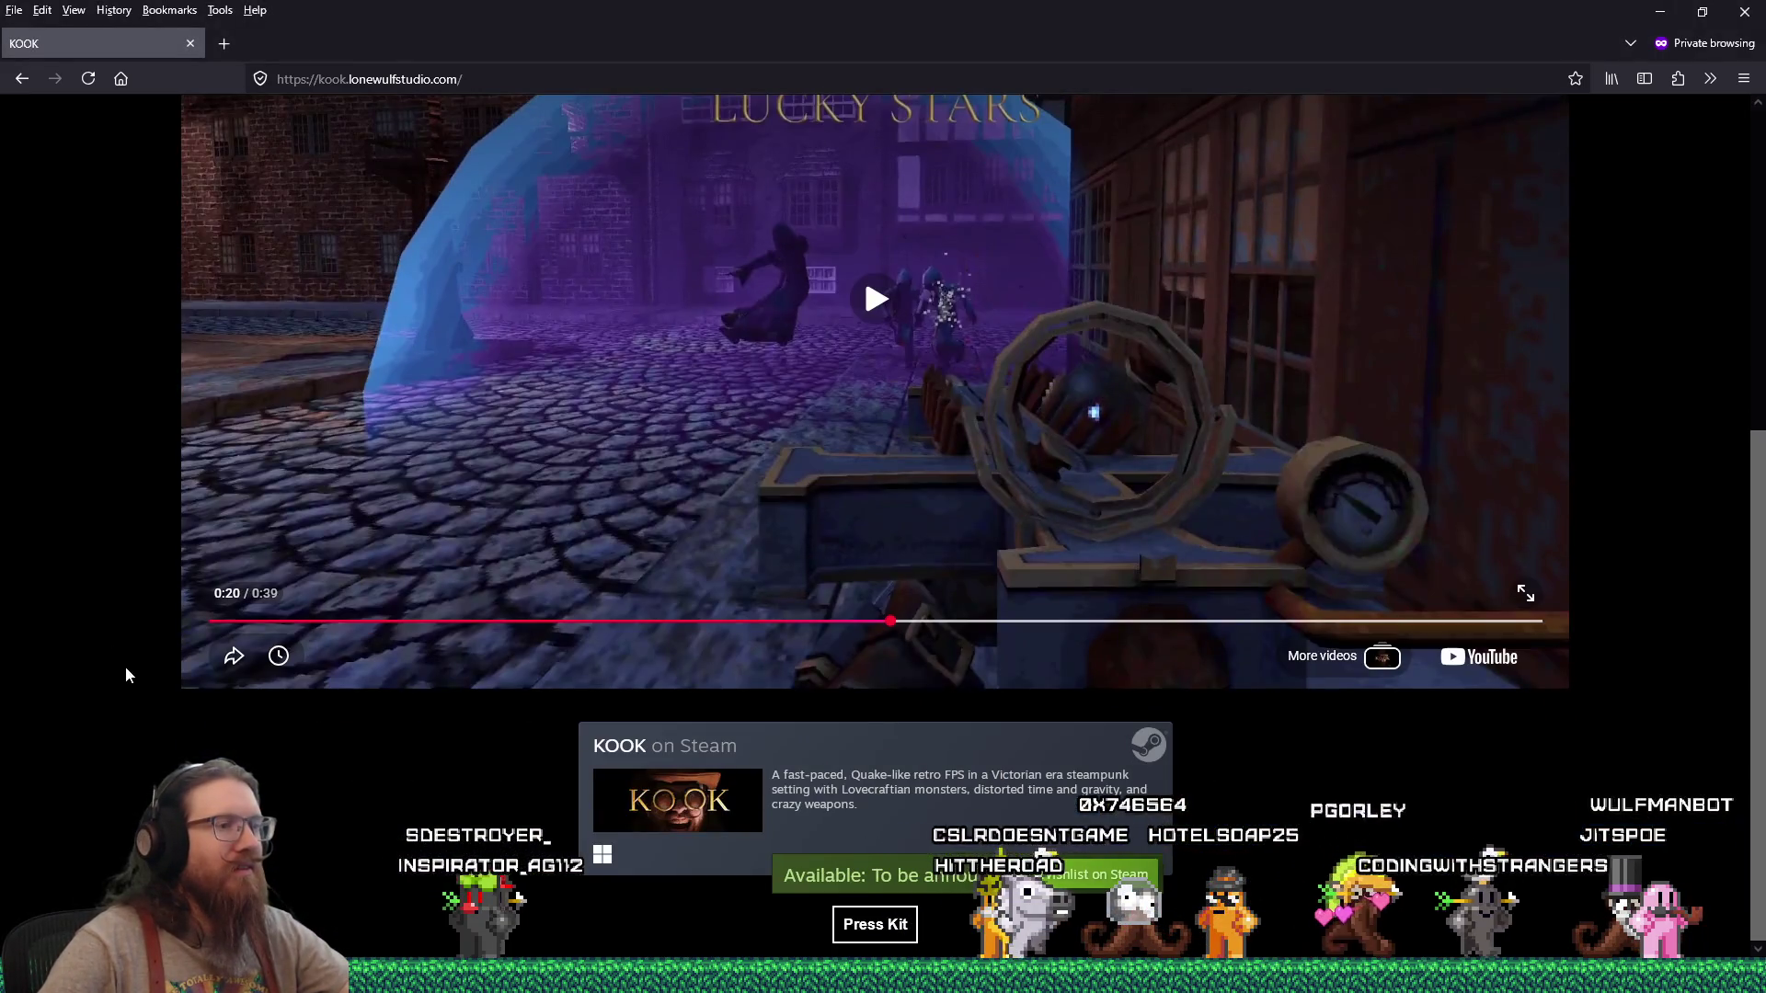
{"action": "scroll", "coordinate": [126, 674], "scroll_direction": "up", "scroll_amount": 3}
{"action": "scroll", "coordinate": [128, 674], "scroll_direction": "down", "scroll_amount": 3}
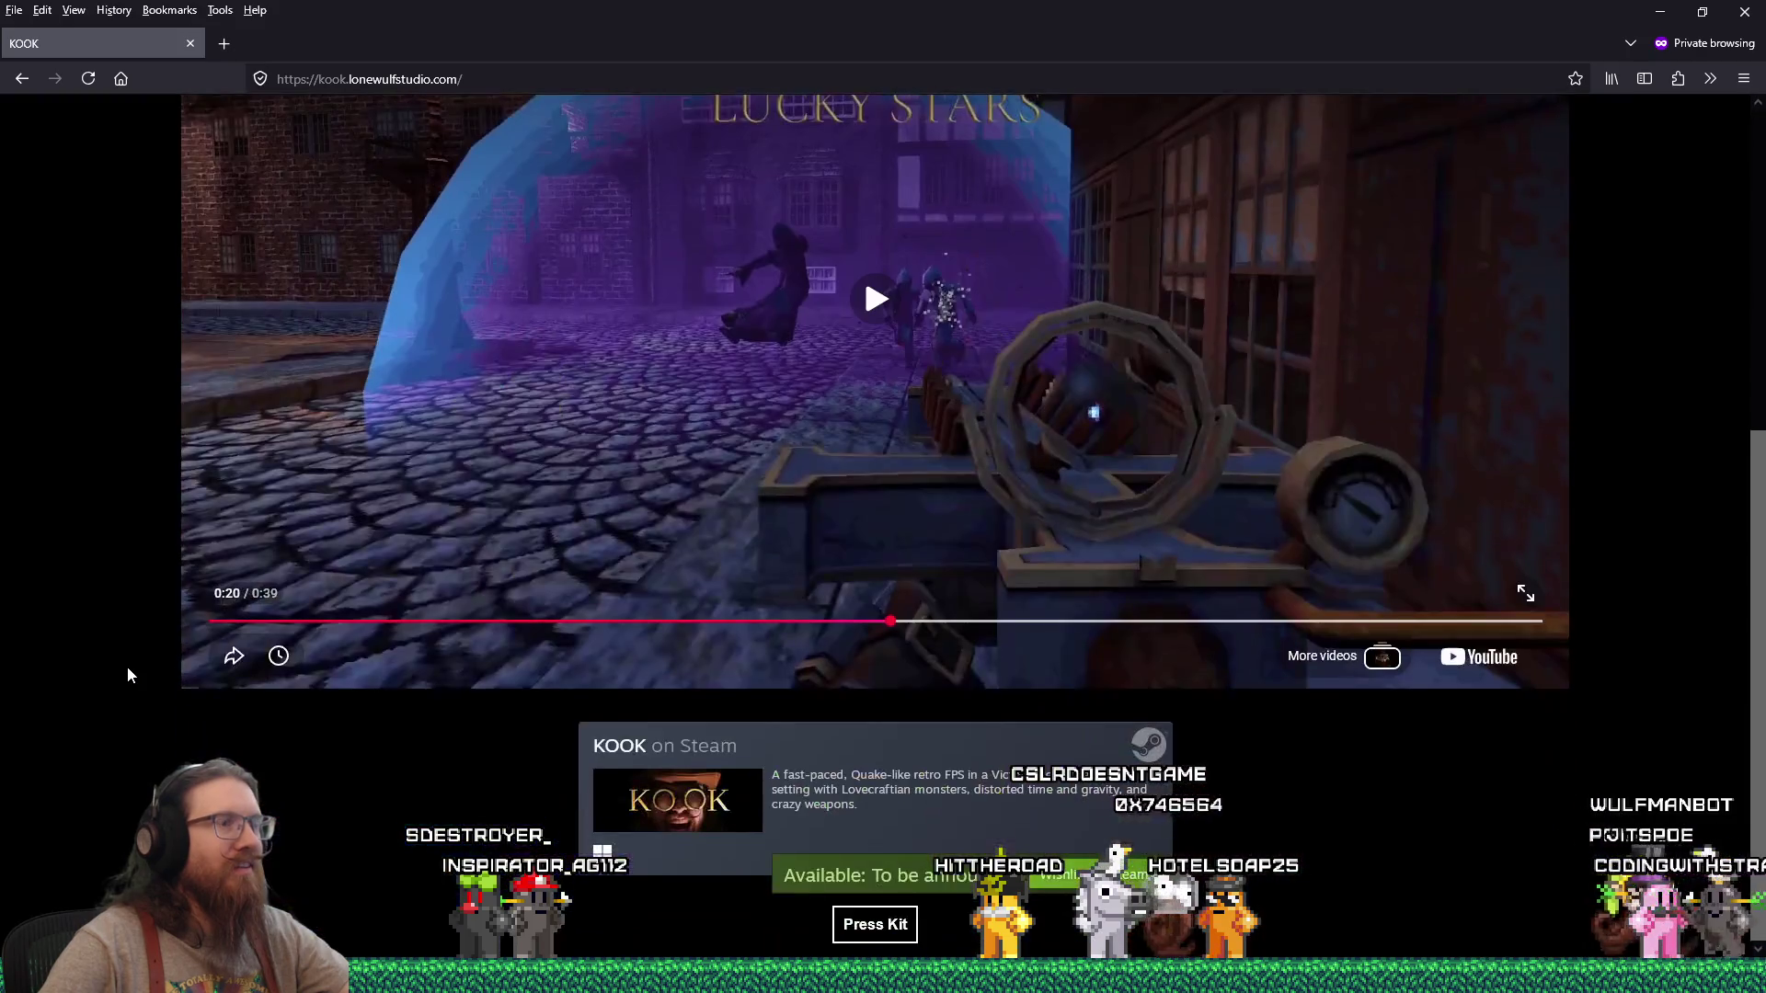
Step: Jump to E:\web\kook through the Run prompt and open index.html in Notepad++
{"action": "key", "text": "super+r"}
{"action": "type", "text": "e:\\proje"}
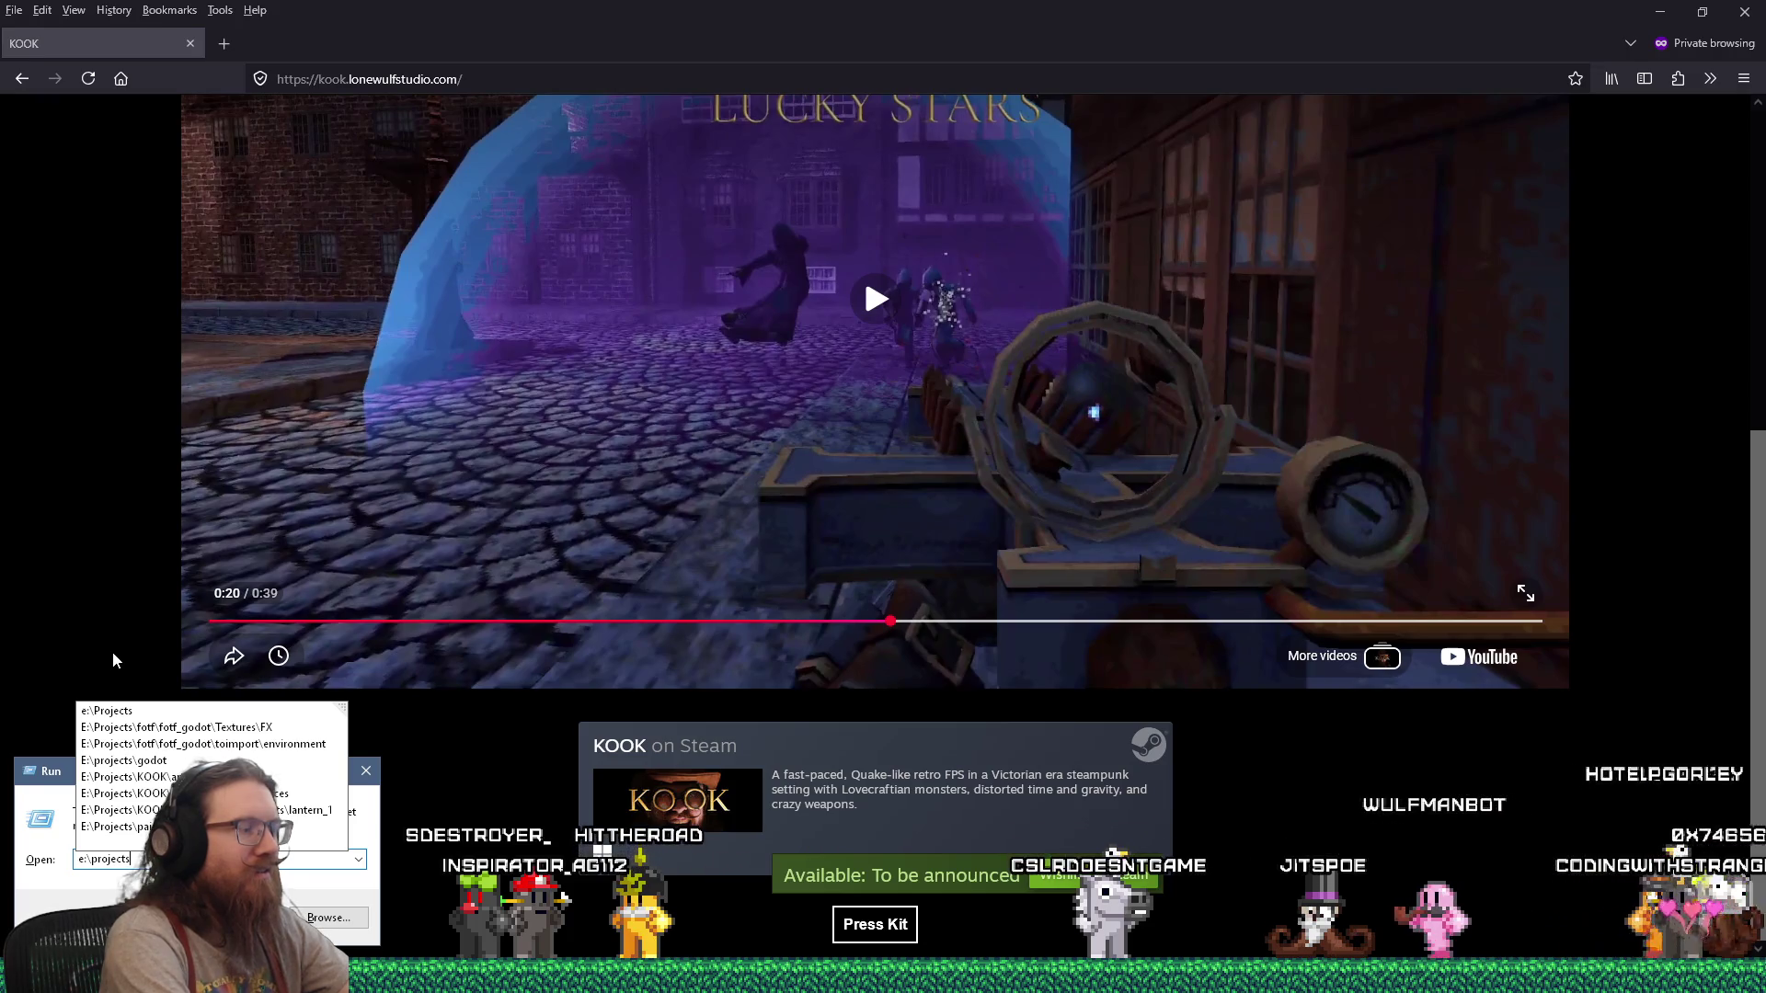
{"action": "key", "text": "BackSpace"}
{"action": "key", "text": "BackSpace"}
{"action": "key", "text": "BackSpace"}
{"action": "type", "text": "web"}
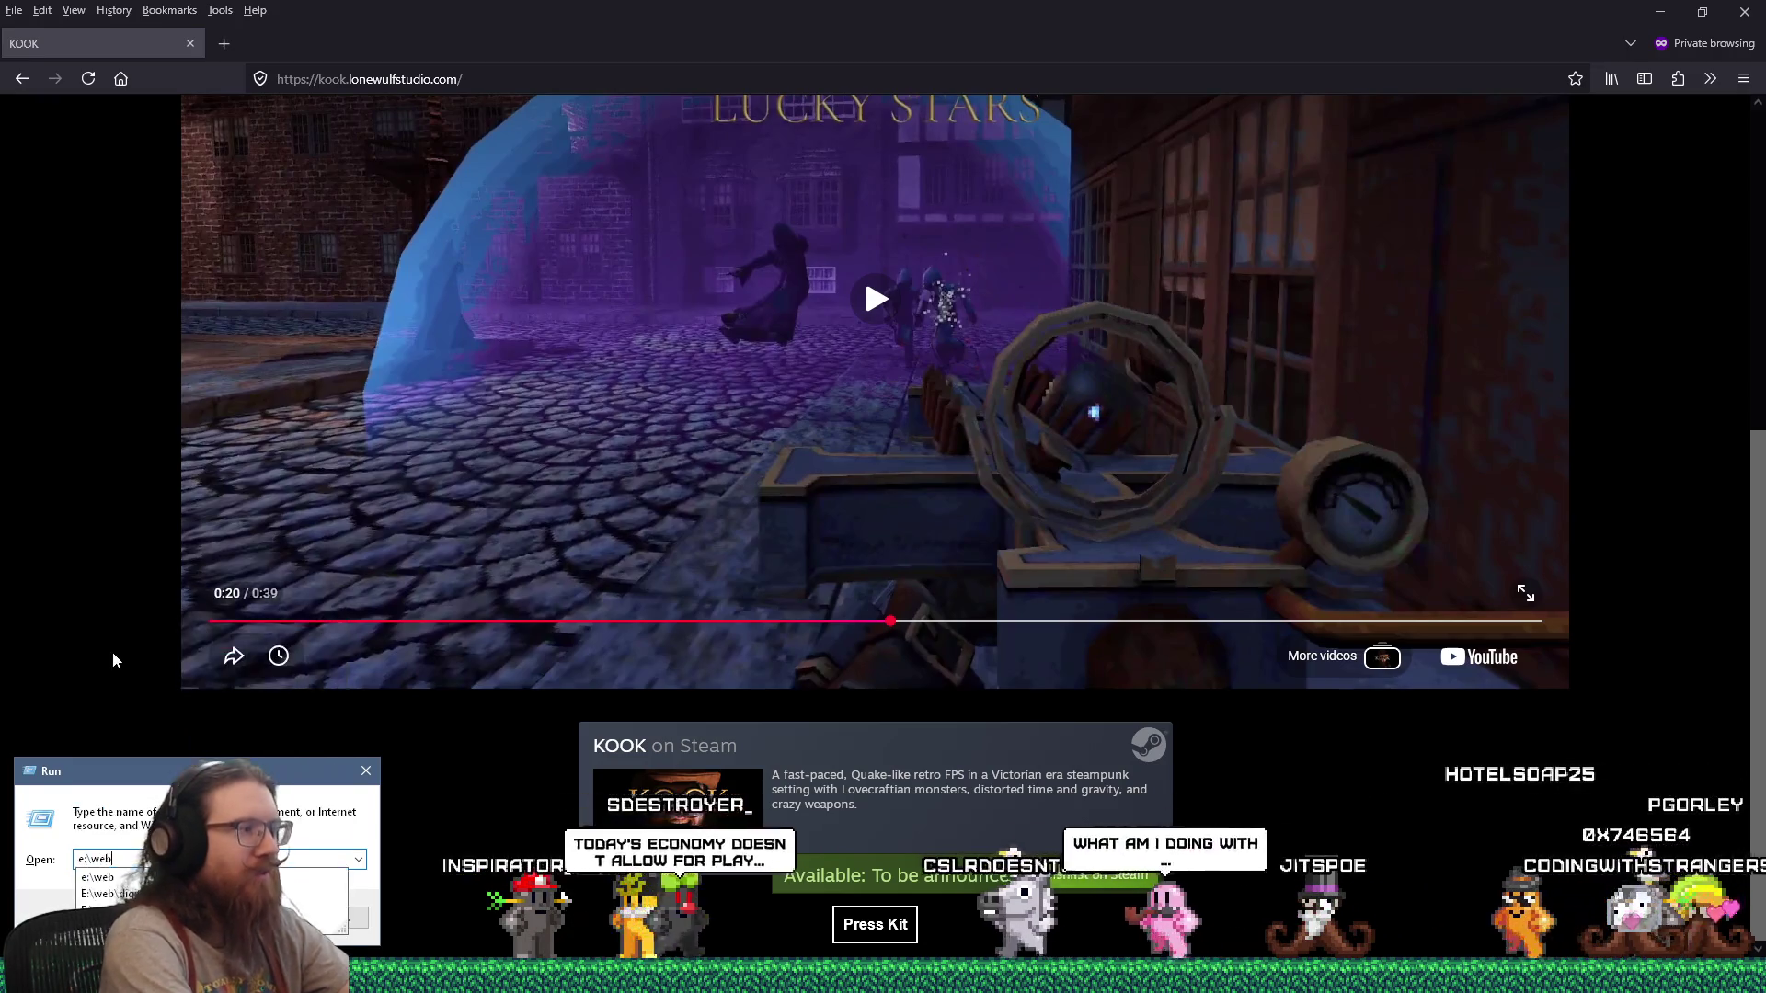
{"action": "type", "text": "\\kook"}
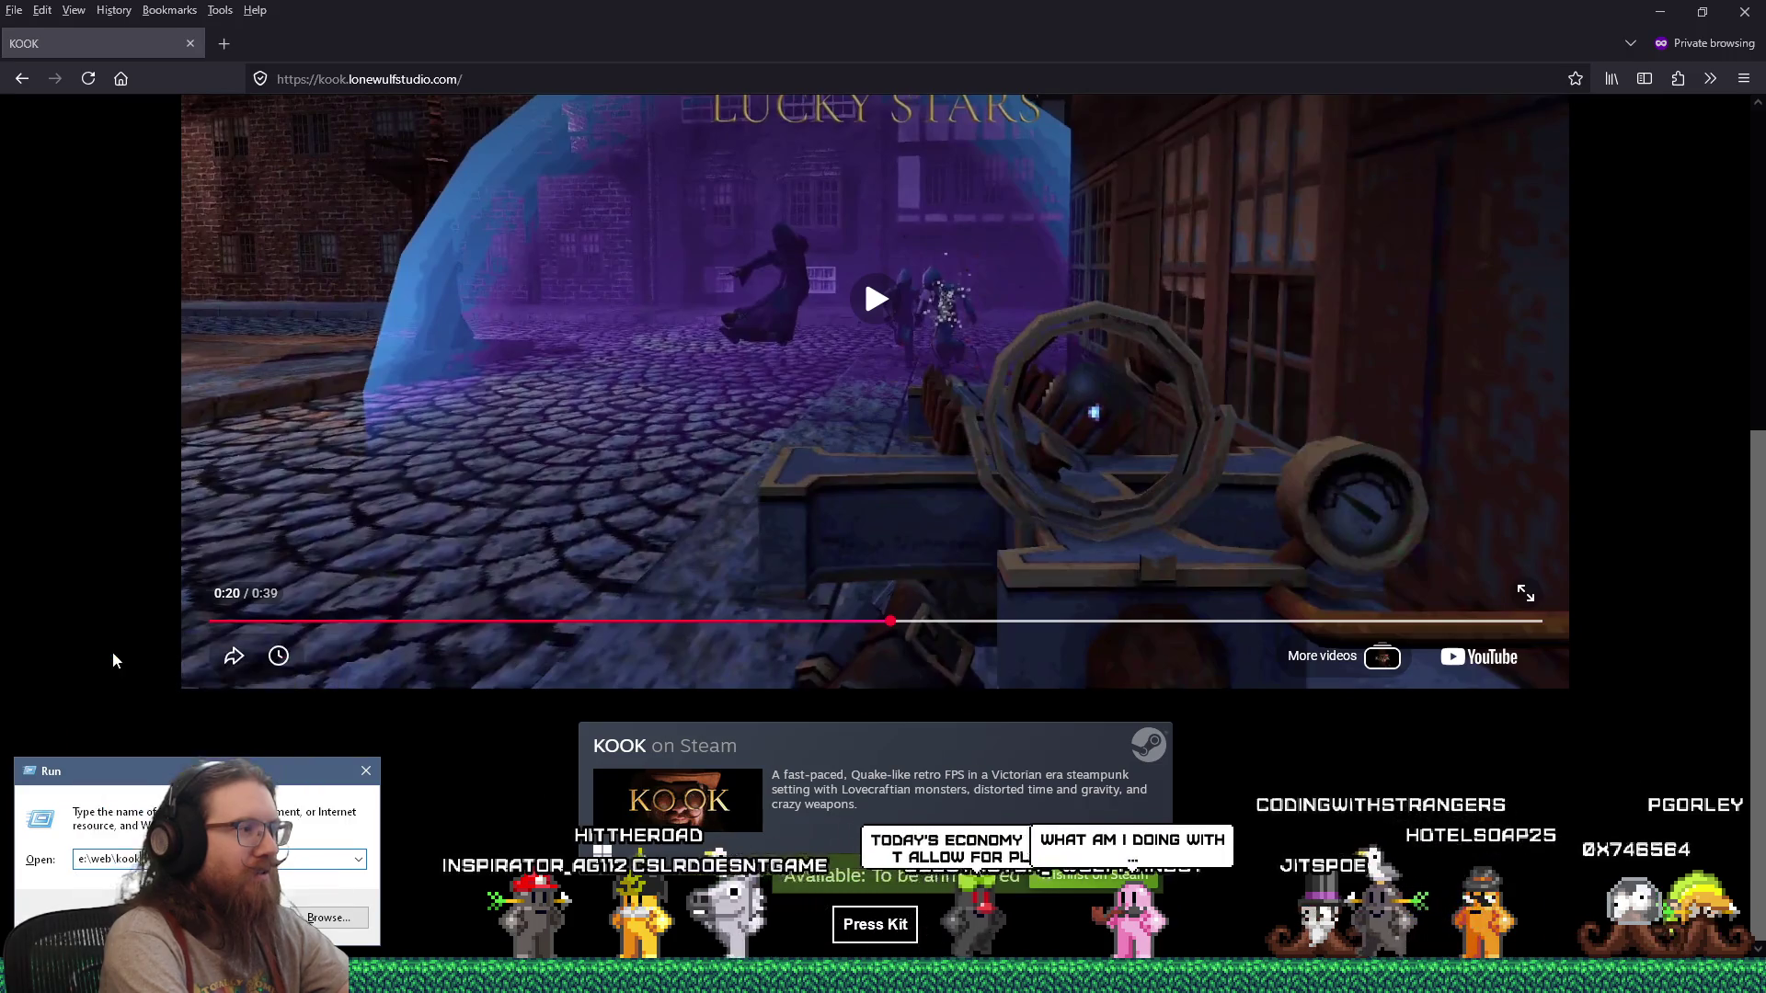
{"action": "key", "text": "Return"}
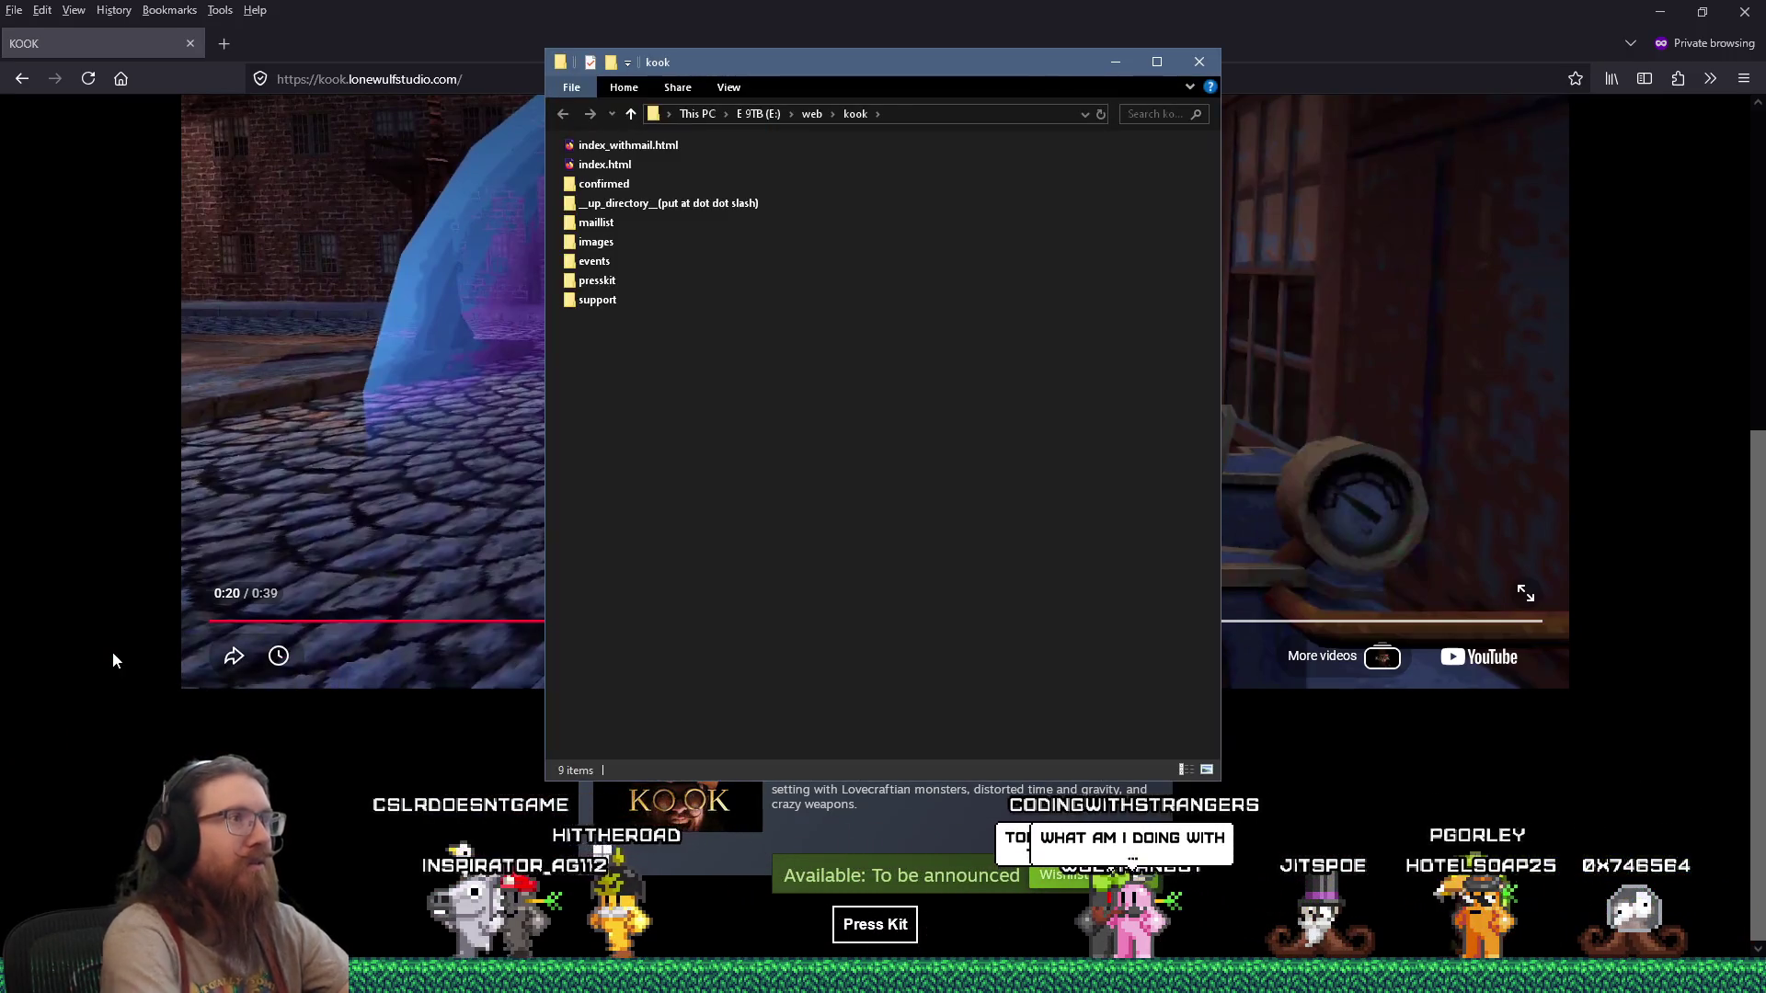
{"action": "right_click", "coordinate": [575, 169]}
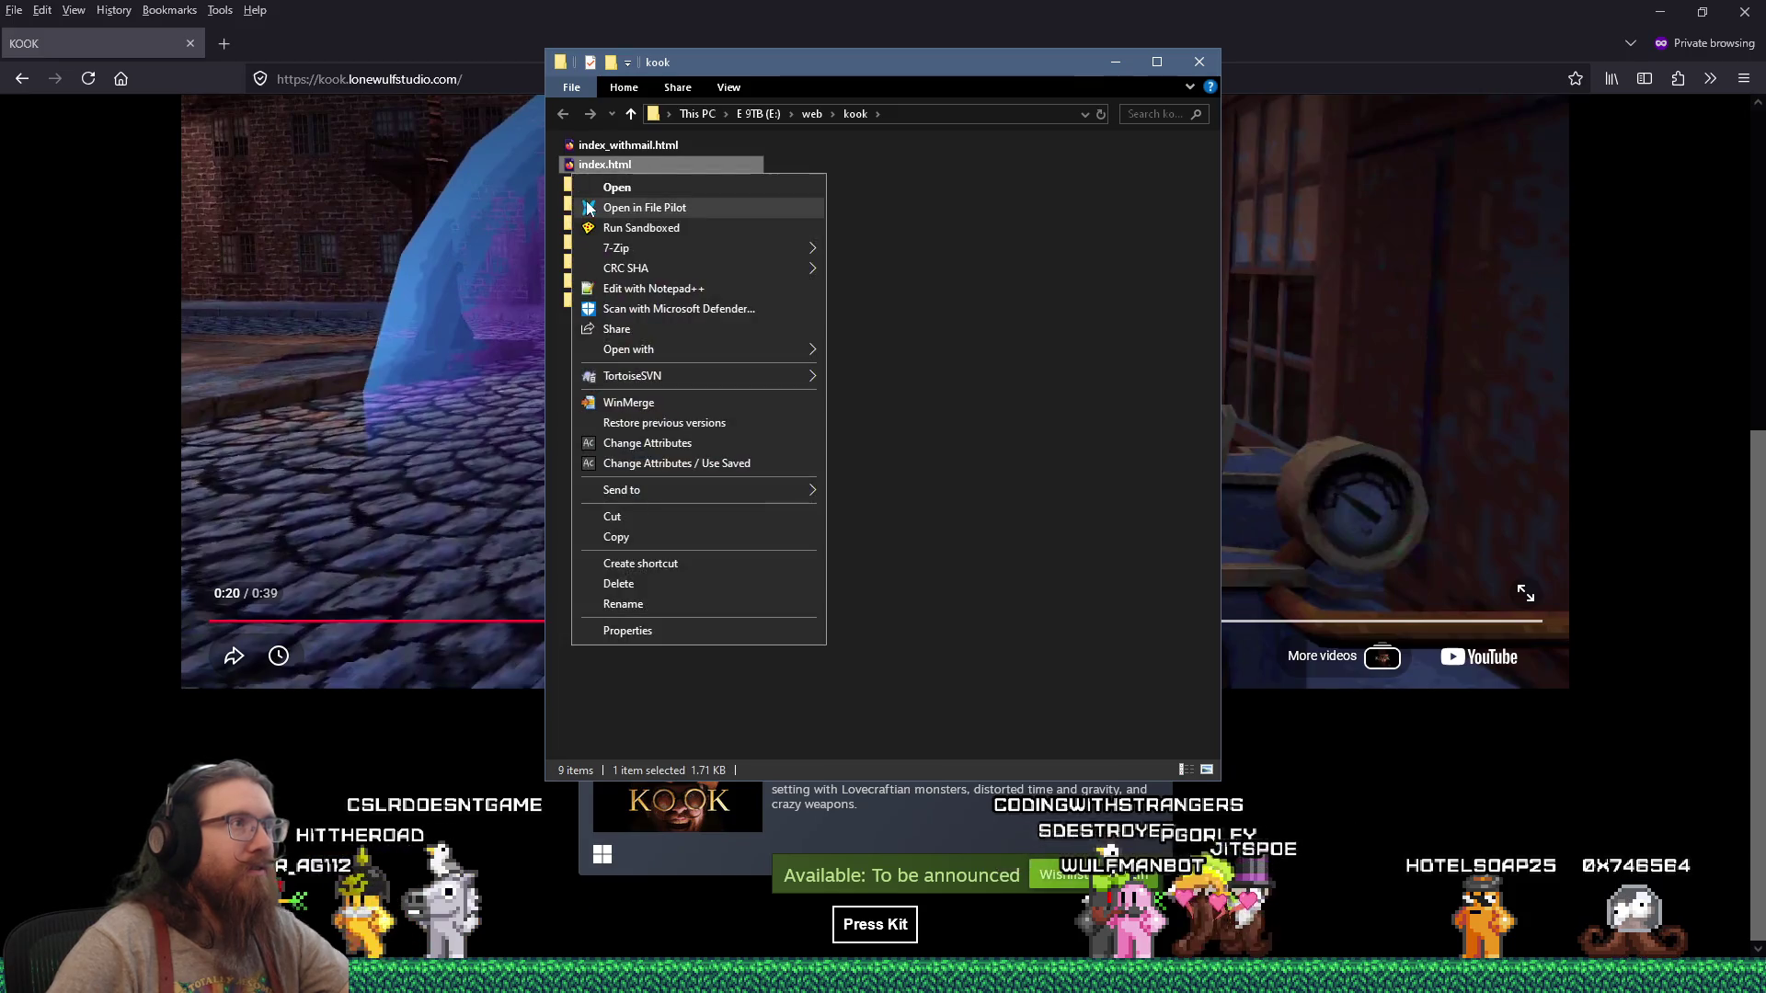
{"action": "left_click", "coordinate": [649, 288]}
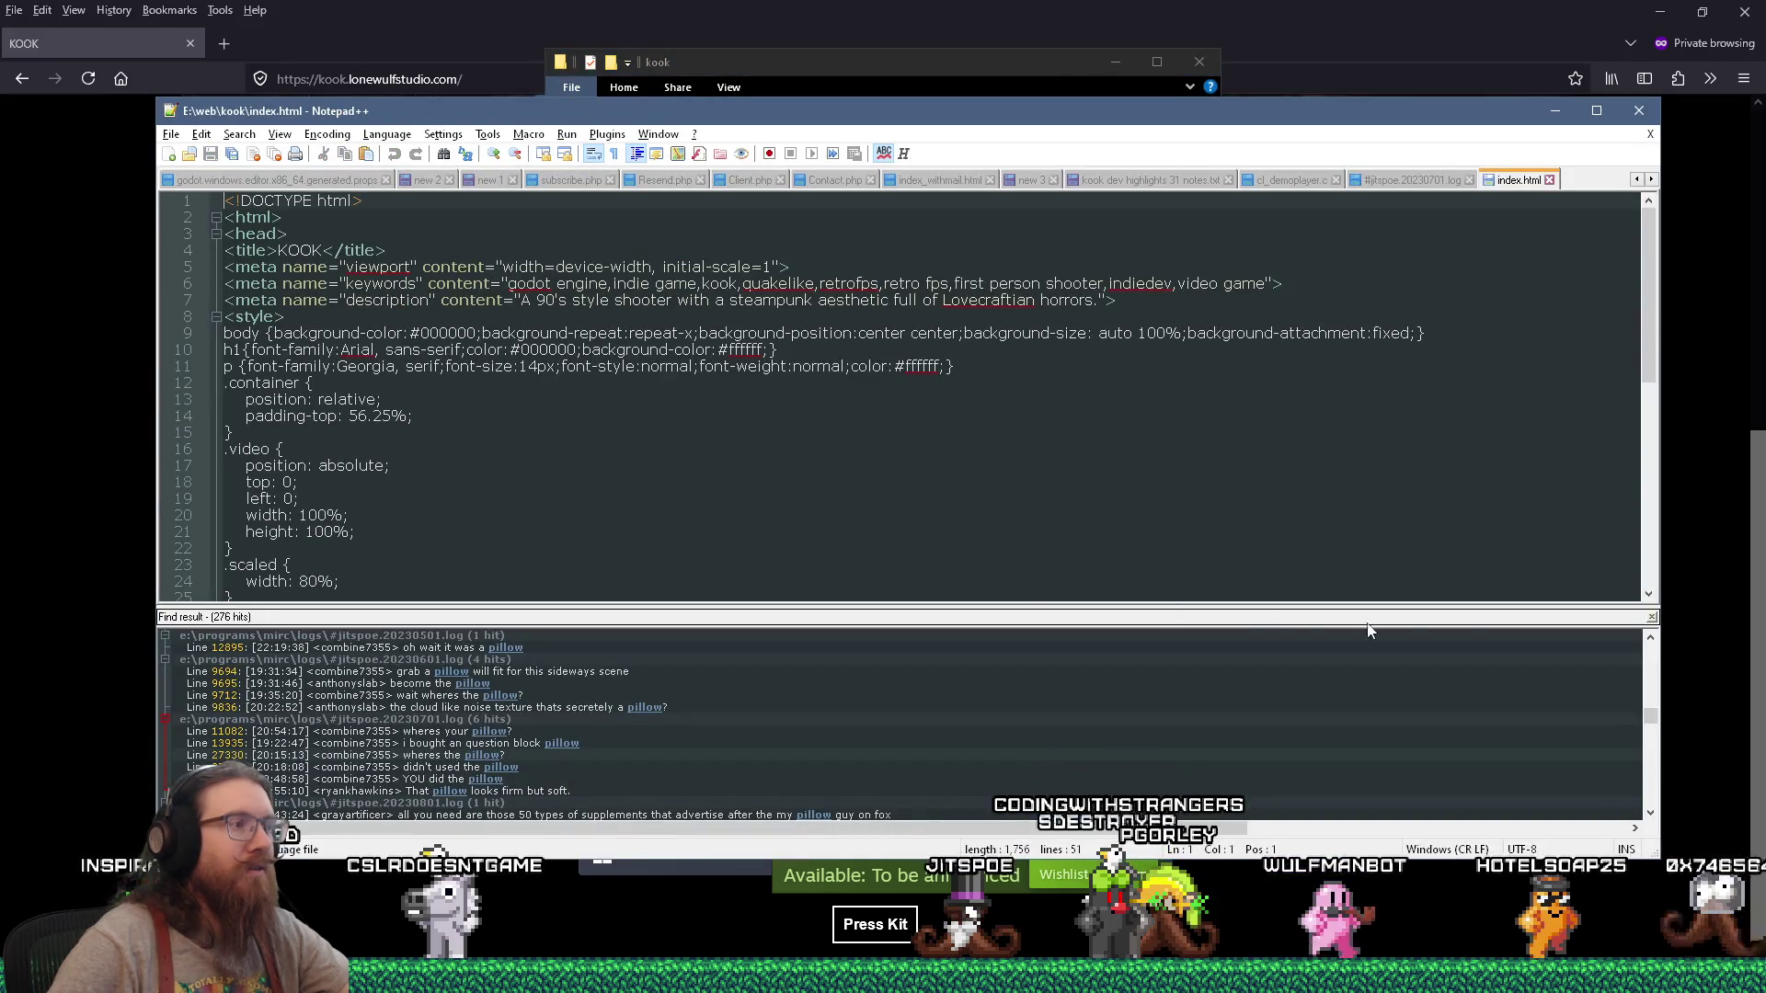
Step: Clear the old search results and find the YouTube embed line in index.html by searching 'yo'
{"action": "left_click", "coordinate": [1652, 617]}
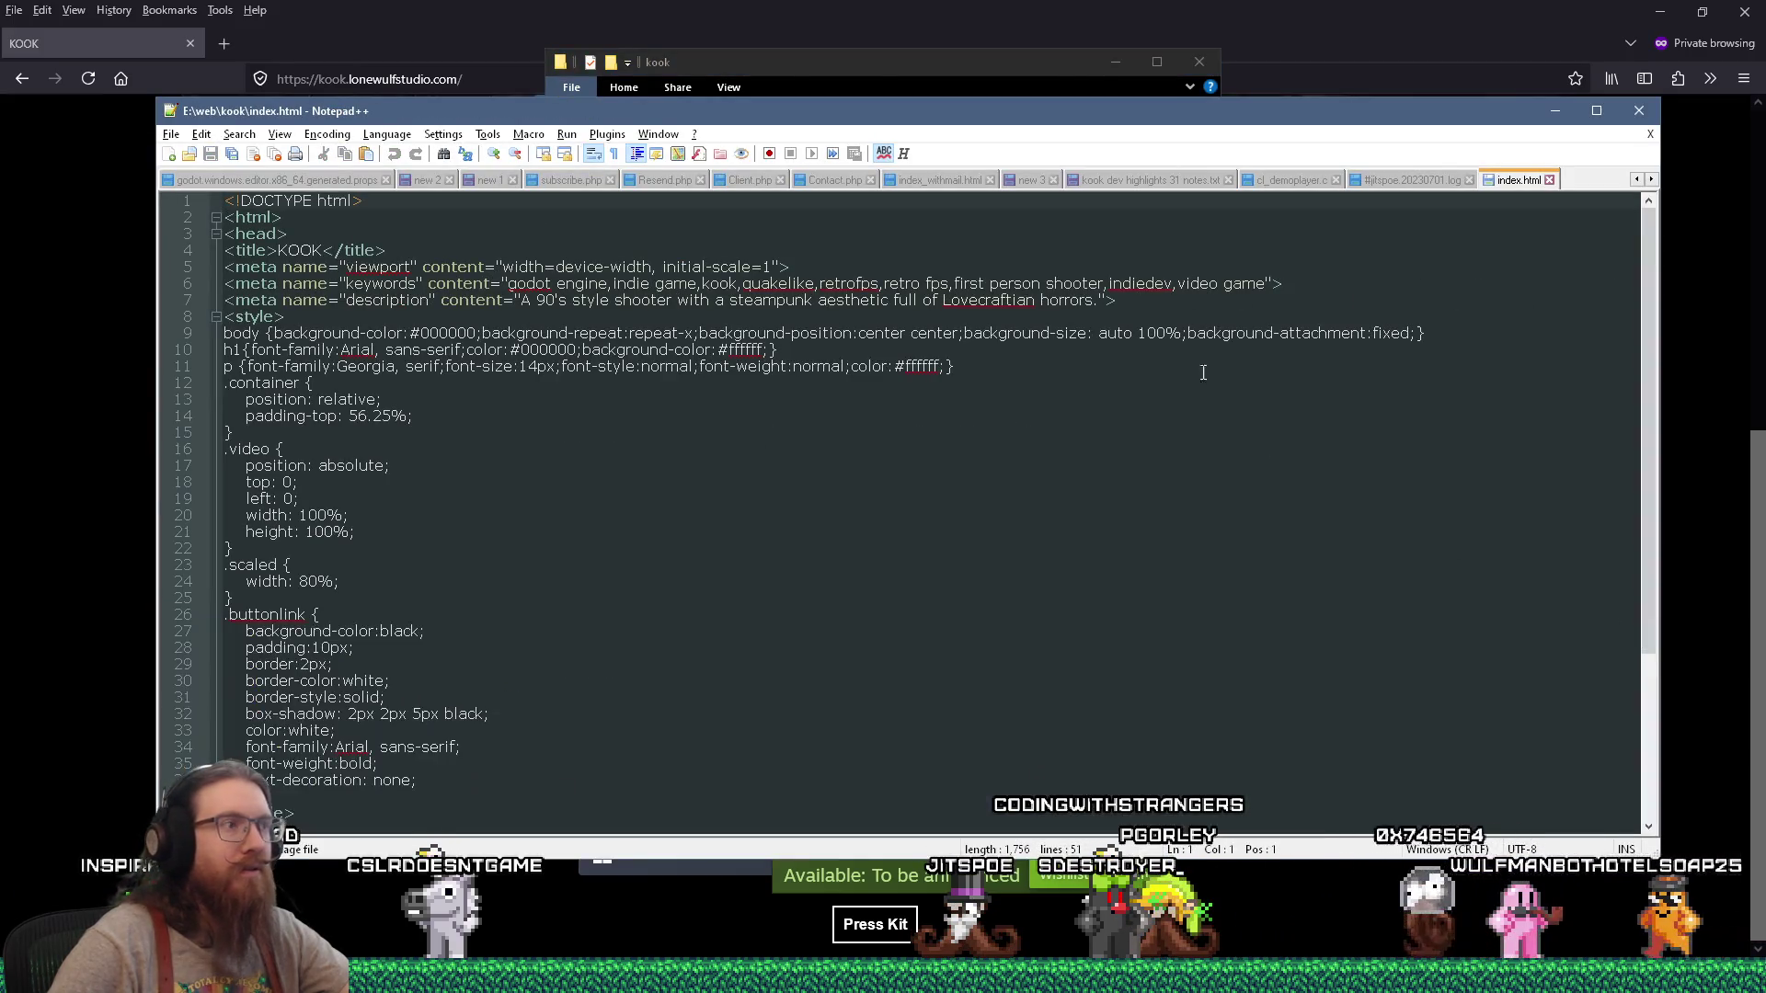
{"action": "left_click_drag", "start_coordinate": [1064, 133], "coordinate": [1076, 195]}
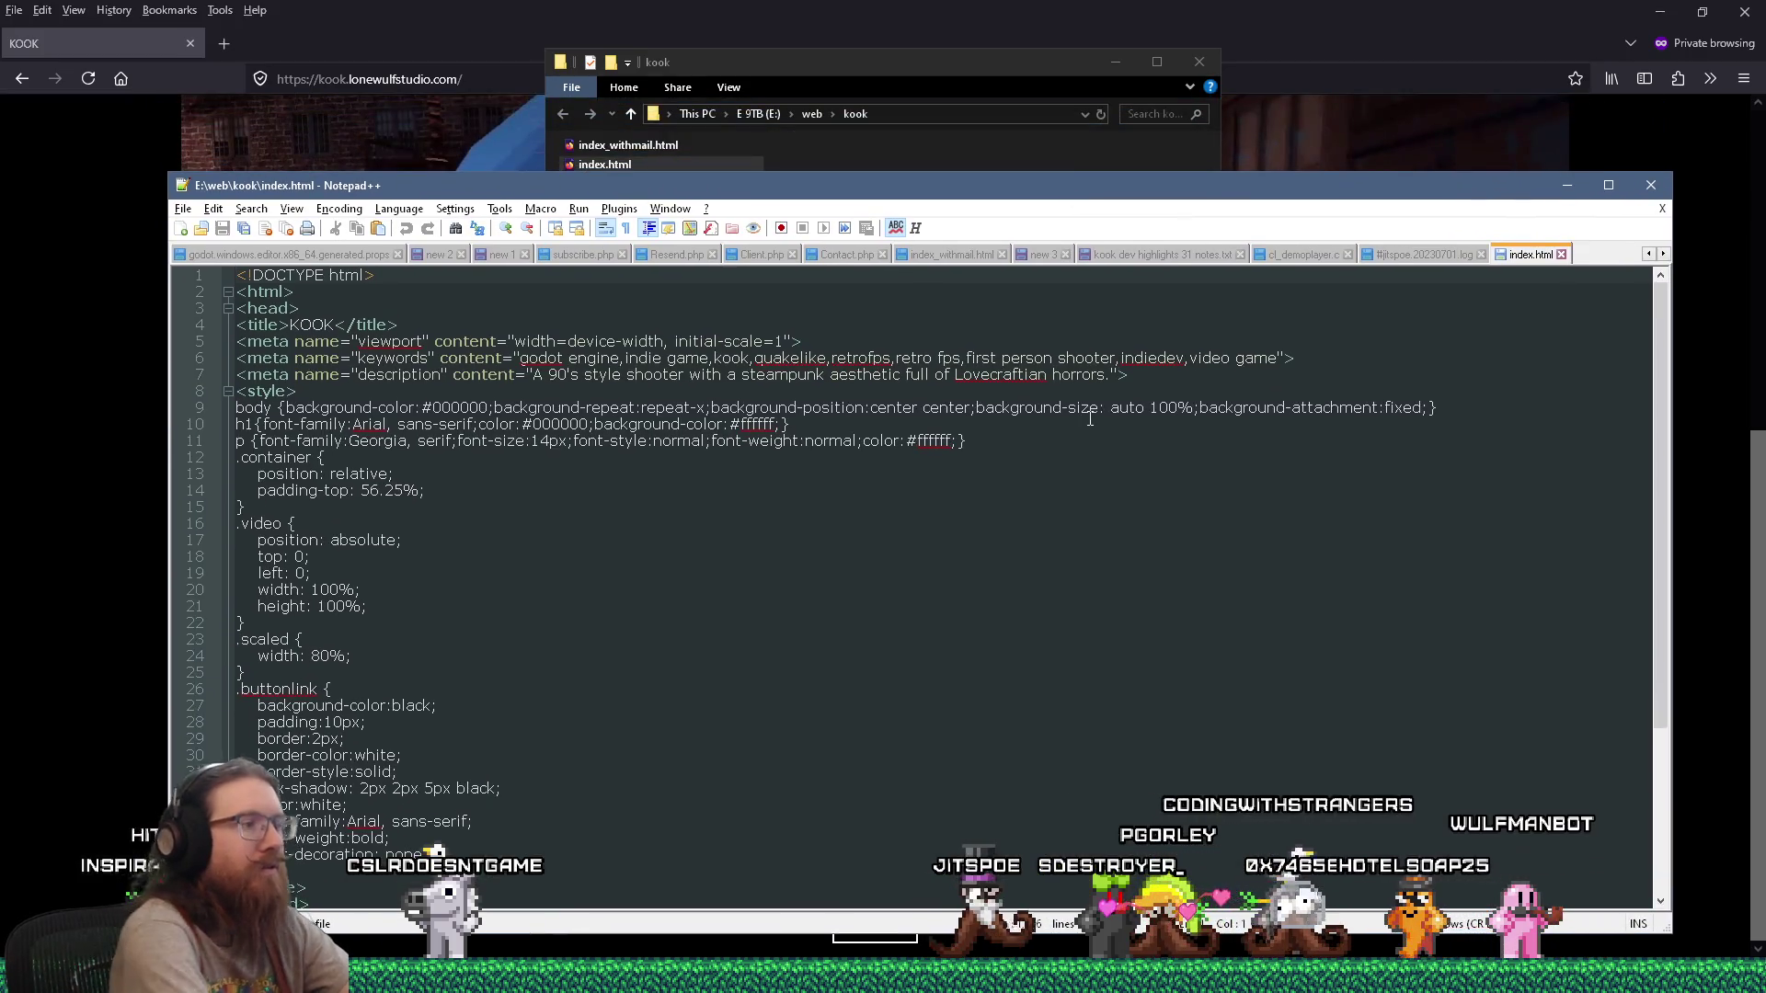
{"action": "key", "text": "ctrl+f"}
{"action": "type", "text": "yo"}
{"action": "key", "text": "Return"}
{"action": "key", "text": "Escape"}
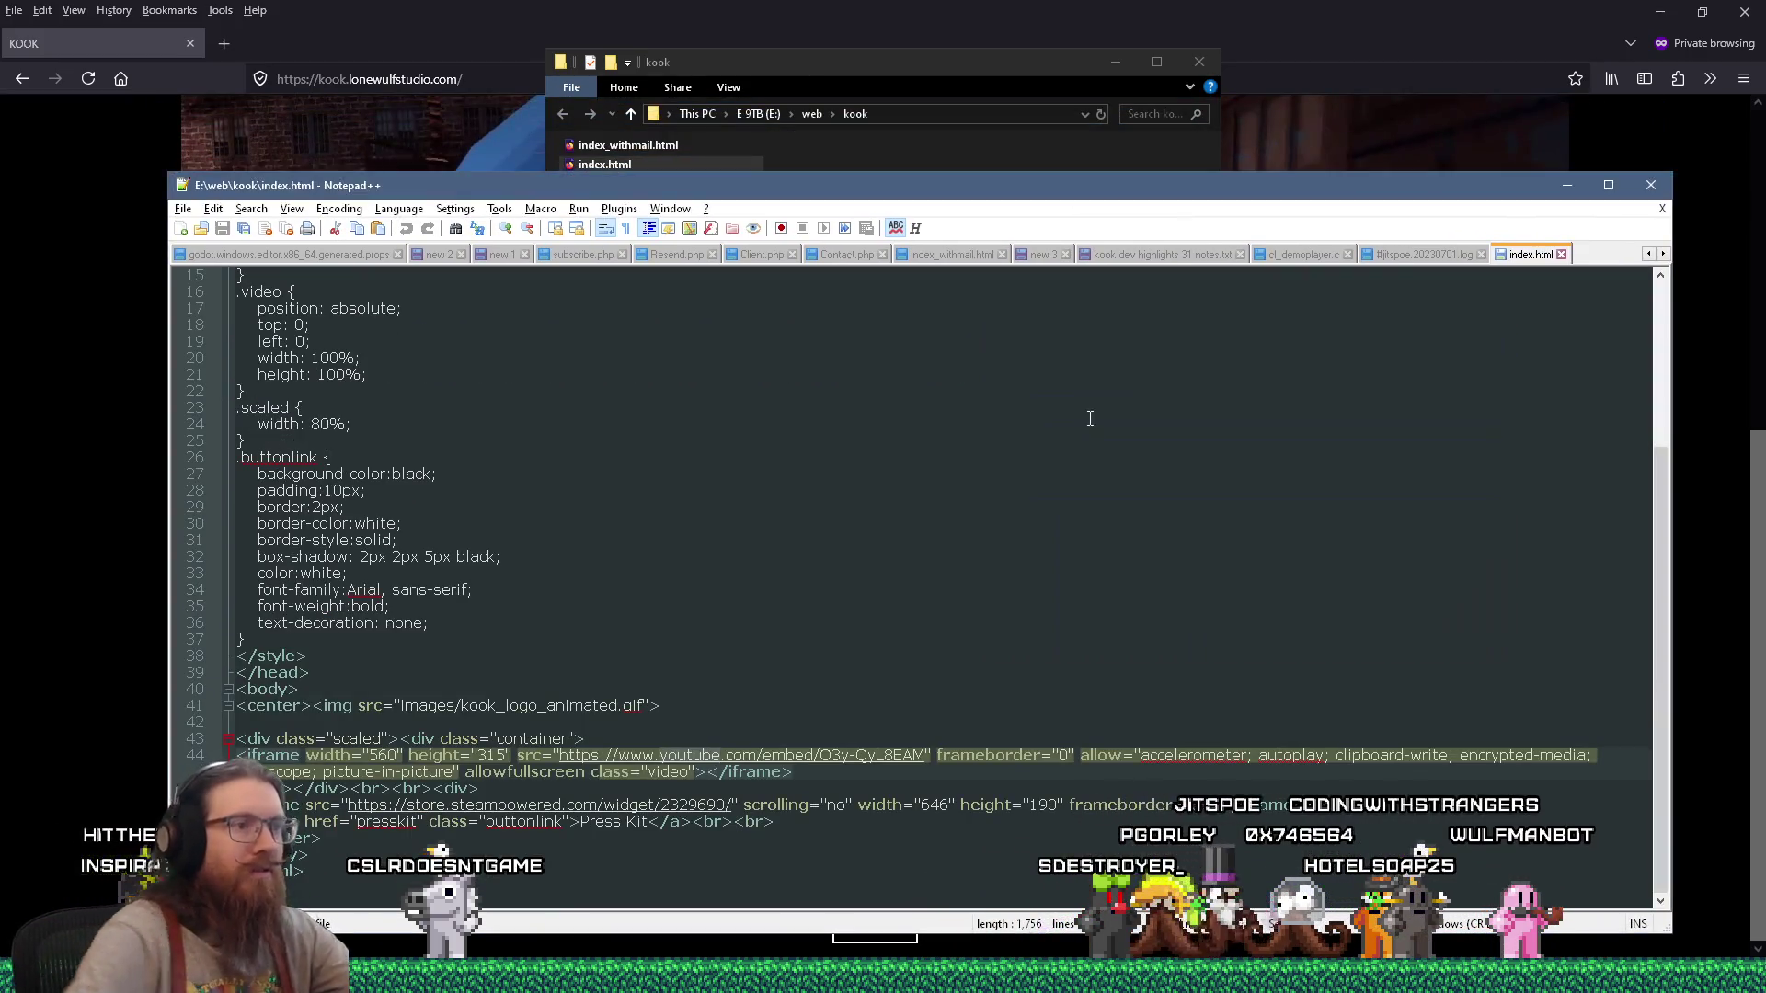
Step: Bring the KOOK web page in Firefox back to the front
{"action": "left_click", "coordinate": [702, 7]}
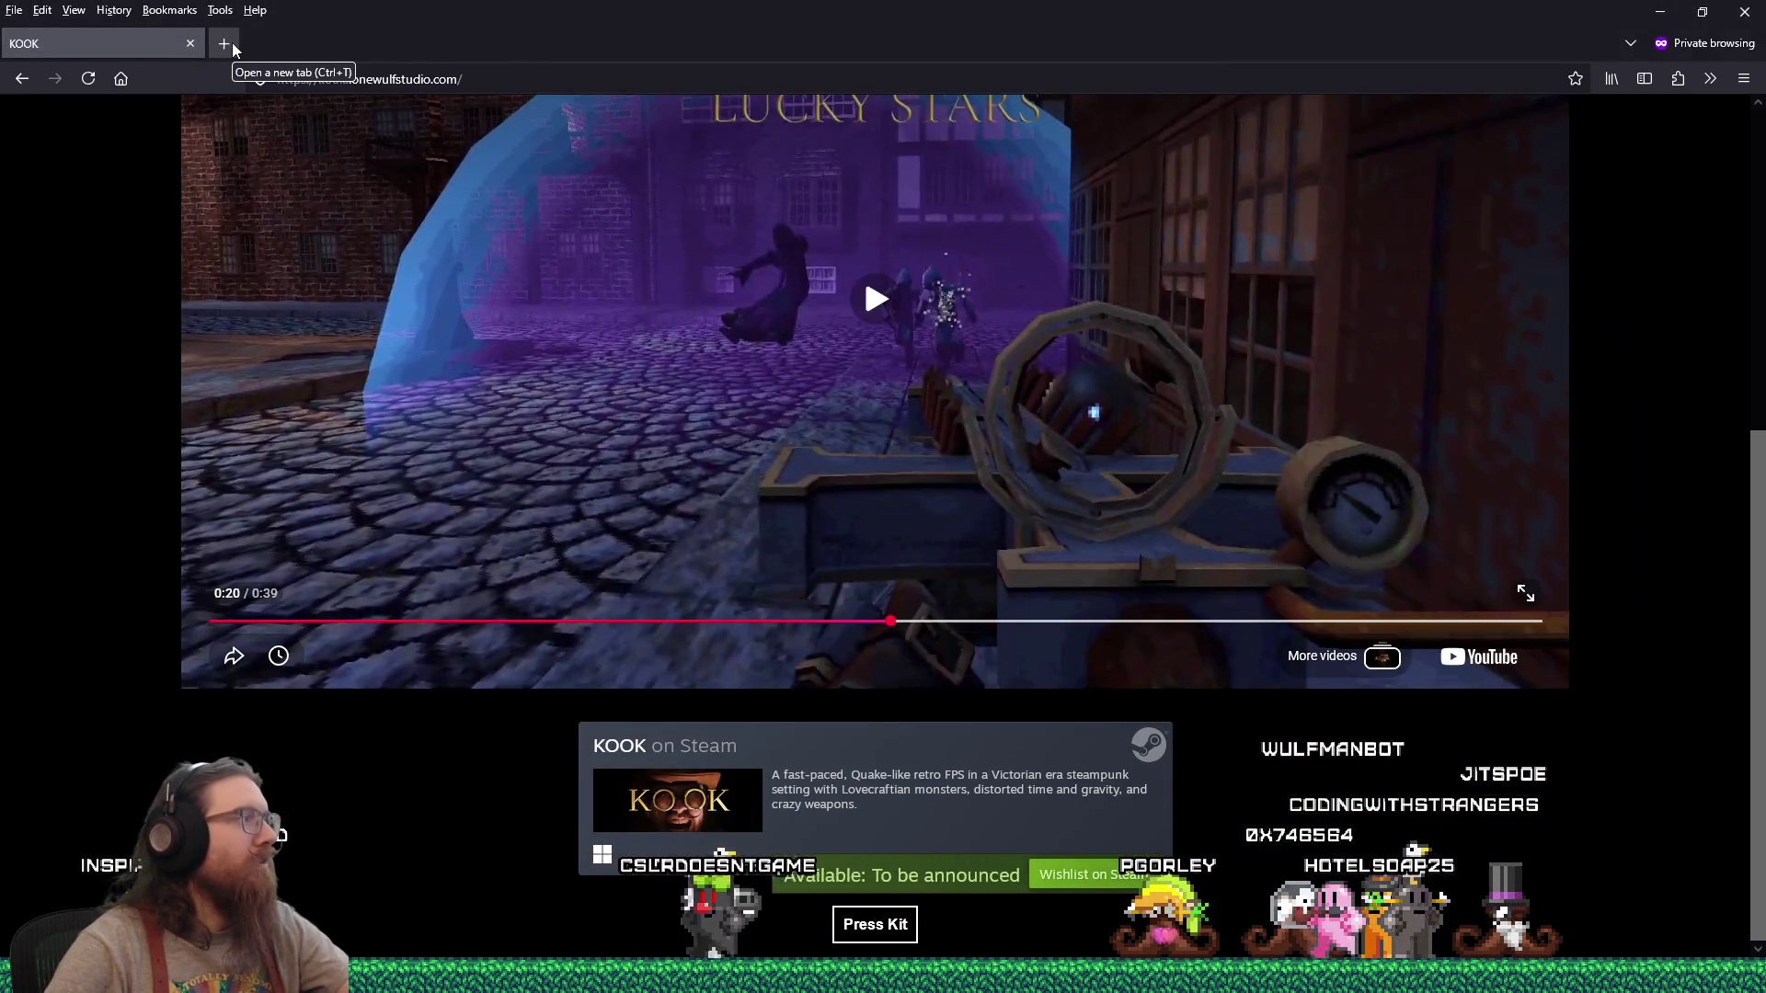
{"action": "key", "text": "alt+Tab"}
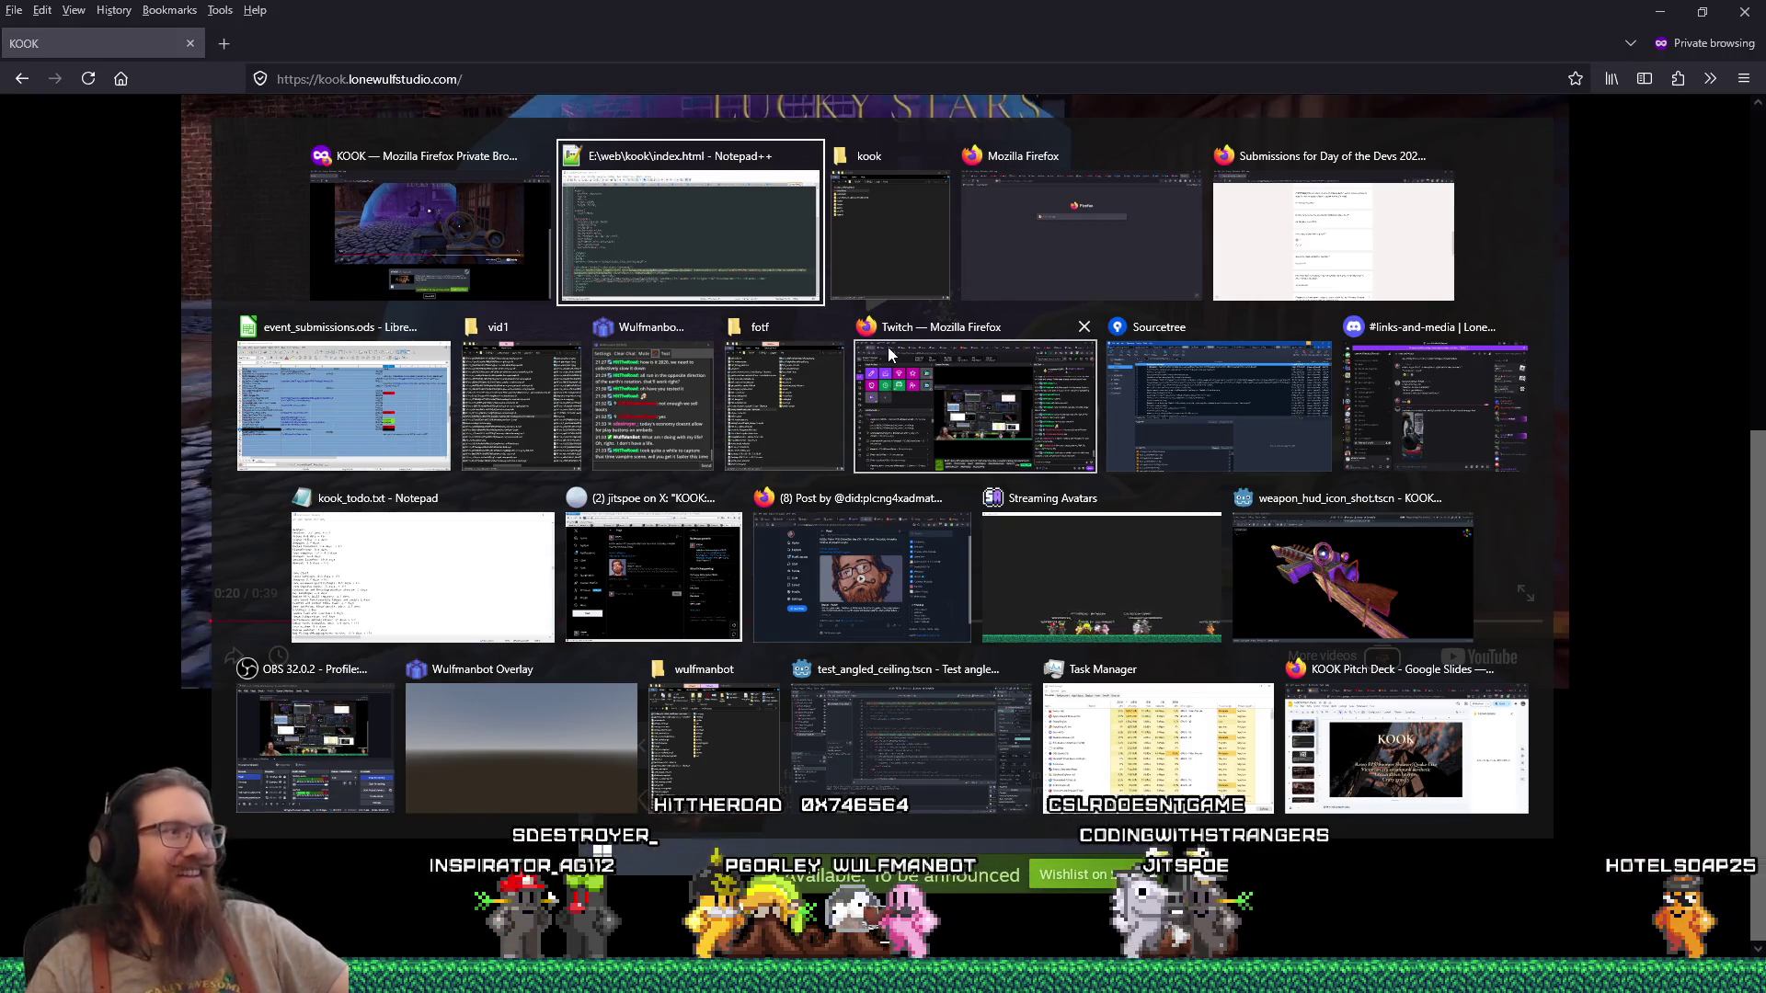
{"action": "key", "text": "alt+shift+Tab"}
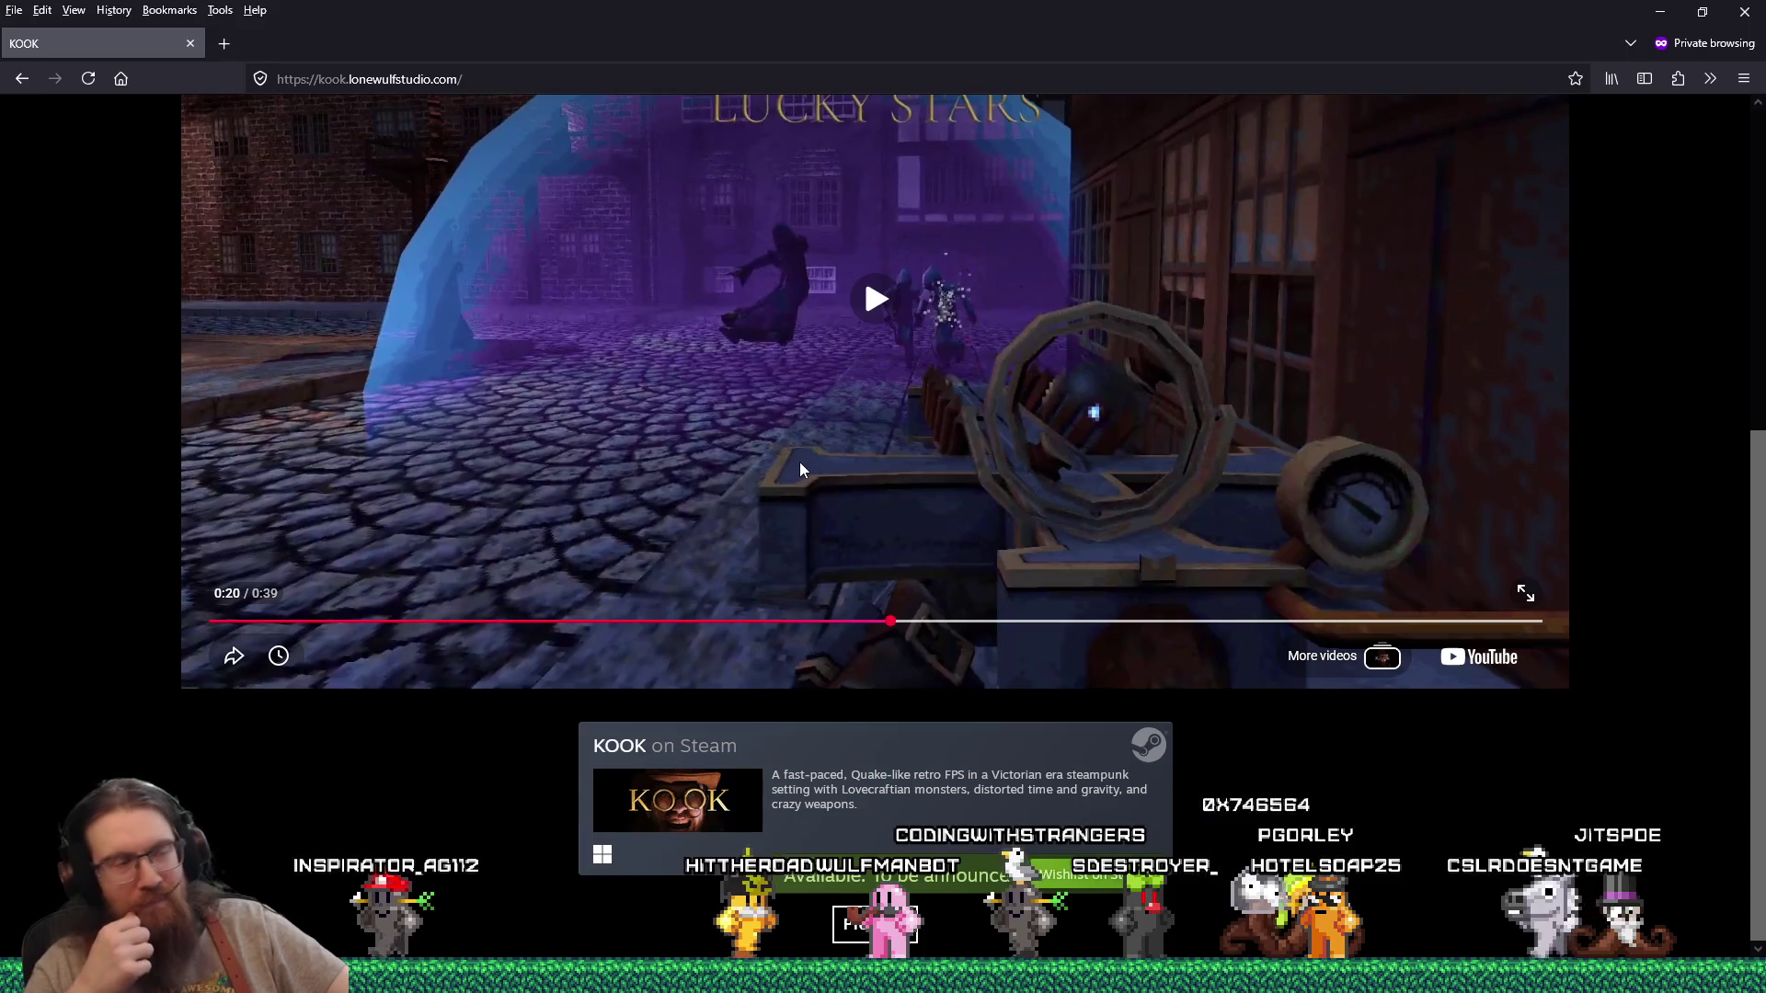
Step: Load YouTube in the other browser window and open the newer KOOK trailer from the channel's videos
{"action": "mouse_move", "coordinate": [1585, 909]}
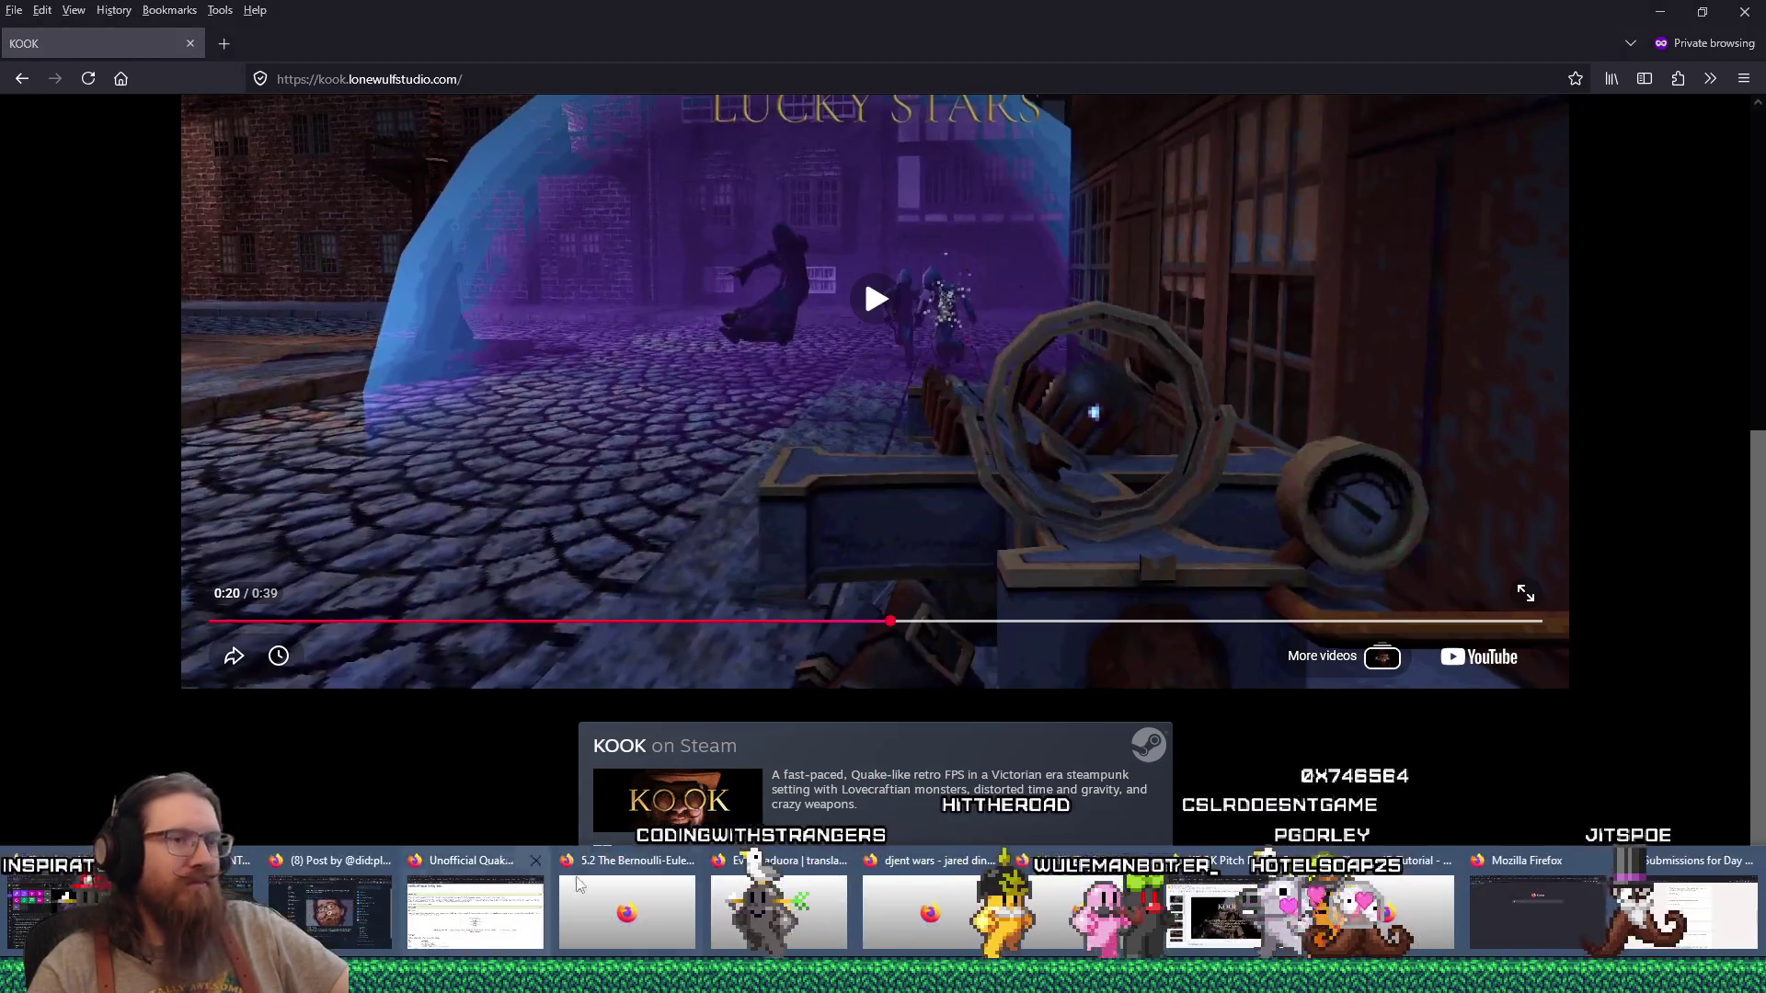
{"action": "left_click", "coordinate": [1585, 908]}
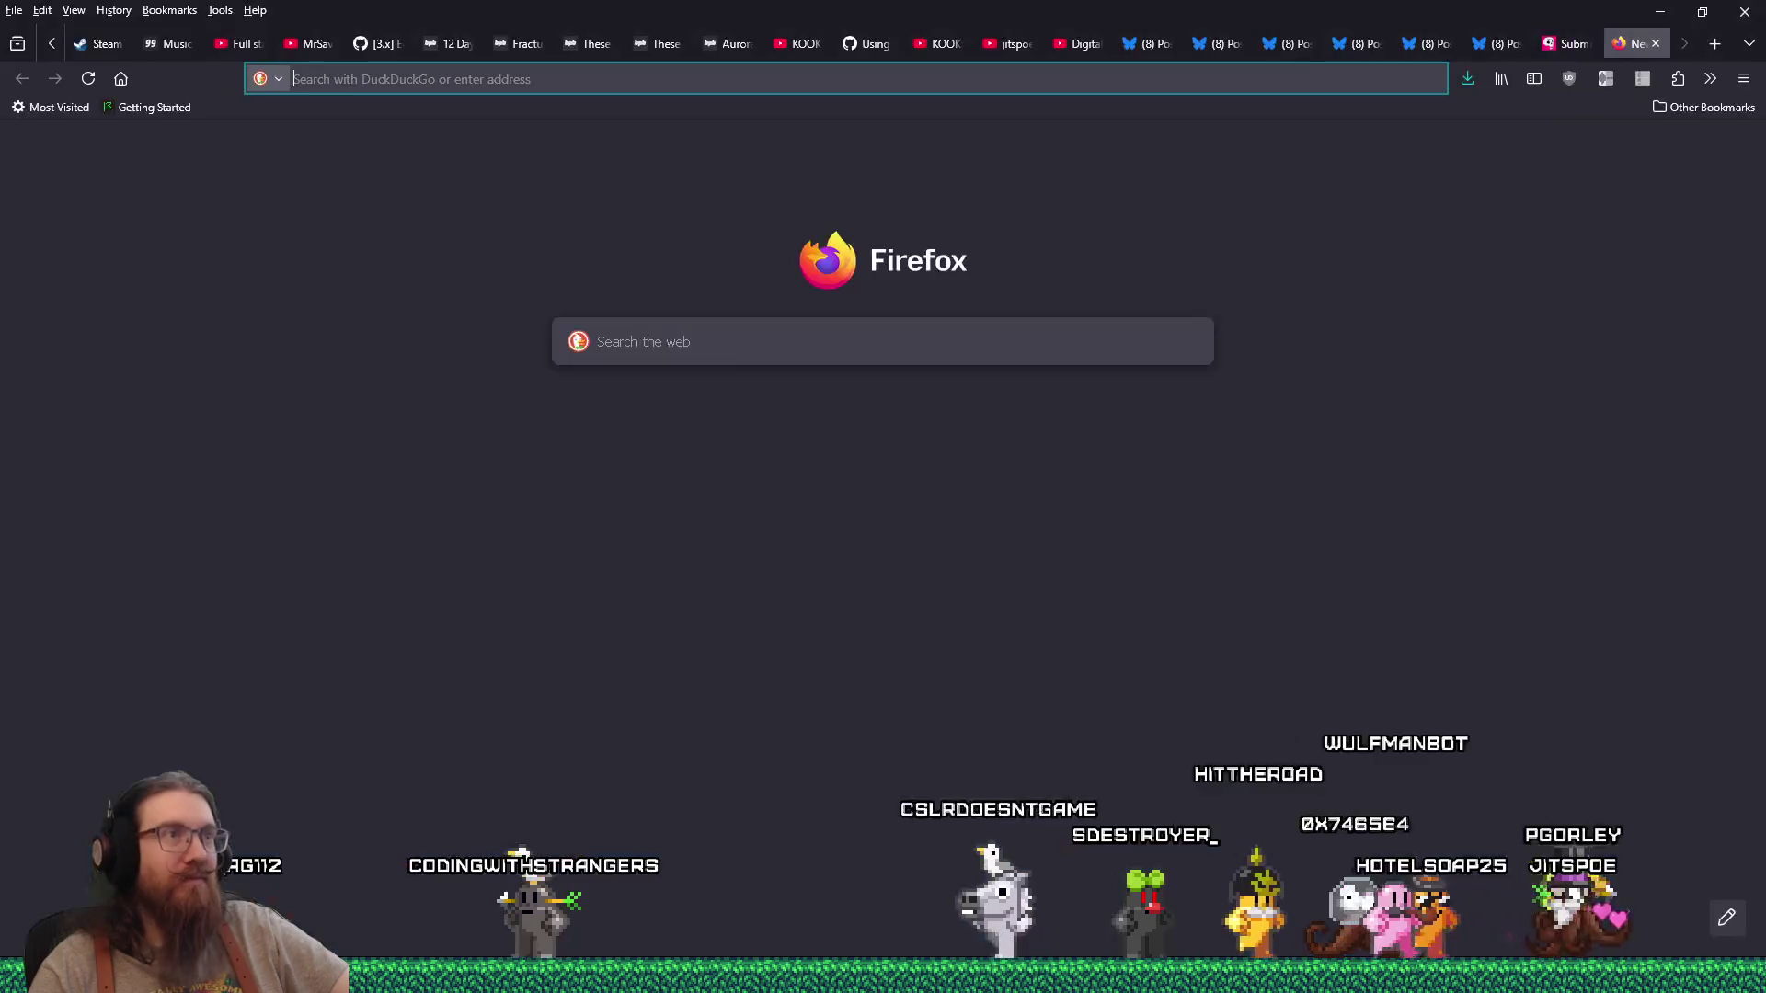
{"action": "left_click", "coordinate": [1278, 81]}
{"action": "type", "text": "youtube.com/jitspoe"}
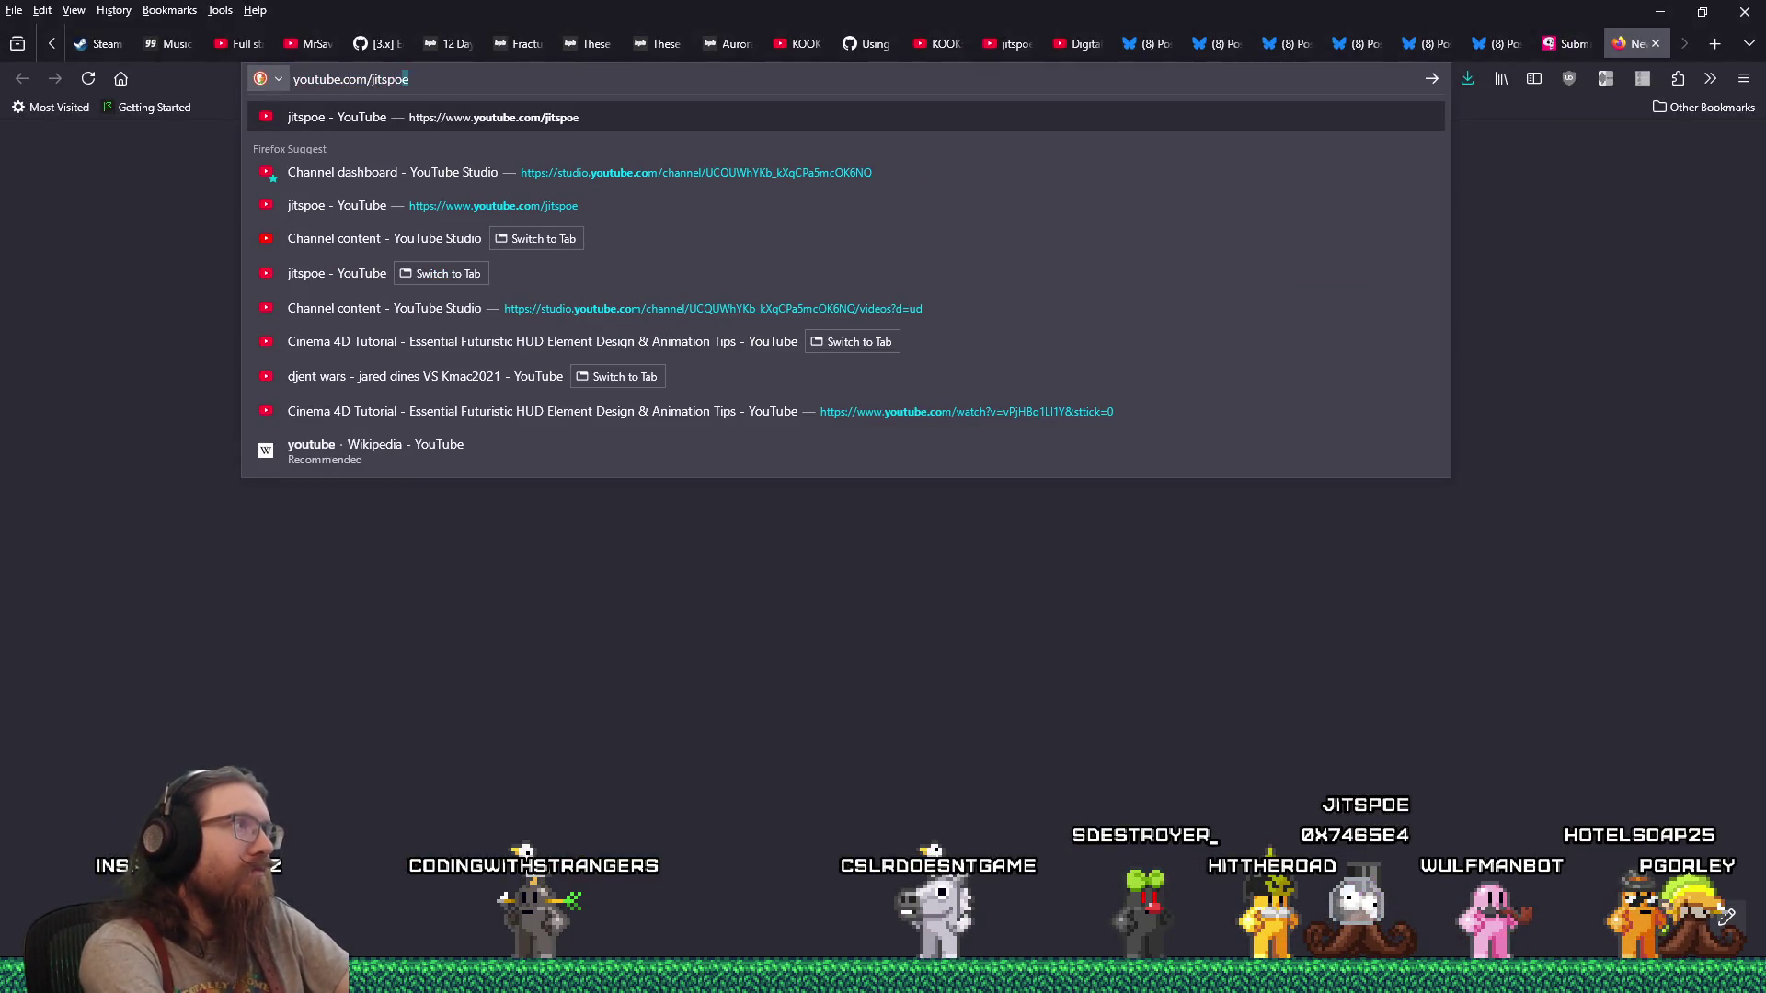
{"action": "key", "text": "Return"}
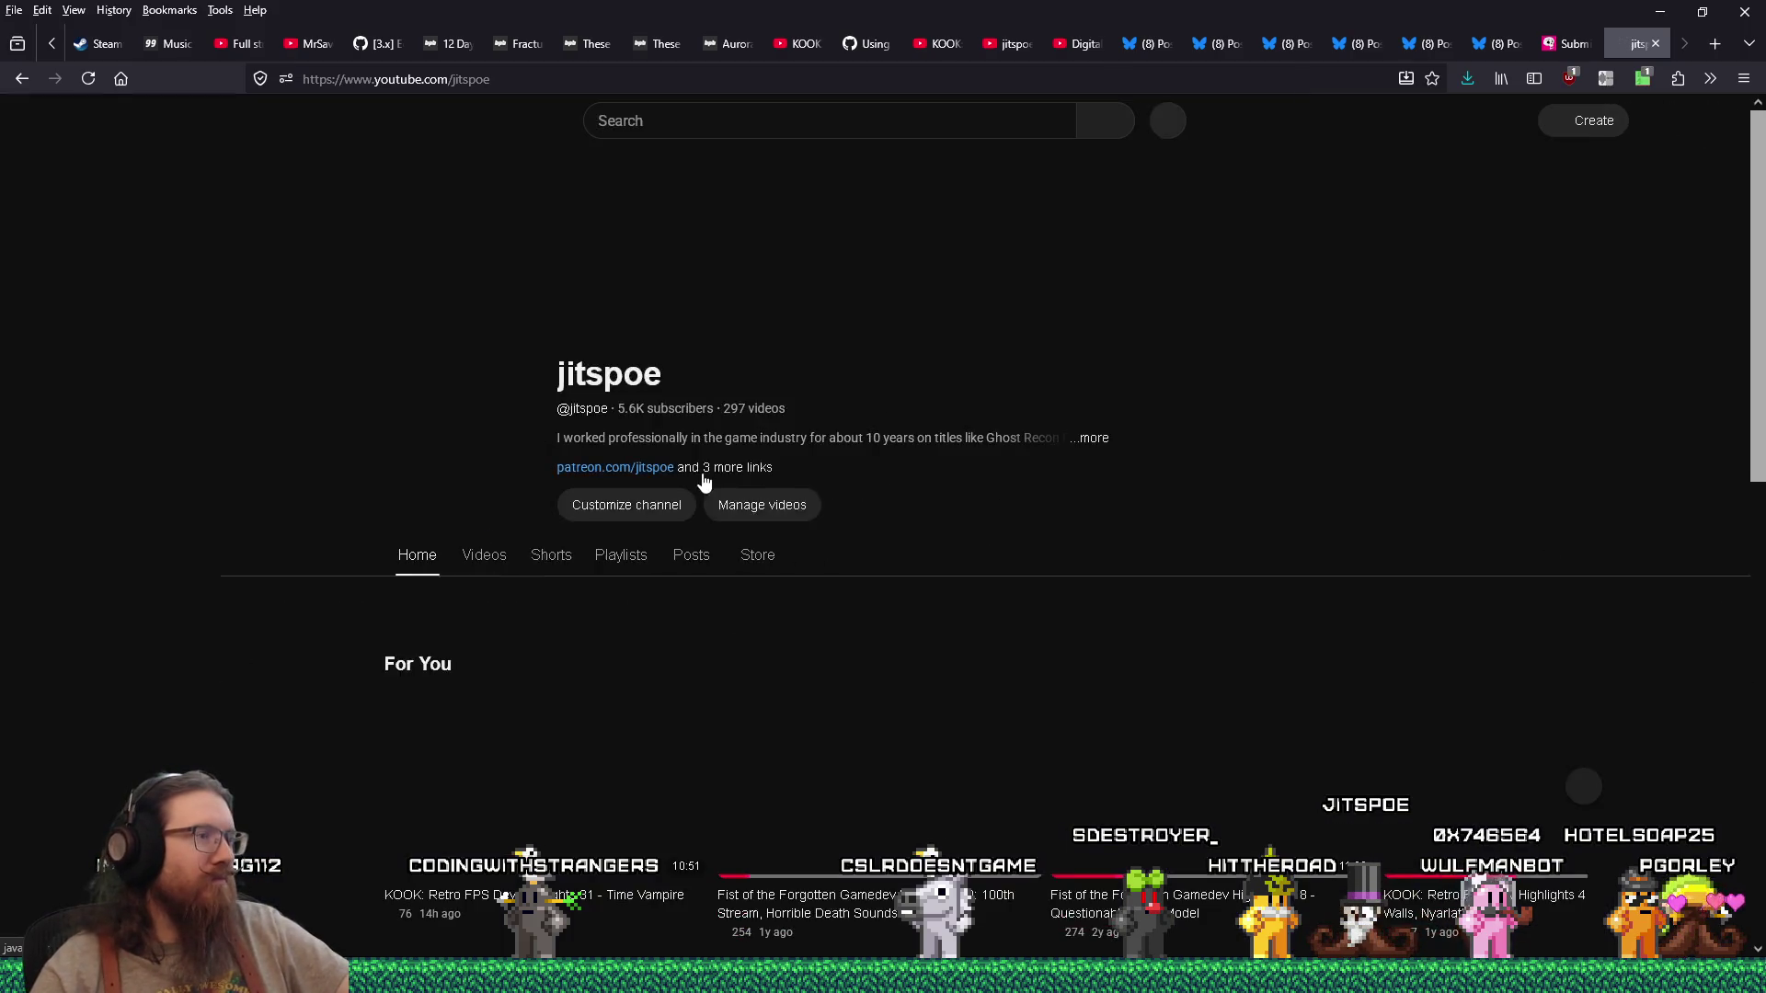
{"action": "left_click", "coordinate": [478, 563]}
{"action": "scroll", "coordinate": [719, 625], "scroll_direction": "down", "scroll_amount": 5}
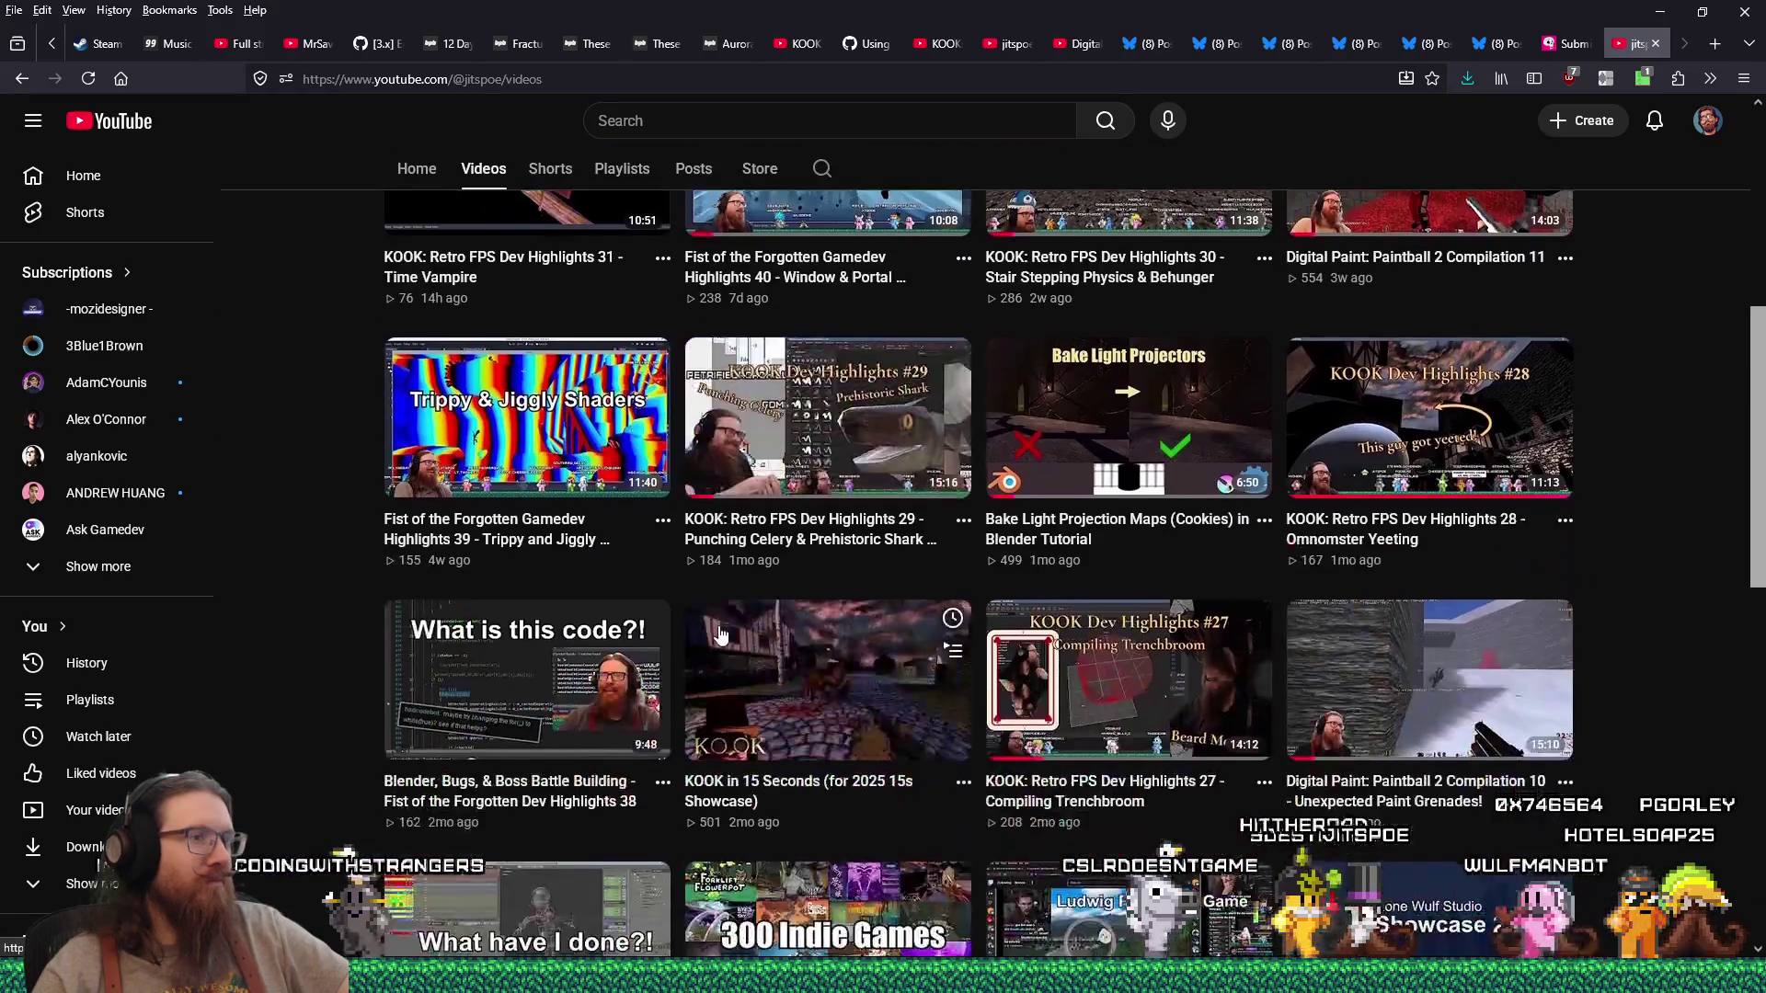
{"action": "scroll", "coordinate": [719, 634], "scroll_direction": "down", "scroll_amount": 5}
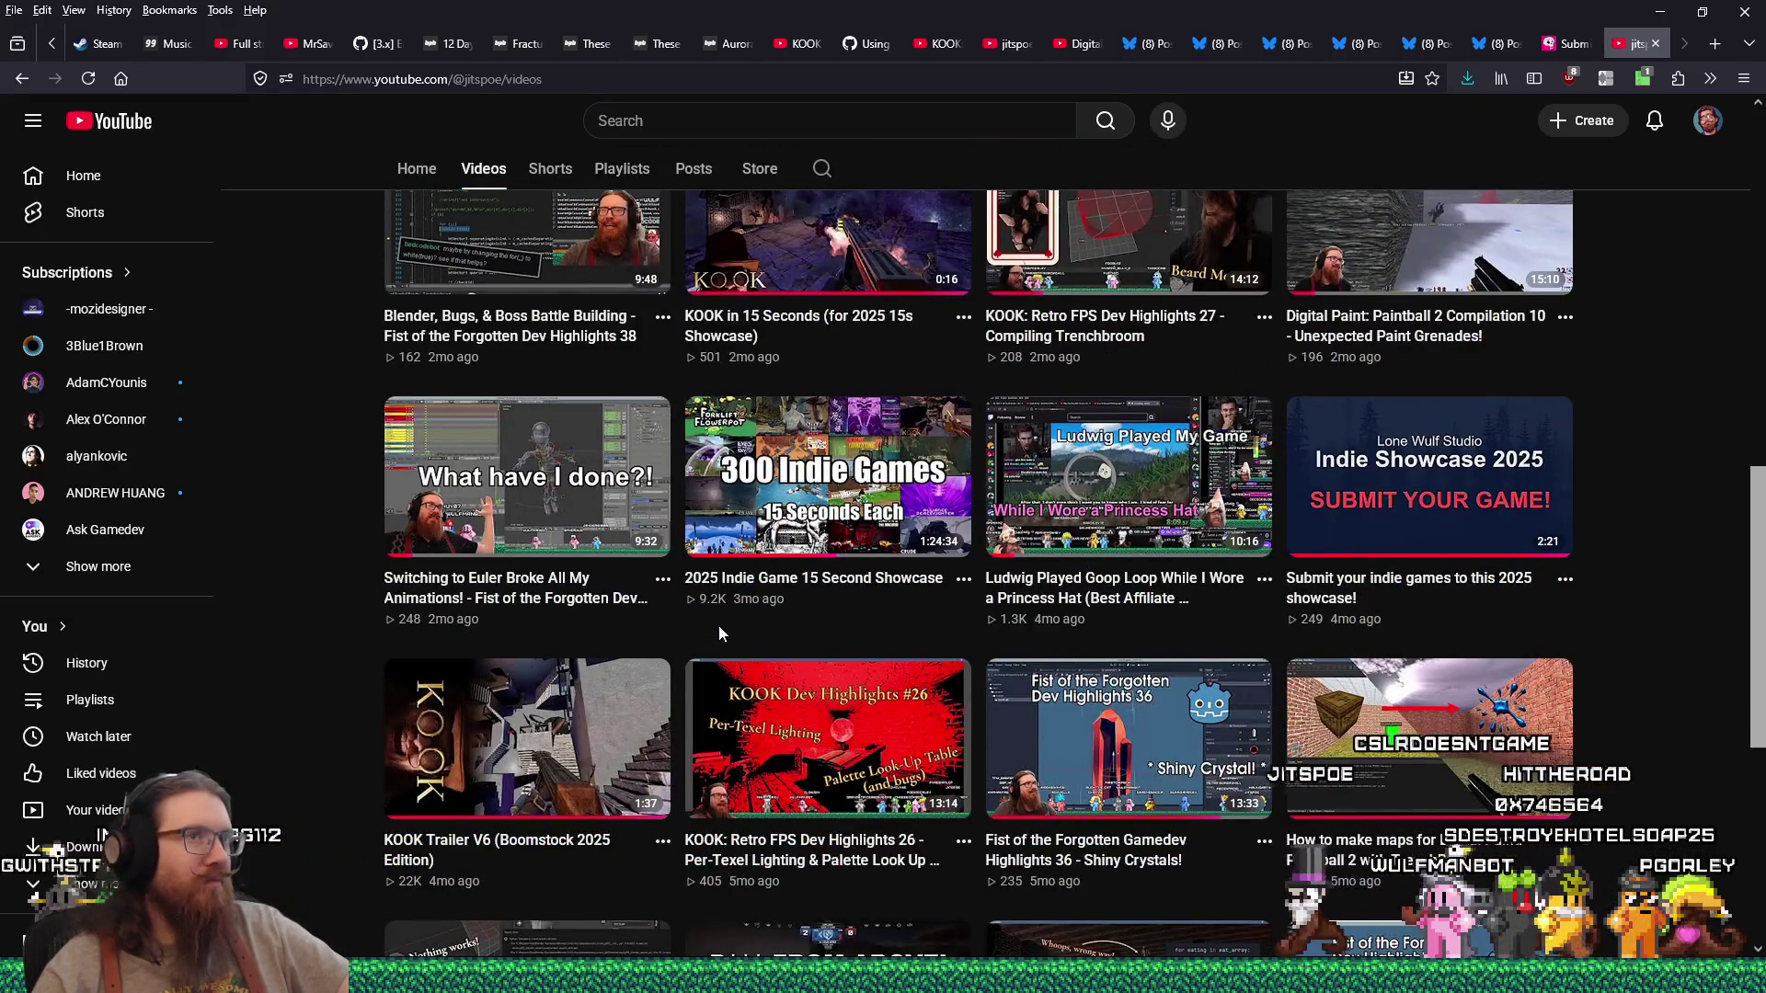
{"action": "scroll", "coordinate": [720, 625], "scroll_direction": "up", "scroll_amount": 3}
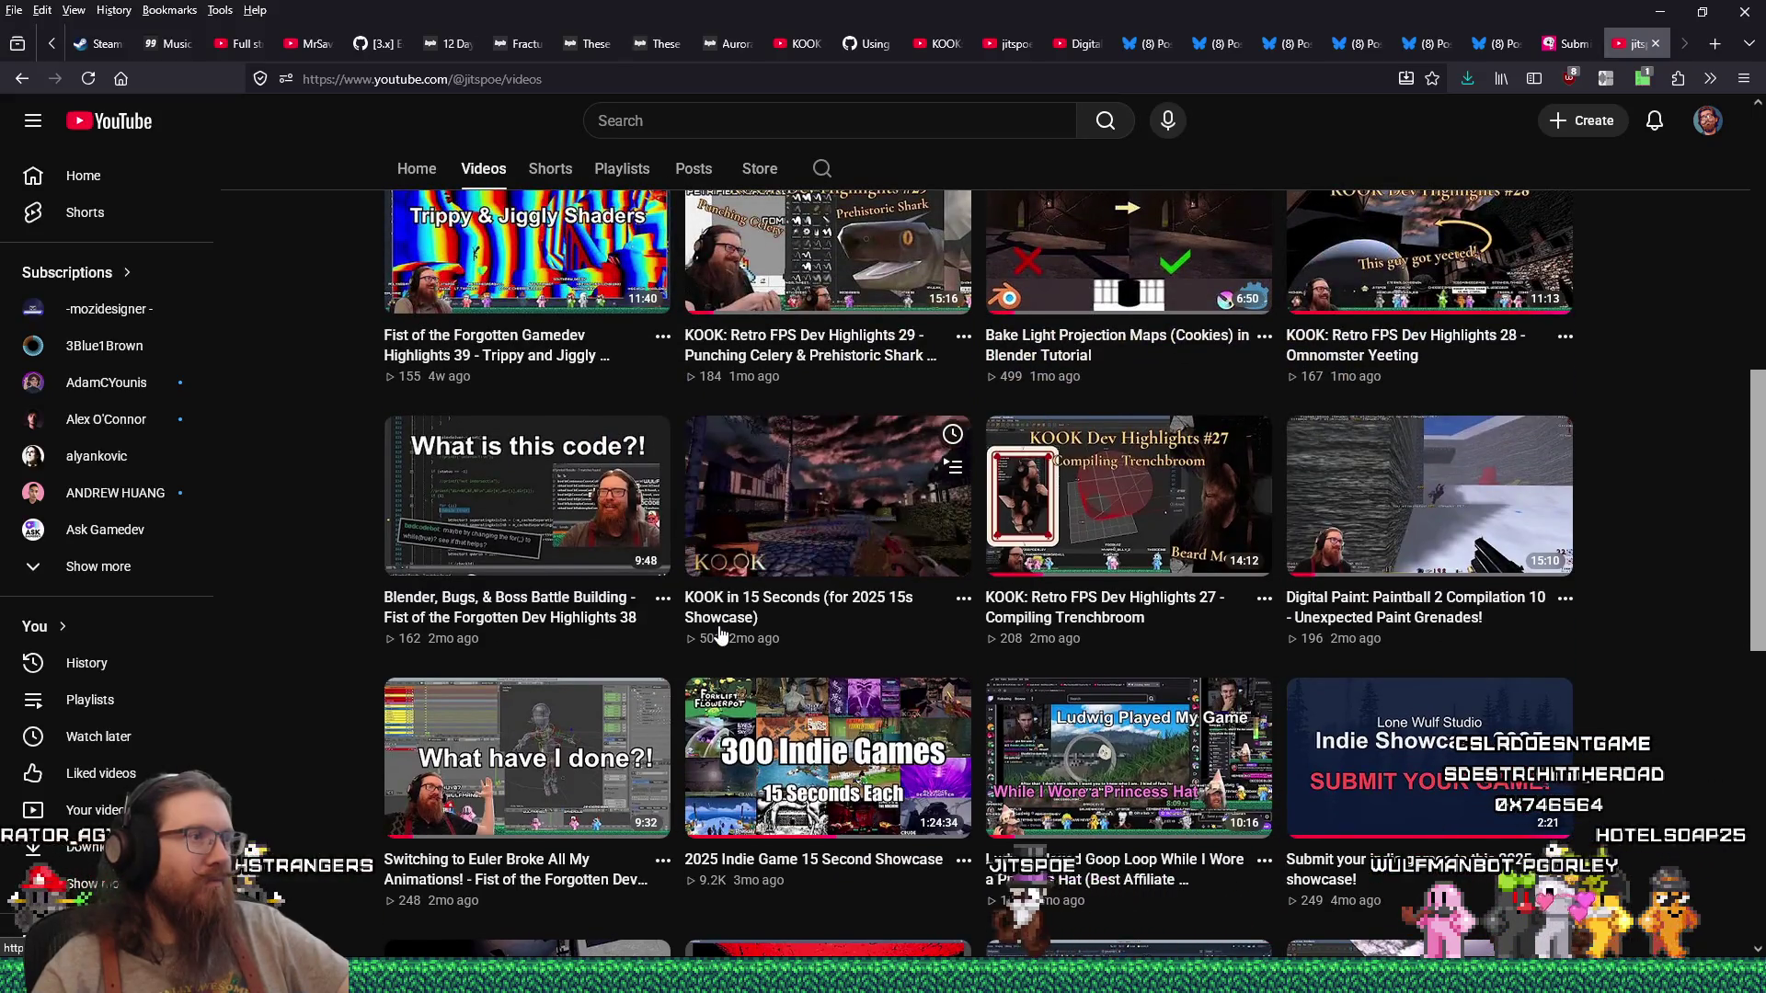
{"action": "scroll", "coordinate": [719, 634], "scroll_direction": "down", "scroll_amount": 3}
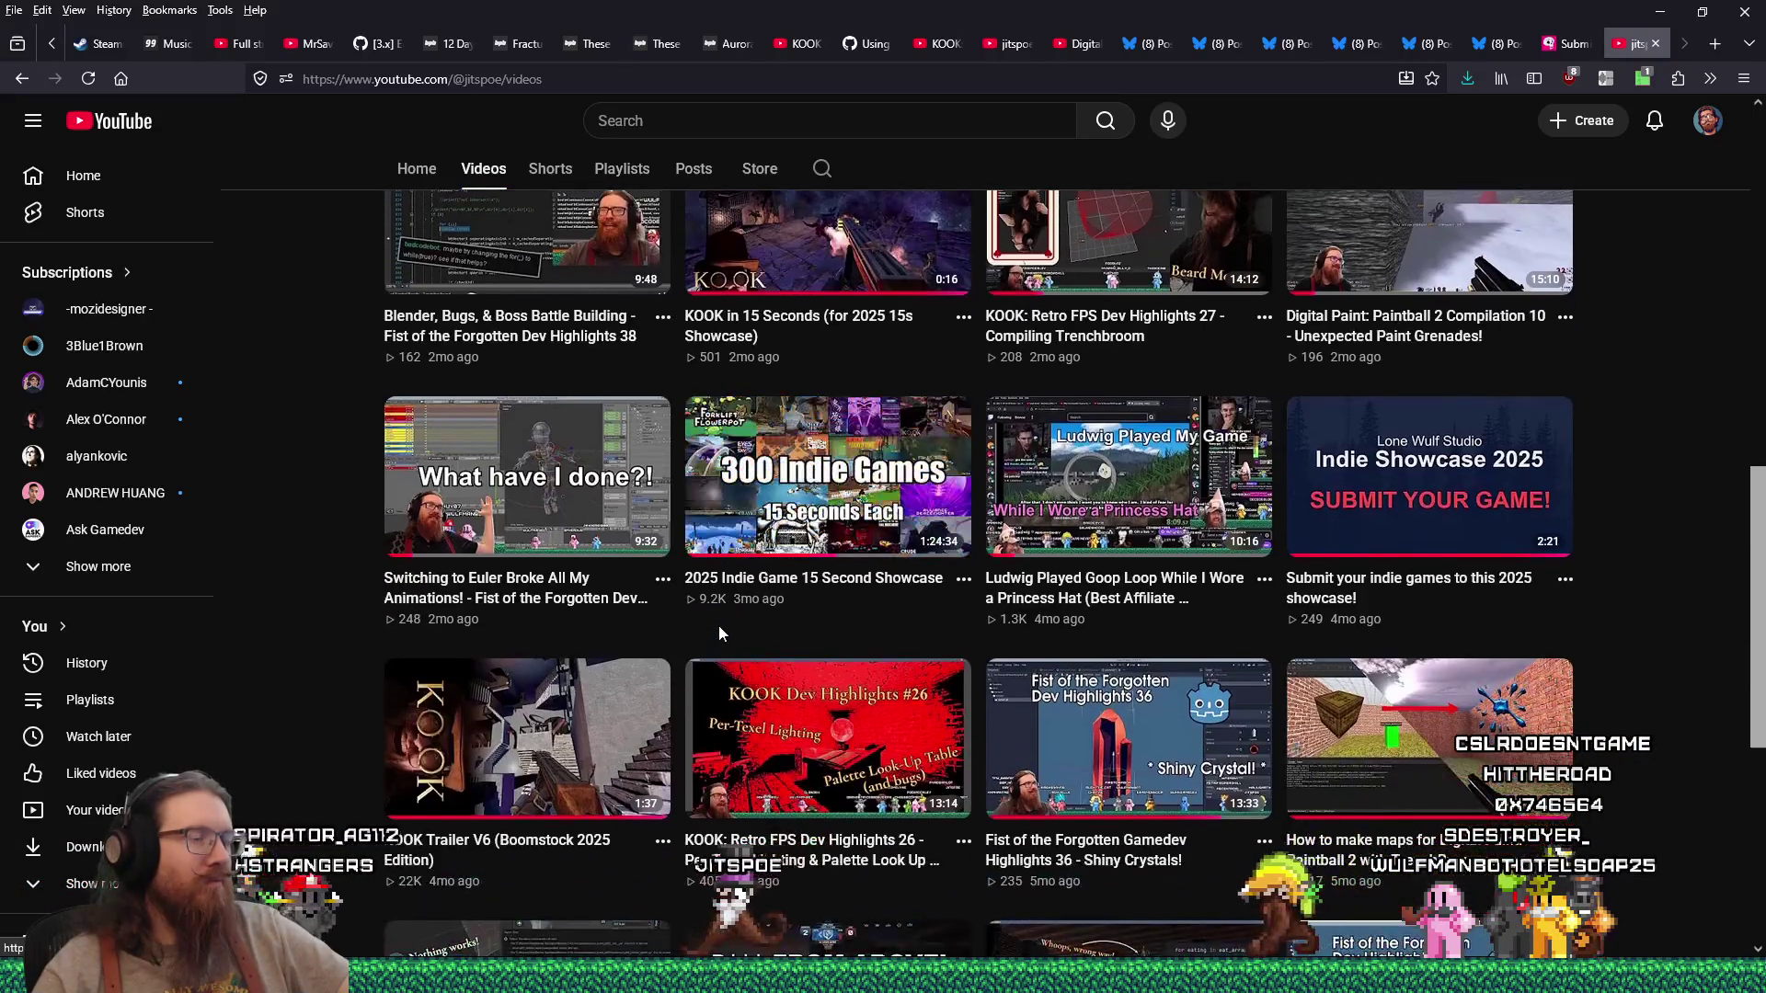
{"action": "left_click", "coordinate": [532, 683]}
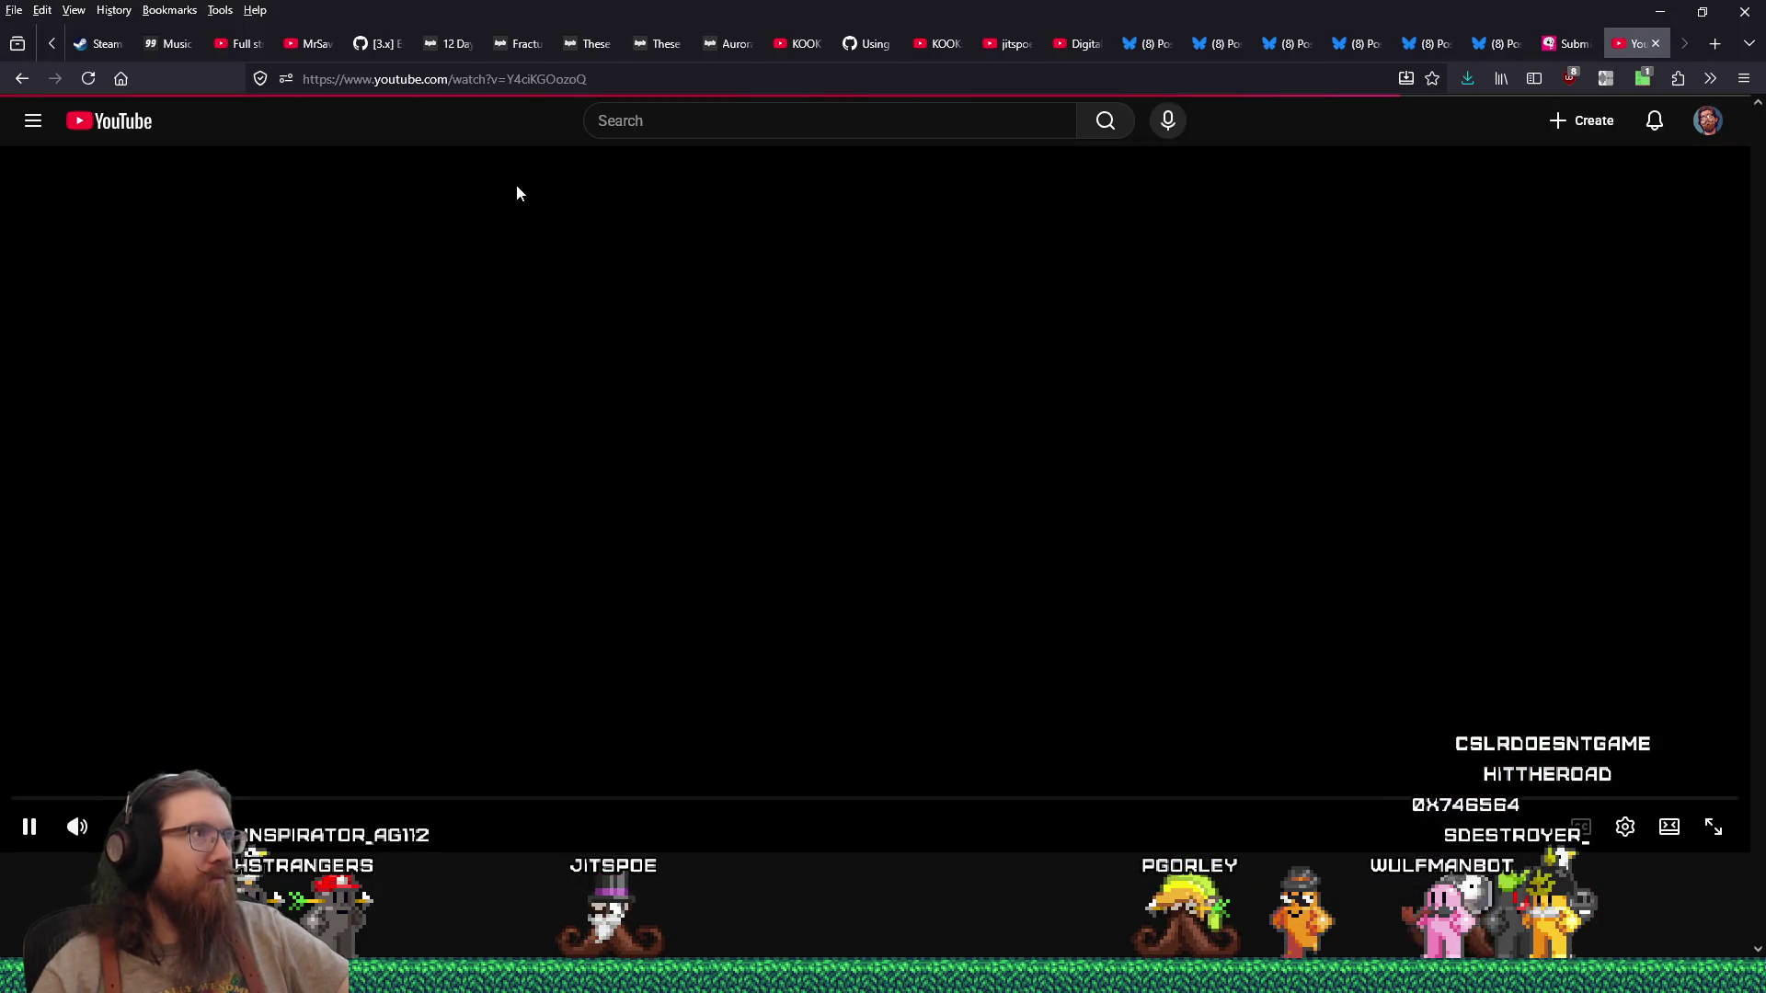
Step: Copy the trailer's video ID from the address bar and return to index.html
{"action": "double_click", "coordinate": [536, 79]}
{"action": "right_click", "coordinate": [541, 81]}
{"action": "left_click", "coordinate": [580, 197]}
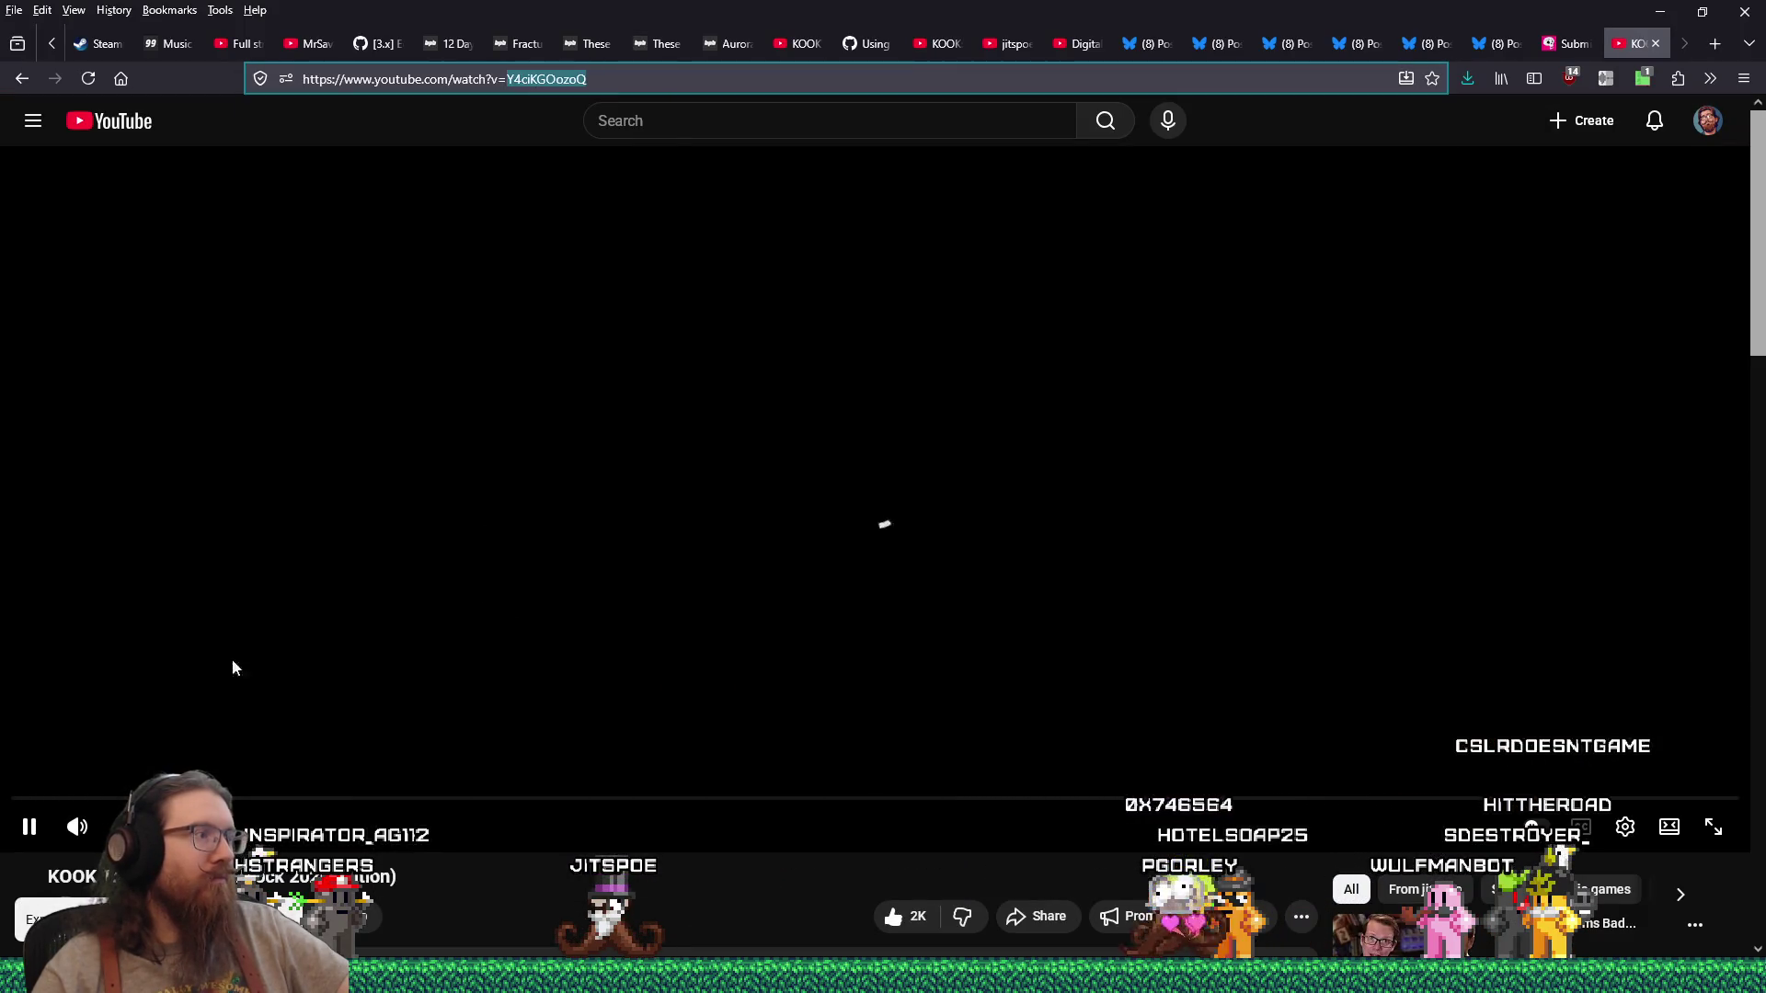
{"action": "key", "text": "alt+Tab"}
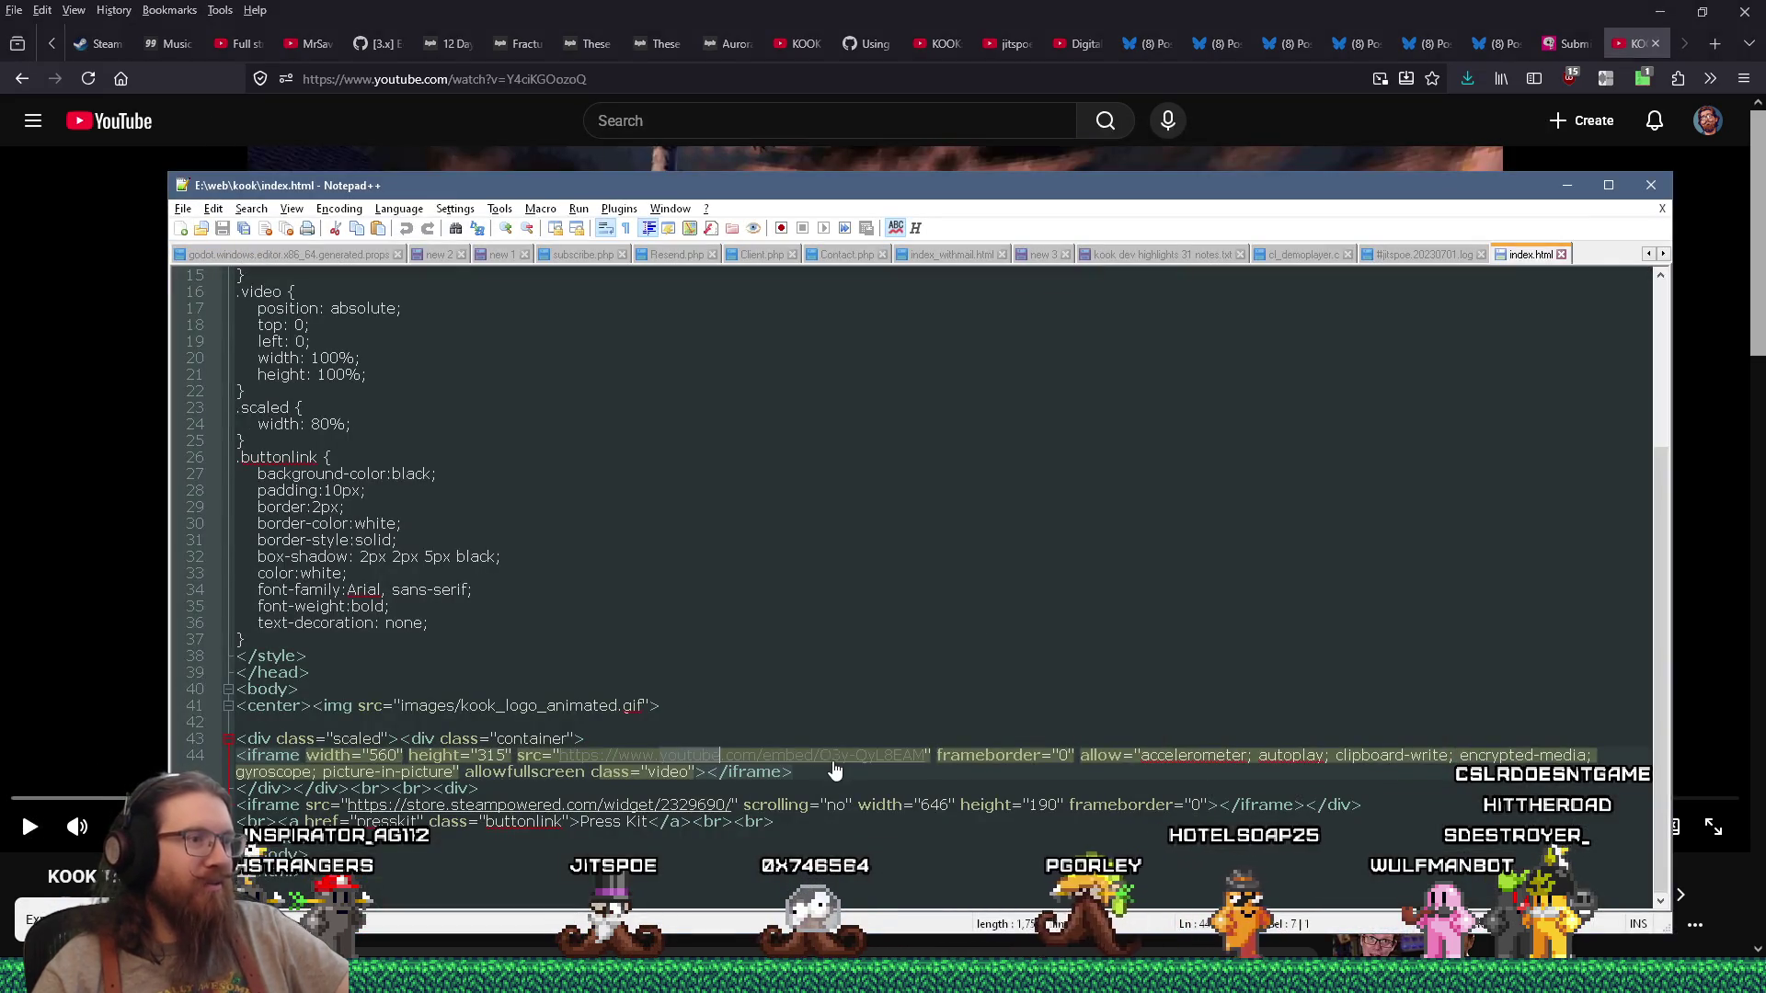
Step: Replace the embed's video ID with Y4ciKGOozoQ and save index.html
{"action": "left_click", "coordinate": [941, 764]}
{"action": "key", "text": "ctrl+v"}
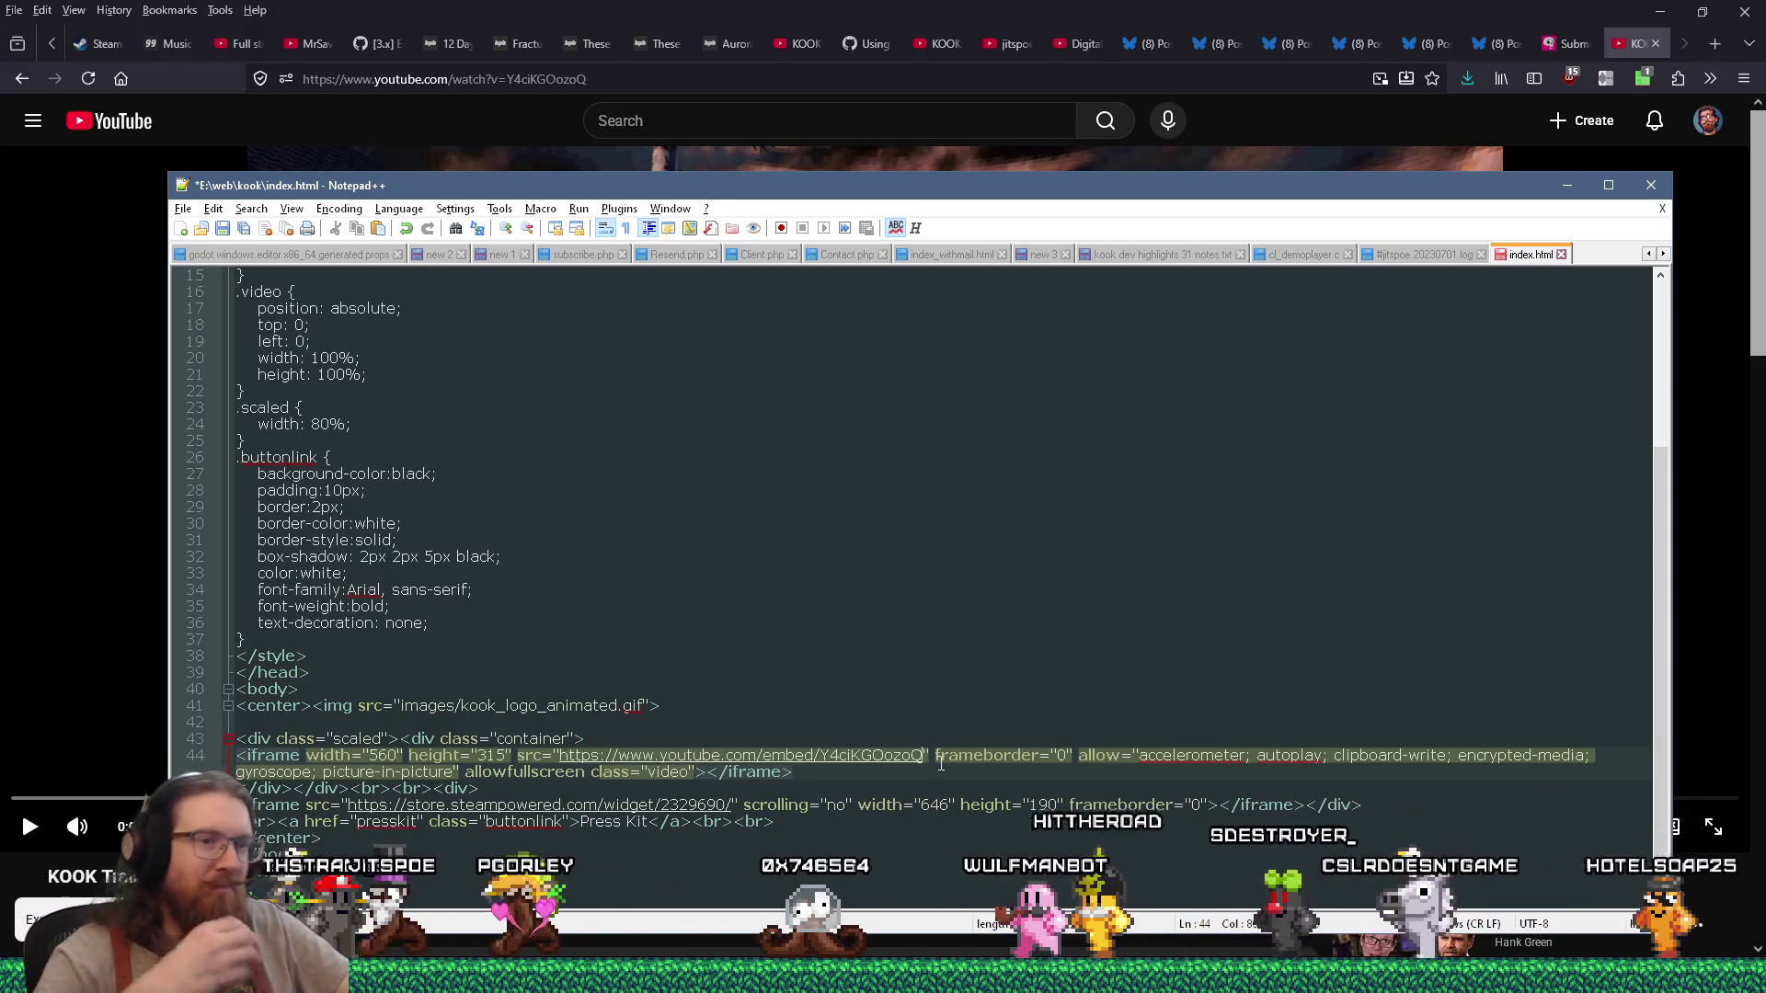
{"action": "key", "text": "Up"}
{"action": "key", "text": "Up"}
{"action": "key", "text": "Up"}
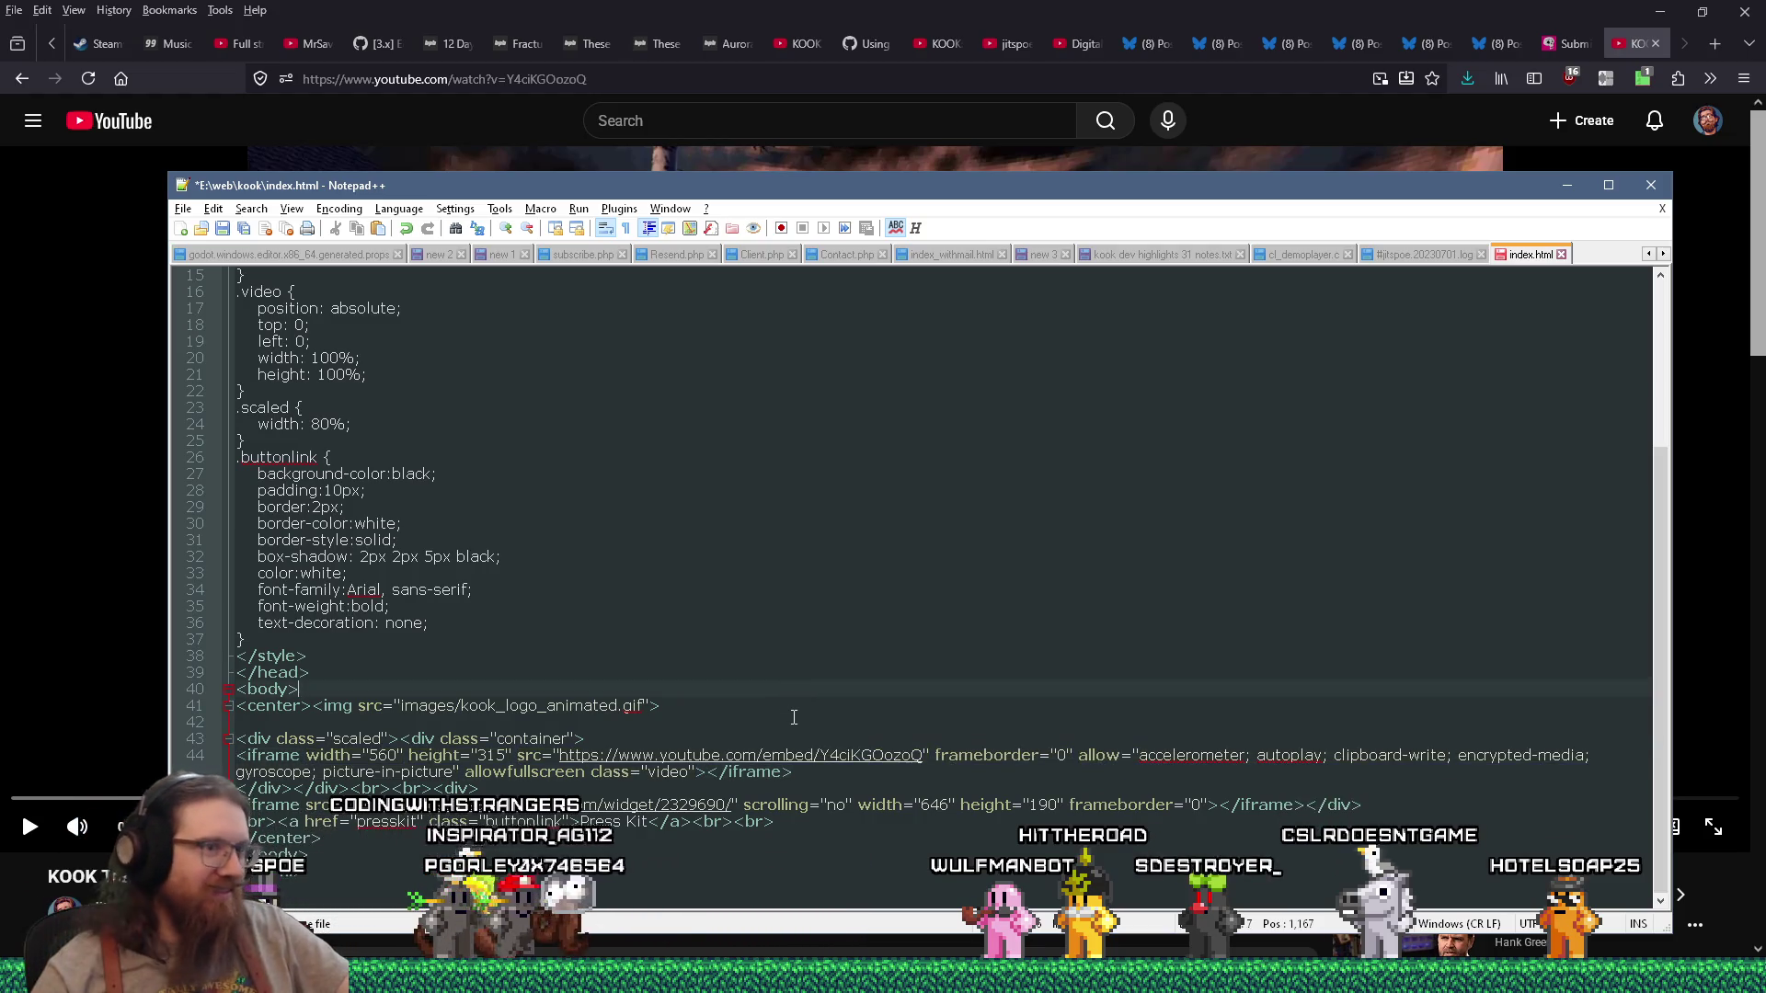
{"action": "key", "text": "ctrl+s"}
Step: Open the kook web folder window from the taskbar, then return to the YouTube trailer page
{"action": "left_click", "coordinate": [800, 607]}
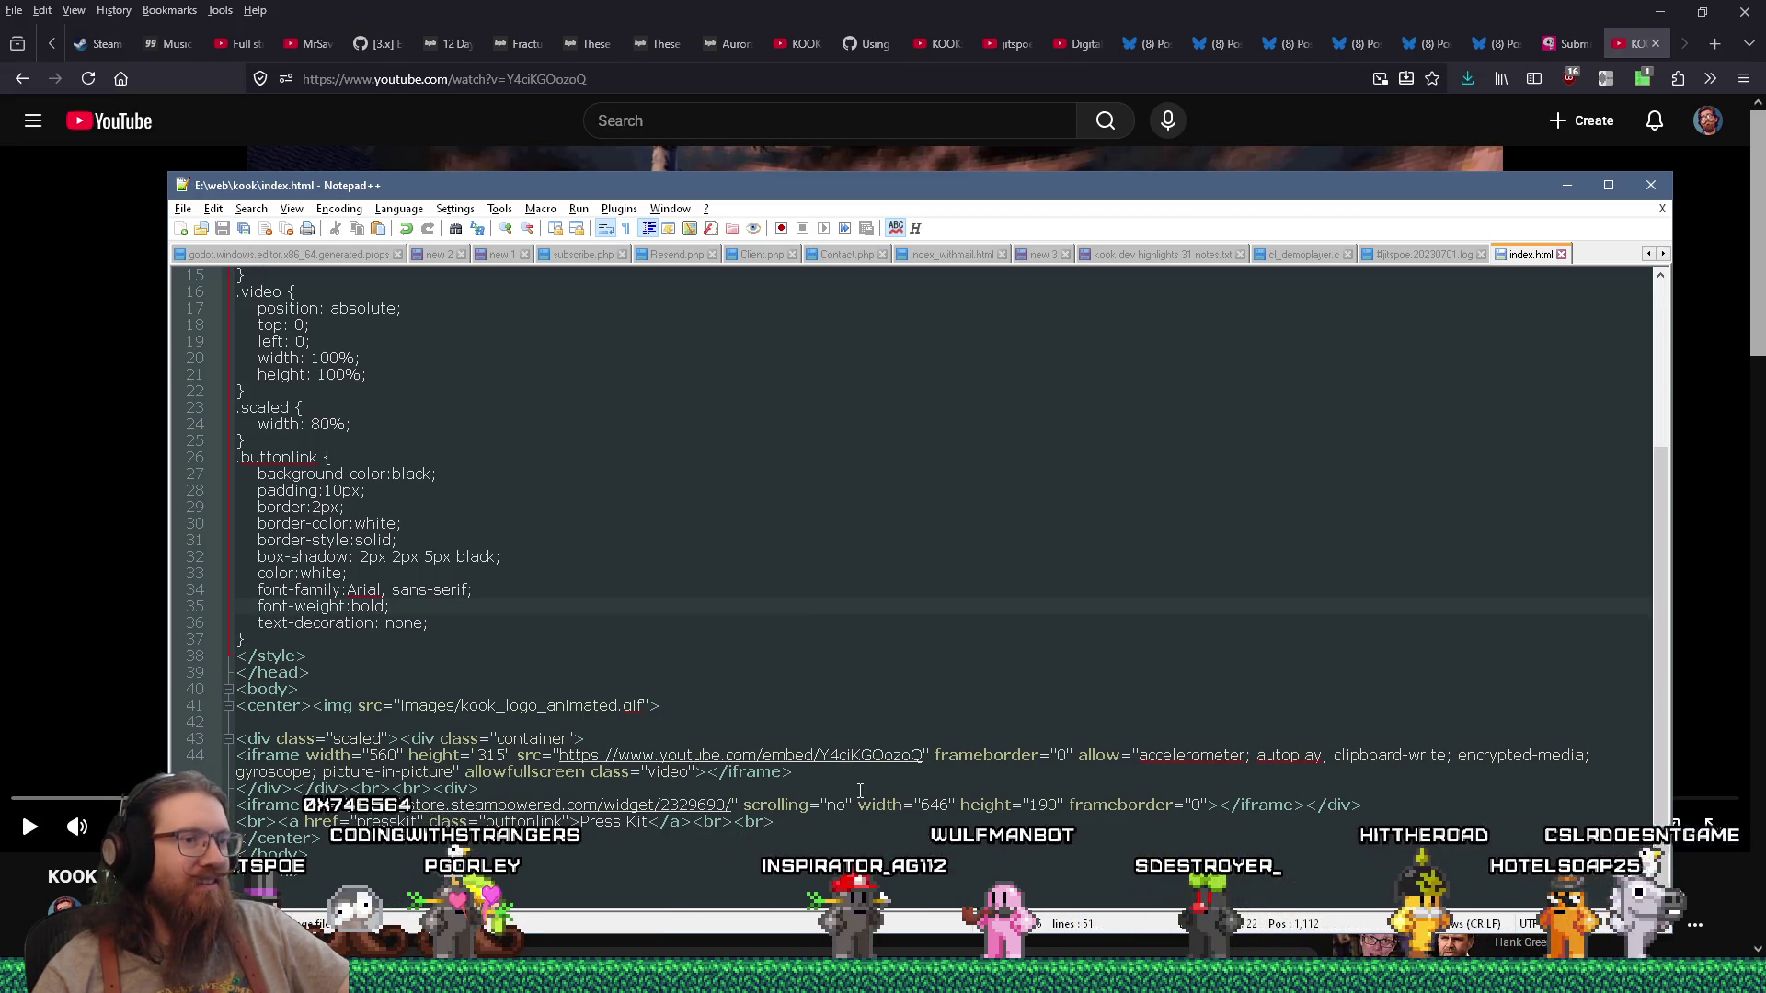
{"action": "left_click", "coordinate": [754, 977]}
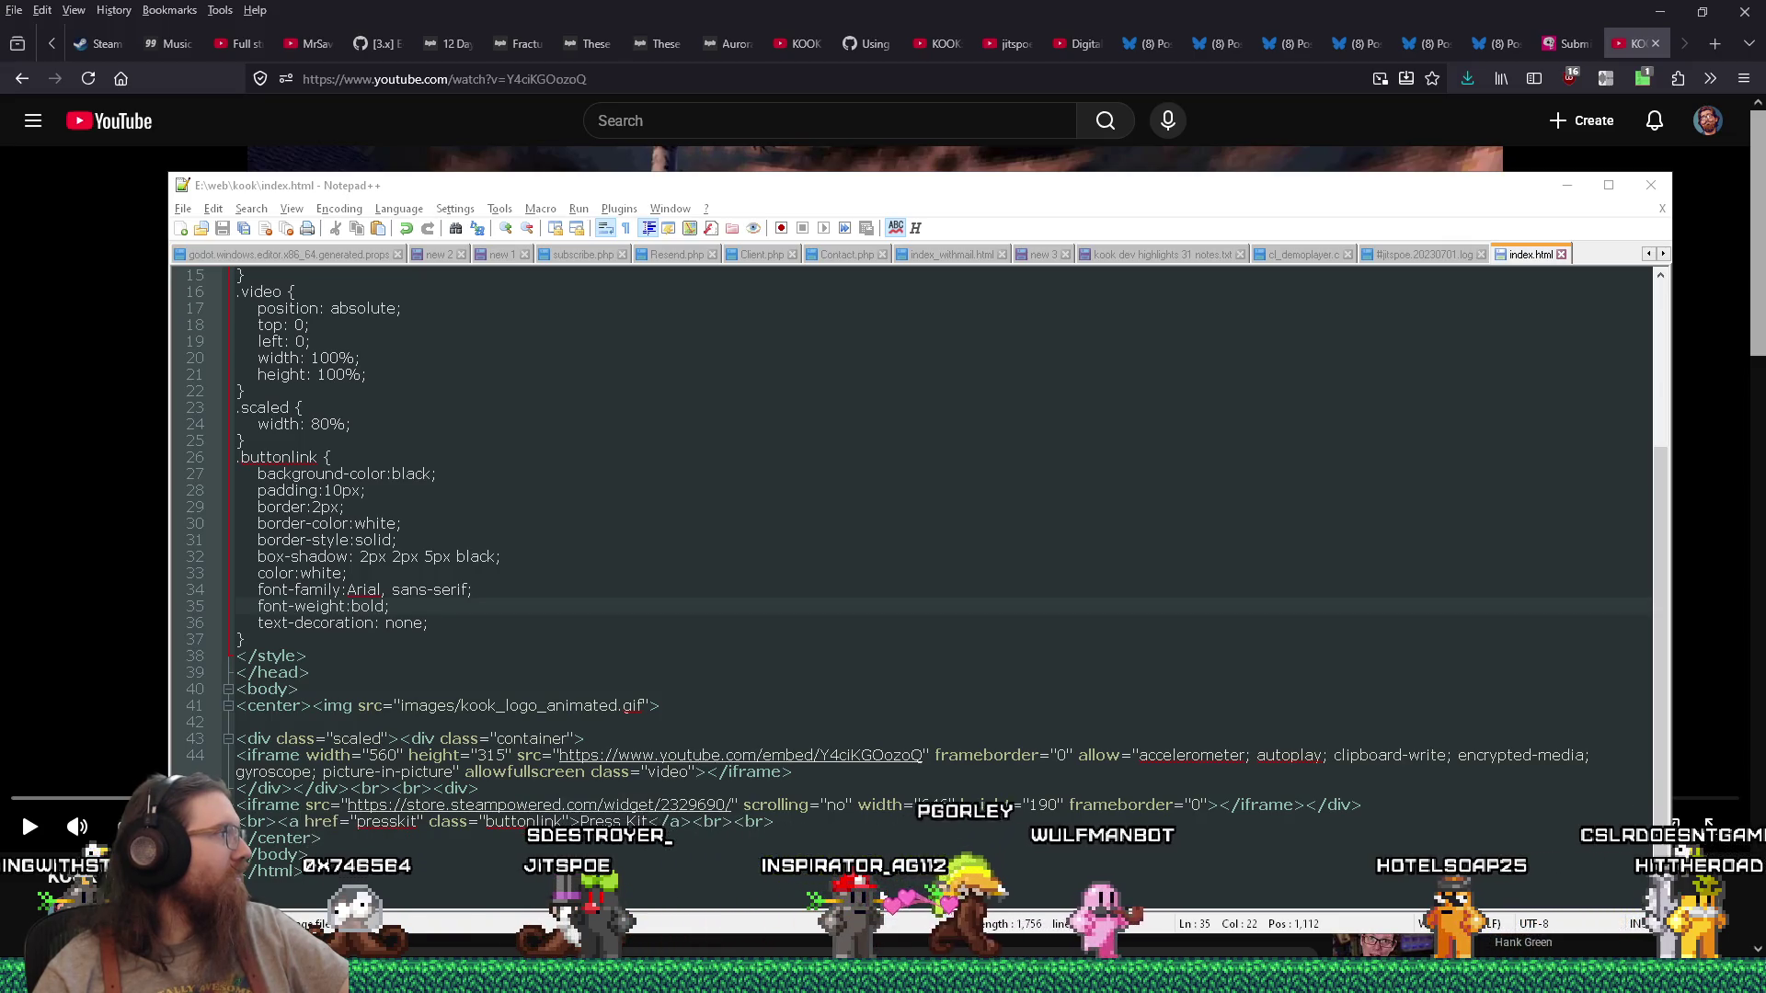
{"action": "mouse_move", "coordinate": [991, 885]}
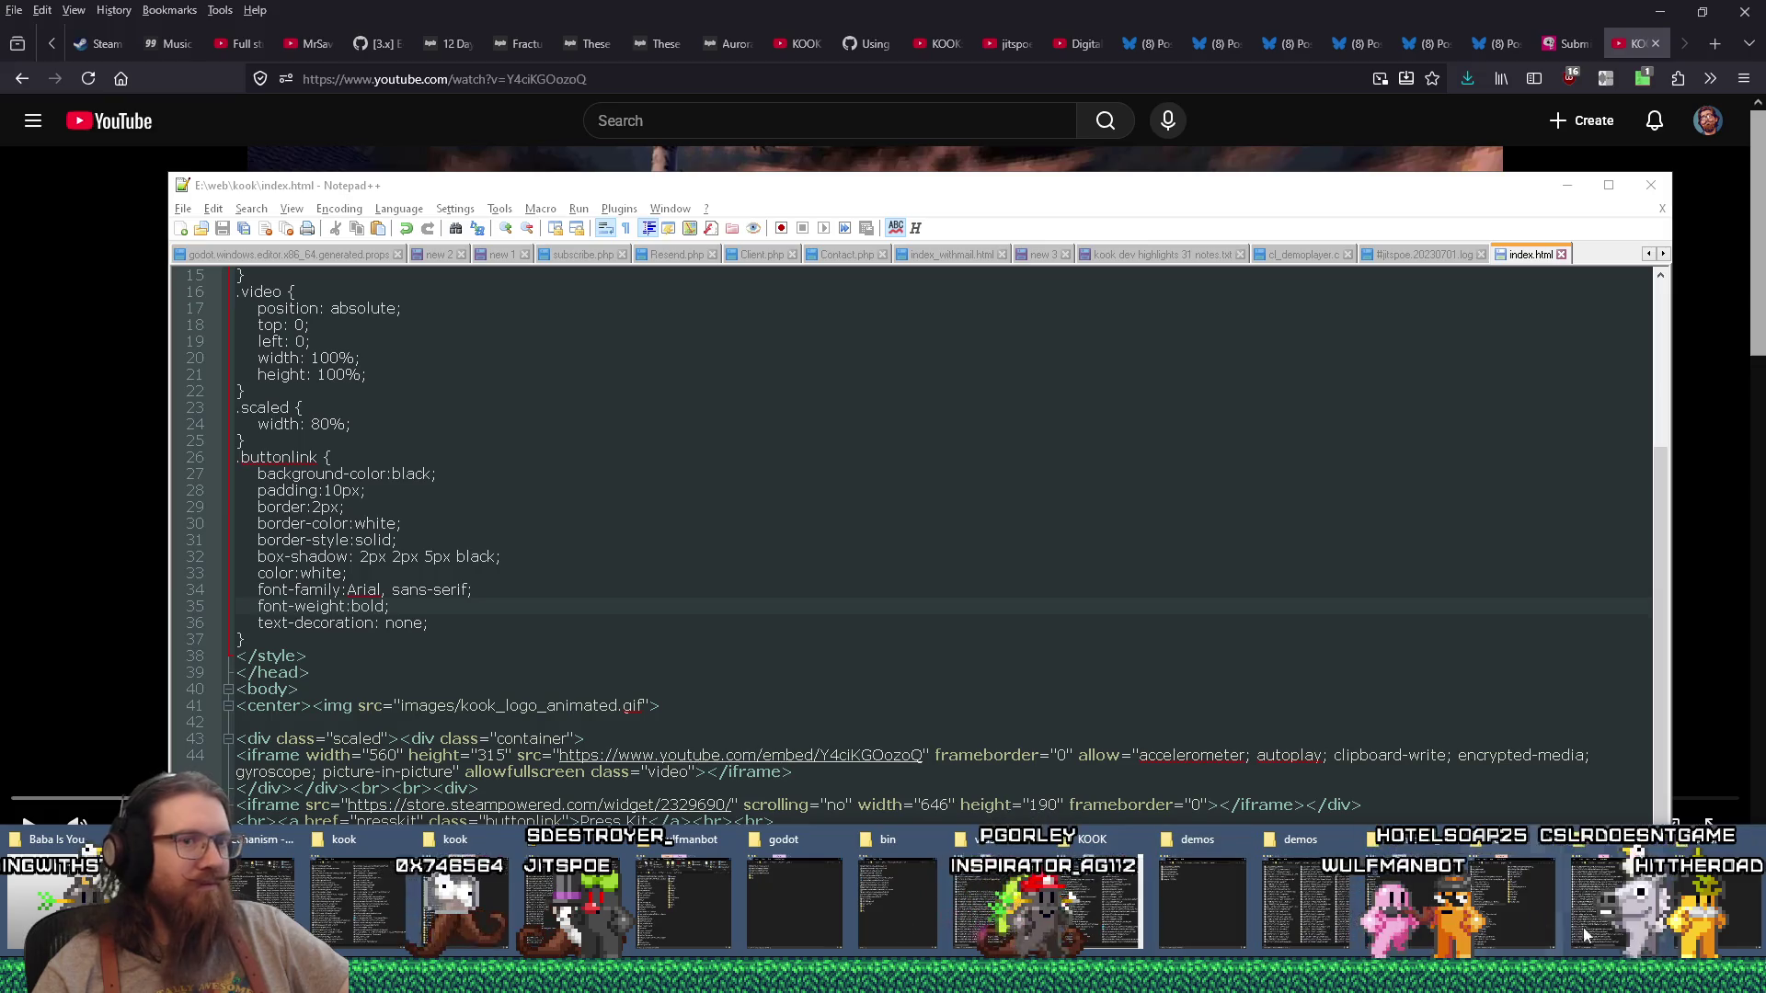
{"action": "left_click", "coordinate": [460, 906]}
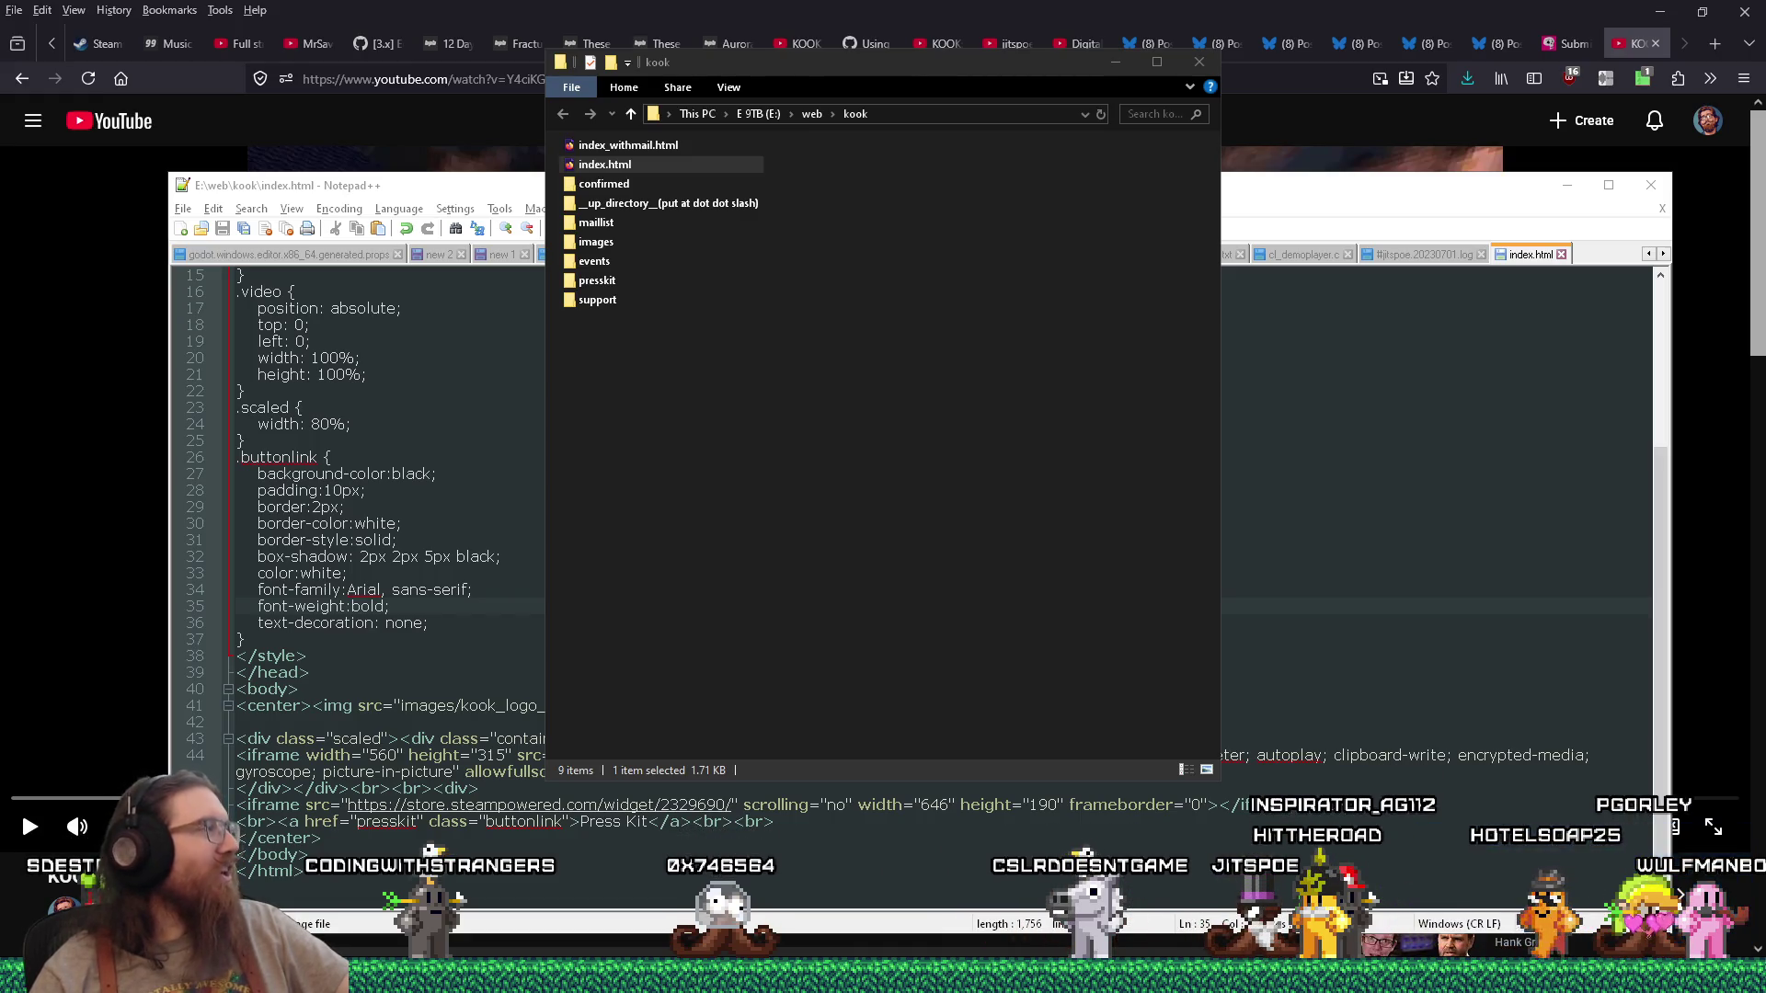
{"action": "left_click", "coordinate": [134, 242]}
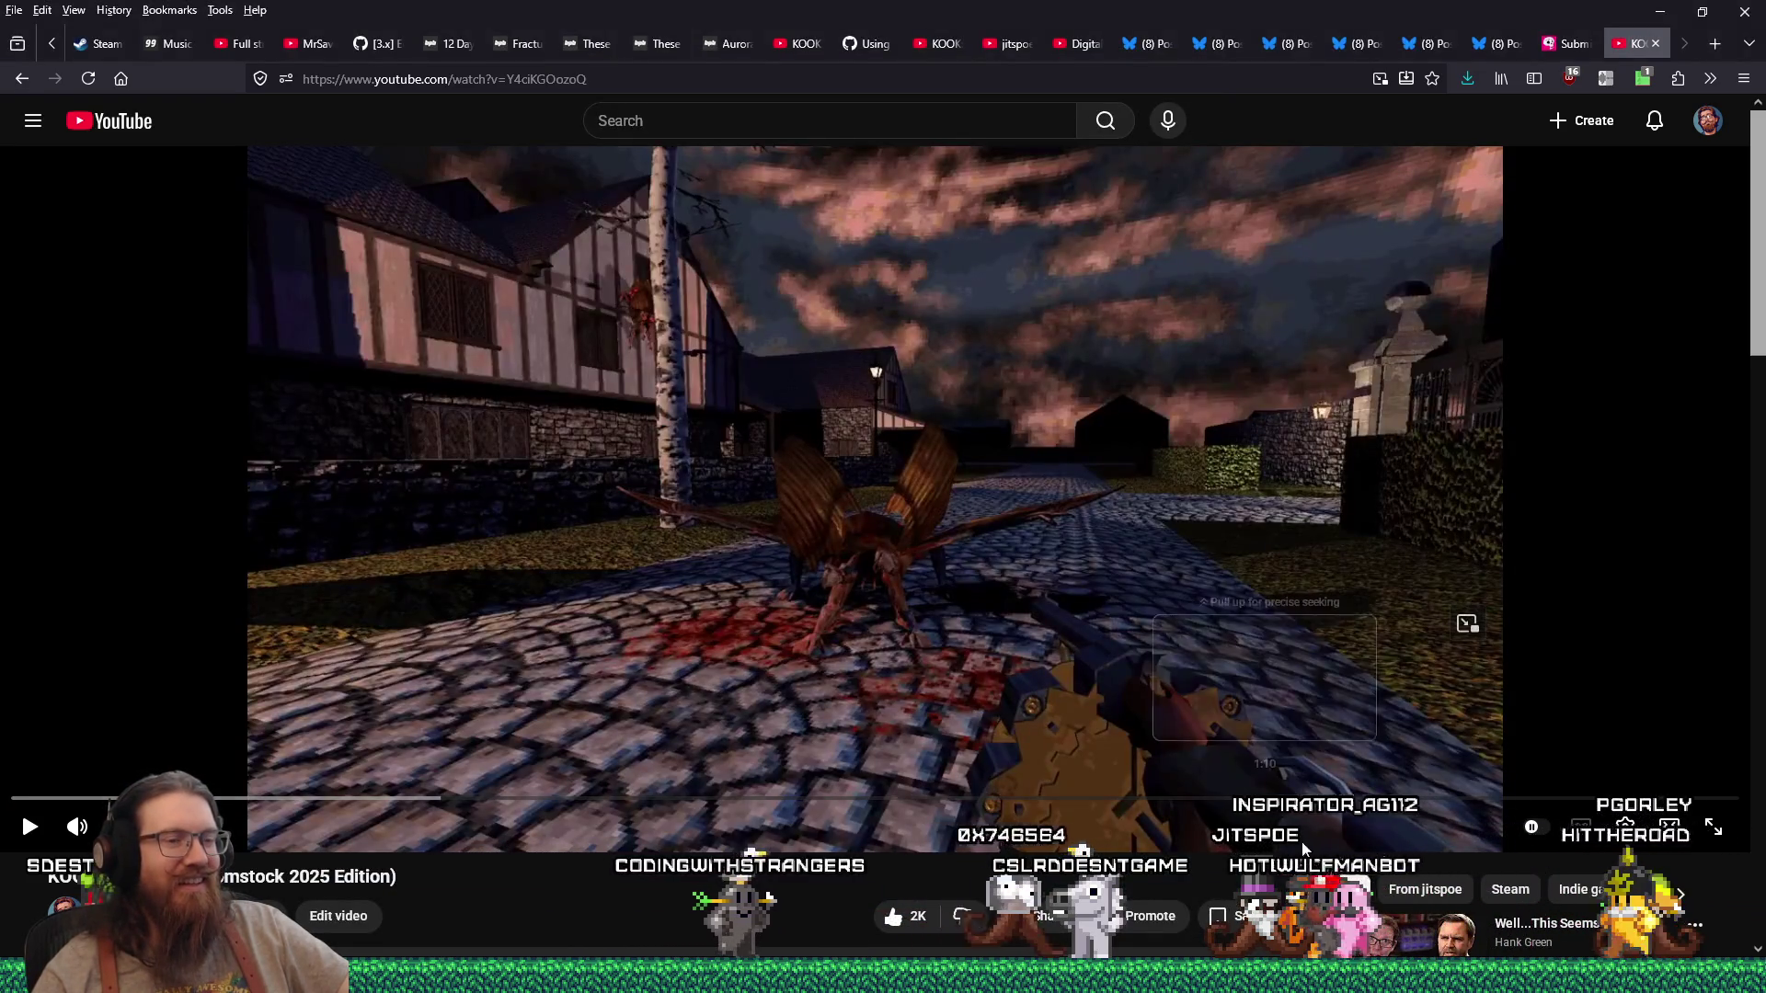
Step: Reload the KOOK site privately, play and pause the embedded trailer to confirm Trailer V6, then close it
{"action": "key", "text": "alt+Tab"}
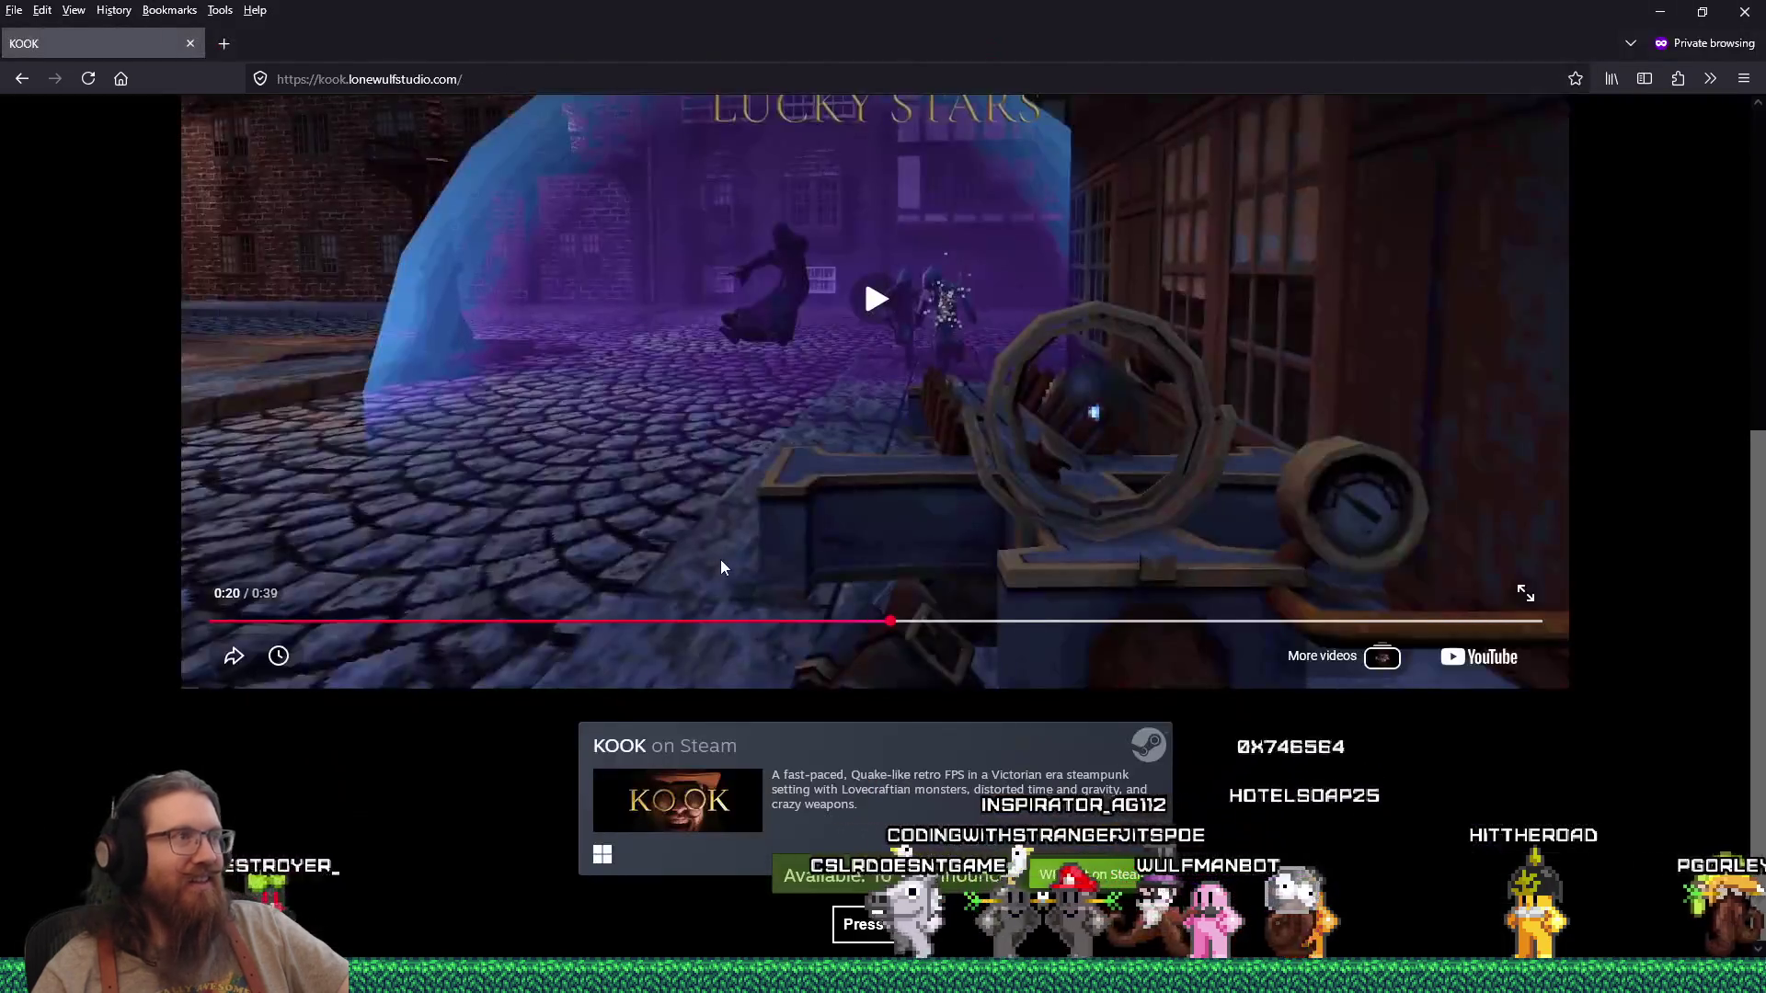
{"action": "key", "text": "F5"}
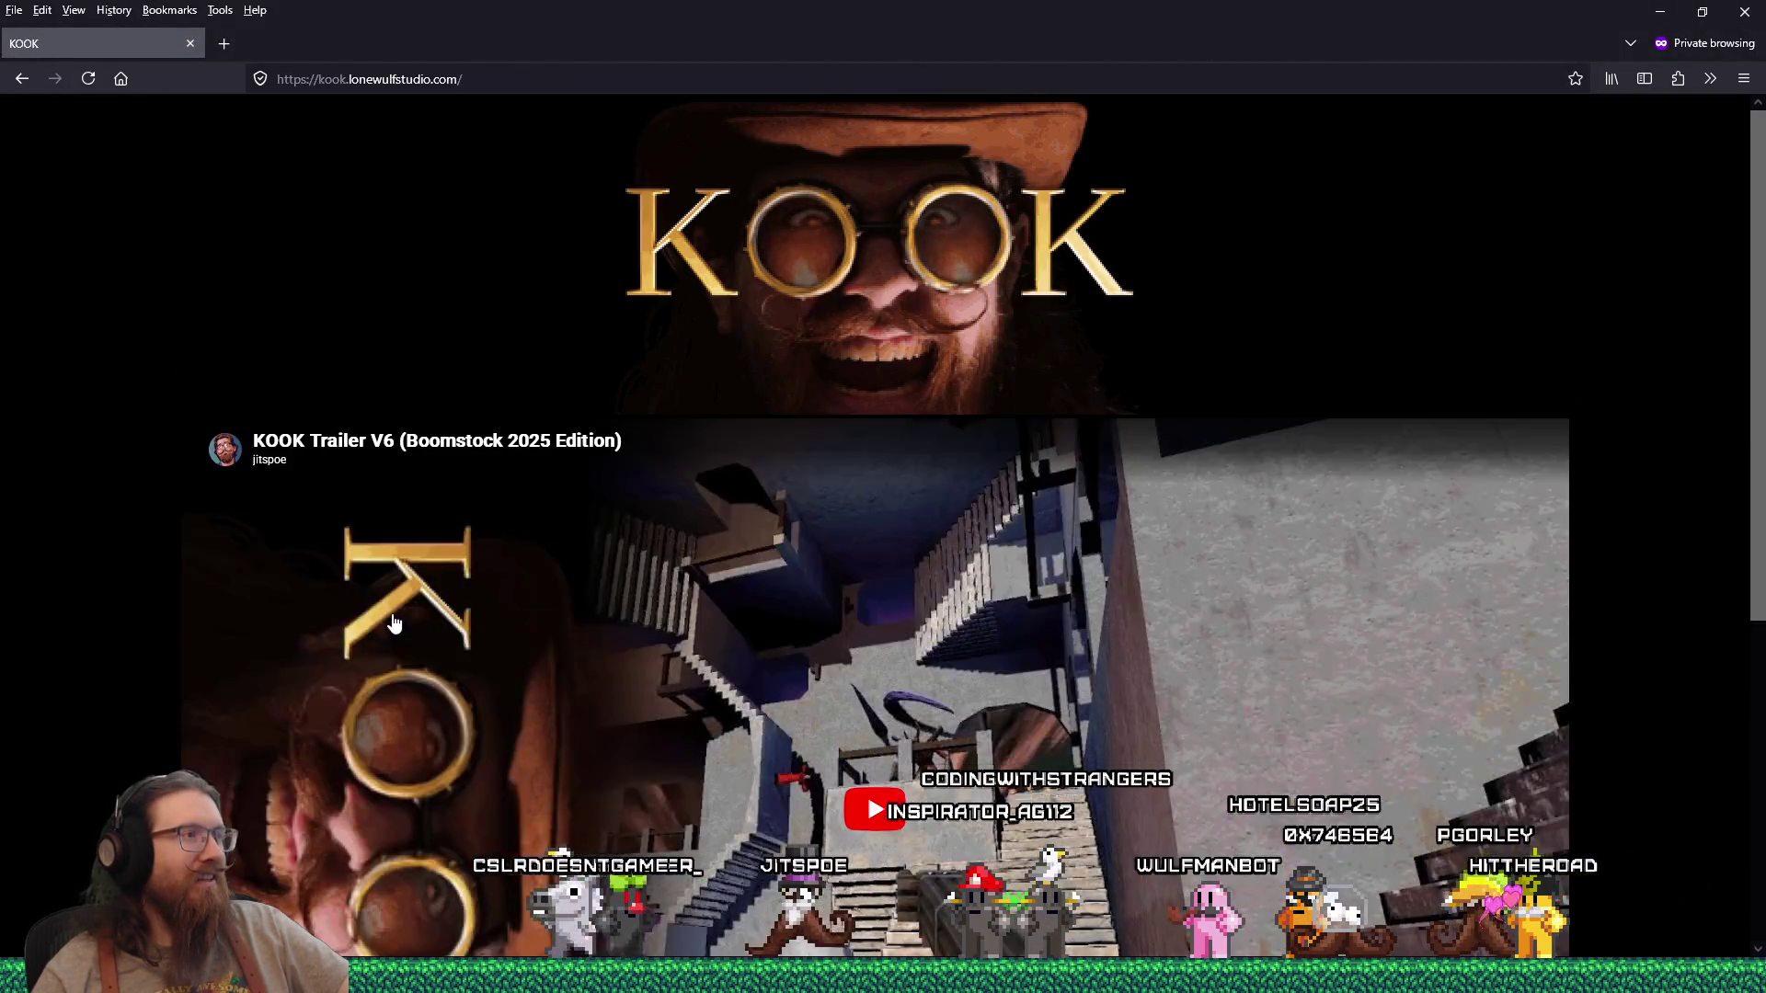
{"action": "scroll", "coordinate": [633, 559], "scroll_direction": "down", "scroll_amount": 4}
{"action": "left_click", "coordinate": [877, 440]}
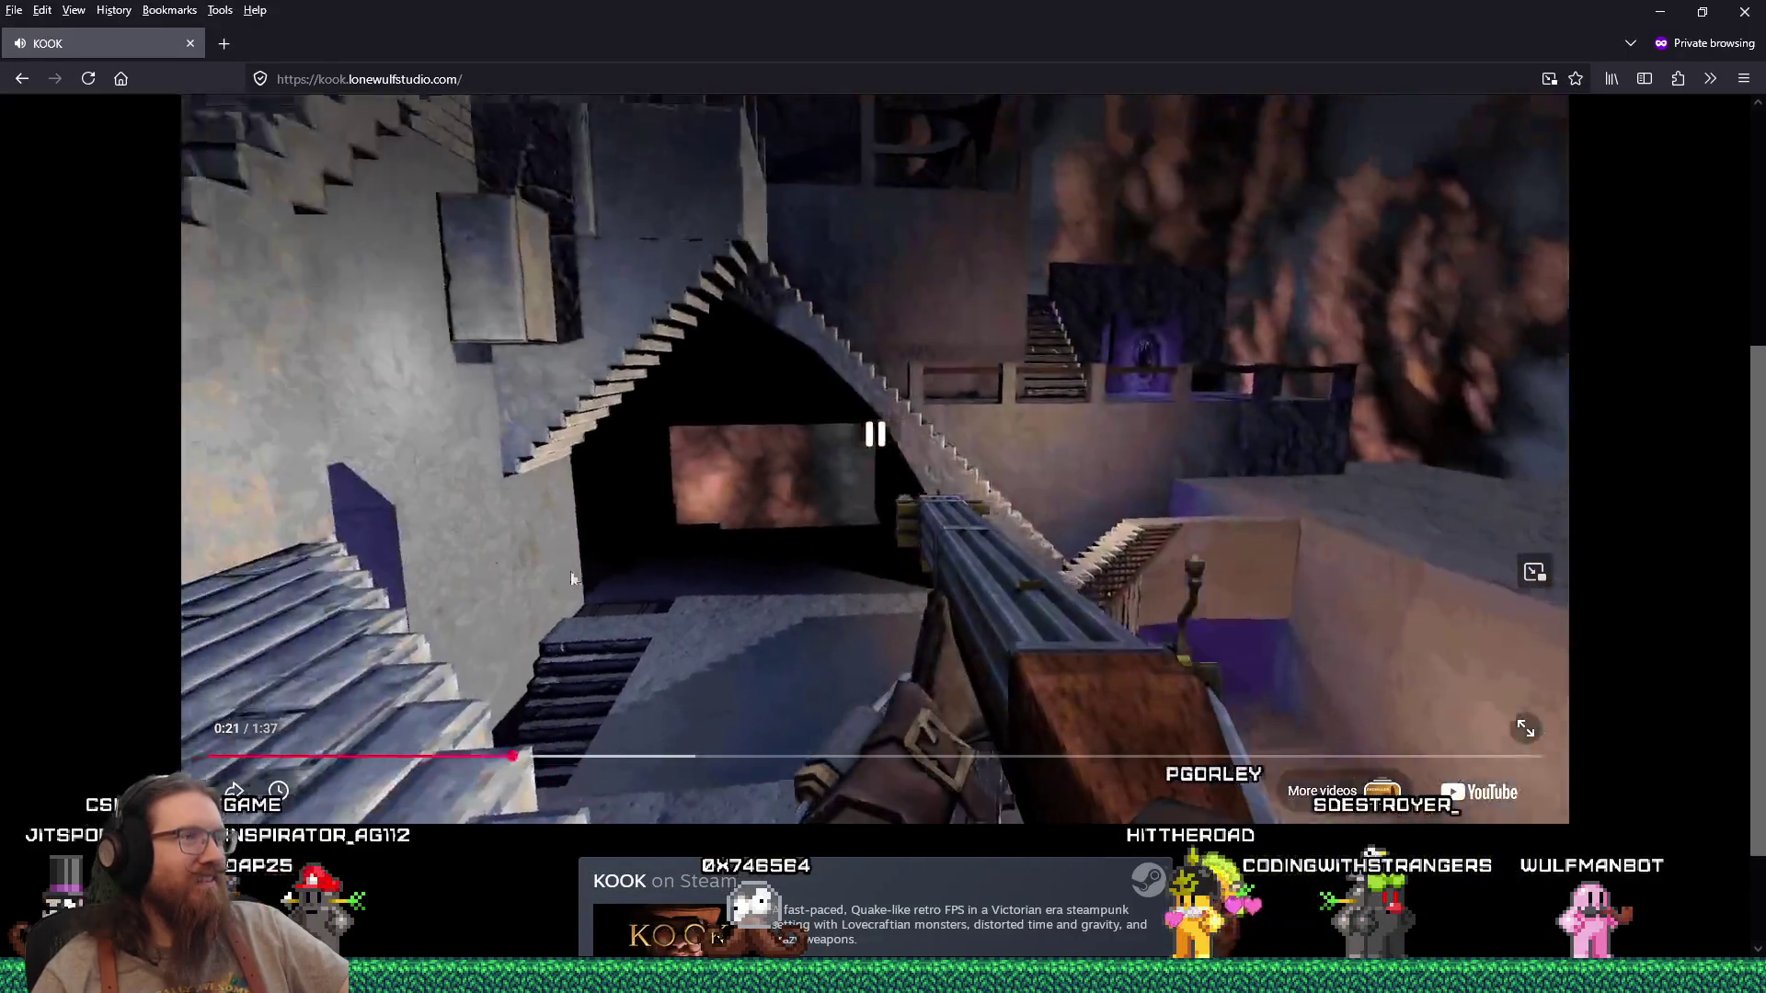
{"action": "left_click", "coordinate": [1019, 336]}
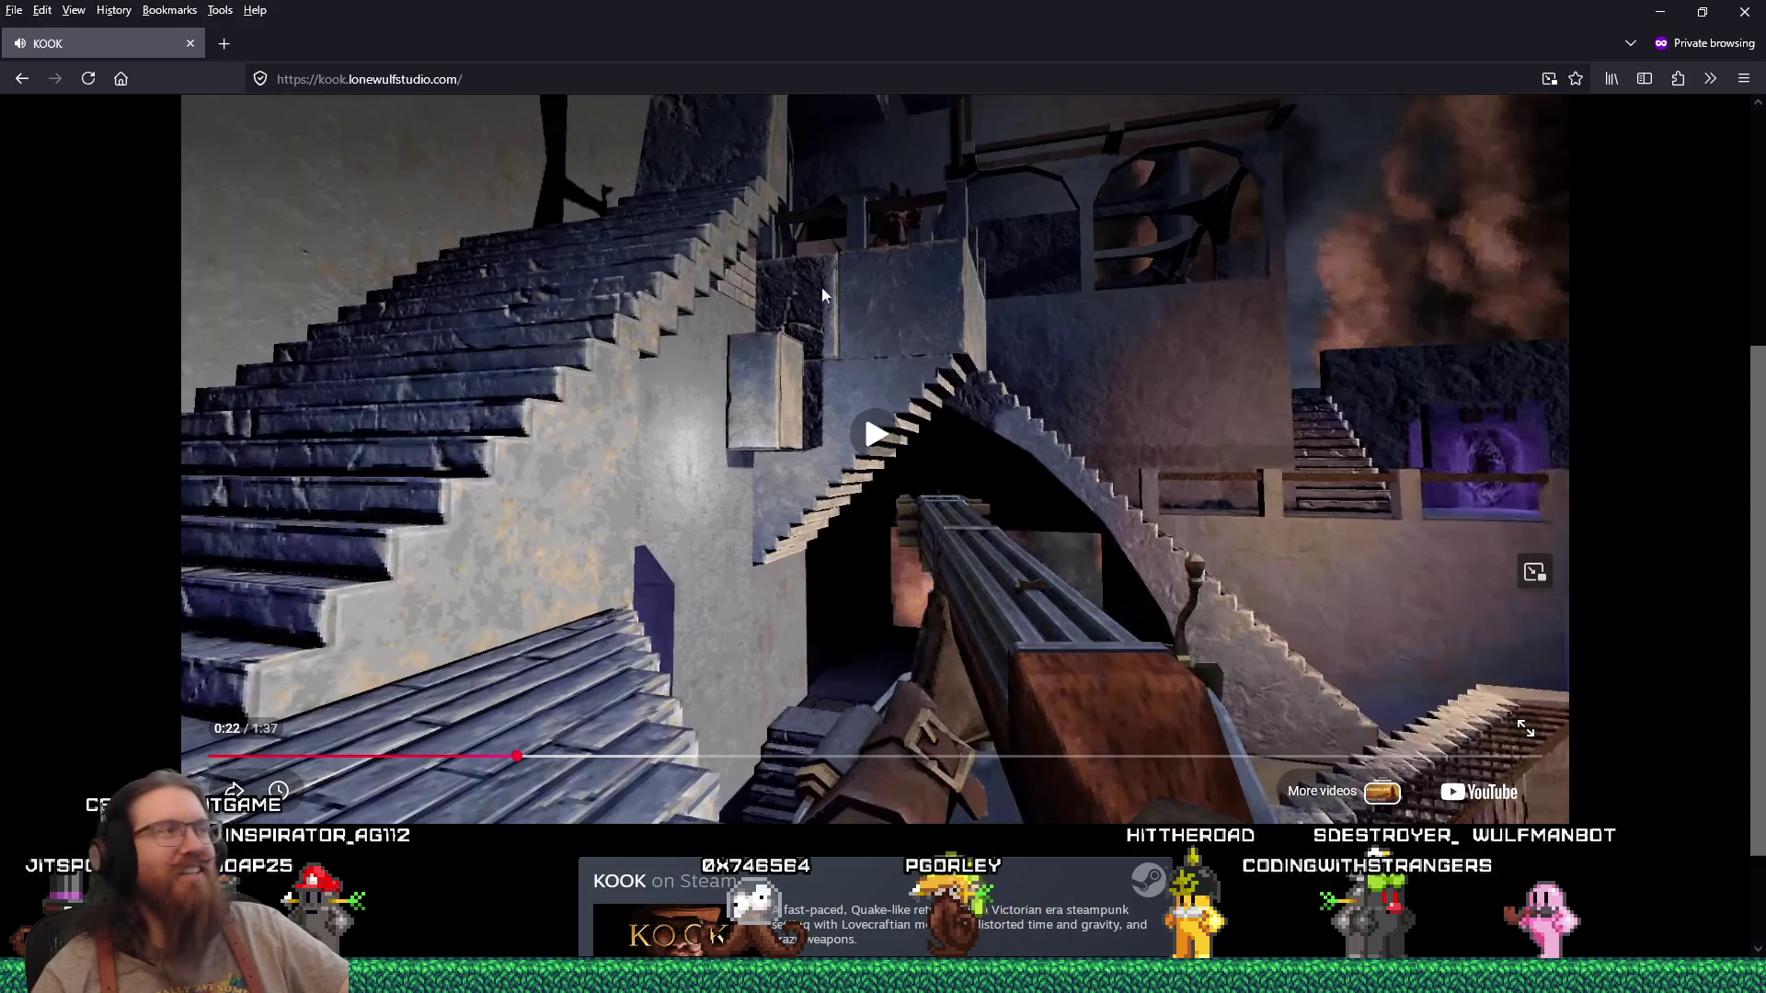
{"action": "left_click", "coordinate": [190, 43]}
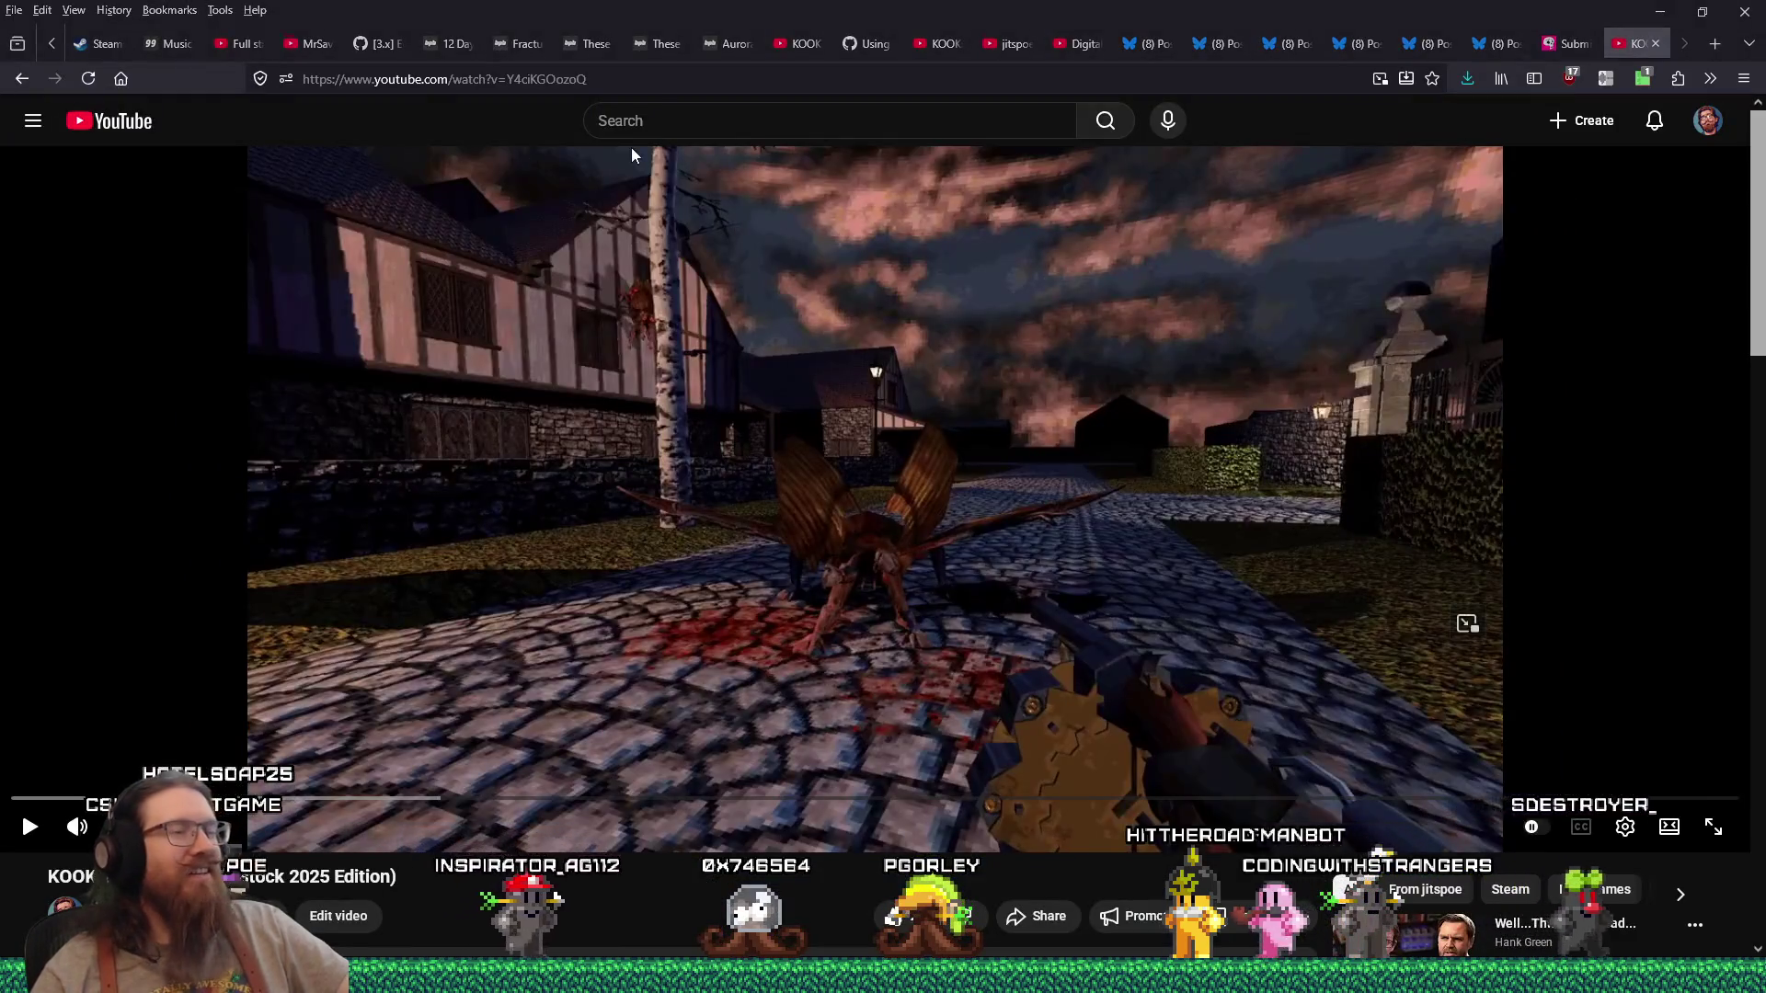
{"action": "key", "text": "alt+Tab"}
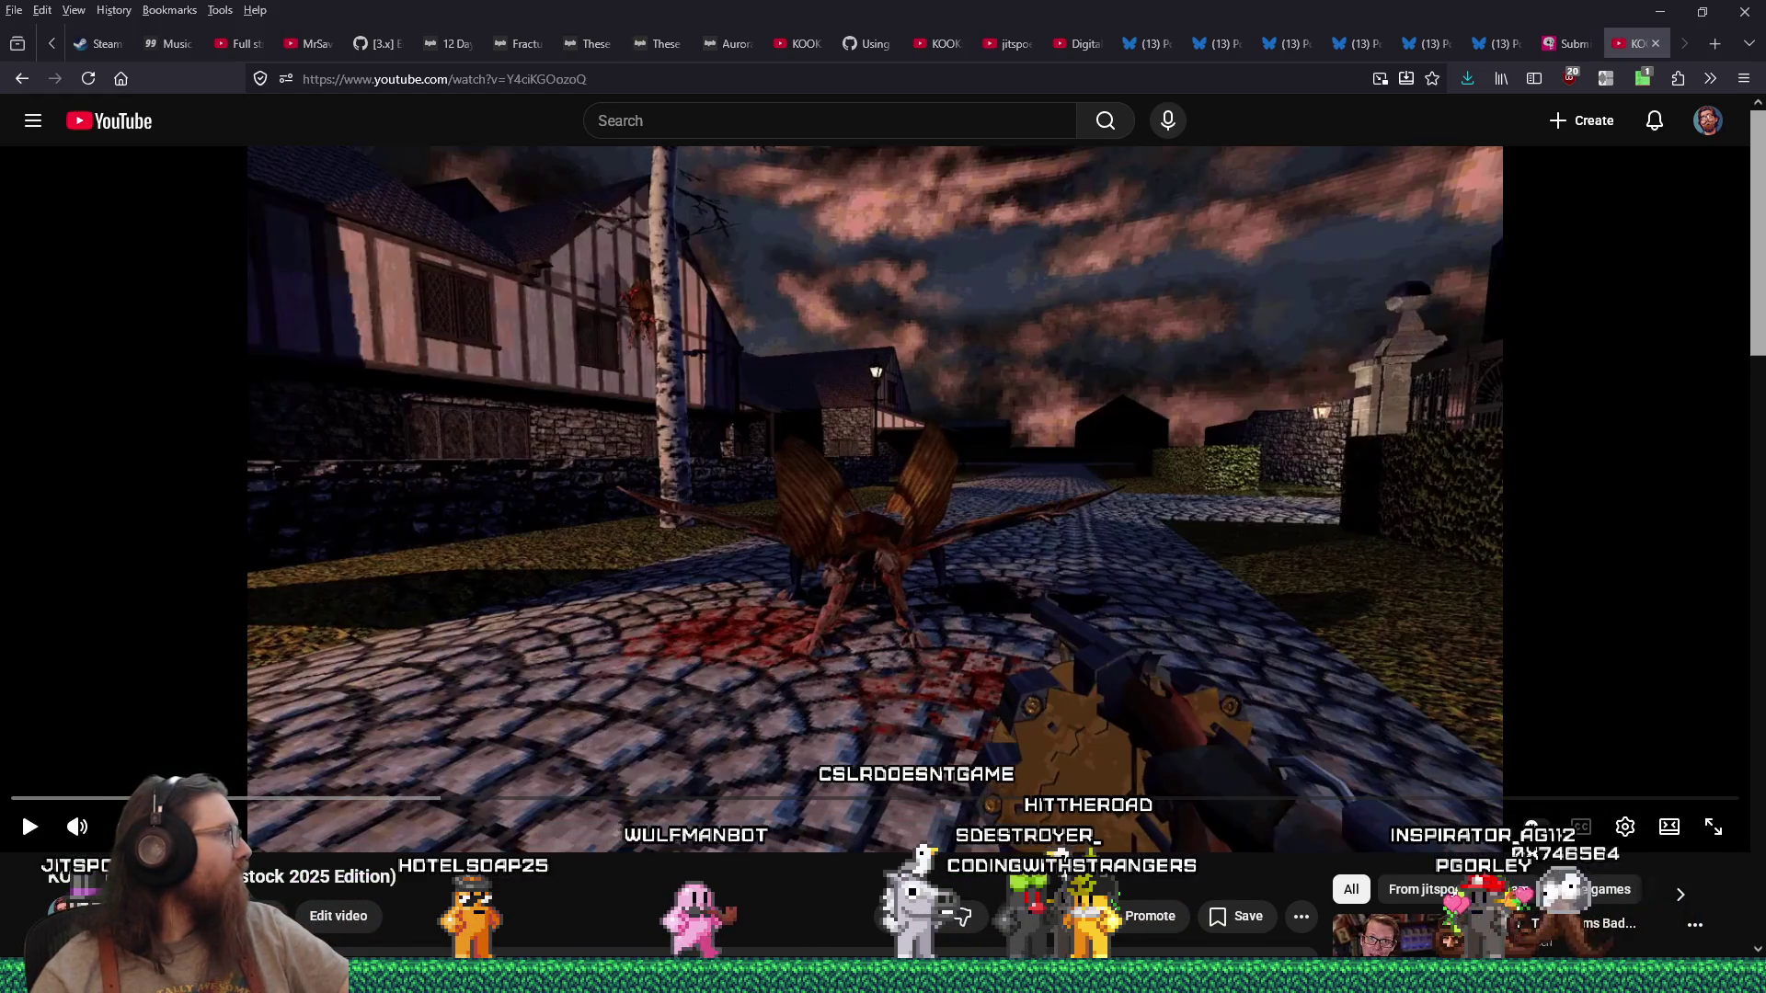
{"action": "key", "text": "alt+Tab"}
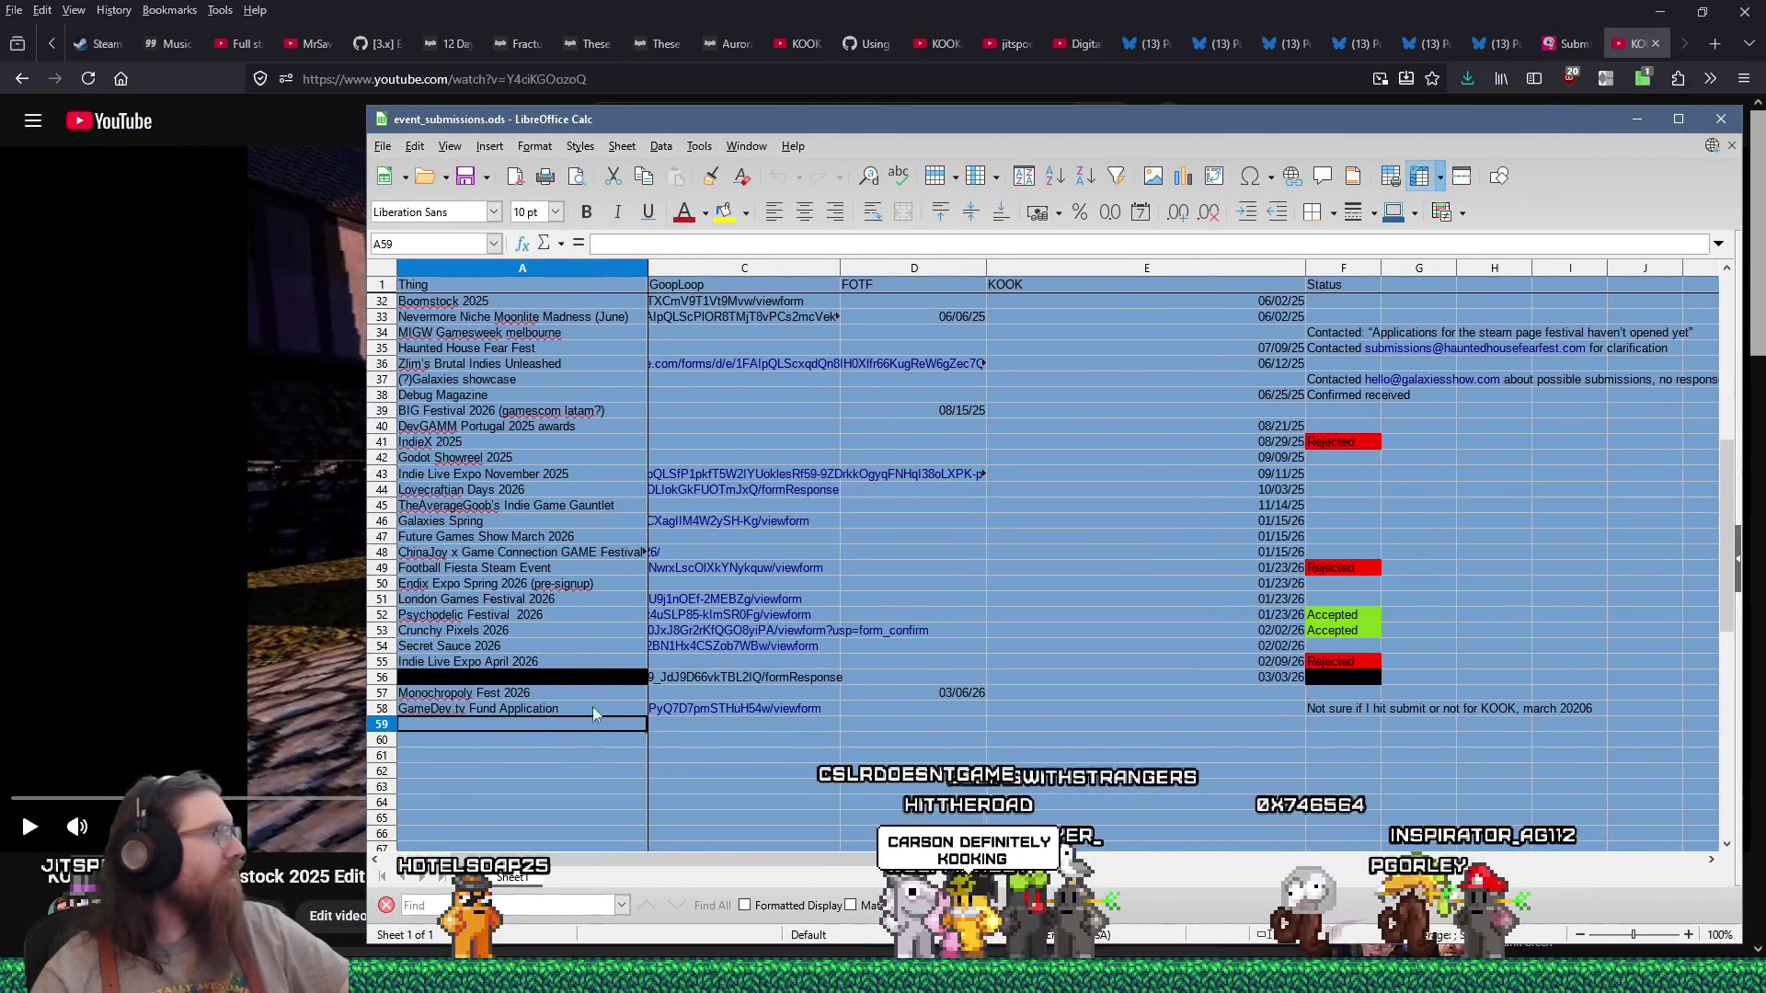
Step: Log 'Day of the Devs 2026' in A59 with KOOK date 04/02/26, autofitting column E
{"action": "double_click", "coordinate": [526, 726]}
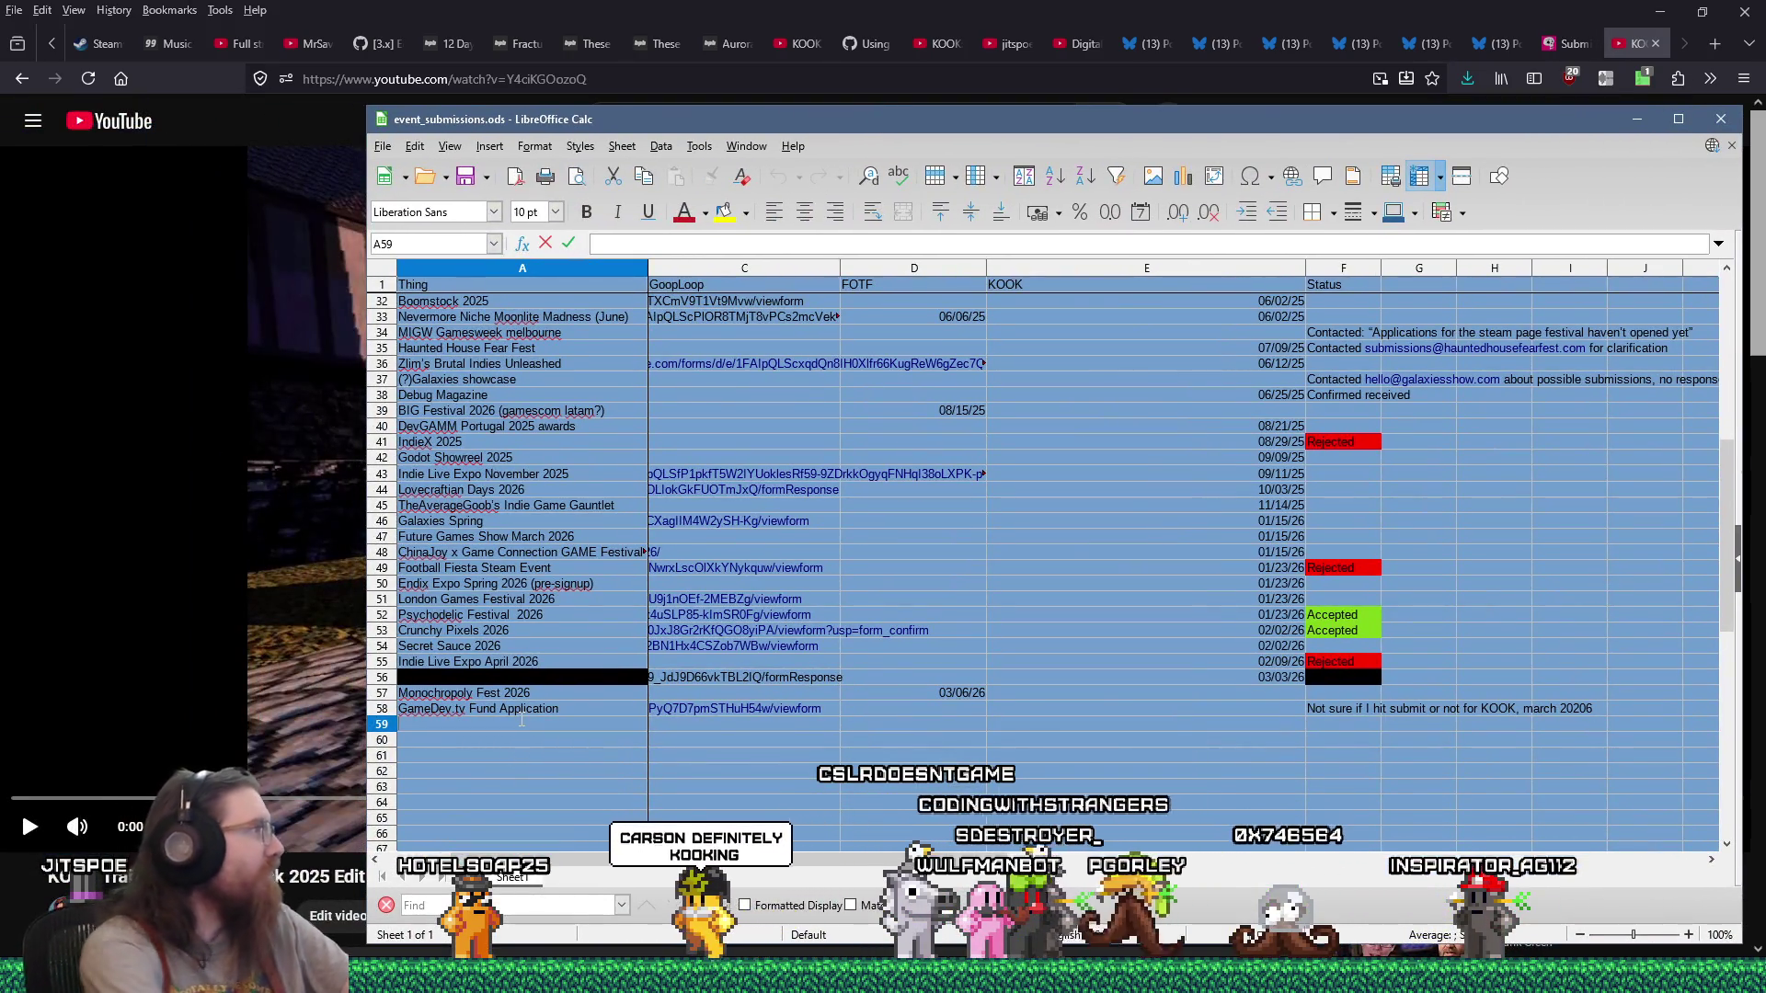
{"action": "type", "text": "Day"}
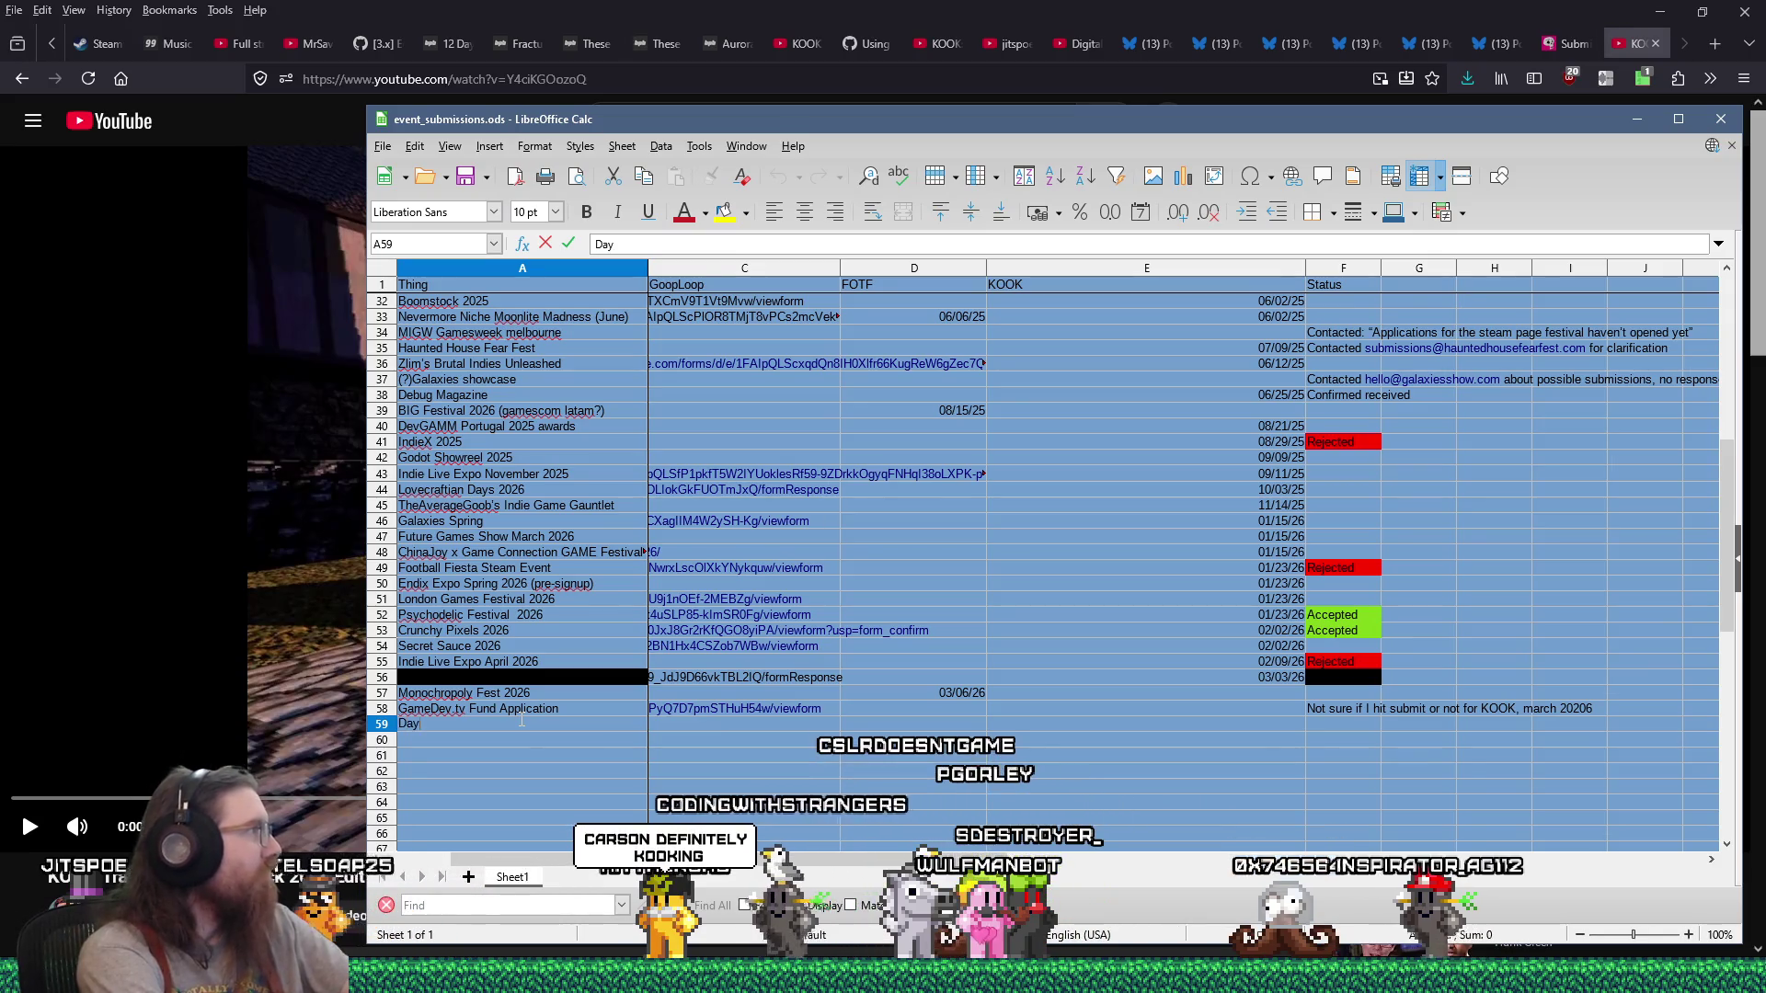
{"action": "type", "text": " of the Devs 2025"}
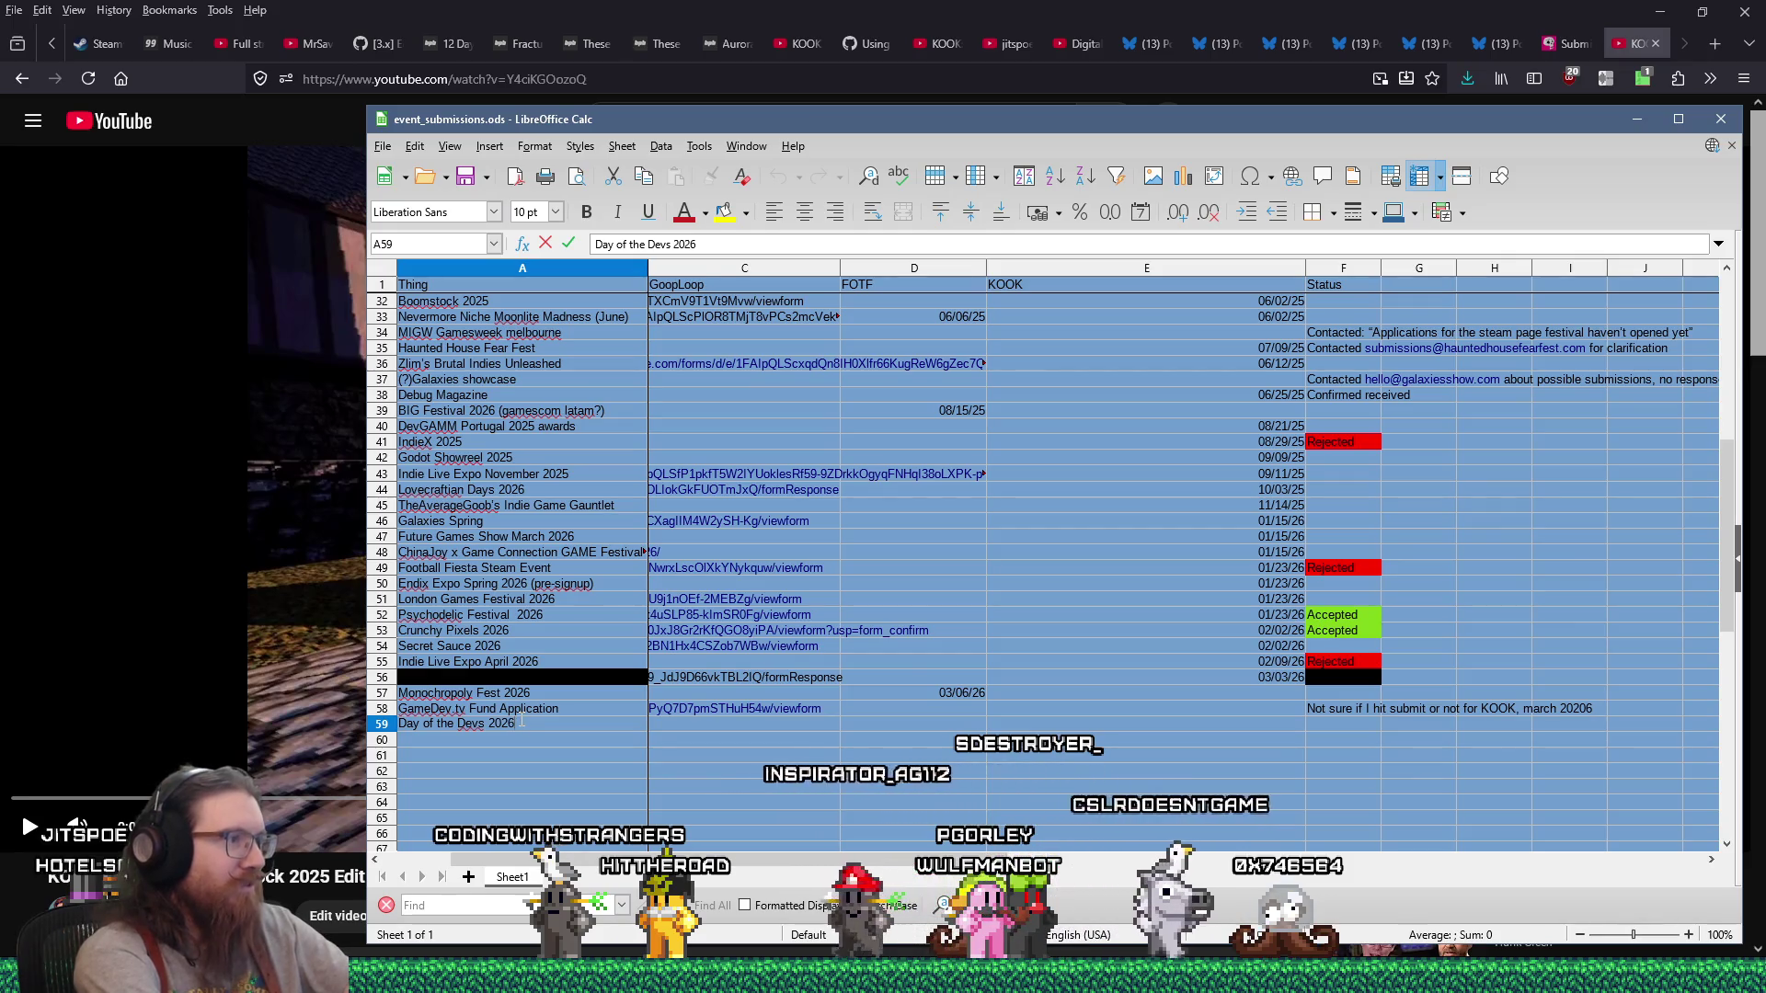
{"action": "key", "text": "Tab"}
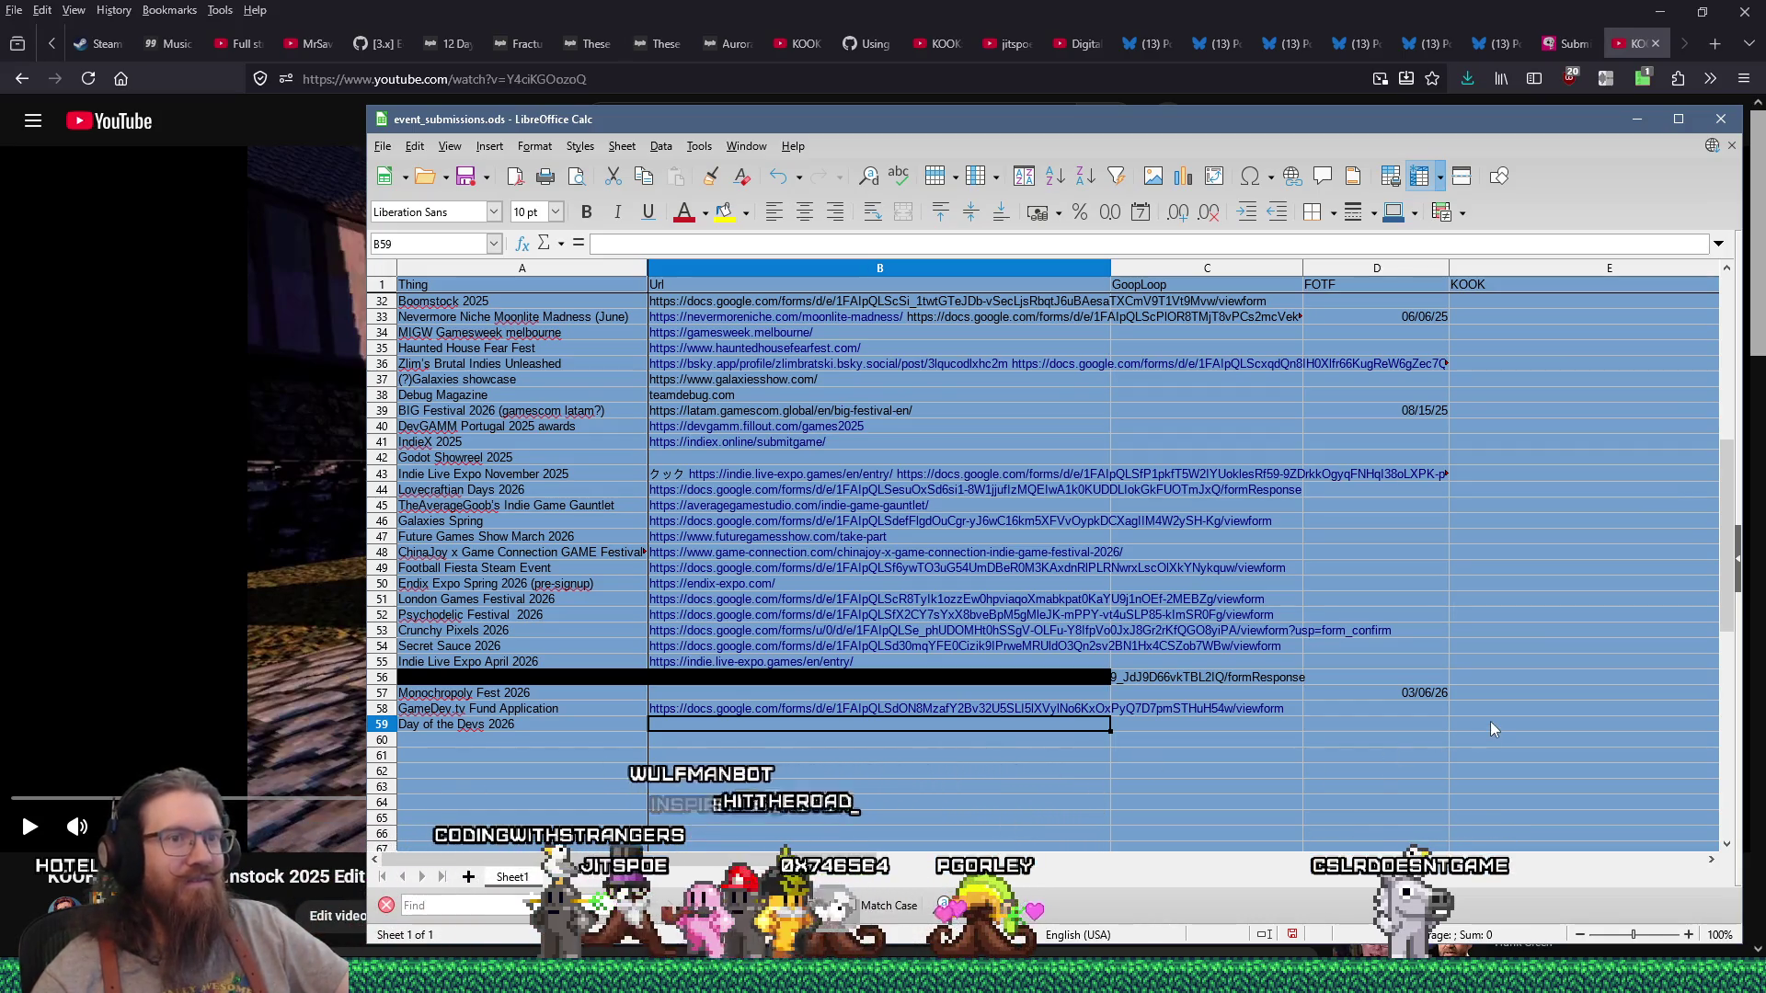
{"action": "left_click", "coordinate": [1462, 721]}
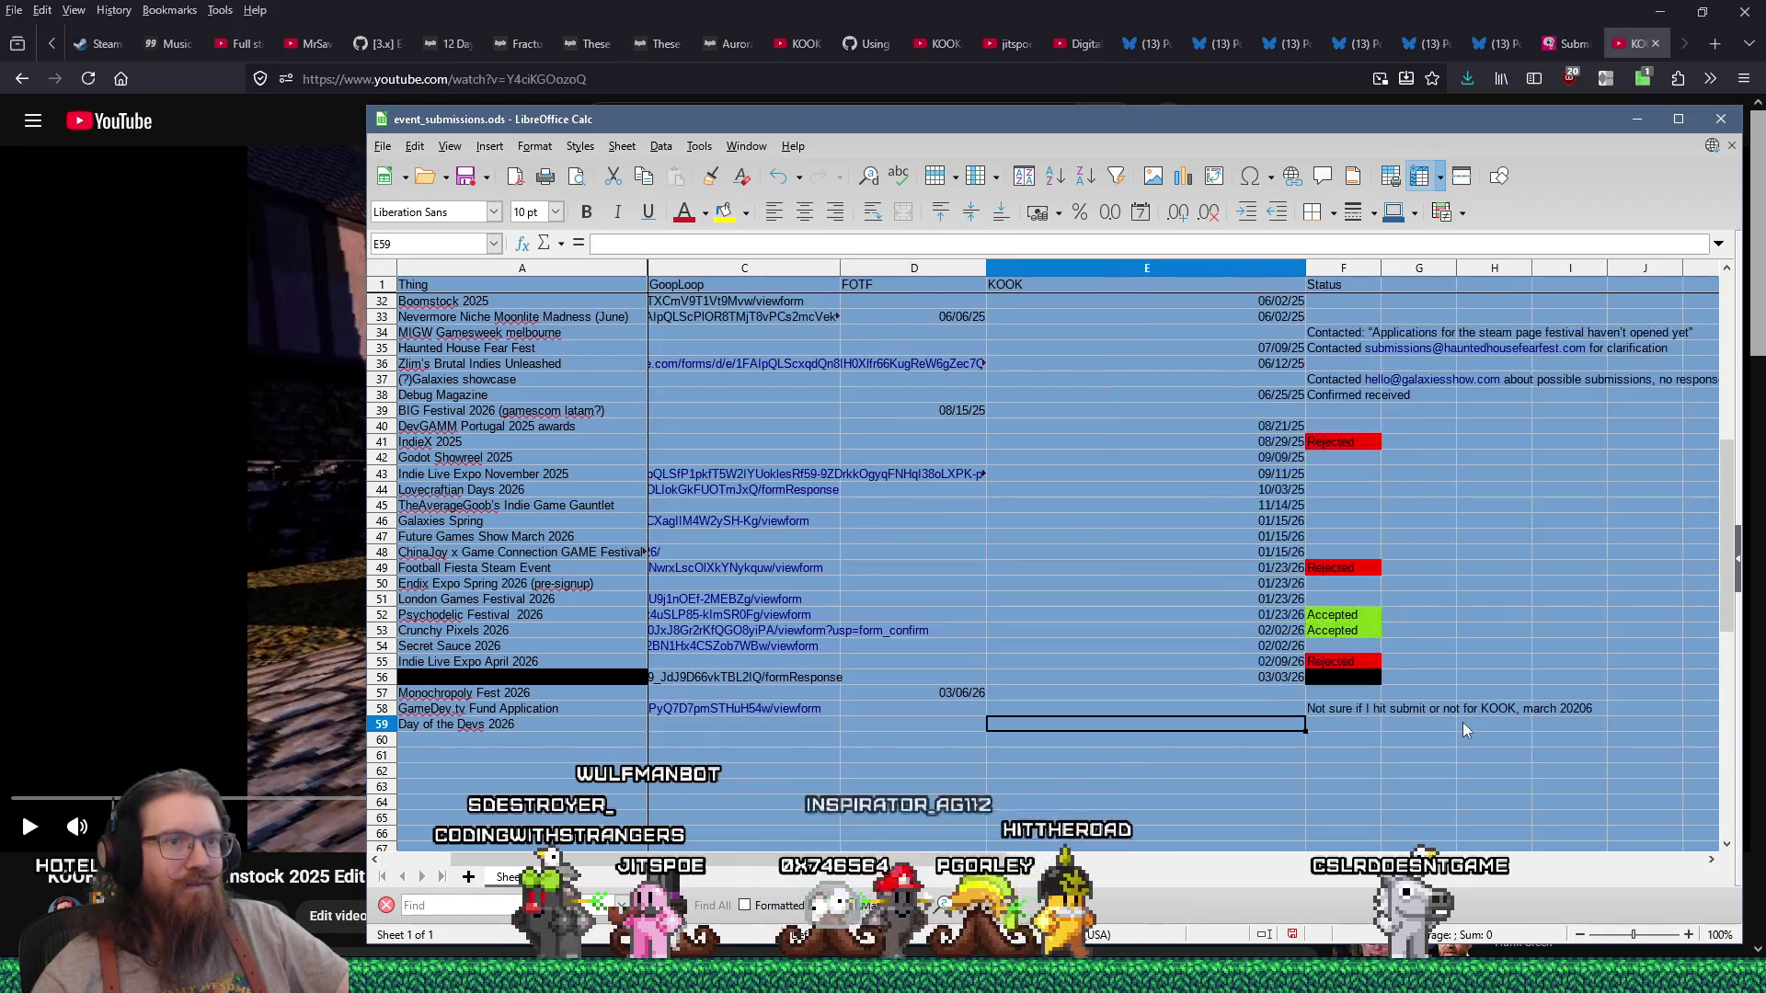
{"action": "double_click", "coordinate": [1308, 269]}
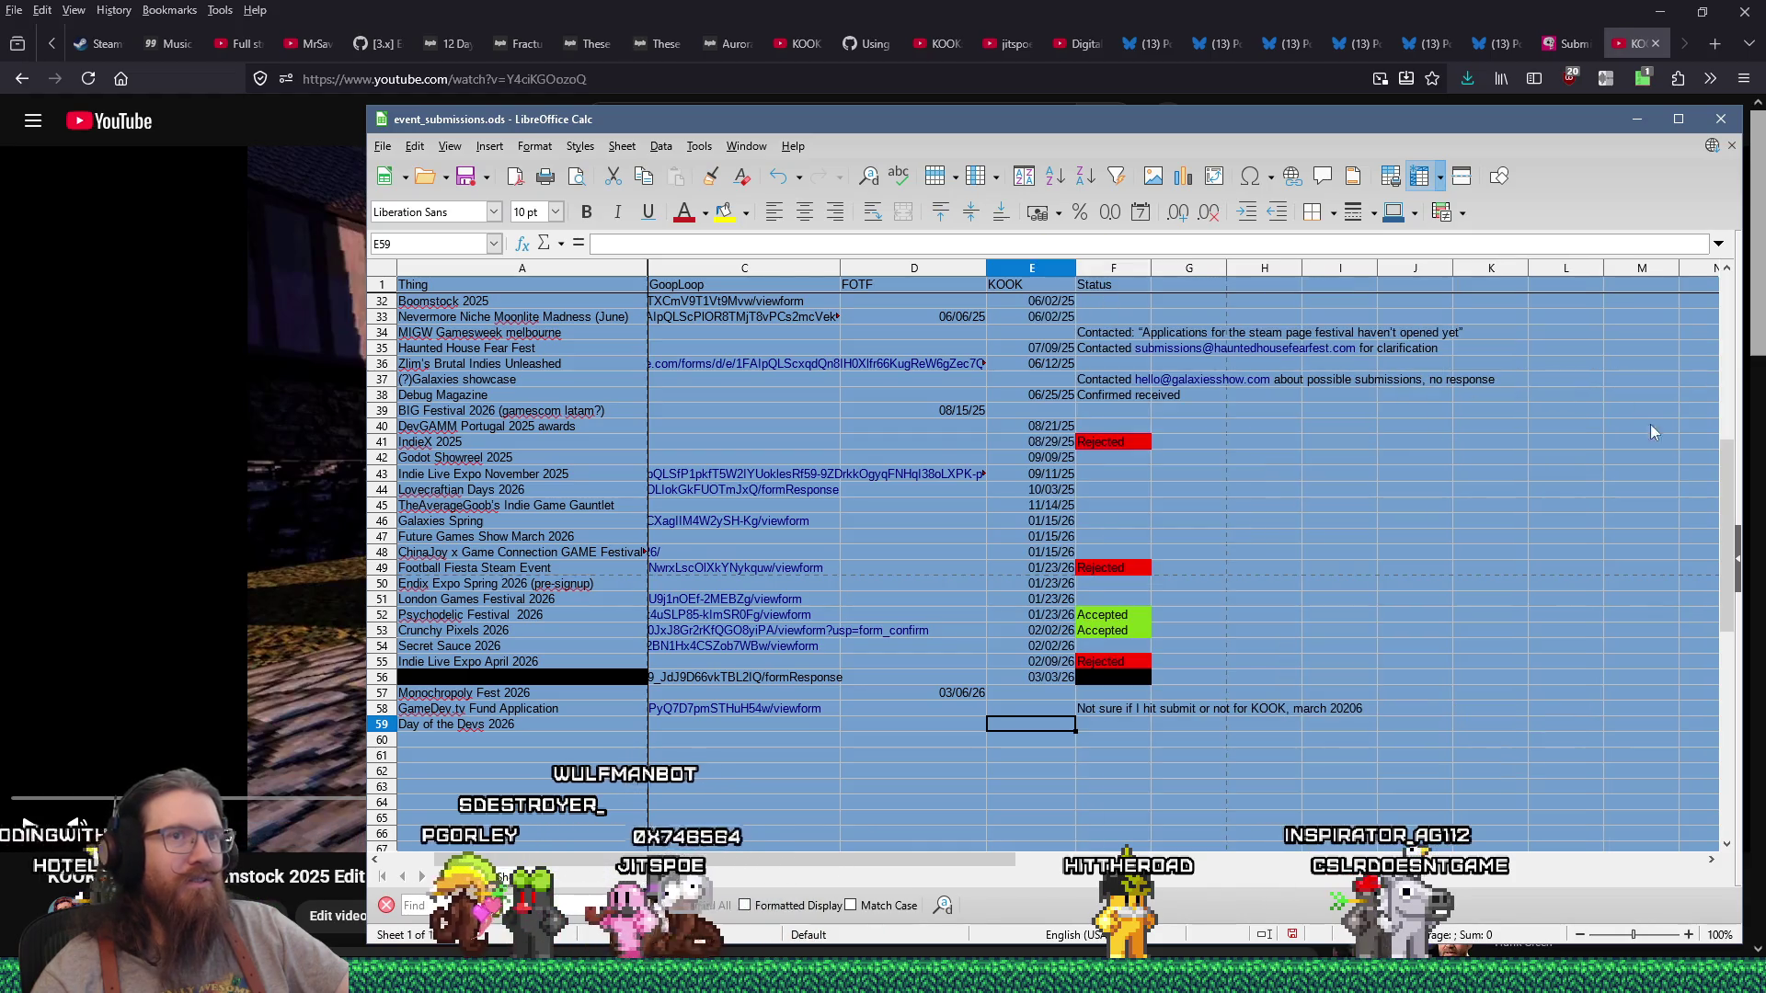
{"action": "mouse_move", "coordinate": [1730, 471]}
{"action": "left_mouse_down"}
{"action": "mouse_move", "coordinate": [1730, 368]}
{"action": "mouse_move", "coordinate": [1730, 450]}
{"action": "left_mouse_up"}
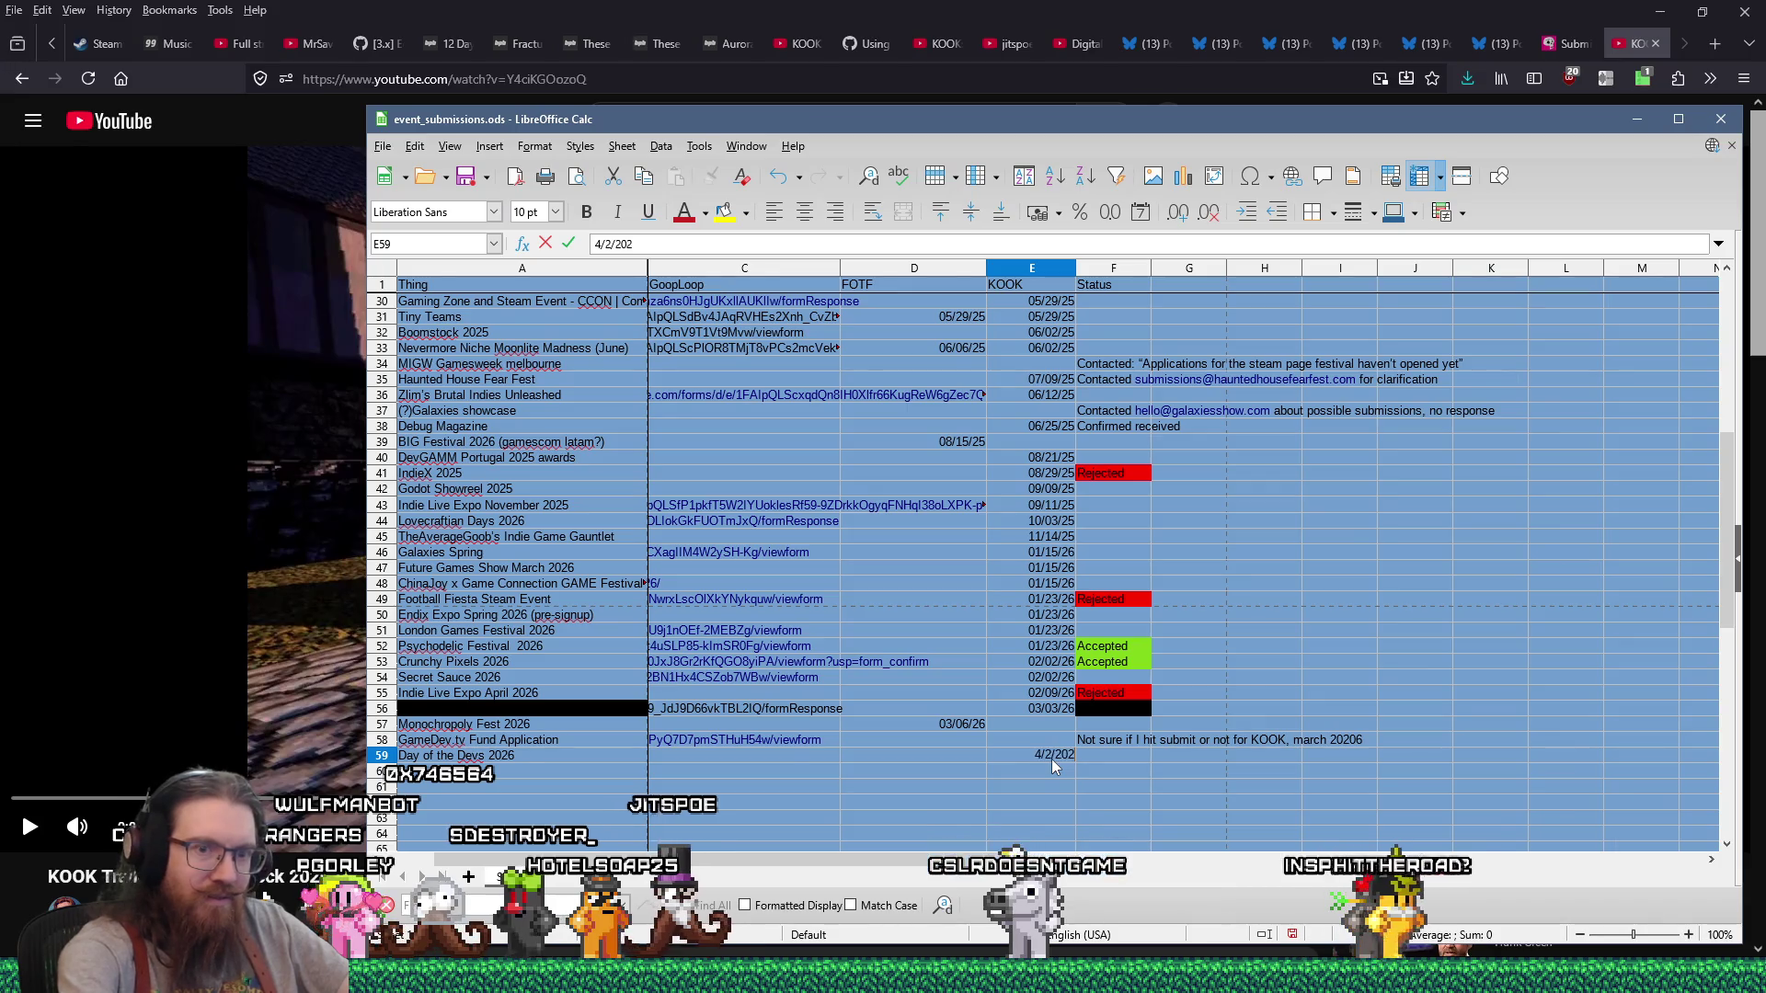
{"action": "type", "text": "6"}
{"action": "key", "text": "Return"}
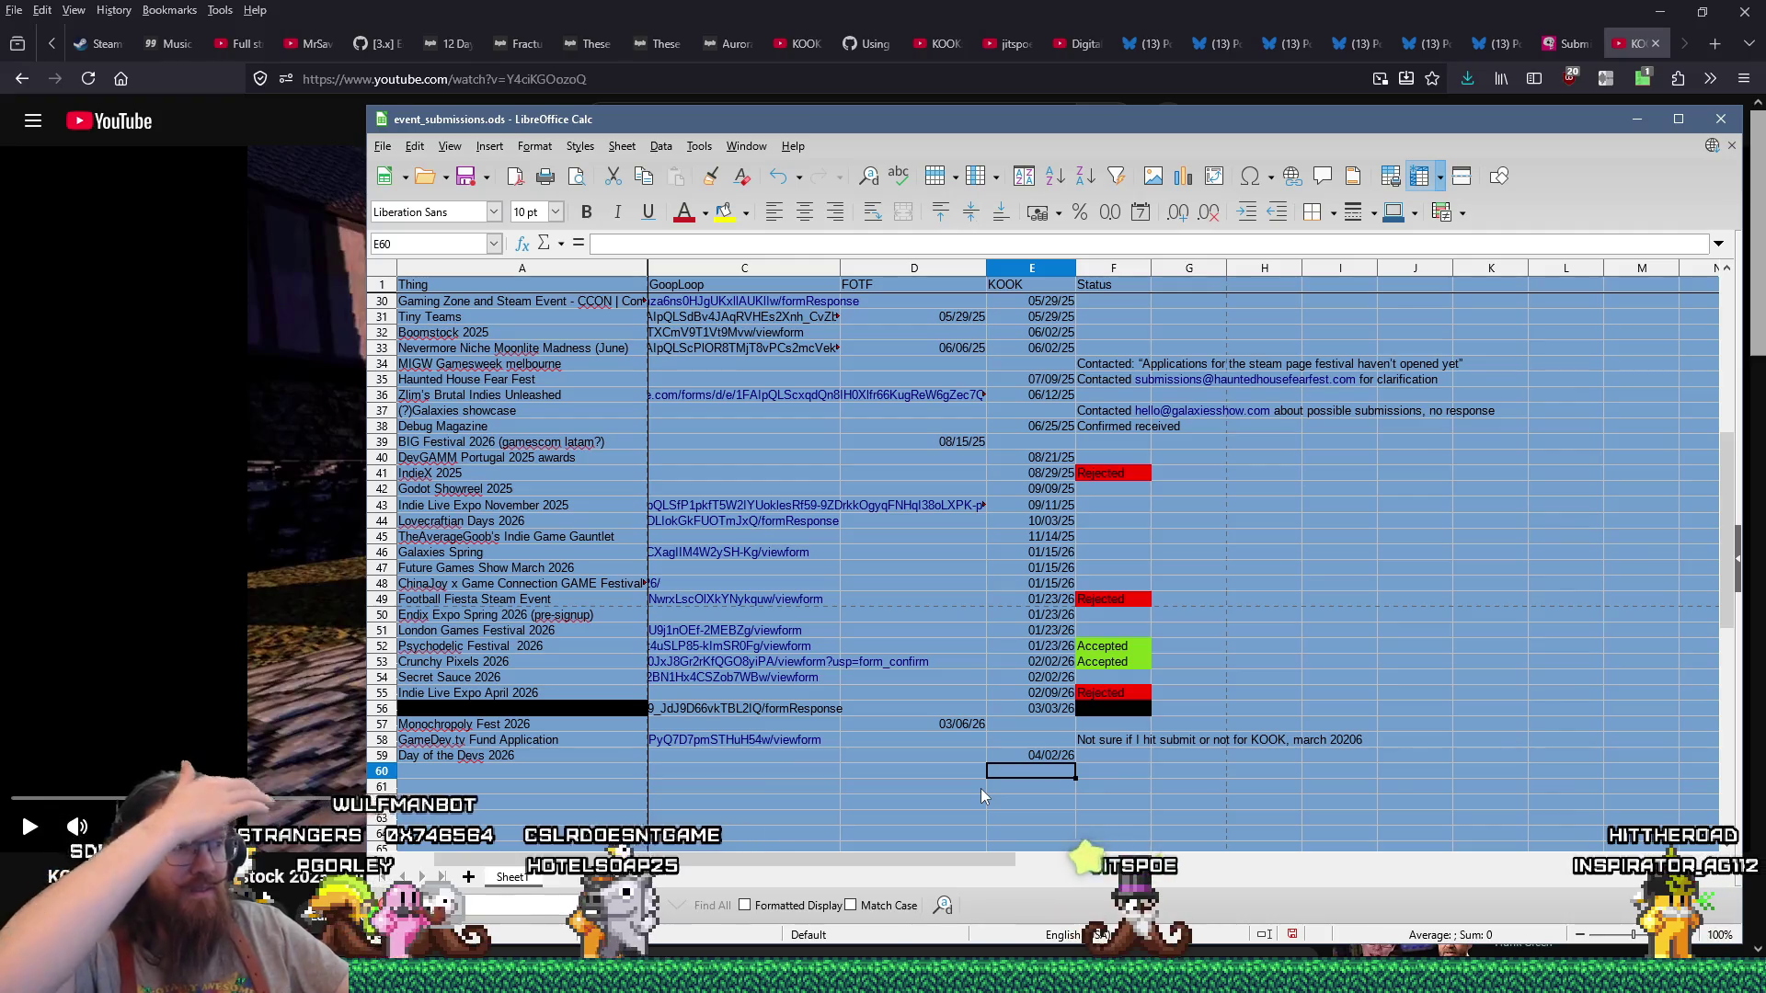
Step: Check the F58 note and row 59's Url cell, then switch back to the browser
{"action": "left_click", "coordinate": [1084, 739]}
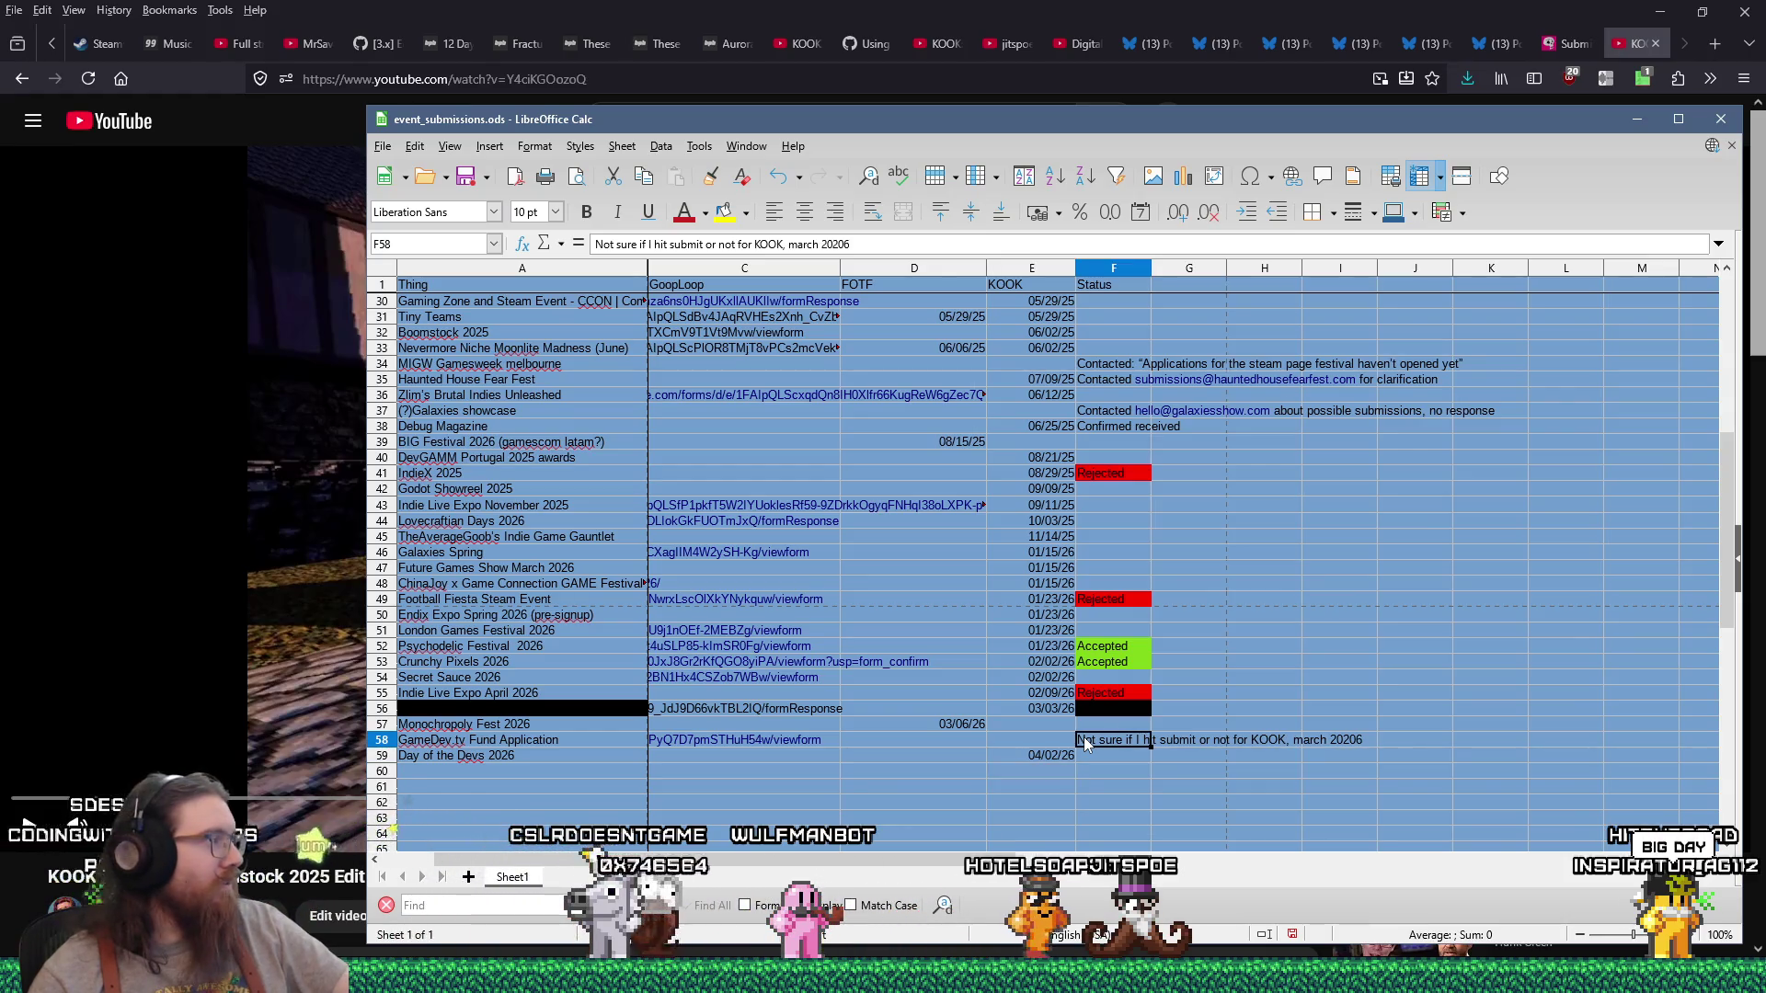
{"action": "left_click", "coordinate": [691, 759]}
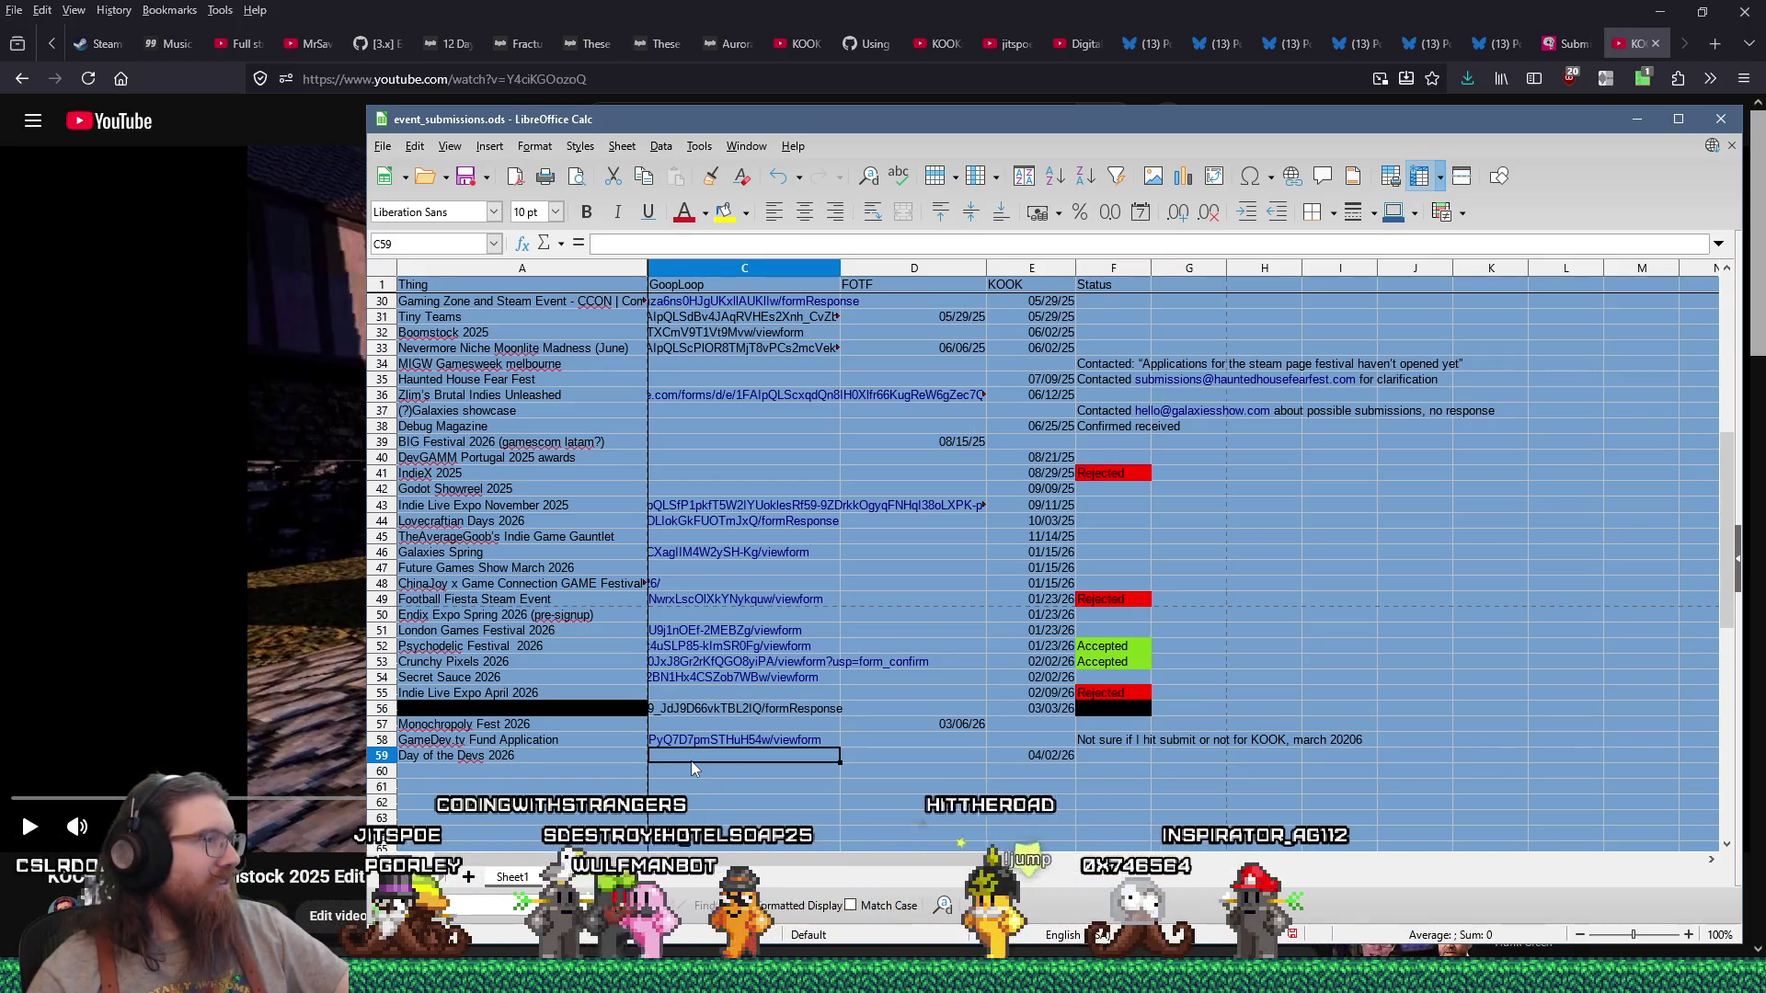
{"action": "key", "text": "ctrl+z"}
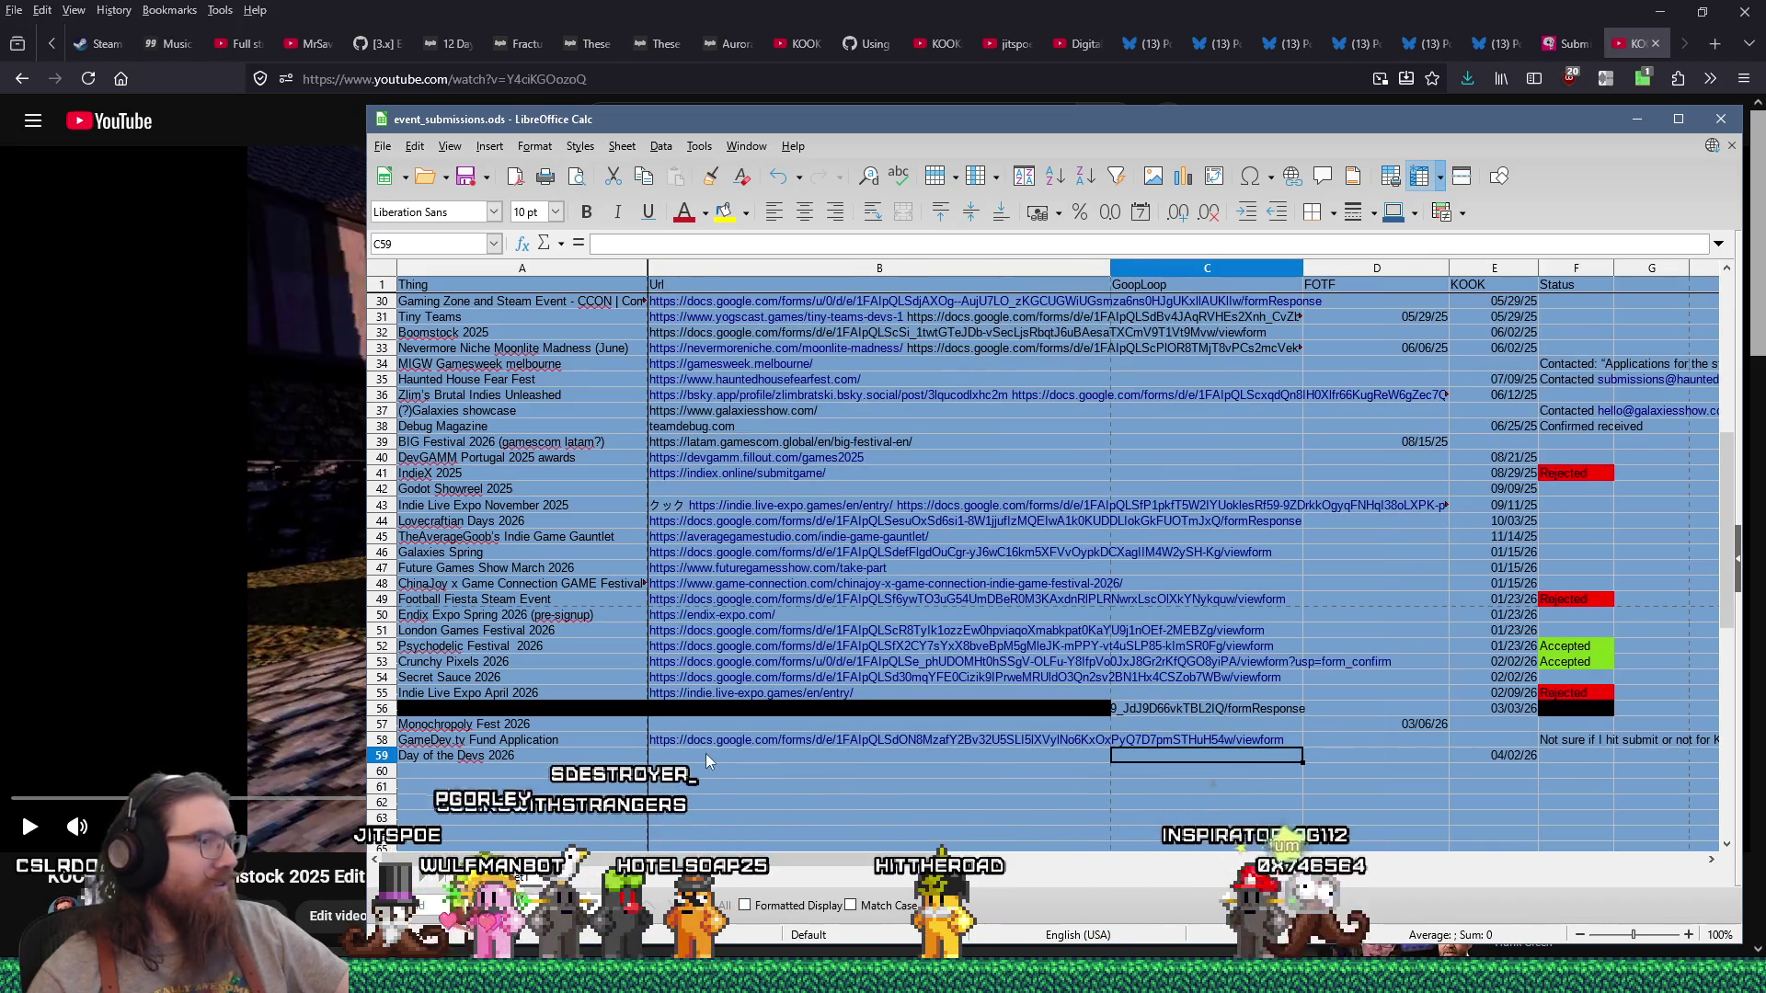
{"action": "left_click", "coordinate": [705, 755]}
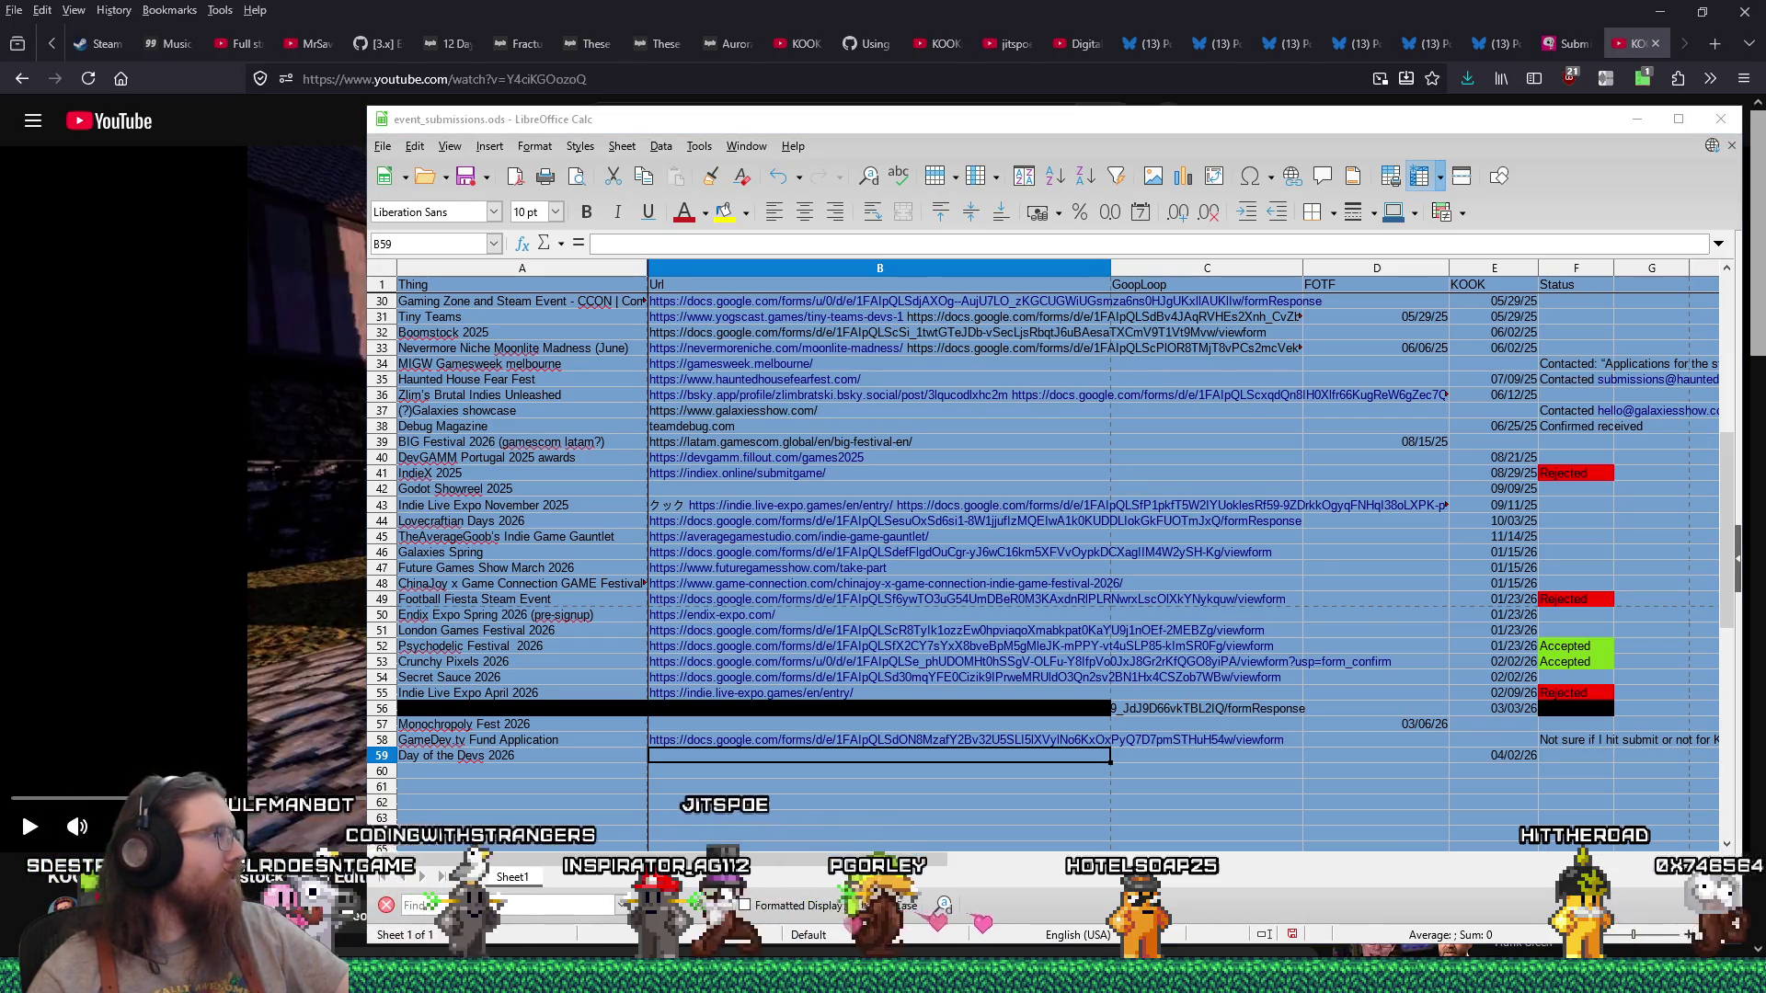
{"action": "key", "text": "alt+Tab"}
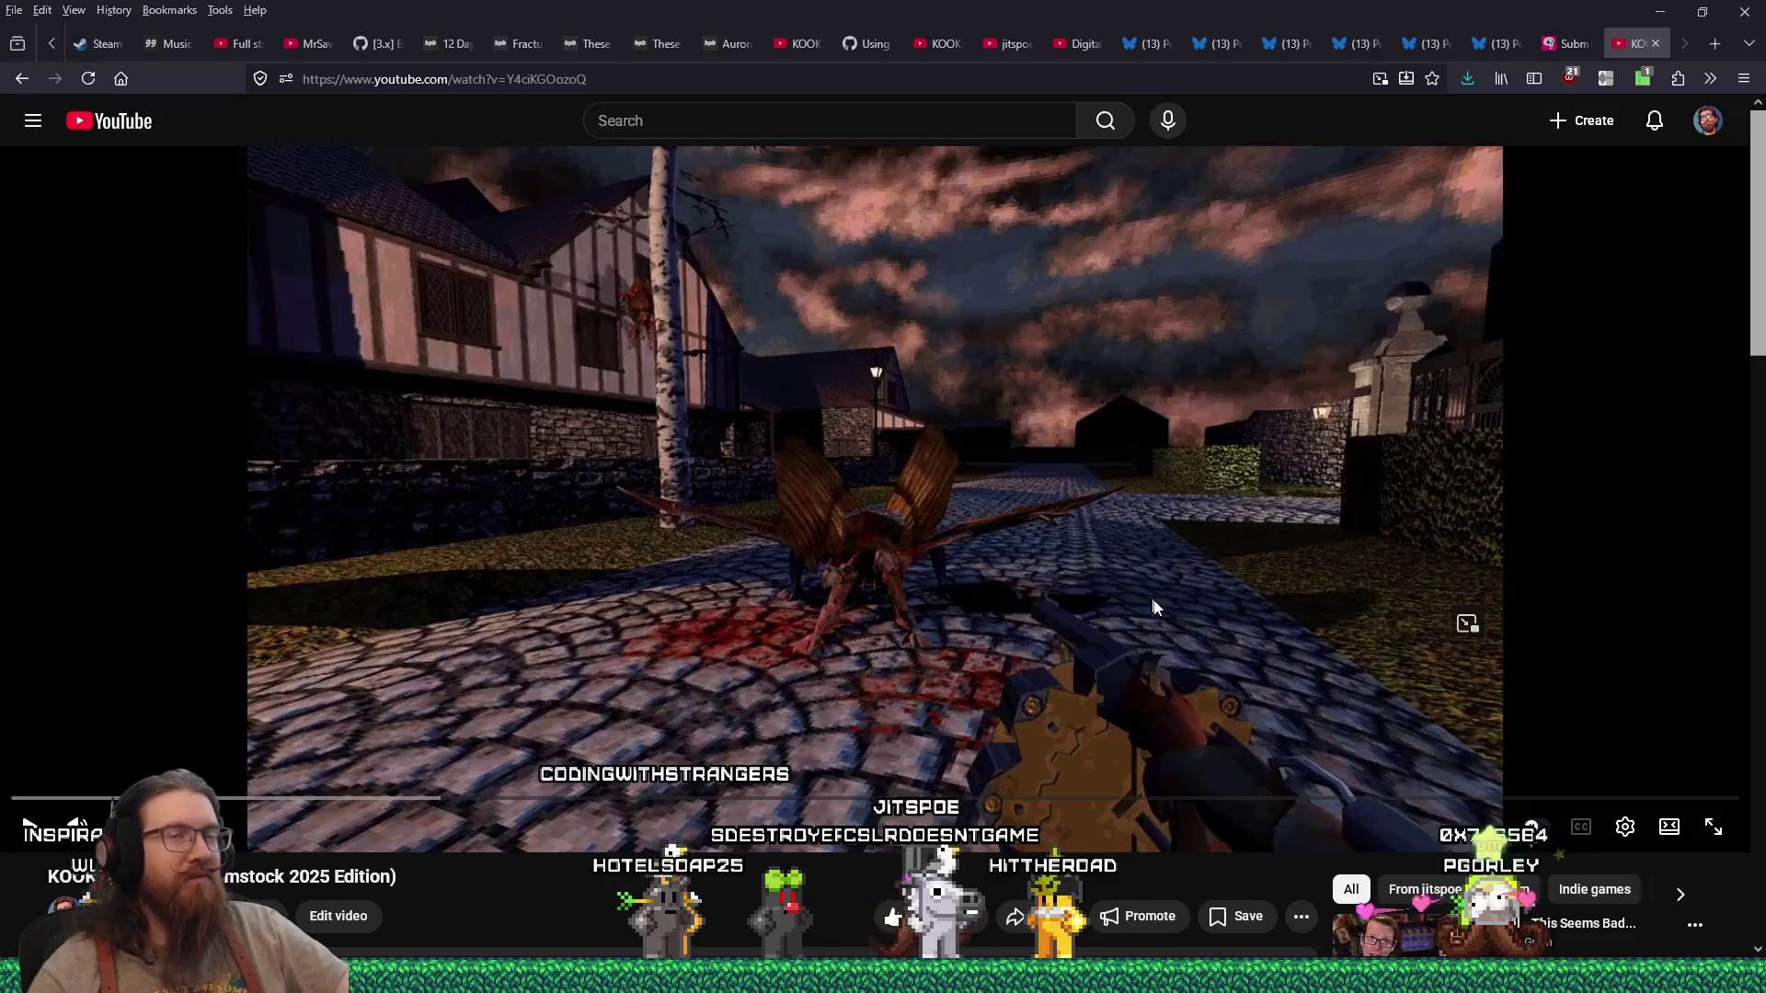
Step: Close the YouTube tab, copy the Day of the Devs submissions page address, then close that tab
{"action": "left_click", "coordinate": [1656, 43]}
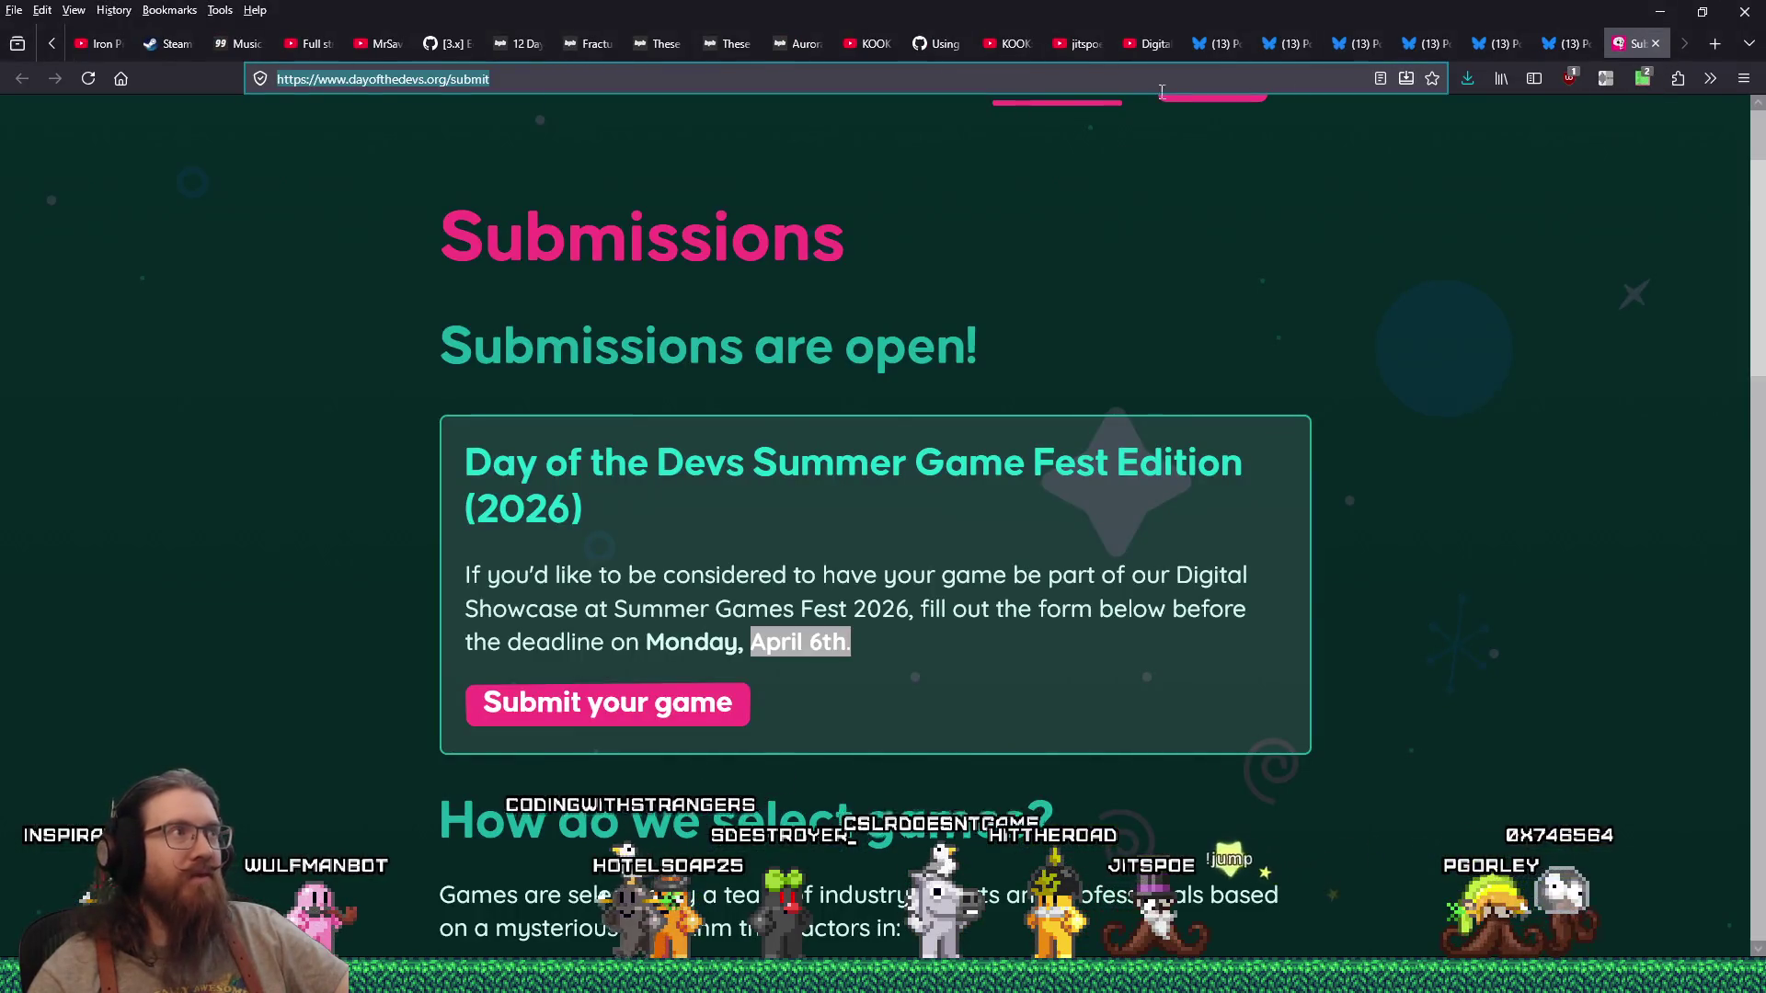
{"action": "right_click", "coordinate": [762, 82]}
{"action": "left_click", "coordinate": [799, 191]}
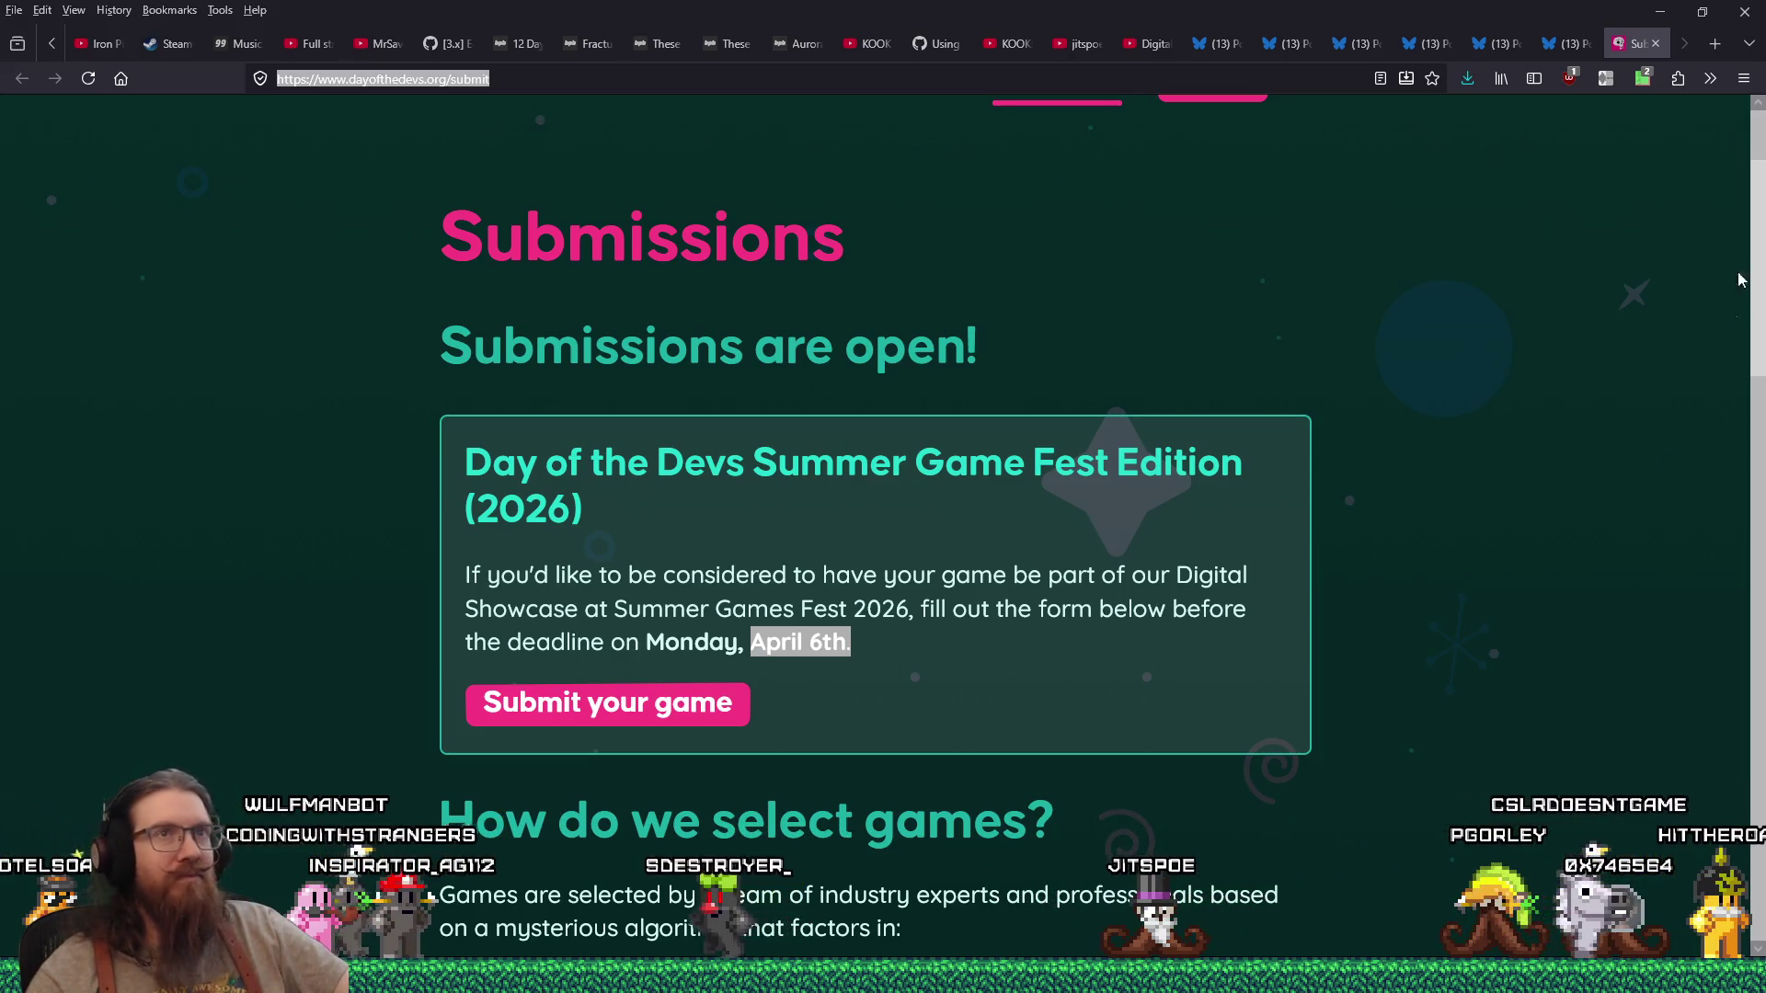
{"action": "left_click", "coordinate": [1656, 44]}
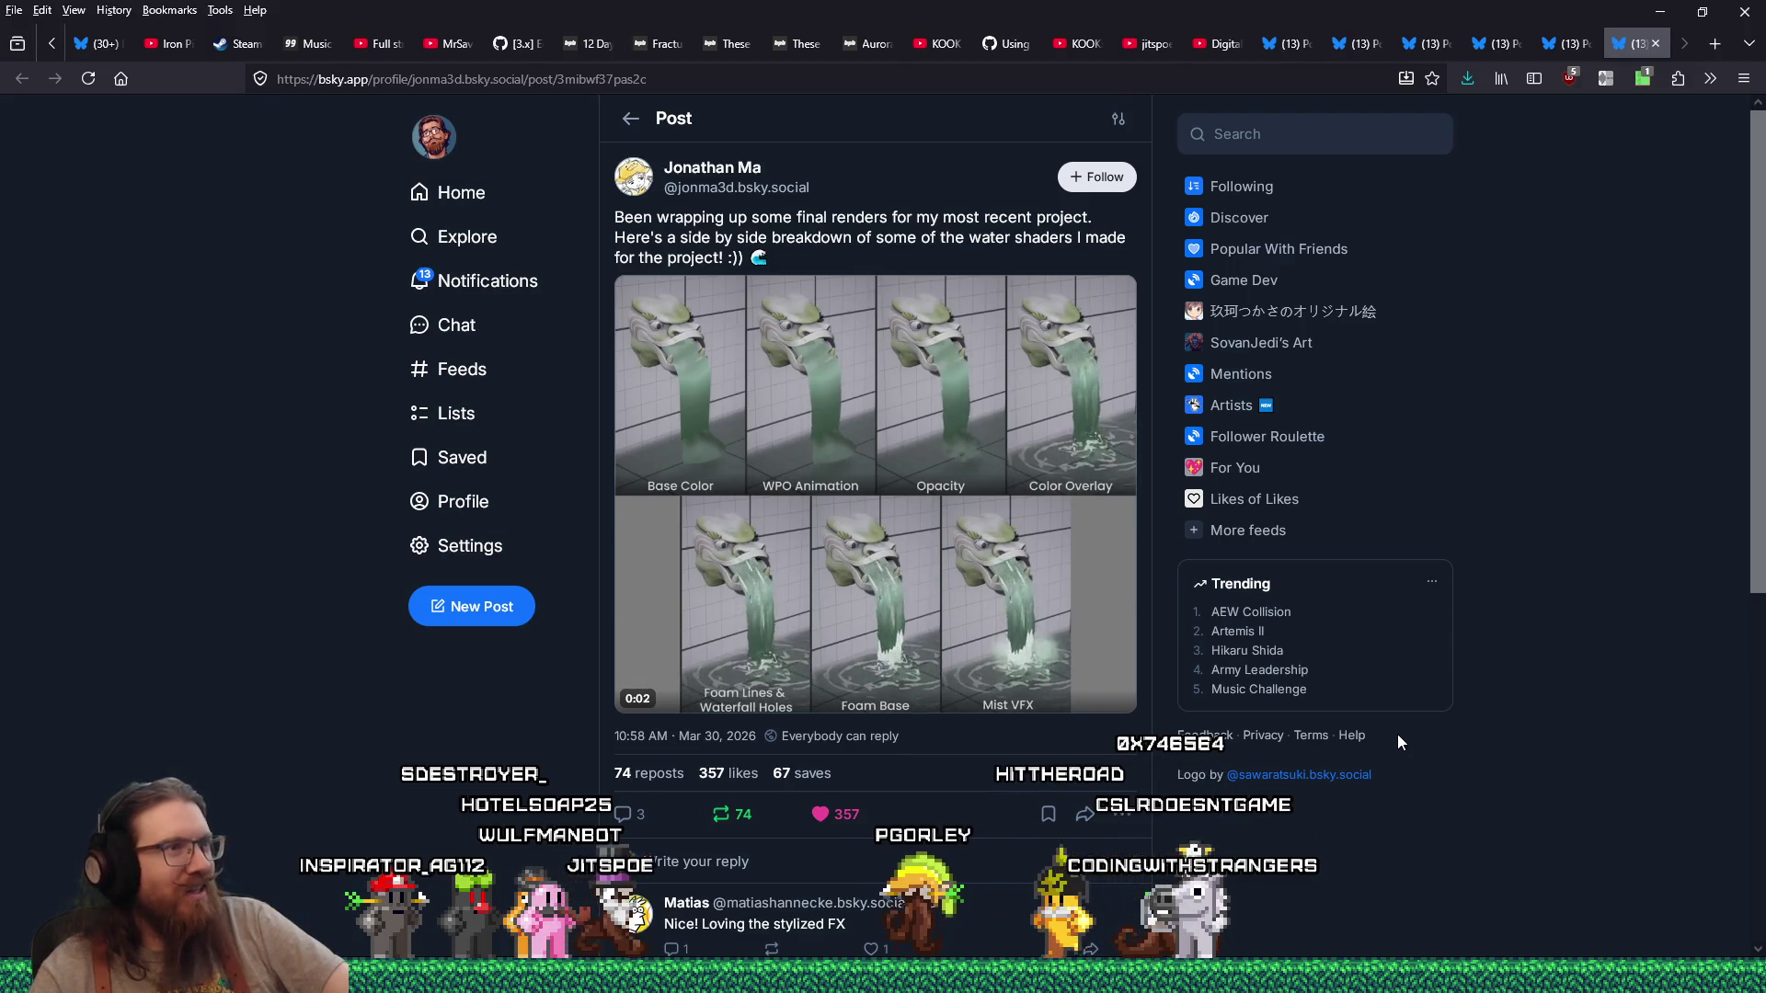
Step: Move the water shader post tab to the front and copy the Journey of the Garden Rose post's address
{"action": "mouse_move", "coordinate": [965, 580]}
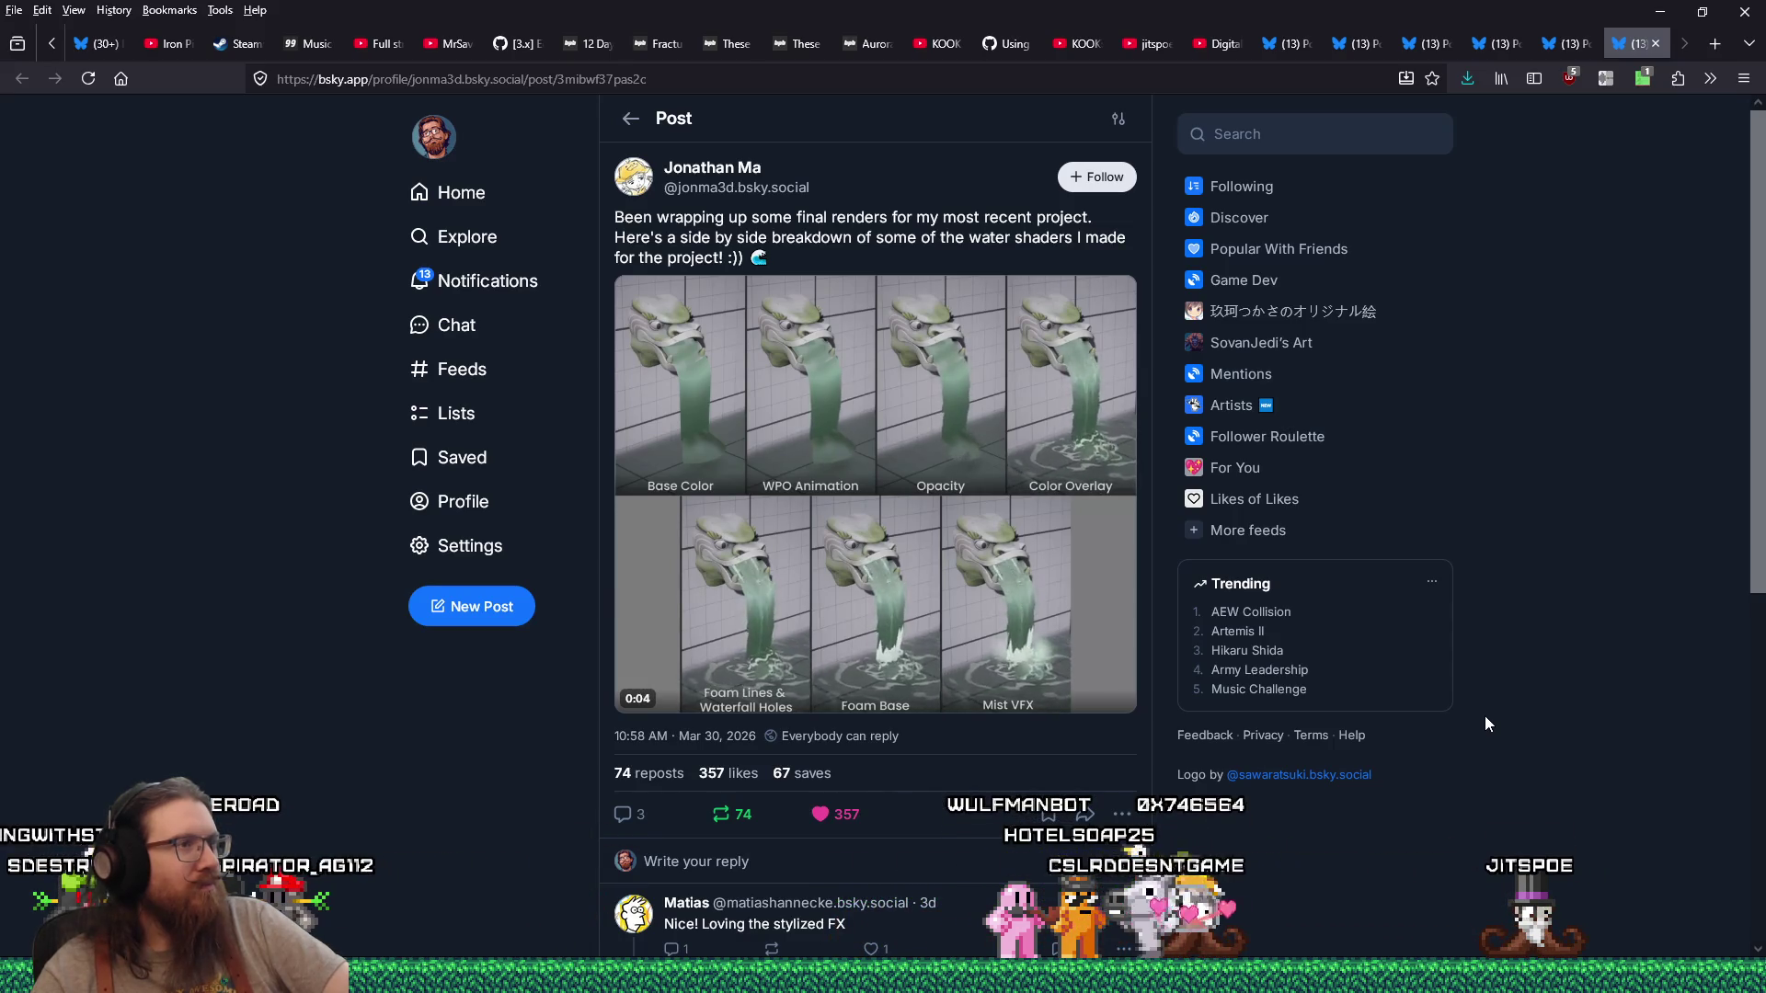
{"action": "left_click_drag", "start_coordinate": [1632, 44], "coordinate": [105, 55]}
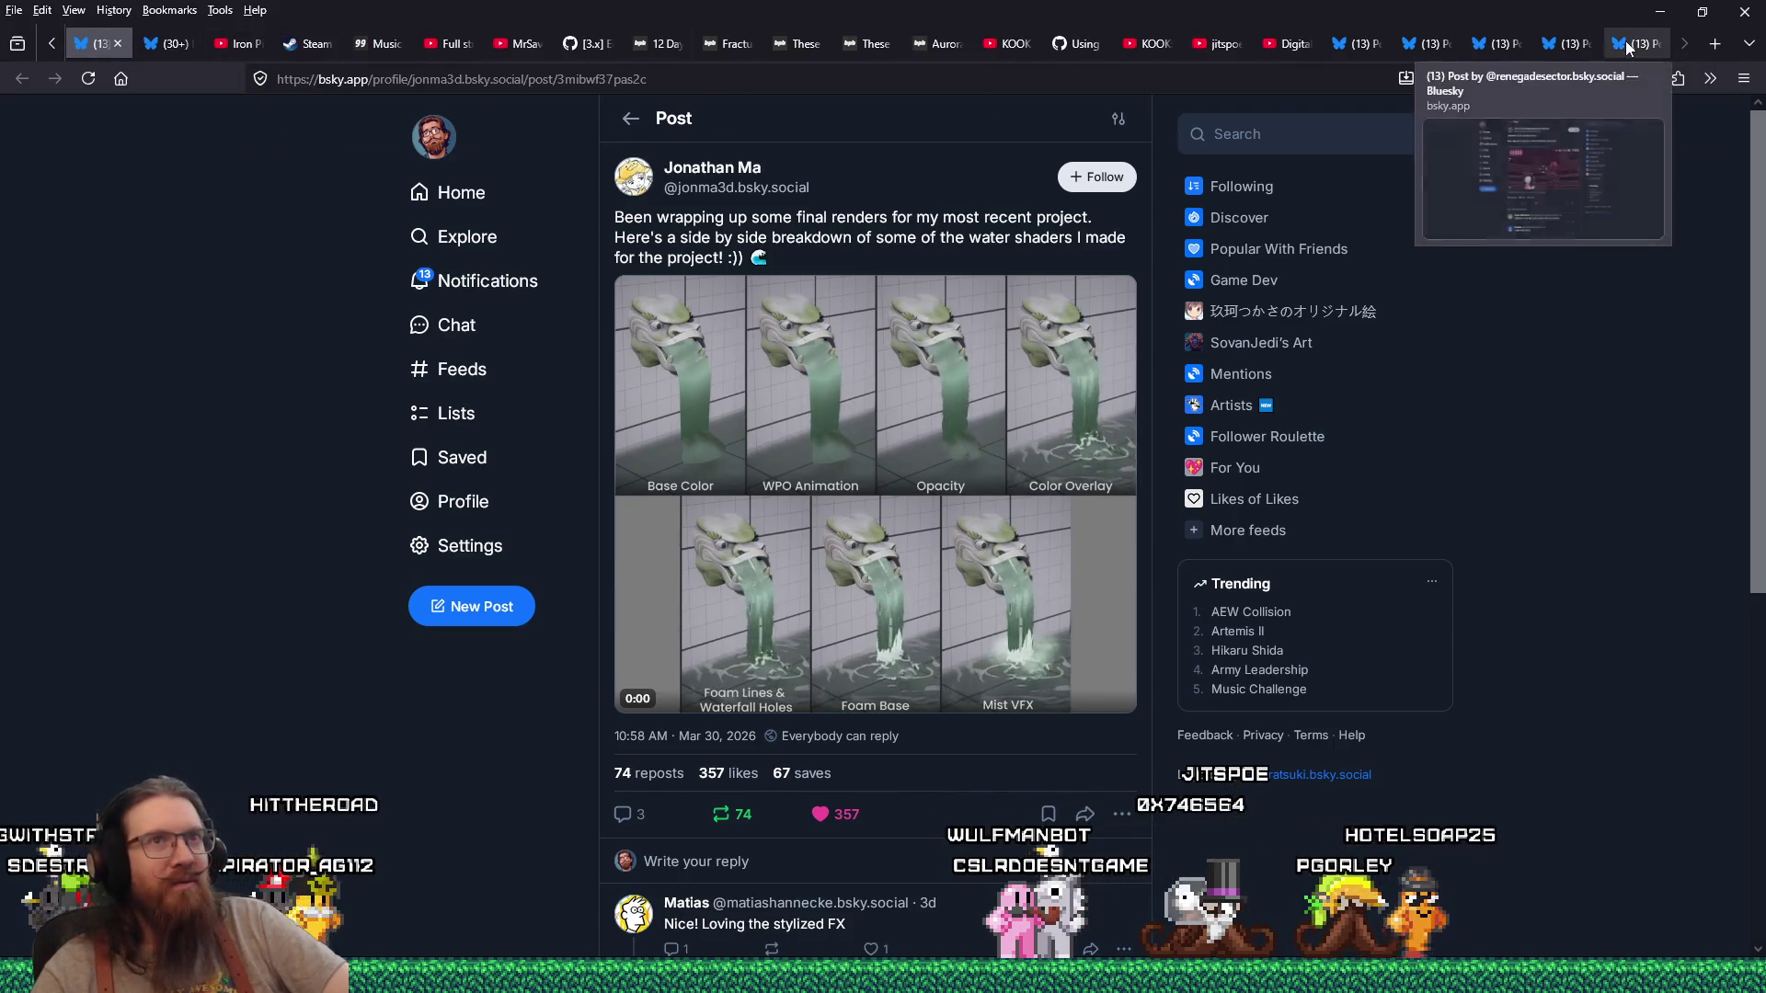
{"action": "left_click", "coordinate": [1625, 44]}
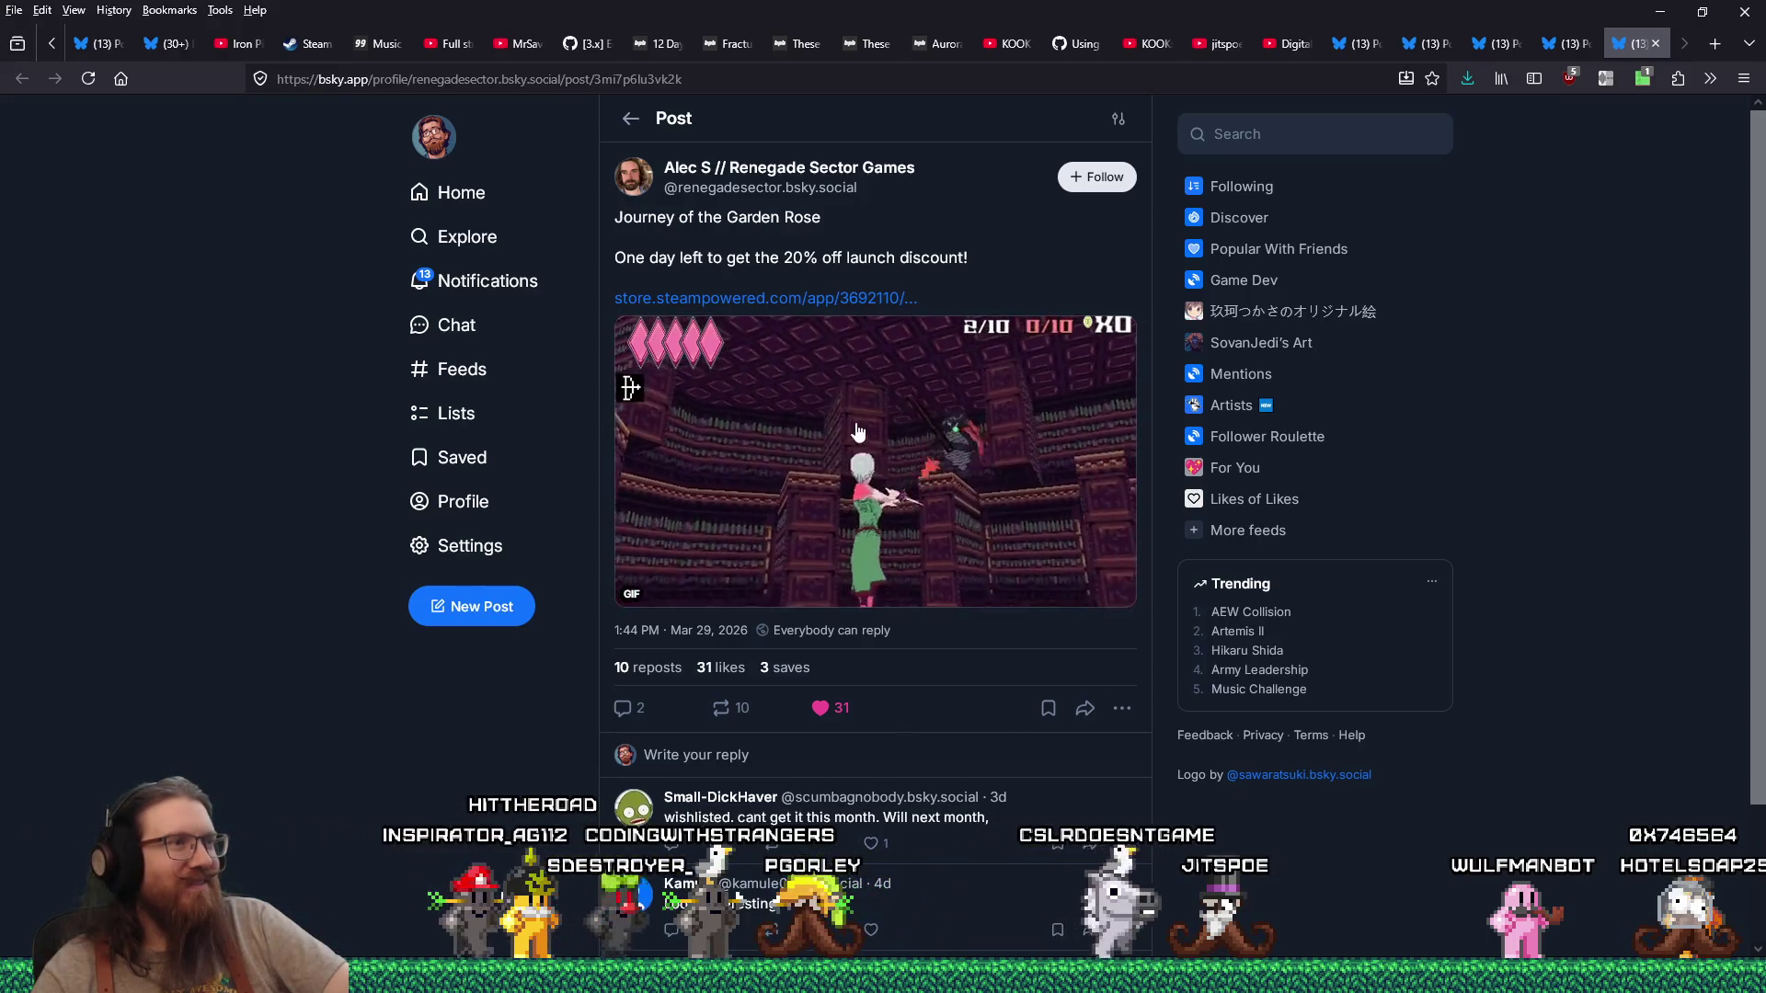
{"action": "right_click", "coordinate": [688, 83]}
{"action": "left_click", "coordinate": [741, 190]}
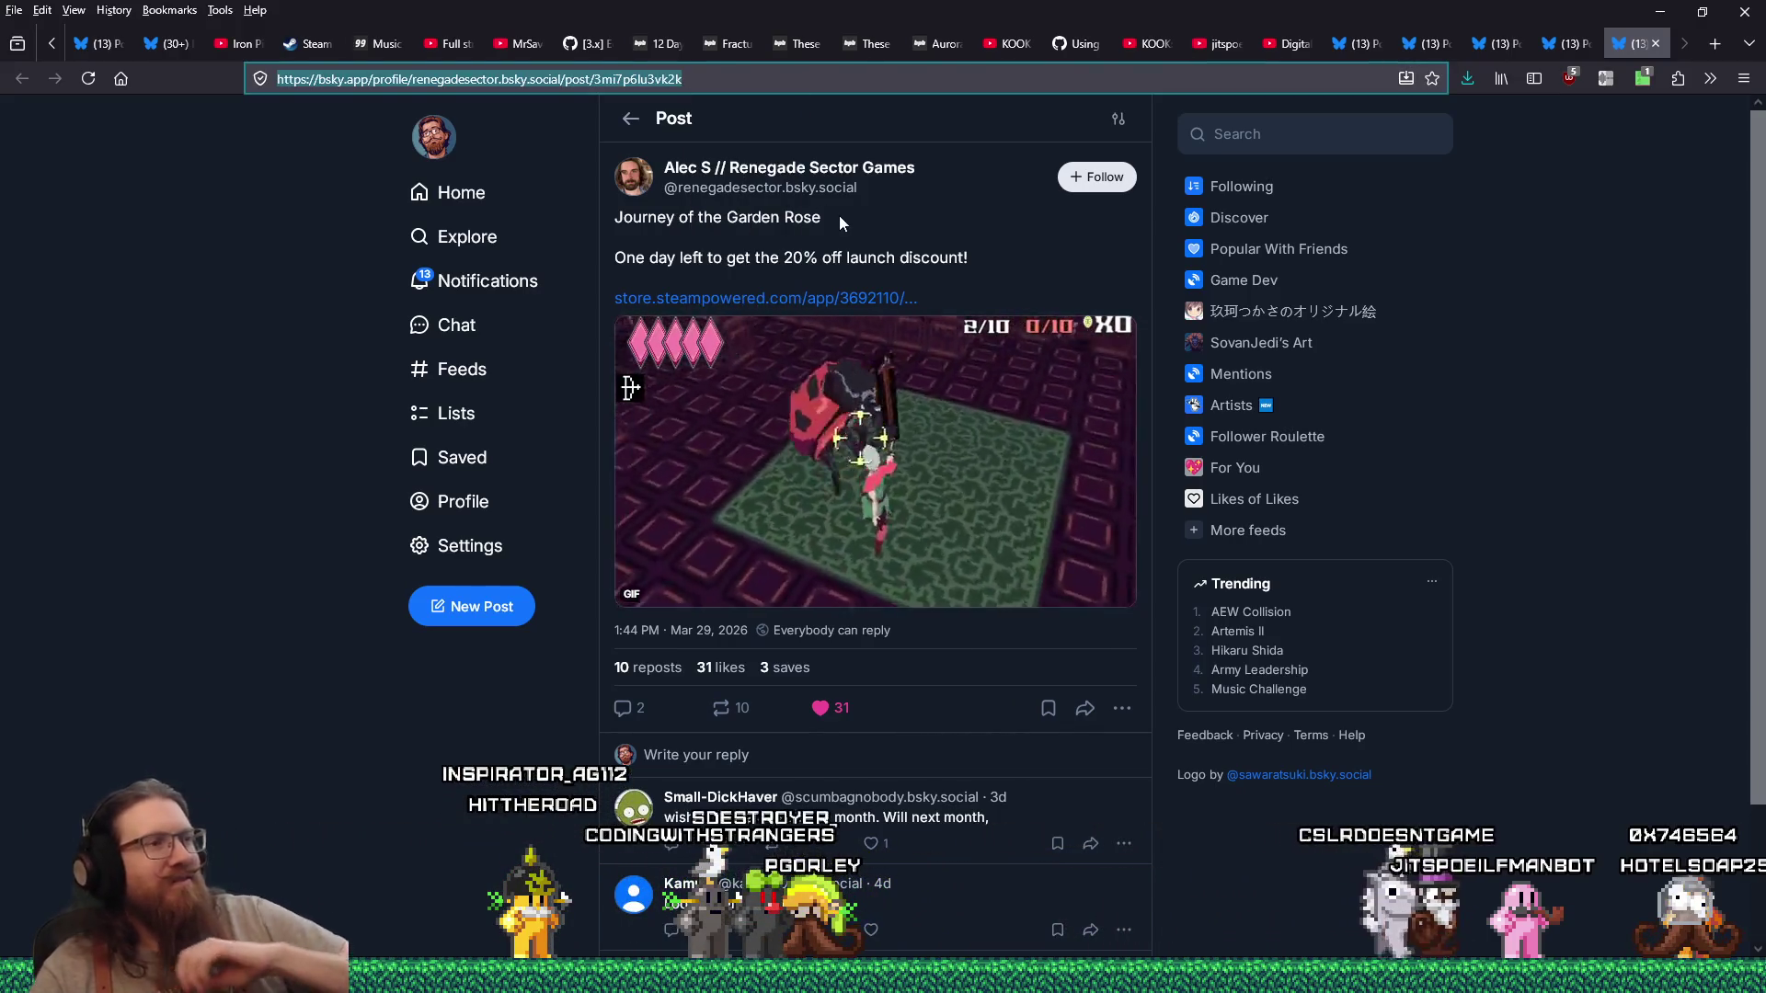
Step: Paste the Garden Rose post address into down.blue and request the mp4-converted download
{"action": "type", "text": "down.blue/"}
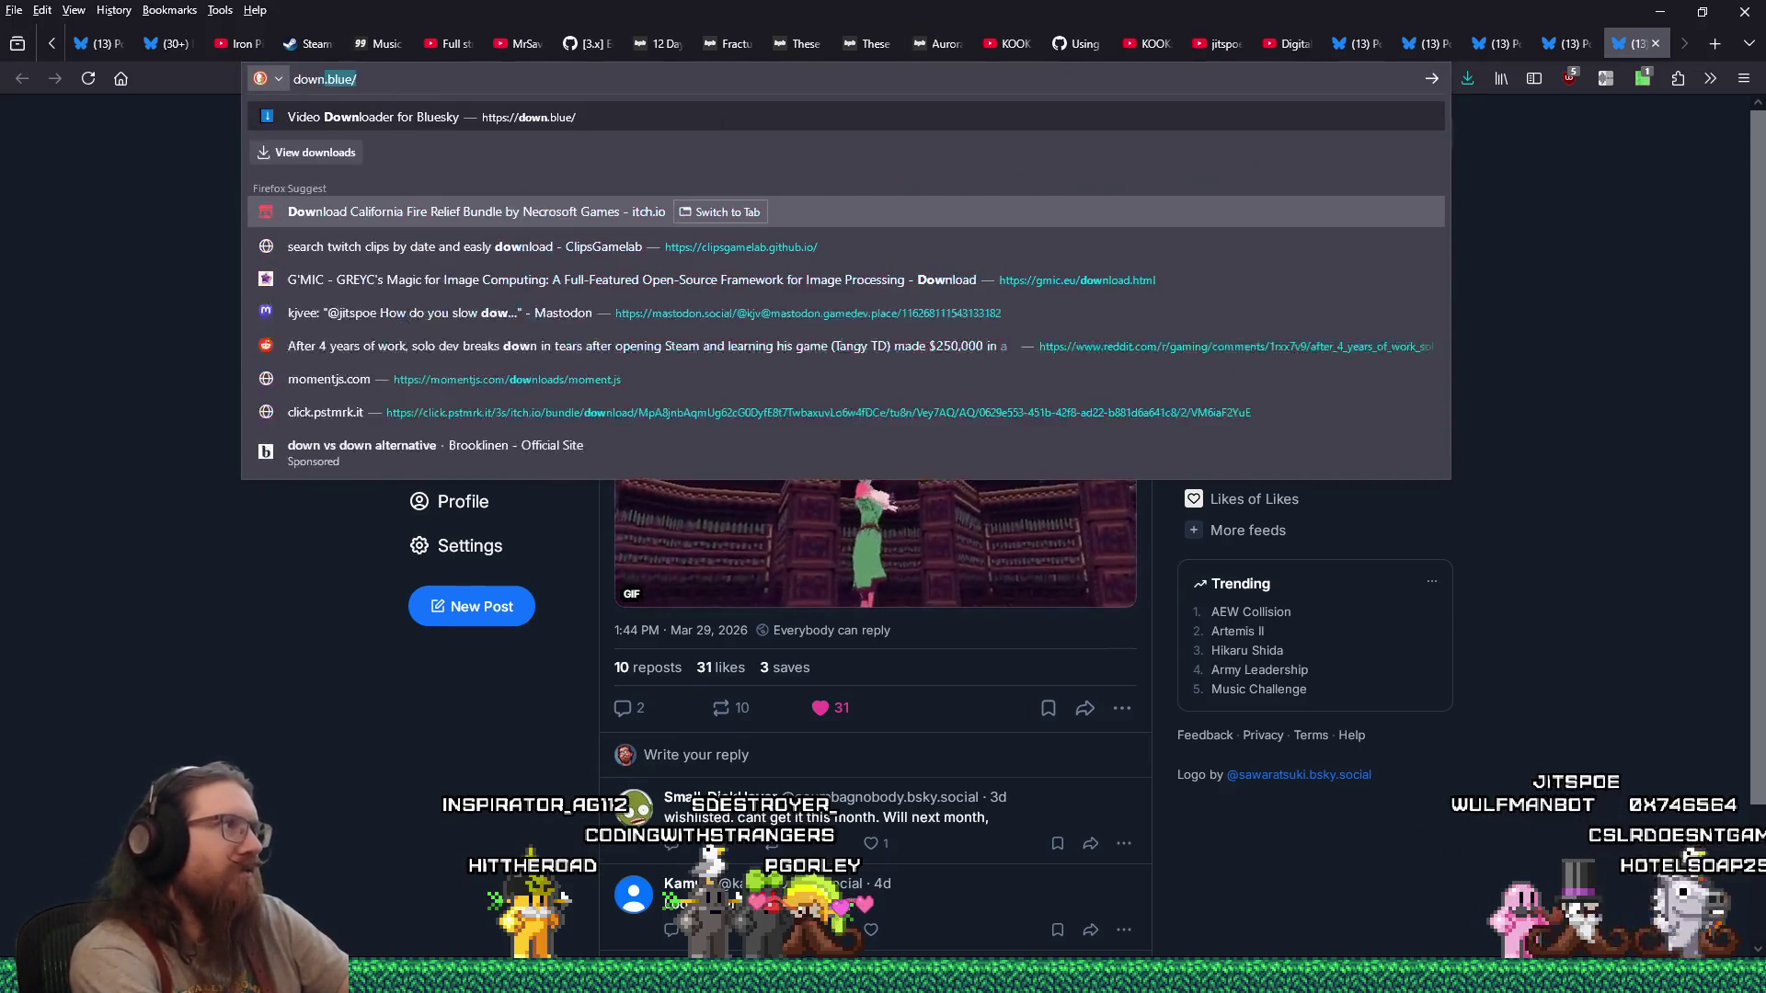
{"action": "key", "text": "Return"}
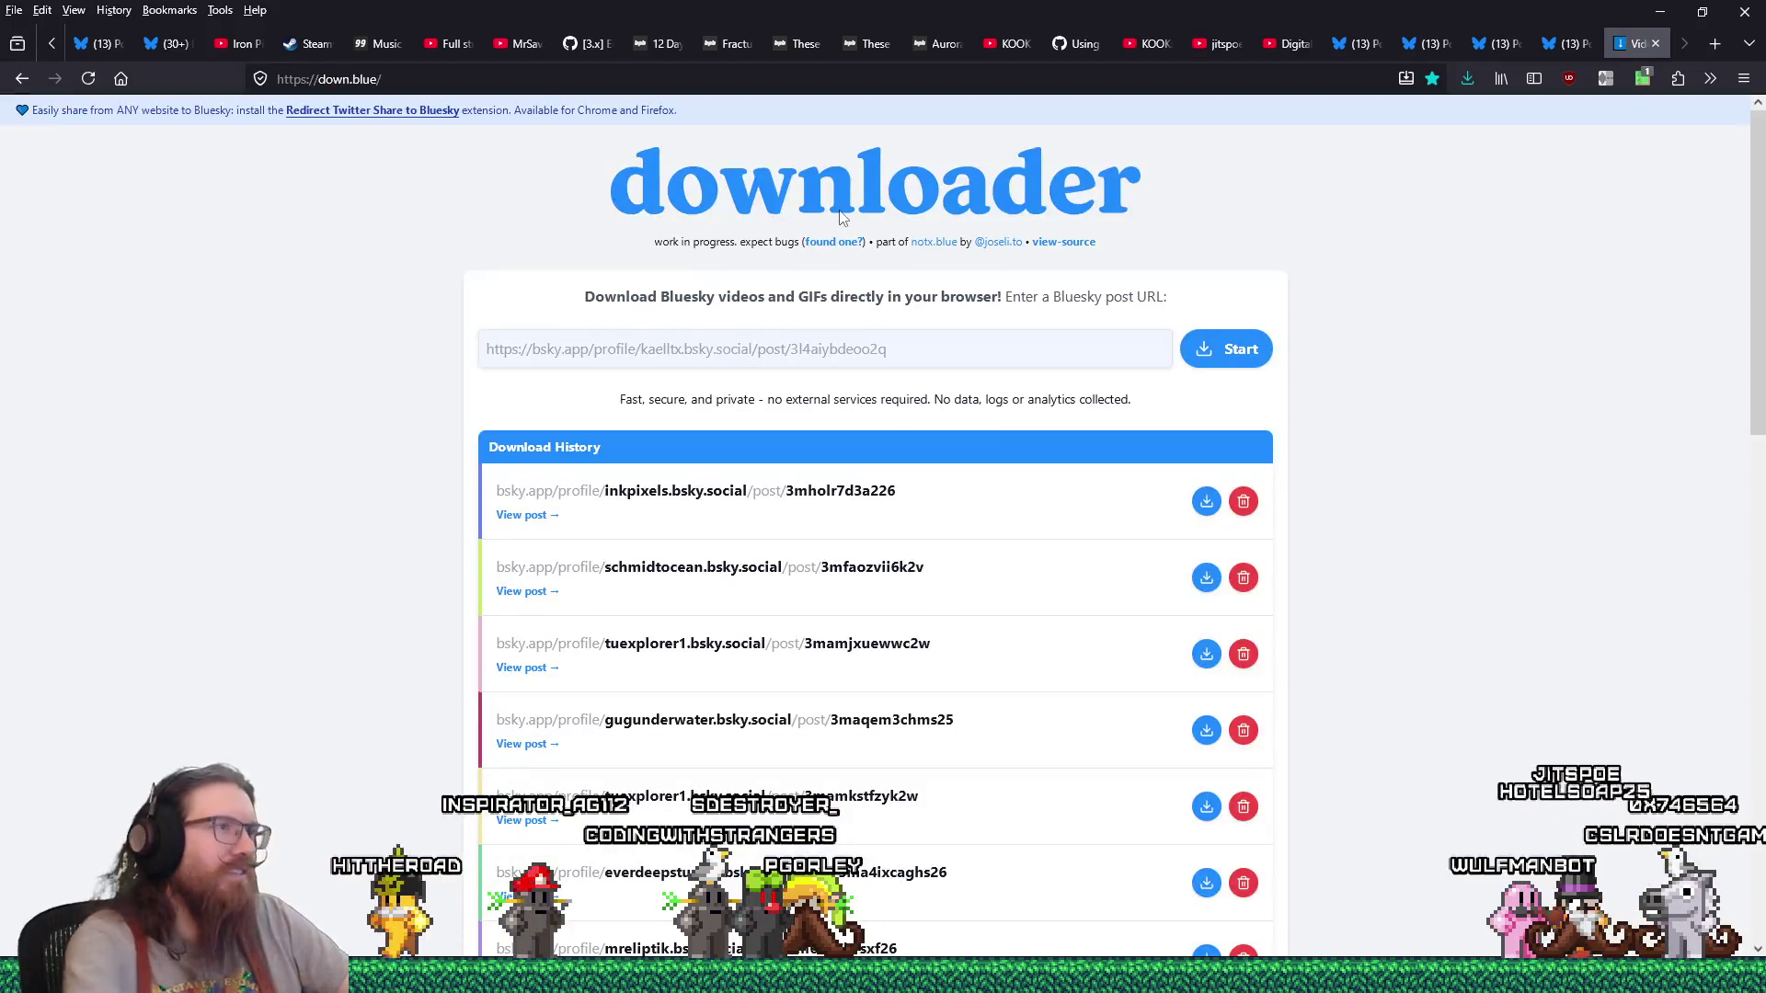
{"action": "right_click", "coordinate": [895, 352]}
{"action": "left_click", "coordinate": [970, 481]}
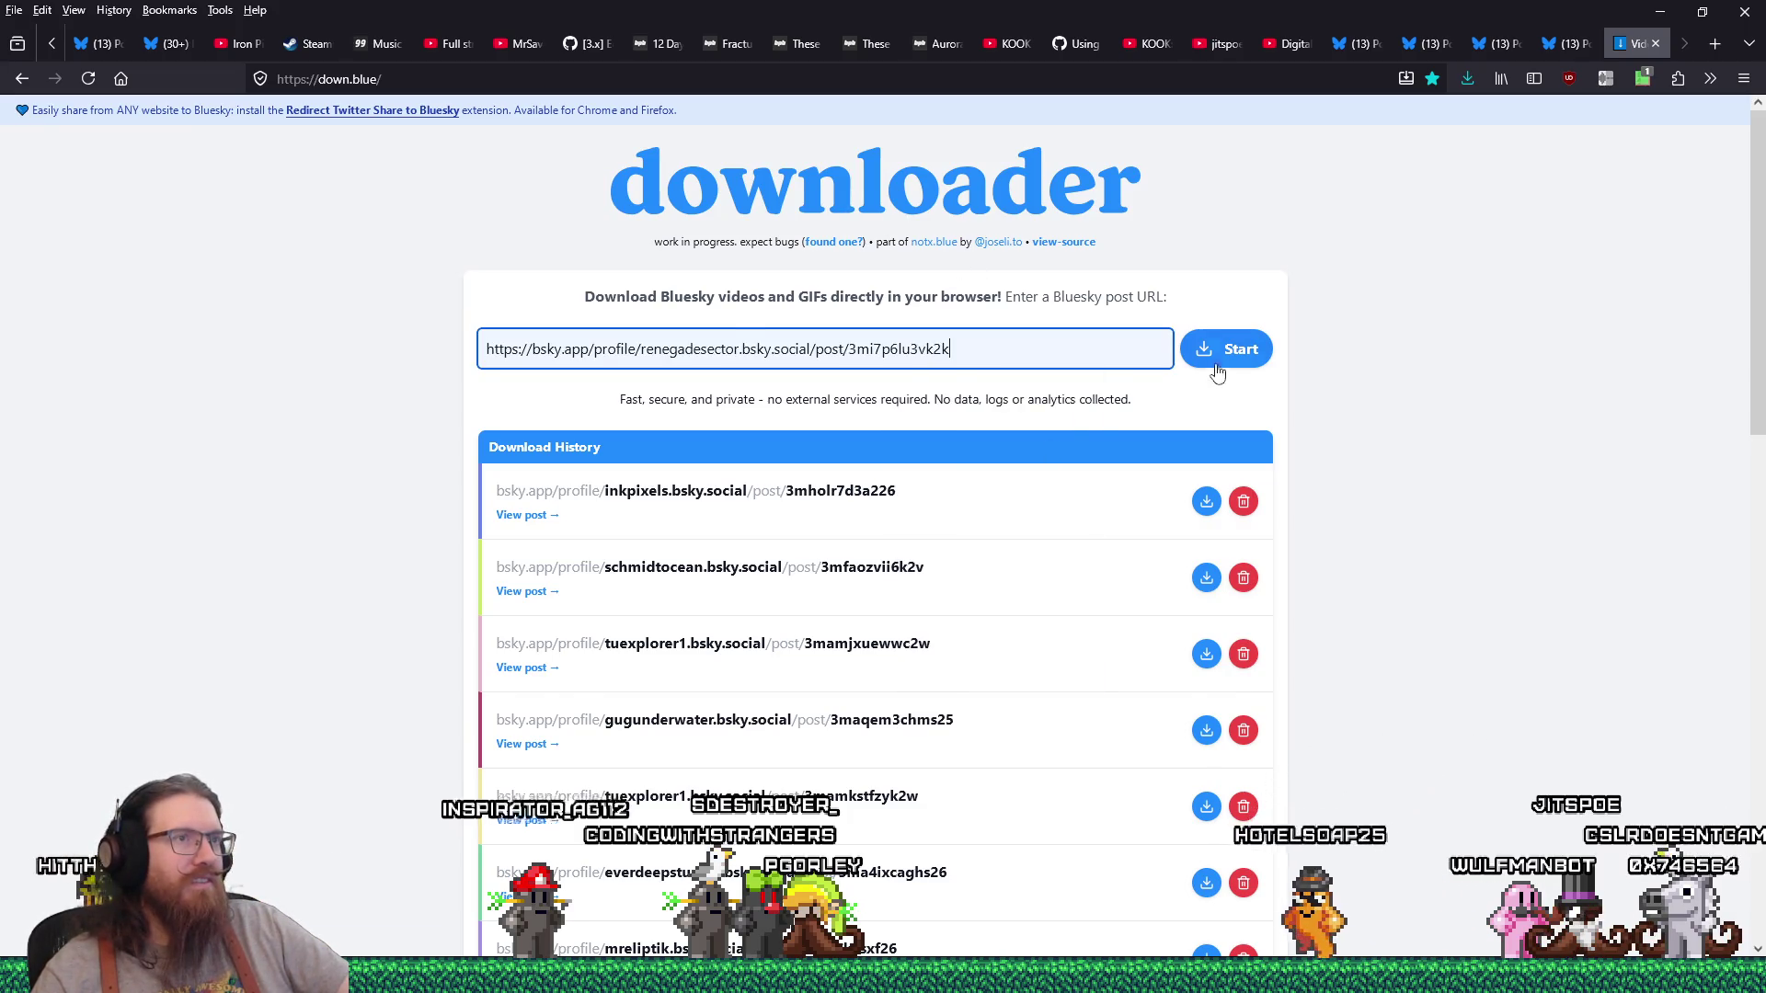
{"action": "left_click", "coordinate": [1219, 357]}
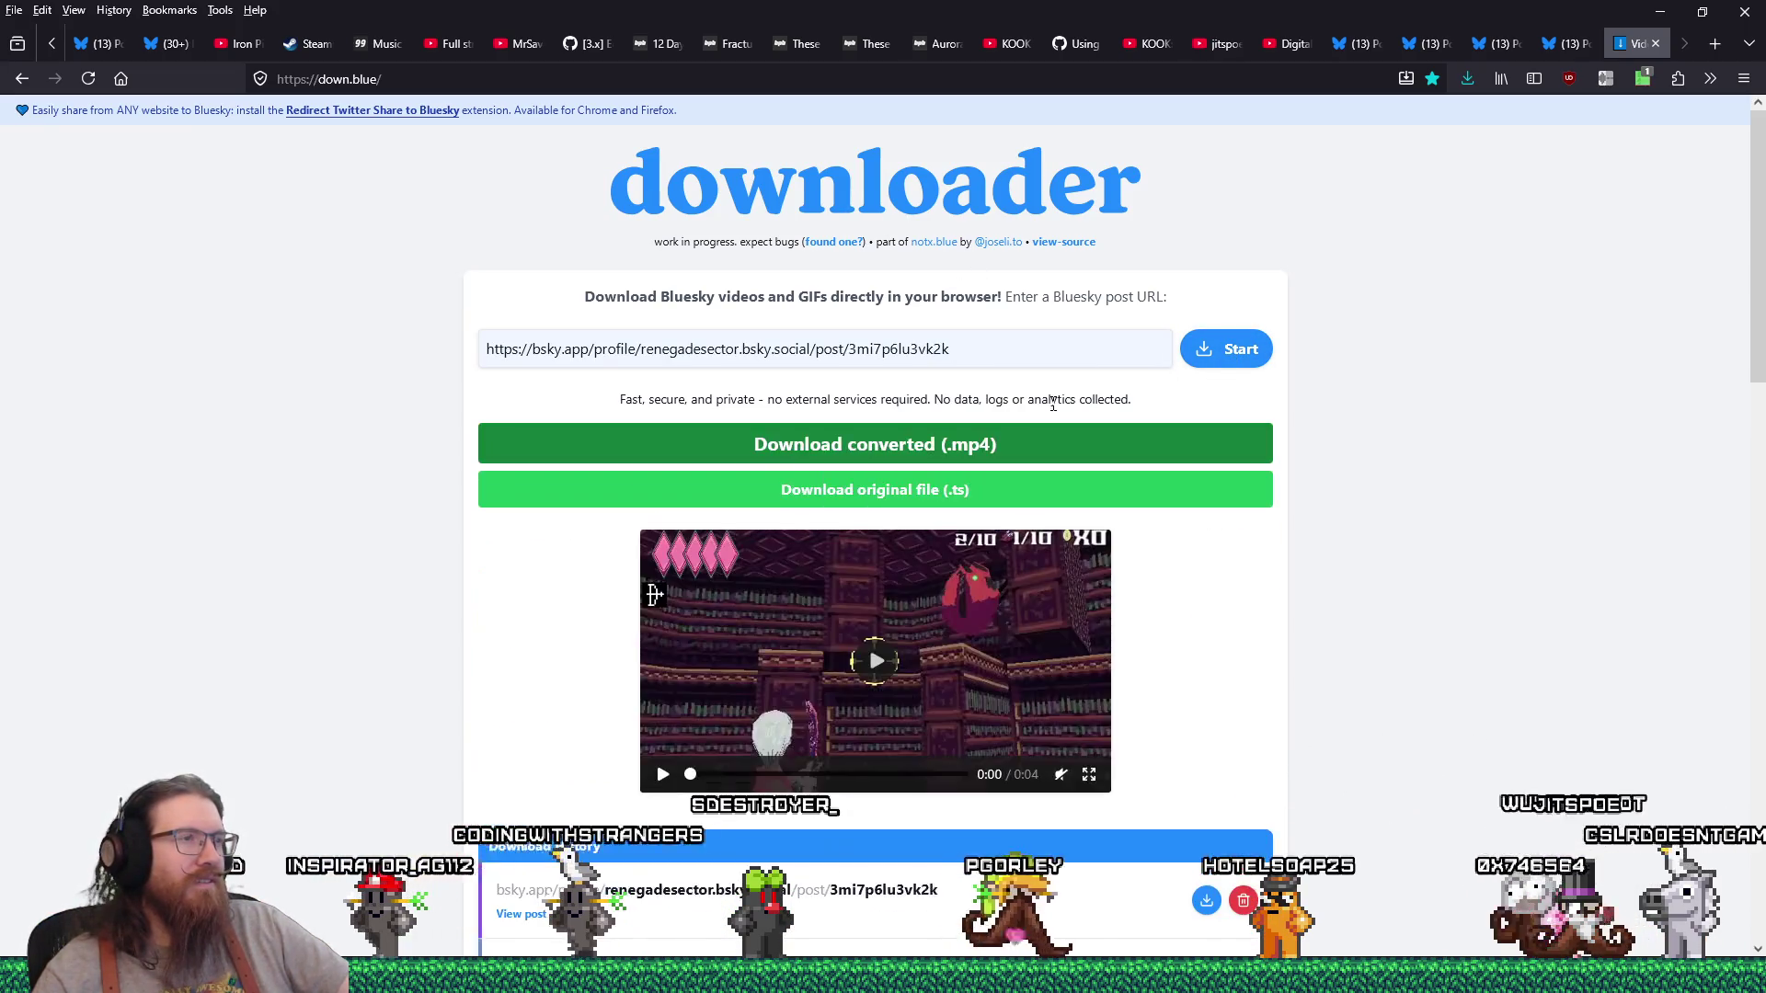
{"action": "left_click", "coordinate": [1020, 444]}
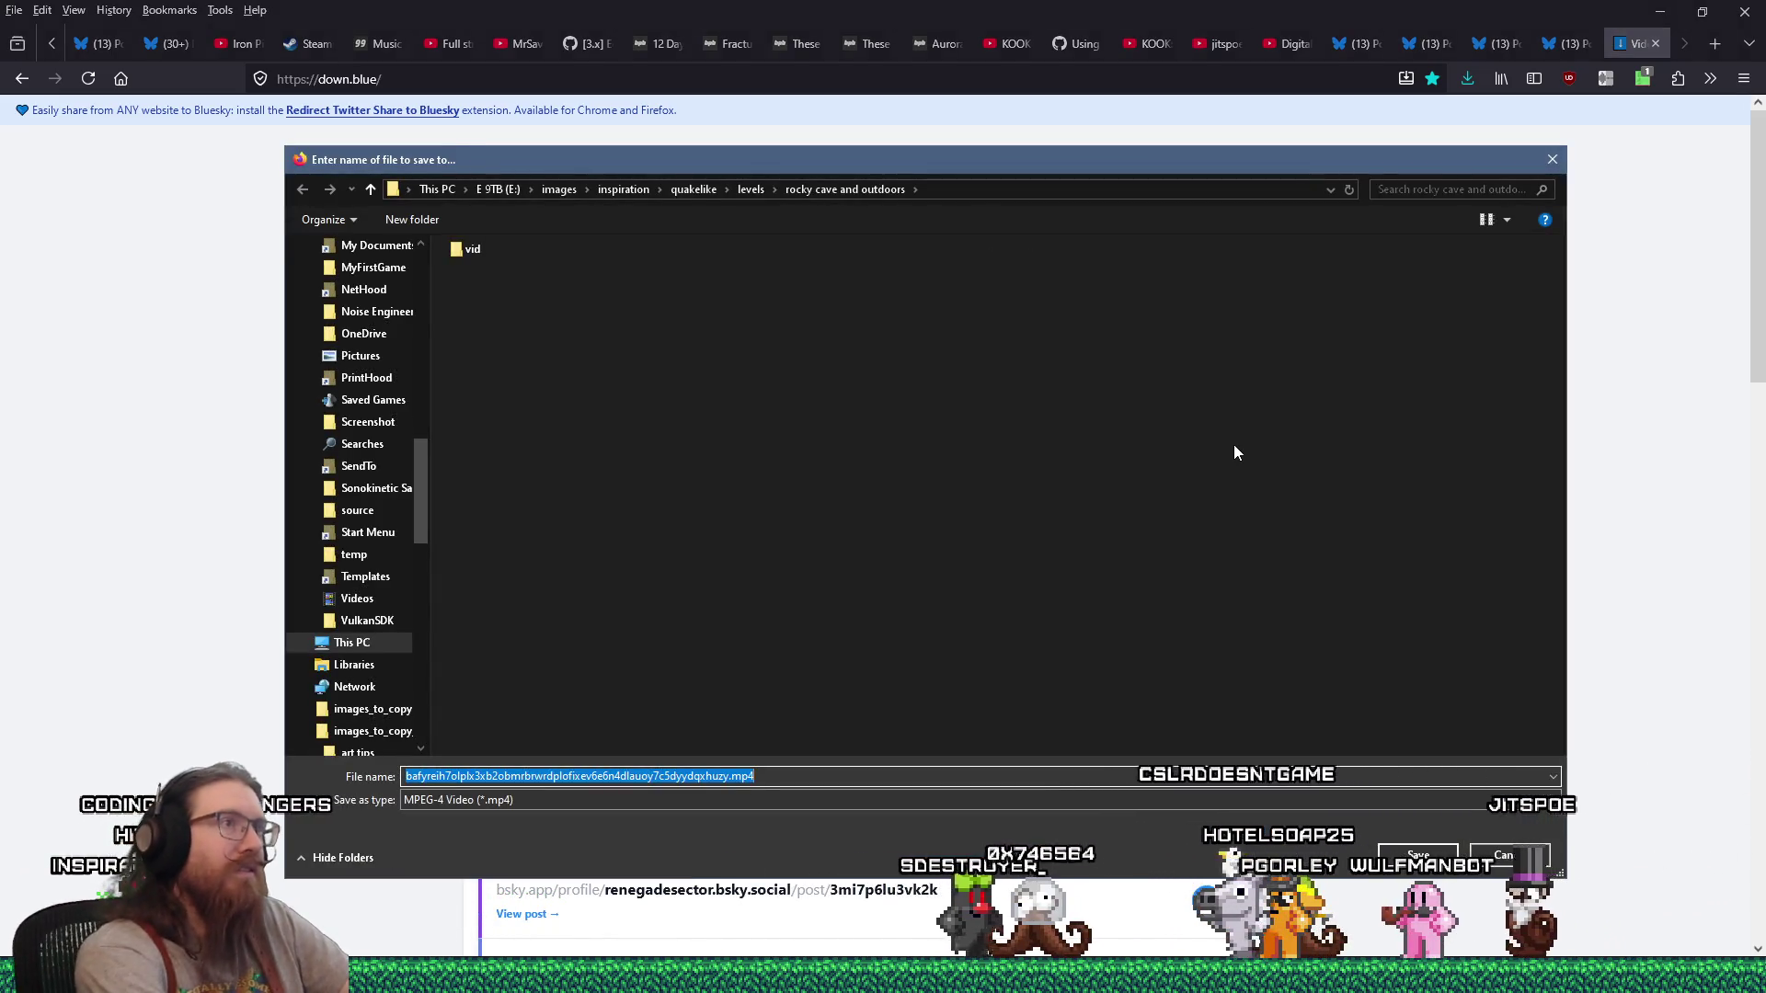
Step: Save the mp4 into a new vid folder under library, then close the downloader
{"action": "type", "text": "..\b"}
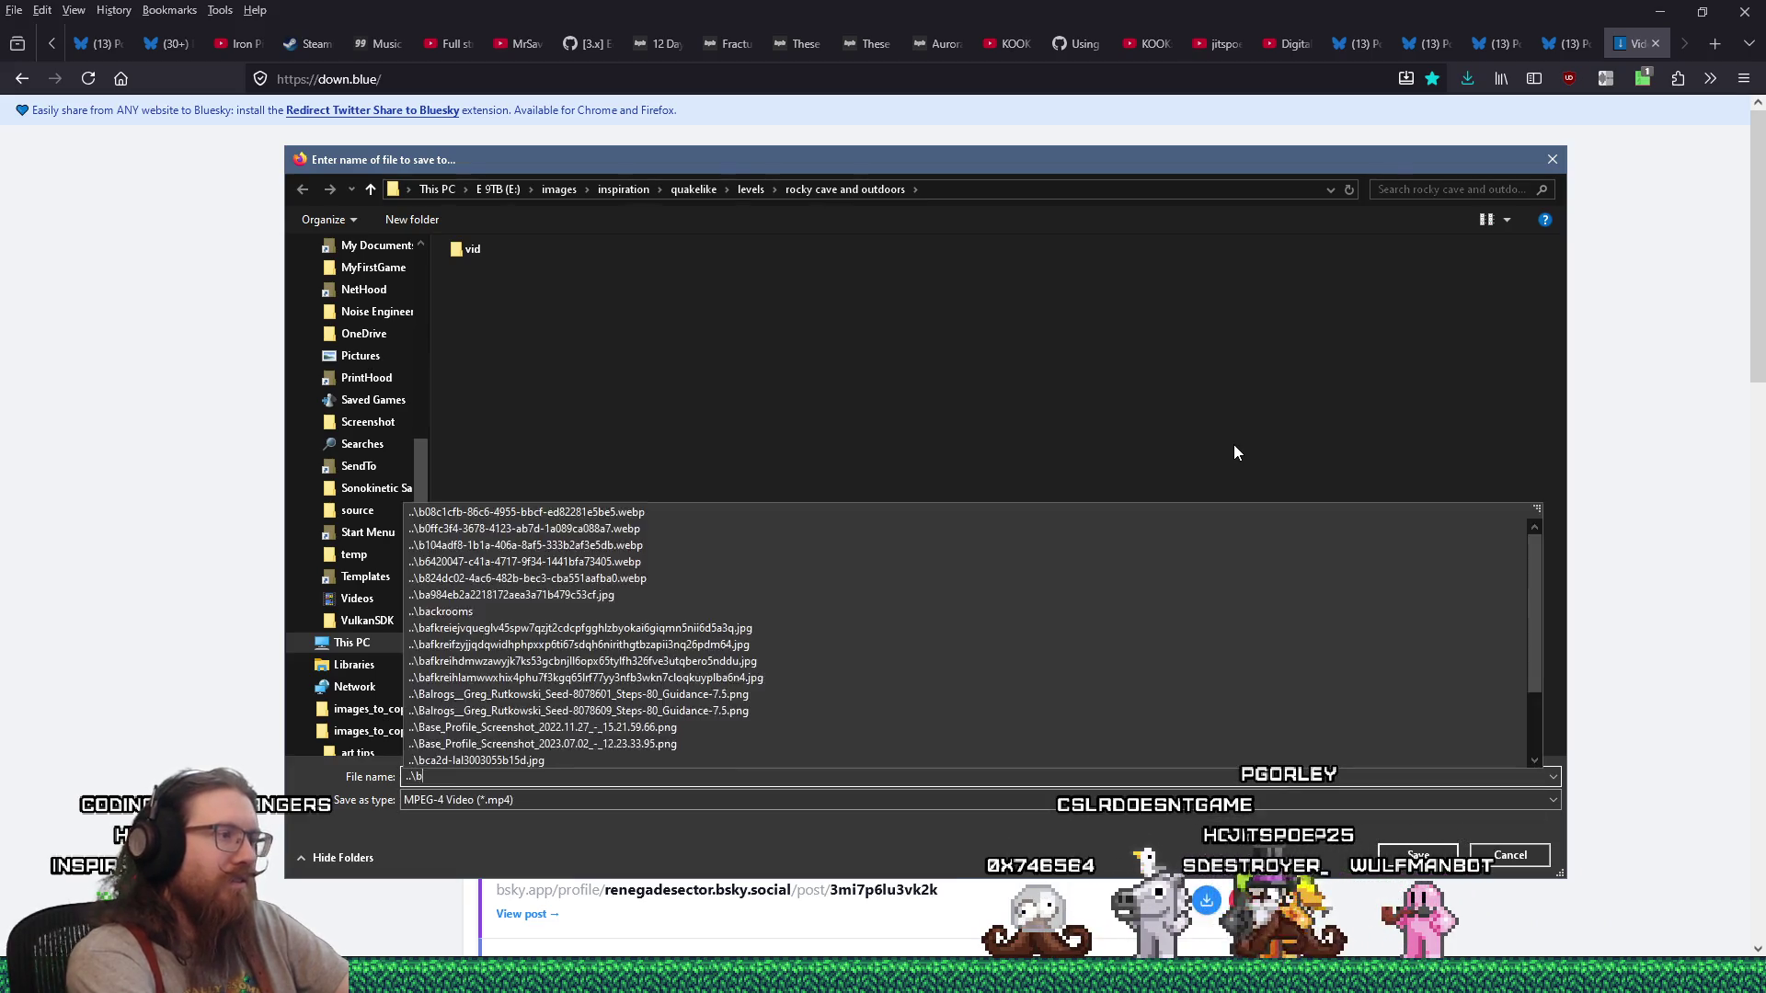
{"action": "key", "text": "Escape"}
{"action": "key", "text": "ctrl+z"}
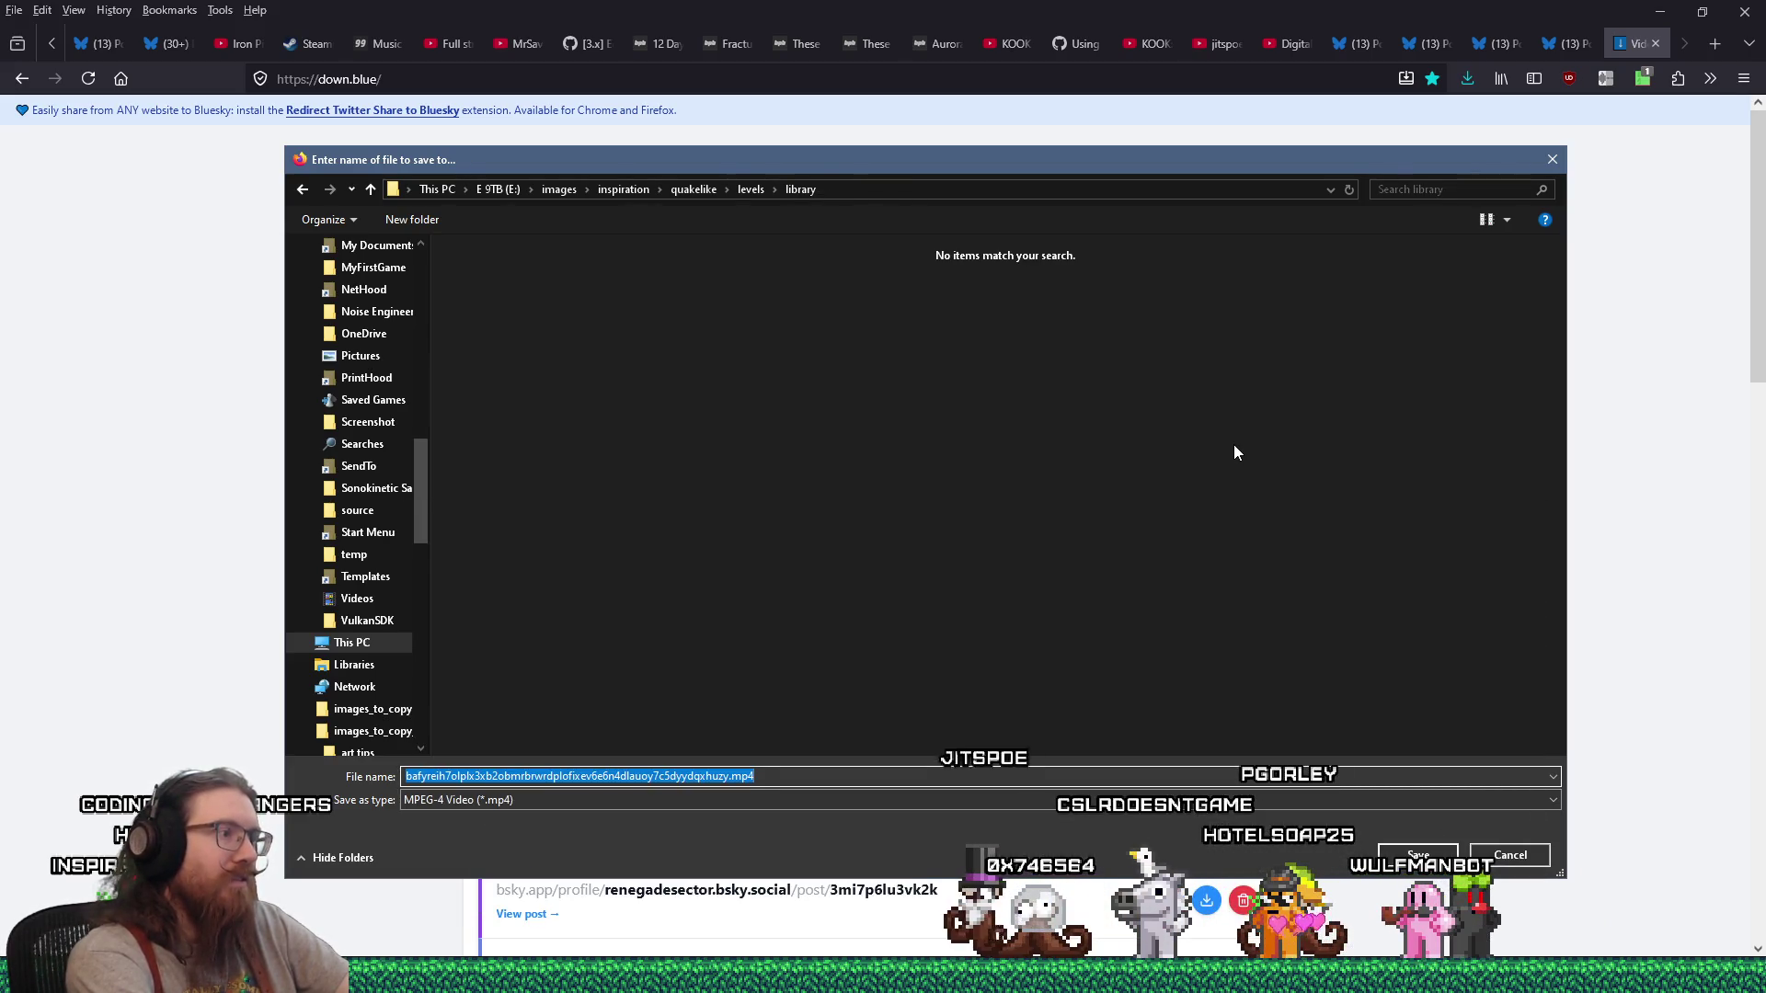
{"action": "right_click", "coordinate": [1365, 523]}
{"action": "mouse_move", "coordinate": [1383, 717]}
{"action": "left_click", "coordinate": [1559, 728]}
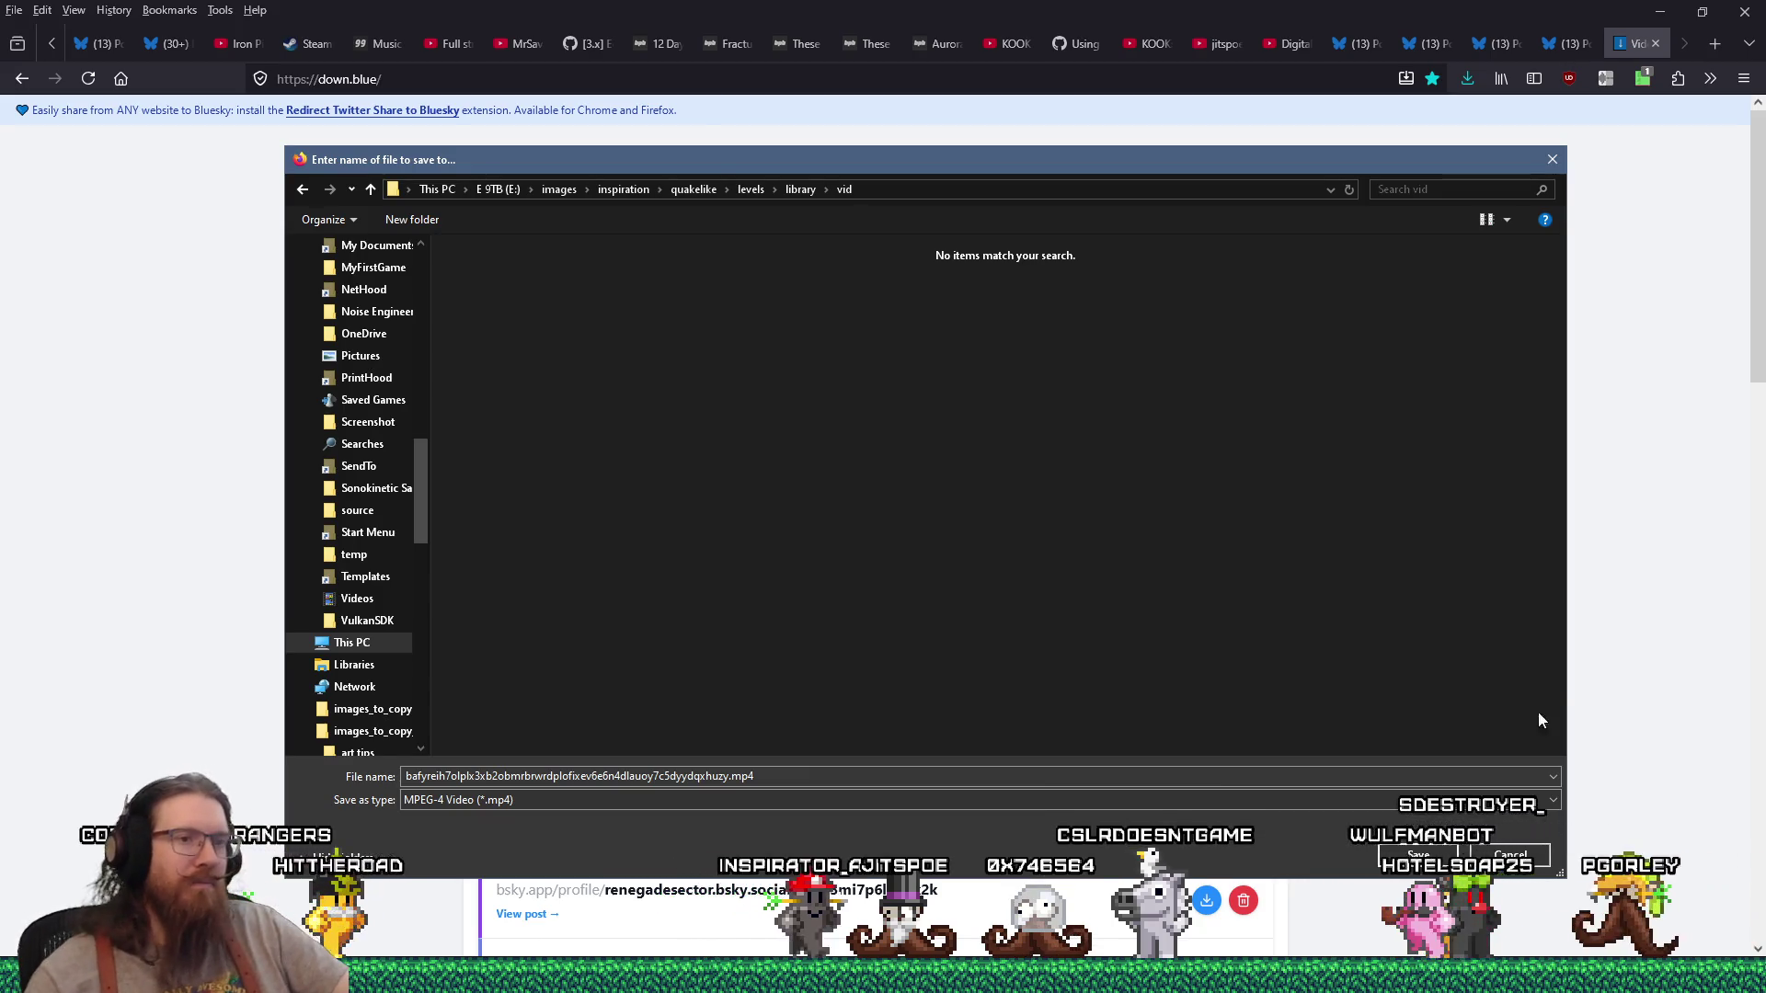
{"action": "key", "text": "Escape"}
{"action": "left_click", "coordinate": [1655, 44]}
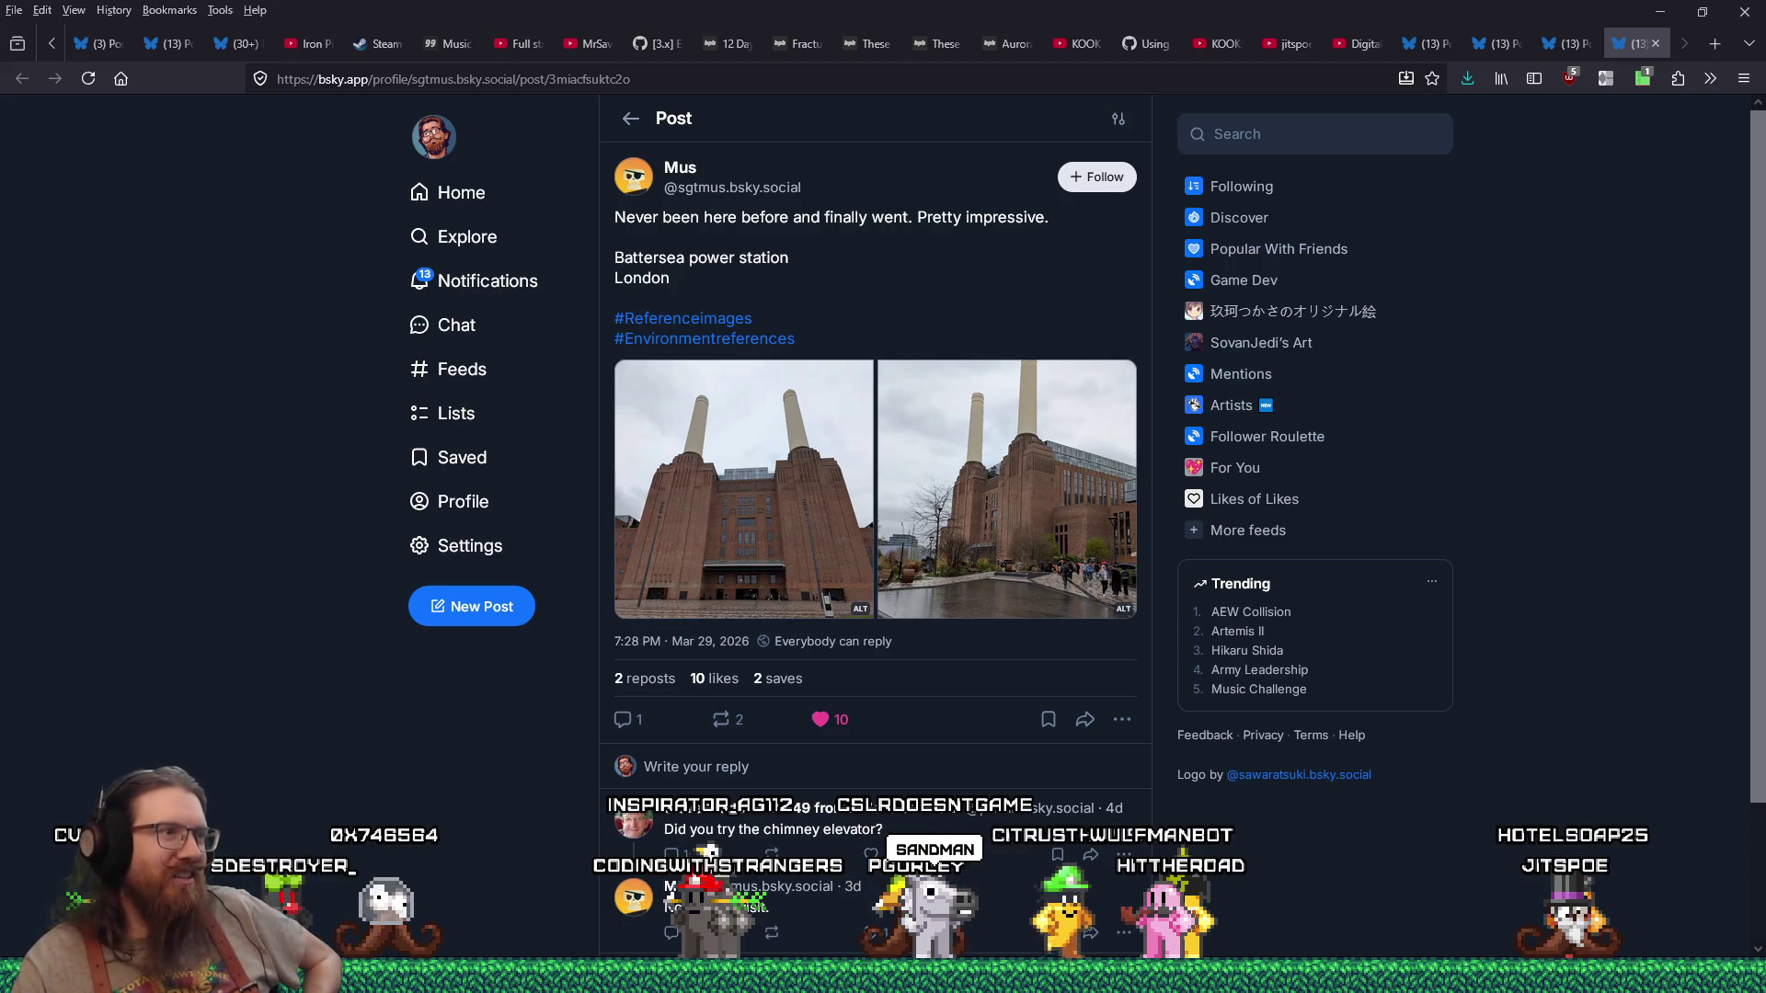
Step: View the first Battersea power station photo enlarged, then return to the post
{"action": "left_click", "coordinate": [817, 476]}
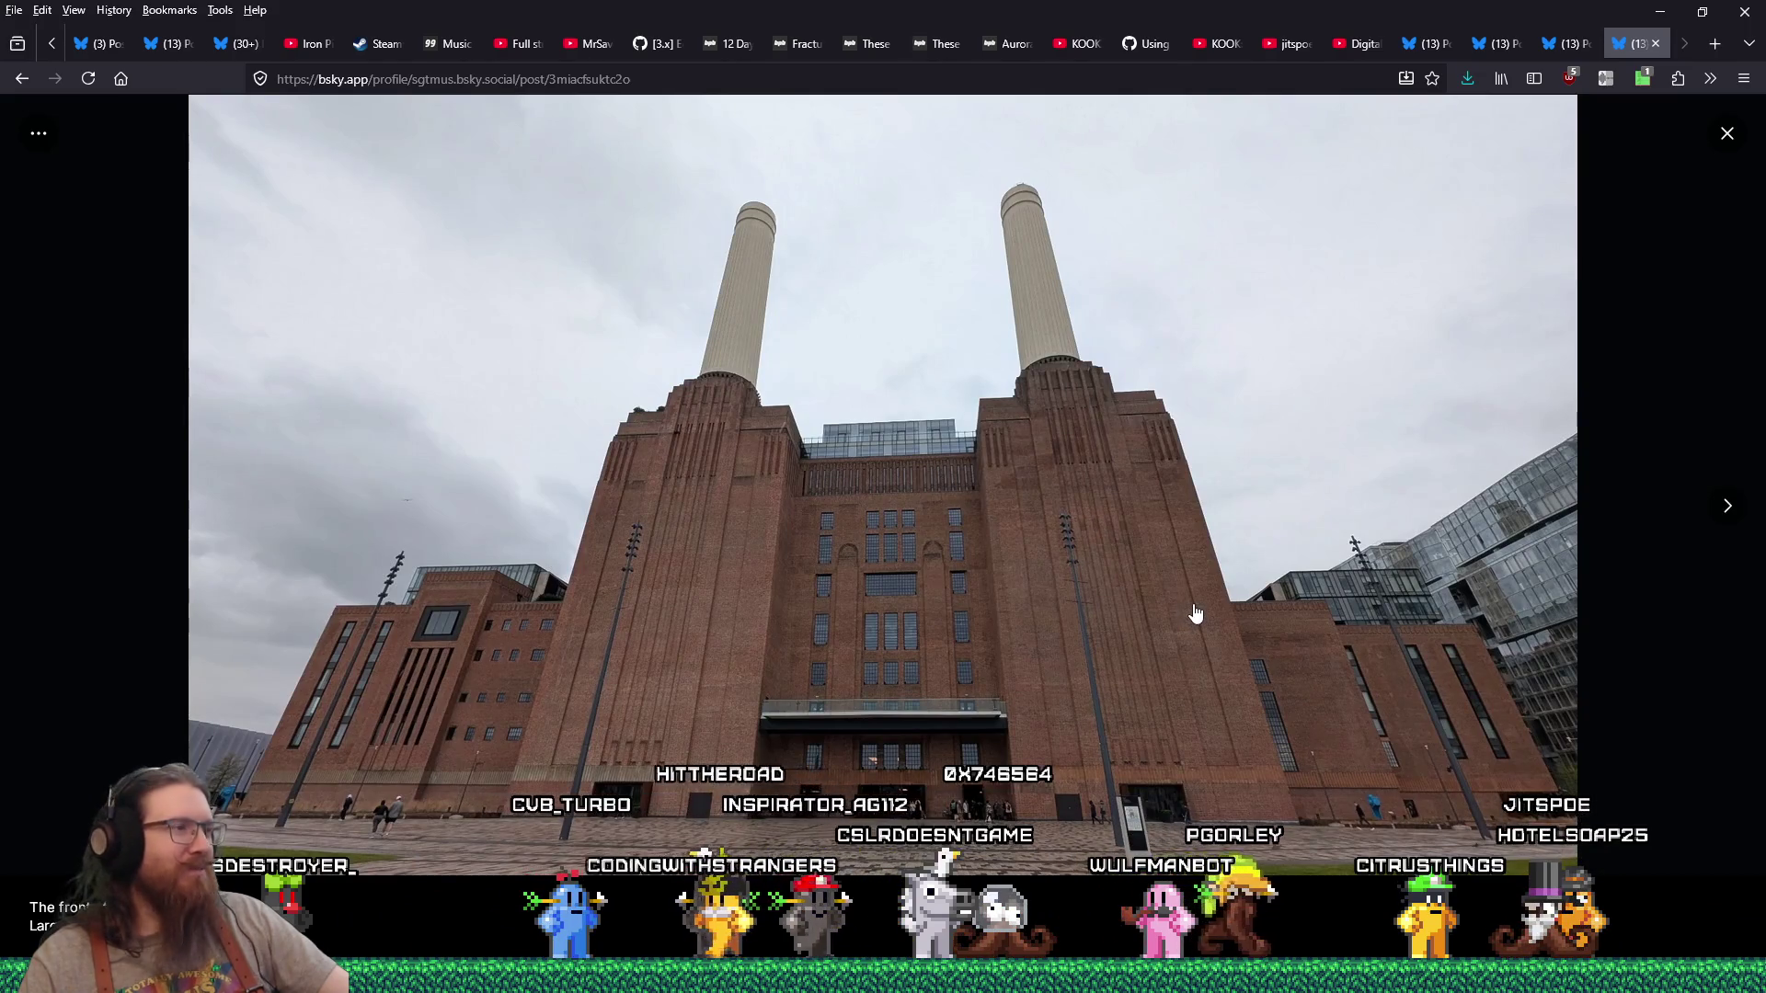
{"action": "right_click", "coordinate": [1159, 471]}
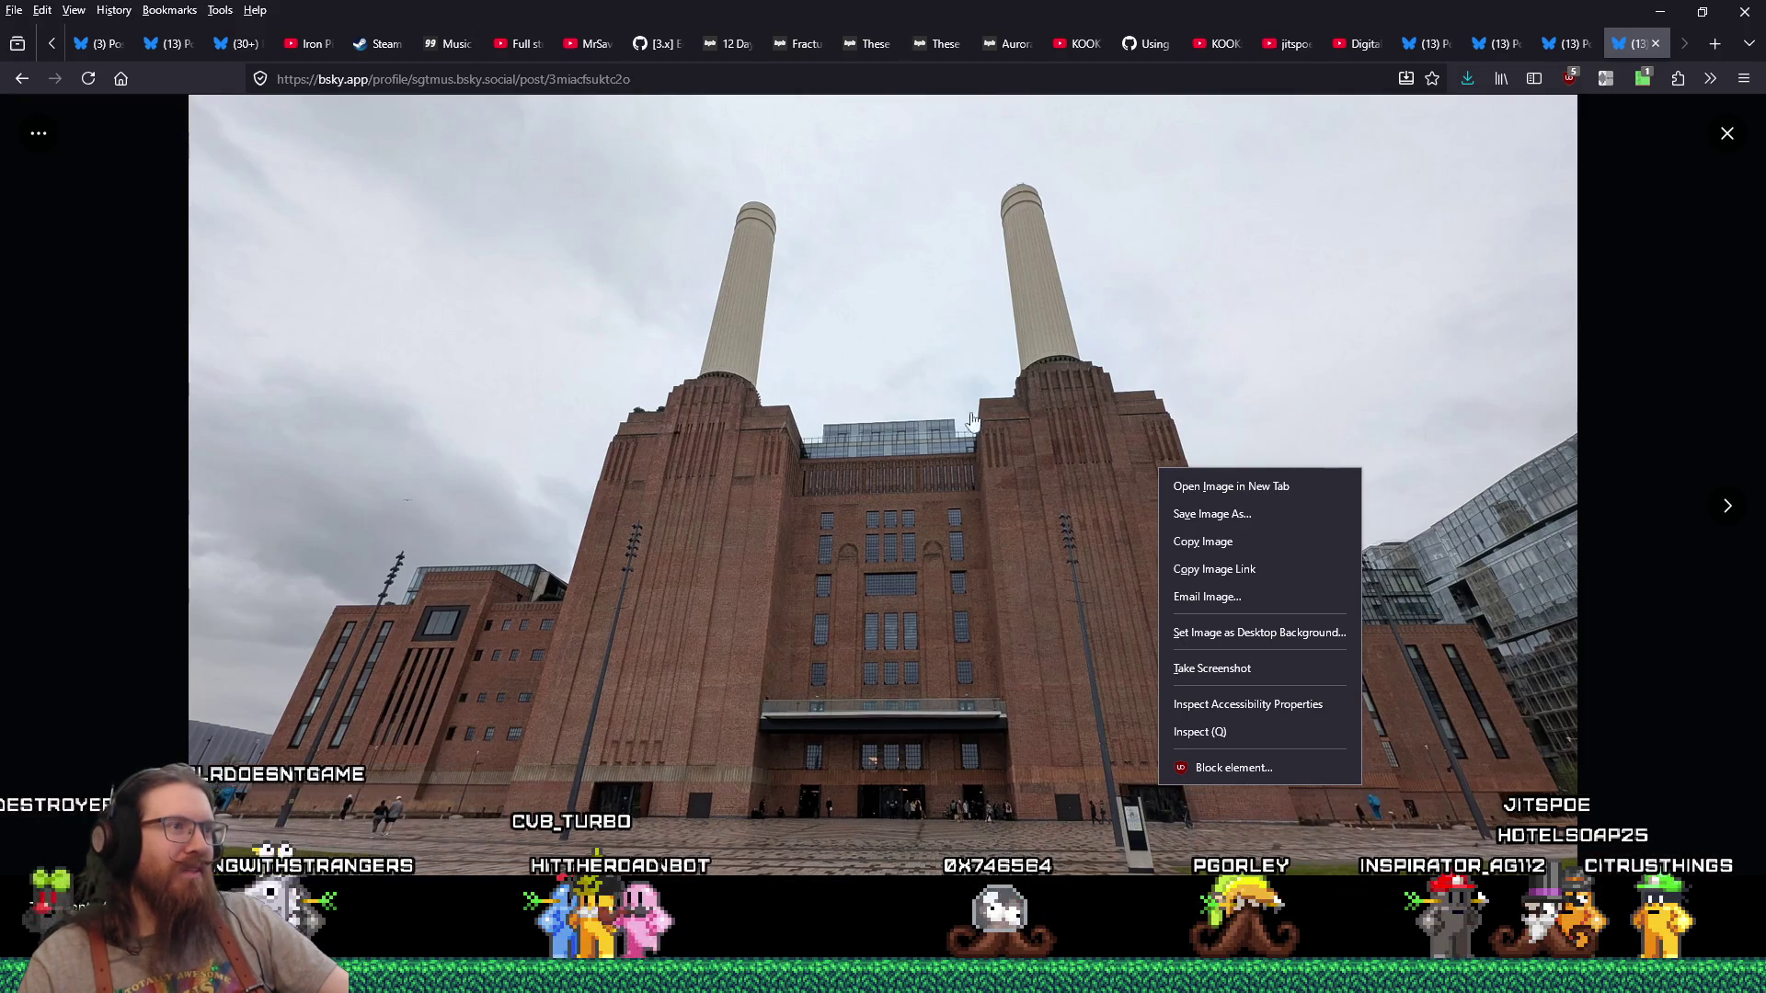
{"action": "key", "text": "alt+Left"}
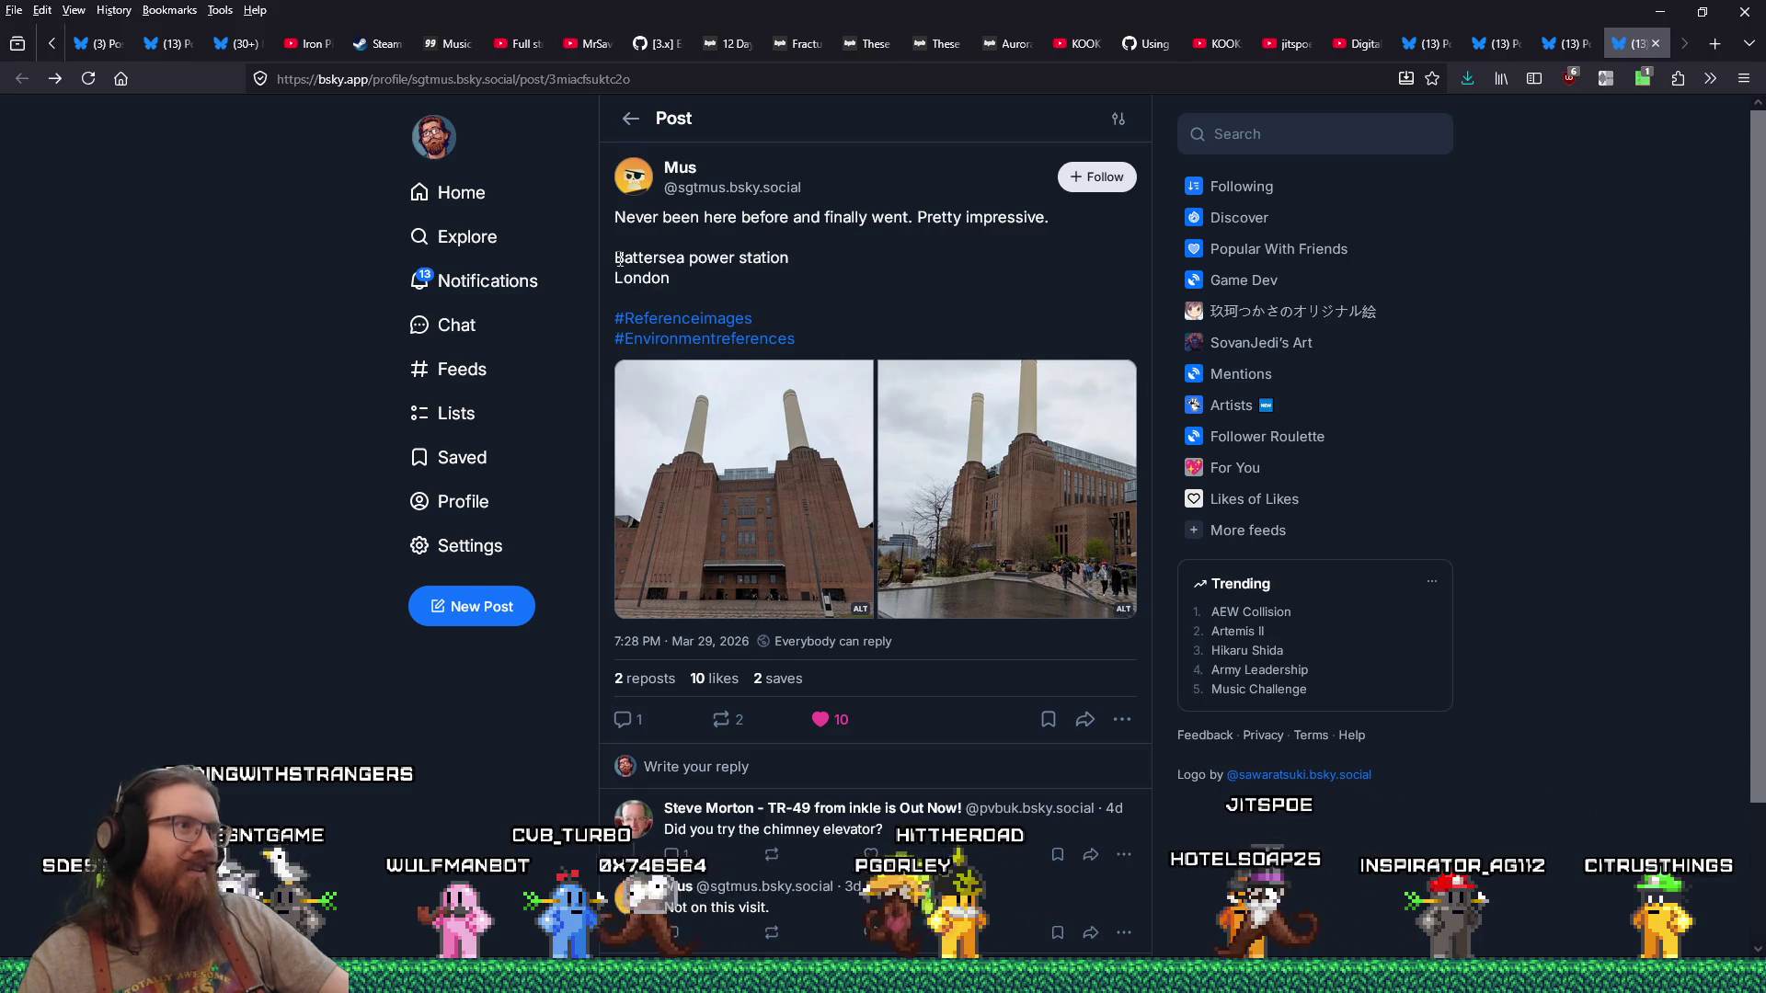
Step: Copy 'Battersea power station' from the post and web-search it in a new tab
{"action": "right_click", "coordinate": [791, 258]}
{"action": "left_click", "coordinate": [820, 279]}
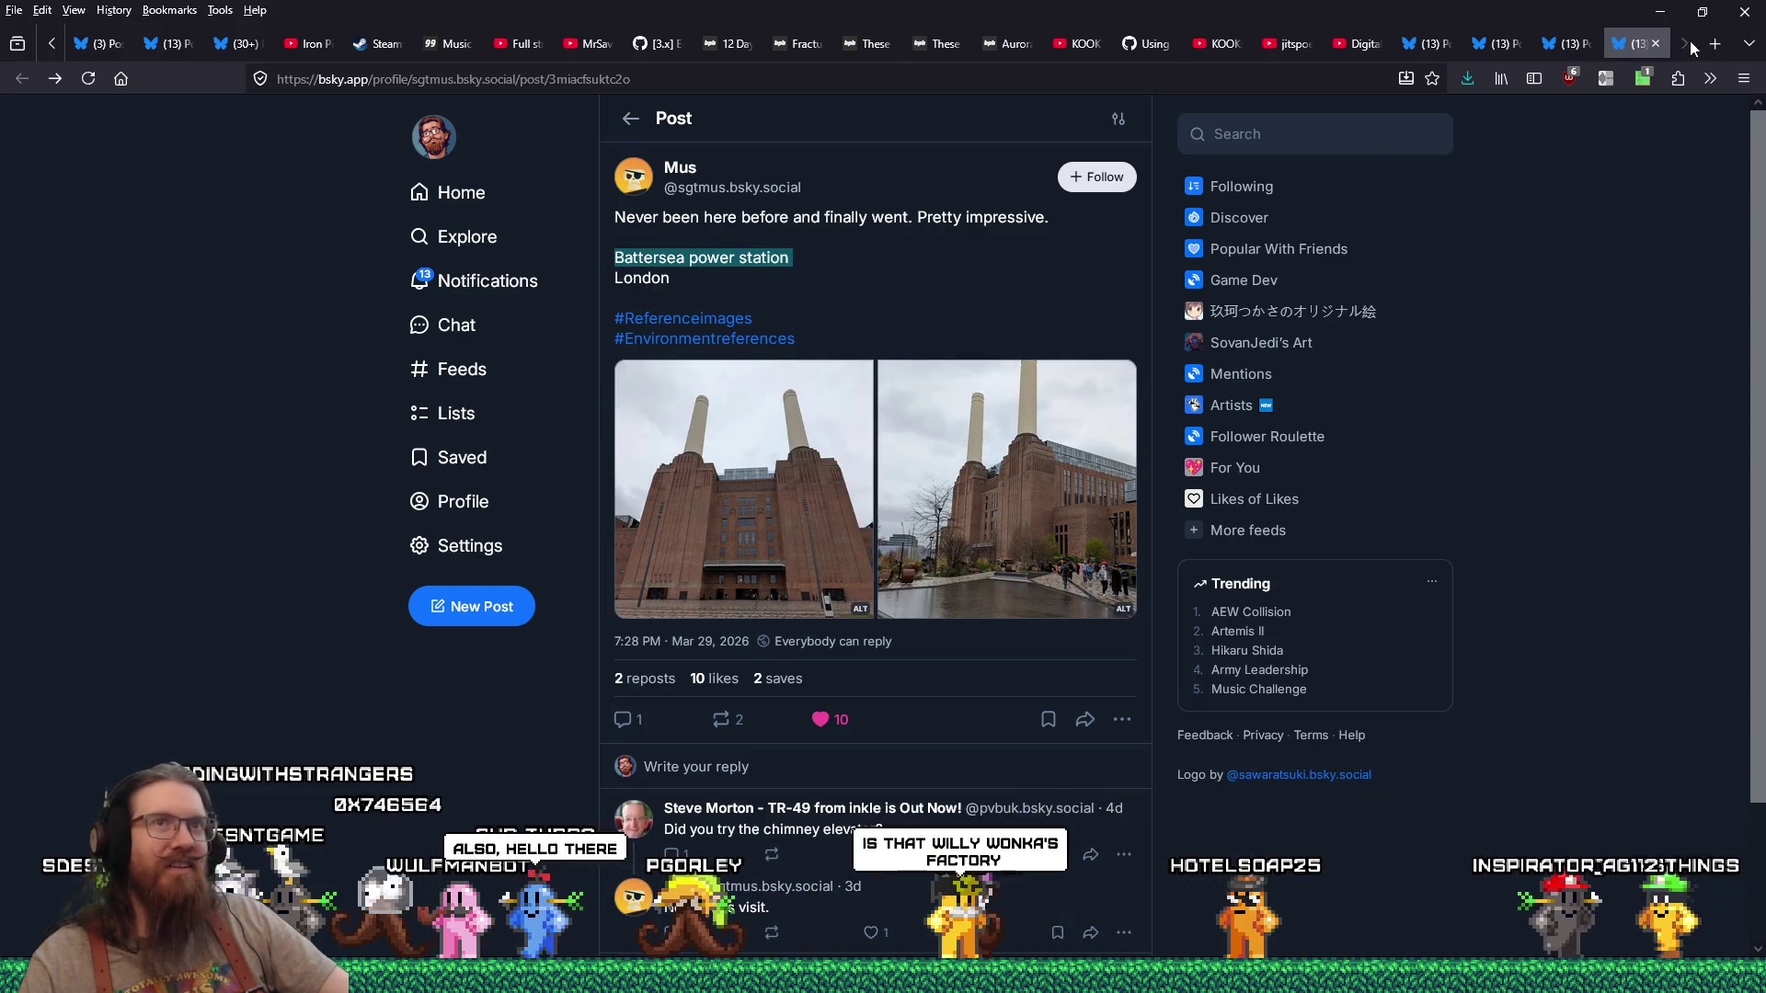
{"action": "key", "text": "ctrl+t"}
{"action": "right_click", "coordinate": [1004, 79]}
{"action": "left_click", "coordinate": [1076, 247]}
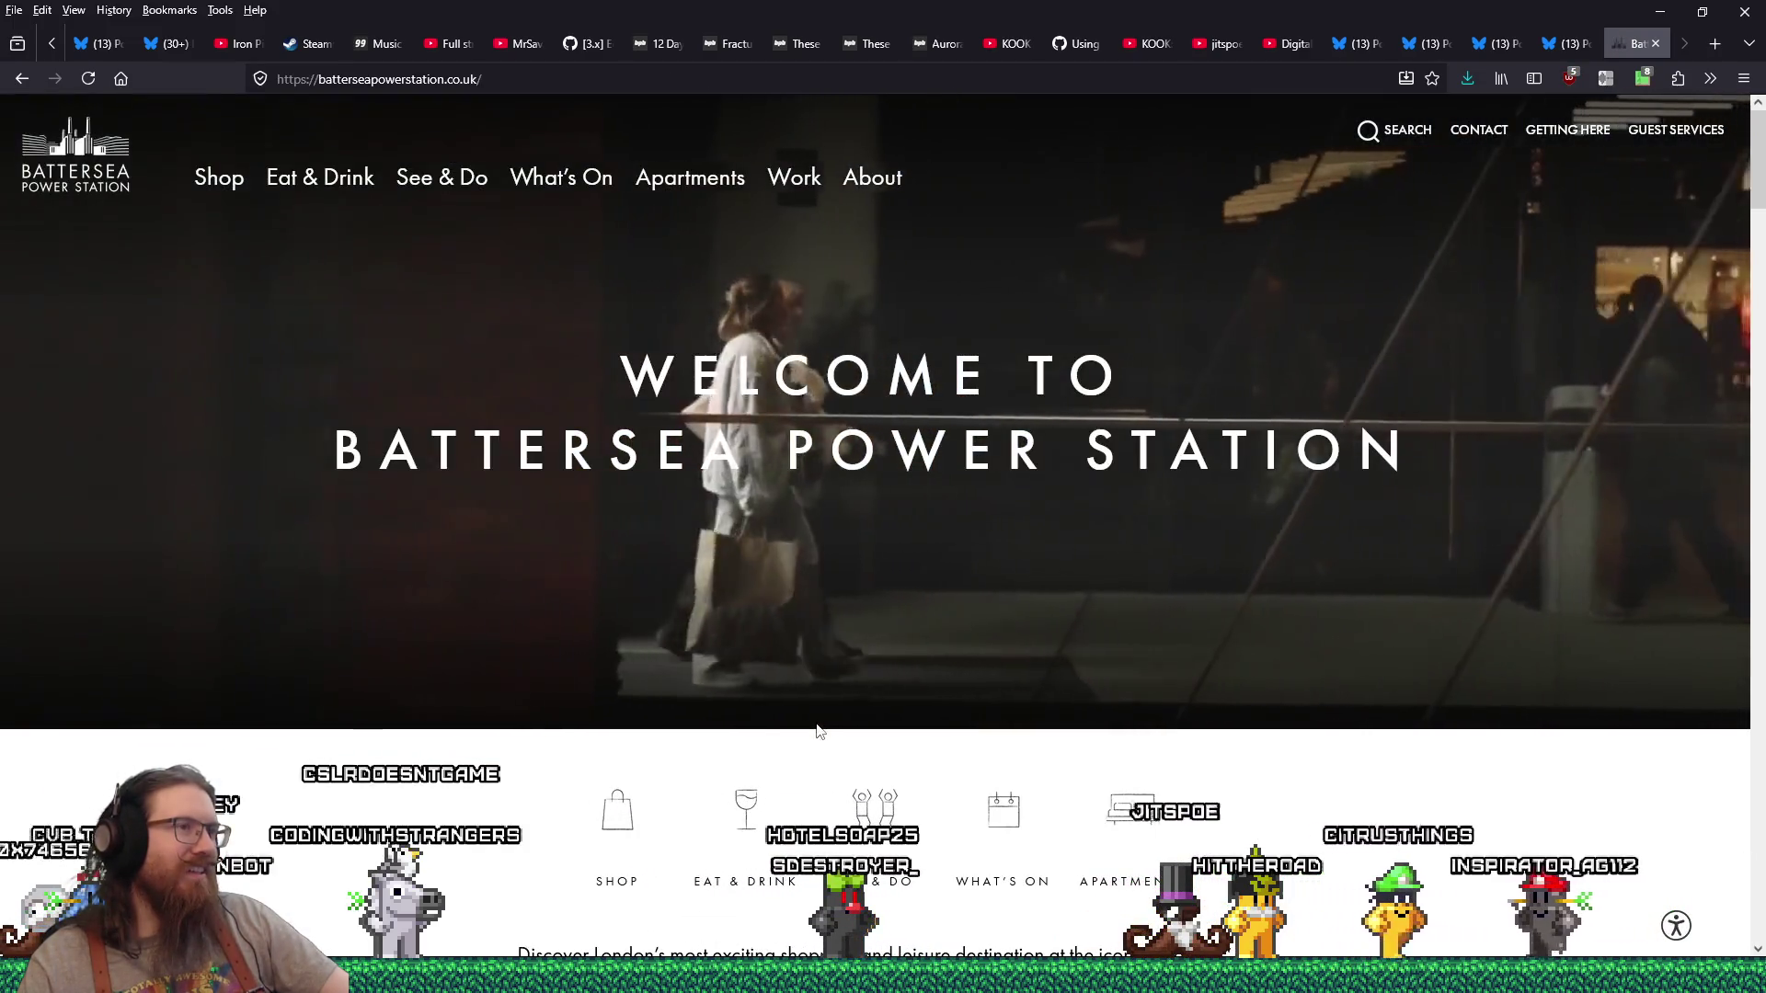
Step: Browse the official Battersea Power Station homepage, then return to the DuckDuckGo results
{"action": "scroll", "coordinate": [820, 731], "scroll_direction": "down", "scroll_amount": 3}
{"action": "scroll", "coordinate": [820, 731], "scroll_direction": "down", "scroll_amount": 3}
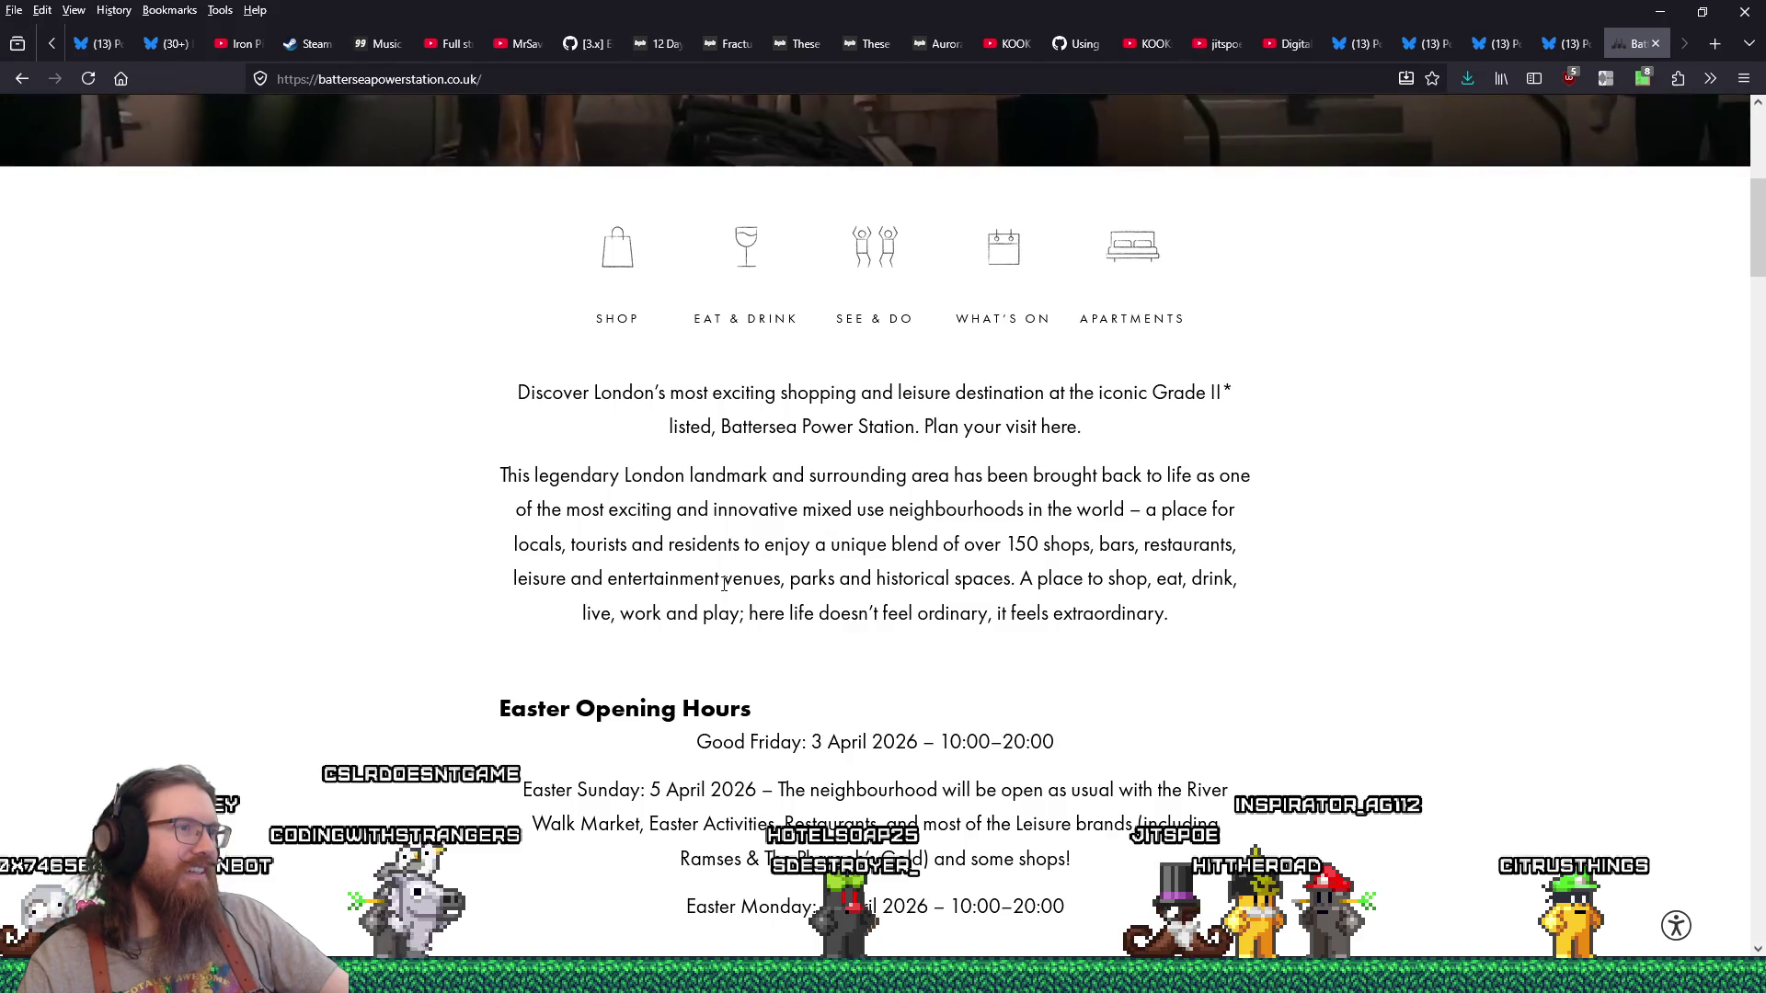
{"action": "scroll", "coordinate": [724, 584], "scroll_direction": "down", "scroll_amount": 4}
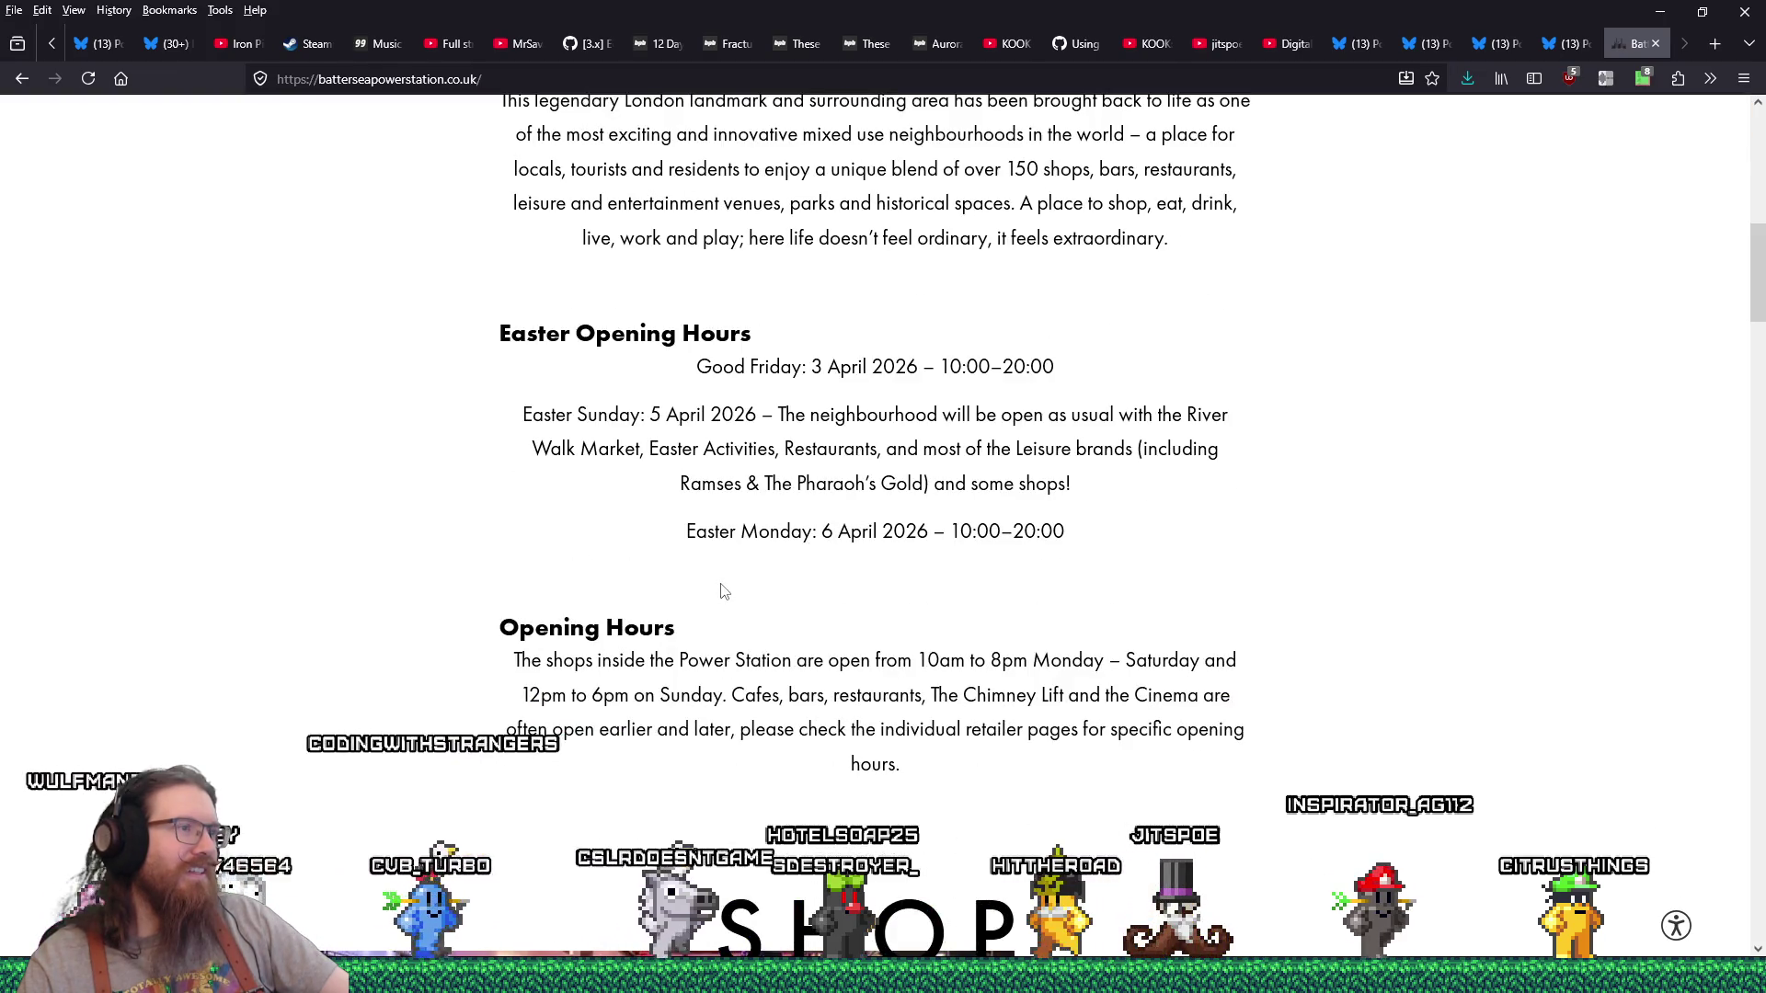
{"action": "scroll", "coordinate": [724, 592], "scroll_direction": "down", "scroll_amount": 5}
{"action": "scroll", "coordinate": [576, 642], "scroll_direction": "up", "scroll_amount": 12}
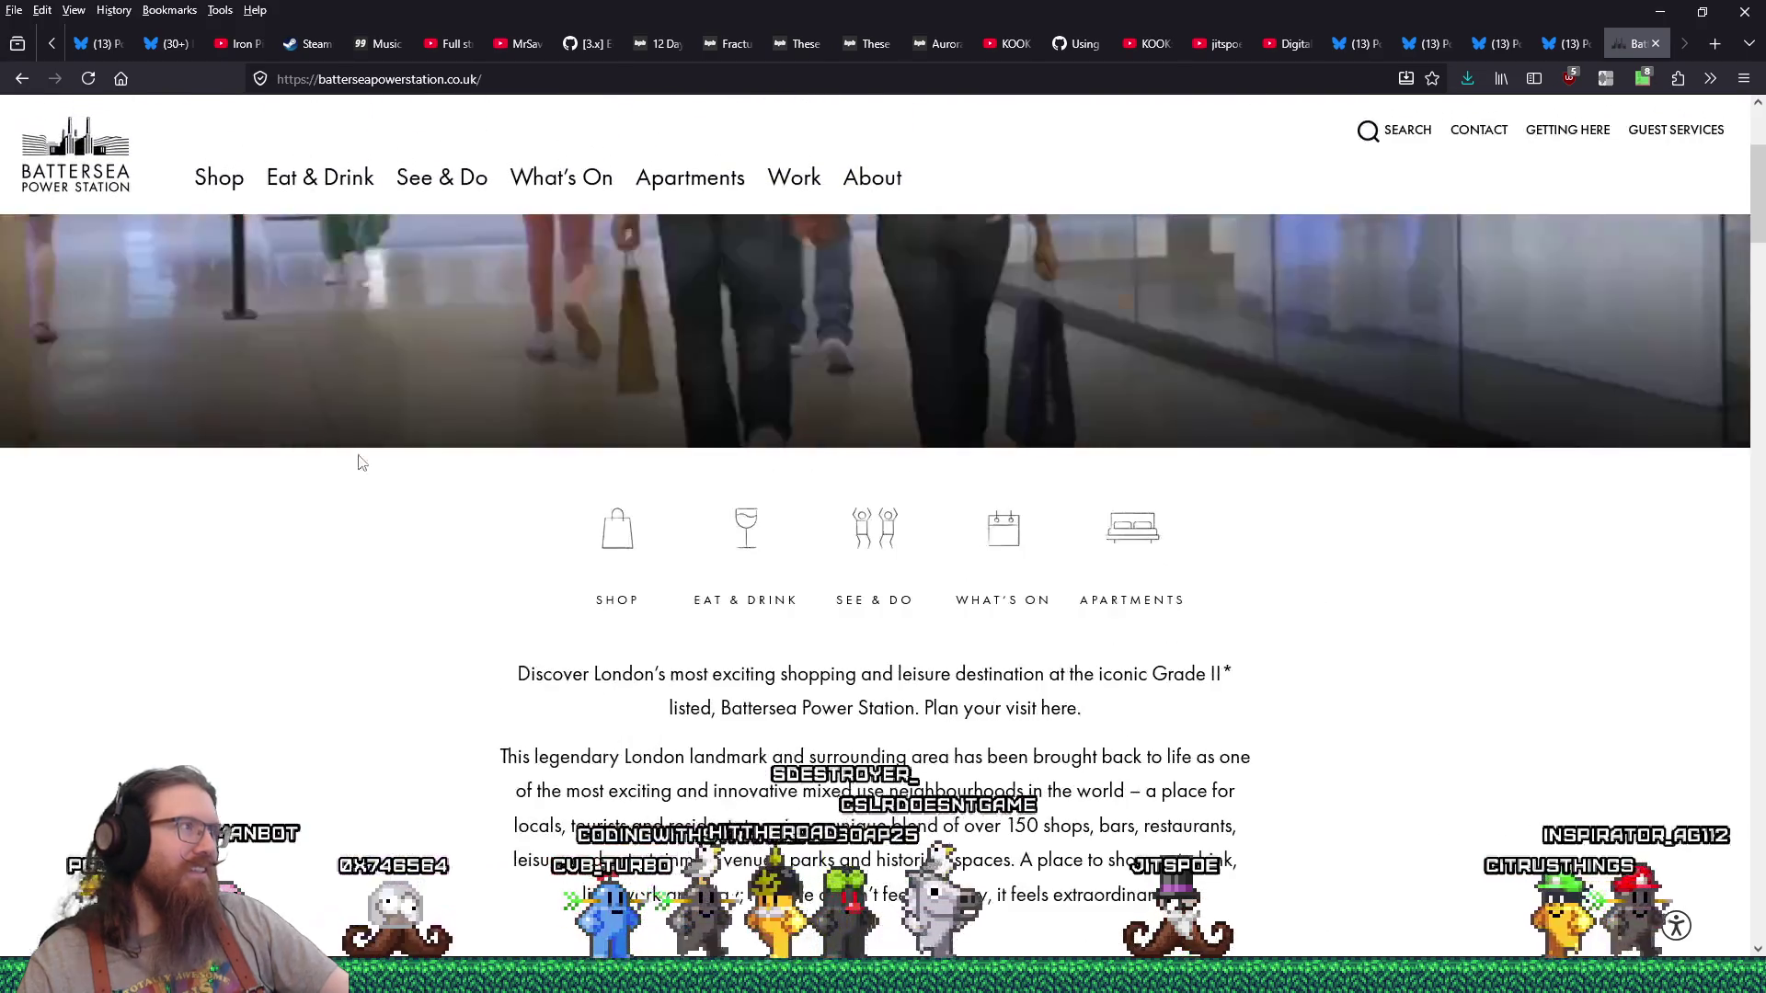
{"action": "scroll", "coordinate": [228, 357], "scroll_direction": "up", "scroll_amount": 3}
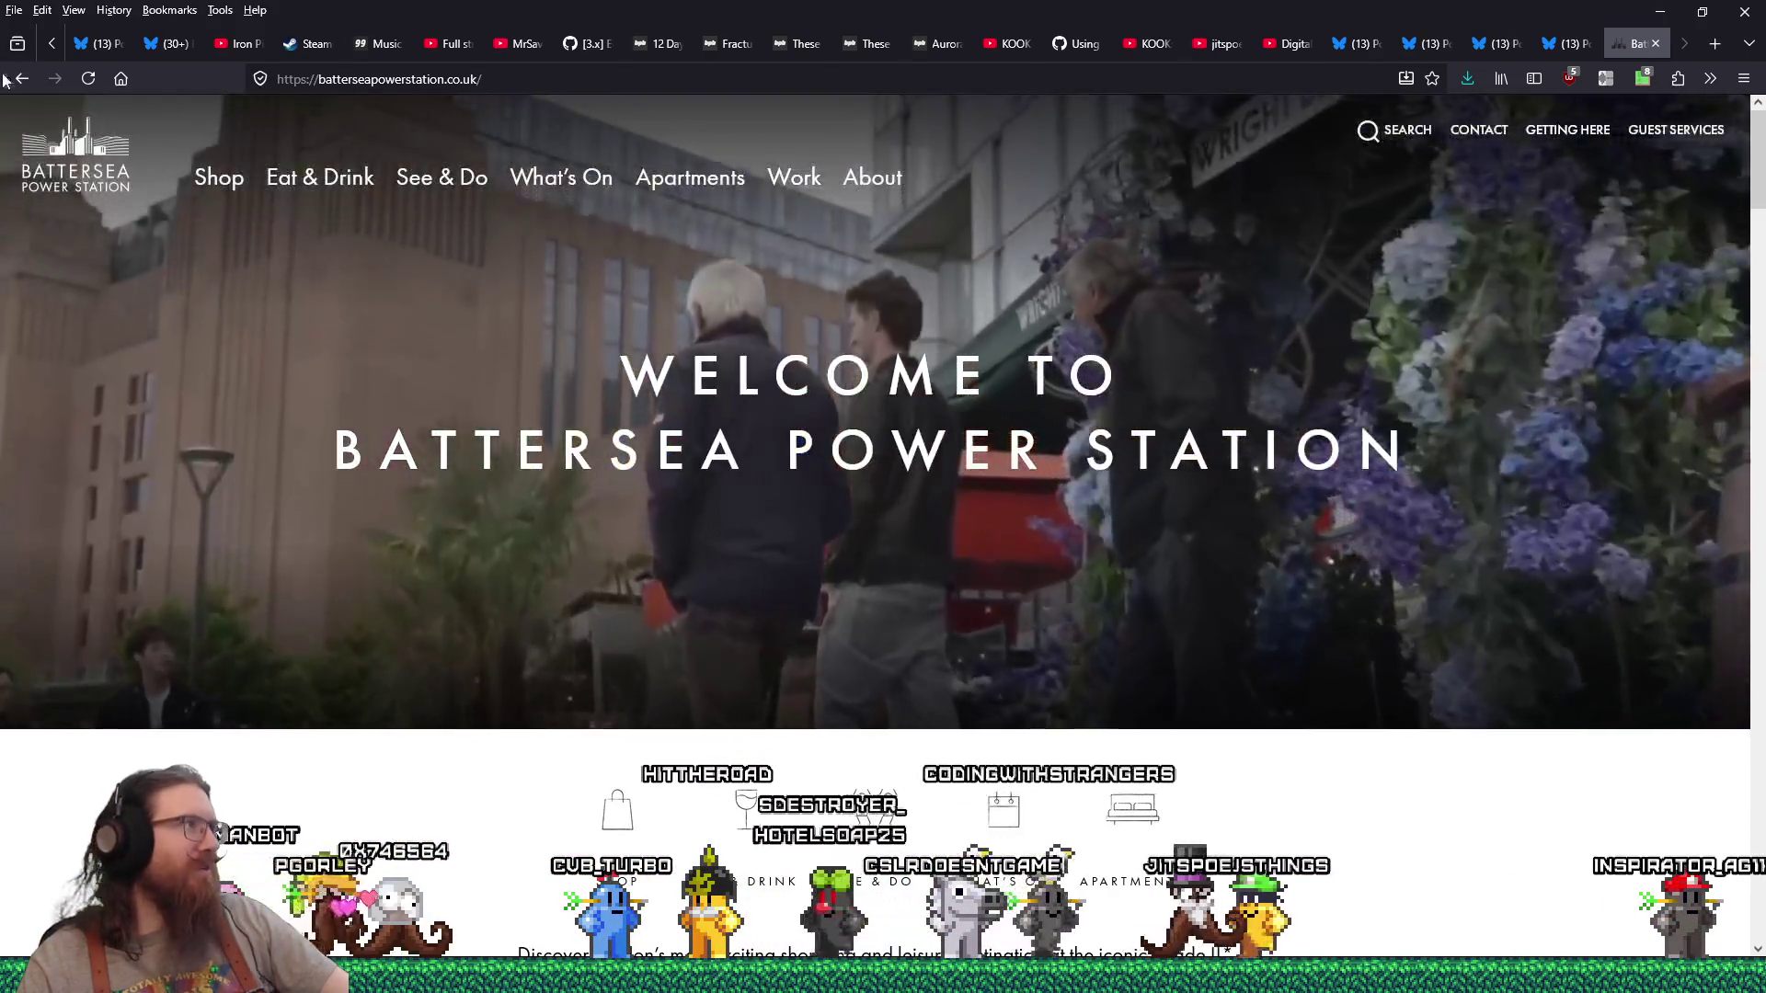
{"action": "left_click", "coordinate": [20, 79]}
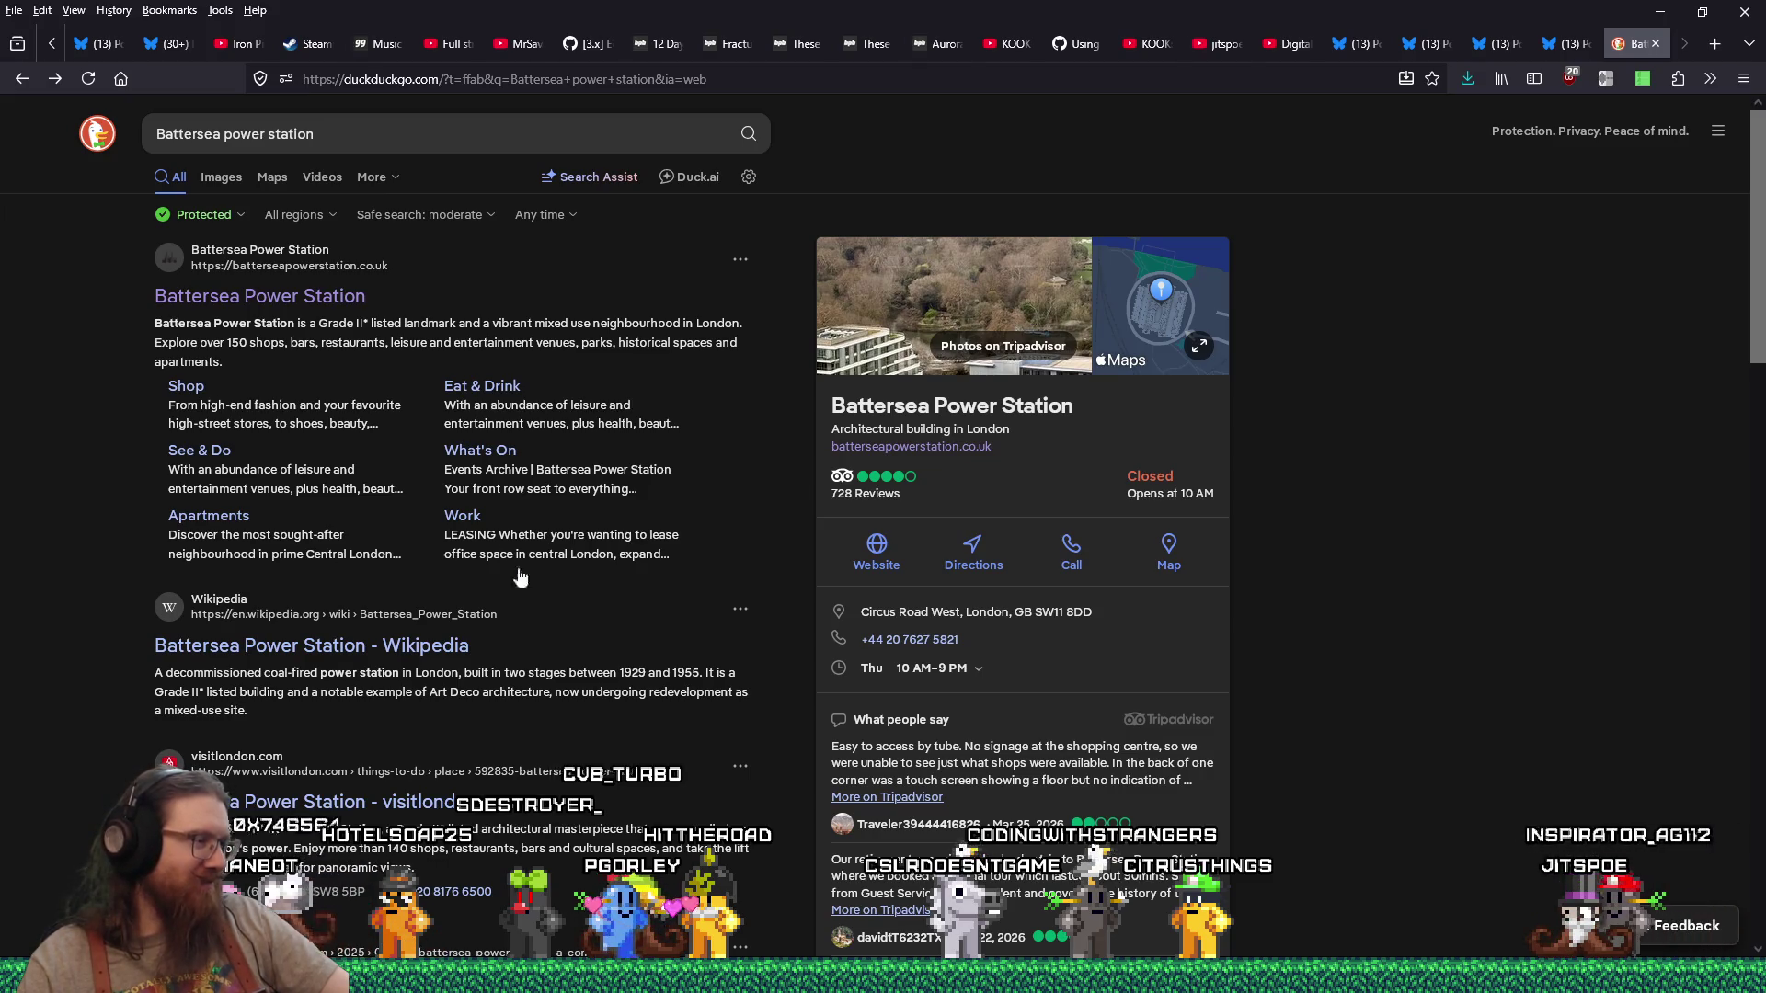
Step: Search for 'Battersea power station build date'
{"action": "left_click", "coordinate": [412, 138]}
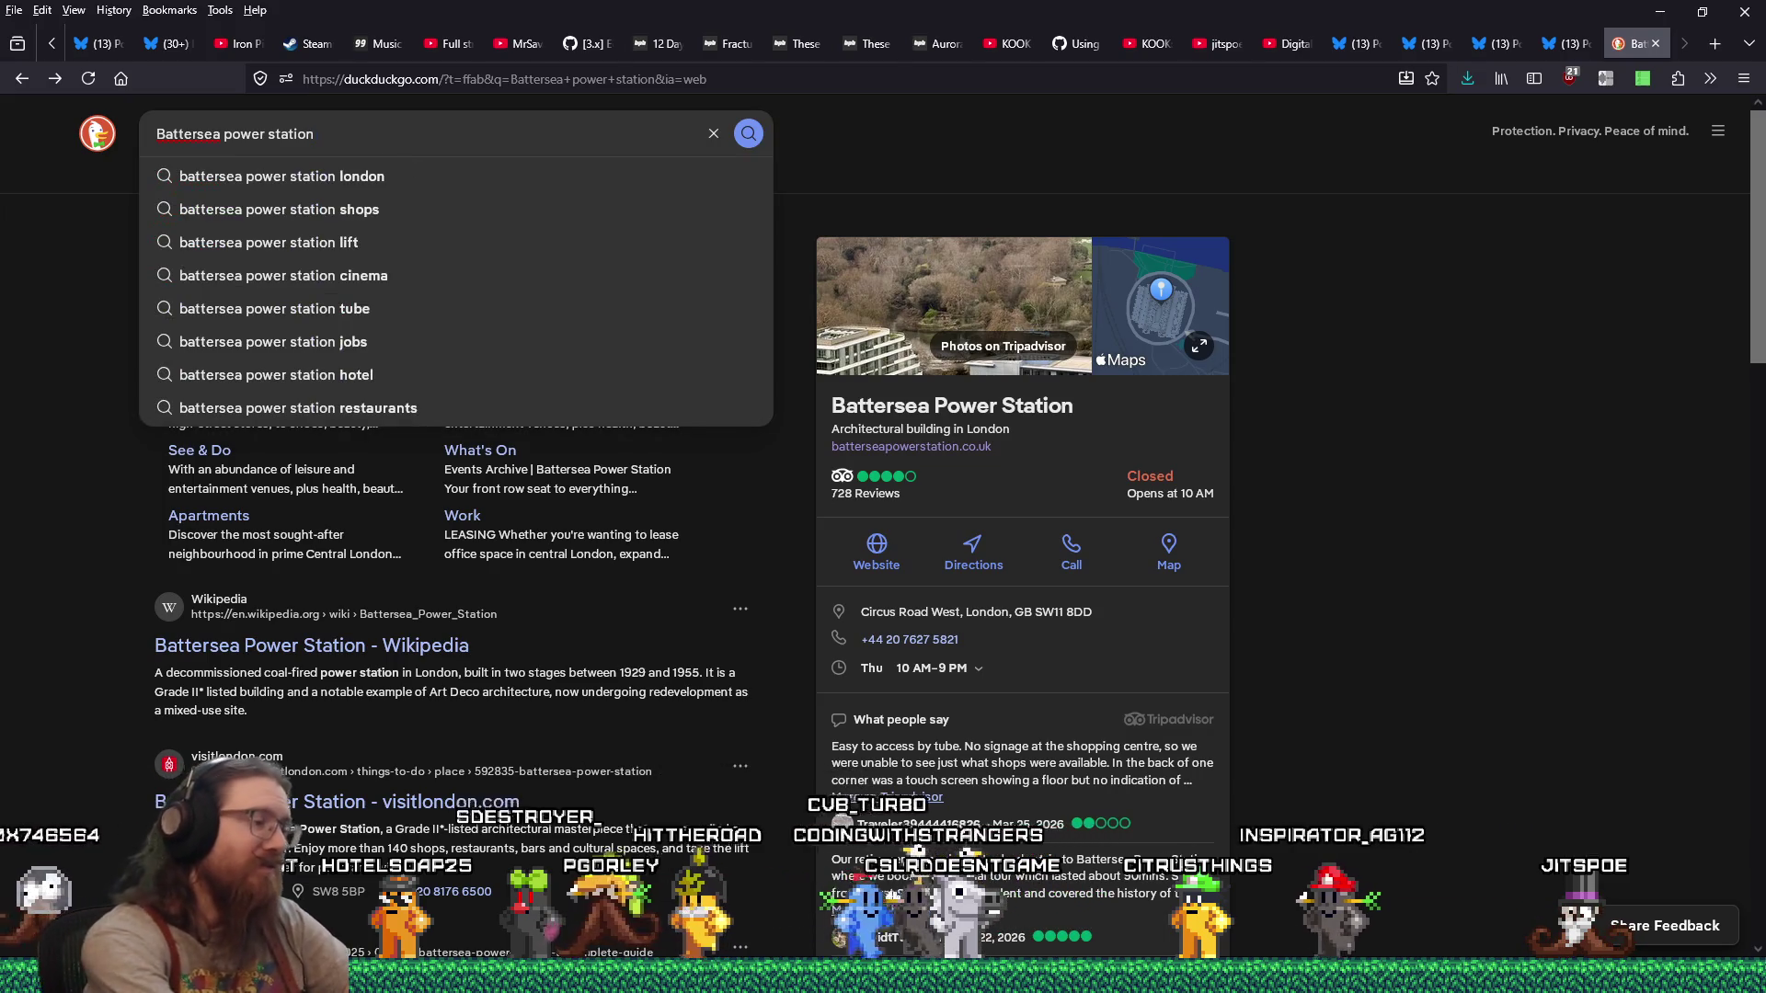
{"action": "type", "text": "build date"}
{"action": "key", "text": "Return"}
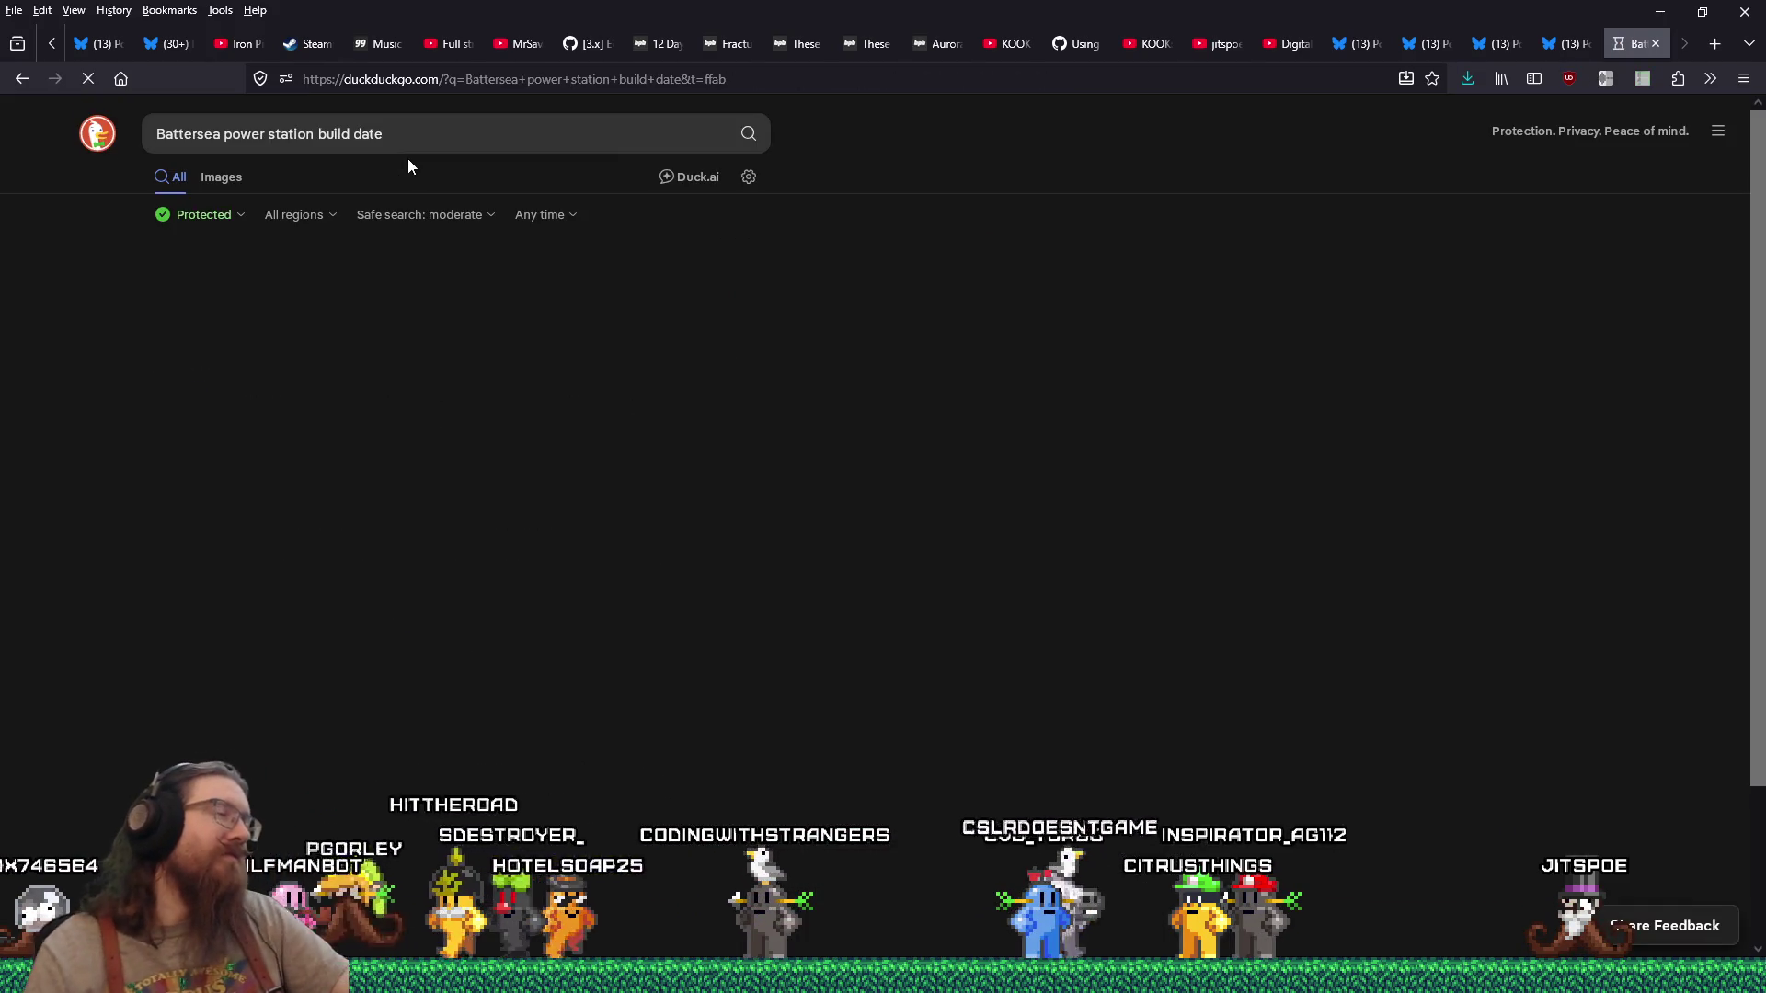
Step: Open the Wikipedia article and enlarge its infobox photo of the station from the river
{"action": "left_click", "coordinate": [390, 411]}
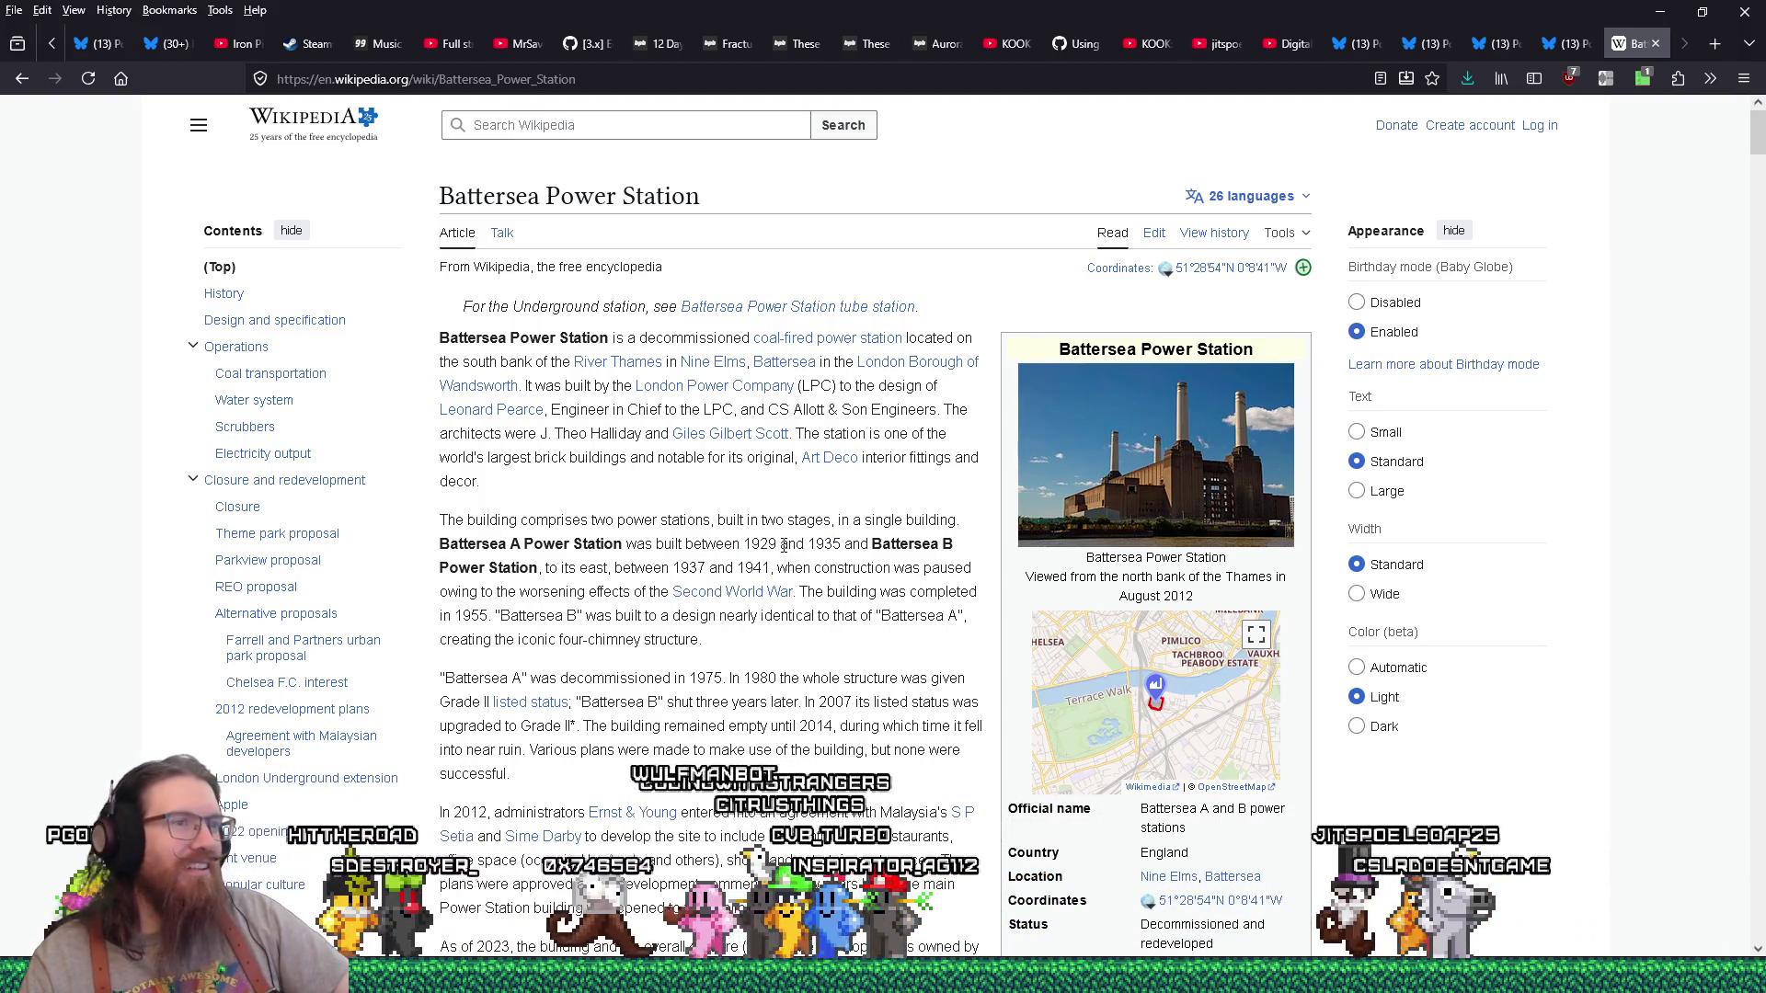
{"action": "left_click", "coordinate": [741, 544]}
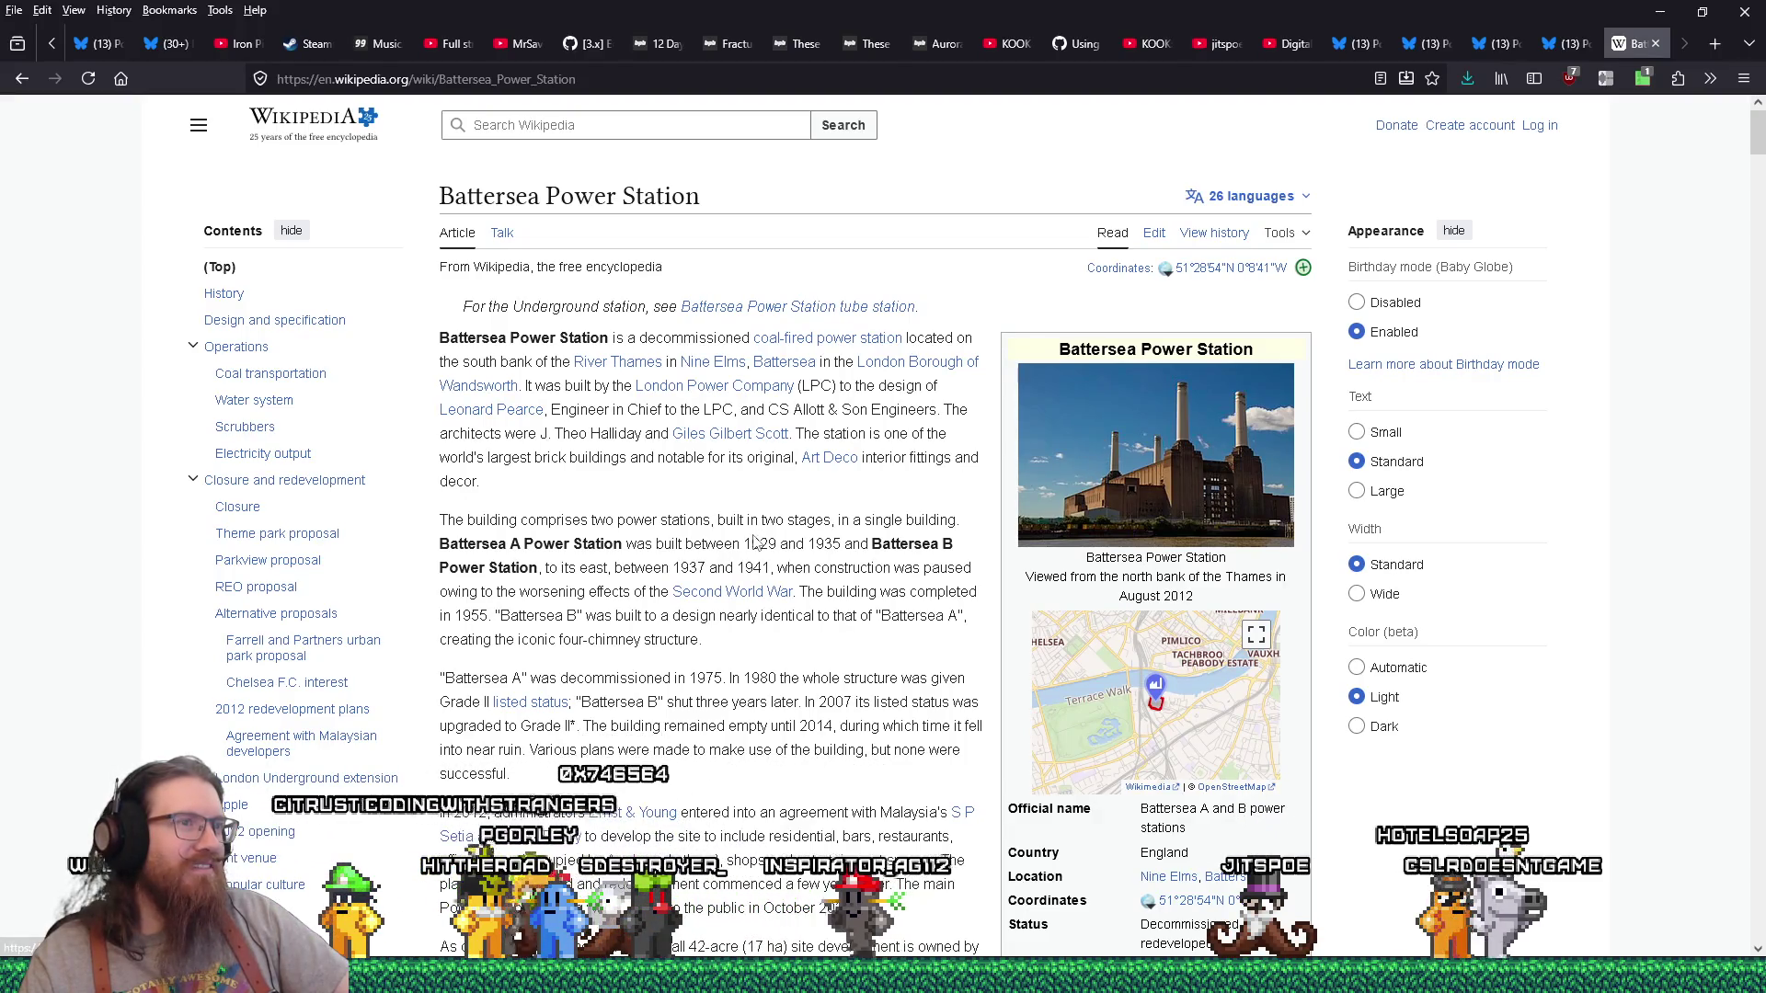
{"action": "left_click", "coordinate": [1121, 457]}
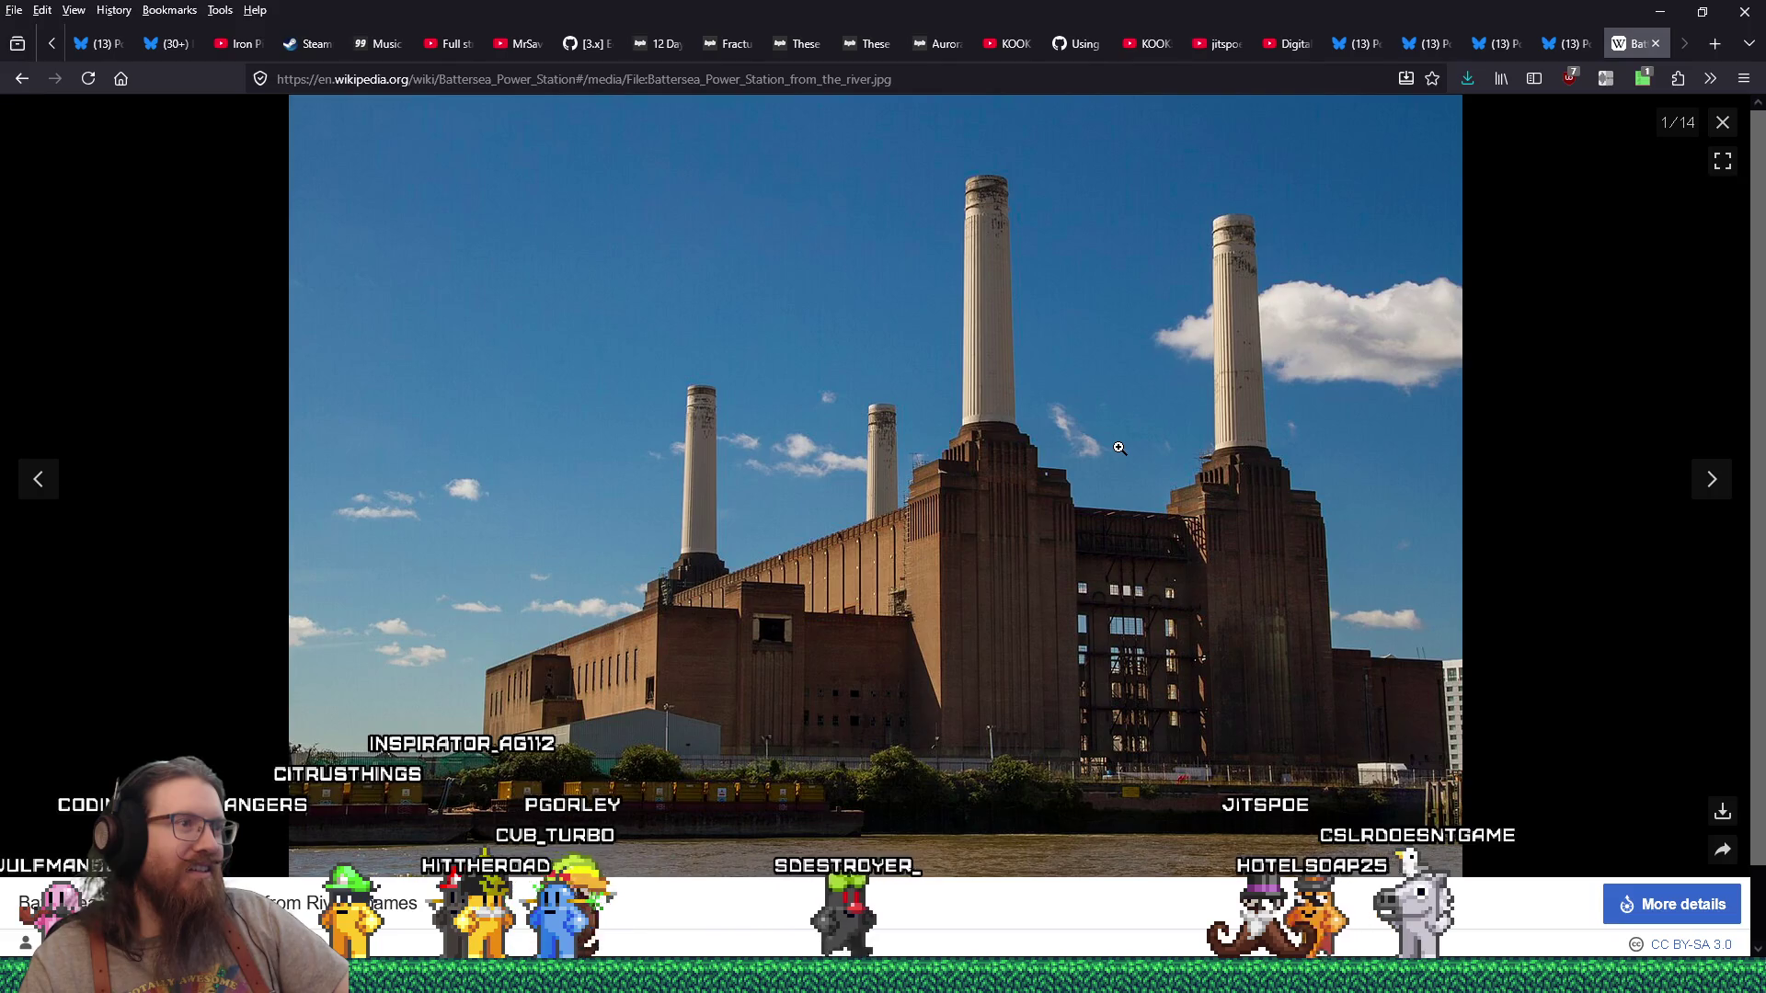
Step: Save the Wikipedia river photo of Battersea Power Station into the levels/london folder
{"action": "right_click", "coordinate": [1000, 454]}
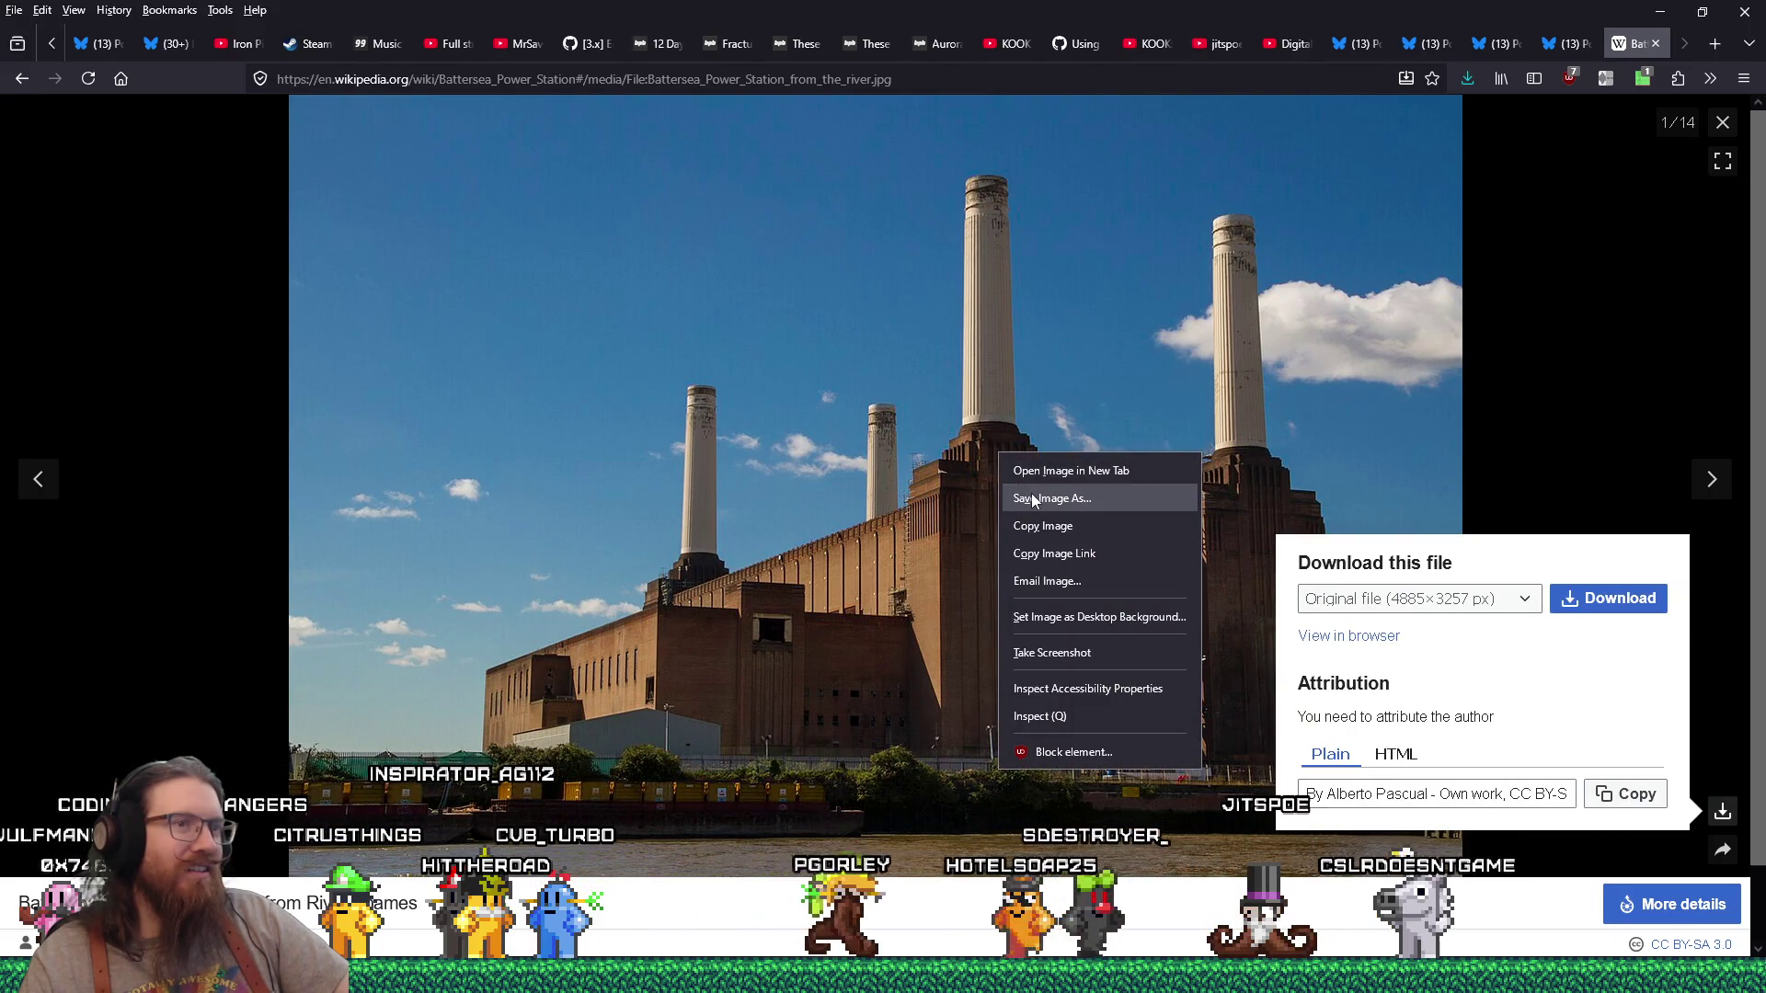
{"action": "left_click", "coordinate": [1089, 502]}
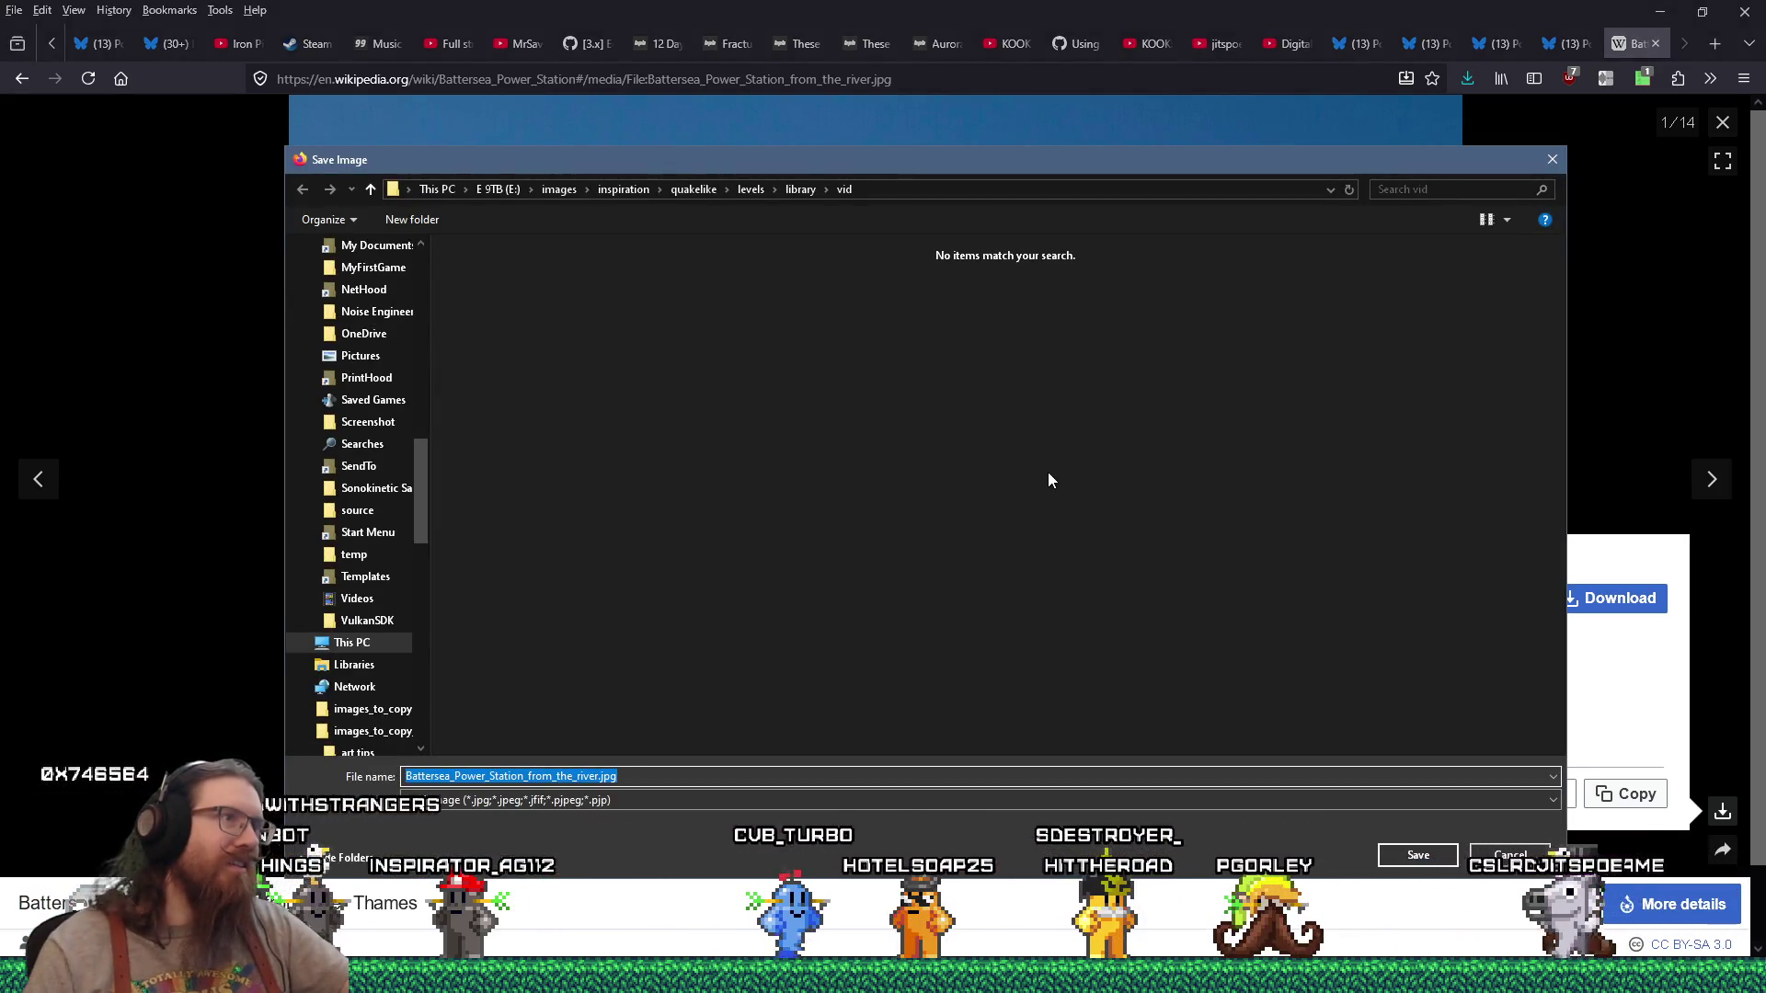
{"action": "left_click", "coordinate": [750, 188]}
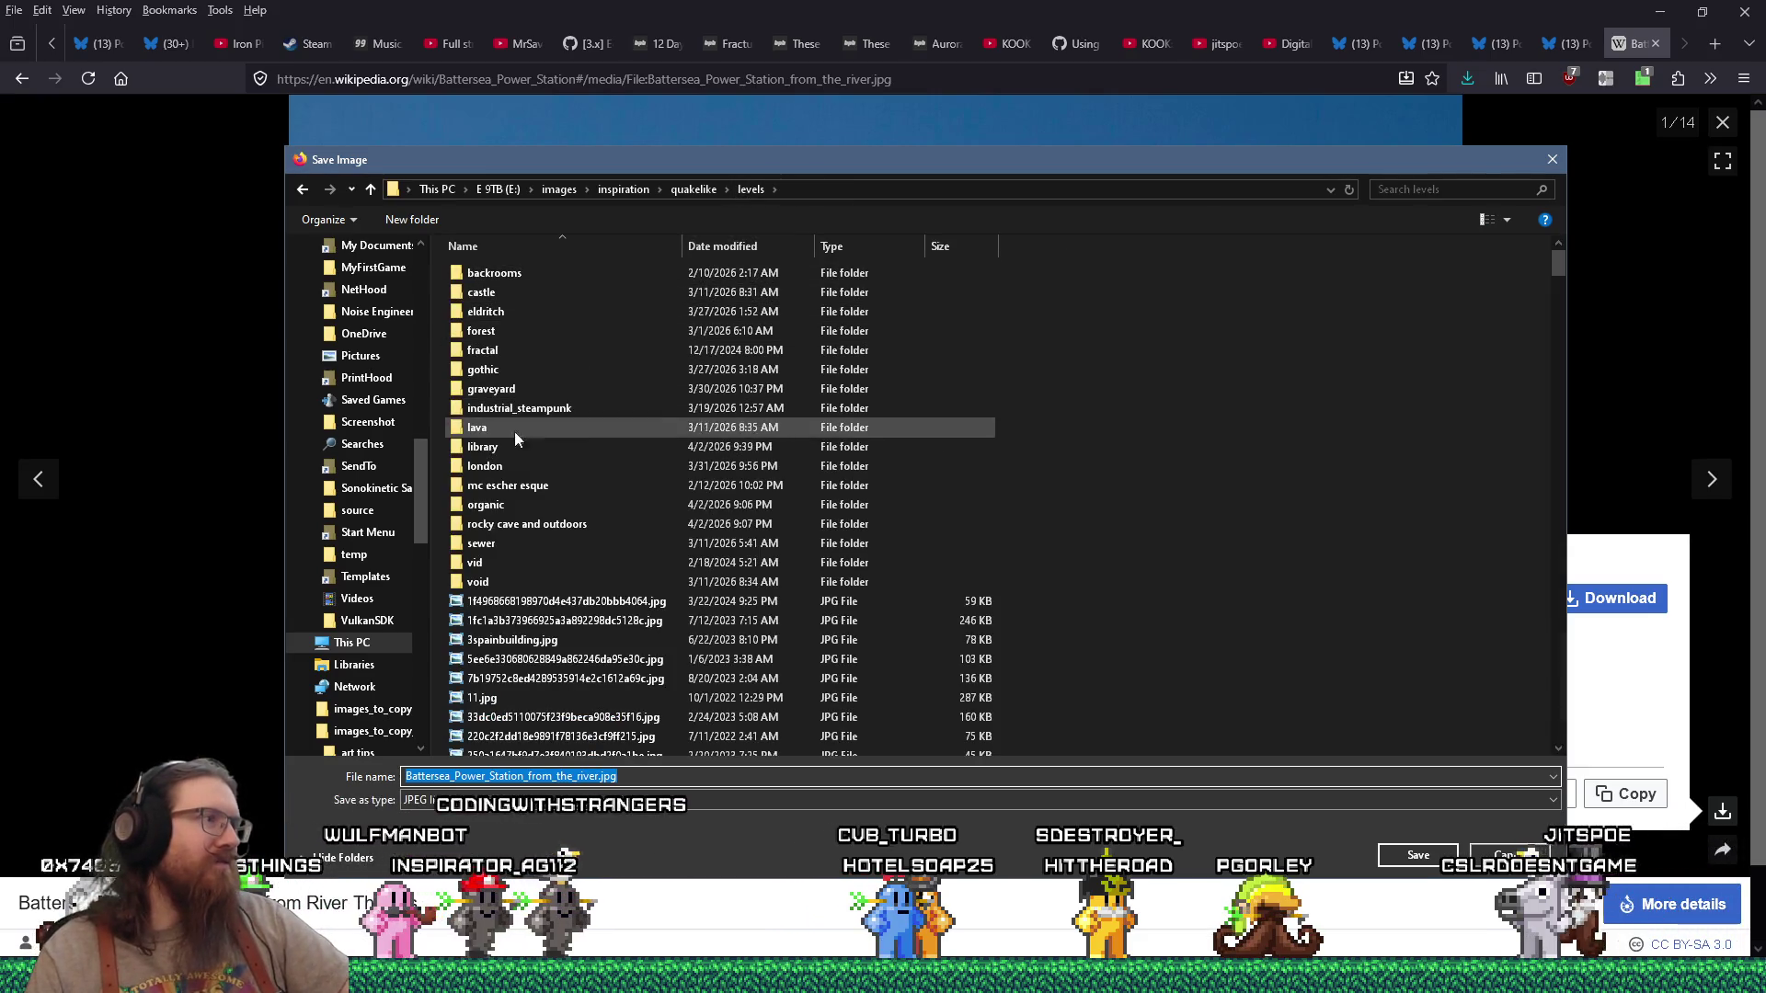
{"action": "left_click", "coordinate": [494, 469]}
{"action": "left_click", "coordinate": [1431, 847]}
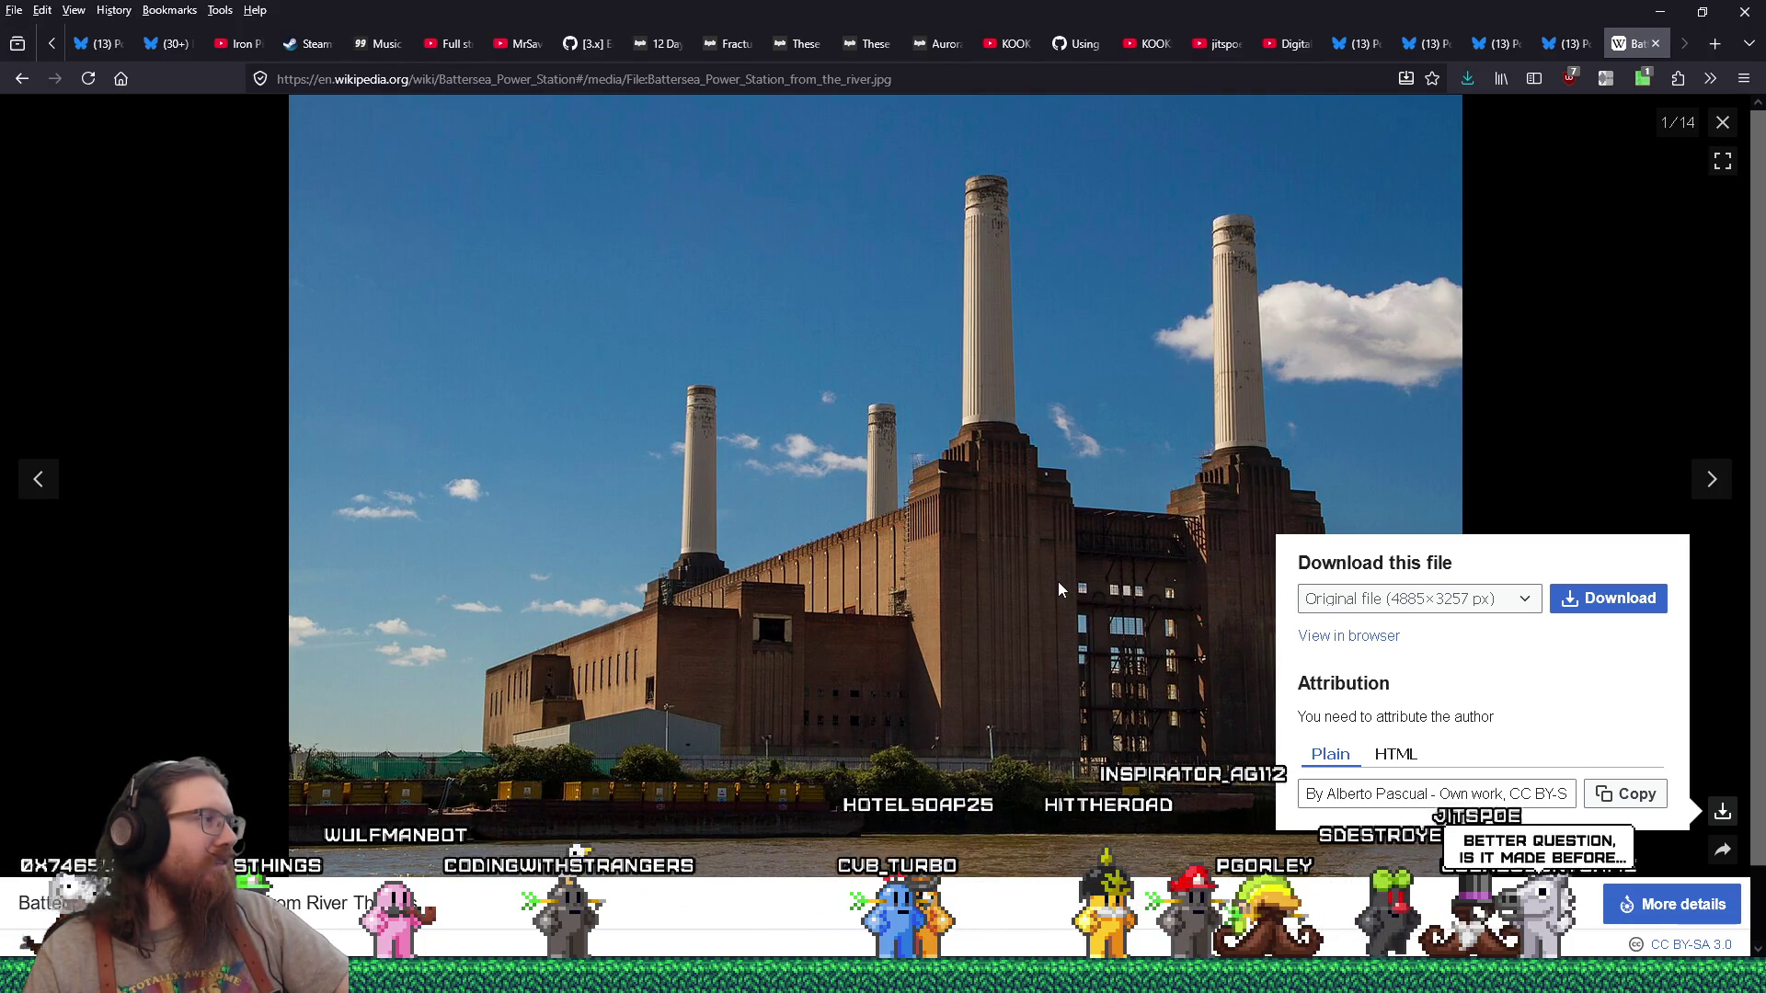
Step: Close the Wikipedia tab and save the post's first Battersea photo to the london folder
{"action": "left_click", "coordinate": [1654, 43]}
{"action": "left_click", "coordinate": [809, 396]}
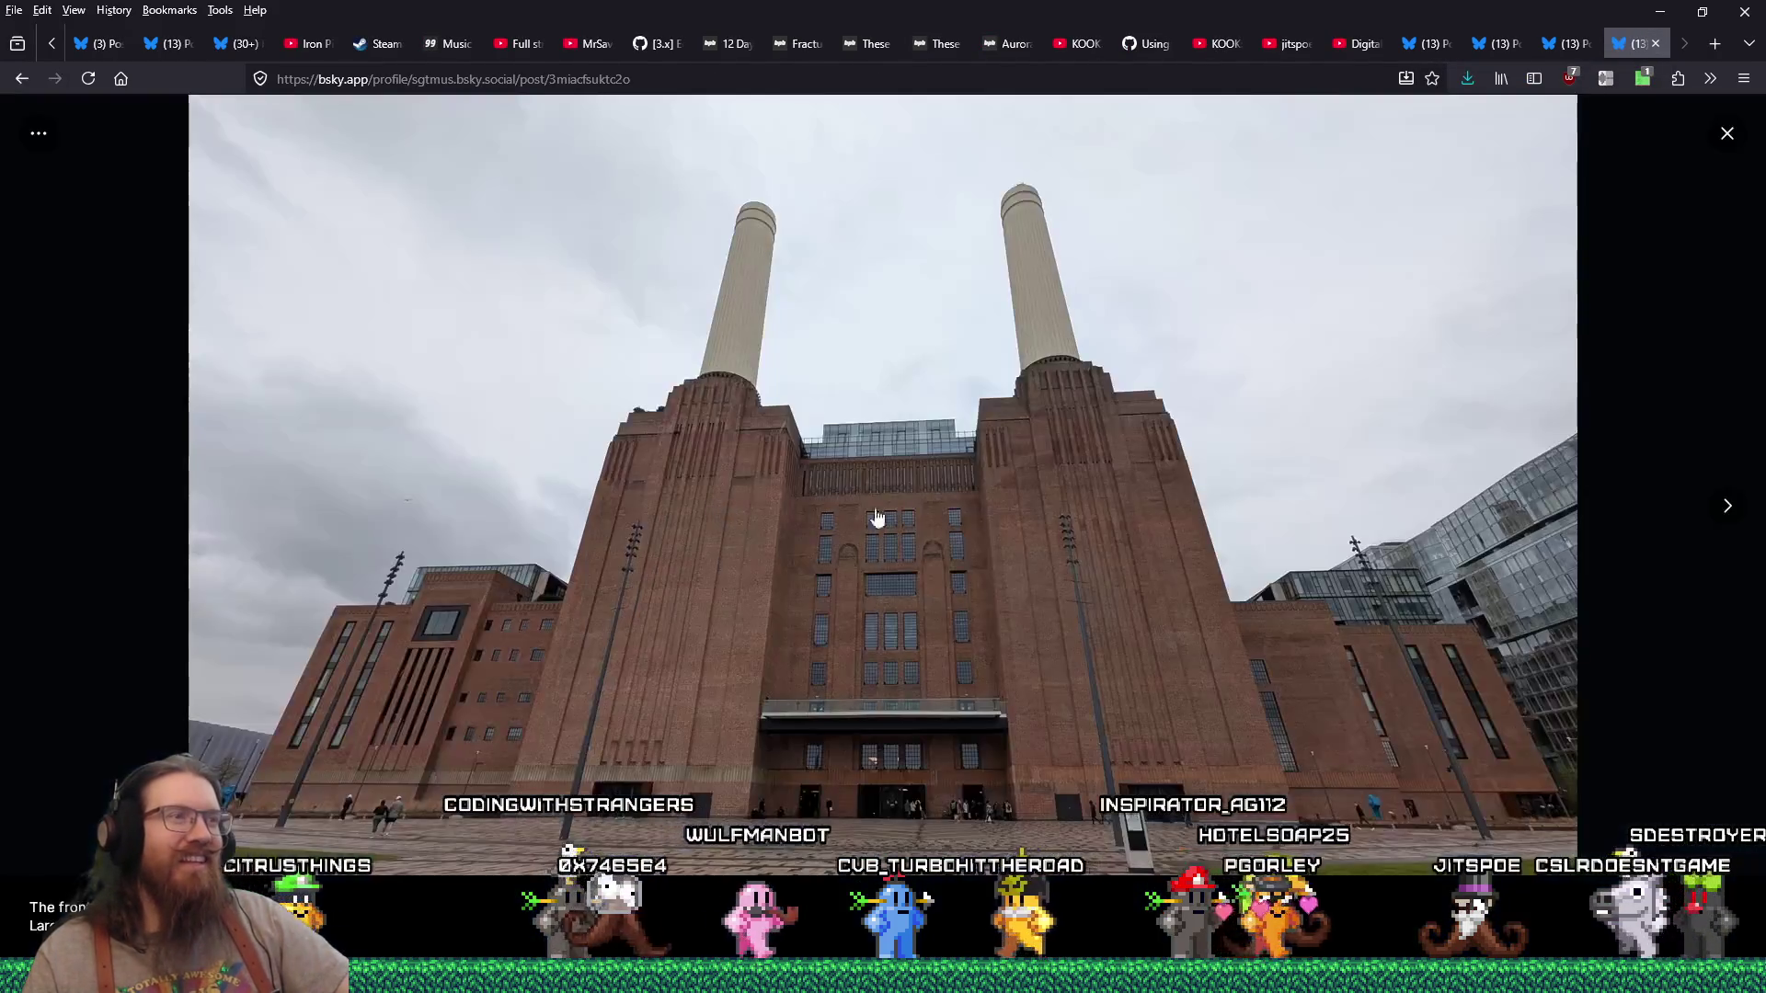
{"action": "right_click", "coordinate": [948, 375]}
{"action": "left_click", "coordinate": [1029, 406]}
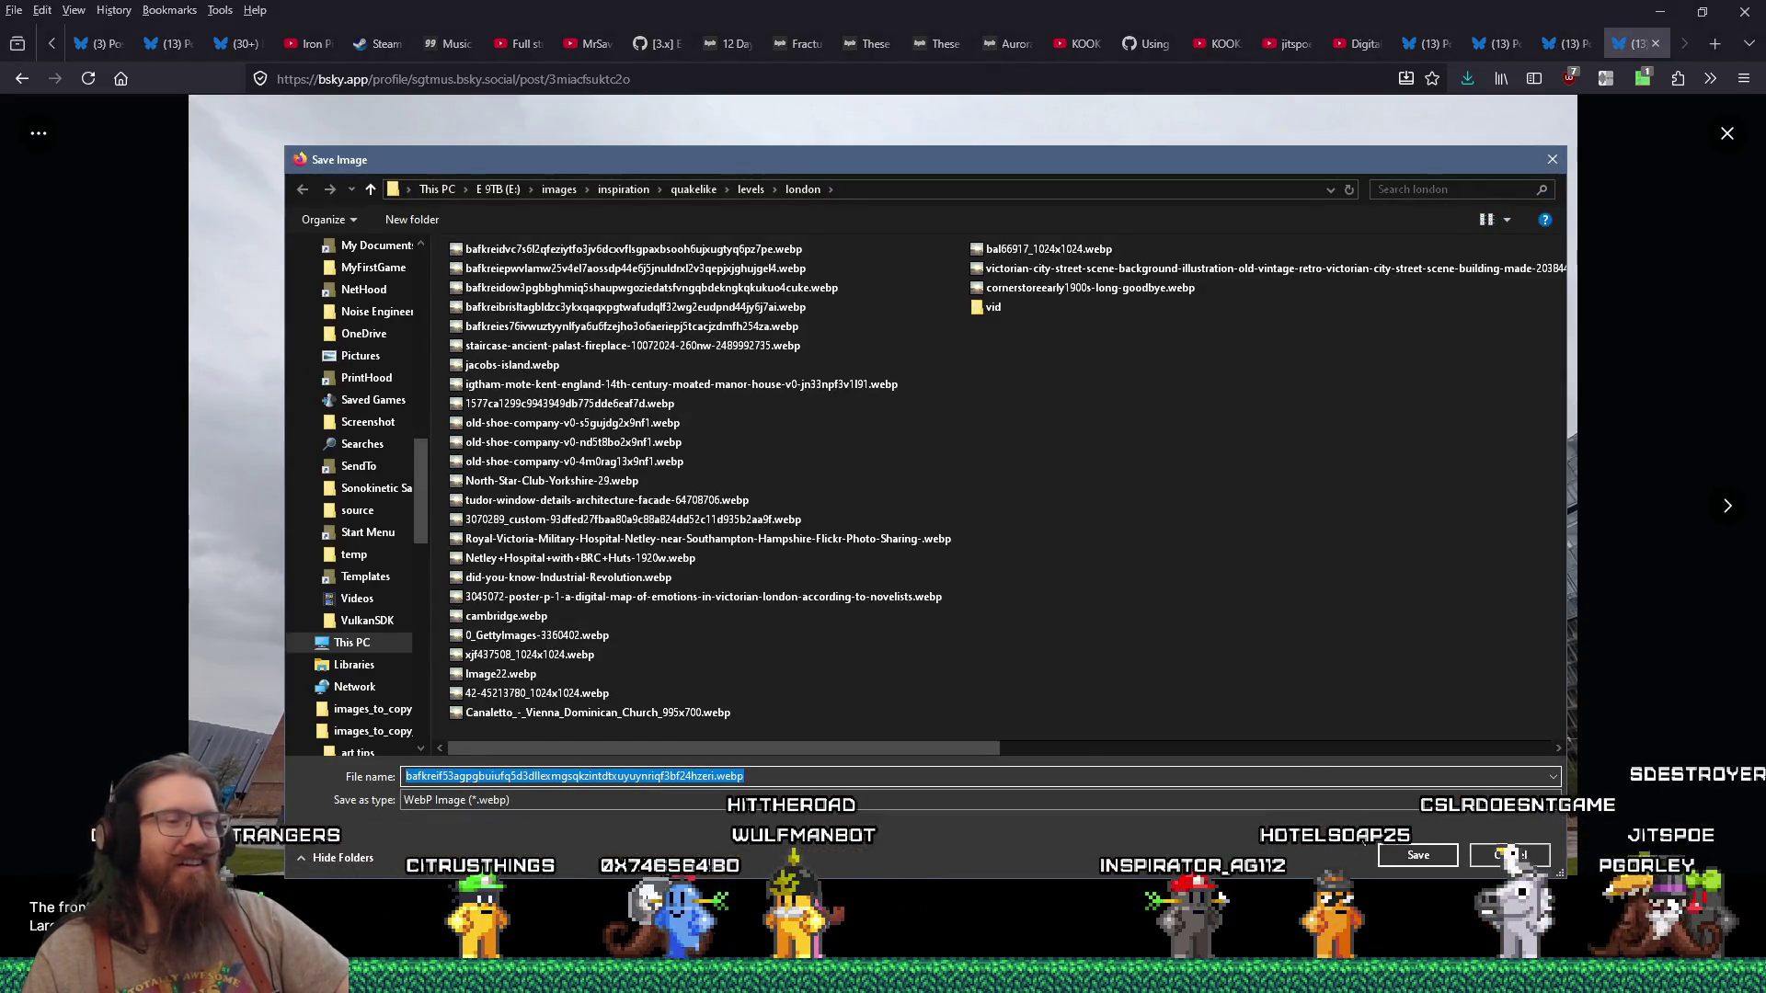
{"action": "left_click", "coordinate": [1387, 858]}
Step: Begin saving the second photo, cancel it, and close the photo viewer
{"action": "left_click", "coordinate": [1725, 508]}
{"action": "right_click", "coordinate": [1006, 416]}
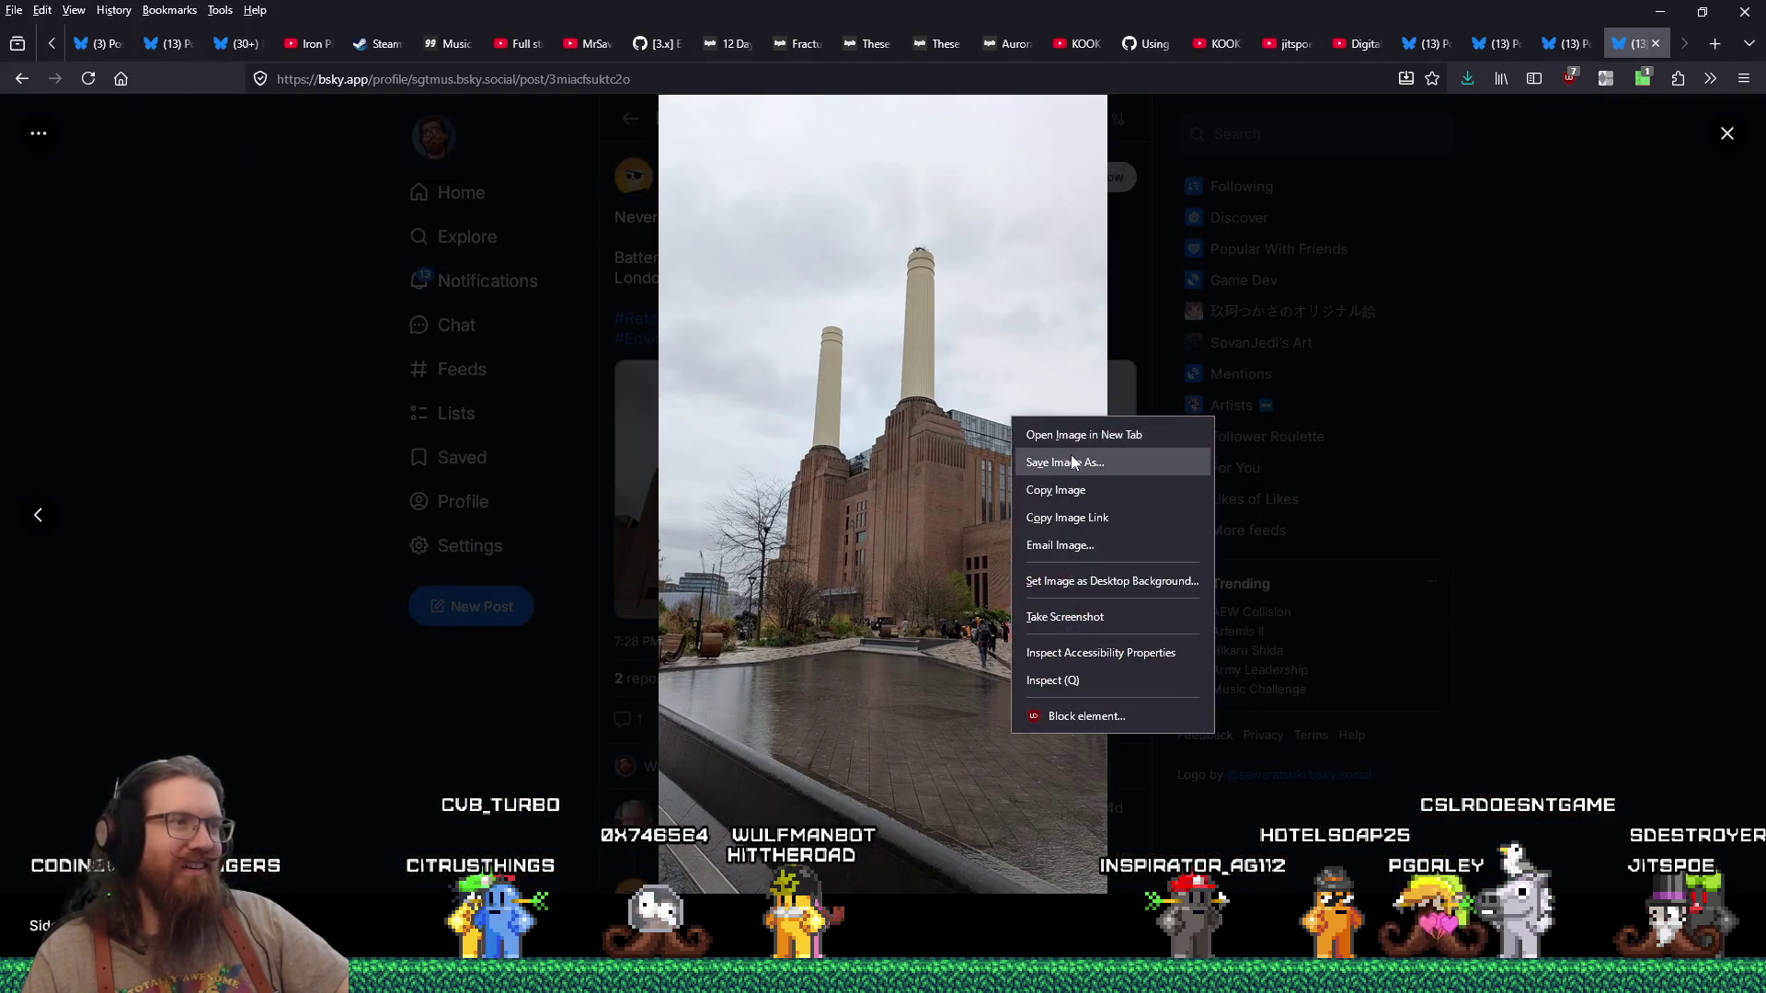
{"action": "left_click", "coordinate": [1070, 455]}
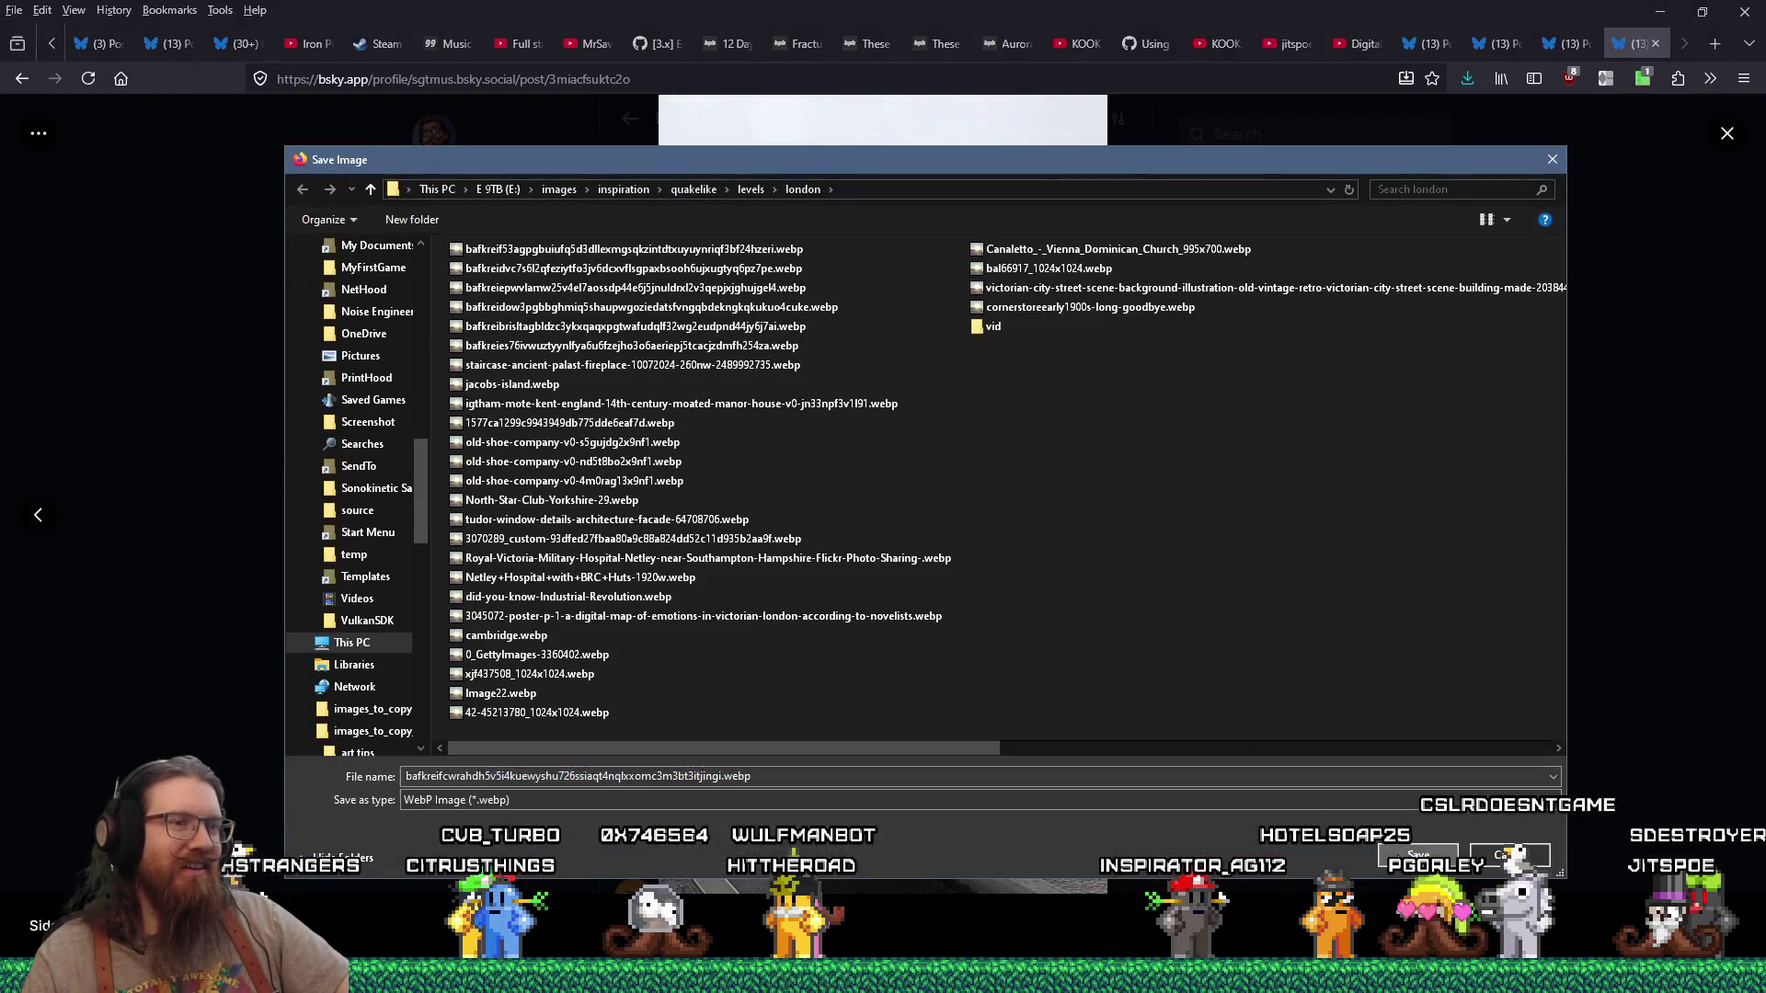
{"action": "left_click", "coordinate": [1516, 855]}
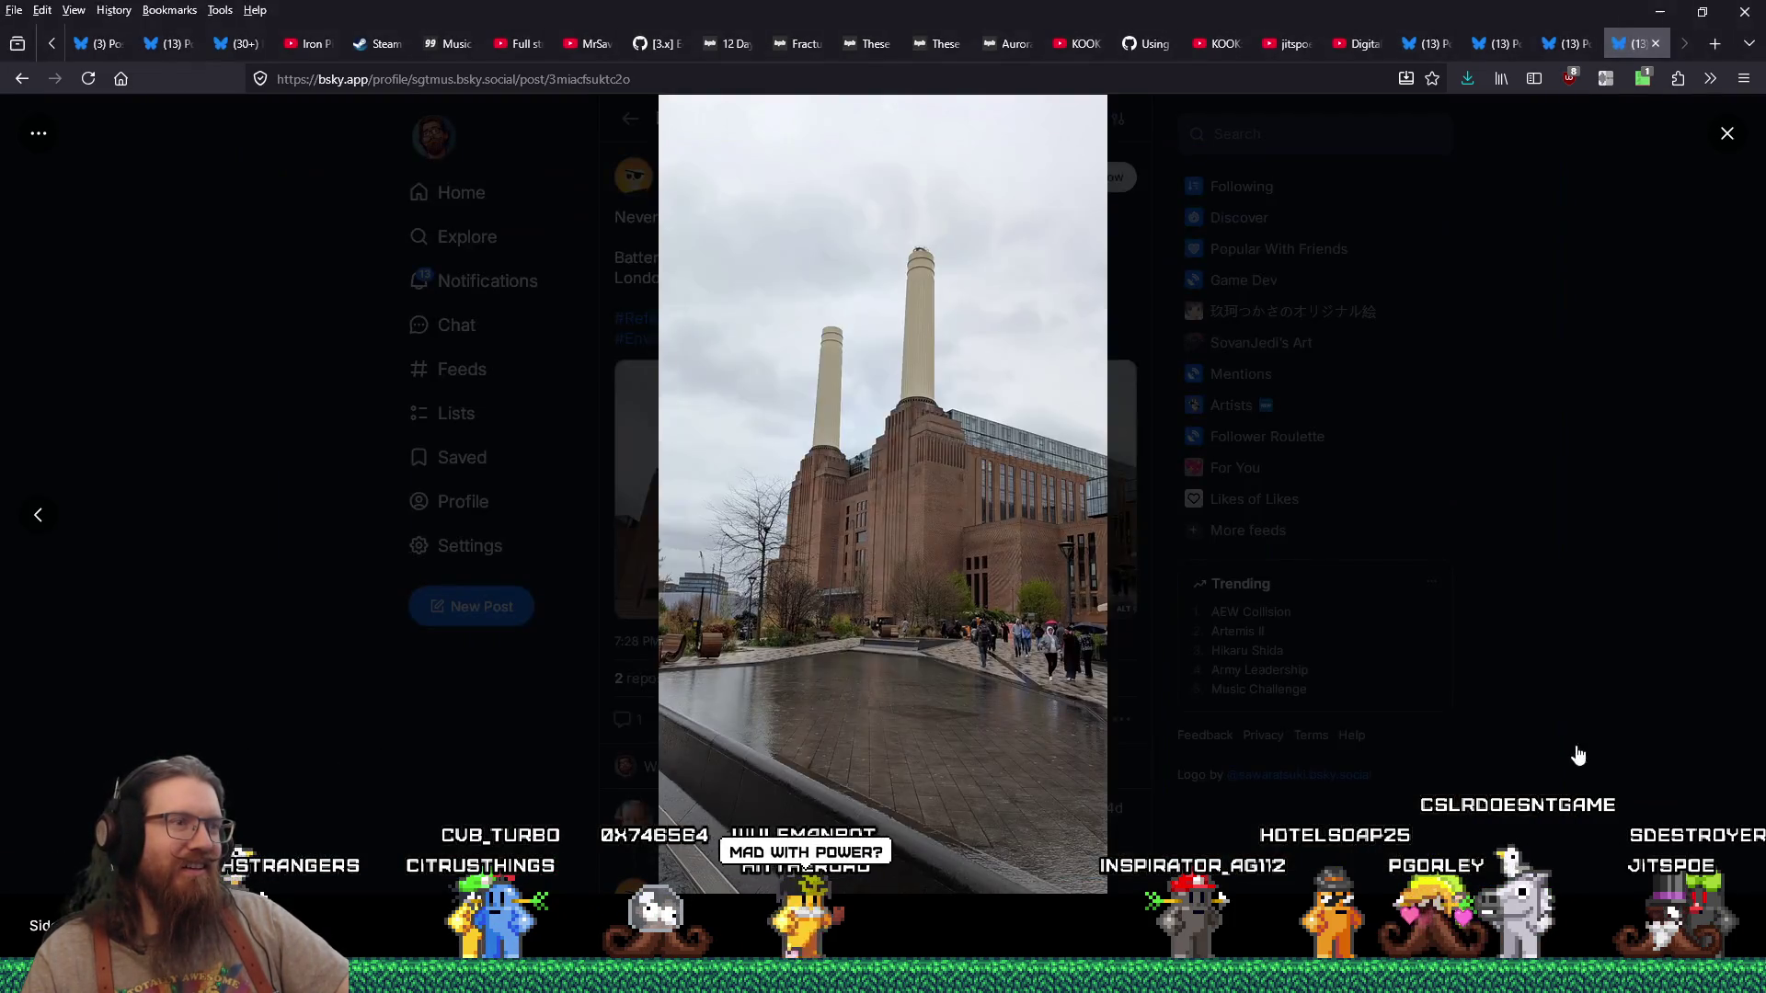
{"action": "left_click", "coordinate": [1603, 565]}
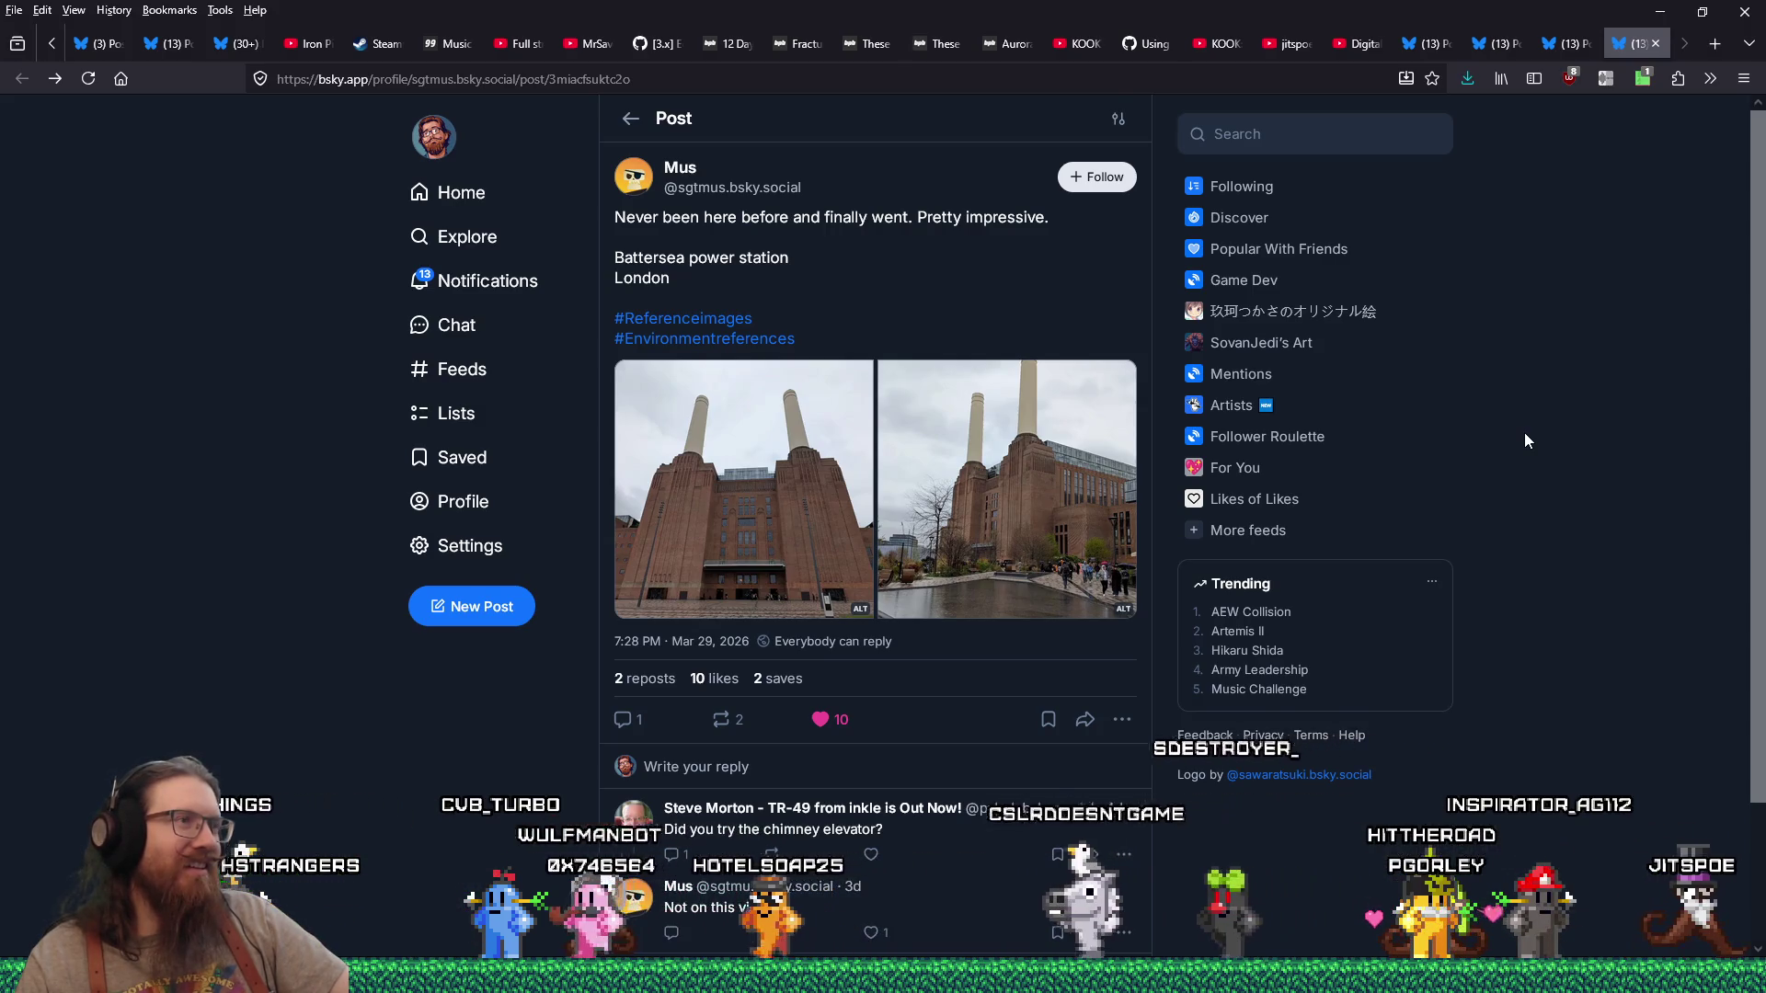
Step: Repost the Battersea power station post and close its tab
{"action": "scroll", "coordinate": [1513, 443], "scroll_direction": "down", "scroll_amount": 2}
{"action": "scroll", "coordinate": [1435, 515], "scroll_direction": "up", "scroll_amount": 2}
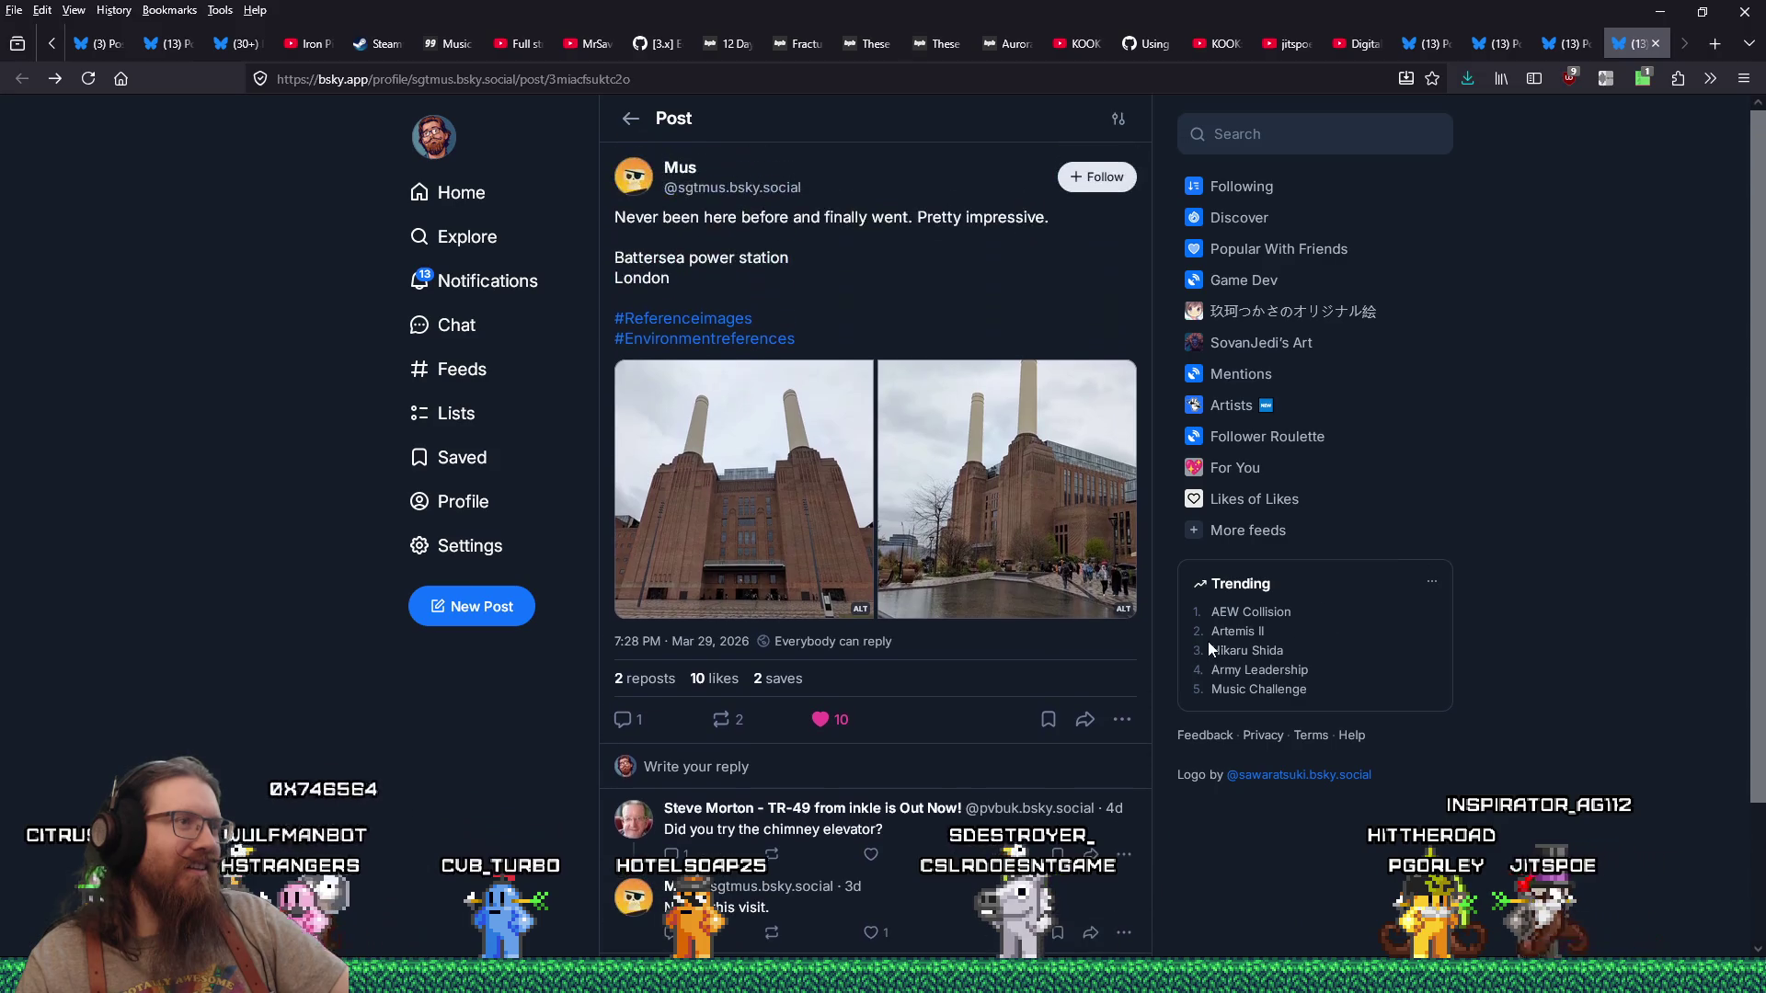
{"action": "left_click", "coordinate": [731, 729]}
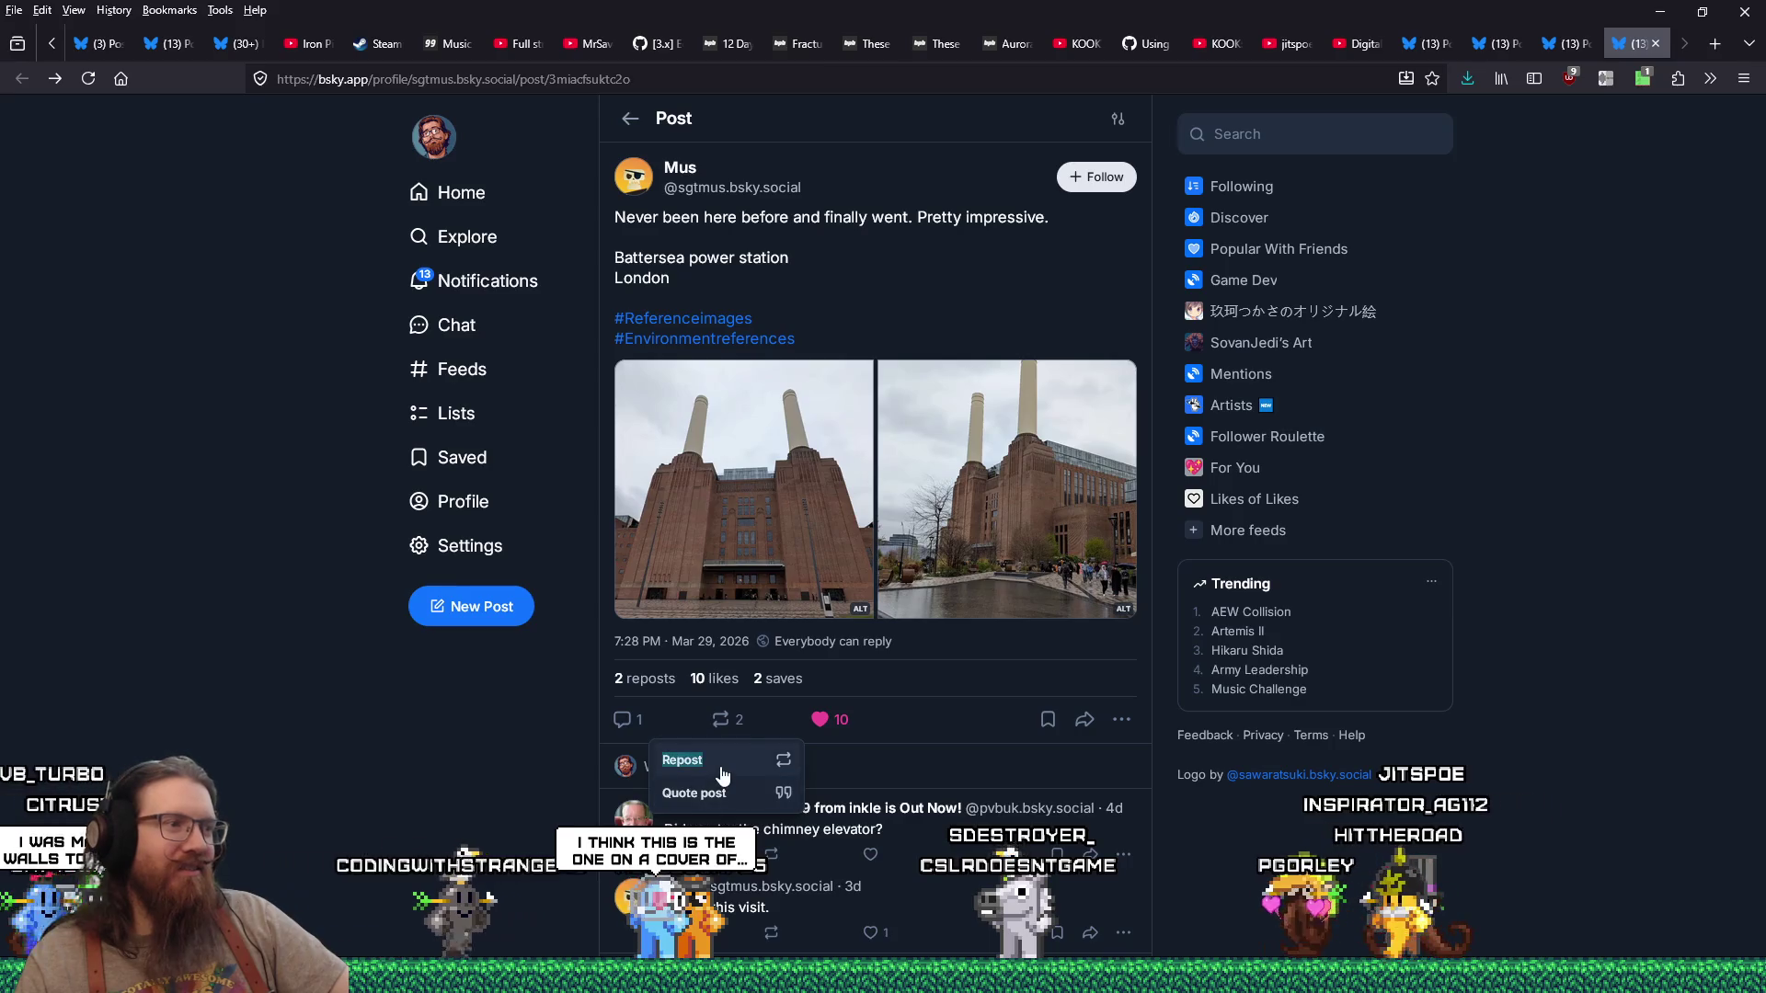
{"action": "left_click", "coordinate": [690, 760]}
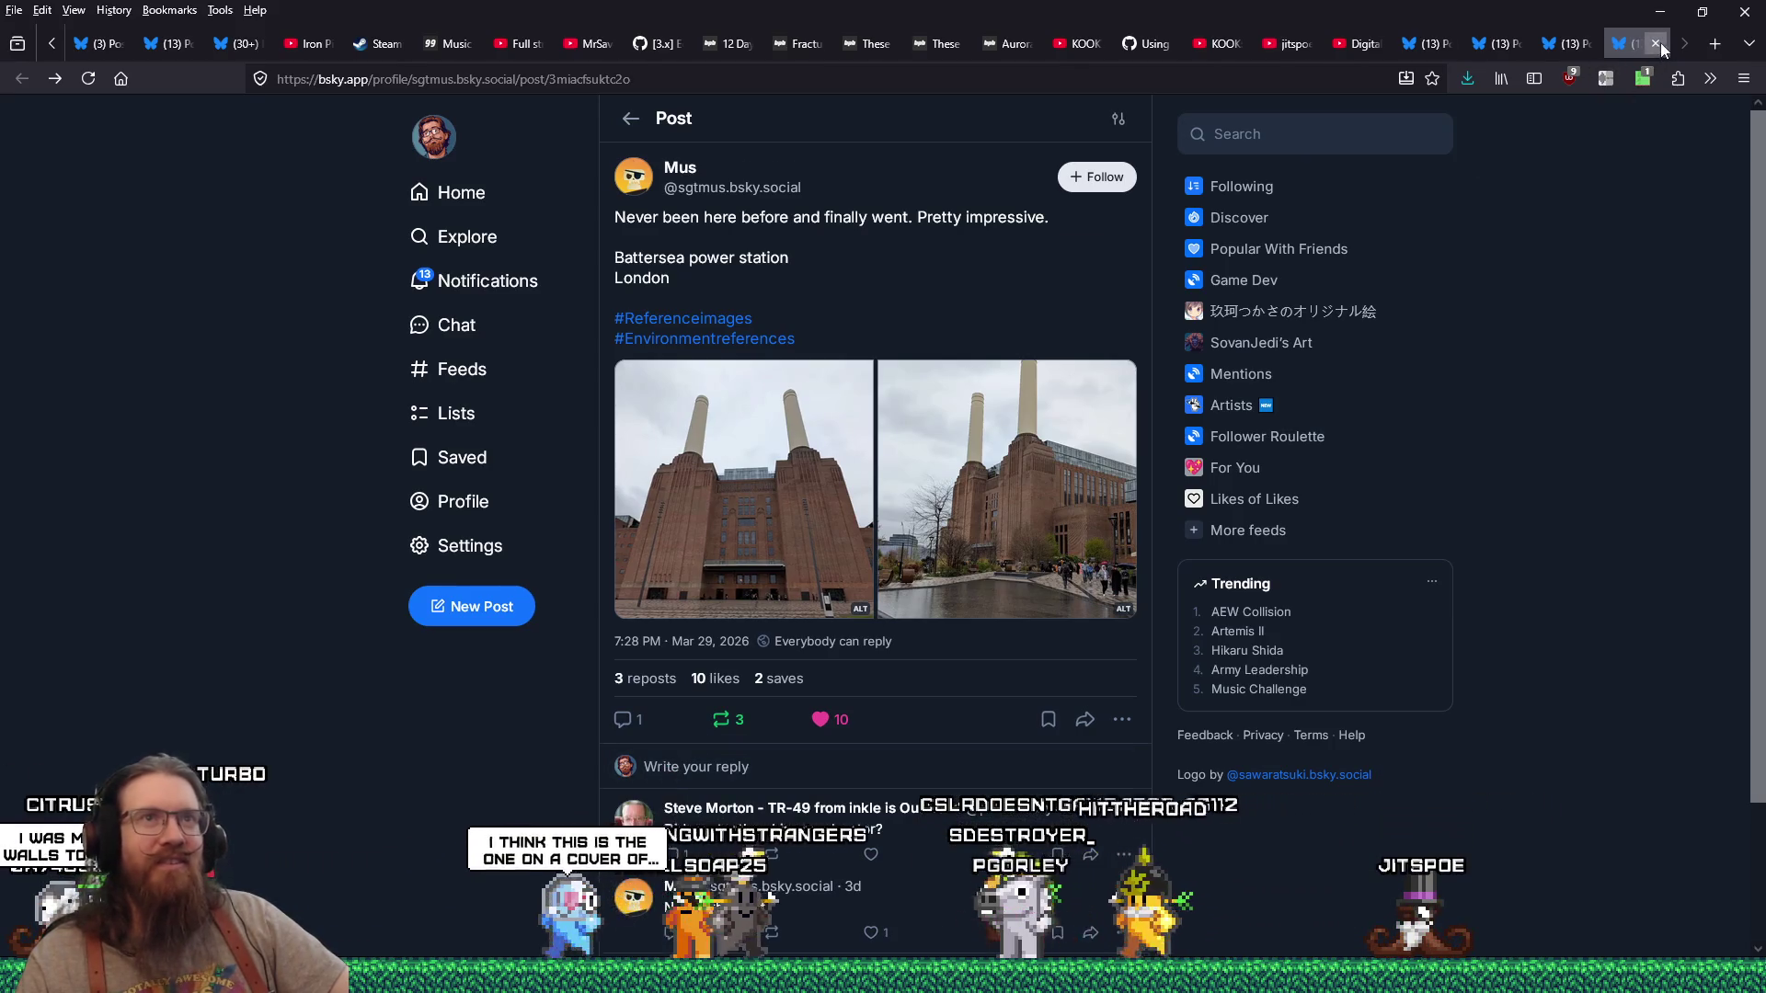
{"action": "left_click", "coordinate": [1655, 44]}
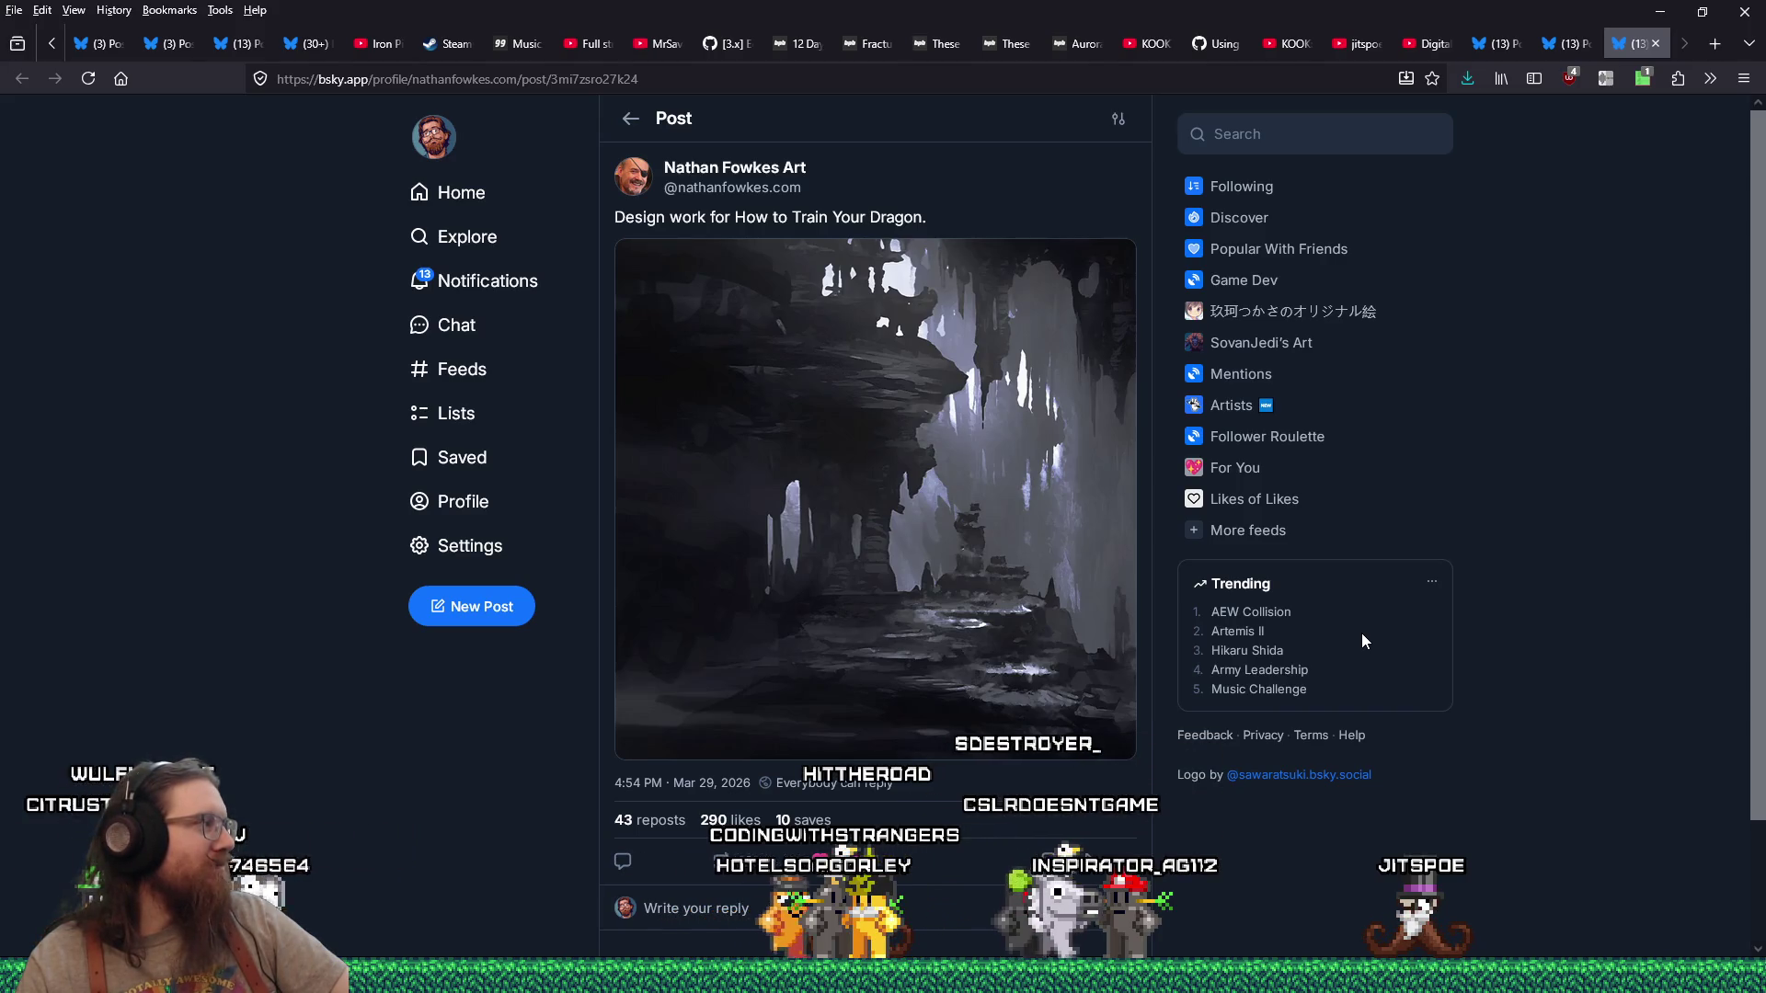
Step: Save the cave artwork into the 'rocky cave and outdoors' folder and close the post's tab
{"action": "left_click", "coordinate": [1029, 414]}
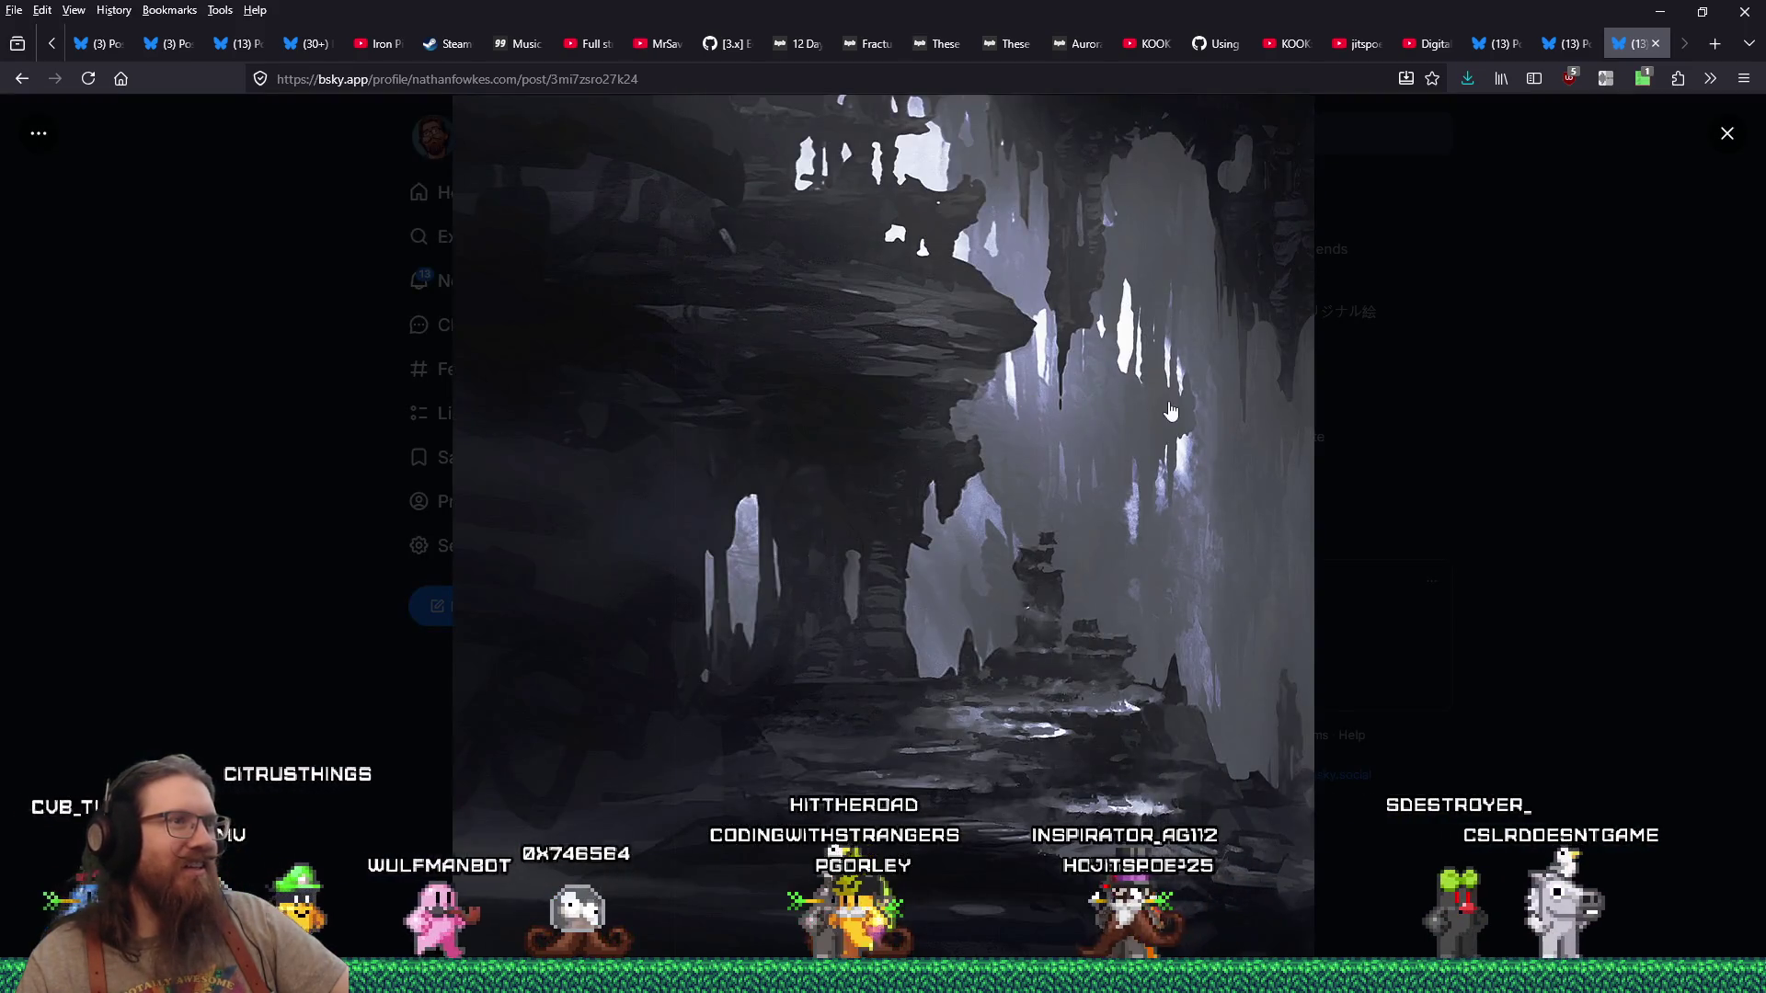
{"action": "right_click", "coordinate": [1164, 403]}
{"action": "left_click", "coordinate": [1214, 446]}
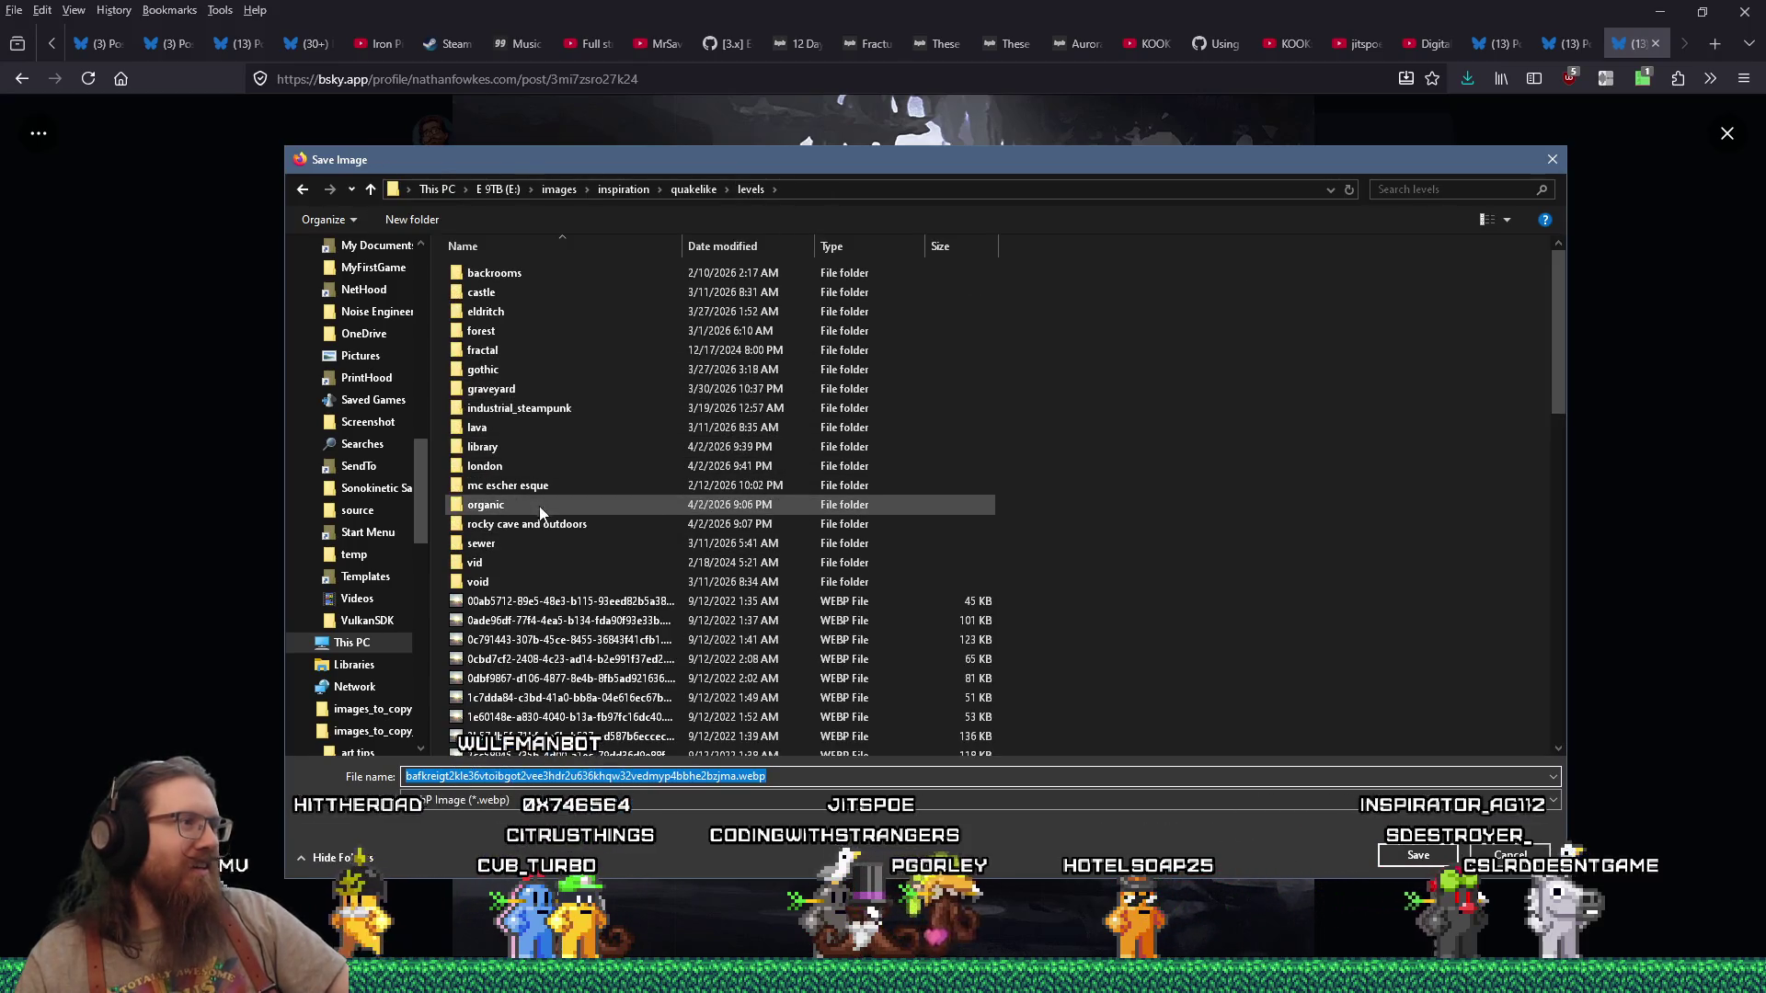
{"action": "left_click", "coordinate": [544, 525]}
{"action": "left_click", "coordinate": [1393, 853]}
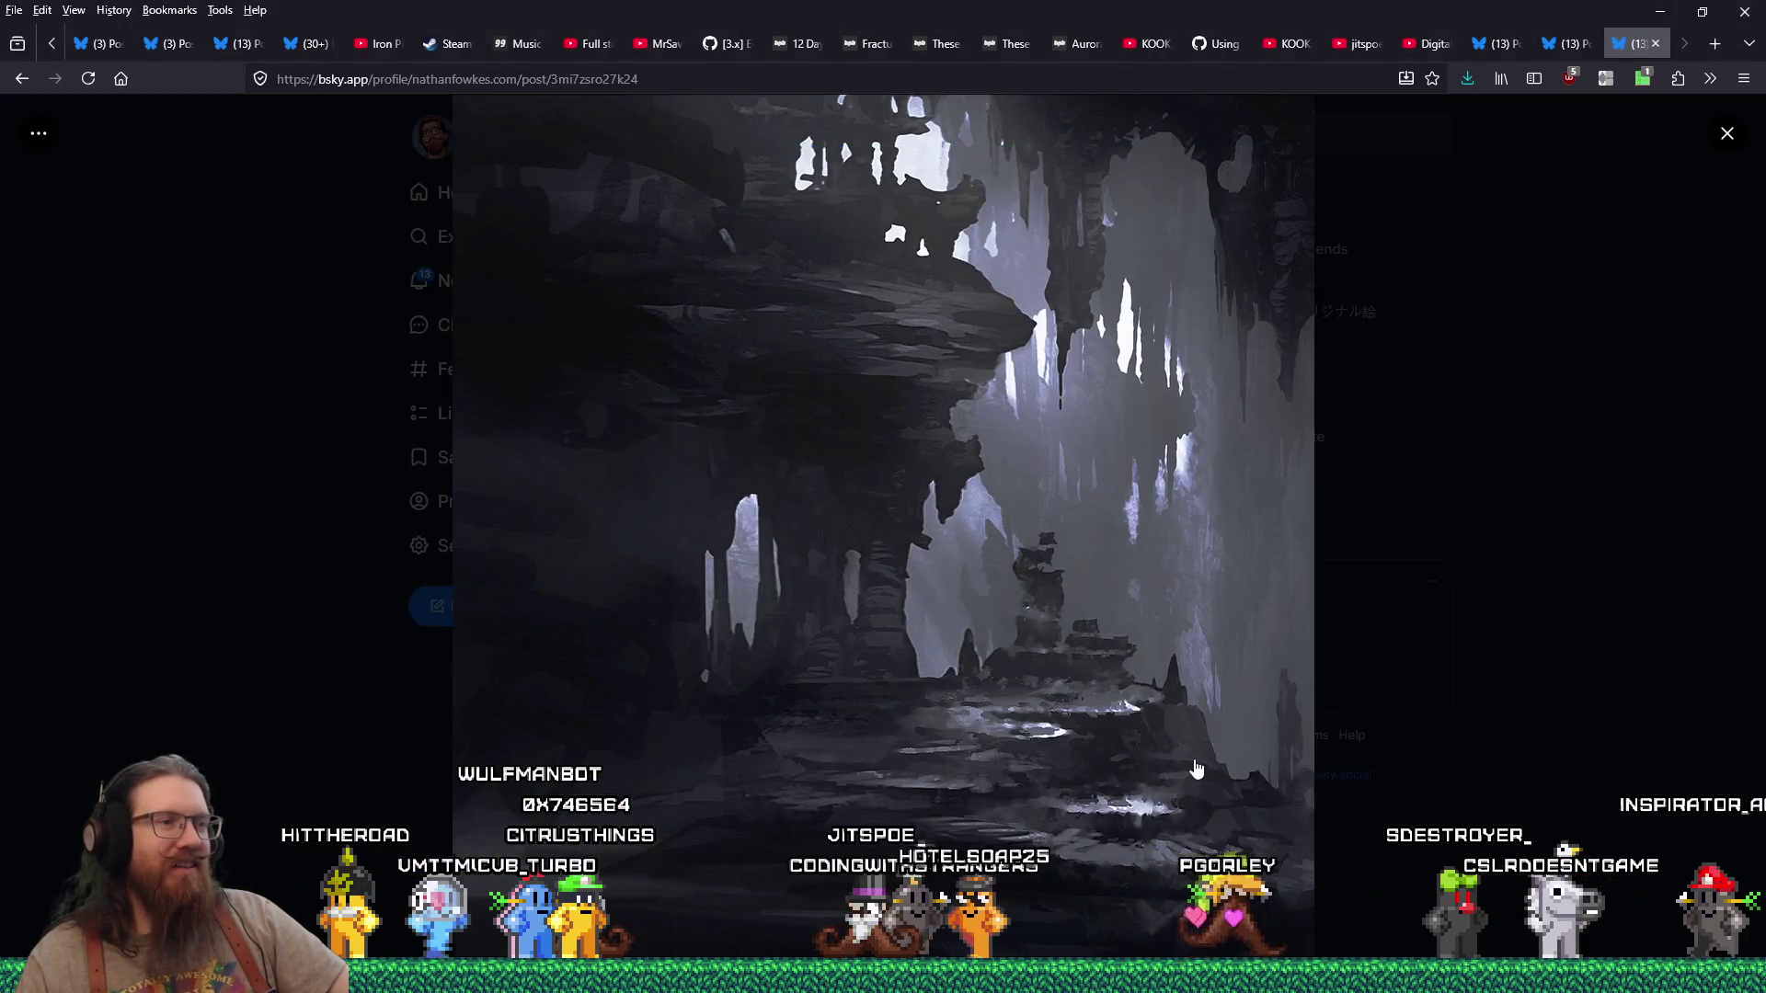
{"action": "left_click", "coordinate": [1659, 46]}
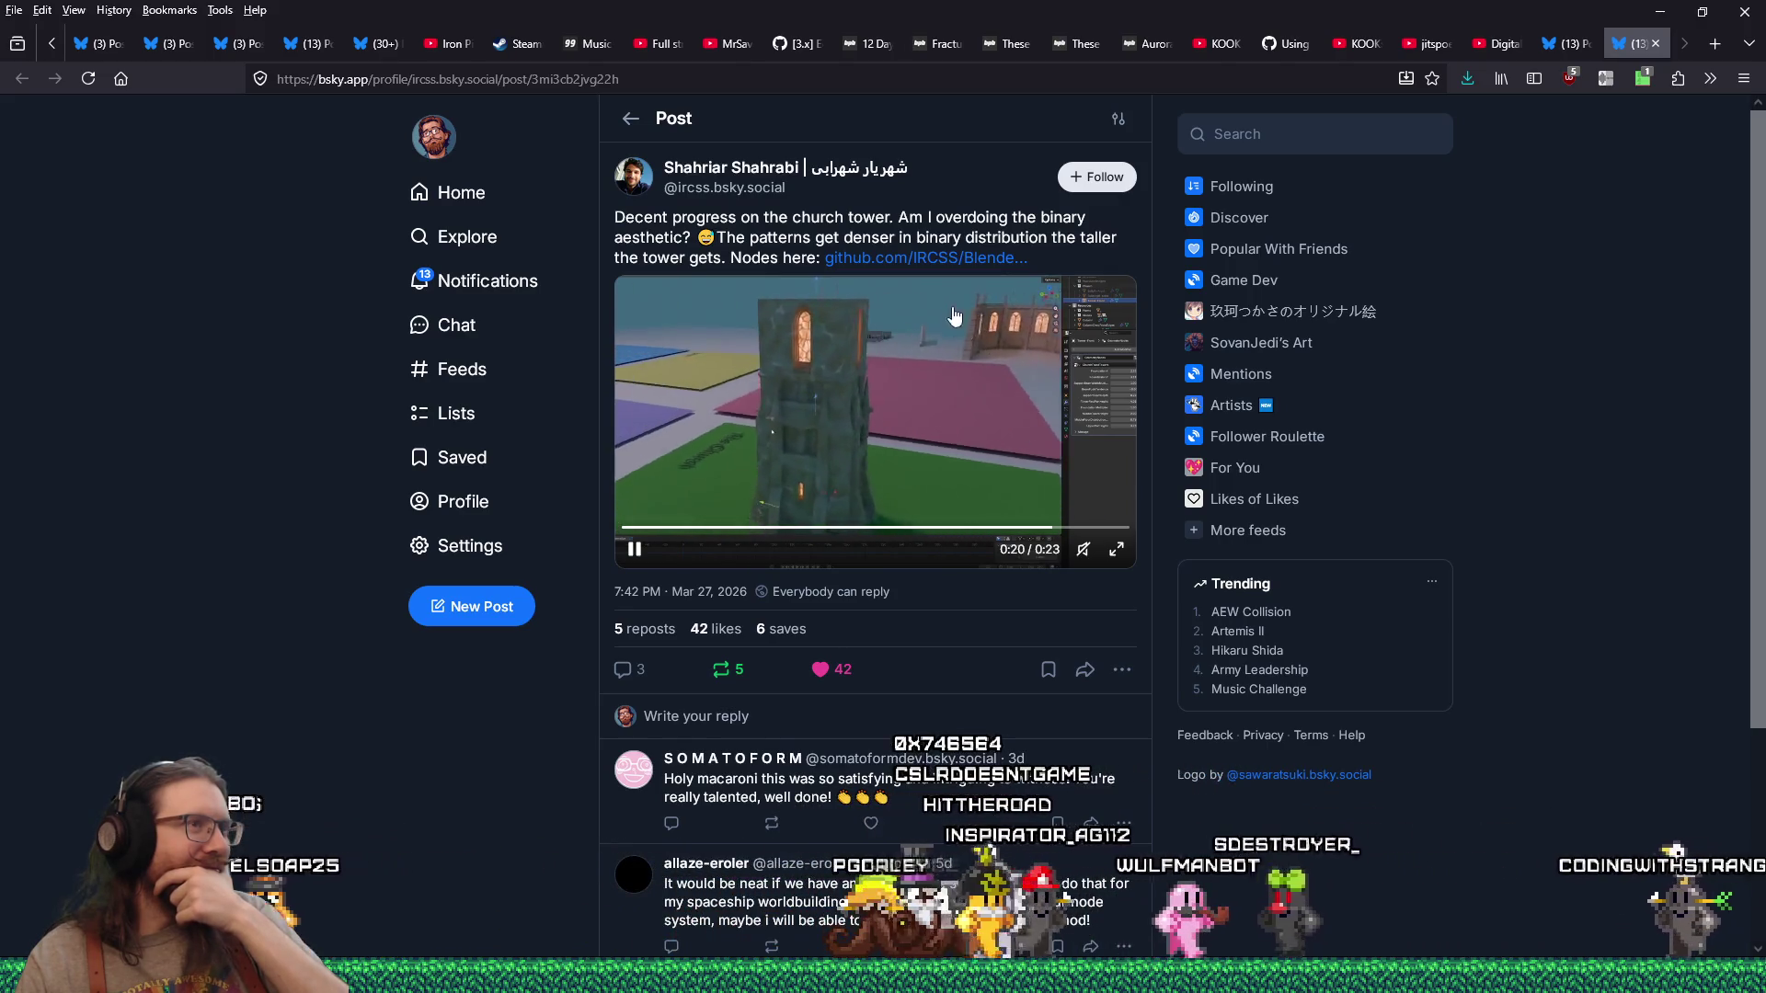
Step: Open the church tower post's Blender-Geometry-Node-French-Houses GitHub link in its own tab
{"action": "middle_click", "coordinate": [956, 262]}
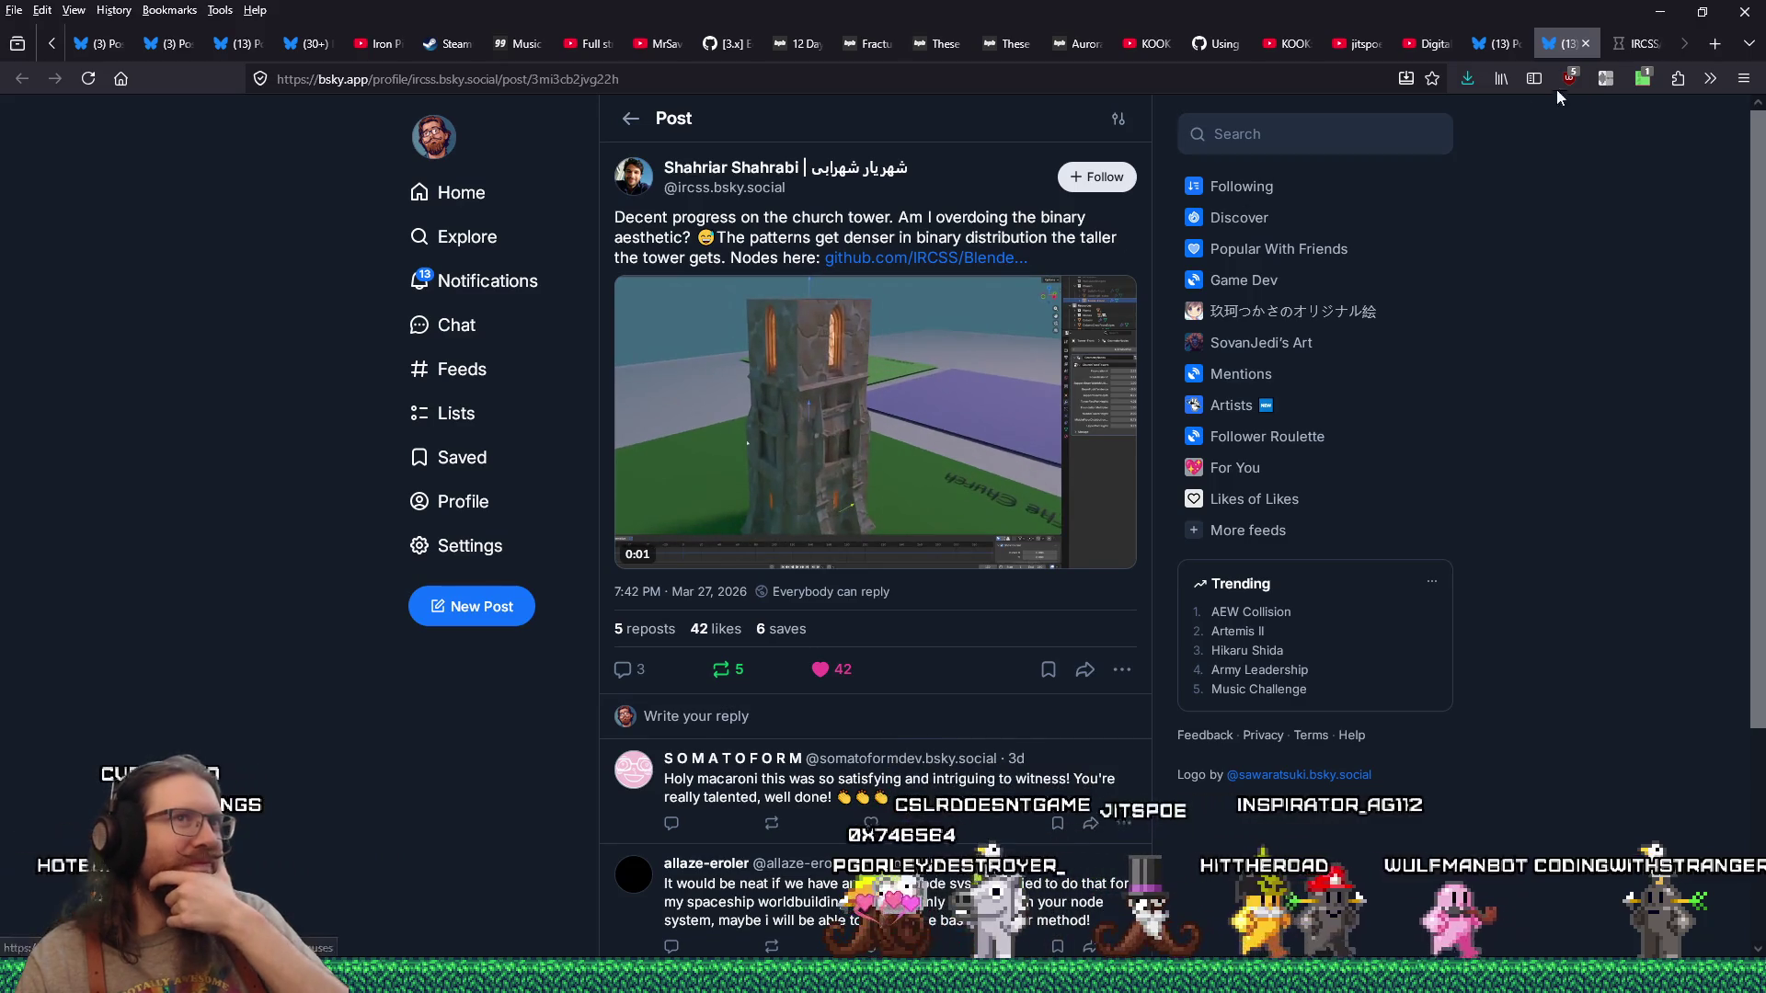
{"action": "left_click", "coordinate": [1641, 43]}
{"action": "scroll", "coordinate": [1343, 596], "scroll_direction": "down", "scroll_amount": 3}
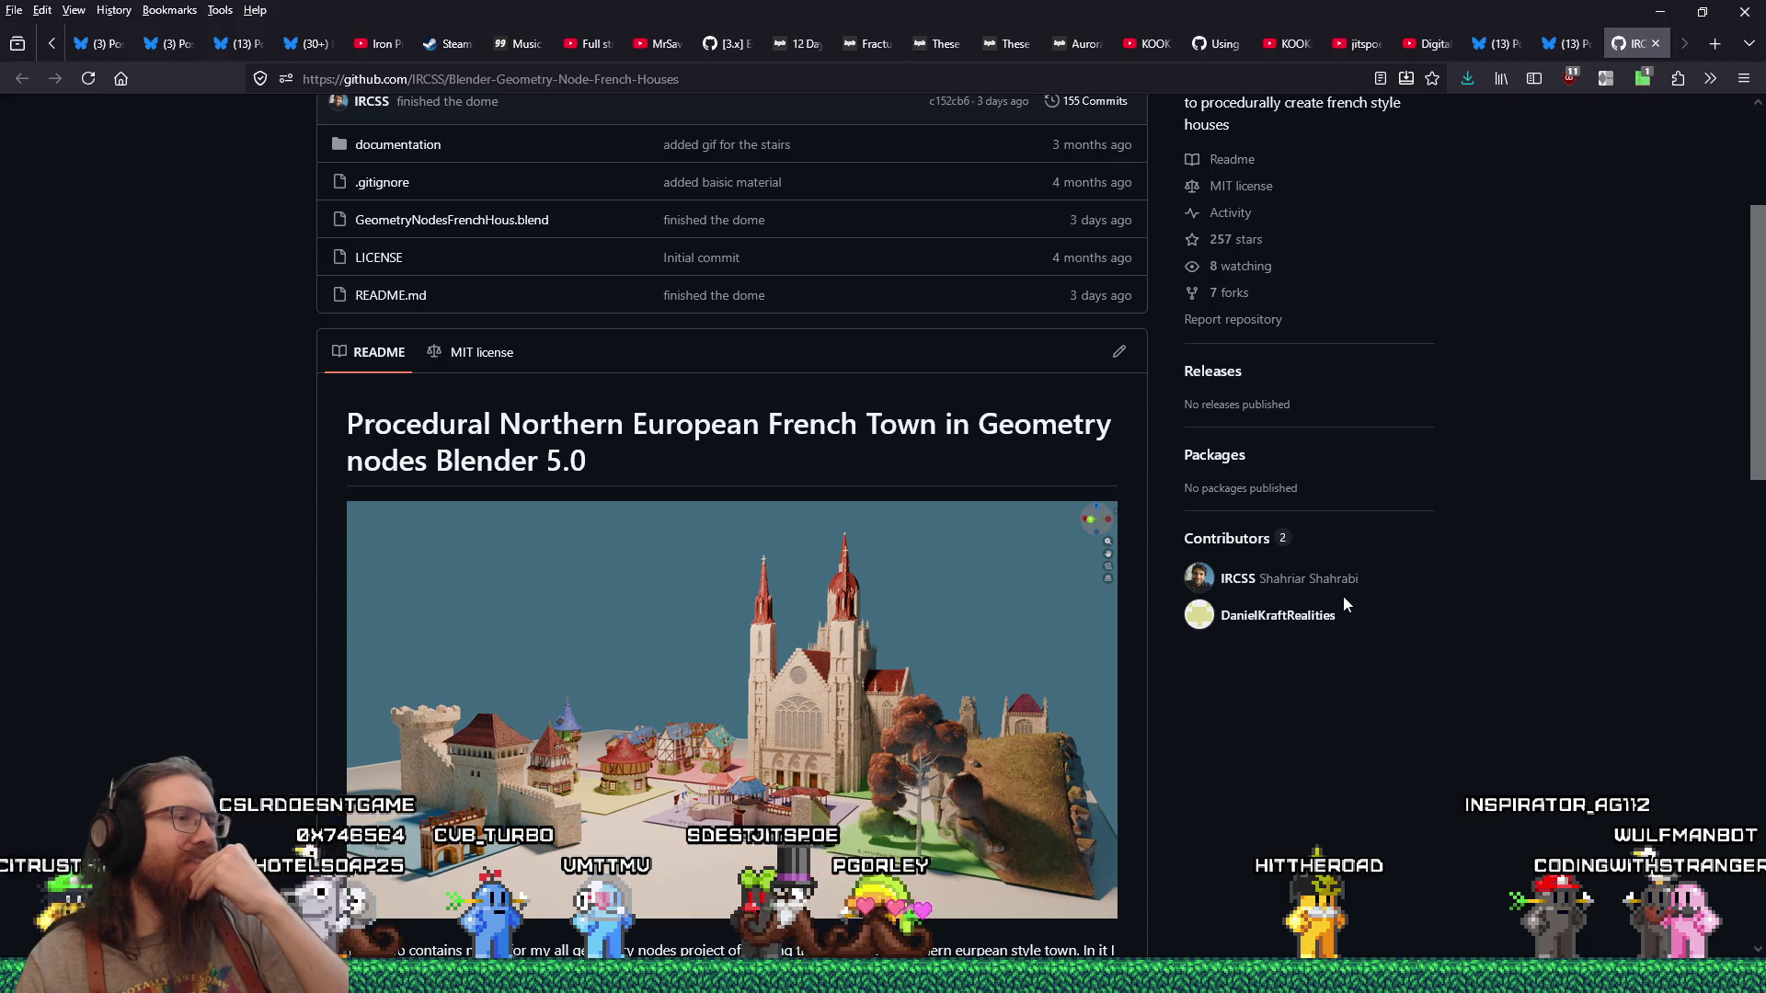
Step: Scroll the README to the towers section and play the tower example clip
{"action": "scroll", "coordinate": [1343, 598], "scroll_direction": "down", "scroll_amount": 4}
{"action": "scroll", "coordinate": [1344, 598], "scroll_direction": "down", "scroll_amount": 3}
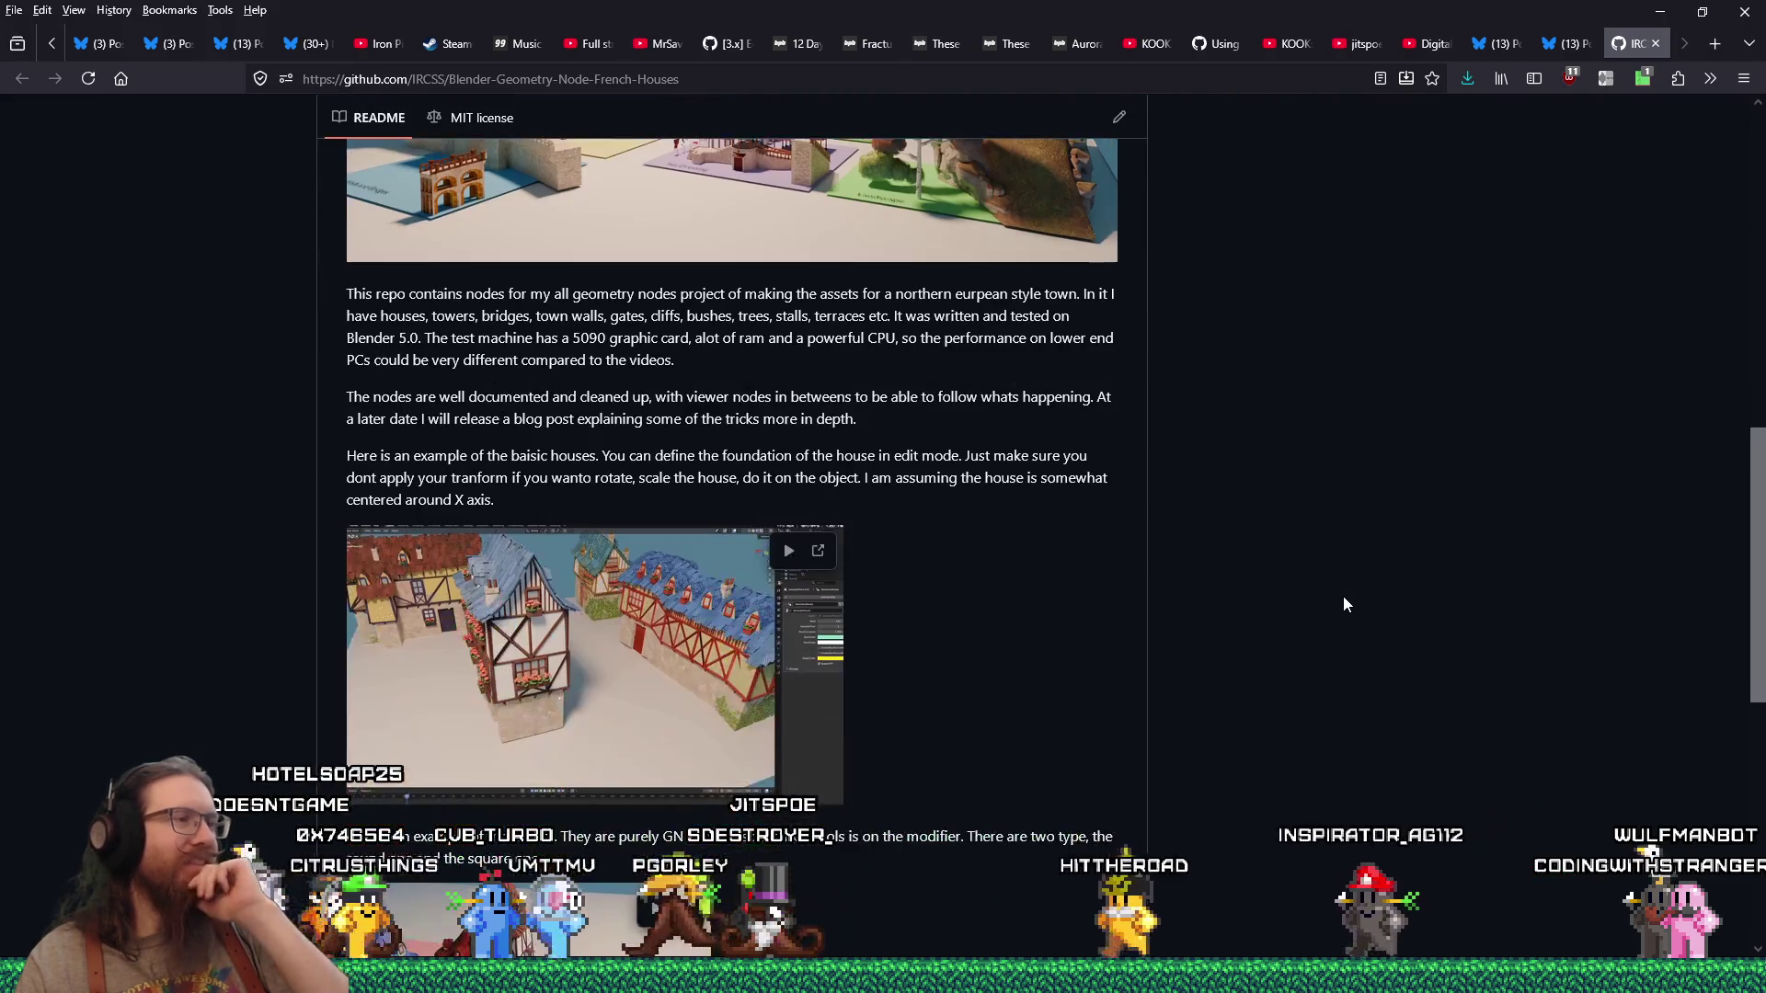
{"action": "scroll", "coordinate": [1343, 604], "scroll_direction": "down", "scroll_amount": 3}
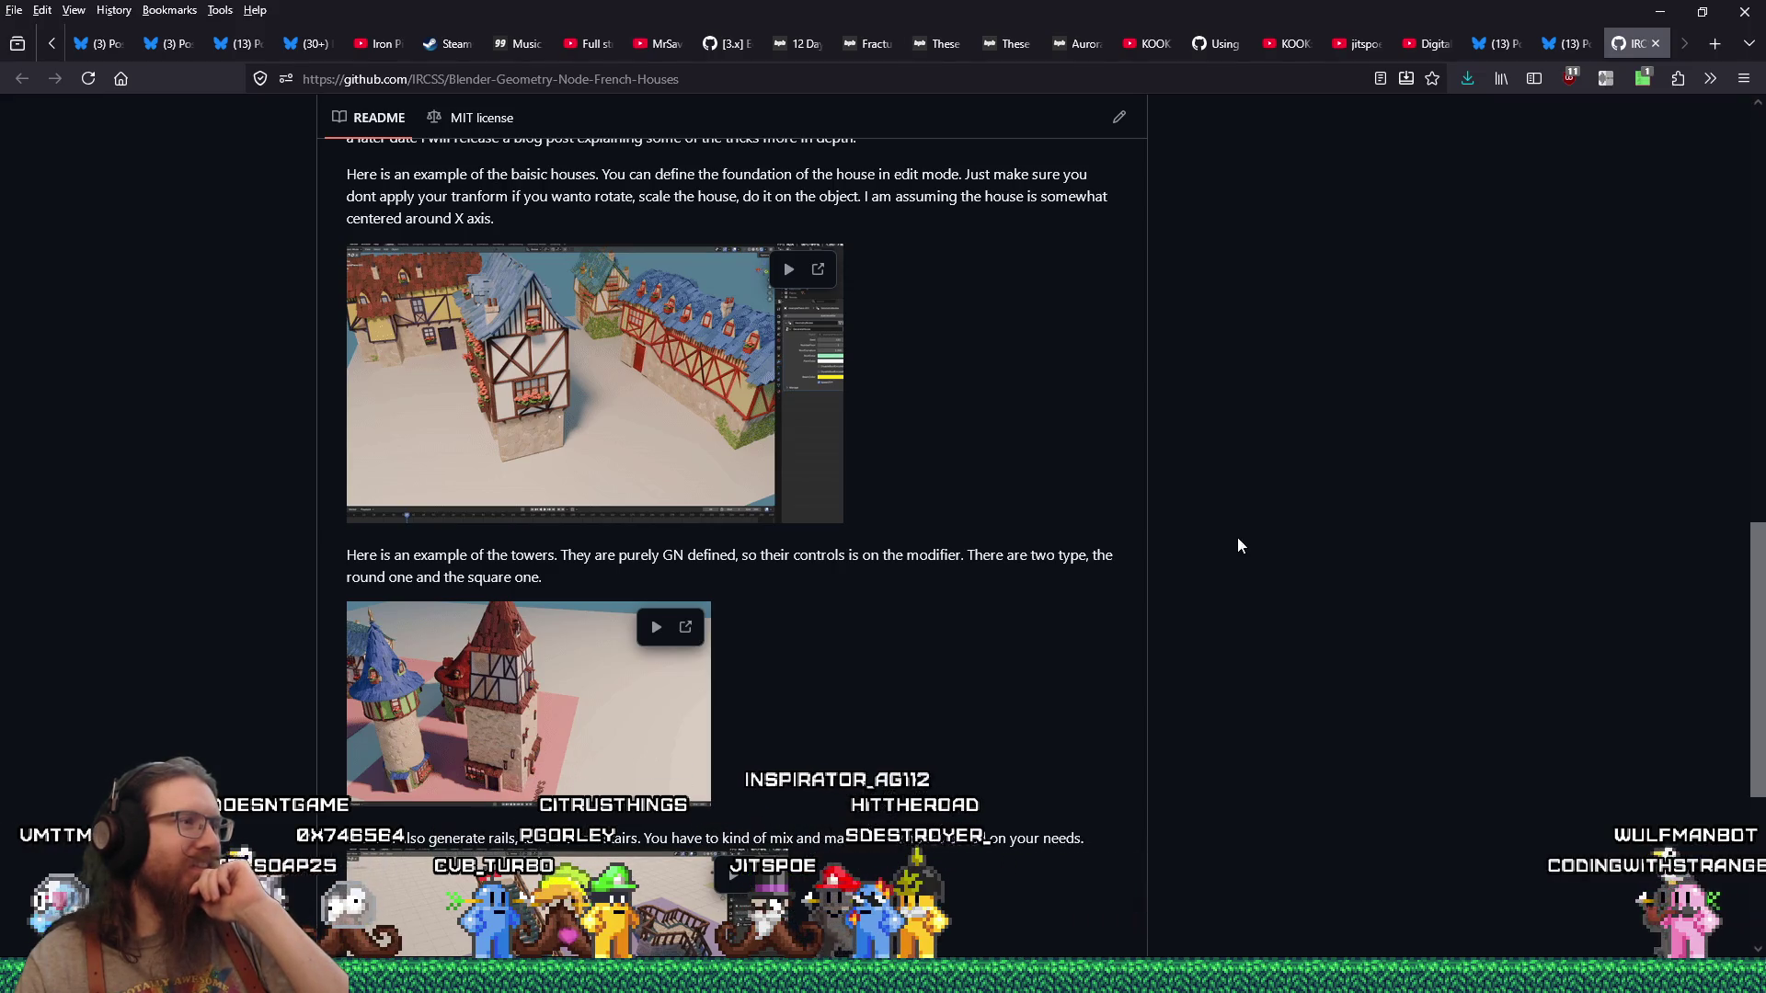
{"action": "left_click", "coordinate": [656, 628]}
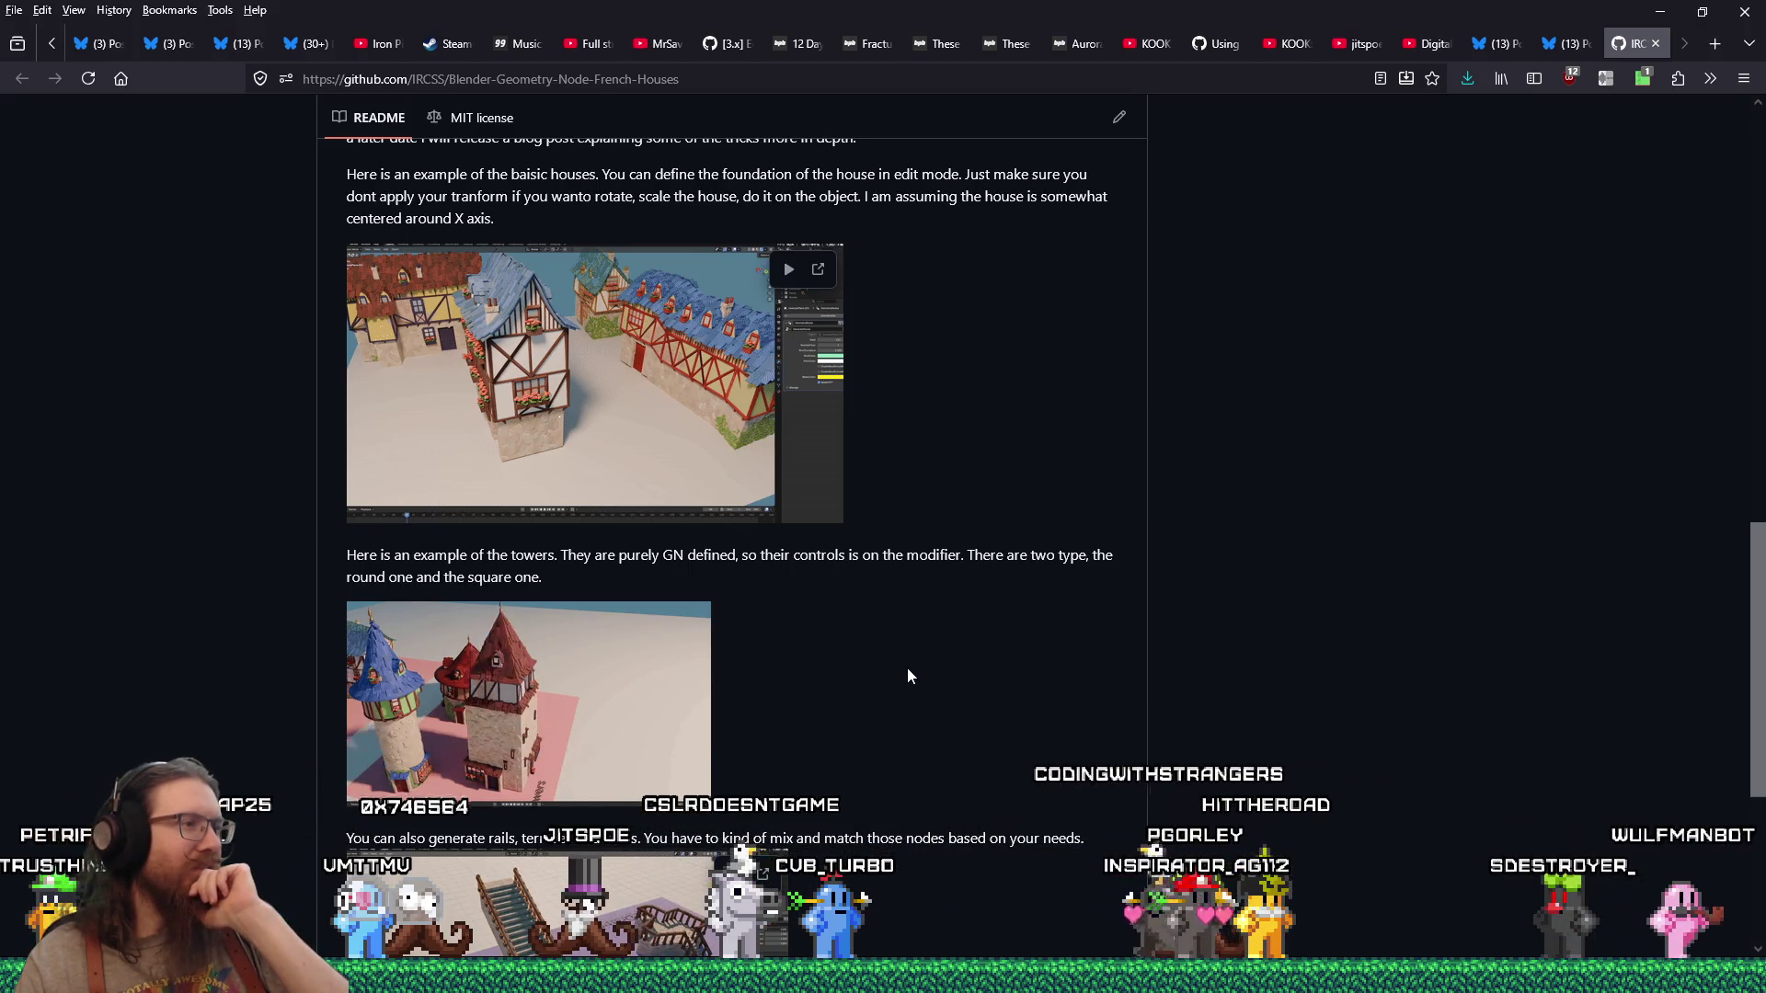
{"action": "scroll", "coordinate": [907, 677], "scroll_direction": "down", "scroll_amount": 3}
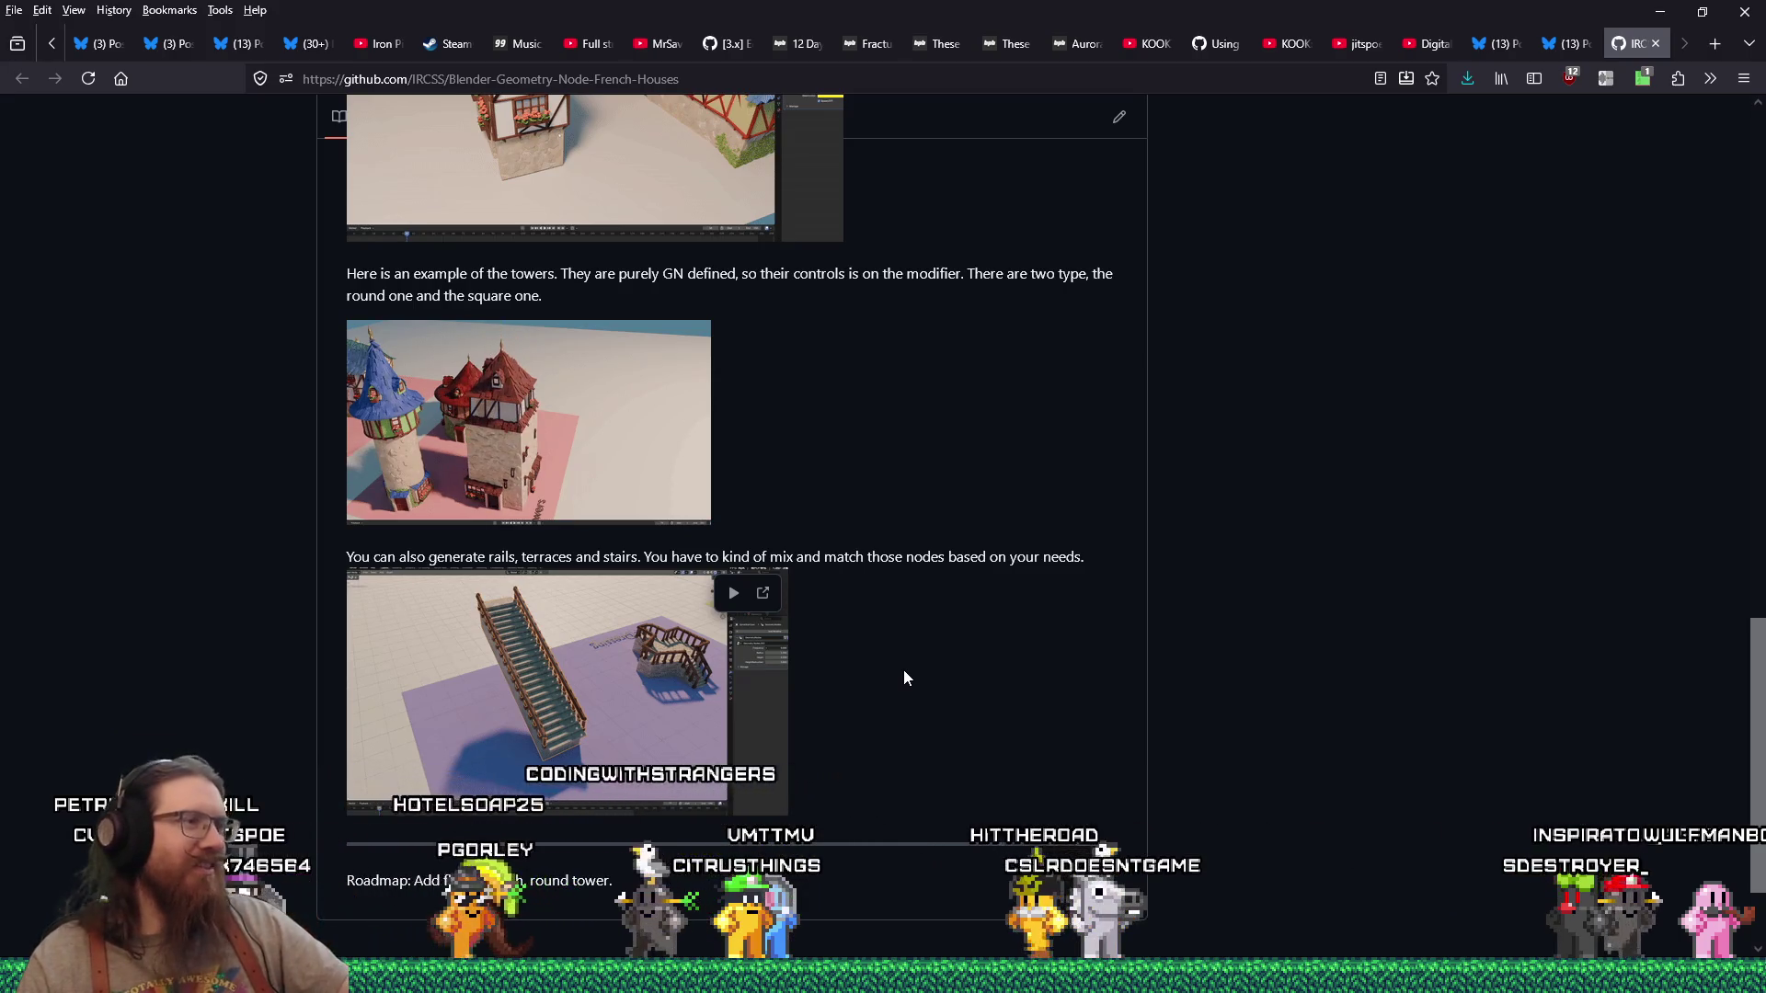
{"action": "mouse_move", "coordinate": [631, 371]}
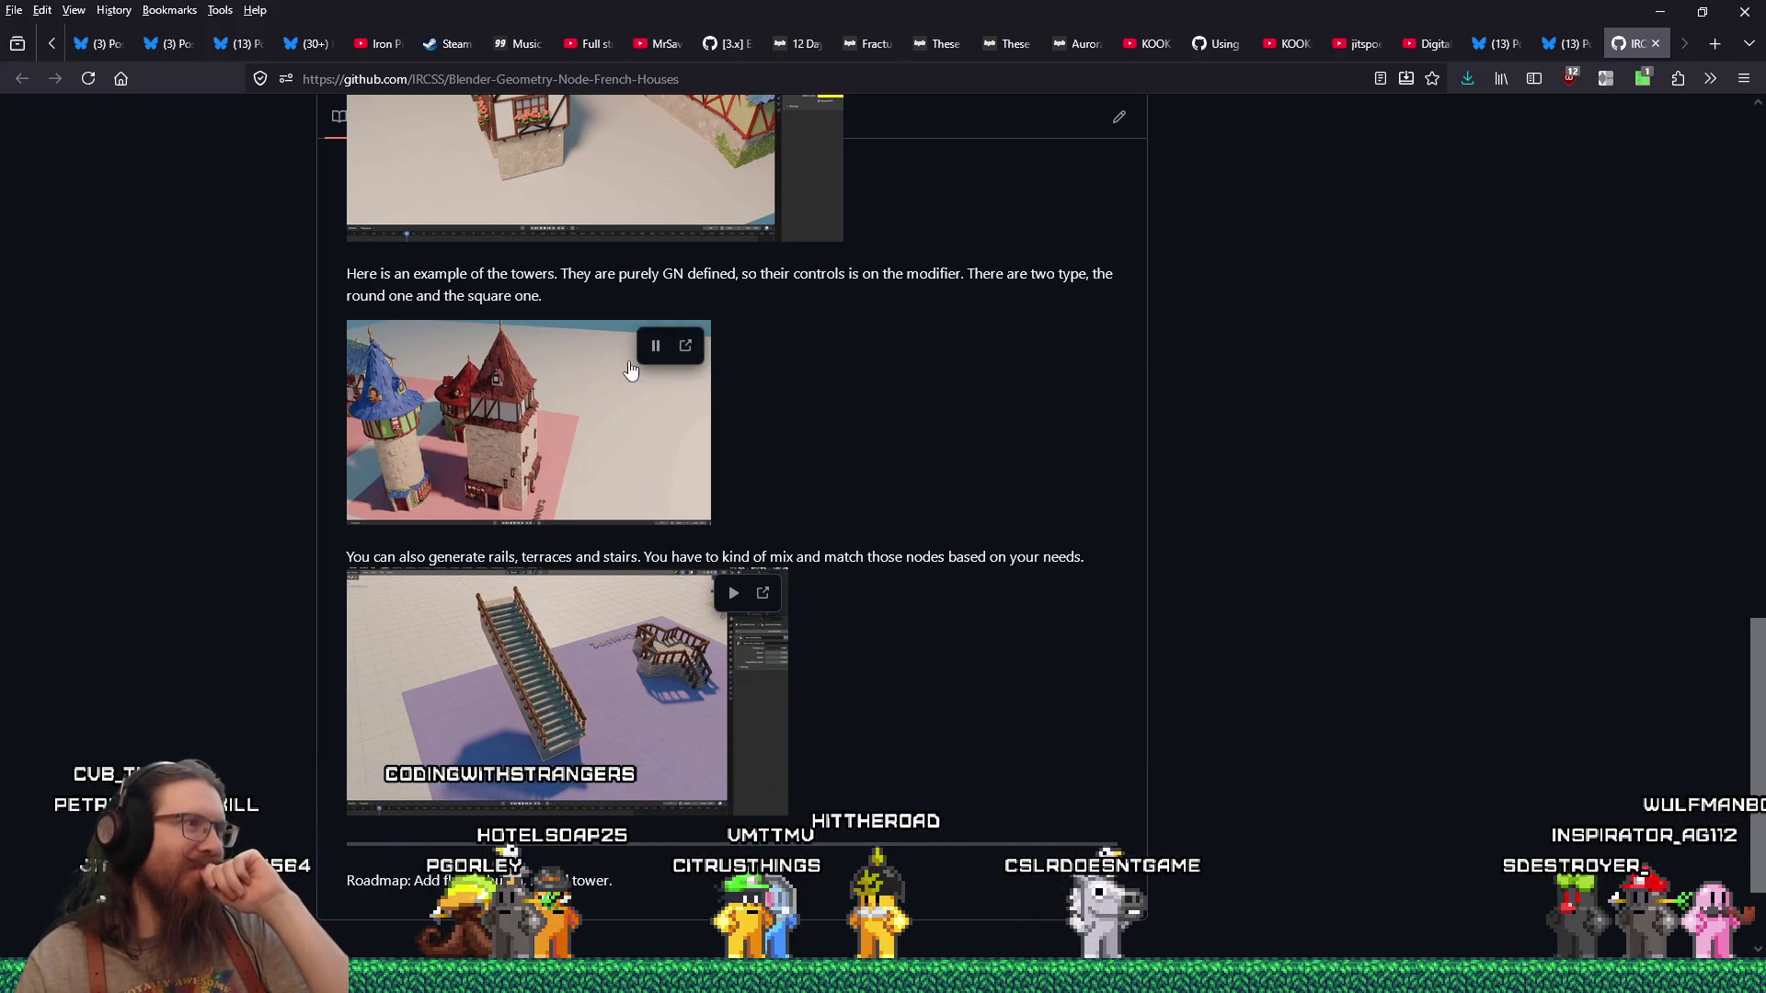
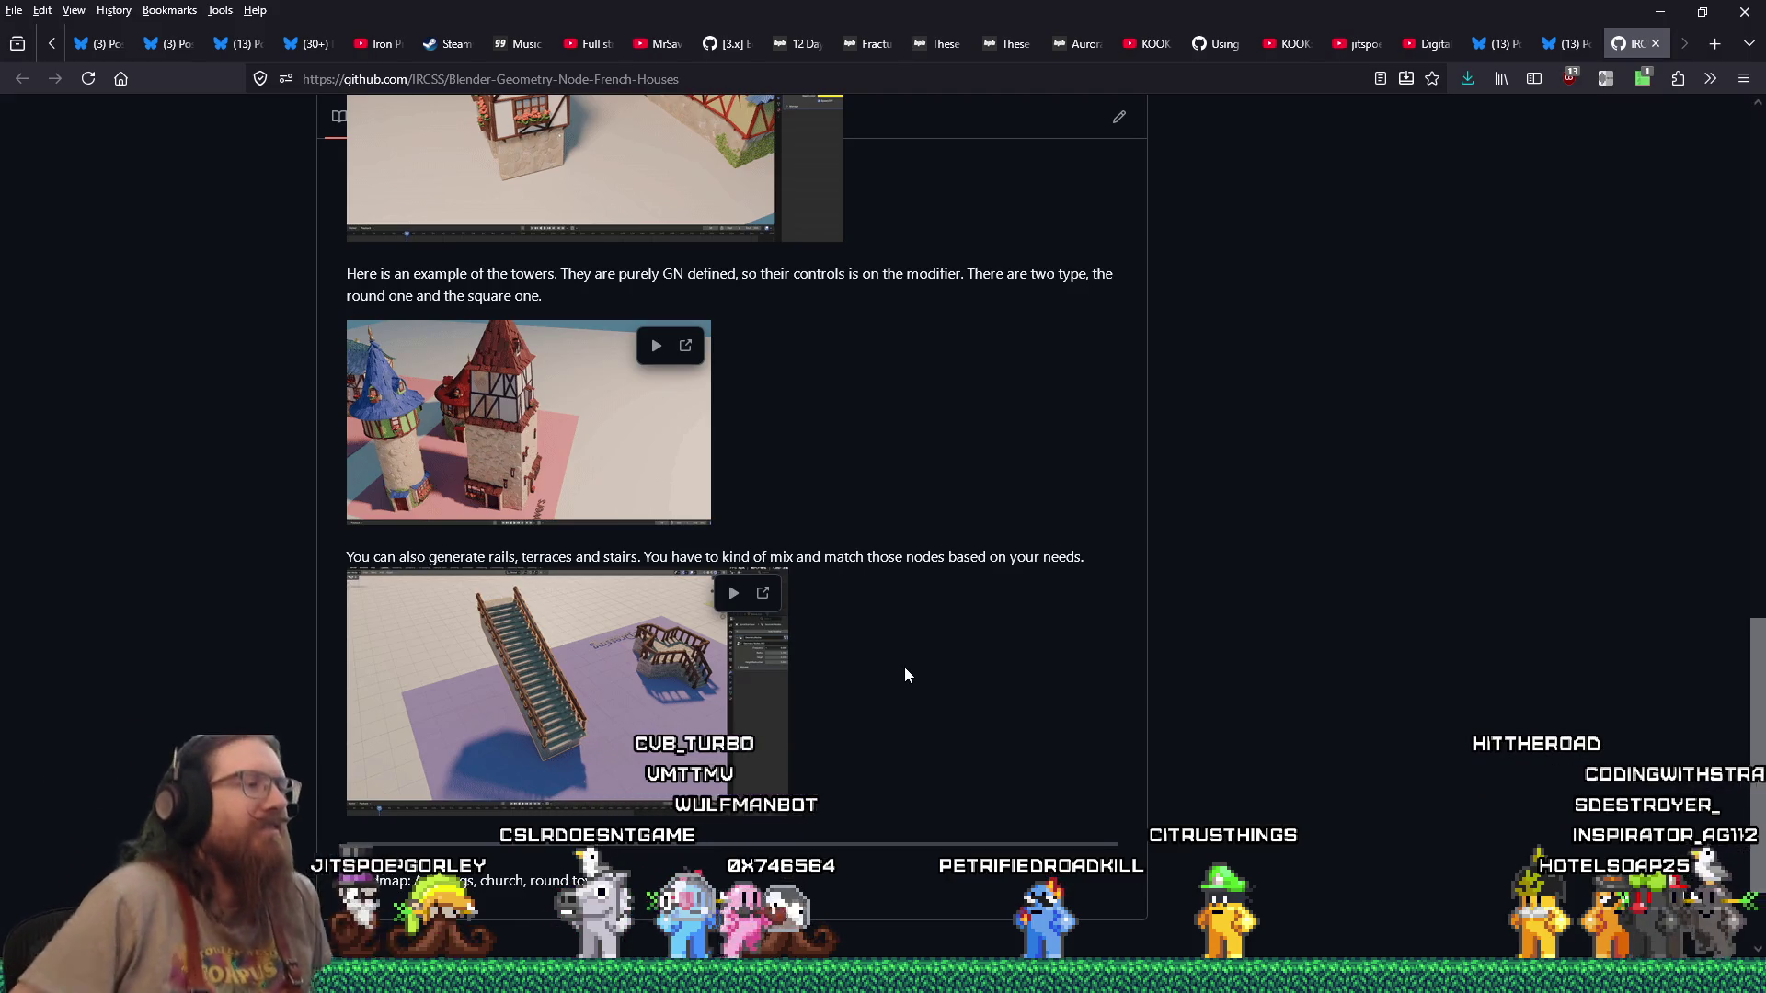
Step: Copy the repository's web address and play the README's rails-and-stairs demo clip
{"action": "right_click", "coordinate": [612, 79]}
{"action": "left_click", "coordinate": [657, 184]}
{"action": "key", "text": "alt+Tab"}
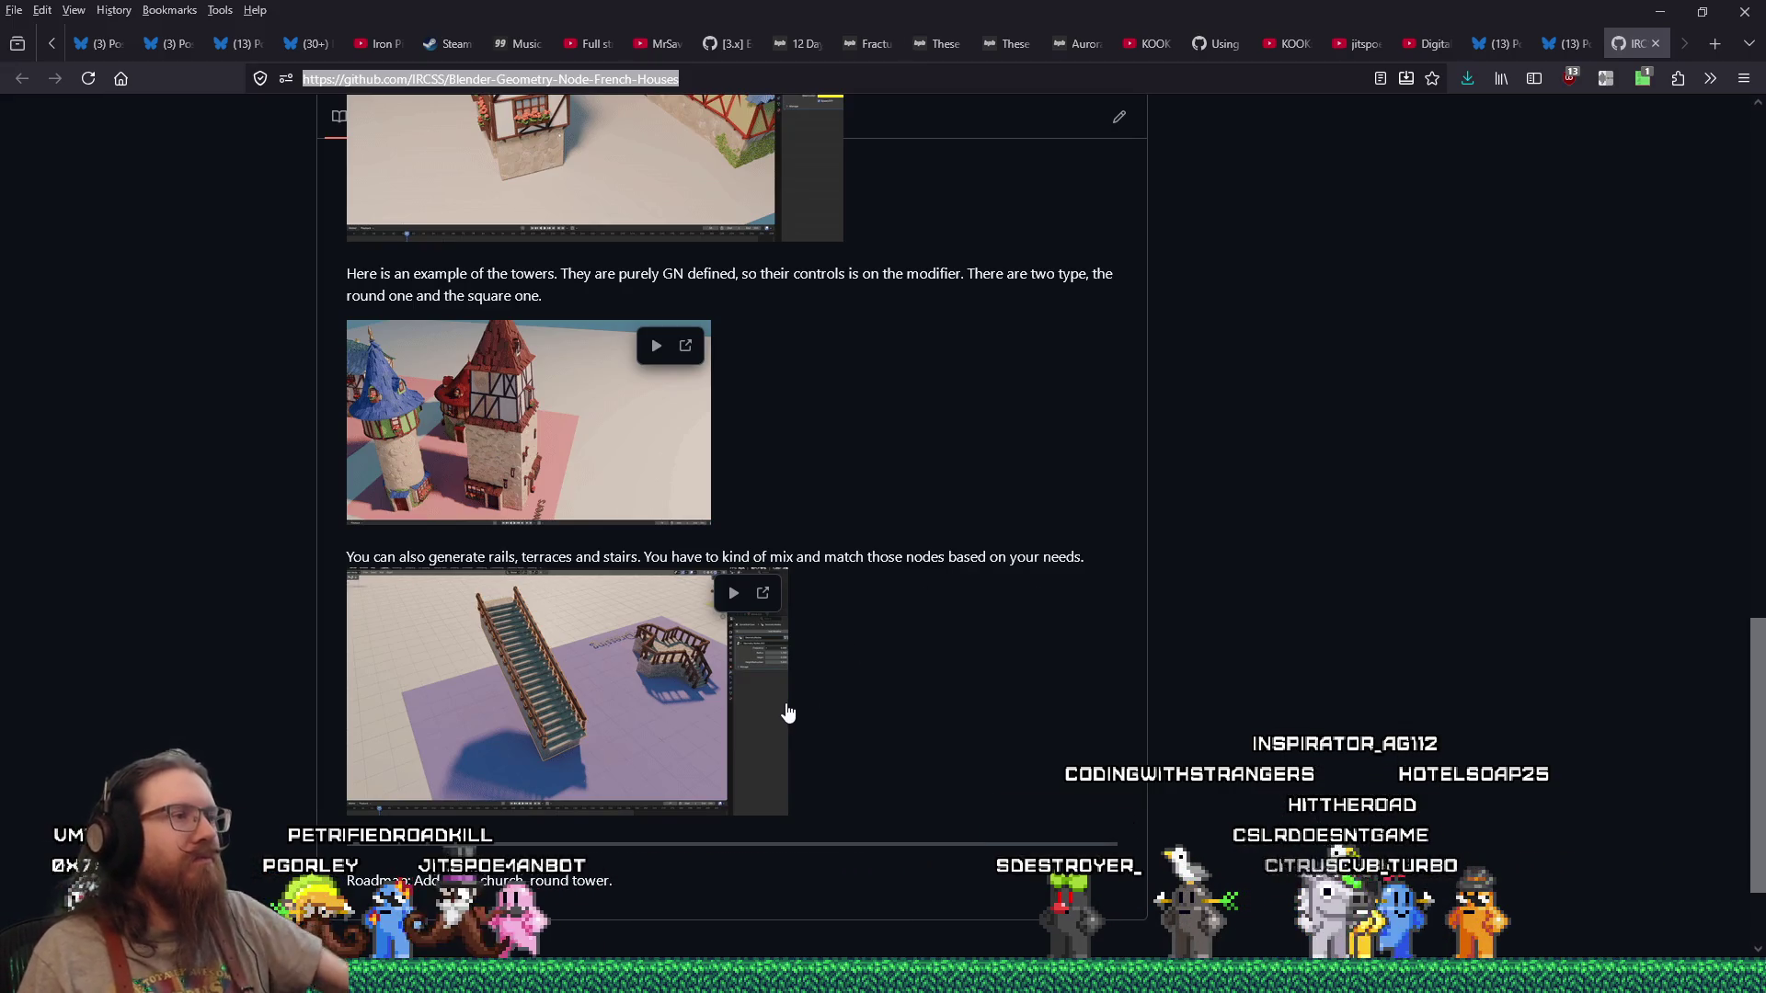
{"action": "left_click", "coordinate": [737, 593]}
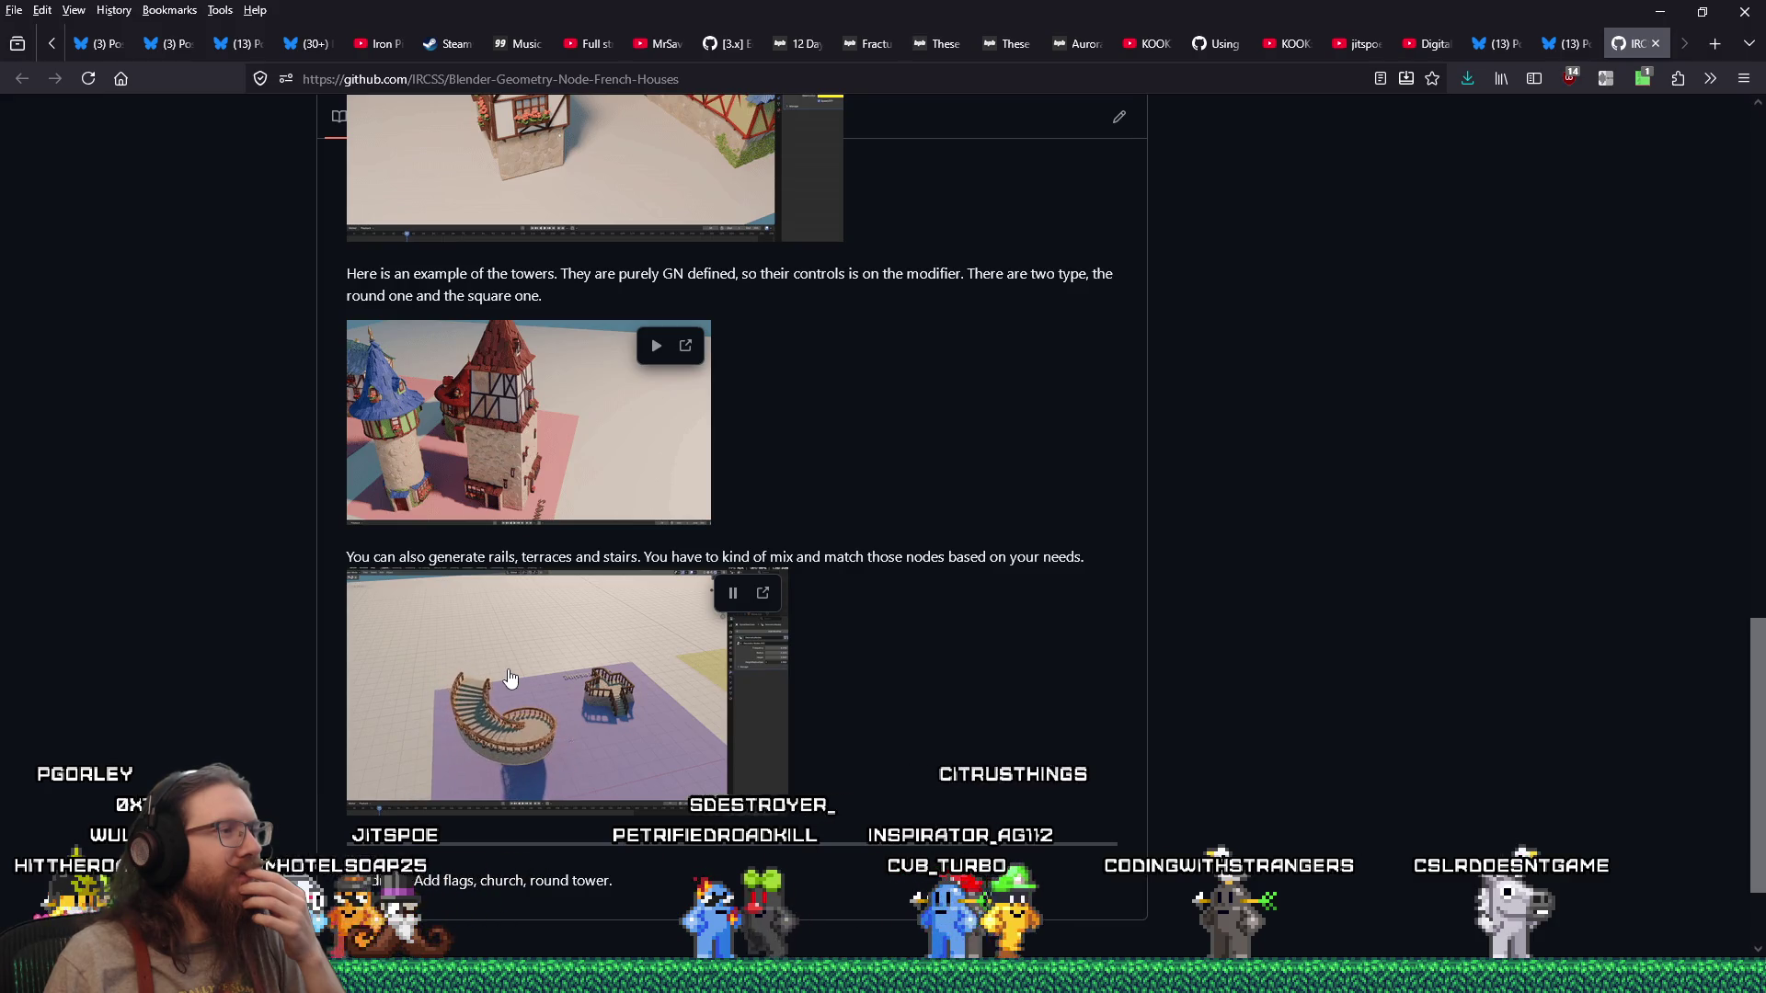
{"action": "scroll", "coordinate": [511, 678], "scroll_direction": "down", "scroll_amount": 3}
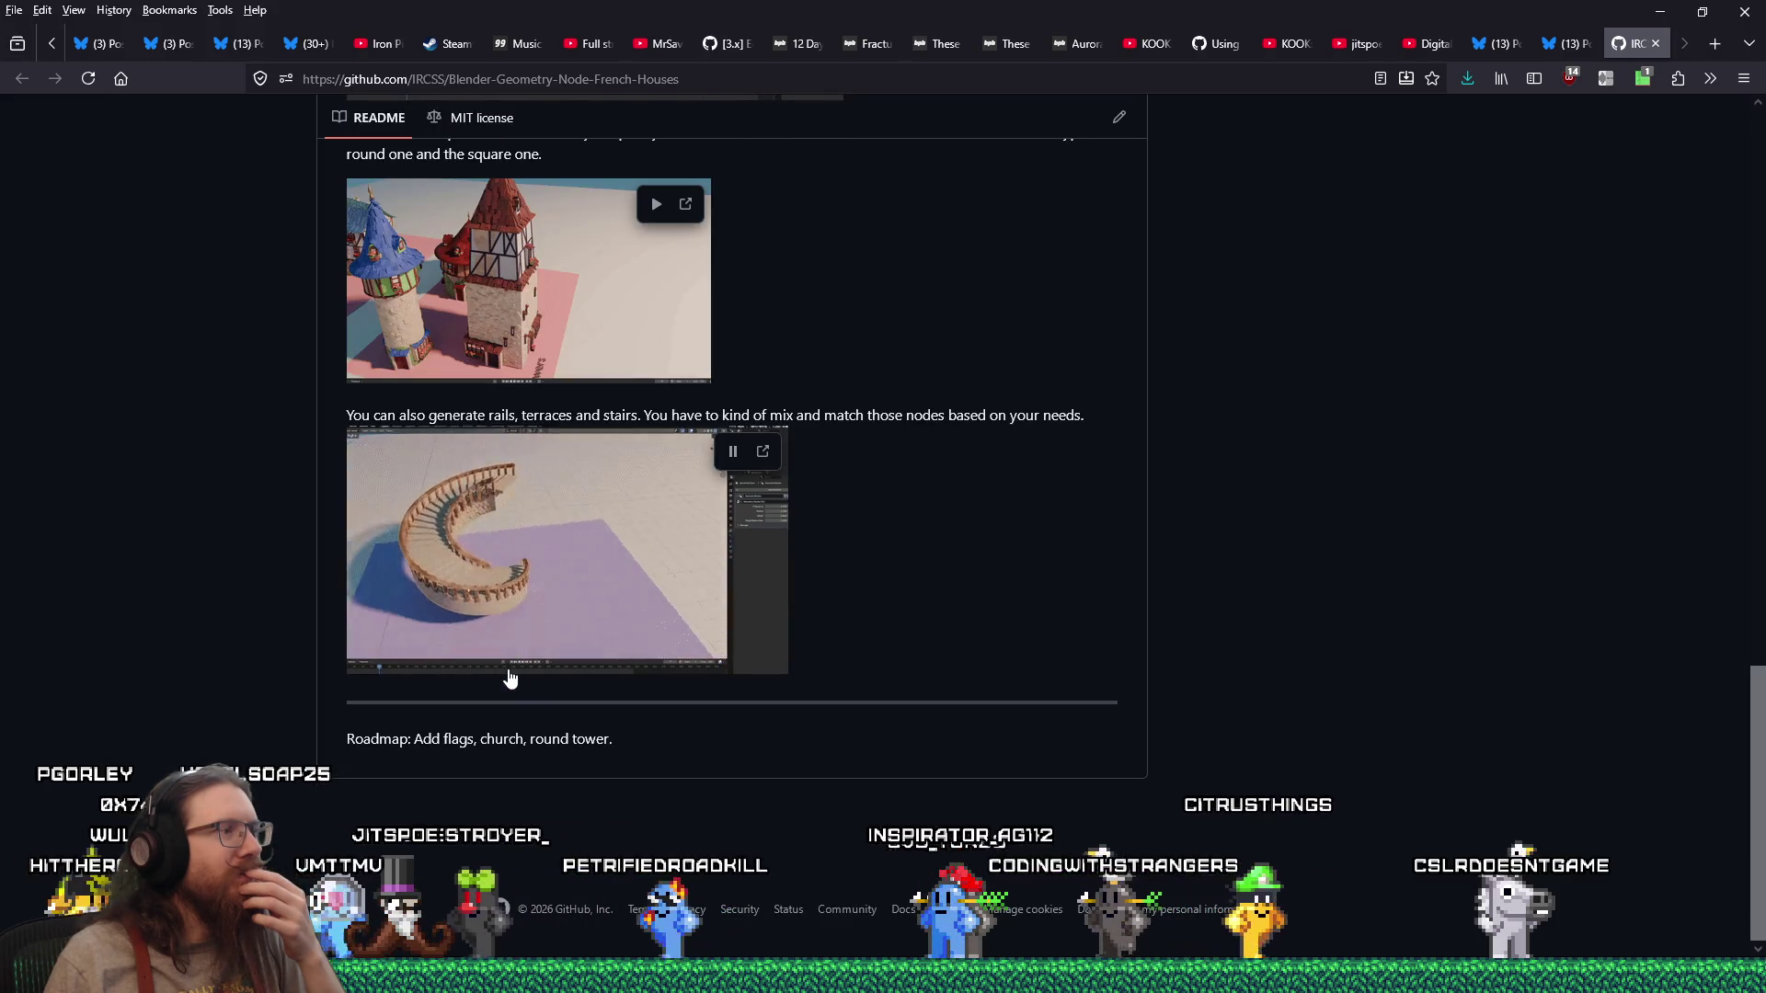
{"action": "scroll", "coordinate": [511, 678], "scroll_direction": "up", "scroll_amount": 7}
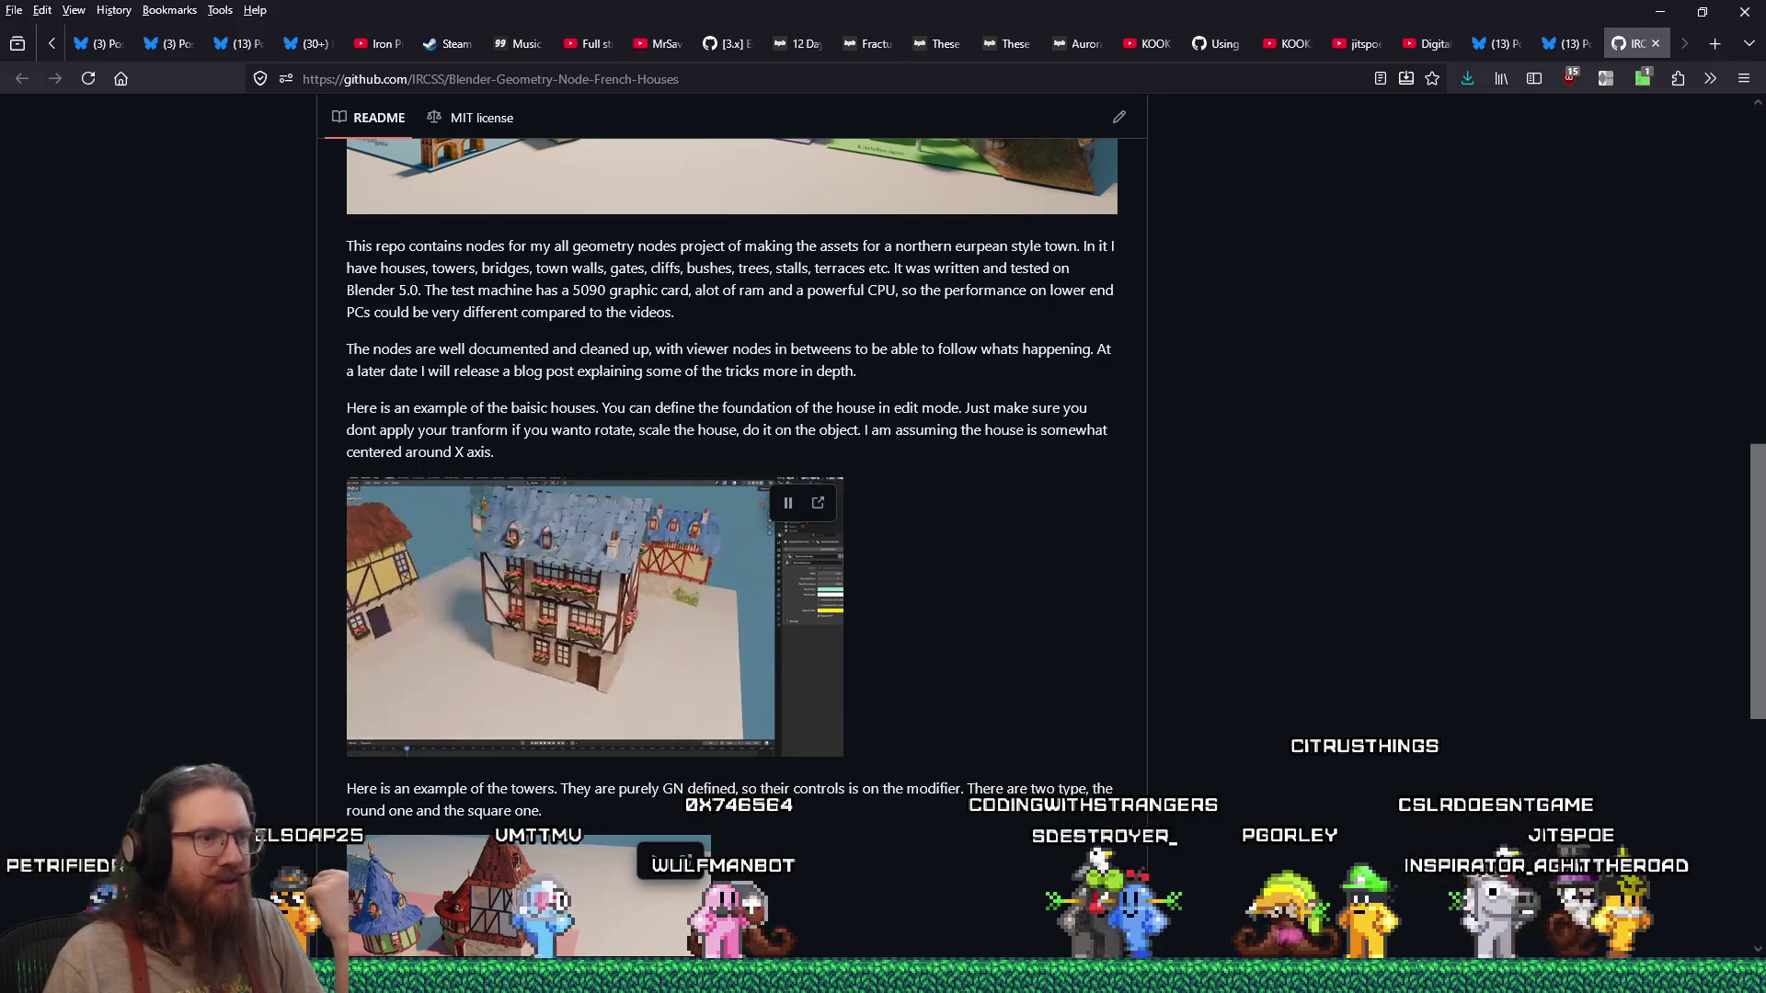
{"action": "left_click", "coordinate": [1088, 851]}
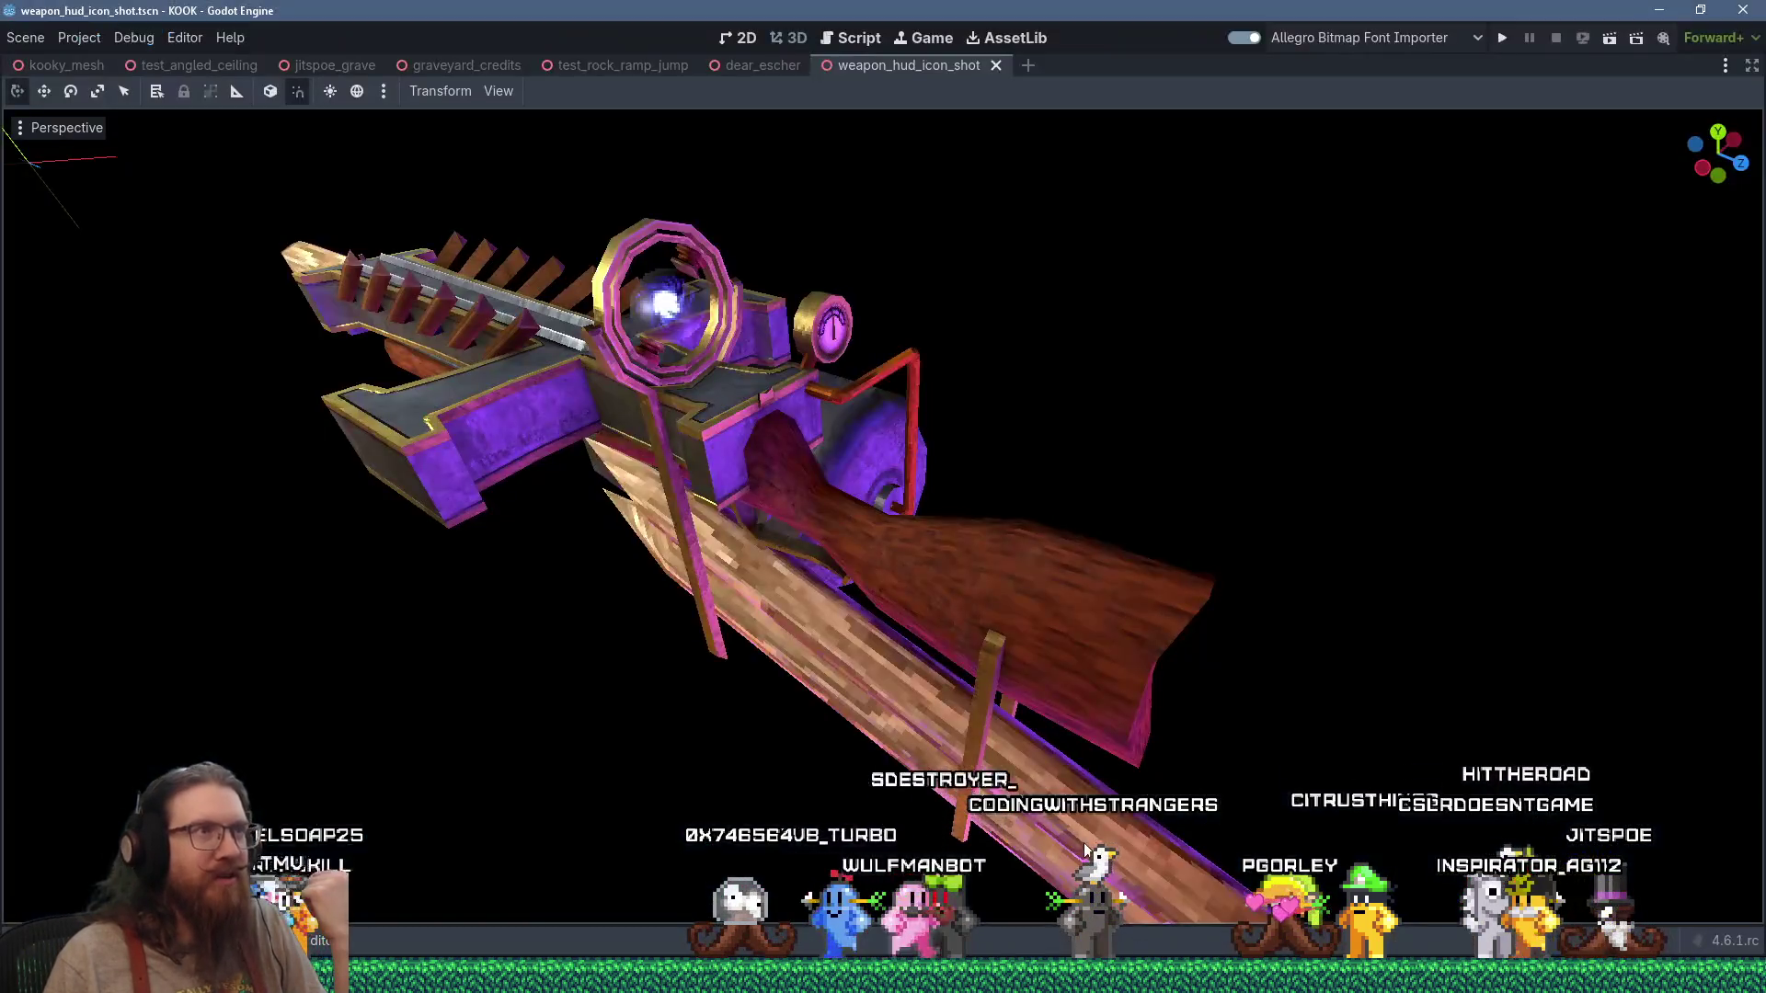
Step: Close the weapon_hud_icon_shot scene tab, leaving the dear_escher scene open in Godot
{"action": "left_click", "coordinate": [997, 62]}
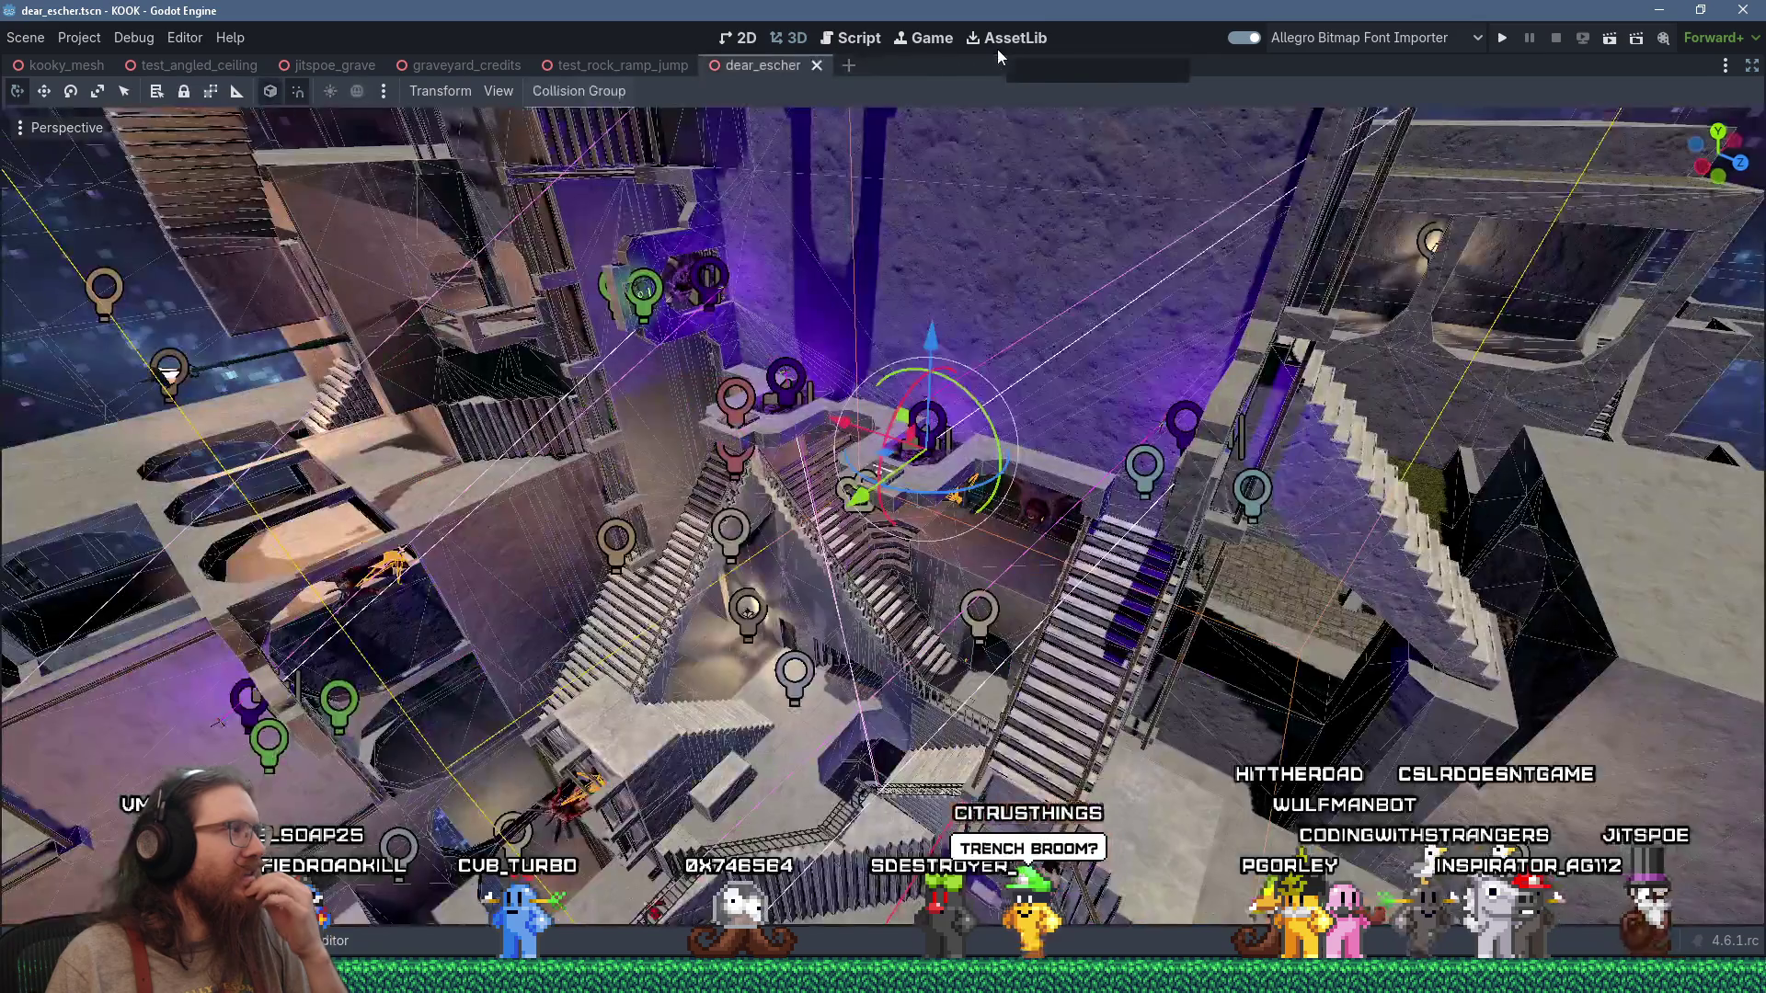
{"action": "scroll", "coordinate": [899, 577], "scroll_direction": "up", "scroll_amount": 2}
{"action": "mouse_move", "coordinate": [899, 577]}
{"action": "middle_mouse_down"}
{"action": "mouse_move", "coordinate": [756, 712]}
{"action": "mouse_move", "coordinate": [1165, 419]}
{"action": "mouse_move", "coordinate": [1053, 440]}
{"action": "mouse_move", "coordinate": [1108, 541]}
{"action": "middle_mouse_up"}
{"action": "scroll", "coordinate": [756, 713], "scroll_direction": "up", "scroll_amount": 5}
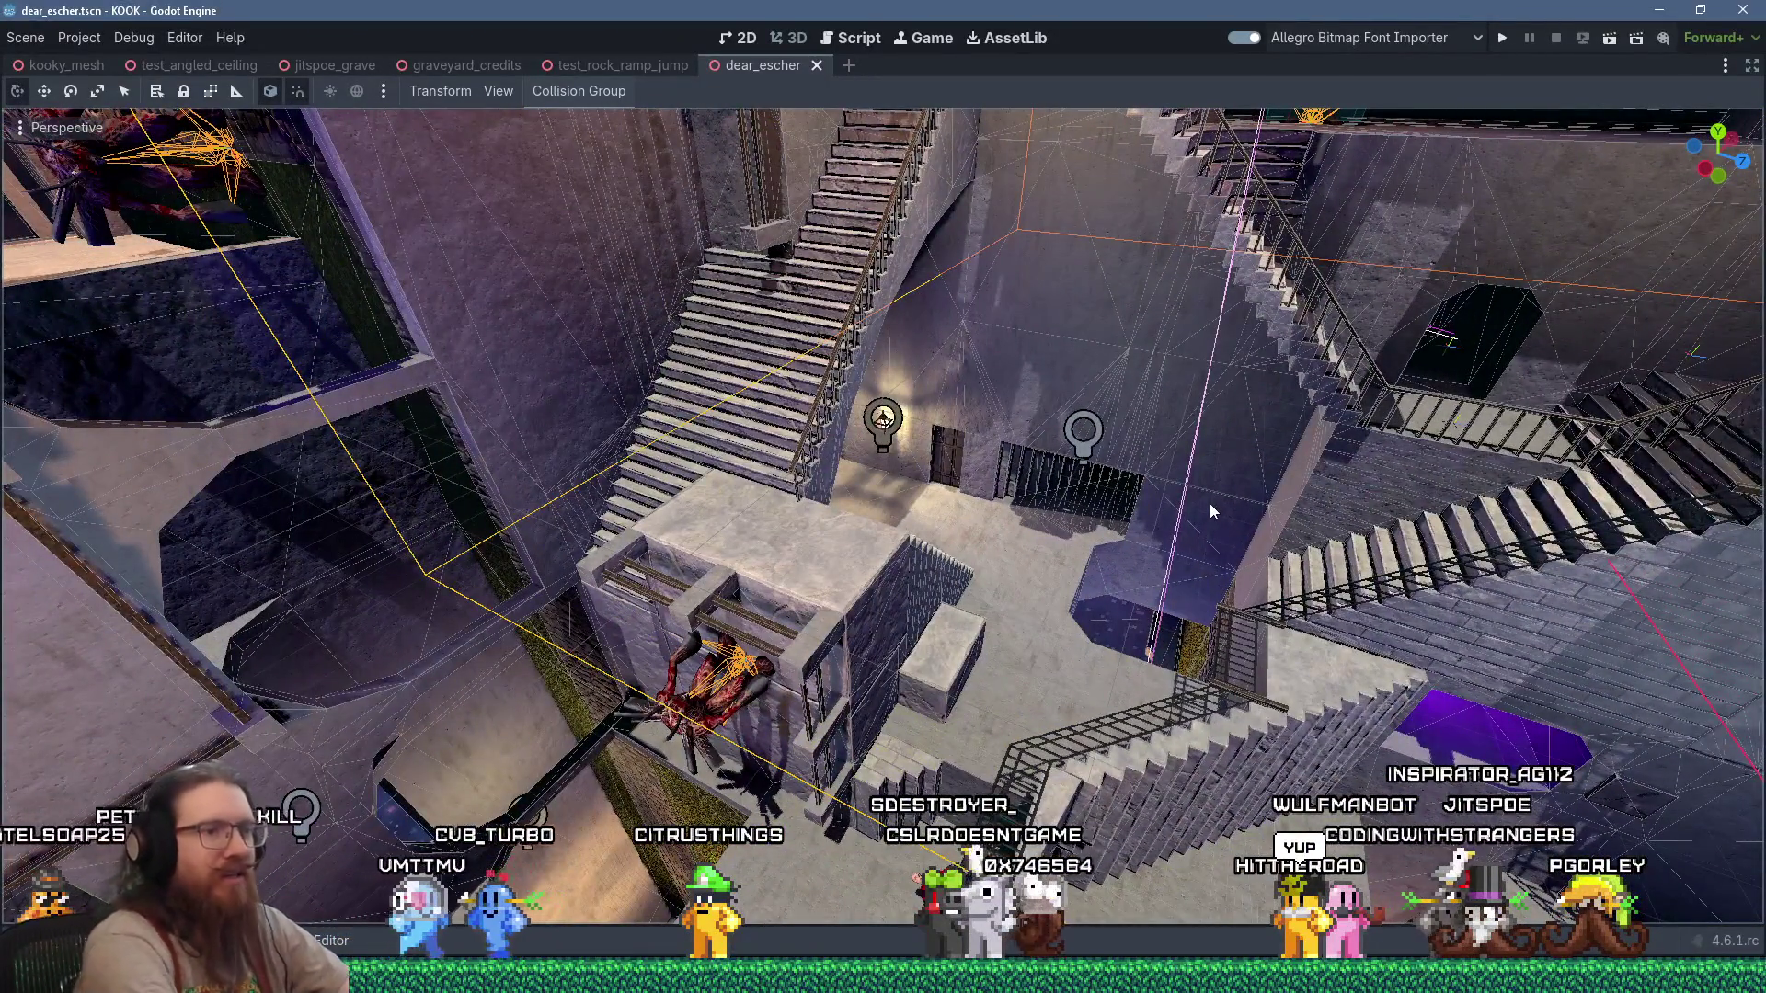
Step: Launch TrenchBroom from e:\programs via Win+R and load graveyard_credits.map
{"action": "key", "text": "super+r"}
{"action": "type", "text": "e:\\progr"}
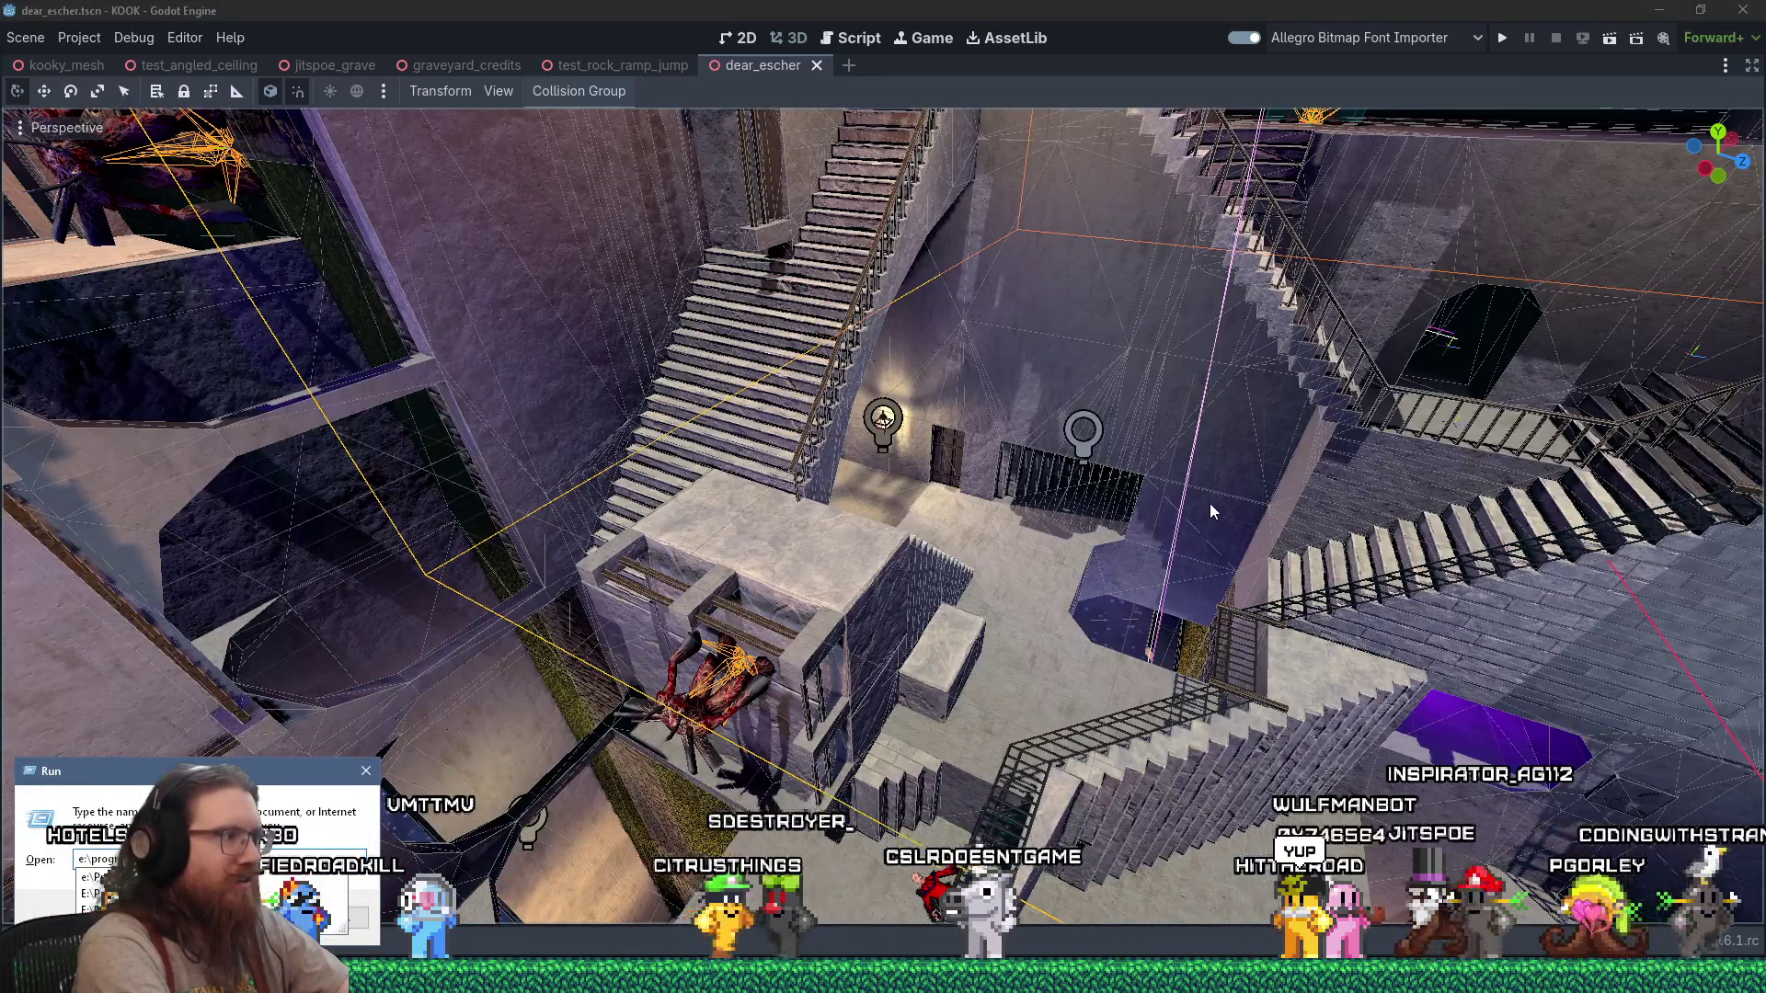
{"action": "type", "text": "ams"}
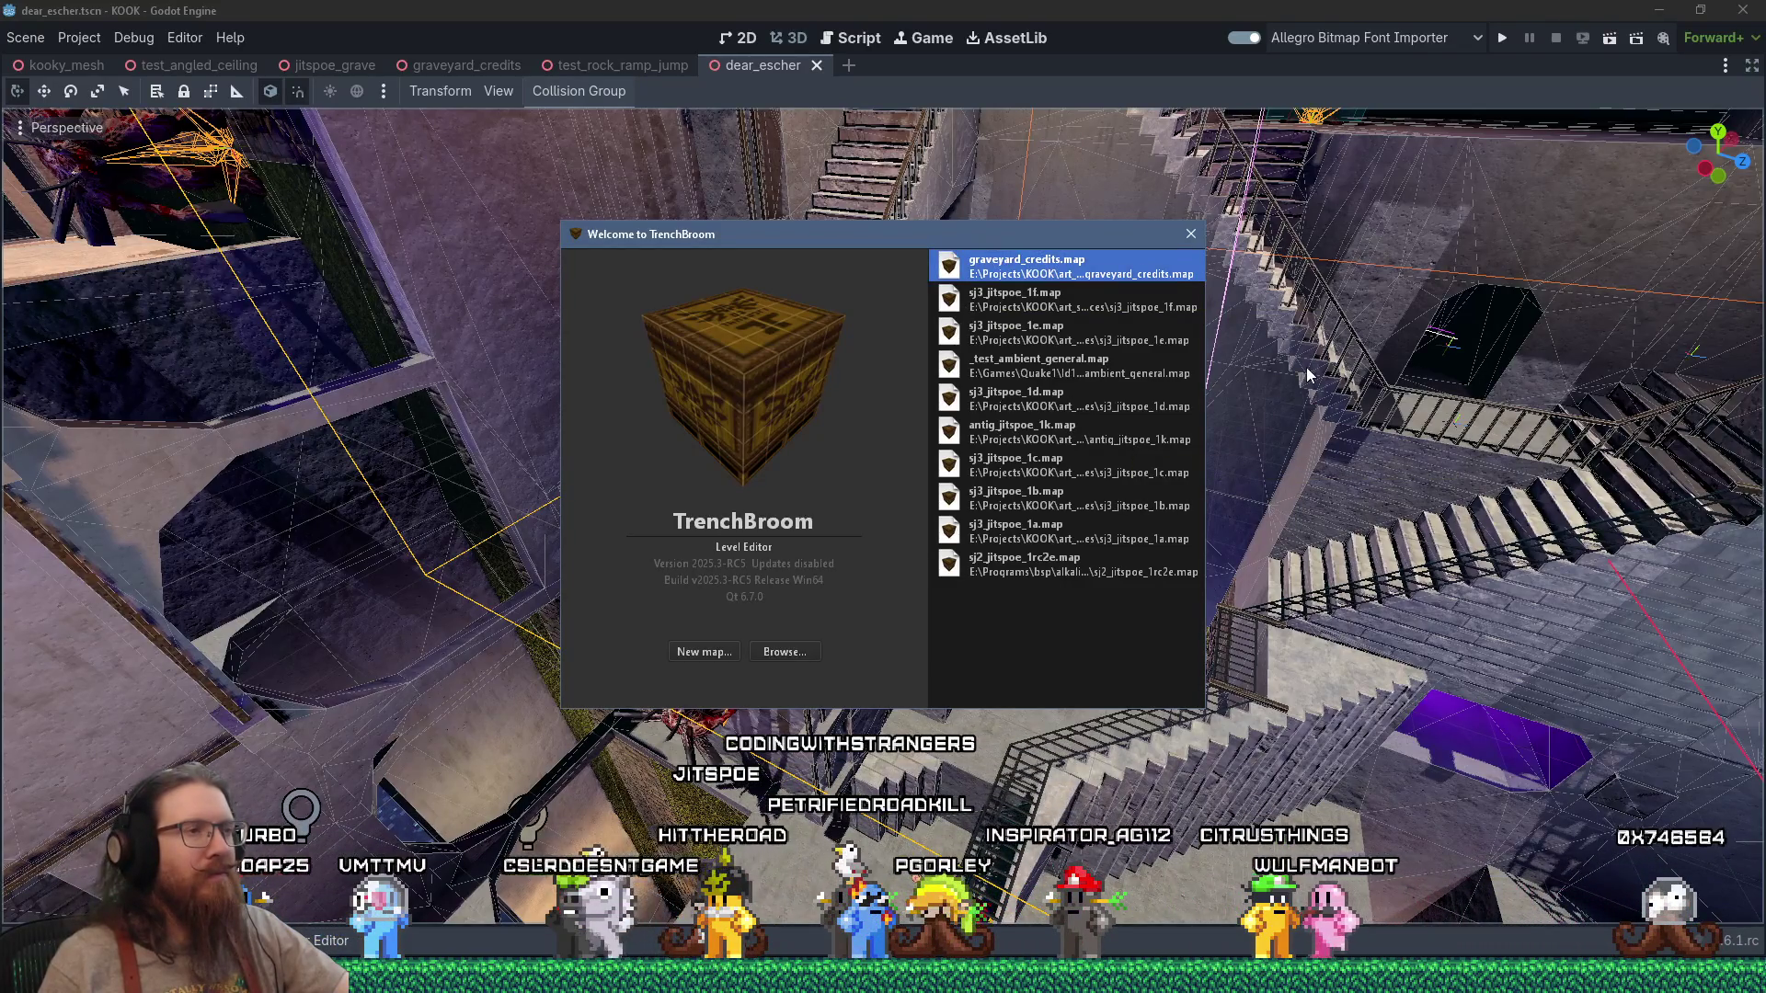
{"action": "key", "text": "Return"}
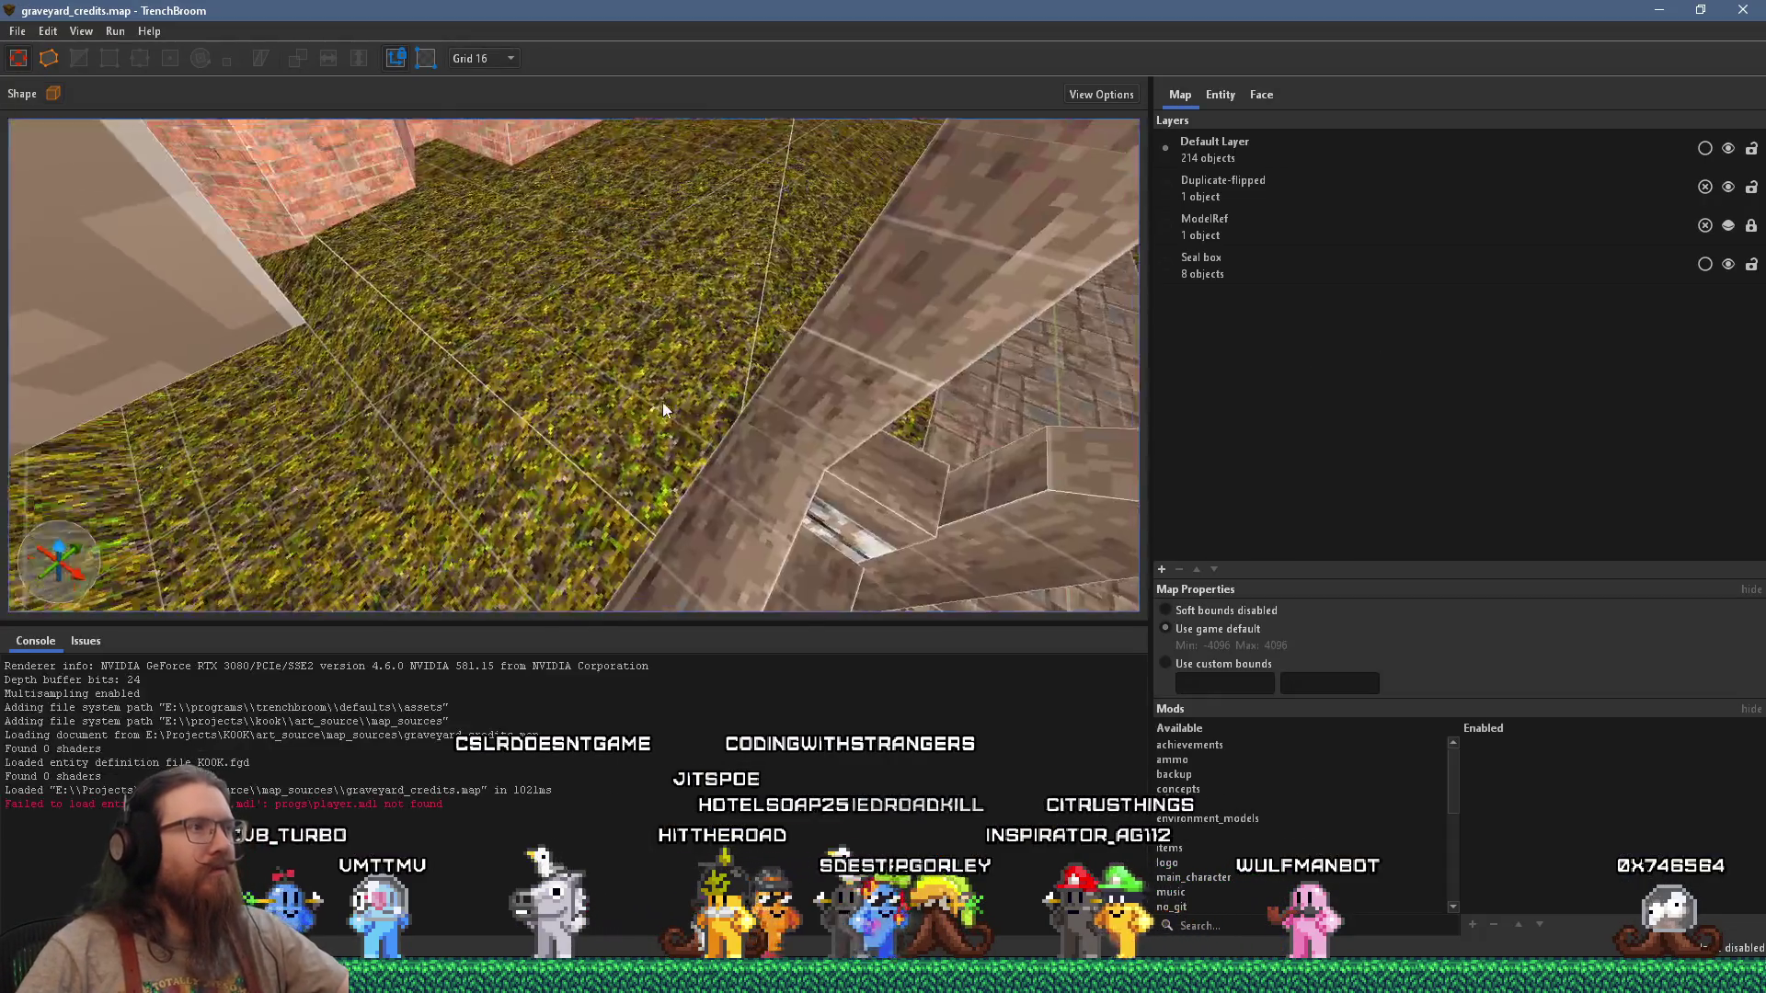
Step: Draw a brick brush on the grass beside the path, sized about 192×144×48 units
{"action": "mouse_move", "coordinate": [662, 401]}
{"action": "right_mouse_down"}
{"action": "mouse_move", "coordinate": [697, 346]}
{"action": "mouse_move", "coordinate": [496, 398]}
{"action": "mouse_move", "coordinate": [500, 343]}
{"action": "mouse_move", "coordinate": [356, 199]}
{"action": "right_mouse_up"}
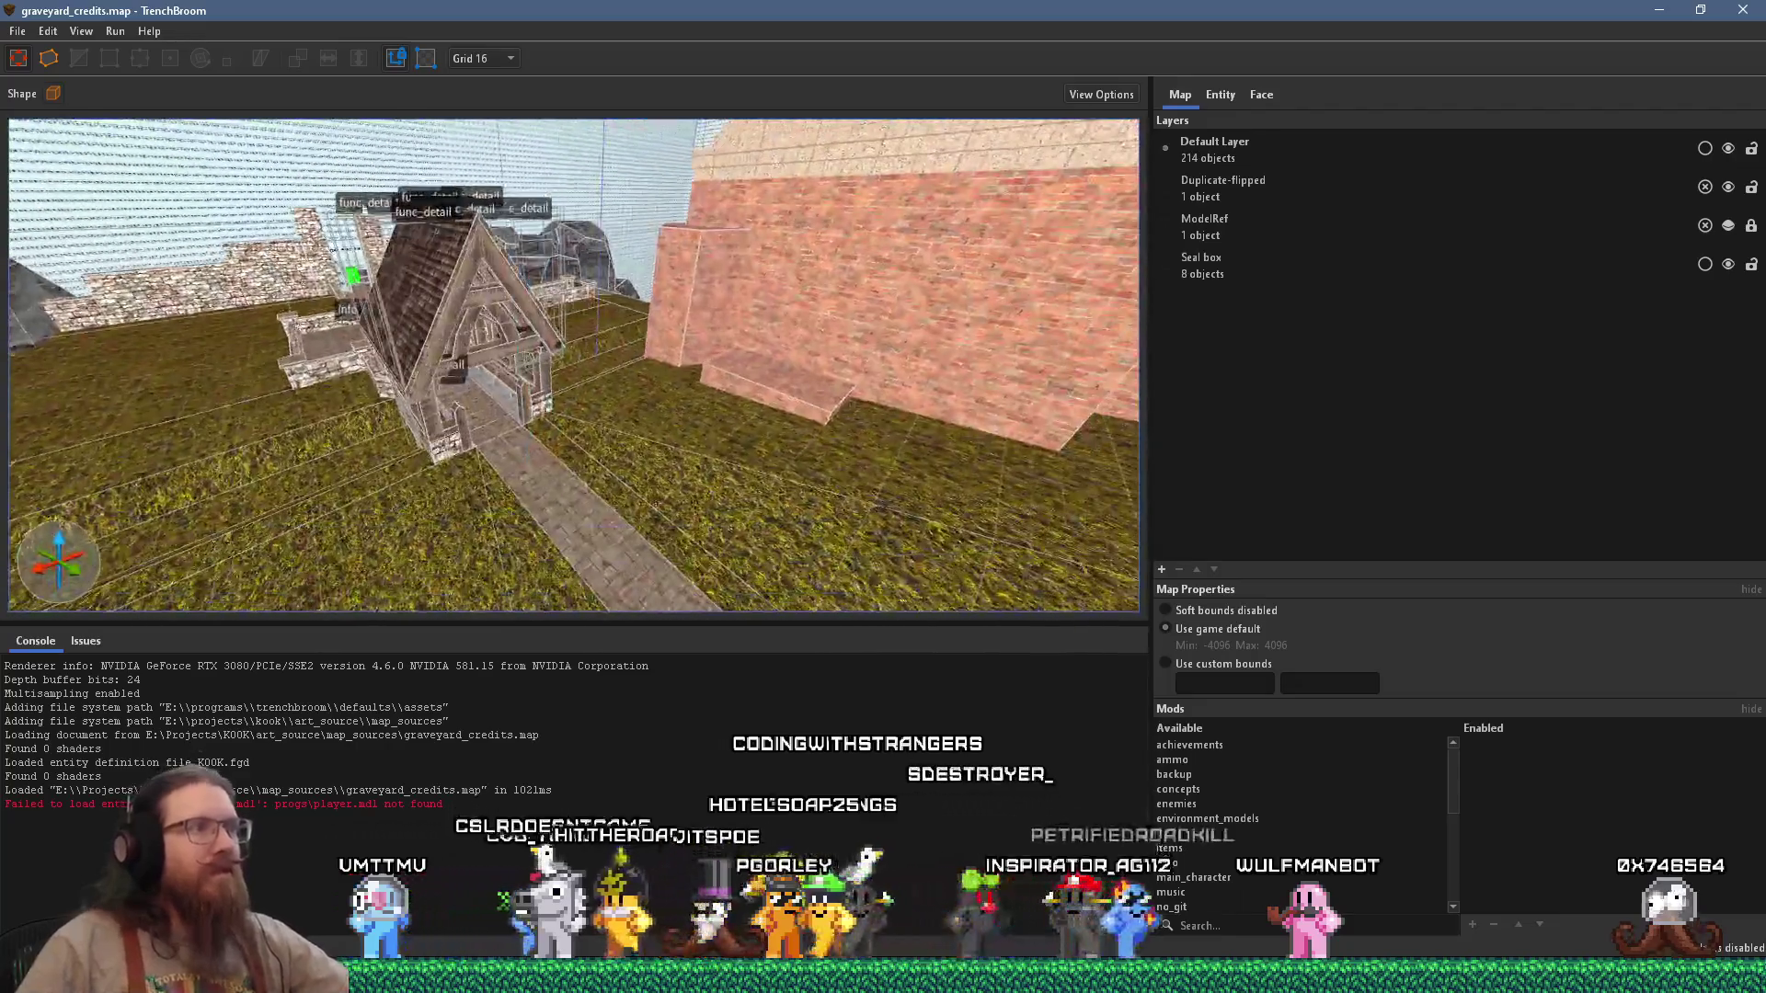
{"action": "mouse_move", "coordinate": [758, 385]}
{"action": "right_mouse_down"}
{"action": "mouse_move", "coordinate": [679, 385]}
{"action": "mouse_move", "coordinate": [867, 373]}
{"action": "mouse_move", "coordinate": [525, 366]}
{"action": "mouse_move", "coordinate": [642, 340]}
{"action": "mouse_move", "coordinate": [439, 228]}
{"action": "mouse_move", "coordinate": [382, 414]}
{"action": "mouse_move", "coordinate": [633, 306]}
{"action": "mouse_move", "coordinate": [776, 158]}
{"action": "mouse_move", "coordinate": [725, 250]}
{"action": "mouse_move", "coordinate": [616, 289]}
{"action": "mouse_move", "coordinate": [719, 356]}
{"action": "right_mouse_up"}
{"action": "mouse_move", "coordinate": [350, 411]}
{"action": "right_mouse_down"}
{"action": "mouse_move", "coordinate": [292, 363]}
{"action": "mouse_move", "coordinate": [591, 466]}
{"action": "right_mouse_up"}
{"action": "mouse_move", "coordinate": [591, 466]}
{"action": "left_mouse_down"}
{"action": "mouse_move", "coordinate": [874, 442]}
{"action": "mouse_move", "coordinate": [705, 441]}
{"action": "mouse_move", "coordinate": [721, 390]}
{"action": "mouse_move", "coordinate": [726, 425]}
{"action": "left_mouse_up"}
{"action": "middle_click_drag", "start_coordinate": [727, 425], "coordinate": [412, 229]}
{"action": "mouse_move", "coordinate": [561, 301]}
{"action": "left_mouse_down", "text": "shift"}
{"action": "mouse_move", "coordinate": [543, 212]}
{"action": "mouse_move", "coordinate": [634, 362]}
{"action": "mouse_move", "coordinate": [563, 365]}
{"action": "mouse_move", "coordinate": [745, 368]}
{"action": "left_mouse_up", "text": "shift"}
{"action": "mouse_move", "coordinate": [745, 367]}
{"action": "middle_mouse_down"}
{"action": "mouse_move", "coordinate": [631, 373]}
{"action": "mouse_move", "coordinate": [791, 321]}
{"action": "mouse_move", "coordinate": [1049, 471]}
{"action": "middle_mouse_up"}
{"action": "mouse_move", "coordinate": [1113, 473]}
{"action": "left_mouse_down", "text": "shift"}
{"action": "mouse_move", "coordinate": [726, 396]}
{"action": "mouse_move", "coordinate": [1164, 473]}
{"action": "mouse_move", "coordinate": [714, 394]}
{"action": "mouse_move", "coordinate": [1056, 451]}
{"action": "mouse_move", "coordinate": [692, 407]}
{"action": "mouse_move", "coordinate": [1041, 480]}
{"action": "mouse_move", "coordinate": [910, 451]}
{"action": "left_mouse_up", "text": "shift"}
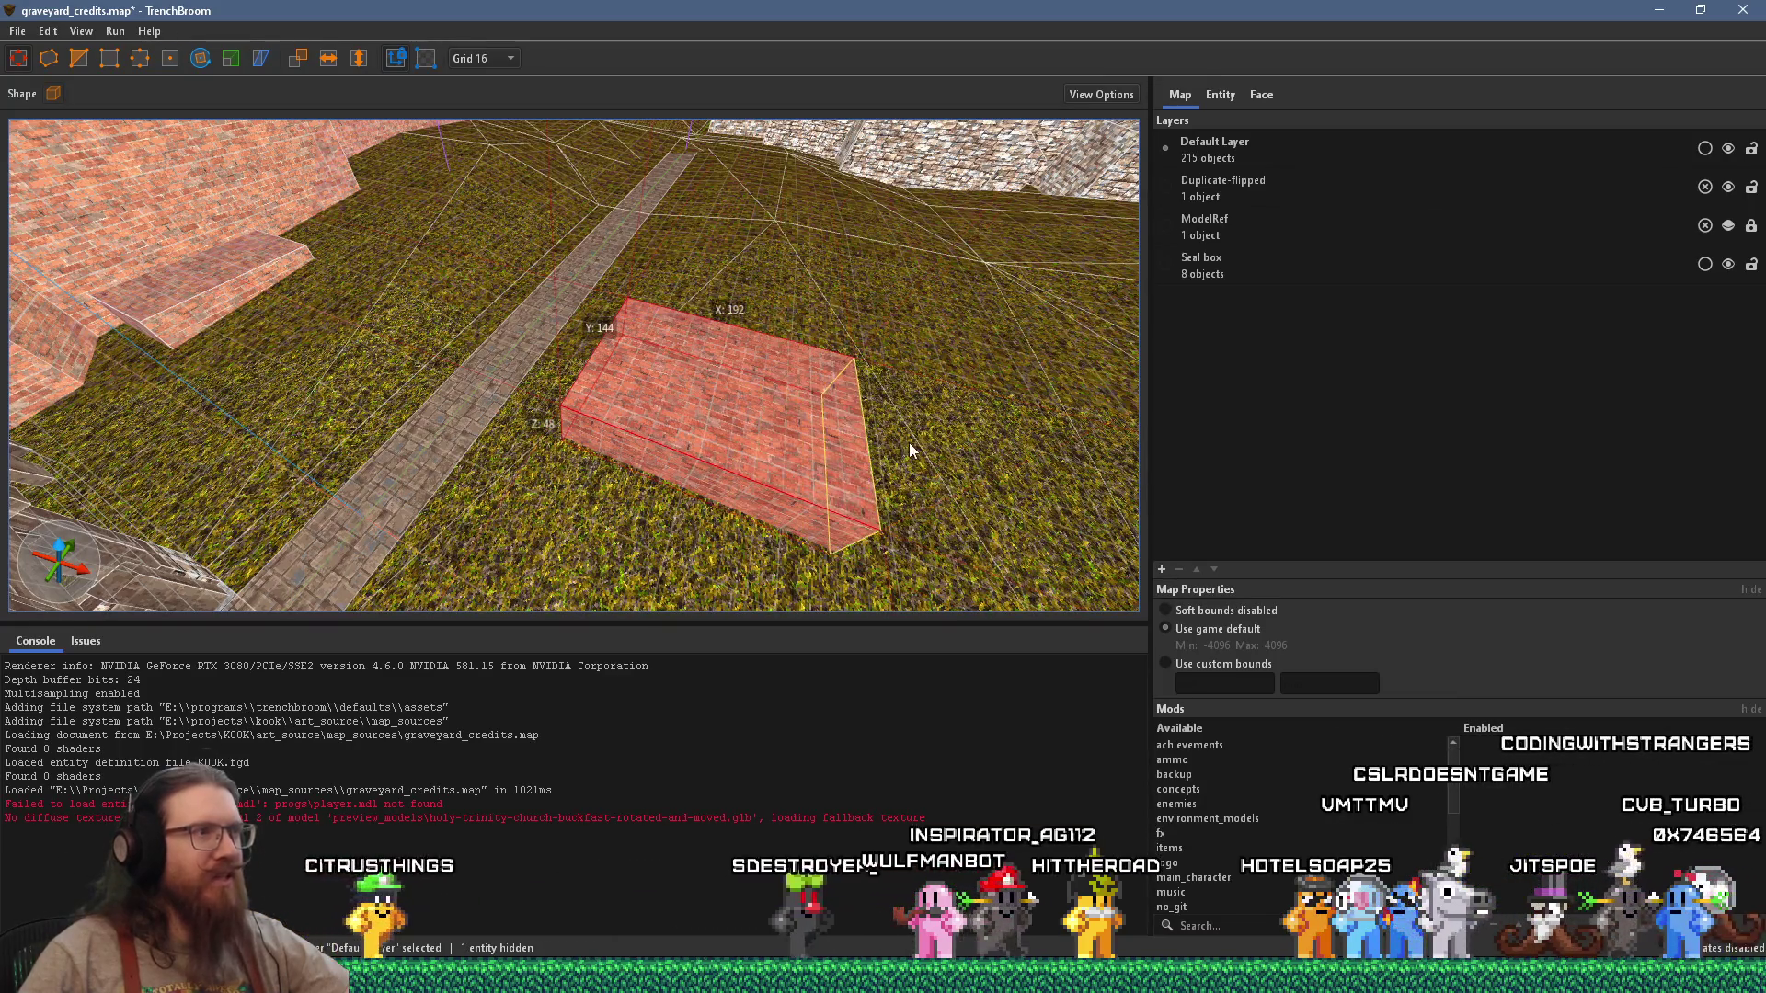
Step: Clip a slanted corner off the brick block and narrow it
{"action": "middle_click_drag", "start_coordinate": [909, 443], "coordinate": [710, 394]}
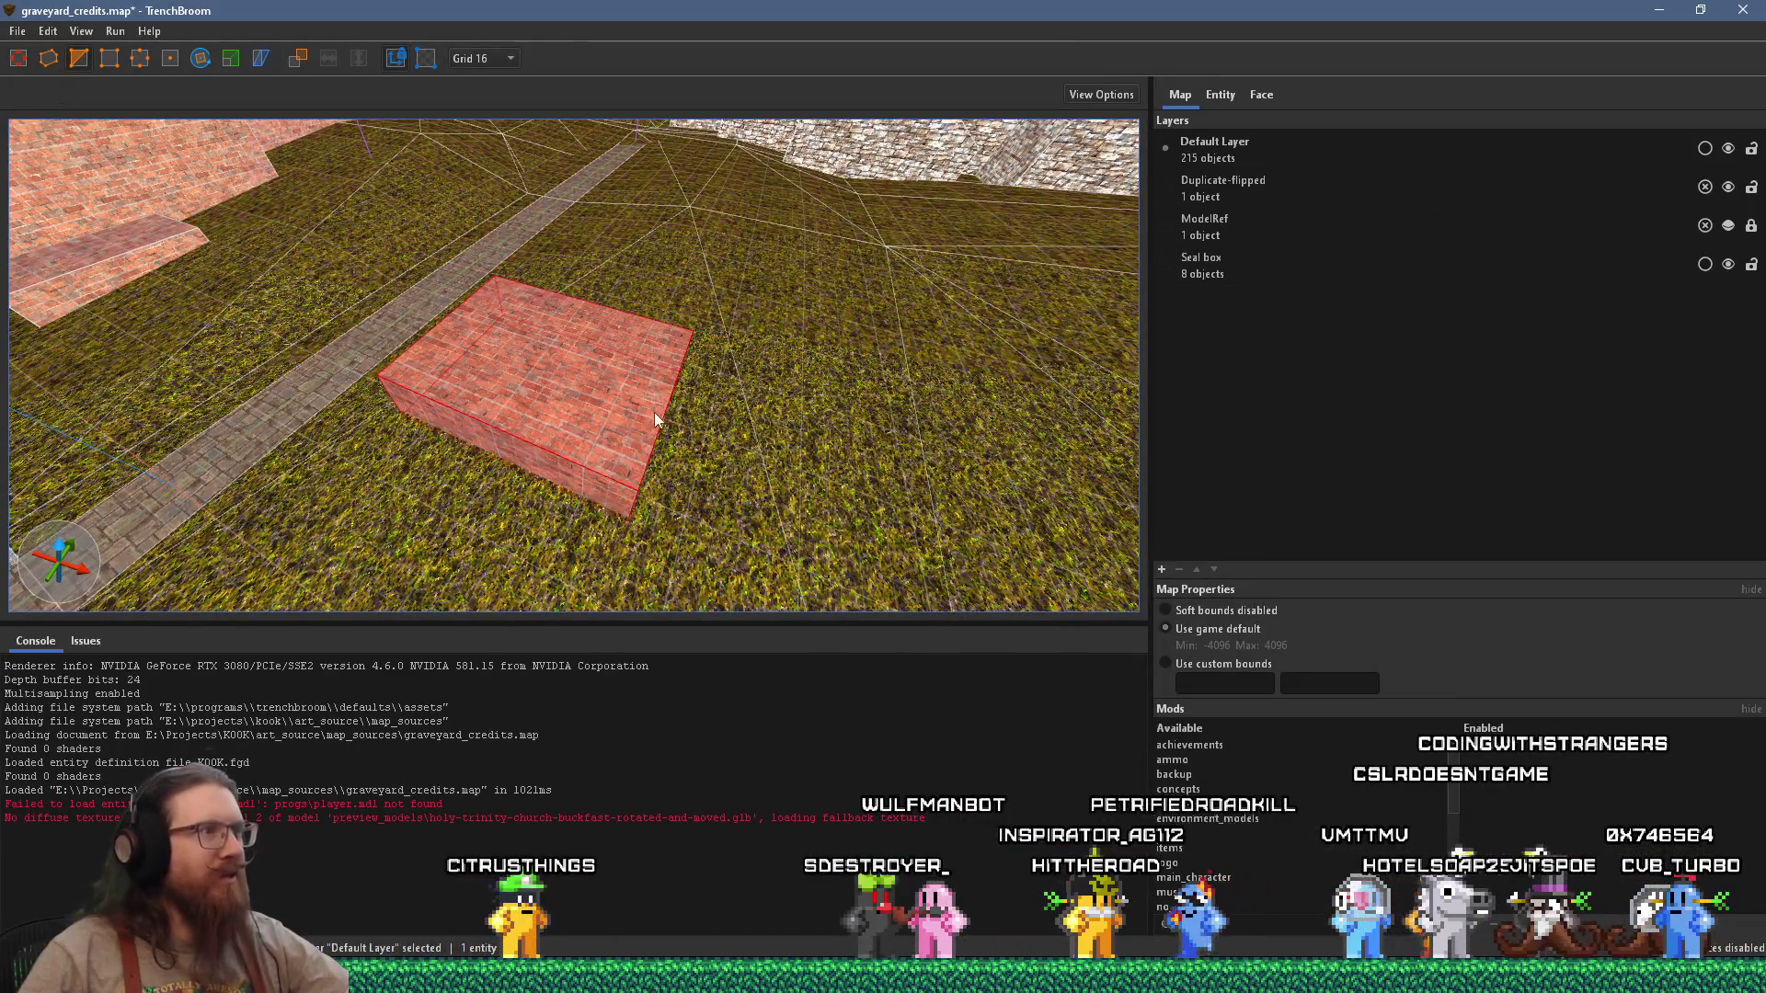
{"action": "key", "text": "Return"}
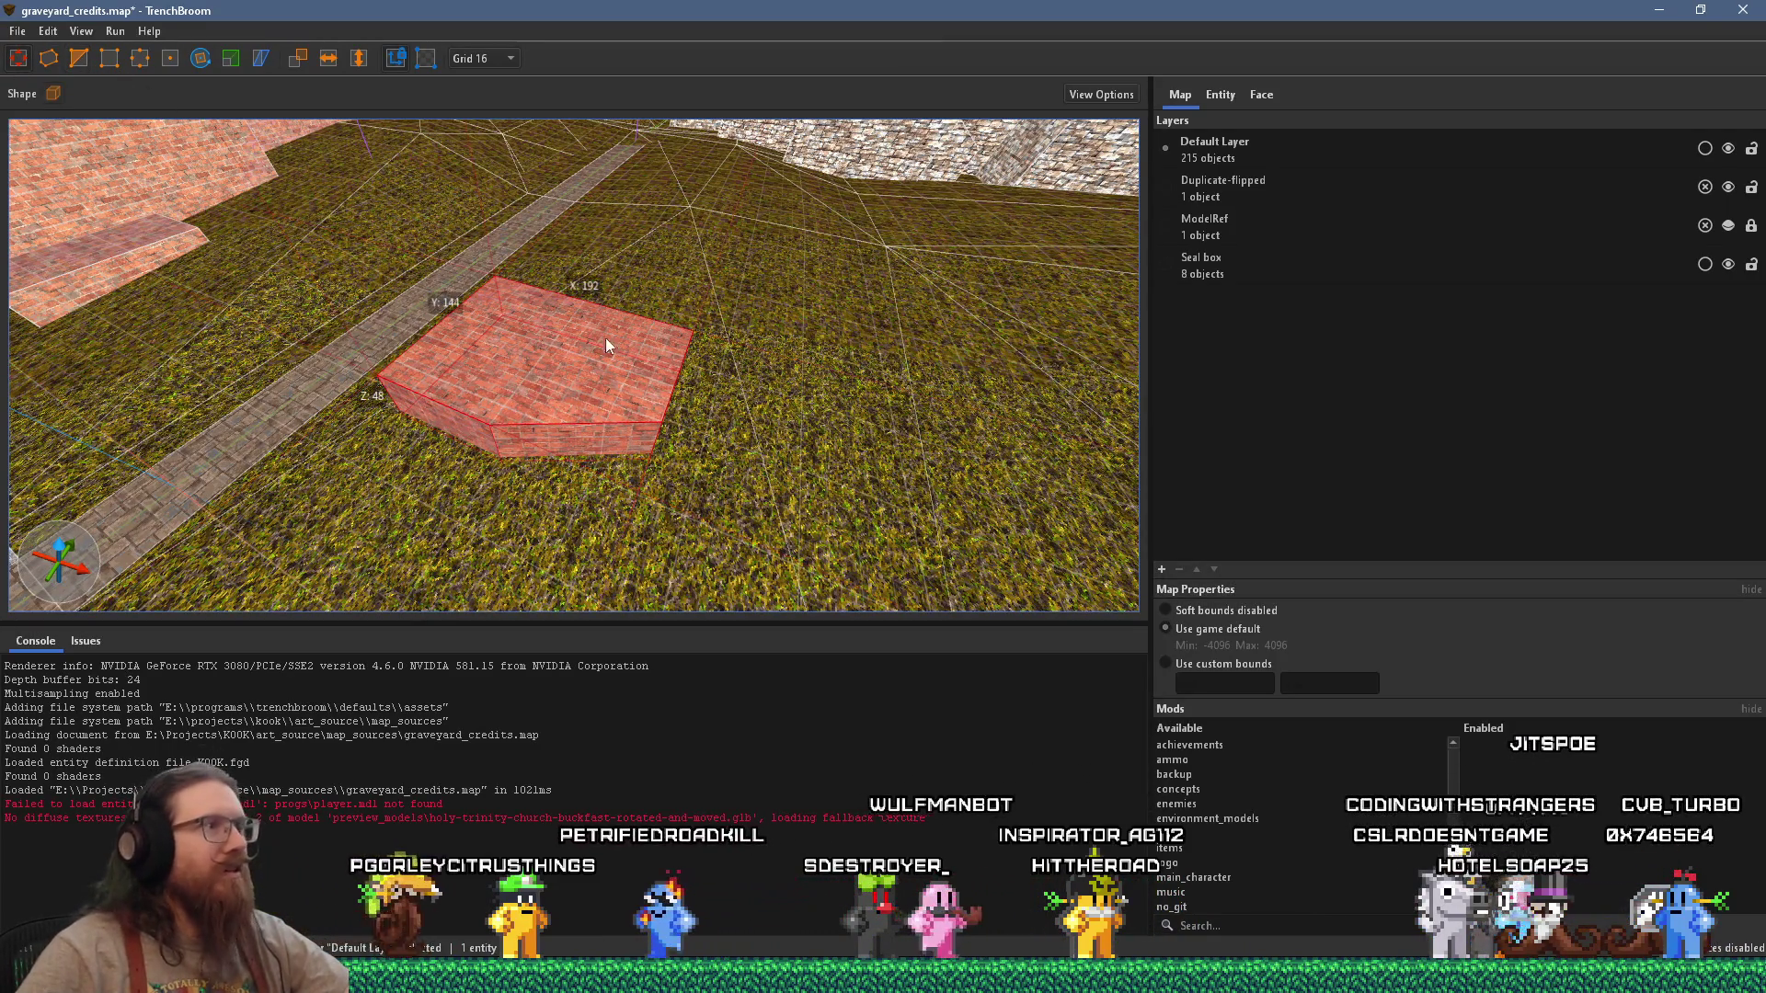
{"action": "middle_click_drag", "start_coordinate": [701, 377], "coordinate": [598, 377]}
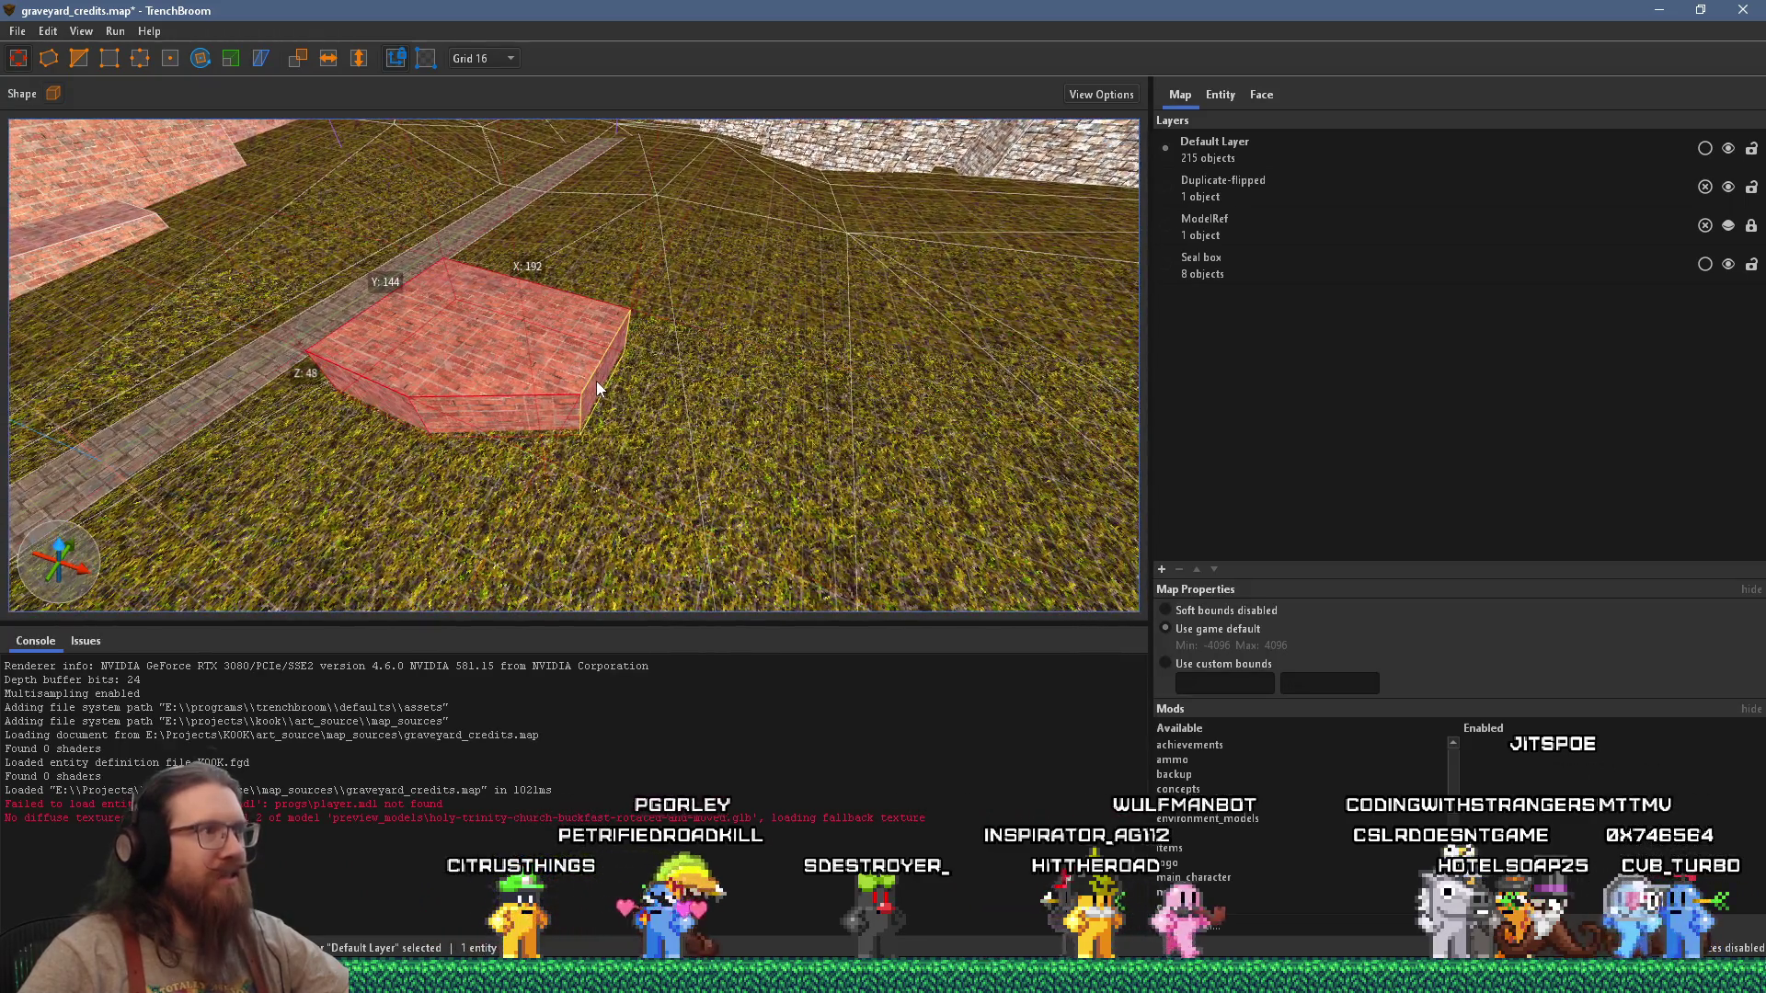
{"action": "mouse_move", "coordinate": [597, 388]}
{"action": "left_mouse_down"}
{"action": "mouse_move", "coordinate": [773, 387]}
{"action": "mouse_move", "coordinate": [540, 396]}
{"action": "mouse_move", "coordinate": [788, 392]}
{"action": "mouse_move", "coordinate": [575, 366]}
{"action": "mouse_move", "coordinate": [666, 368]}
{"action": "mouse_move", "coordinate": [615, 359]}
{"action": "left_mouse_up"}
Step: Split the brick block along a slanted line, keeping the right piece selected
{"action": "mouse_move", "coordinate": [613, 358]}
{"action": "middle_mouse_down"}
{"action": "mouse_move", "coordinate": [797, 377]}
{"action": "mouse_move", "coordinate": [667, 385]}
{"action": "middle_mouse_up"}
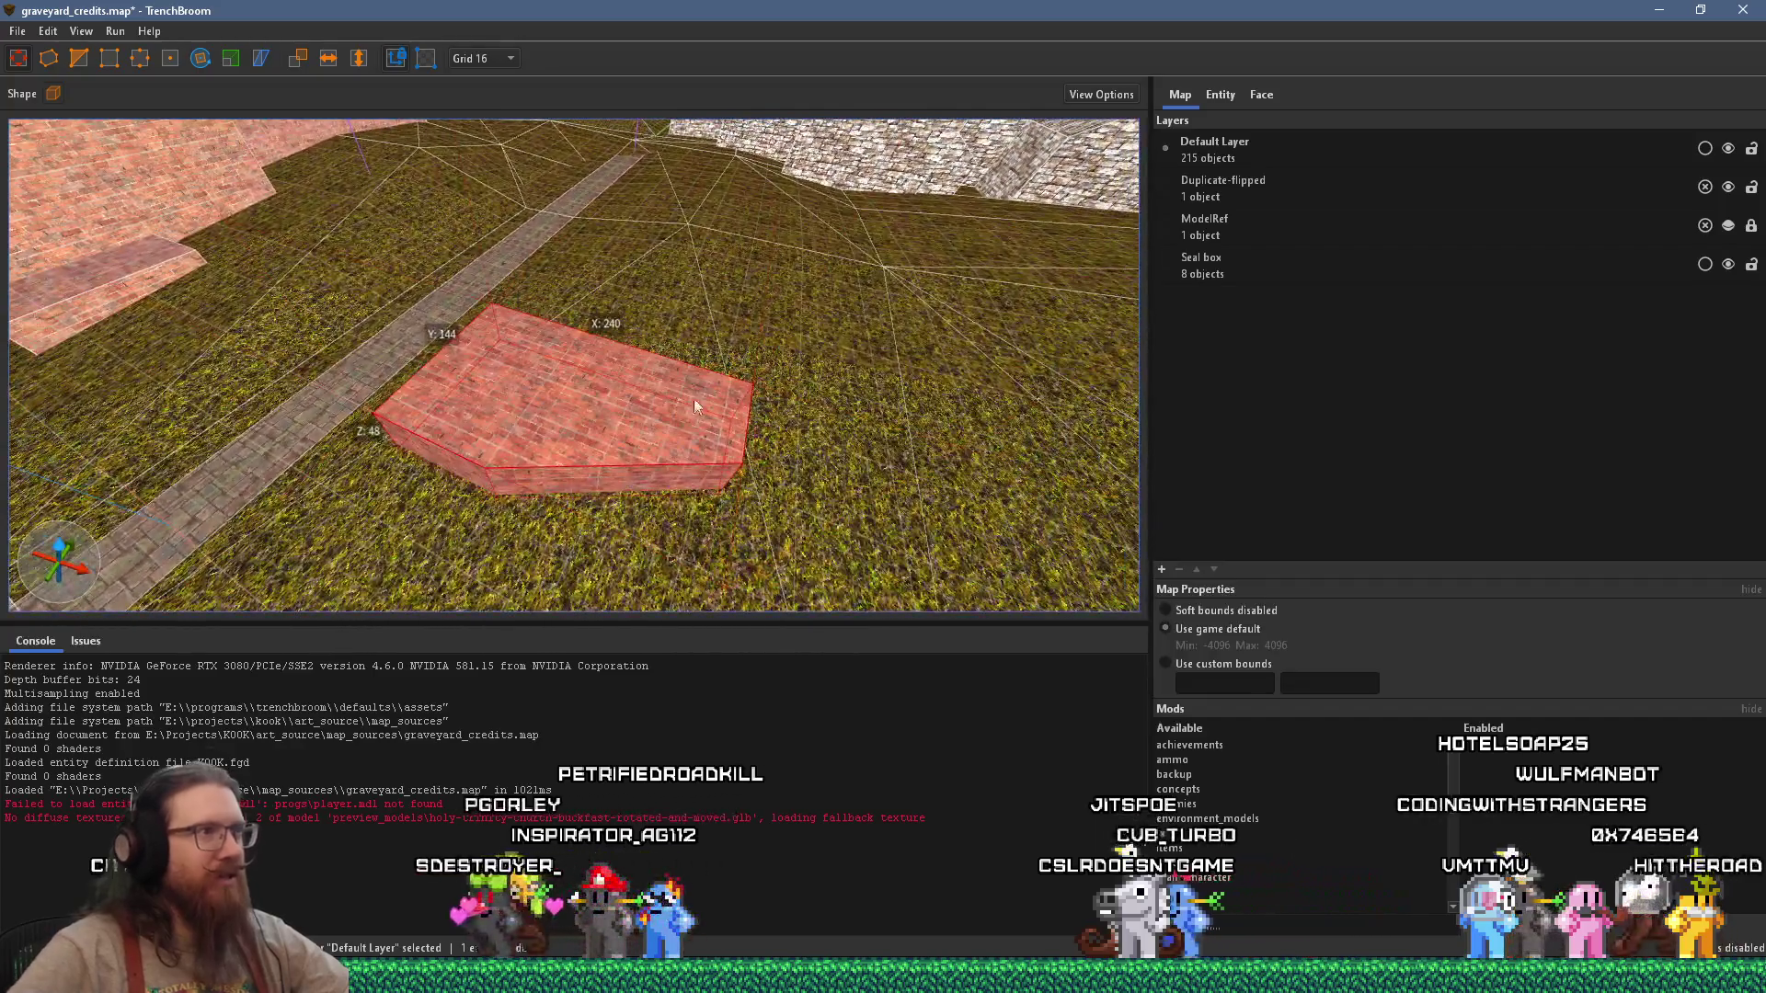
{"action": "mouse_move", "coordinate": [773, 533]}
{"action": "right_mouse_down"}
{"action": "mouse_move", "coordinate": [552, 306]}
{"action": "mouse_move", "coordinate": [541, 319]}
{"action": "right_mouse_up"}
{"action": "mouse_move", "coordinate": [563, 515]}
{"action": "right_mouse_down"}
{"action": "mouse_move", "coordinate": [648, 354]}
{"action": "mouse_move", "coordinate": [494, 427]}
{"action": "mouse_move", "coordinate": [524, 436]}
{"action": "right_mouse_up"}
{"action": "mouse_move", "coordinate": [524, 436]}
{"action": "middle_mouse_down"}
{"action": "mouse_move", "coordinate": [796, 382]}
{"action": "mouse_move", "coordinate": [531, 383]}
{"action": "mouse_move", "coordinate": [666, 418]}
{"action": "middle_mouse_up"}
{"action": "mouse_move", "coordinate": [559, 407]}
{"action": "middle_mouse_down"}
{"action": "mouse_move", "coordinate": [517, 455]}
{"action": "mouse_move", "coordinate": [813, 412]}
{"action": "middle_mouse_up"}
{"action": "mouse_move", "coordinate": [621, 417]}
{"action": "right_mouse_down"}
{"action": "mouse_move", "coordinate": [767, 411]}
{"action": "mouse_move", "coordinate": [653, 449]}
{"action": "mouse_move", "coordinate": [662, 475]}
{"action": "right_mouse_up"}
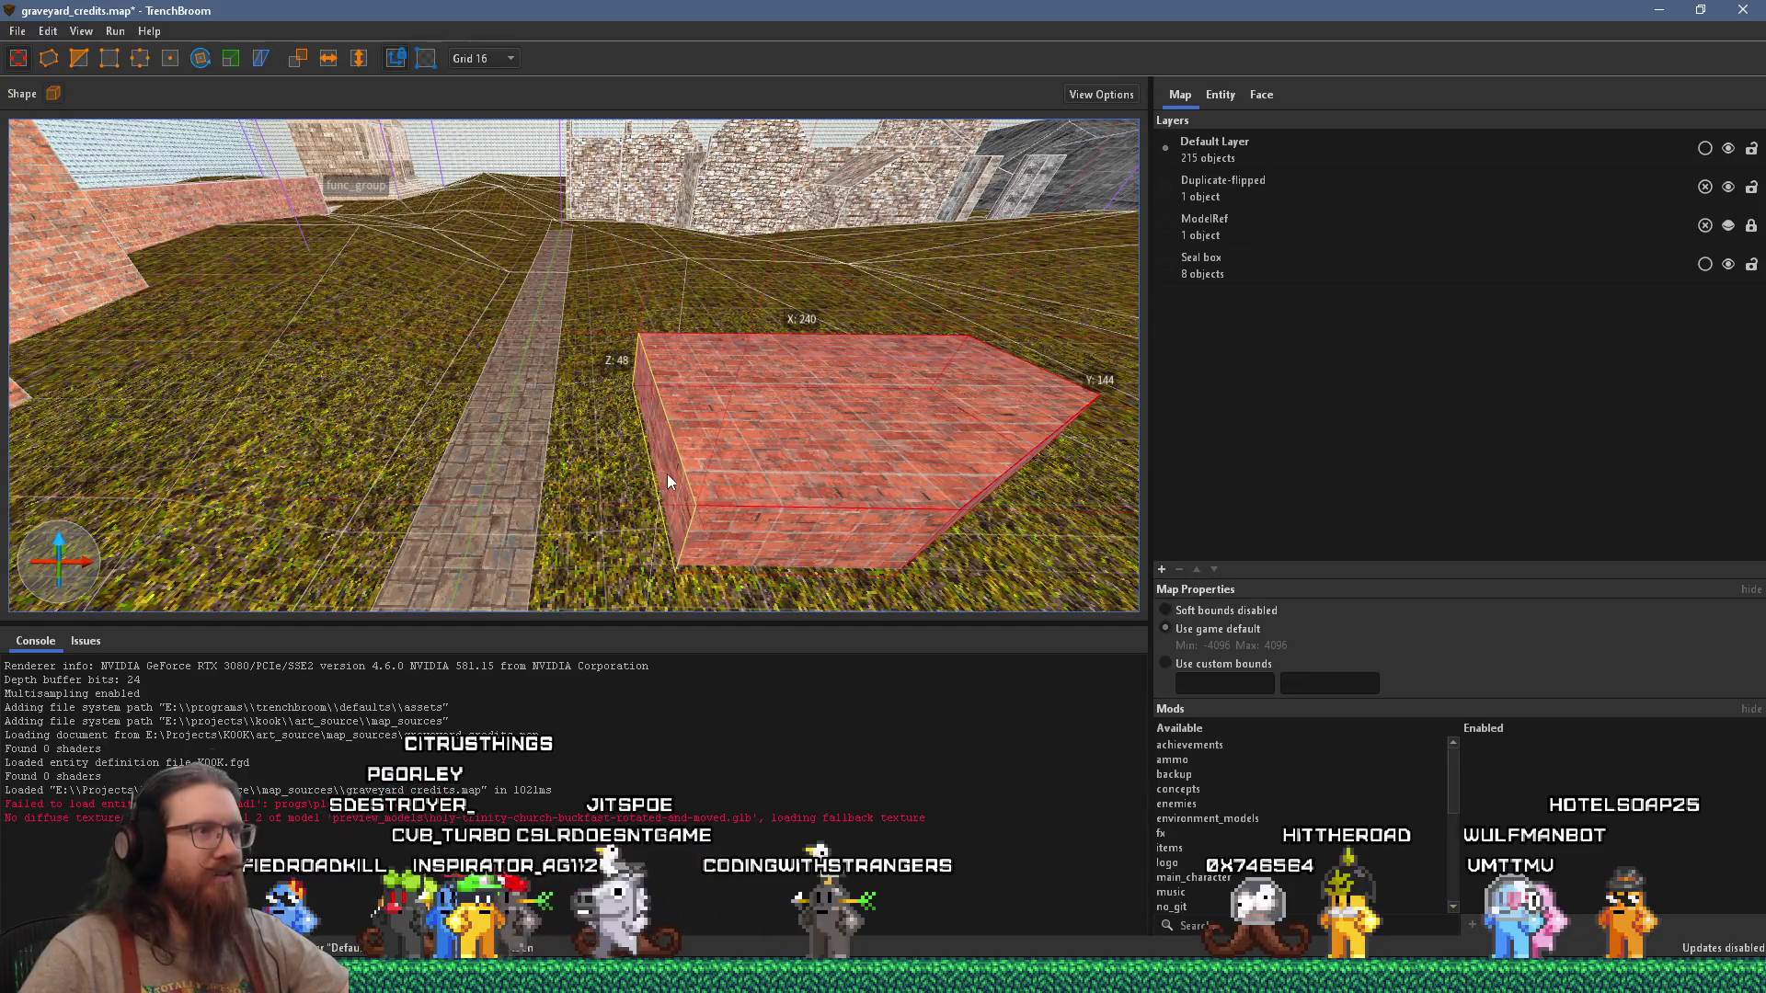
{"action": "key", "text": "Return"}
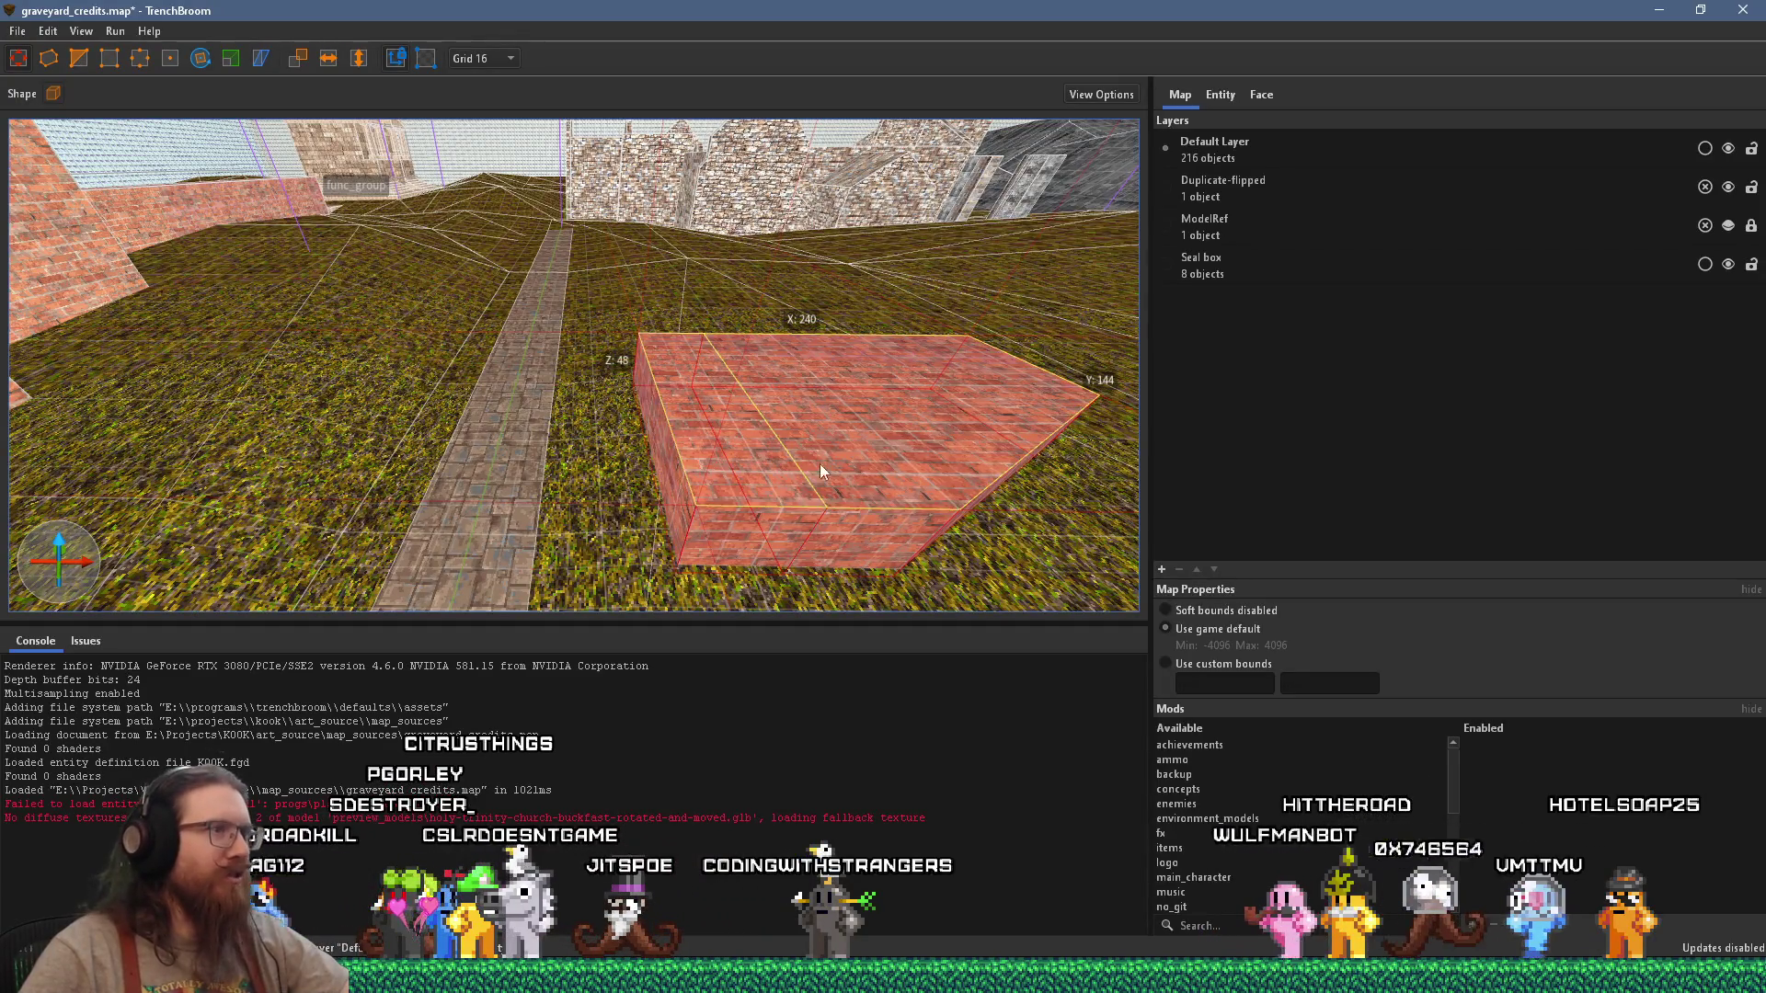
{"action": "left_click", "coordinate": [791, 469], "text": "ctrl"}
Step: Duplicate a brick piece to the left and select the narrow middle strip
{"action": "left_click_drag", "start_coordinate": [725, 471], "coordinate": [427, 473], "text": "ctrl"}
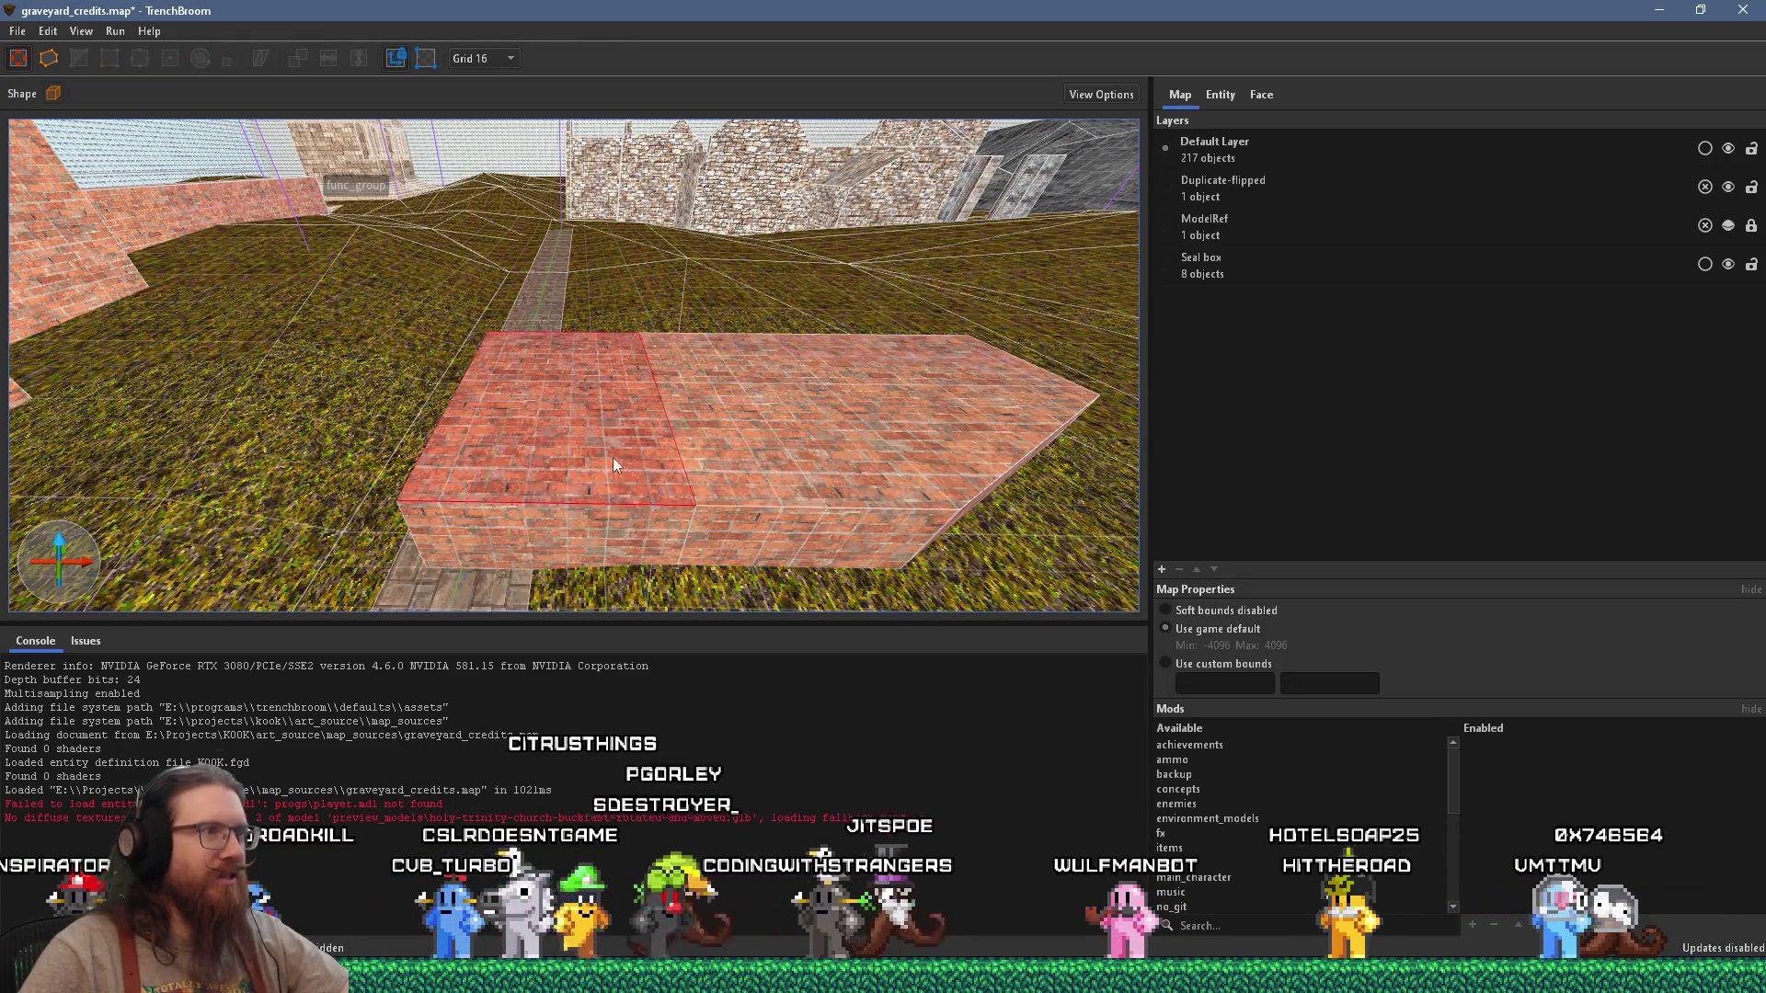
{"action": "left_click", "coordinate": [434, 469]}
{"action": "key", "text": "ctrl+z"}
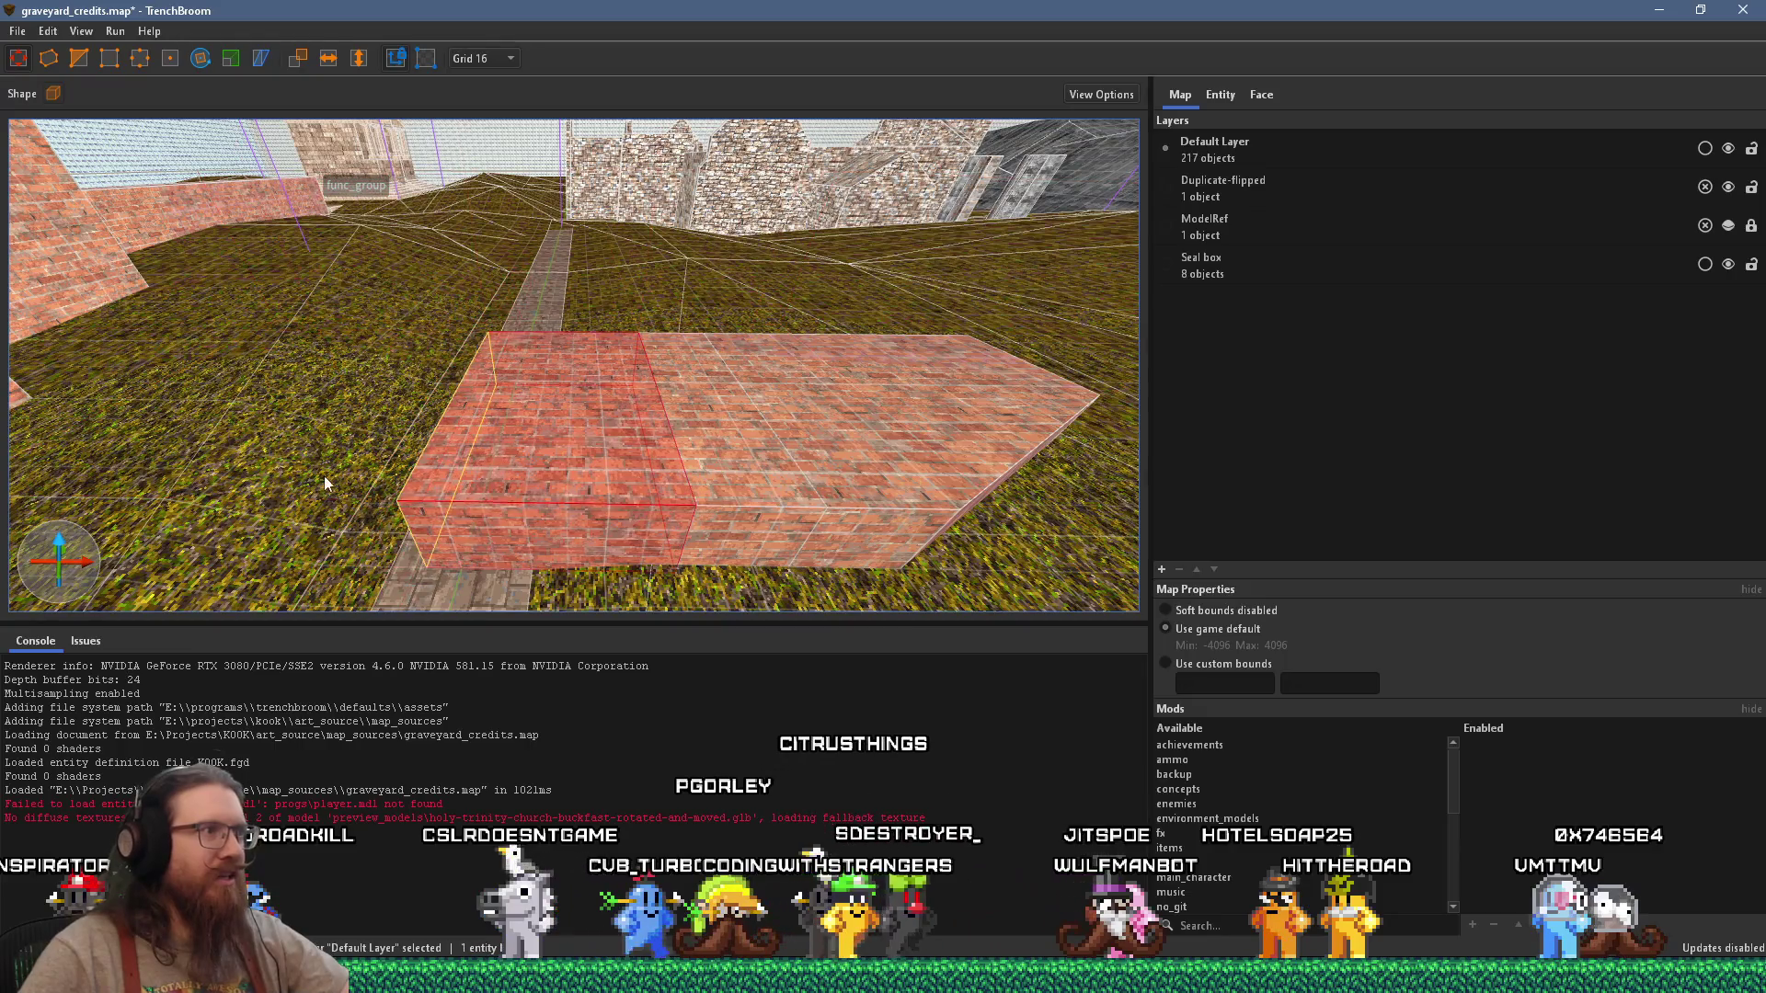
{"action": "left_click", "coordinate": [623, 538]}
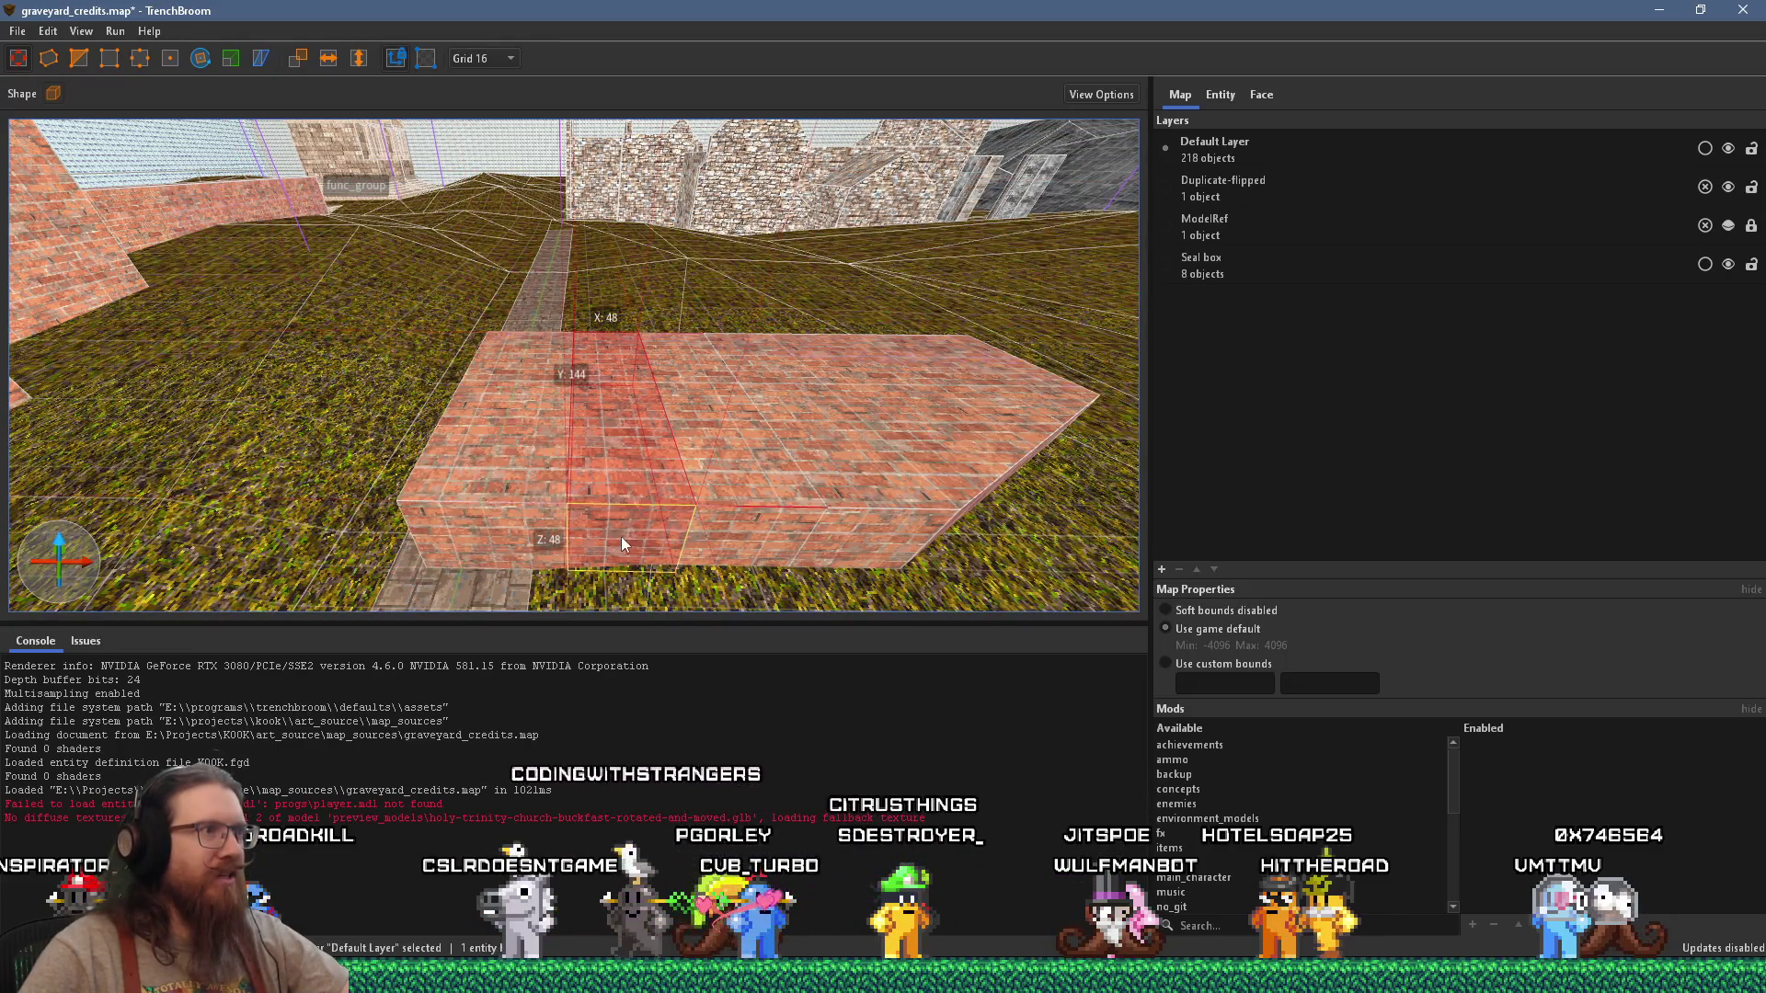
Step: Raise the middle strip to 128 units and add a 160-unit-tall brick slab
{"action": "mouse_move", "coordinate": [596, 443]}
{"action": "left_mouse_down", "text": "shift"}
{"action": "mouse_move", "coordinate": [620, 434]}
{"action": "mouse_move", "coordinate": [622, 274]}
{"action": "left_mouse_up", "text": "shift"}
{"action": "mouse_move", "coordinate": [569, 377]}
{"action": "middle_mouse_down"}
{"action": "mouse_move", "coordinate": [731, 390]}
{"action": "mouse_move", "coordinate": [717, 353]}
{"action": "middle_mouse_up"}
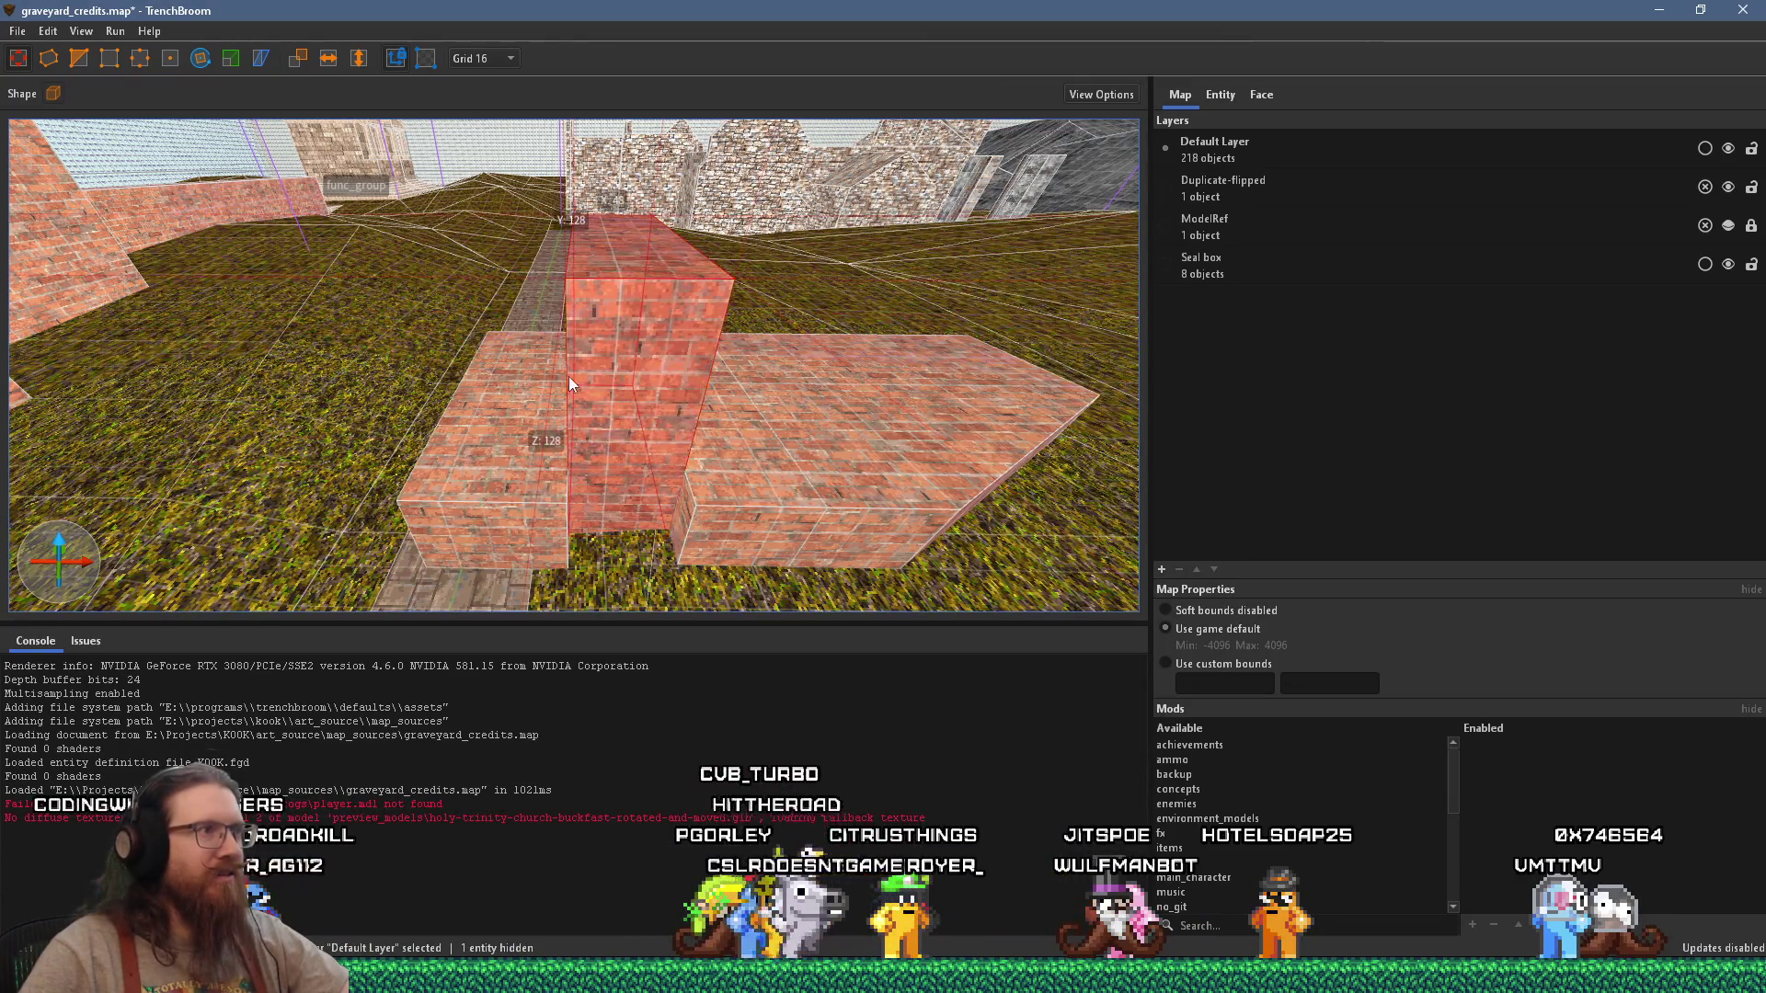
{"action": "mouse_move", "coordinate": [717, 353]}
{"action": "right_mouse_down"}
{"action": "mouse_move", "coordinate": [661, 307]}
{"action": "mouse_move", "coordinate": [598, 354]}
{"action": "right_mouse_up"}
{"action": "mouse_move", "coordinate": [308, 354]}
{"action": "left_mouse_down"}
{"action": "mouse_move", "coordinate": [668, 346]}
{"action": "mouse_move", "coordinate": [598, 276]}
{"action": "left_mouse_up"}
{"action": "mouse_move", "coordinate": [598, 276]}
{"action": "right_mouse_down"}
{"action": "mouse_move", "coordinate": [598, 339]}
{"action": "mouse_move", "coordinate": [811, 384]}
{"action": "right_mouse_up"}
Step: Lay a brick beam across the slab top with small end brushes, closing the doorway frame
{"action": "left_click_drag", "start_coordinate": [834, 256], "coordinate": [582, 342]}
{"action": "mouse_move", "coordinate": [581, 343]}
{"action": "right_mouse_down"}
{"action": "mouse_move", "coordinate": [348, 270]}
{"action": "mouse_move", "coordinate": [567, 328]}
{"action": "mouse_move", "coordinate": [455, 291]}
{"action": "right_mouse_up"}
{"action": "mouse_move", "coordinate": [456, 290]}
{"action": "left_mouse_down"}
{"action": "mouse_move", "coordinate": [475, 300]}
{"action": "mouse_move", "coordinate": [496, 460]}
{"action": "mouse_move", "coordinate": [521, 453]}
{"action": "mouse_move", "coordinate": [479, 464]}
{"action": "left_mouse_up"}
{"action": "mouse_move", "coordinate": [478, 464]}
{"action": "right_mouse_down"}
{"action": "mouse_move", "coordinate": [350, 412]}
{"action": "mouse_move", "coordinate": [370, 223]}
{"action": "mouse_move", "coordinate": [467, 576]}
{"action": "mouse_move", "coordinate": [499, 515]}
{"action": "mouse_move", "coordinate": [460, 441]}
{"action": "mouse_move", "coordinate": [496, 404]}
{"action": "mouse_move", "coordinate": [597, 397]}
{"action": "mouse_move", "coordinate": [339, 329]}
{"action": "mouse_move", "coordinate": [565, 528]}
{"action": "right_mouse_up"}
{"action": "key", "text": "Escape"}
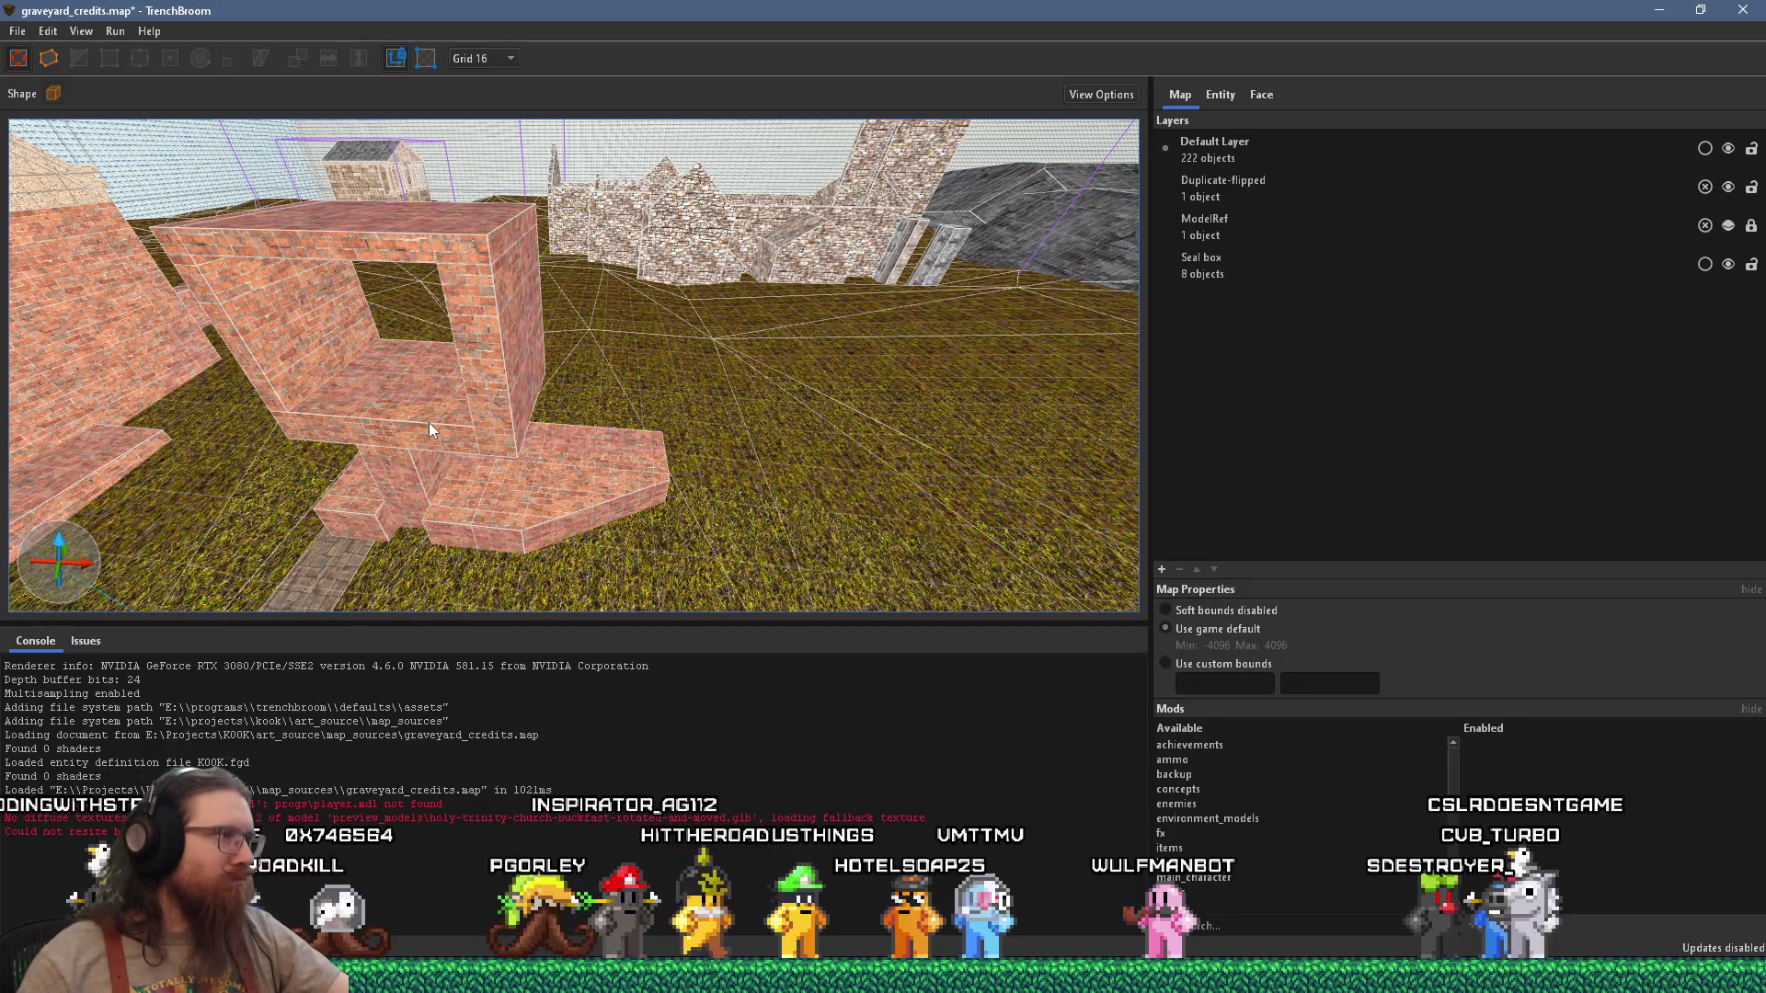
{"action": "mouse_move", "coordinate": [583, 508]}
{"action": "right_mouse_down"}
{"action": "mouse_move", "coordinate": [521, 444]}
{"action": "mouse_move", "coordinate": [539, 442]}
{"action": "right_mouse_up"}
{"action": "key", "text": "alt+Tab"}
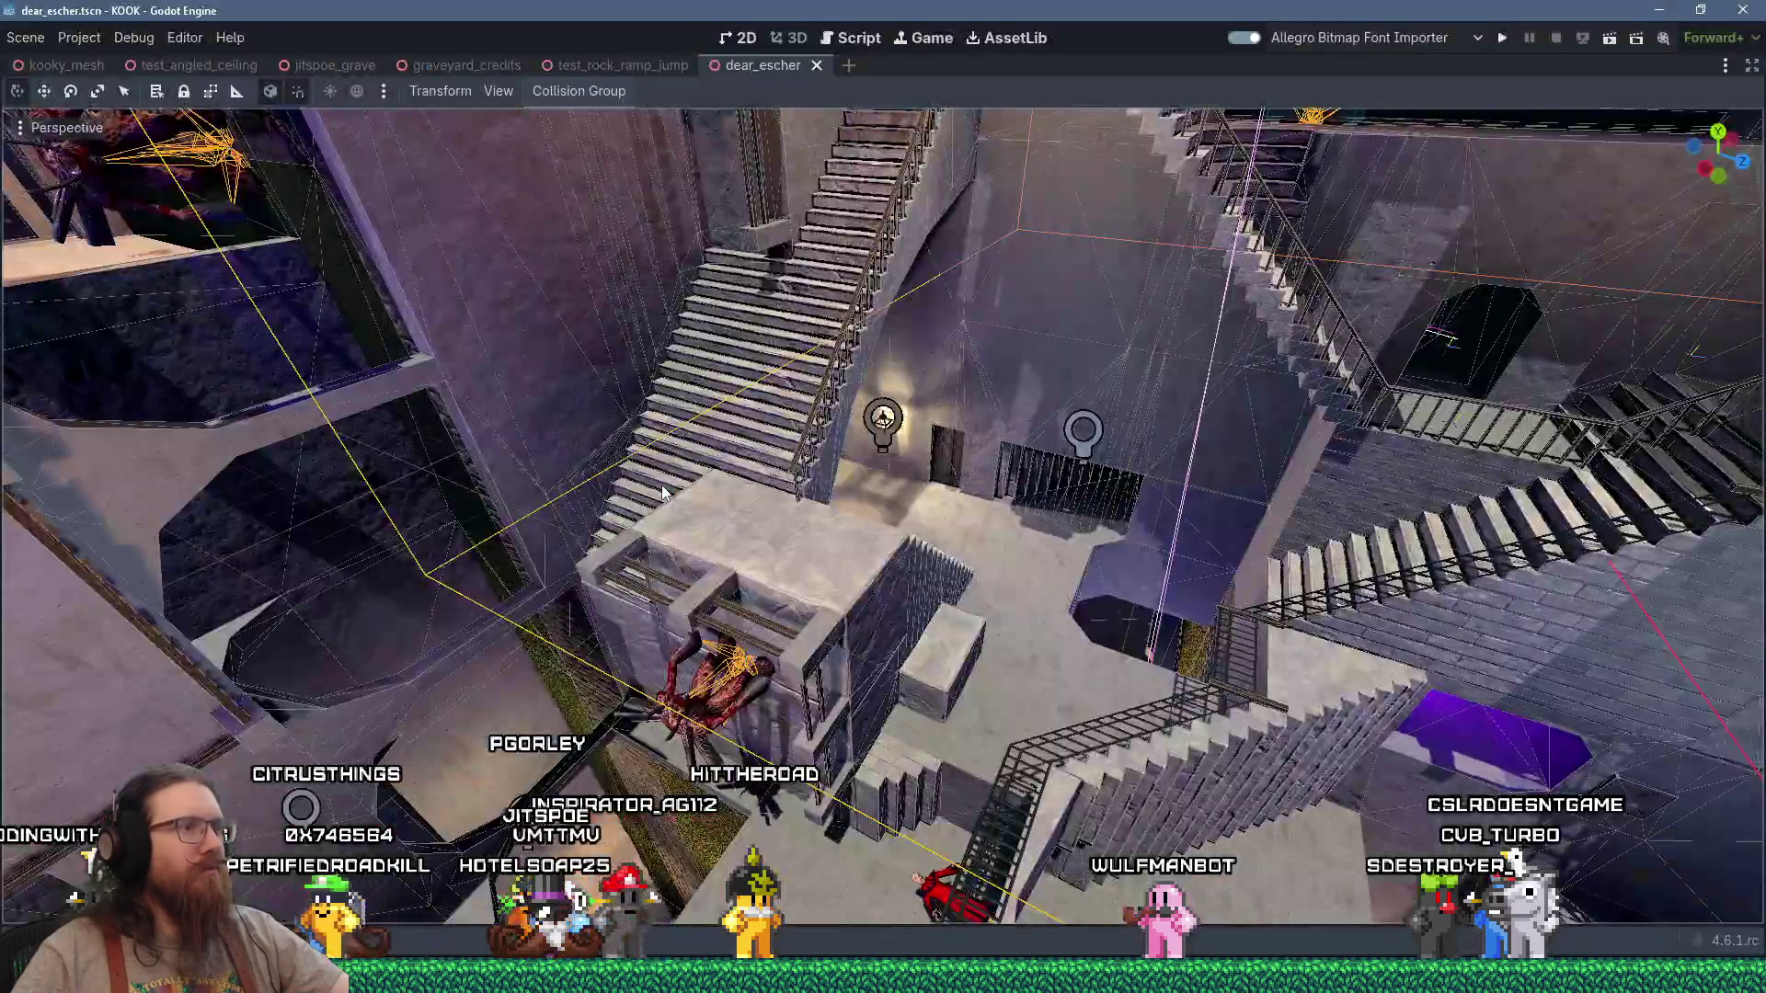
Step: Return to the Blender-Geometry-Node-French-Houses repository's main page with its file list in Firefox
{"action": "right_click_drag", "start_coordinate": [703, 474], "coordinate": [543, 477]}
{"action": "key", "text": "alt+Tab"}
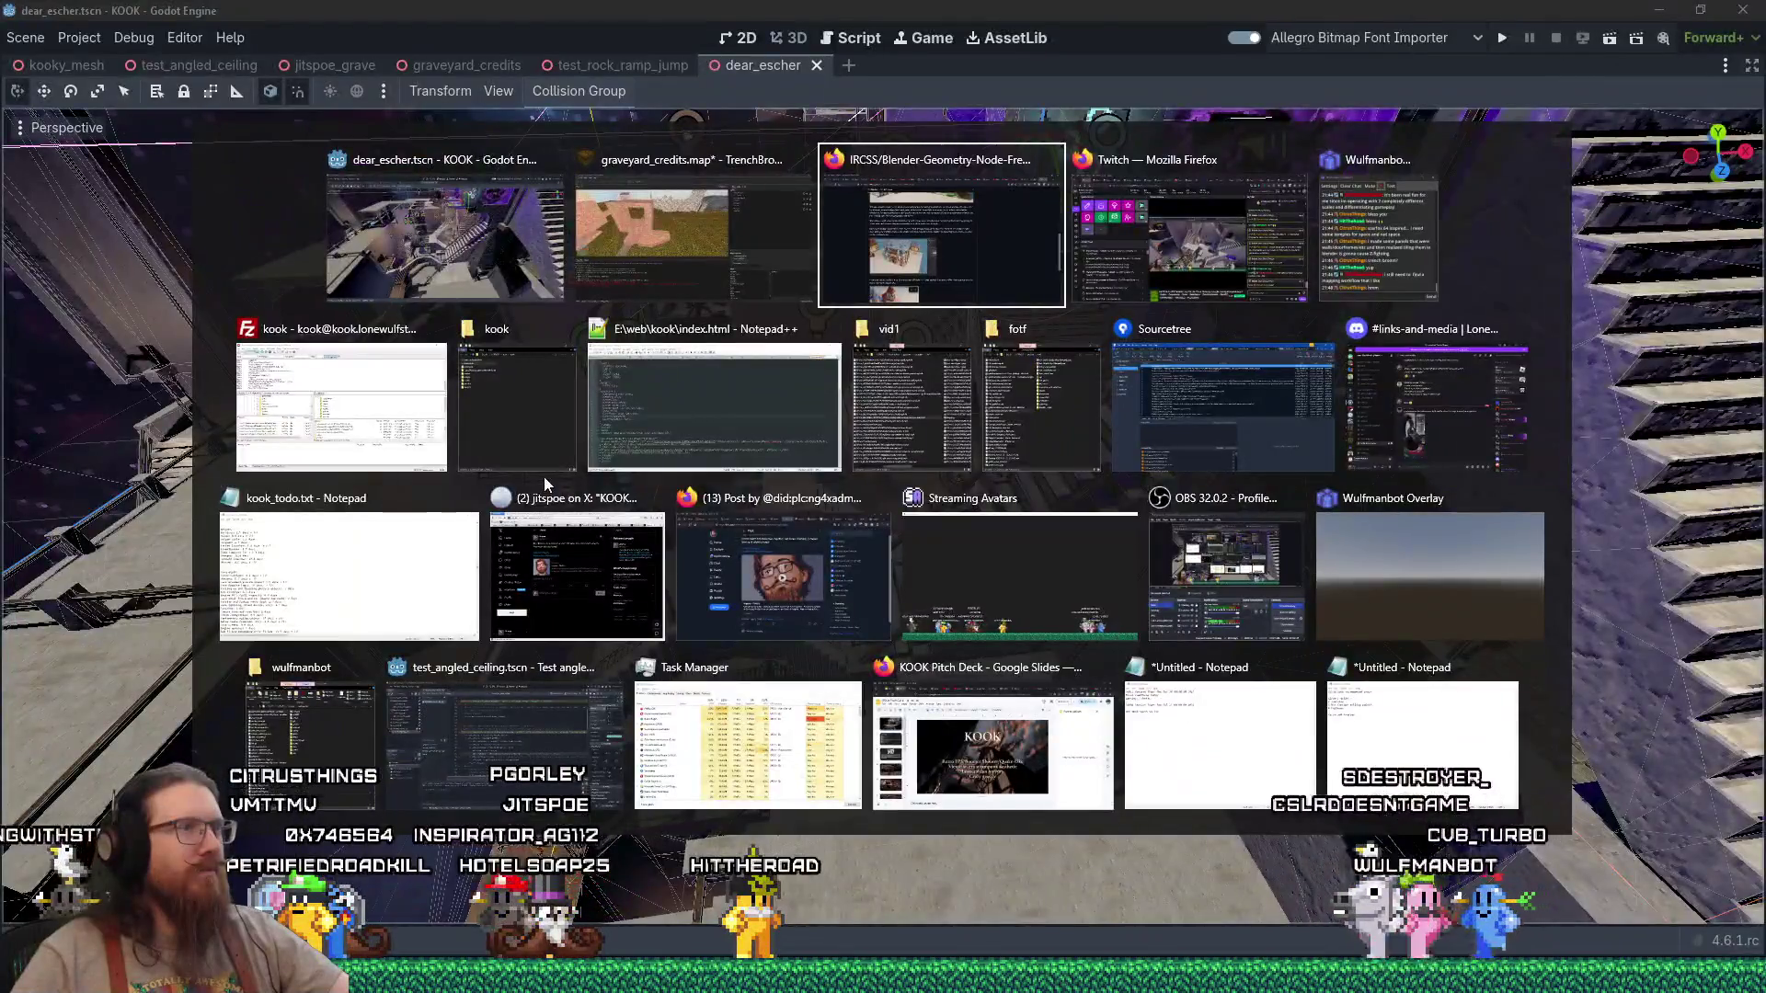
{"action": "scroll", "coordinate": [1024, 650], "scroll_direction": "up", "scroll_amount": 10}
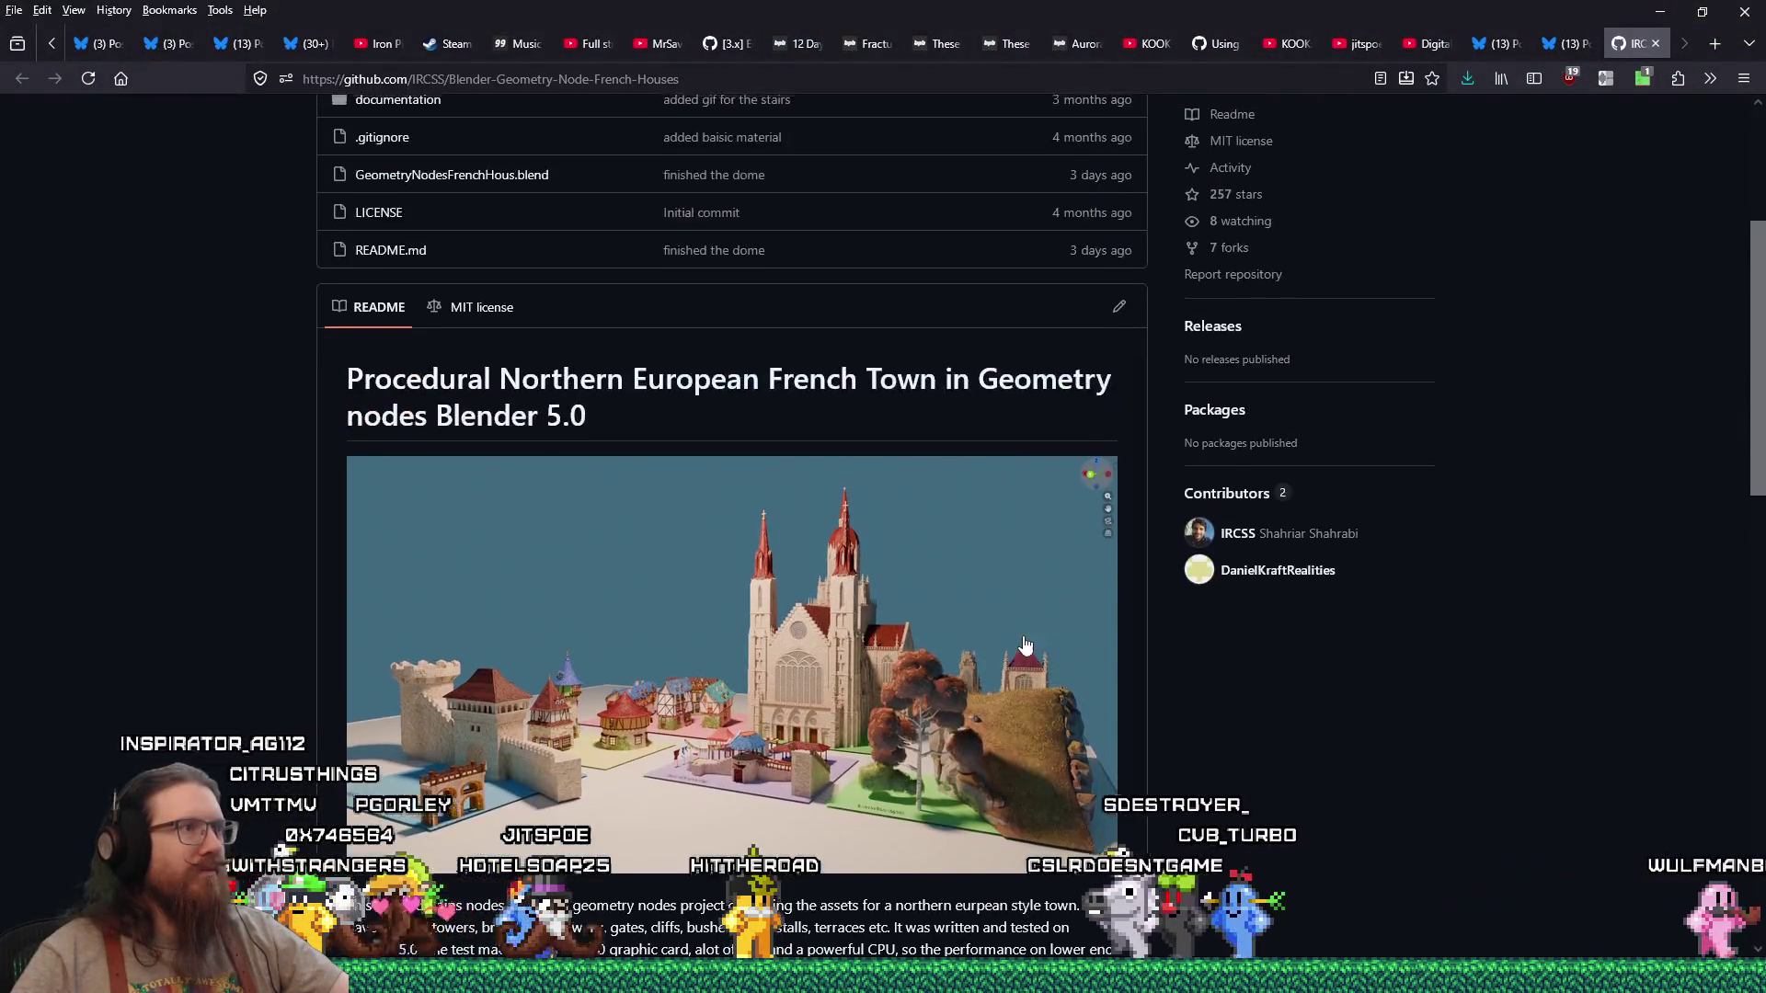
{"action": "scroll", "coordinate": [1026, 647], "scroll_direction": "up", "scroll_amount": 5}
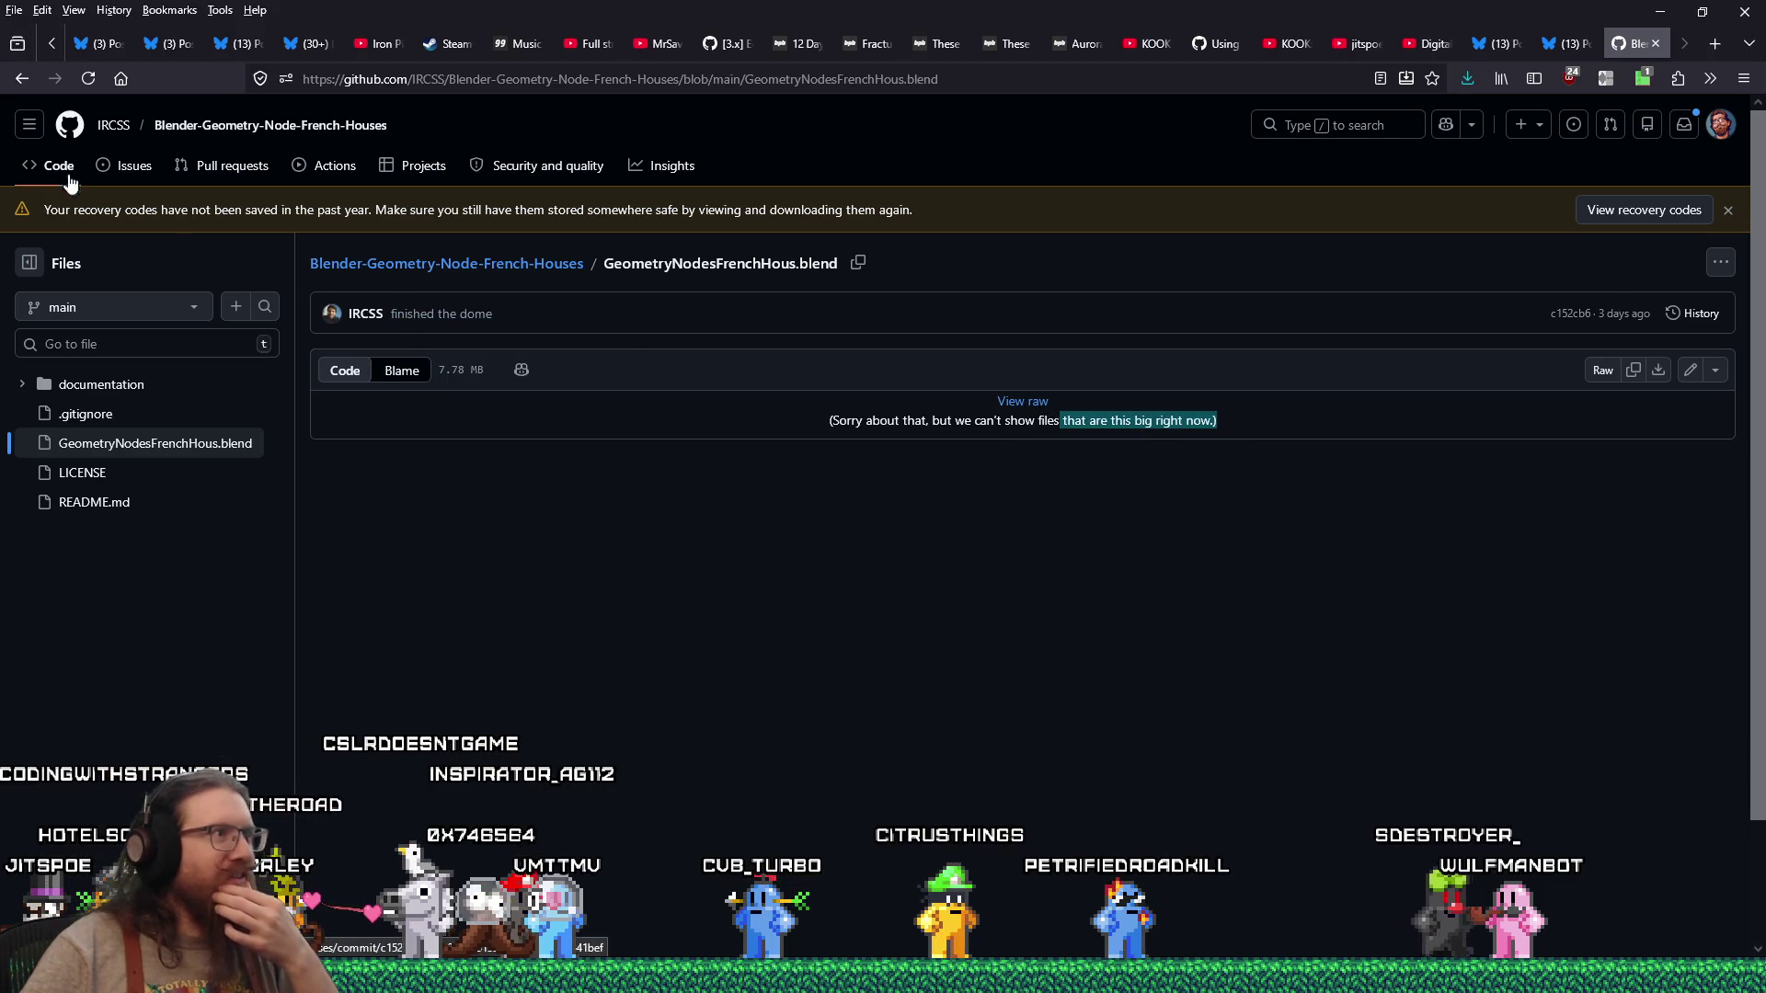
{"action": "left_click", "coordinate": [21, 83]}
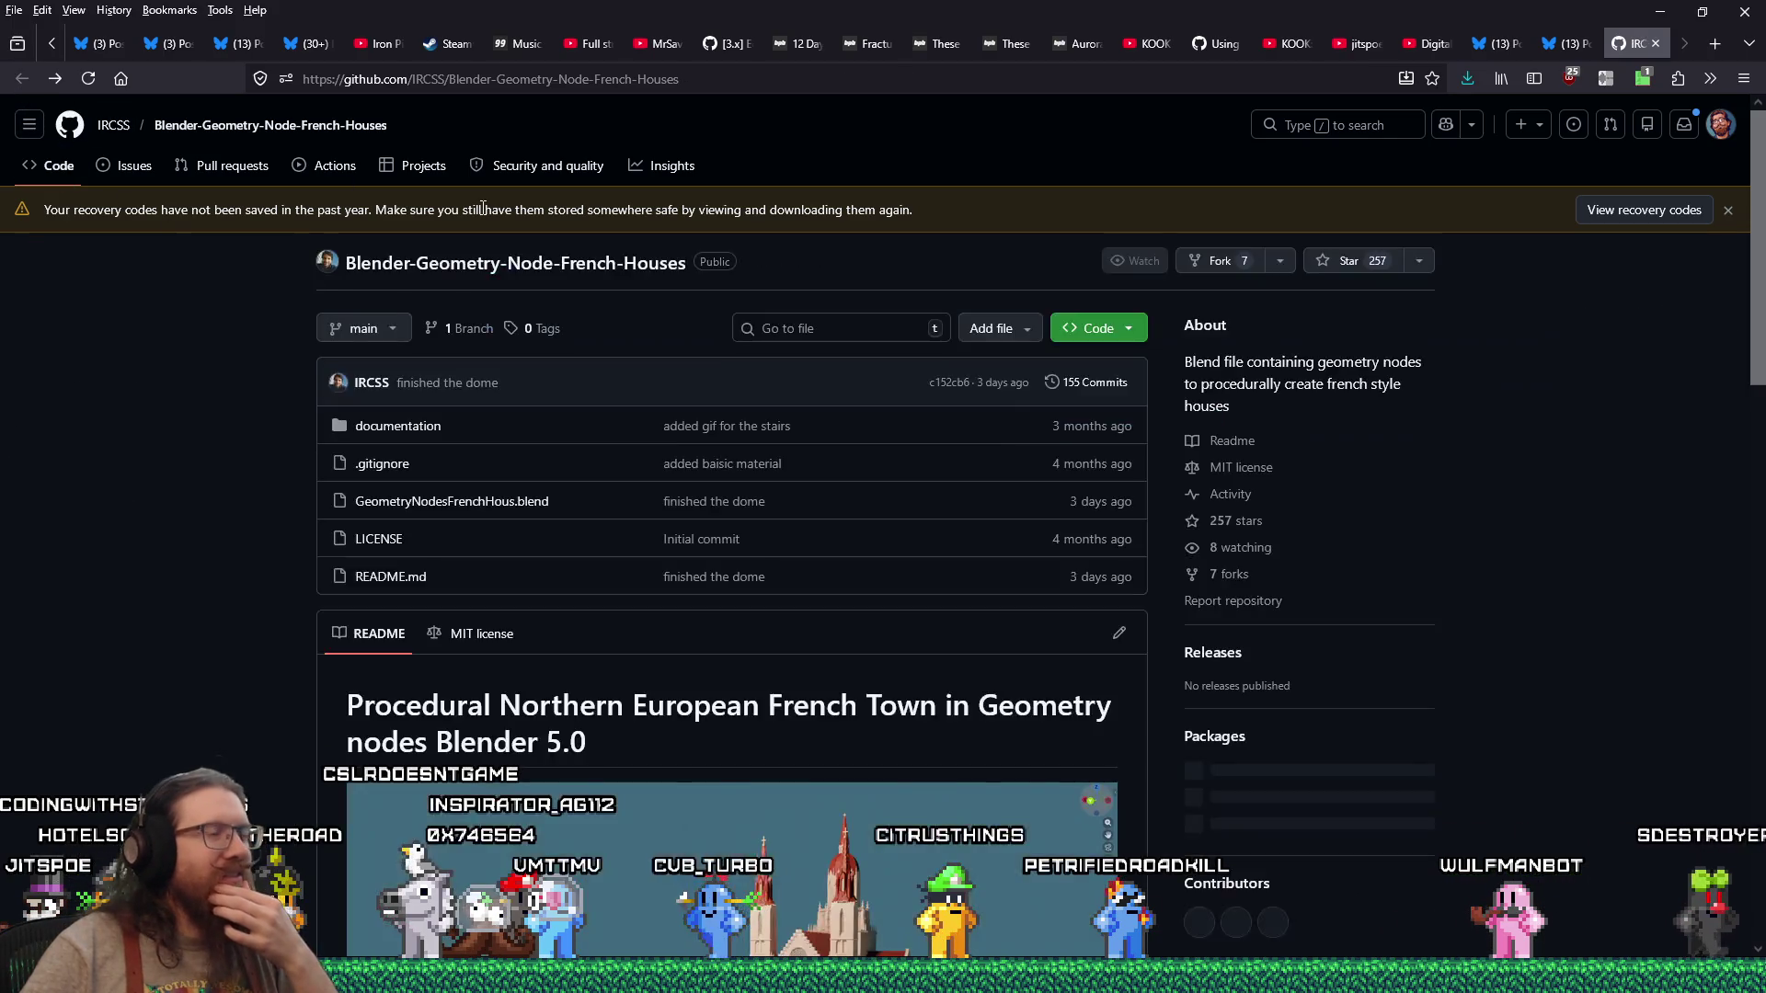
Step: Save GeometryNodesFrenchHous.blend into e:\downloads\apps\3d\blender\Examples and show it in its folder
{"action": "right_click", "coordinate": [508, 505]}
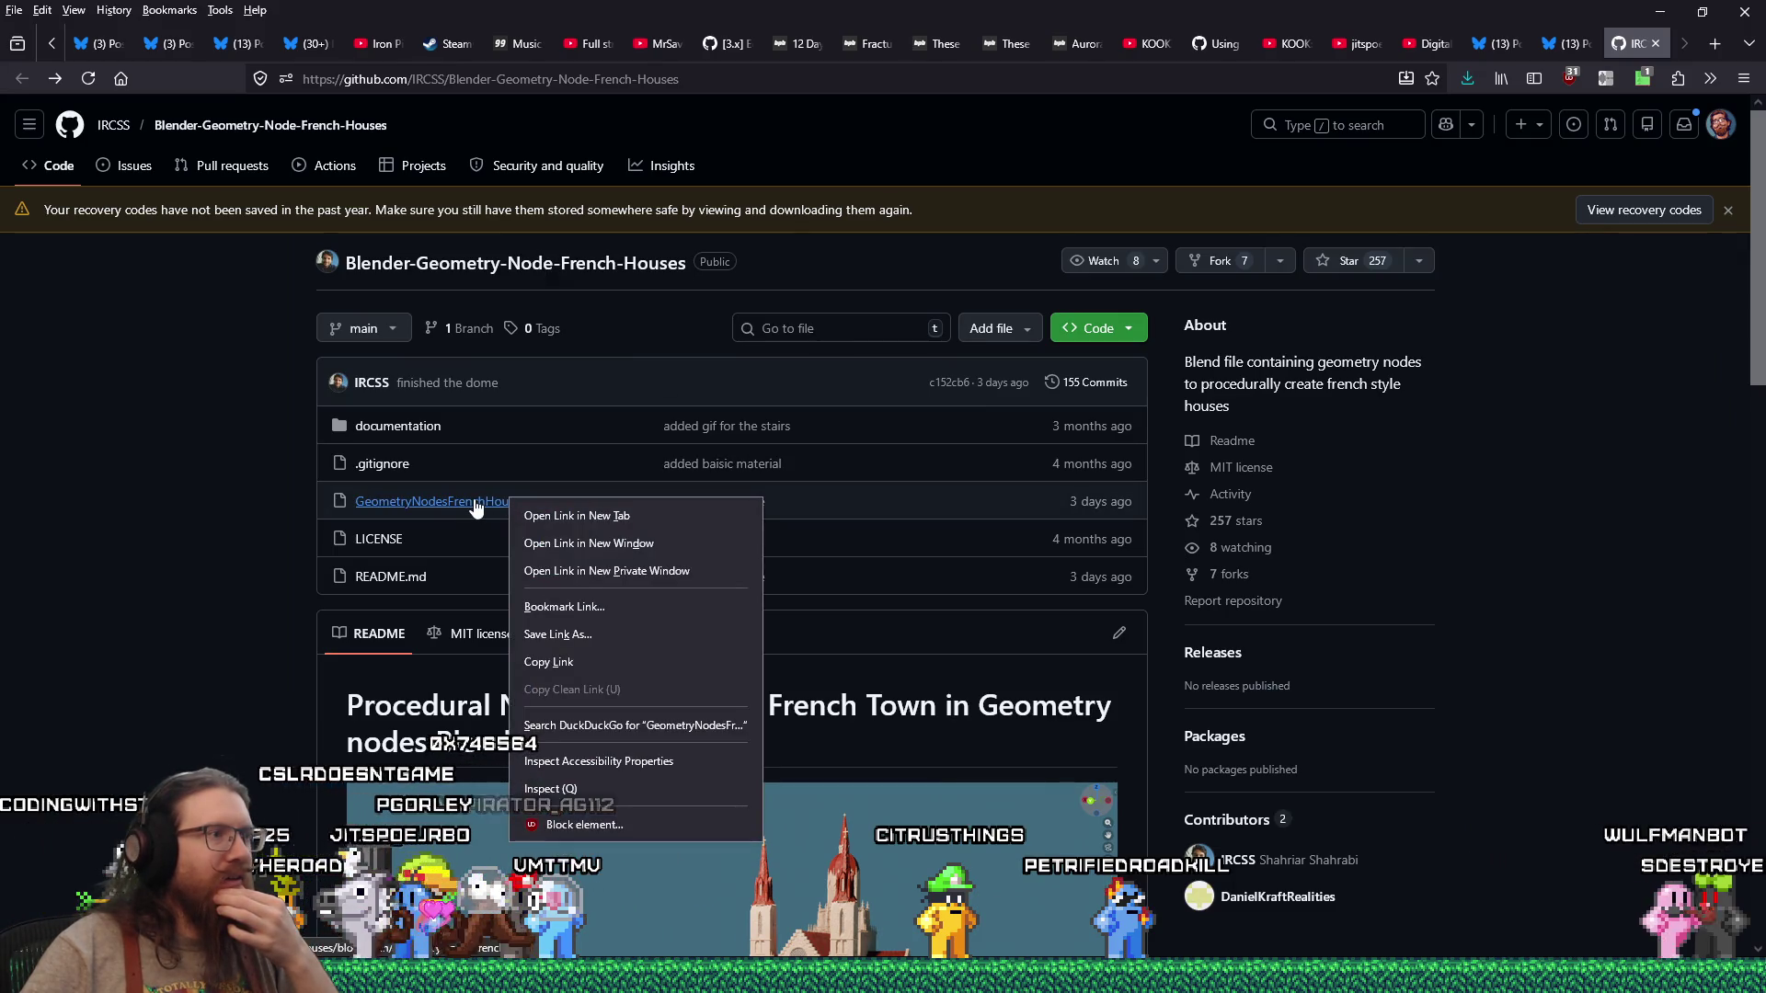
{"action": "left_click", "coordinate": [469, 505]}
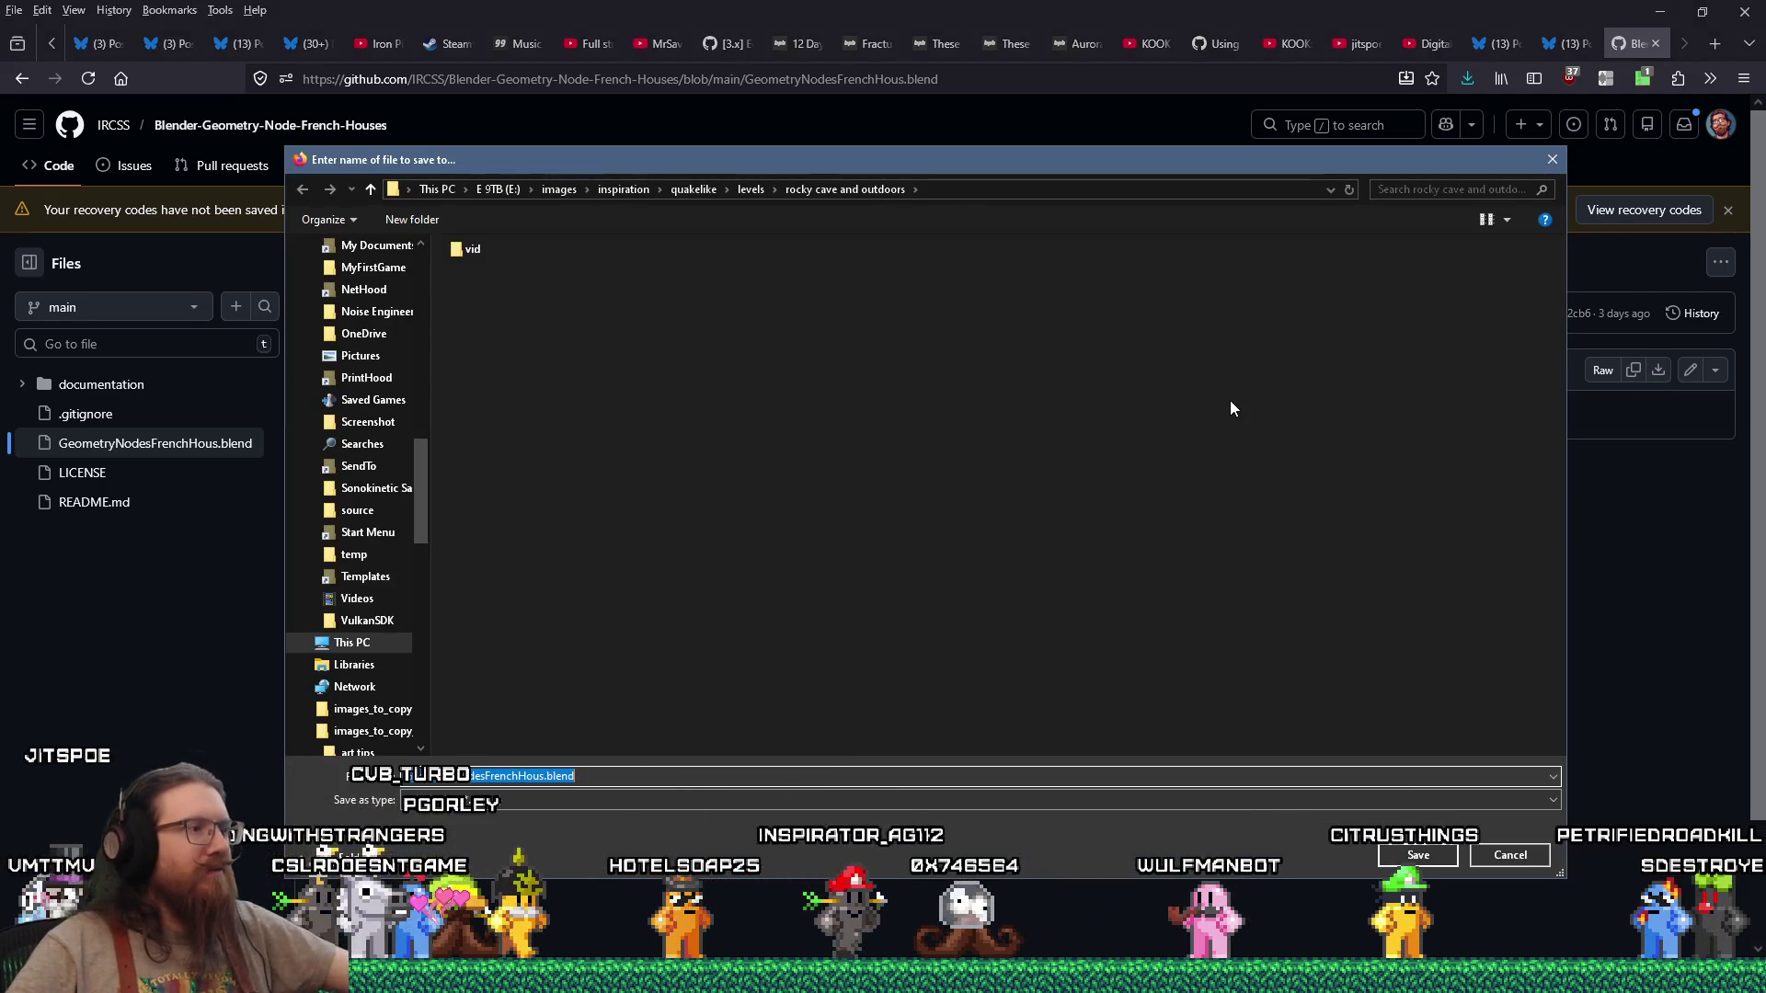
{"action": "type", "text": "e:\\down"}
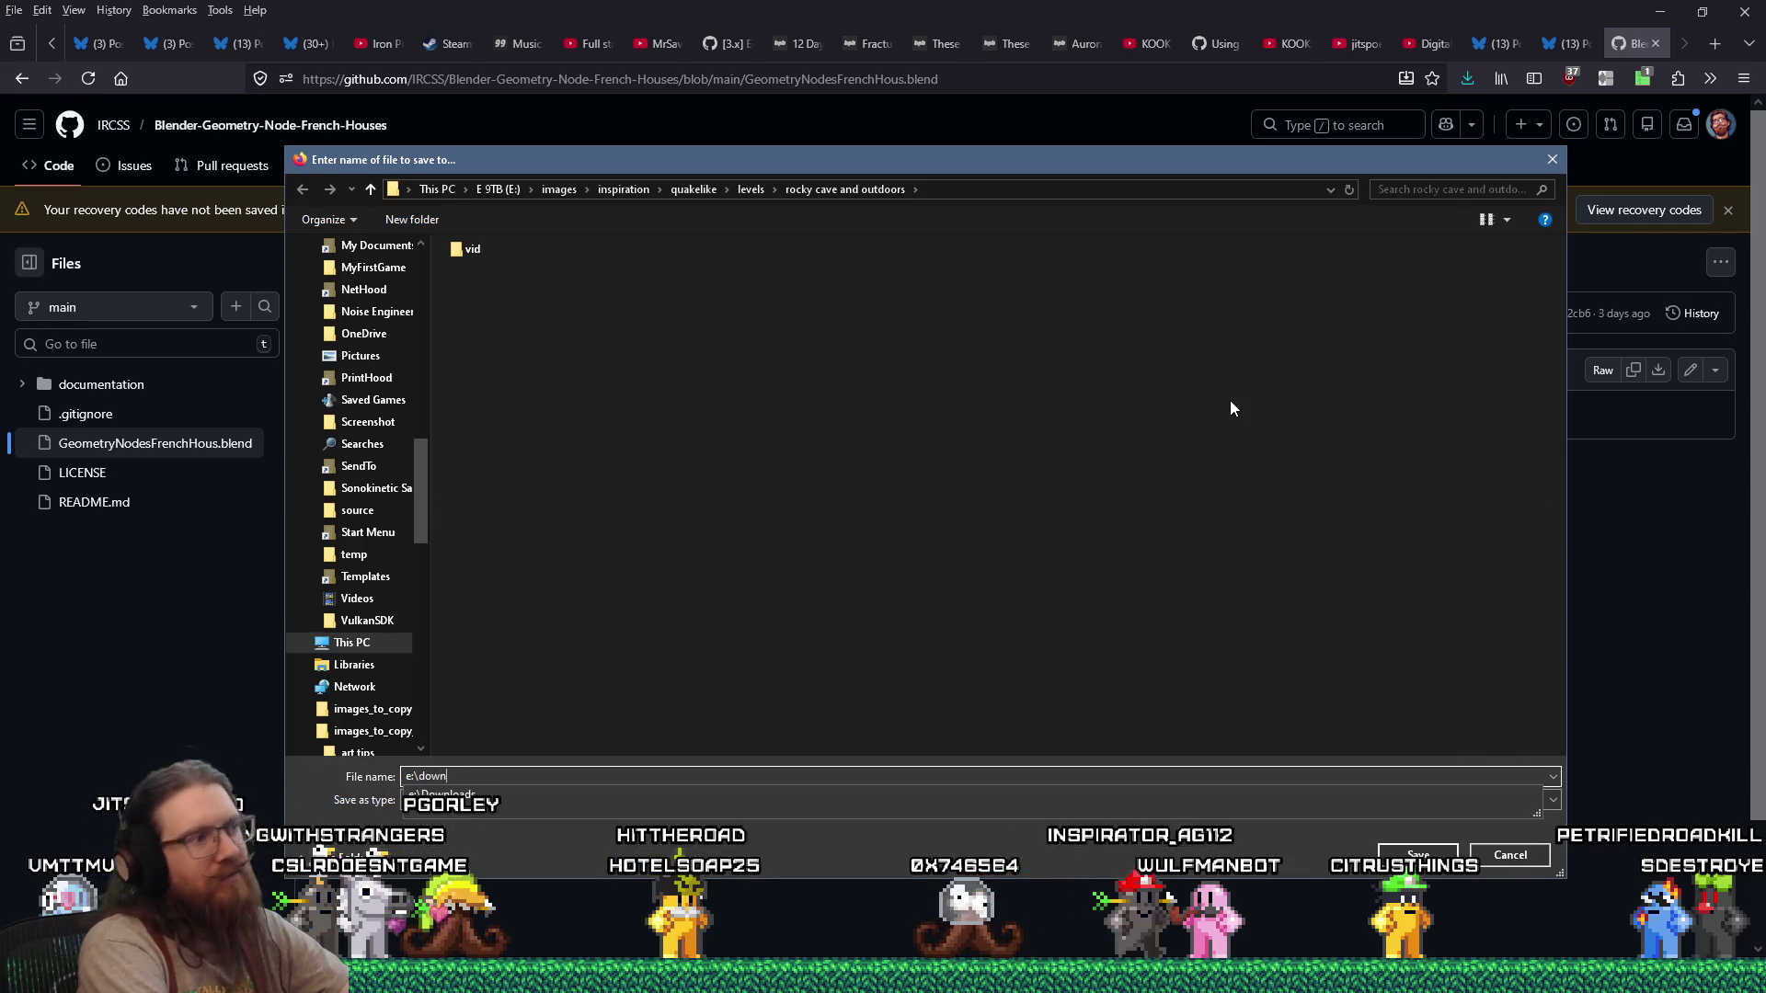
{"action": "type", "text": "loads\\"}
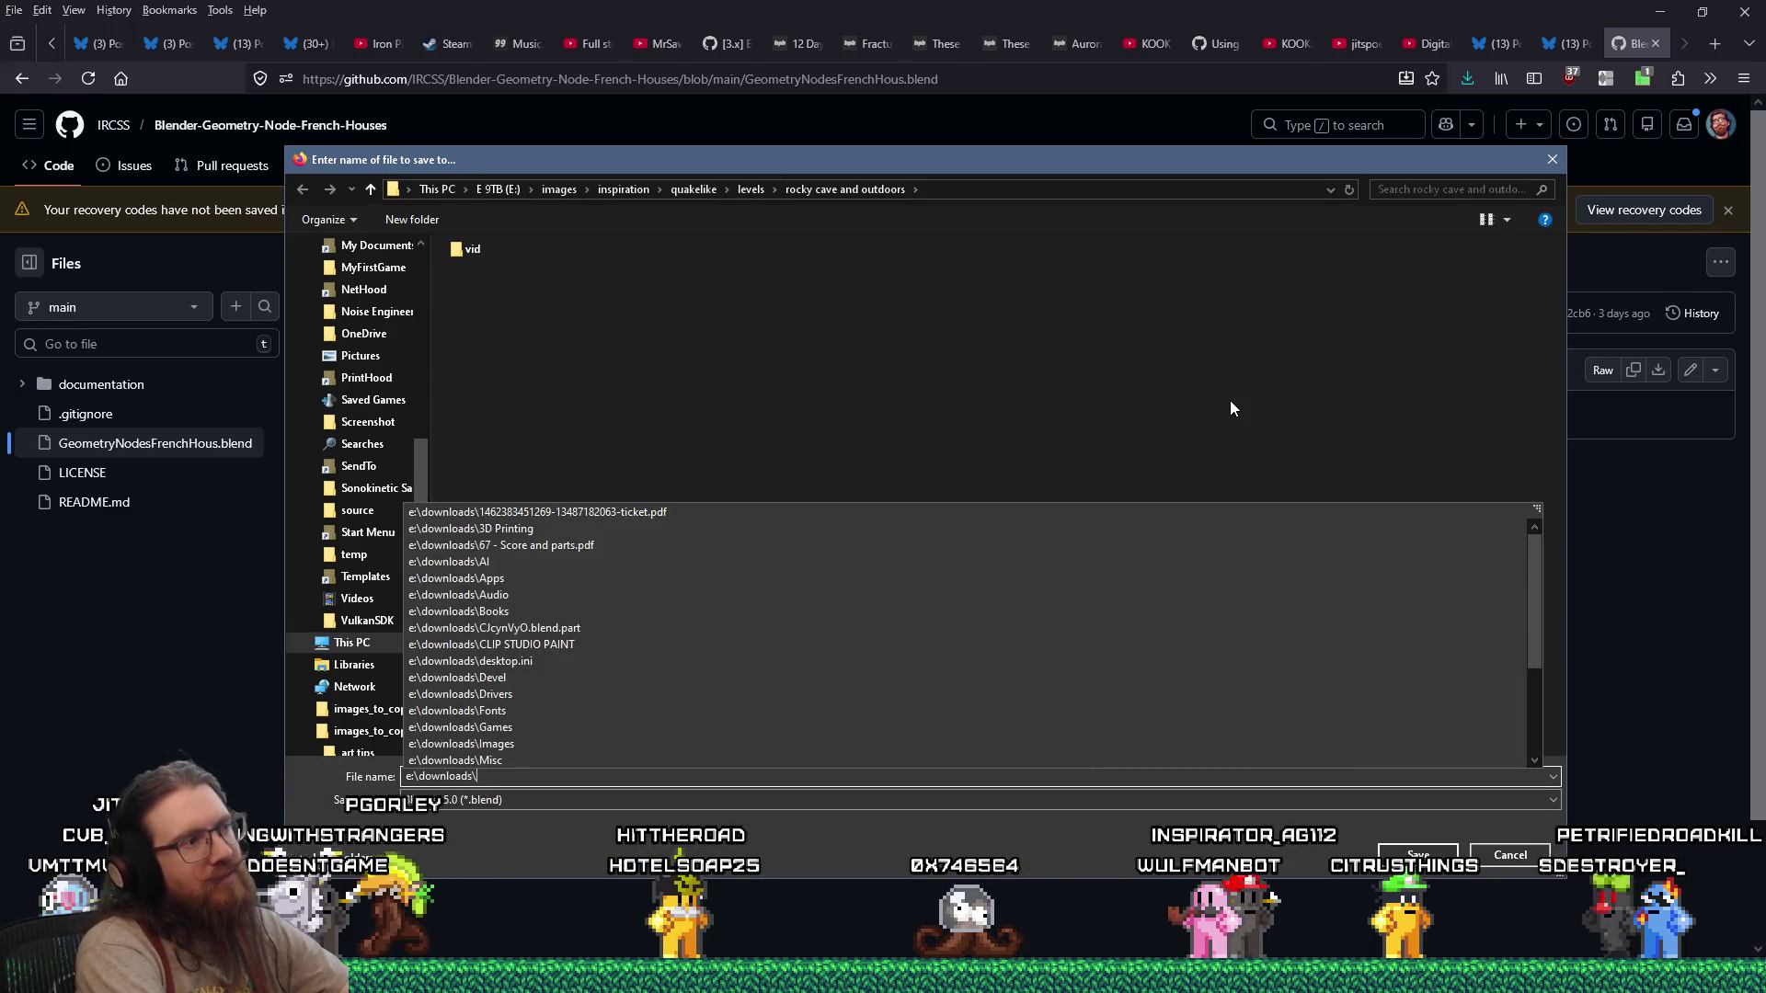
{"action": "type", "text": "apps\\3d\\le"}
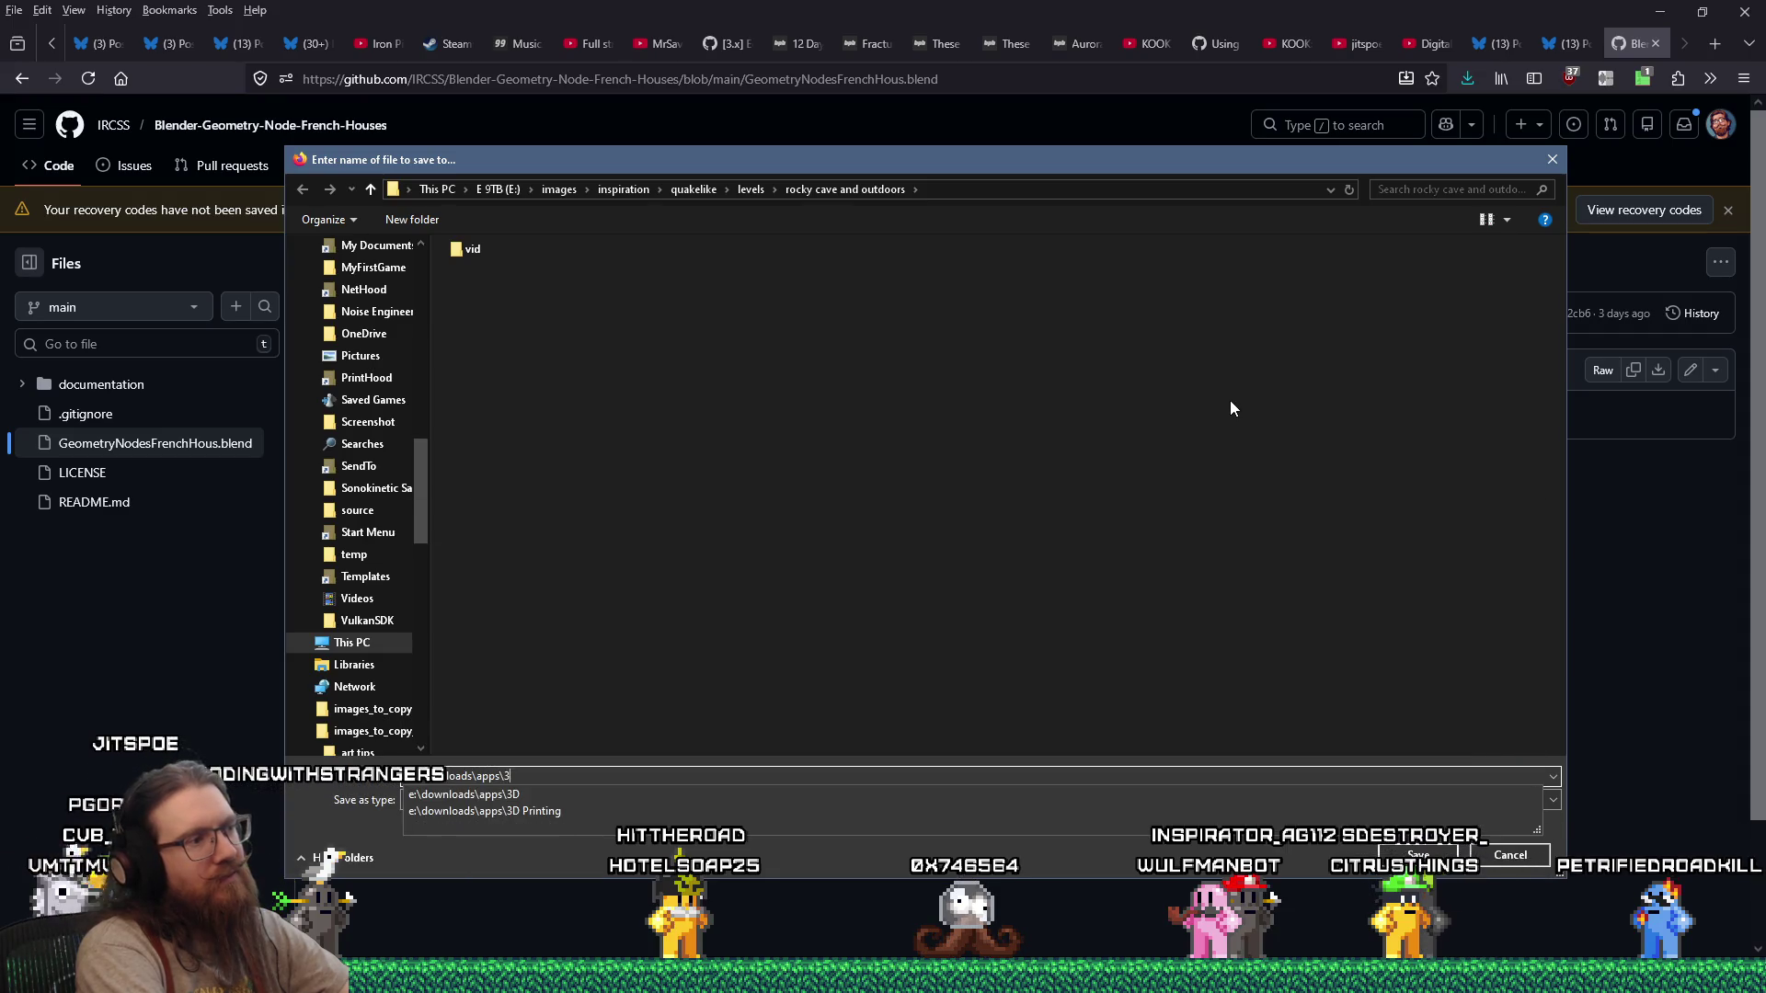
{"action": "key", "text": "BackSpace"}
{"action": "key", "text": "BackSpace"}
{"action": "type", "text": "blend"}
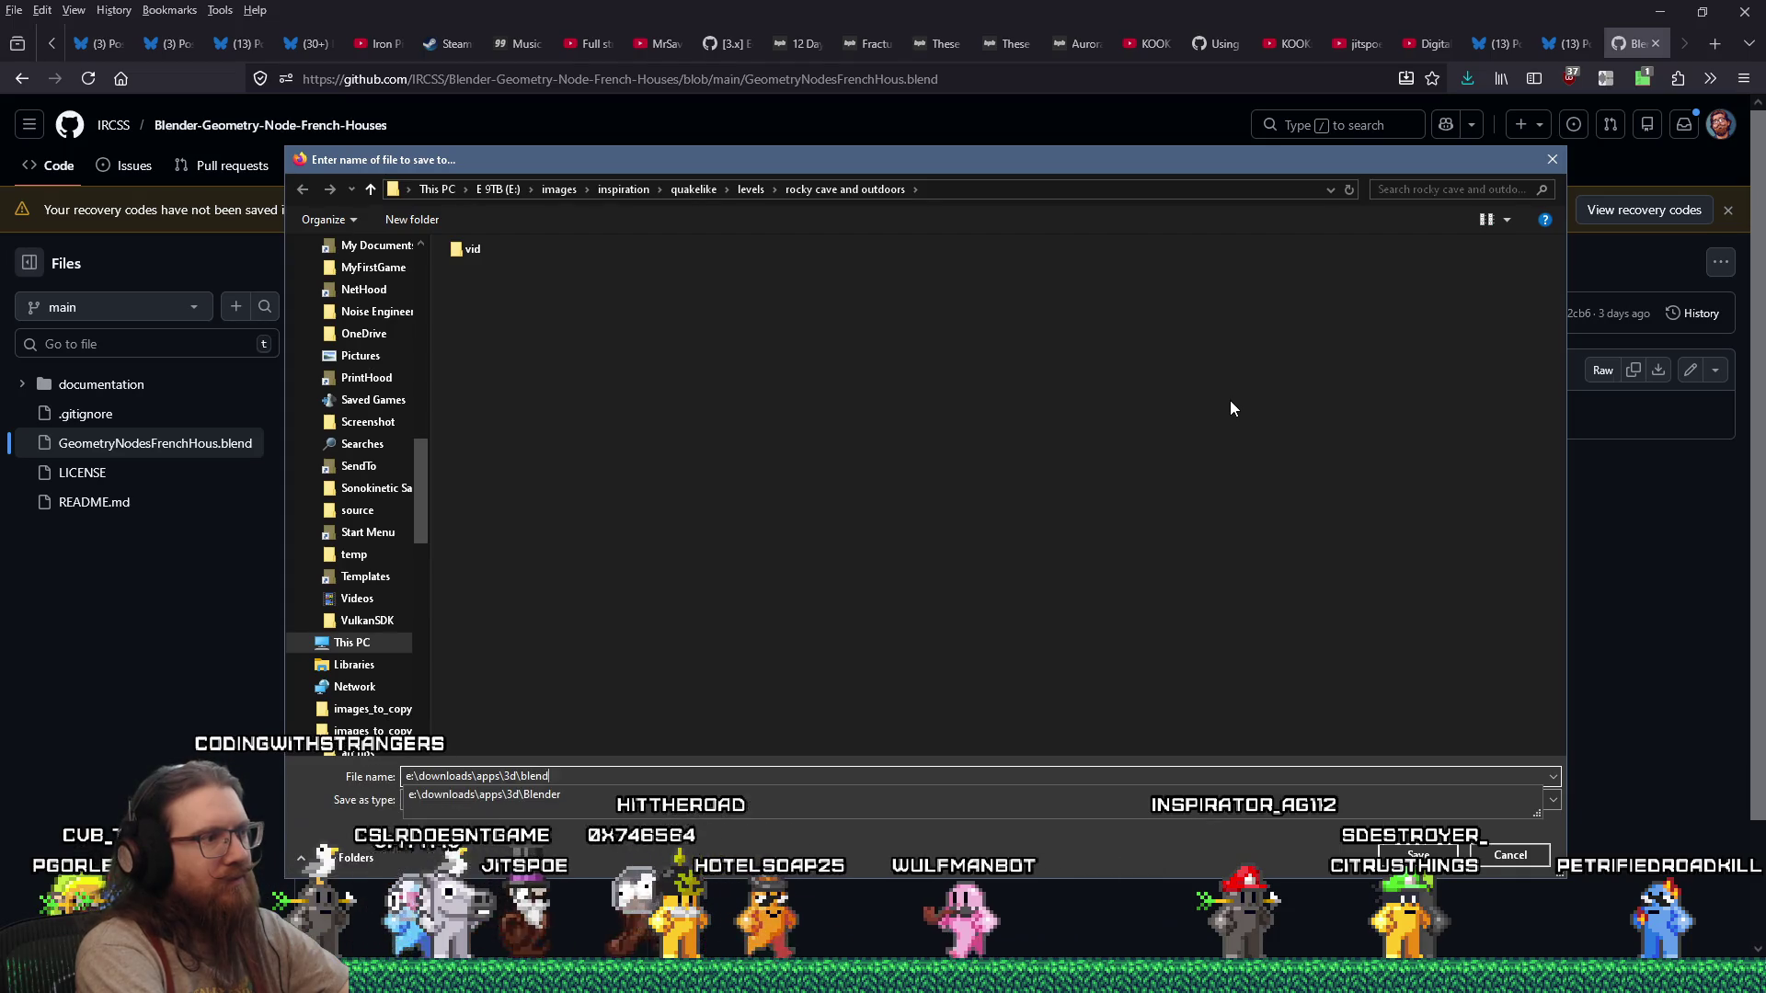
{"action": "type", "text": "er\\"}
{"action": "key", "text": "Return"}
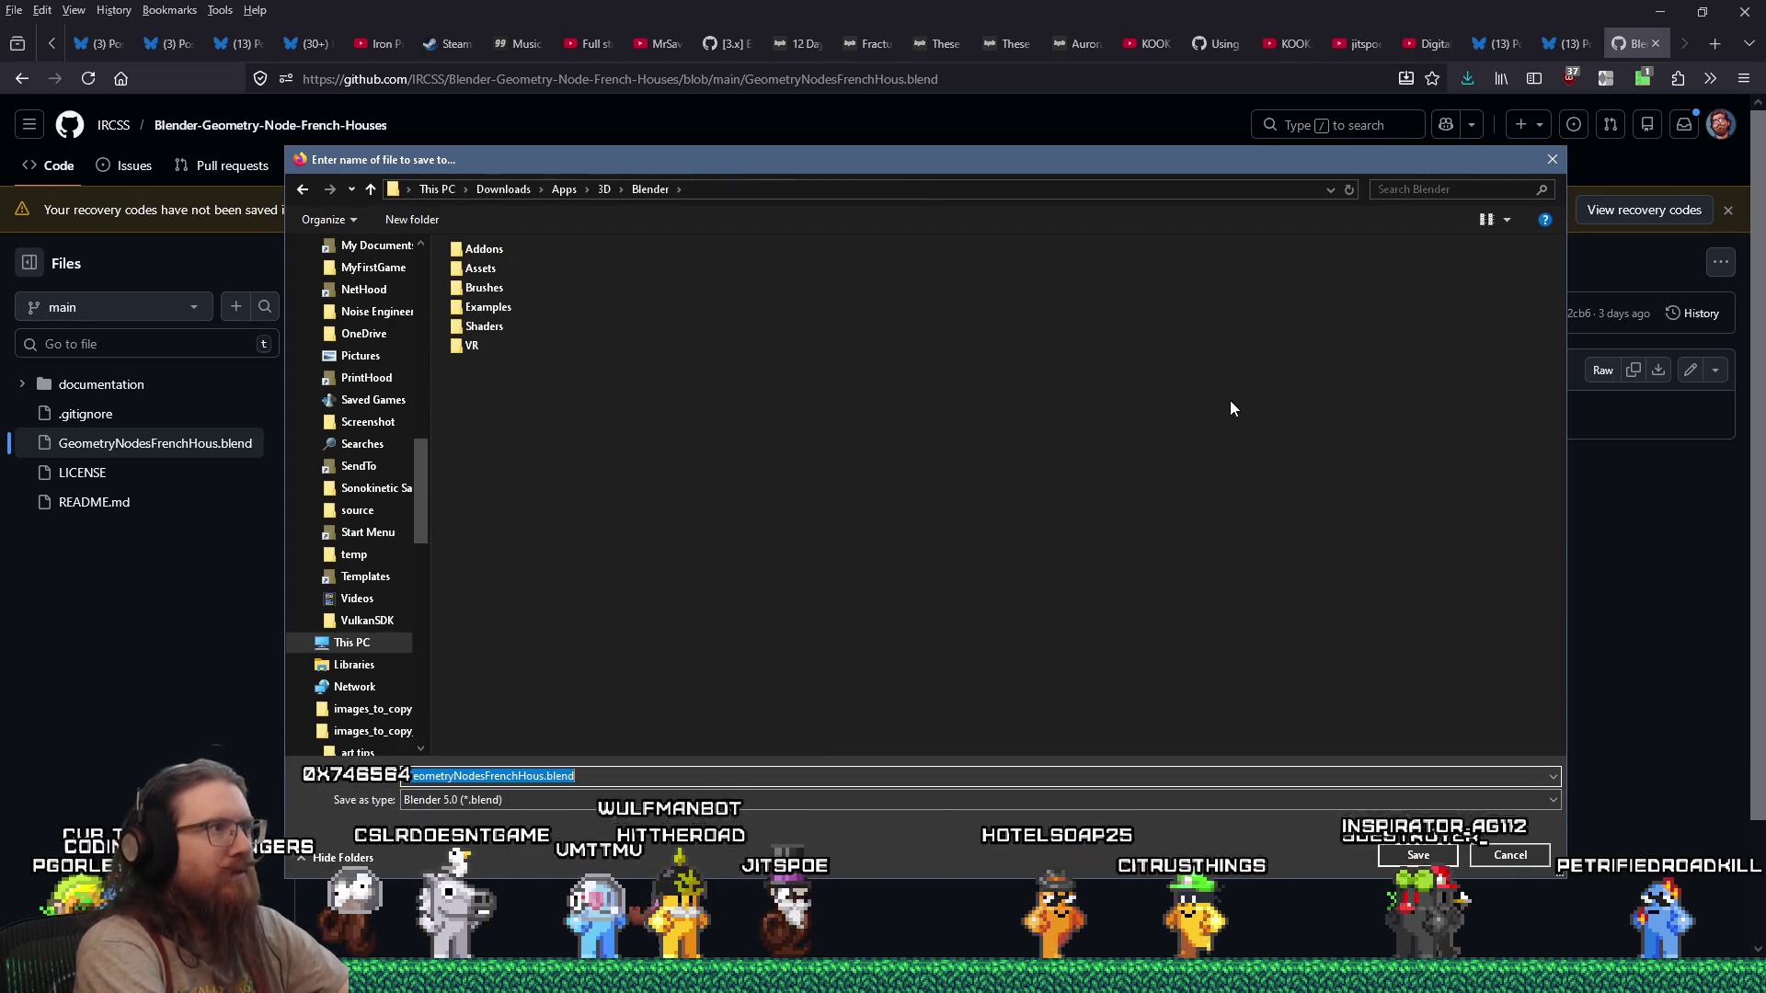
{"action": "double_click", "coordinate": [489, 309]}
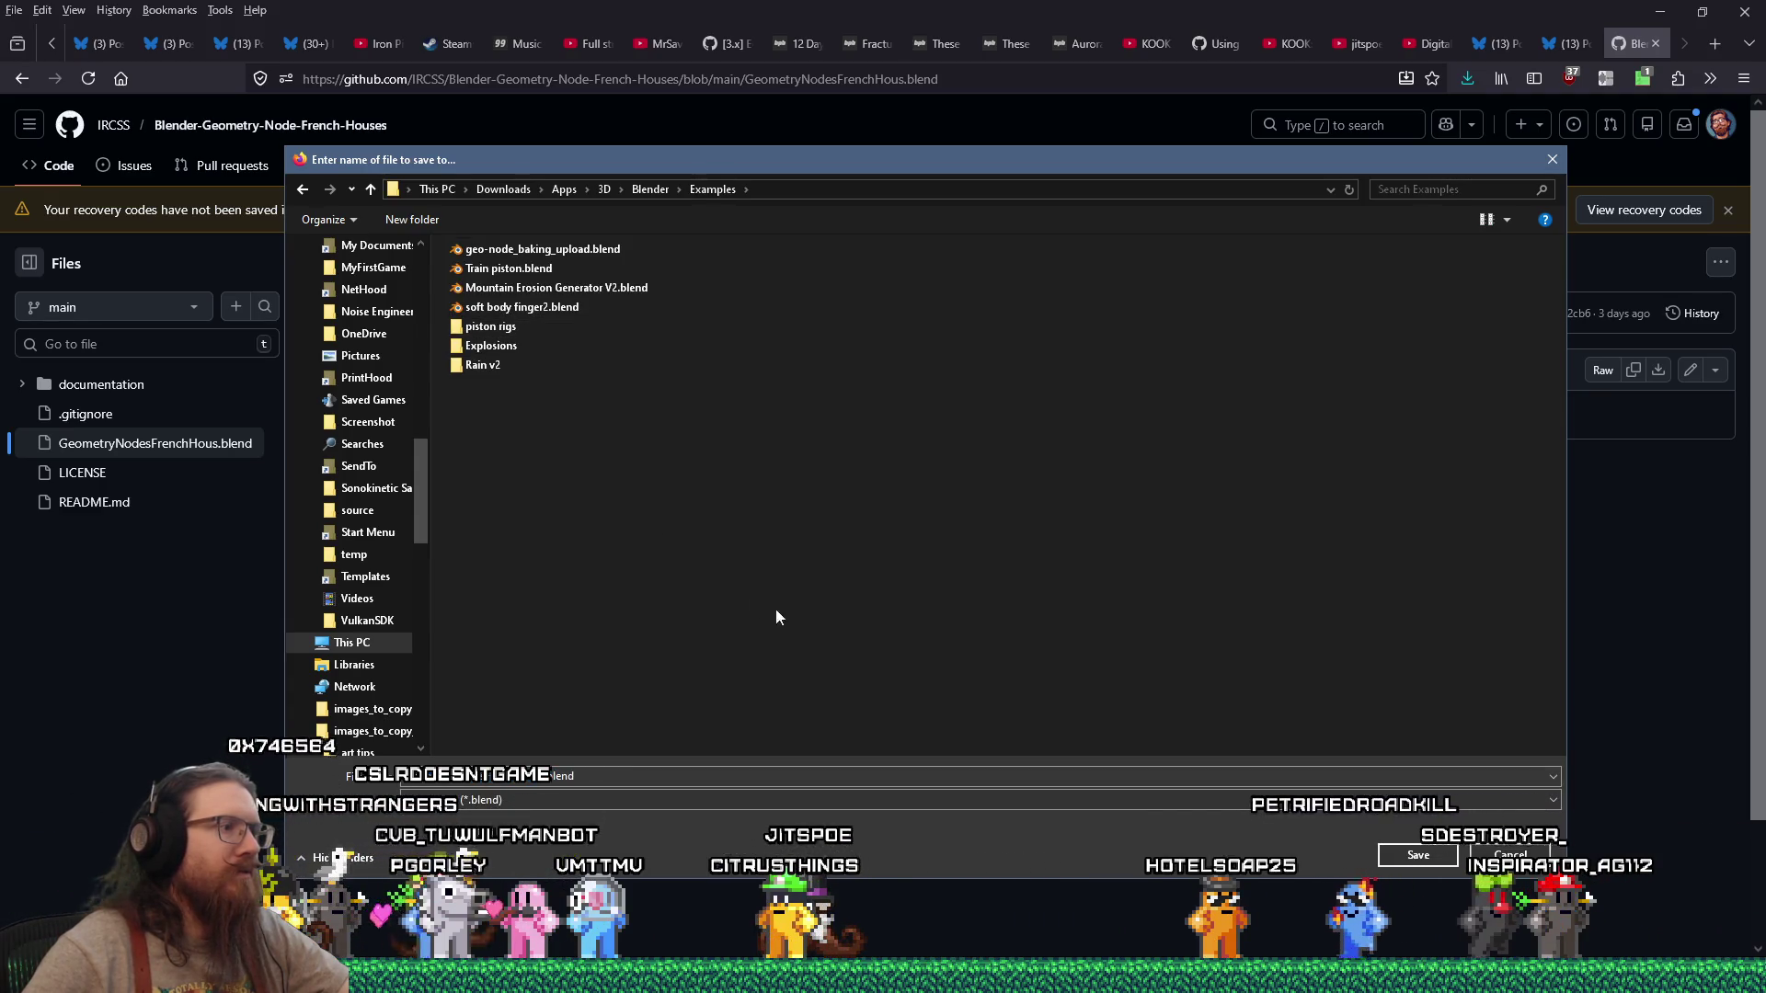
{"action": "left_click", "coordinate": [1397, 848]}
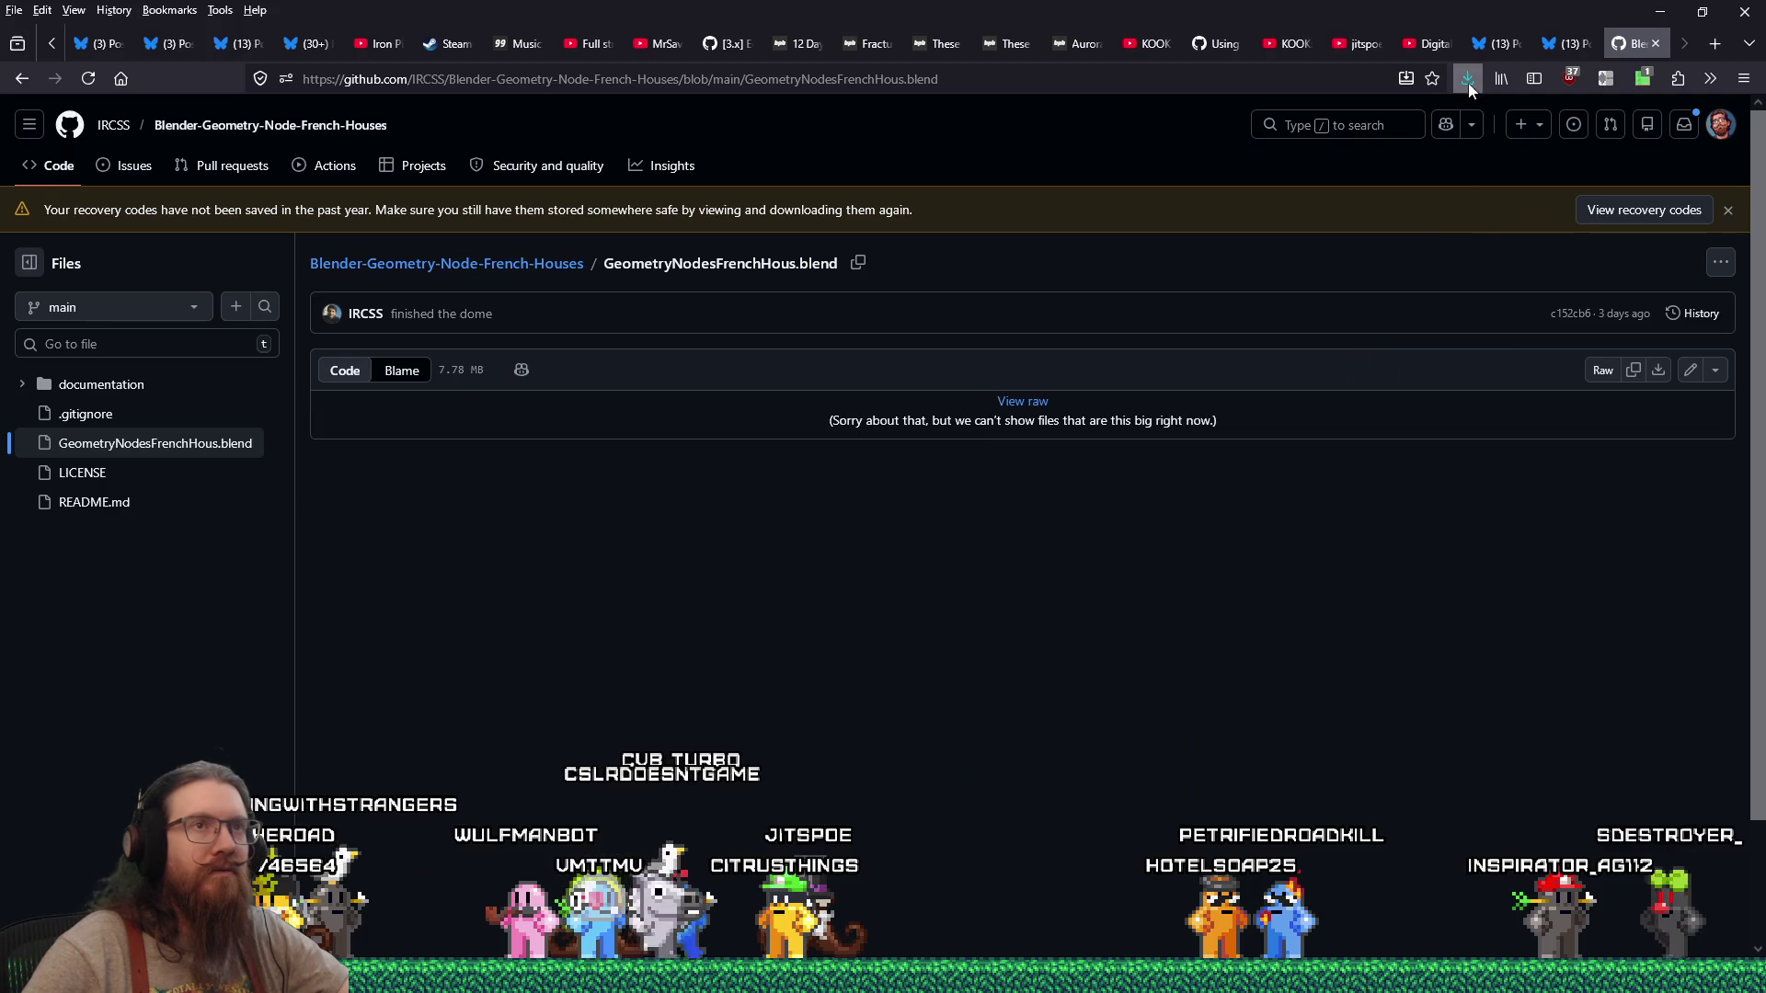
{"action": "left_click", "coordinate": [1470, 88]}
{"action": "left_click", "coordinate": [1470, 137]}
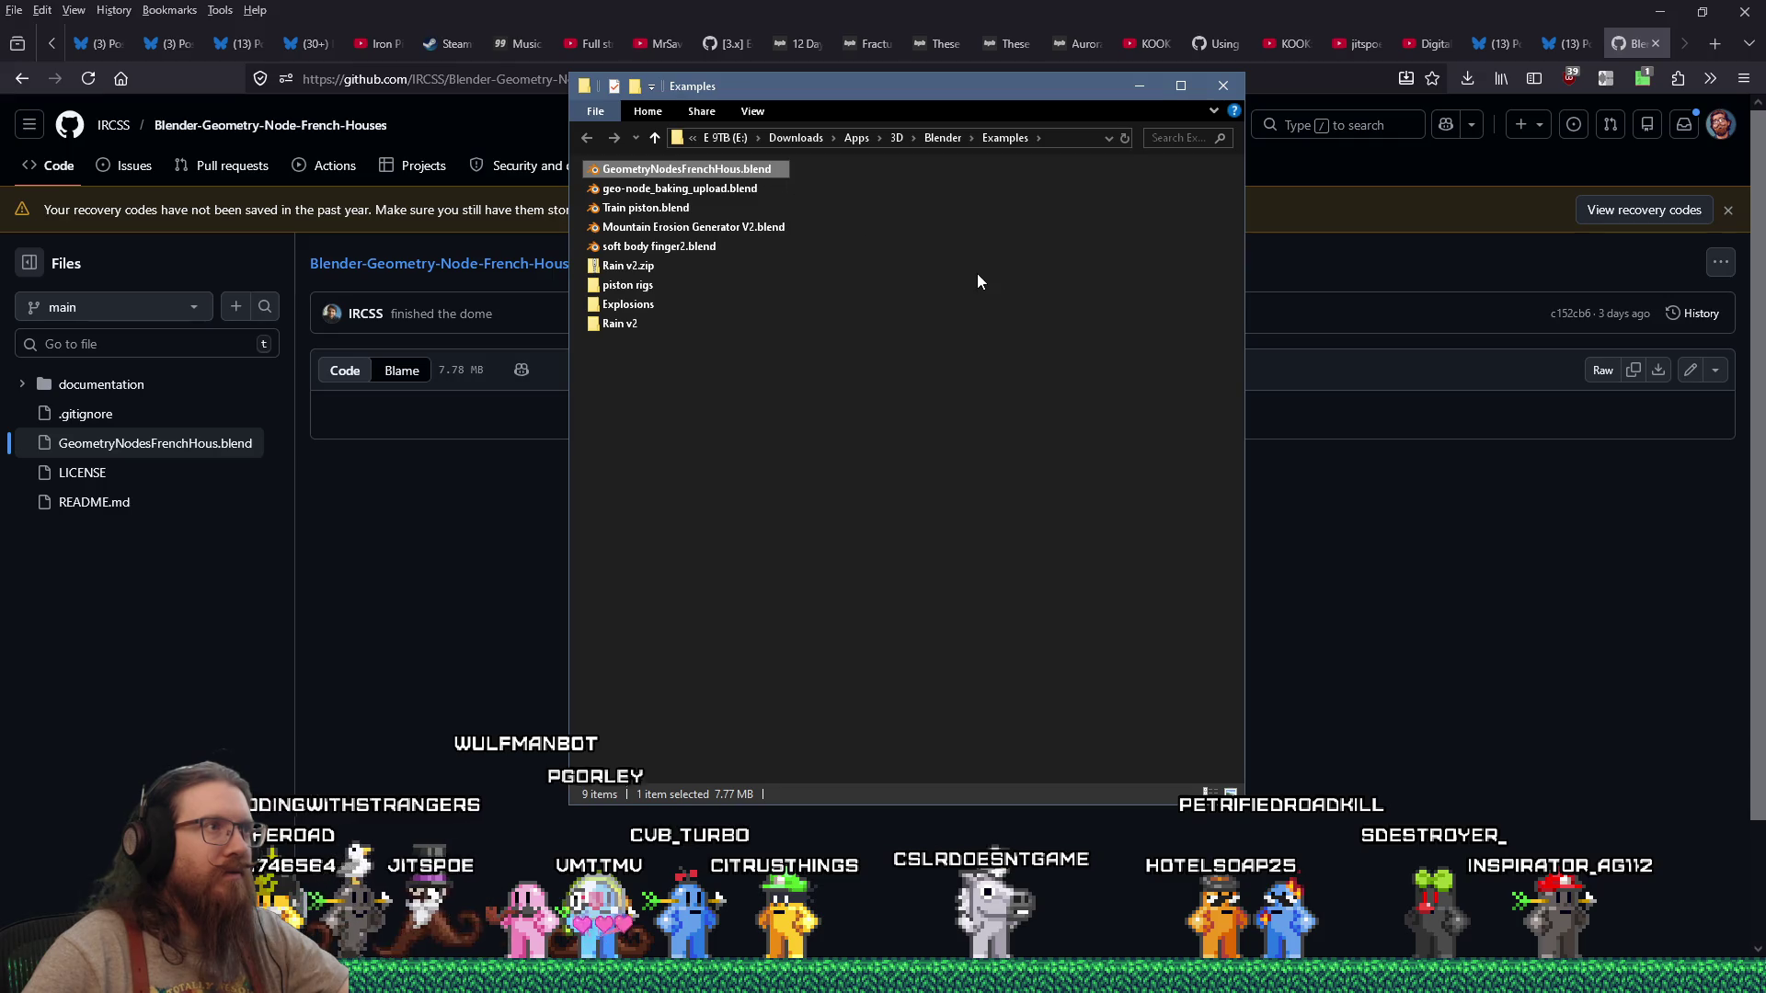
Step: Open GeometryNodesFrenchHous.blend in Blender and zoom in toward the cathedral
{"action": "key", "text": "Return"}
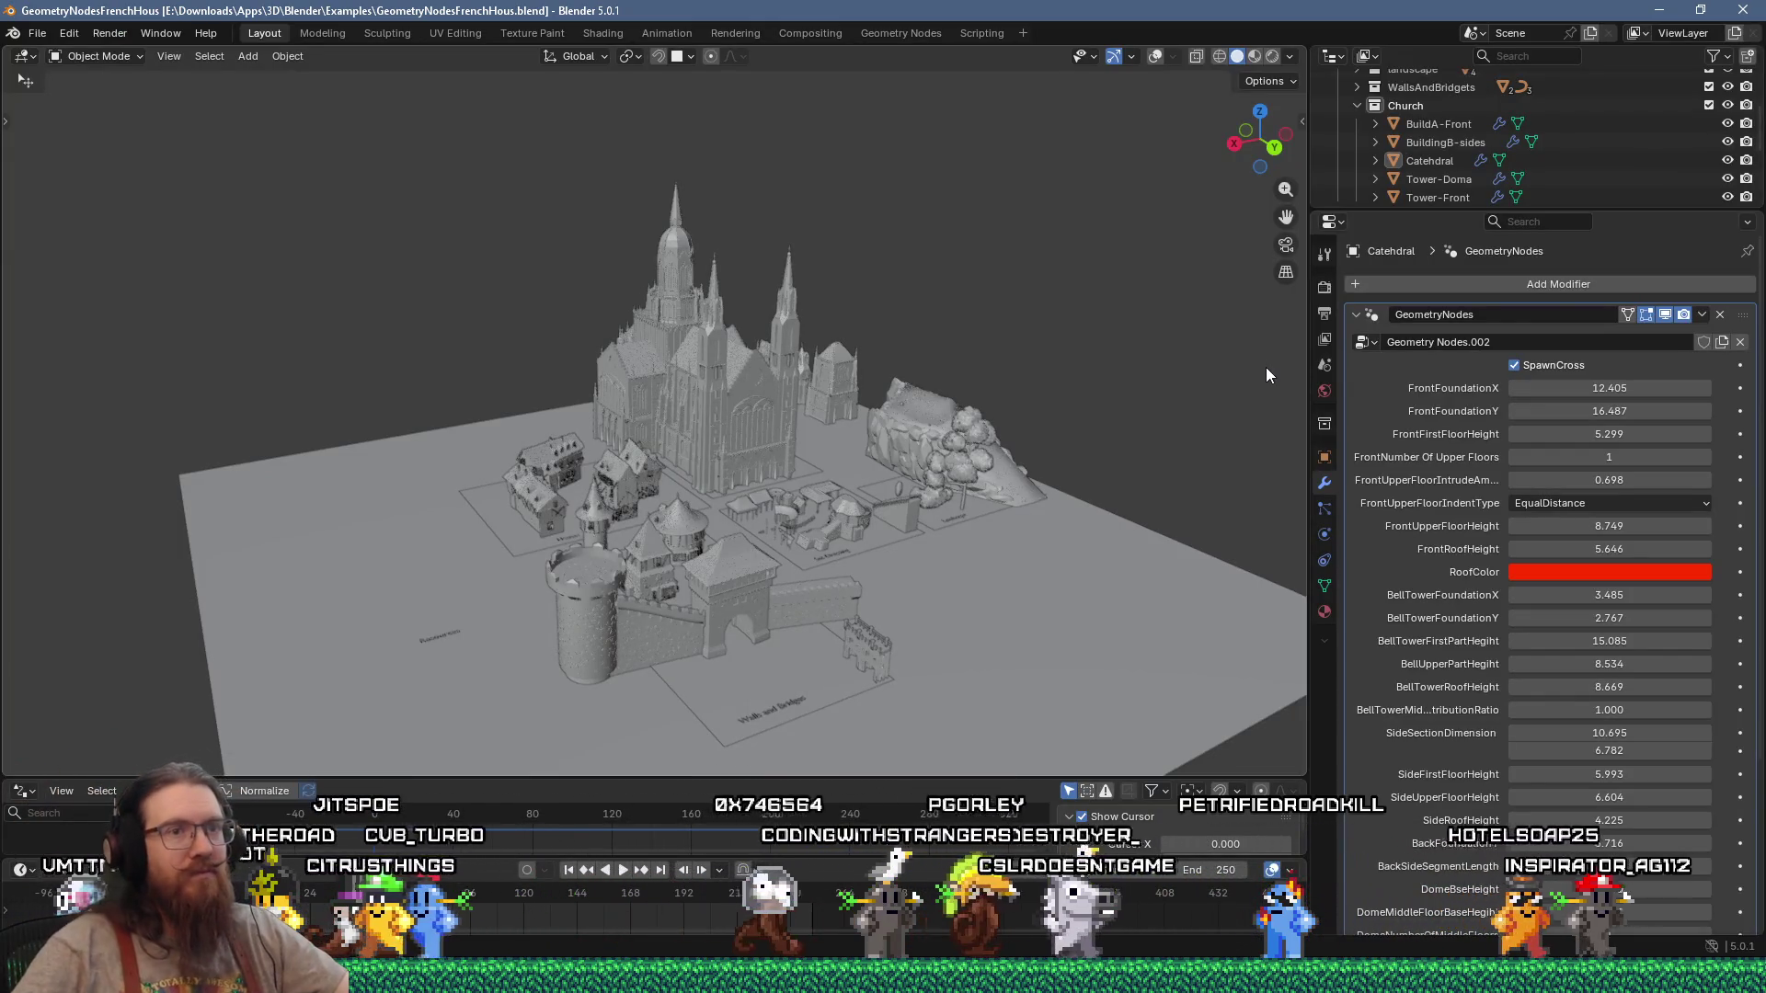
{"action": "right_click", "coordinate": [918, 596]}
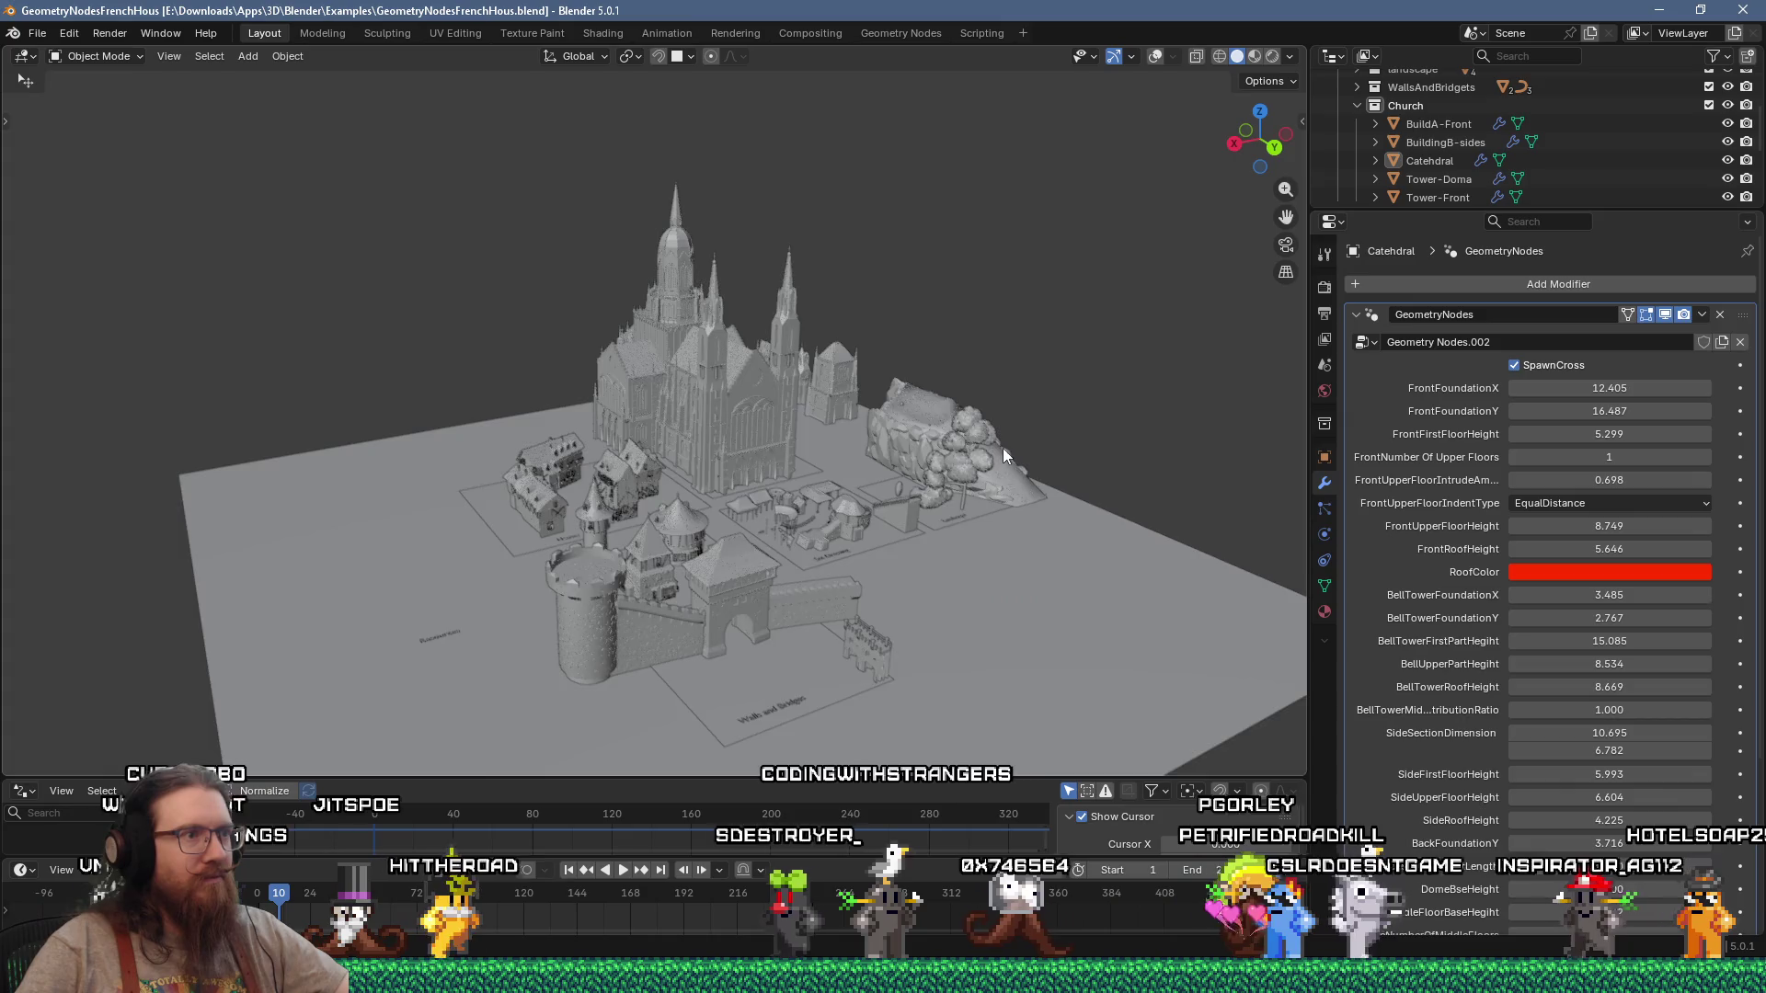
{"action": "scroll", "coordinate": [1003, 449], "scroll_direction": "up", "scroll_amount": 3}
{"action": "mouse_move", "coordinate": [1002, 449]}
{"action": "middle_mouse_down"}
{"action": "mouse_move", "coordinate": [846, 489]}
{"action": "mouse_move", "coordinate": [823, 344]}
{"action": "middle_mouse_up"}
{"action": "scroll", "coordinate": [773, 400], "scroll_direction": "up", "scroll_amount": 6}
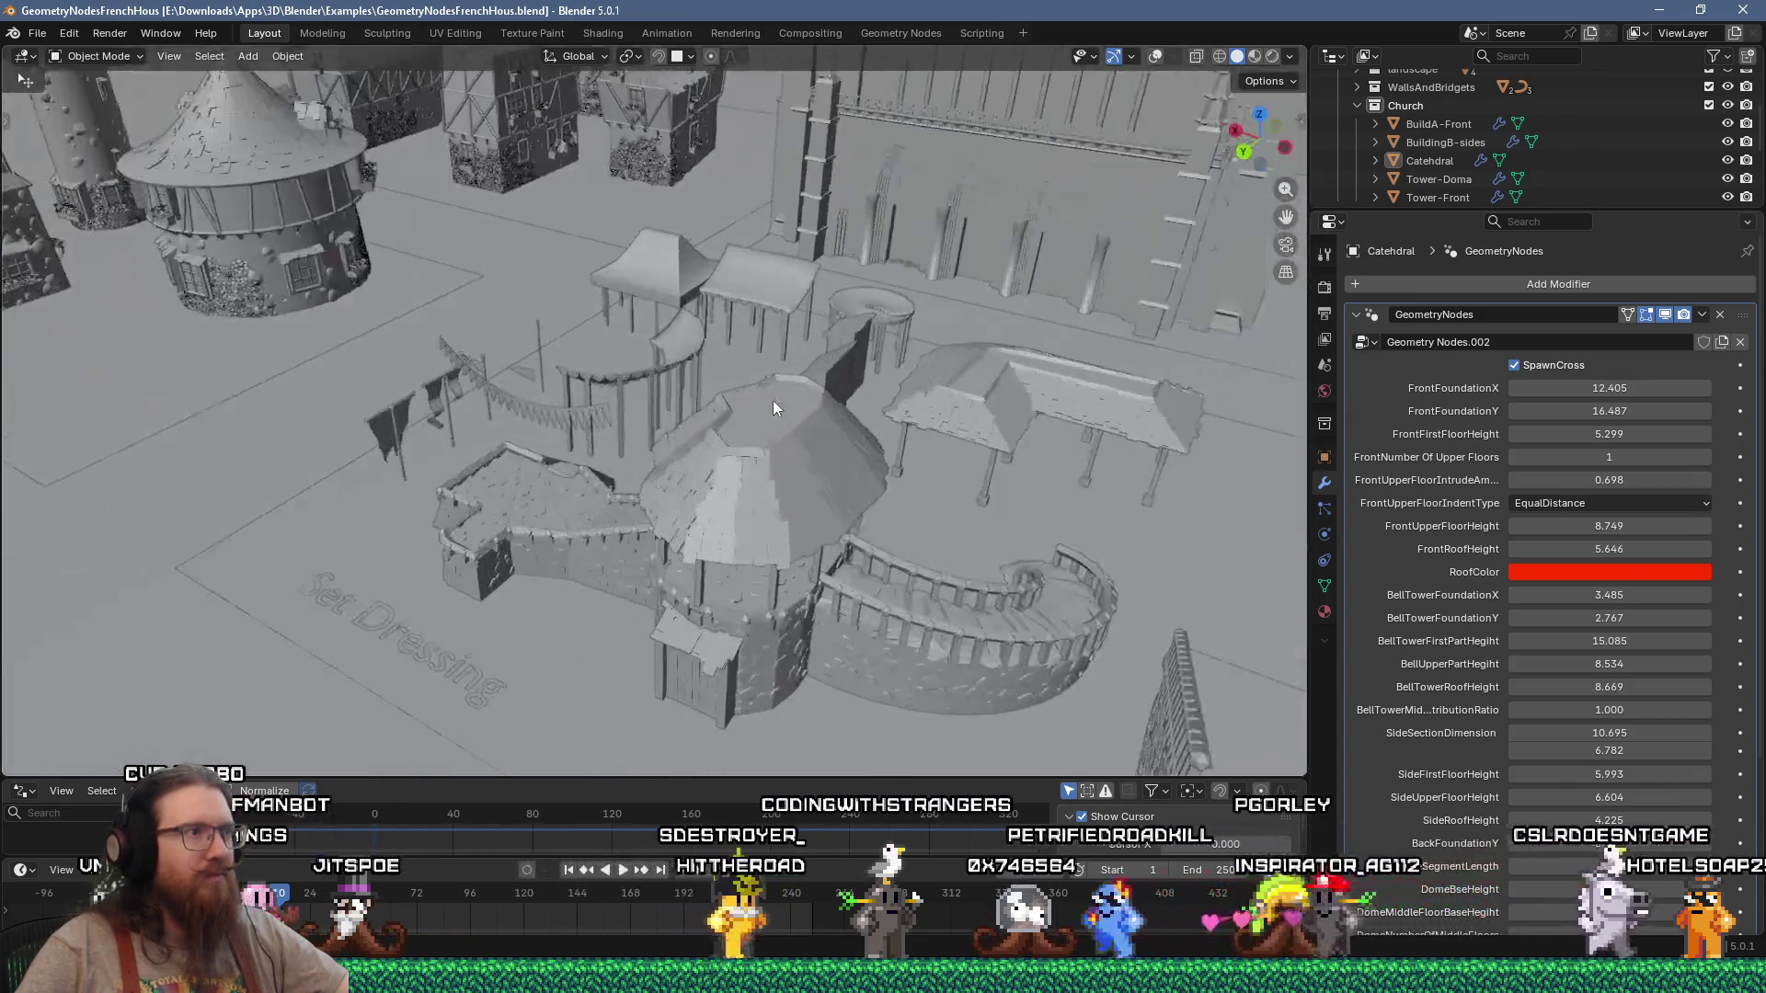
{"action": "scroll", "coordinate": [818, 384], "scroll_direction": "up", "scroll_amount": 5}
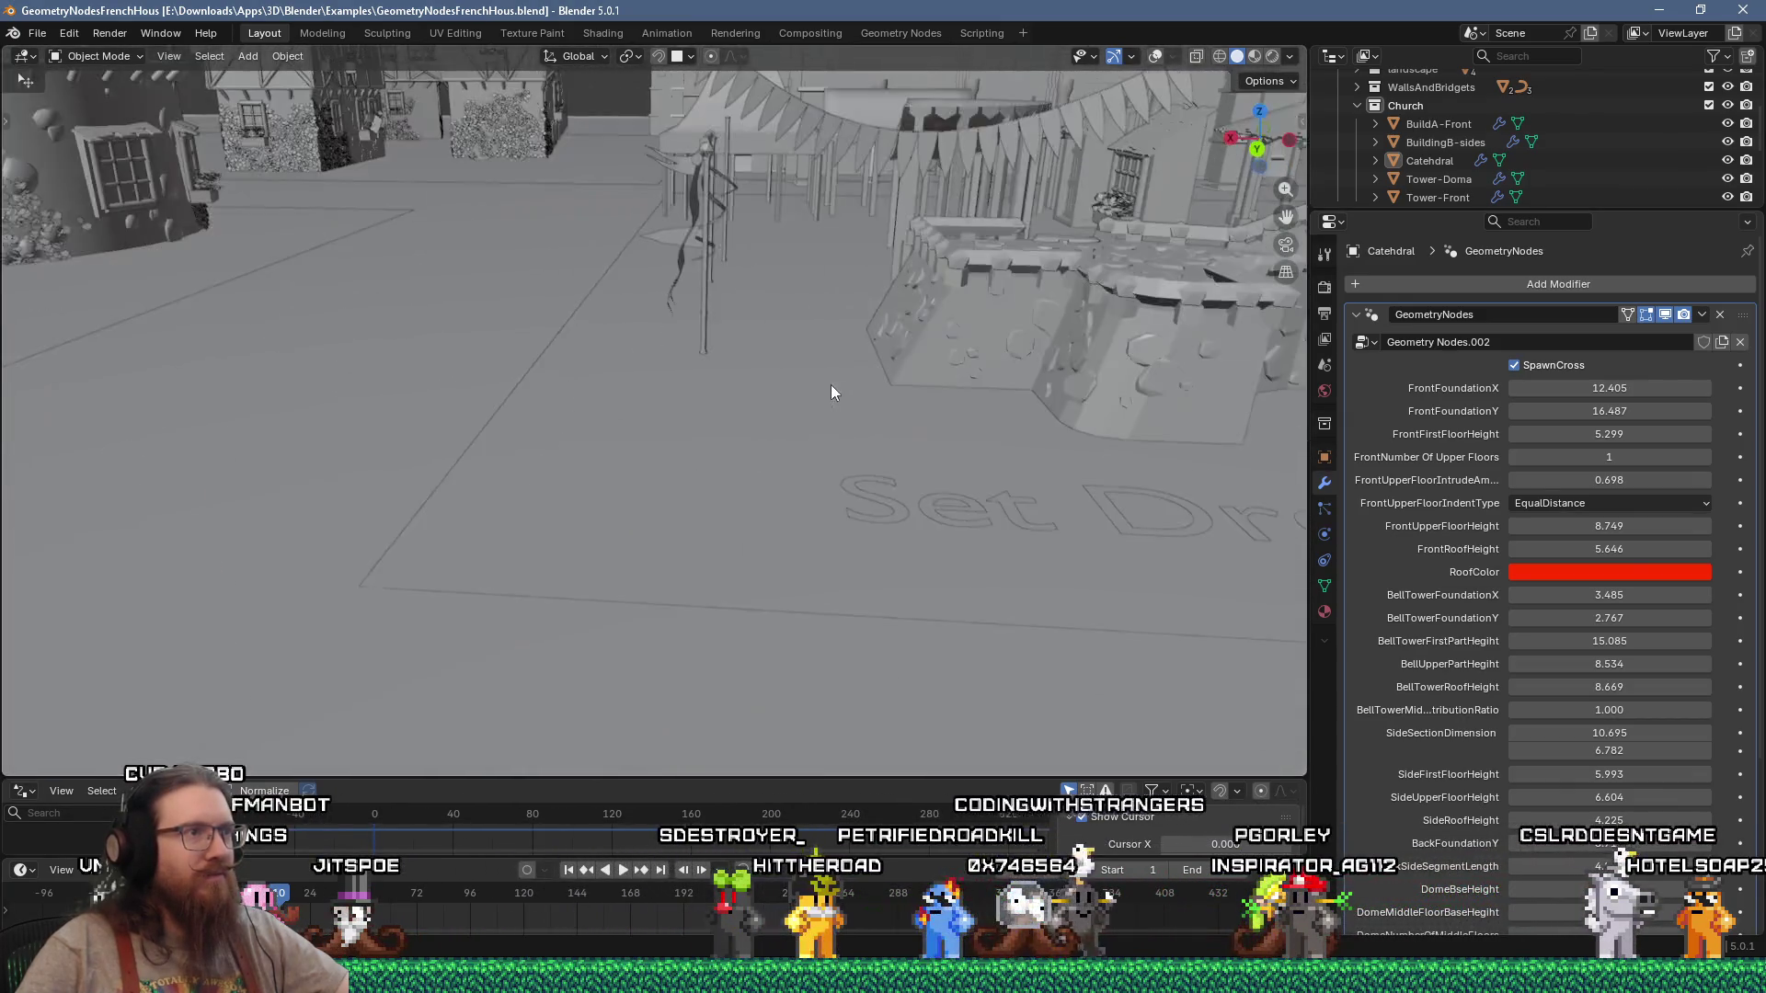
Step: Select the spiral staircase to display its GenerateStairCase settings
{"action": "mouse_move", "coordinate": [891, 390]}
{"action": "middle_mouse_down"}
{"action": "mouse_move", "coordinate": [449, 463]}
{"action": "mouse_move", "coordinate": [732, 505]}
{"action": "middle_mouse_up"}
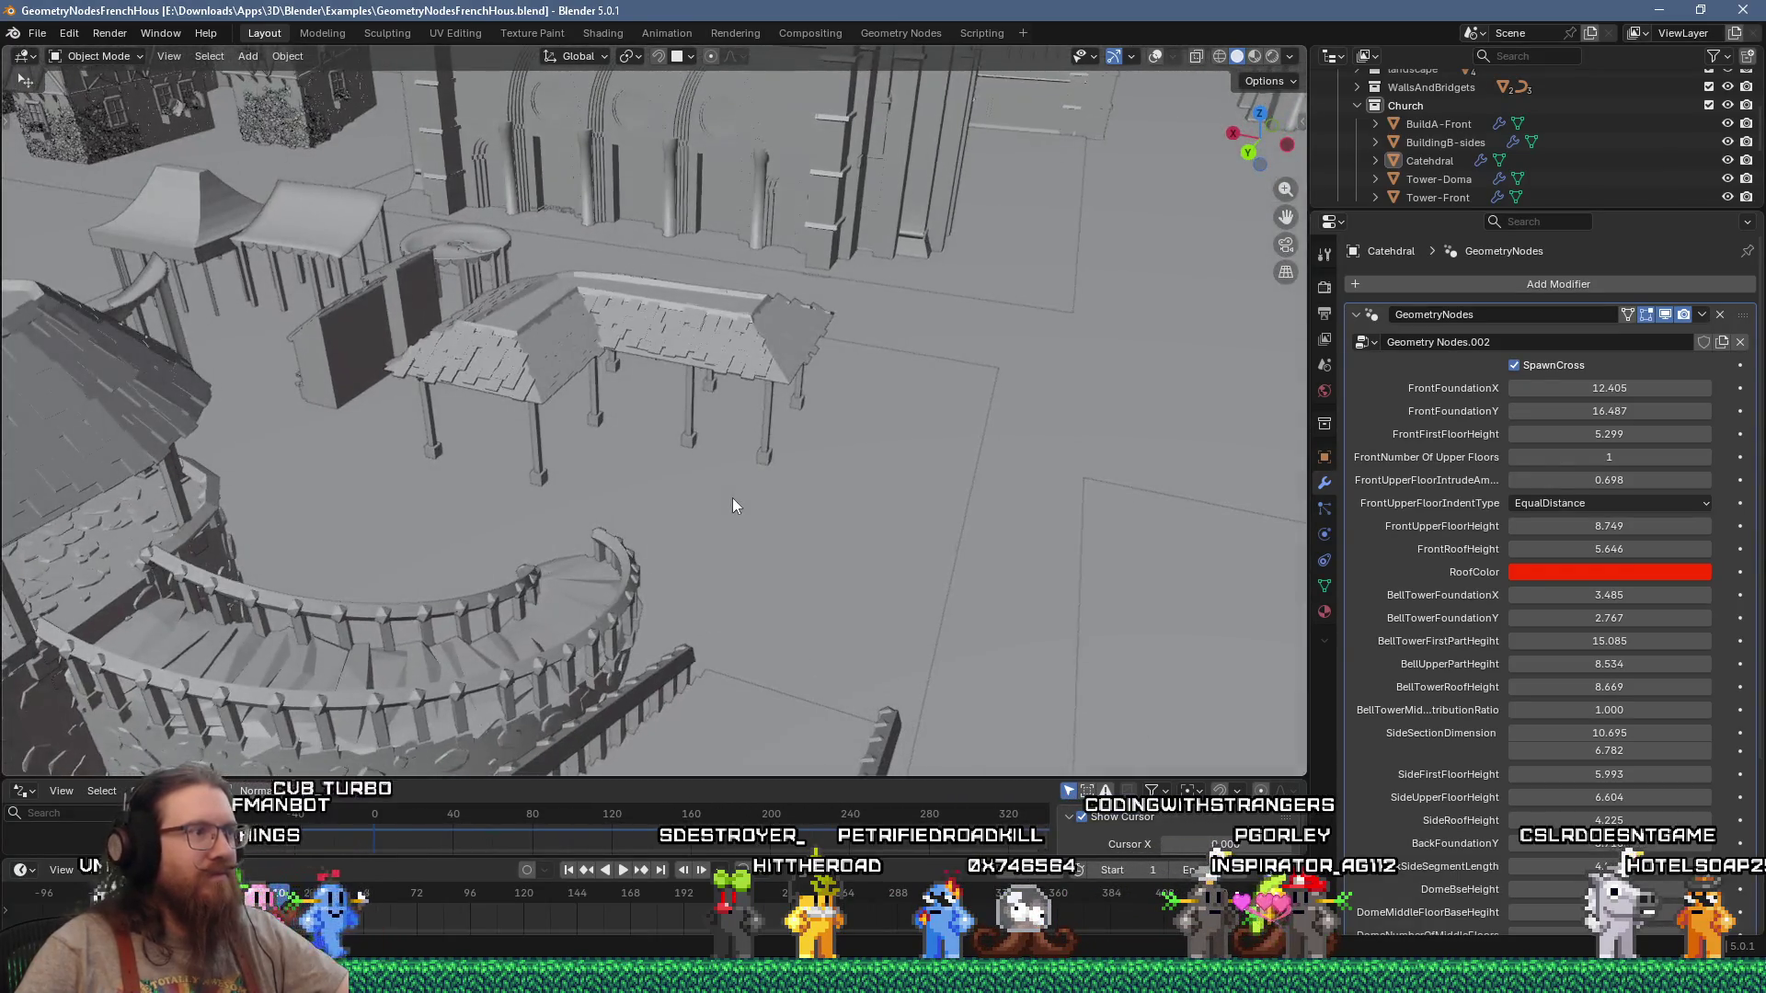
{"action": "scroll", "coordinate": [732, 505], "scroll_direction": "up", "scroll_amount": 2}
{"action": "right_click", "coordinate": [686, 509]}
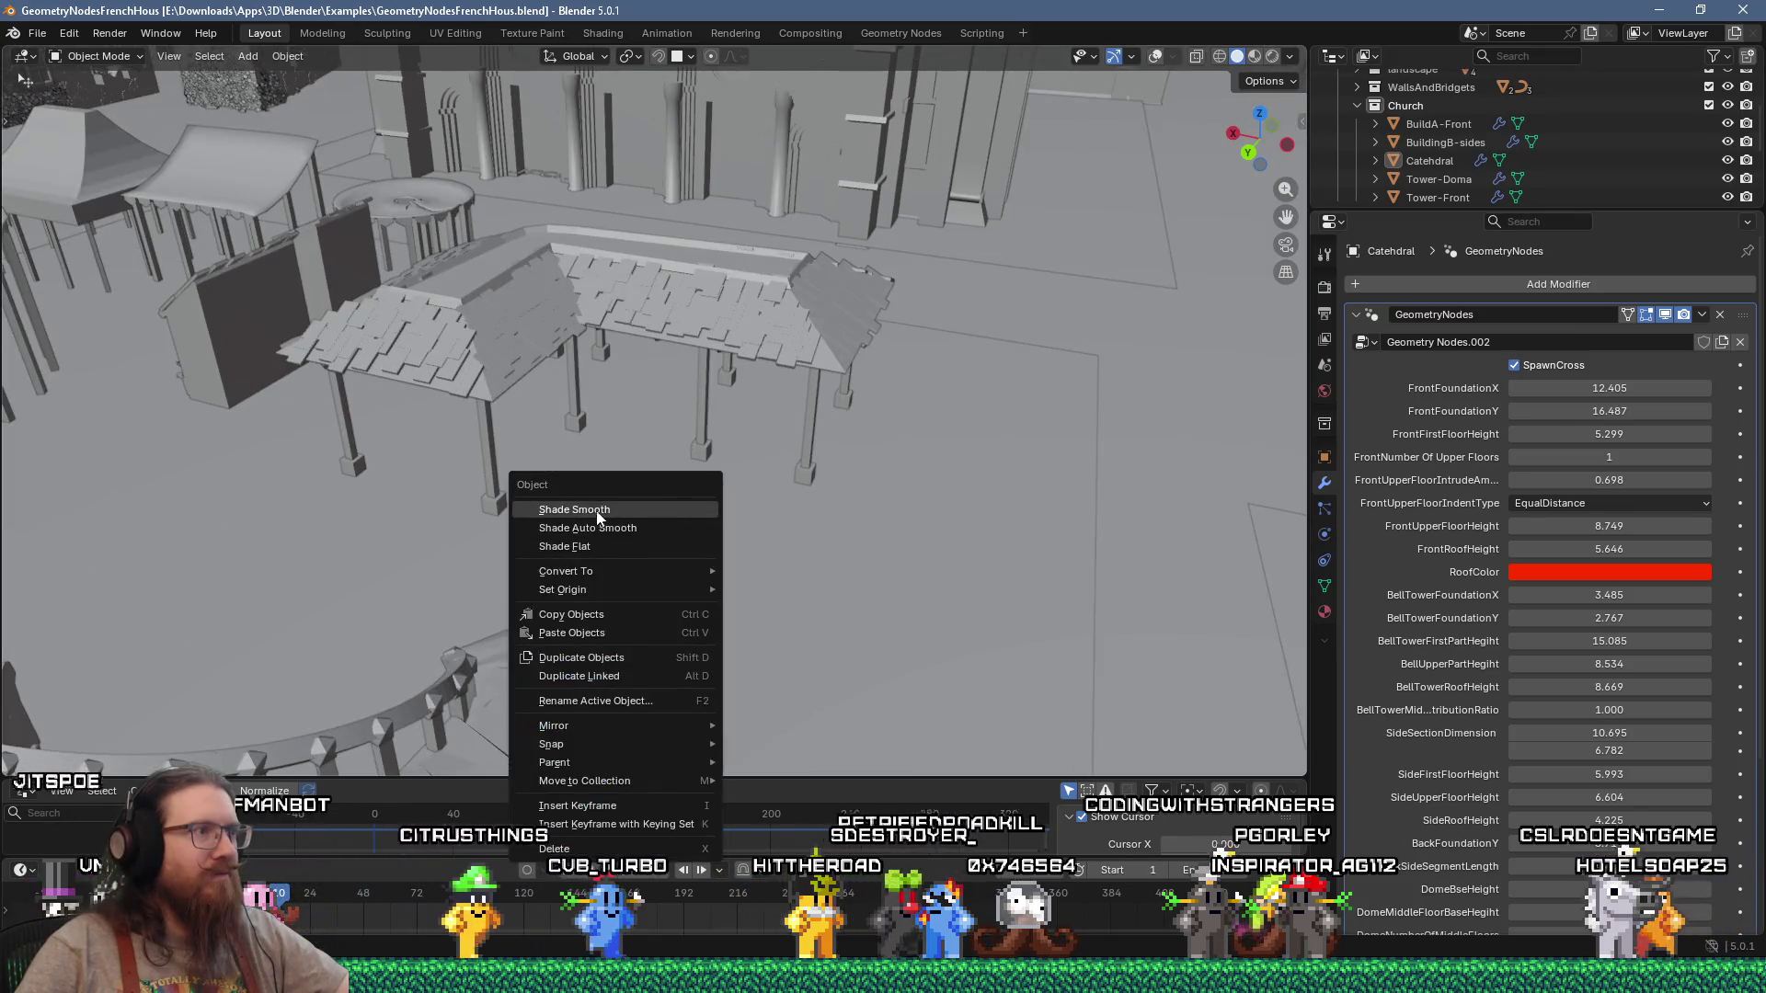
{"action": "key", "text": "Escape"}
{"action": "mouse_move", "coordinate": [630, 494]}
{"action": "middle_mouse_down"}
{"action": "mouse_move", "coordinate": [447, 463]}
{"action": "mouse_move", "coordinate": [887, 523]}
{"action": "mouse_move", "coordinate": [682, 484]}
{"action": "mouse_move", "coordinate": [727, 466]}
{"action": "mouse_move", "coordinate": [860, 504]}
{"action": "middle_mouse_up"}
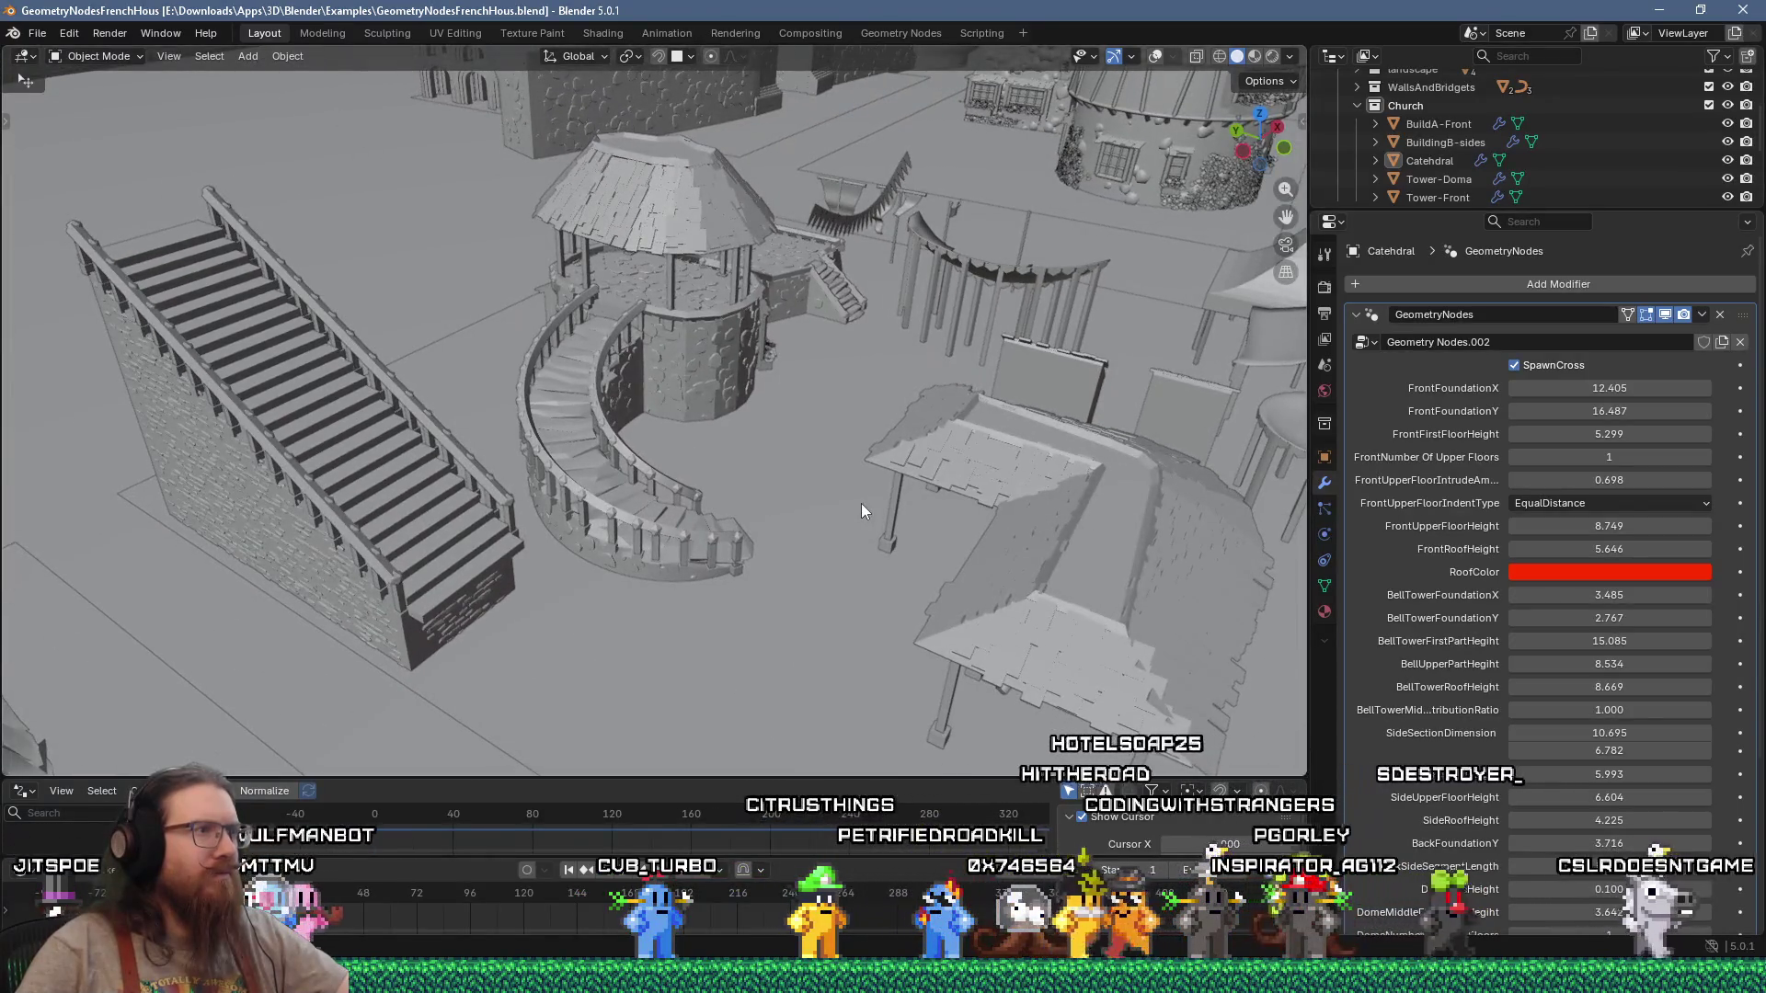
{"action": "scroll", "coordinate": [714, 467], "scroll_direction": "up", "scroll_amount": 10}
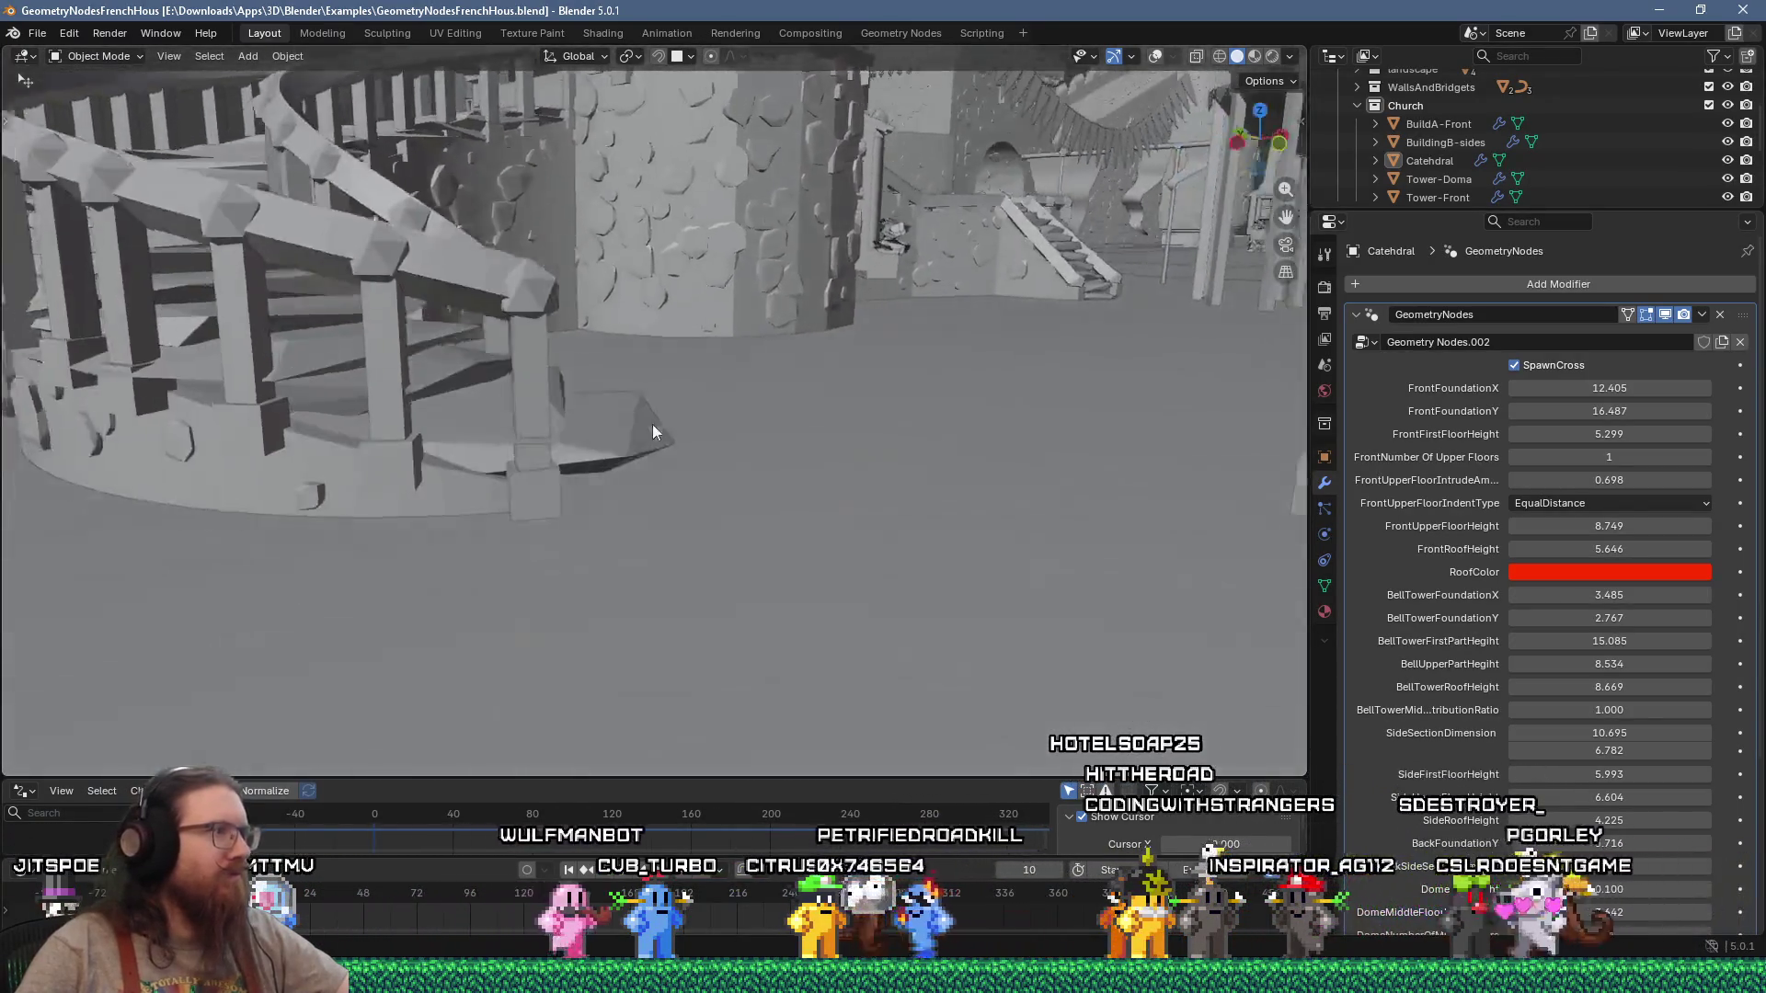
{"action": "mouse_move", "coordinate": [662, 423]}
{"action": "middle_mouse_down"}
{"action": "mouse_move", "coordinate": [700, 434]}
{"action": "mouse_move", "coordinate": [749, 504]}
{"action": "mouse_move", "coordinate": [530, 513]}
{"action": "mouse_move", "coordinate": [750, 505]}
{"action": "mouse_move", "coordinate": [525, 442]}
{"action": "mouse_move", "coordinate": [399, 440]}
{"action": "mouse_move", "coordinate": [576, 423]}
{"action": "mouse_move", "coordinate": [908, 482]}
{"action": "mouse_move", "coordinate": [1006, 605]}
{"action": "middle_mouse_up"}
{"action": "left_click", "coordinate": [793, 511]}
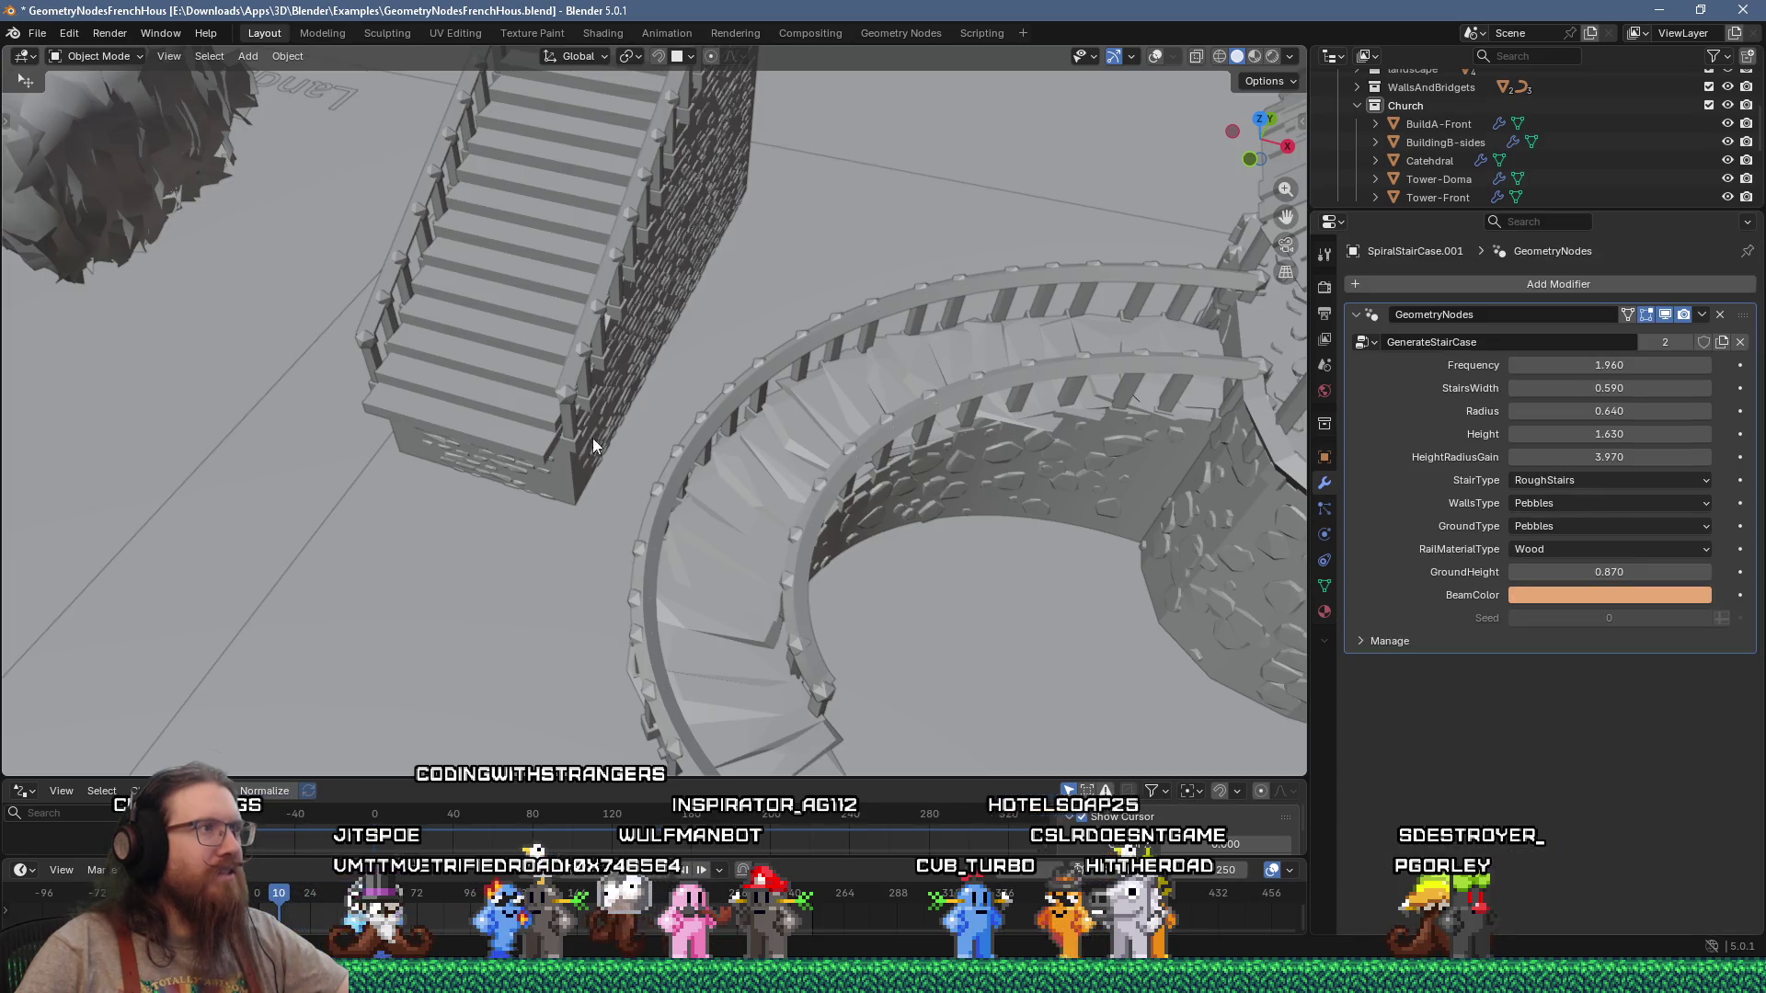
Step: Switch the viewport shading to Material Preview, viewing the staircase's pebble ground
{"action": "middle_click_drag", "start_coordinate": [593, 445], "coordinate": [644, 429], "text": "shift"}
{"action": "scroll", "coordinate": [644, 429], "scroll_direction": "up", "scroll_amount": 3}
{"action": "mouse_move", "coordinate": [732, 285]}
{"action": "middle_mouse_down"}
{"action": "mouse_move", "coordinate": [594, 224]}
{"action": "mouse_move", "coordinate": [495, 232]}
{"action": "mouse_move", "coordinate": [785, 405]}
{"action": "mouse_move", "coordinate": [826, 410]}
{"action": "mouse_move", "coordinate": [522, 488]}
{"action": "middle_mouse_up"}
{"action": "scroll", "coordinate": [929, 260], "scroll_direction": "down", "scroll_amount": 4}
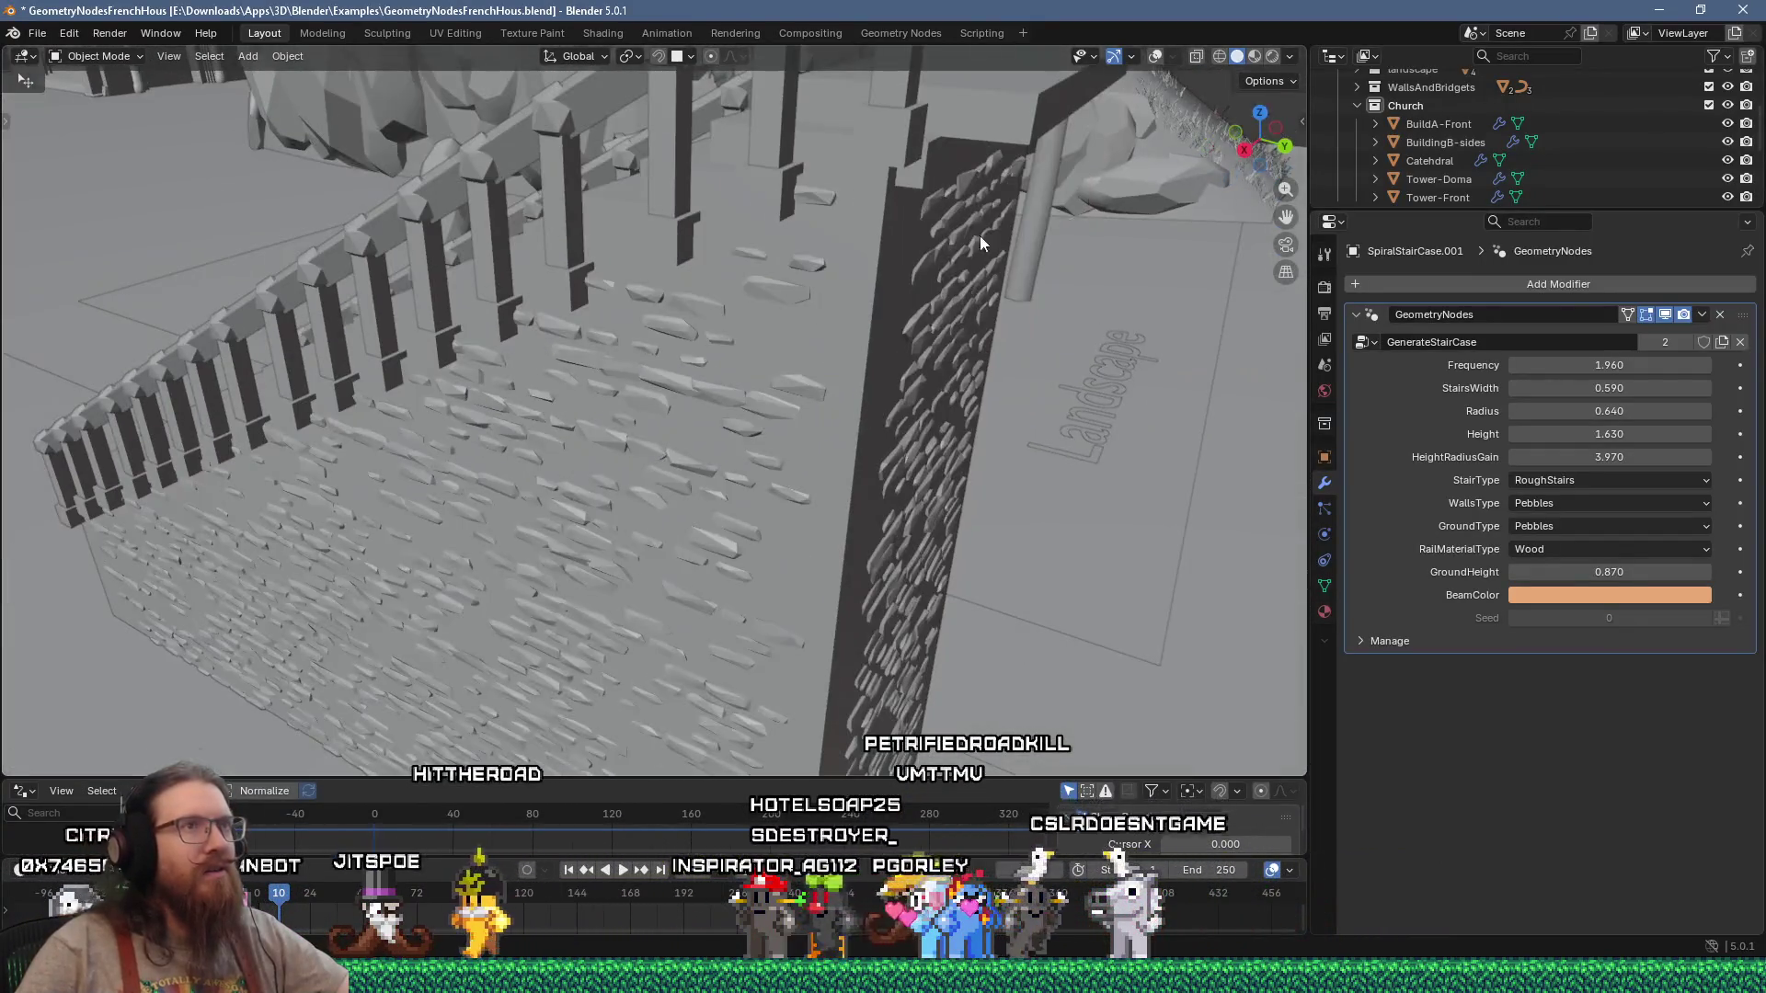
{"action": "left_click", "coordinate": [1254, 57]}
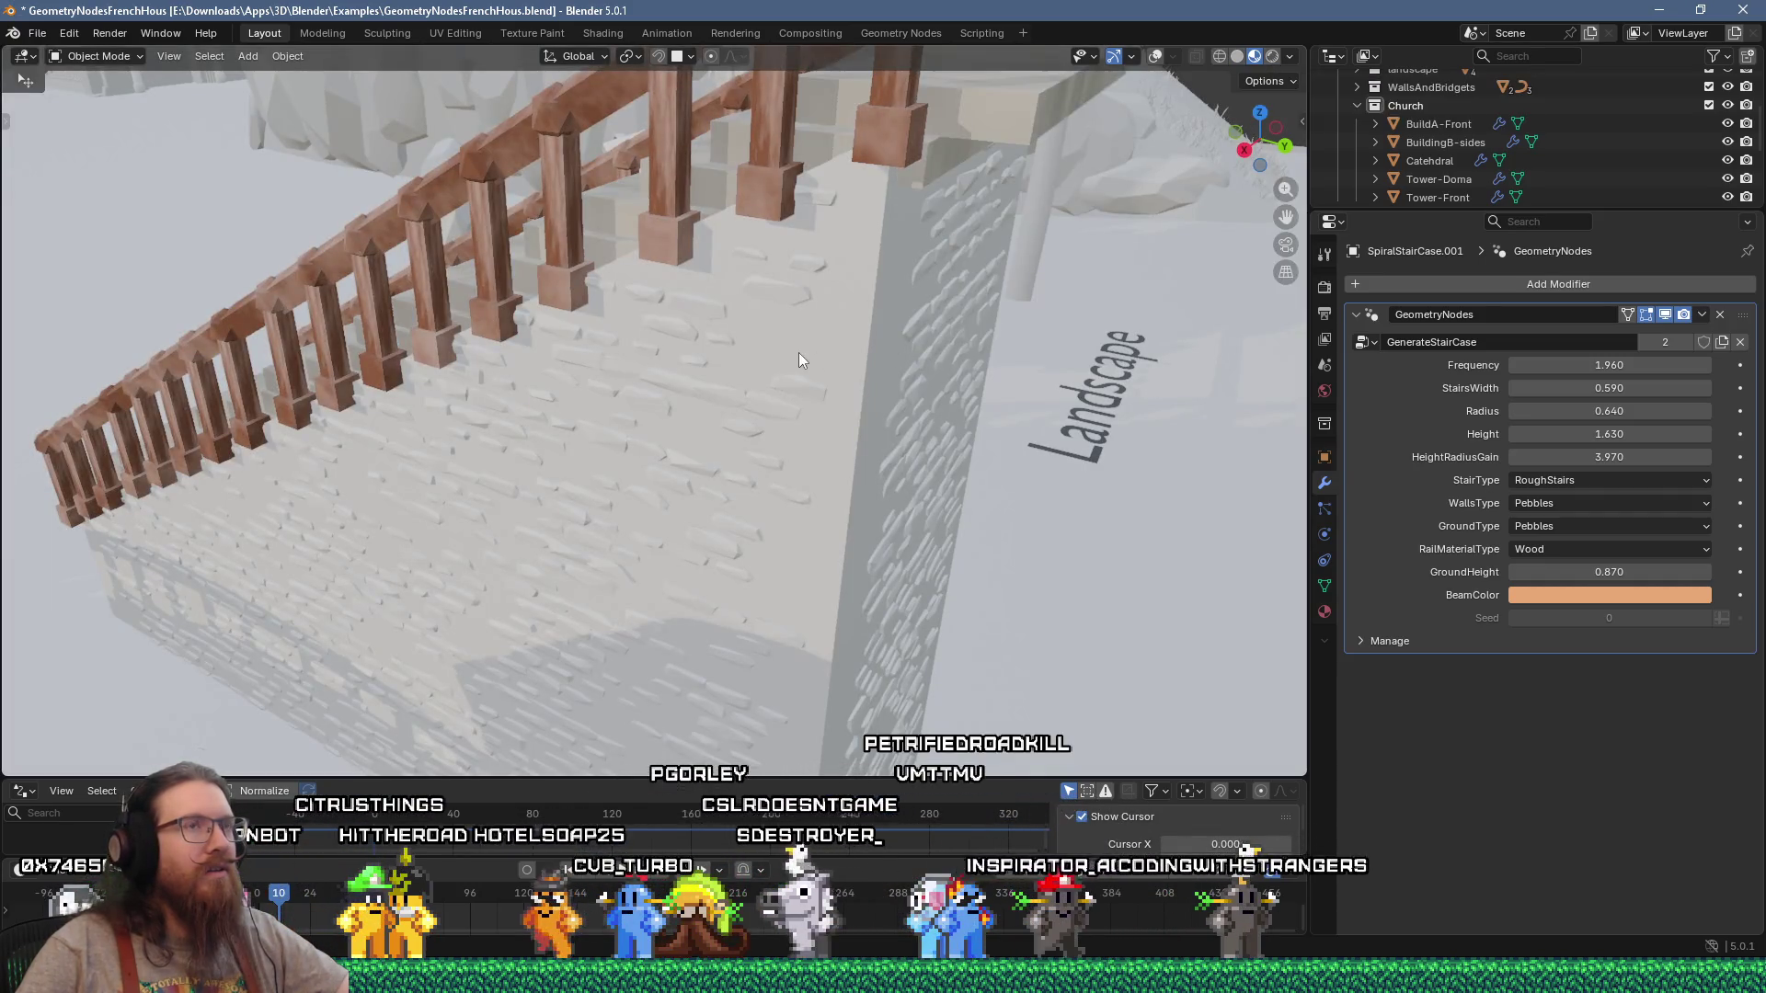
Step: Show the straight brick staircase's GenerateStairCase settings, then look down on the church
{"action": "middle_click_drag", "start_coordinate": [629, 368], "coordinate": [758, 383]}
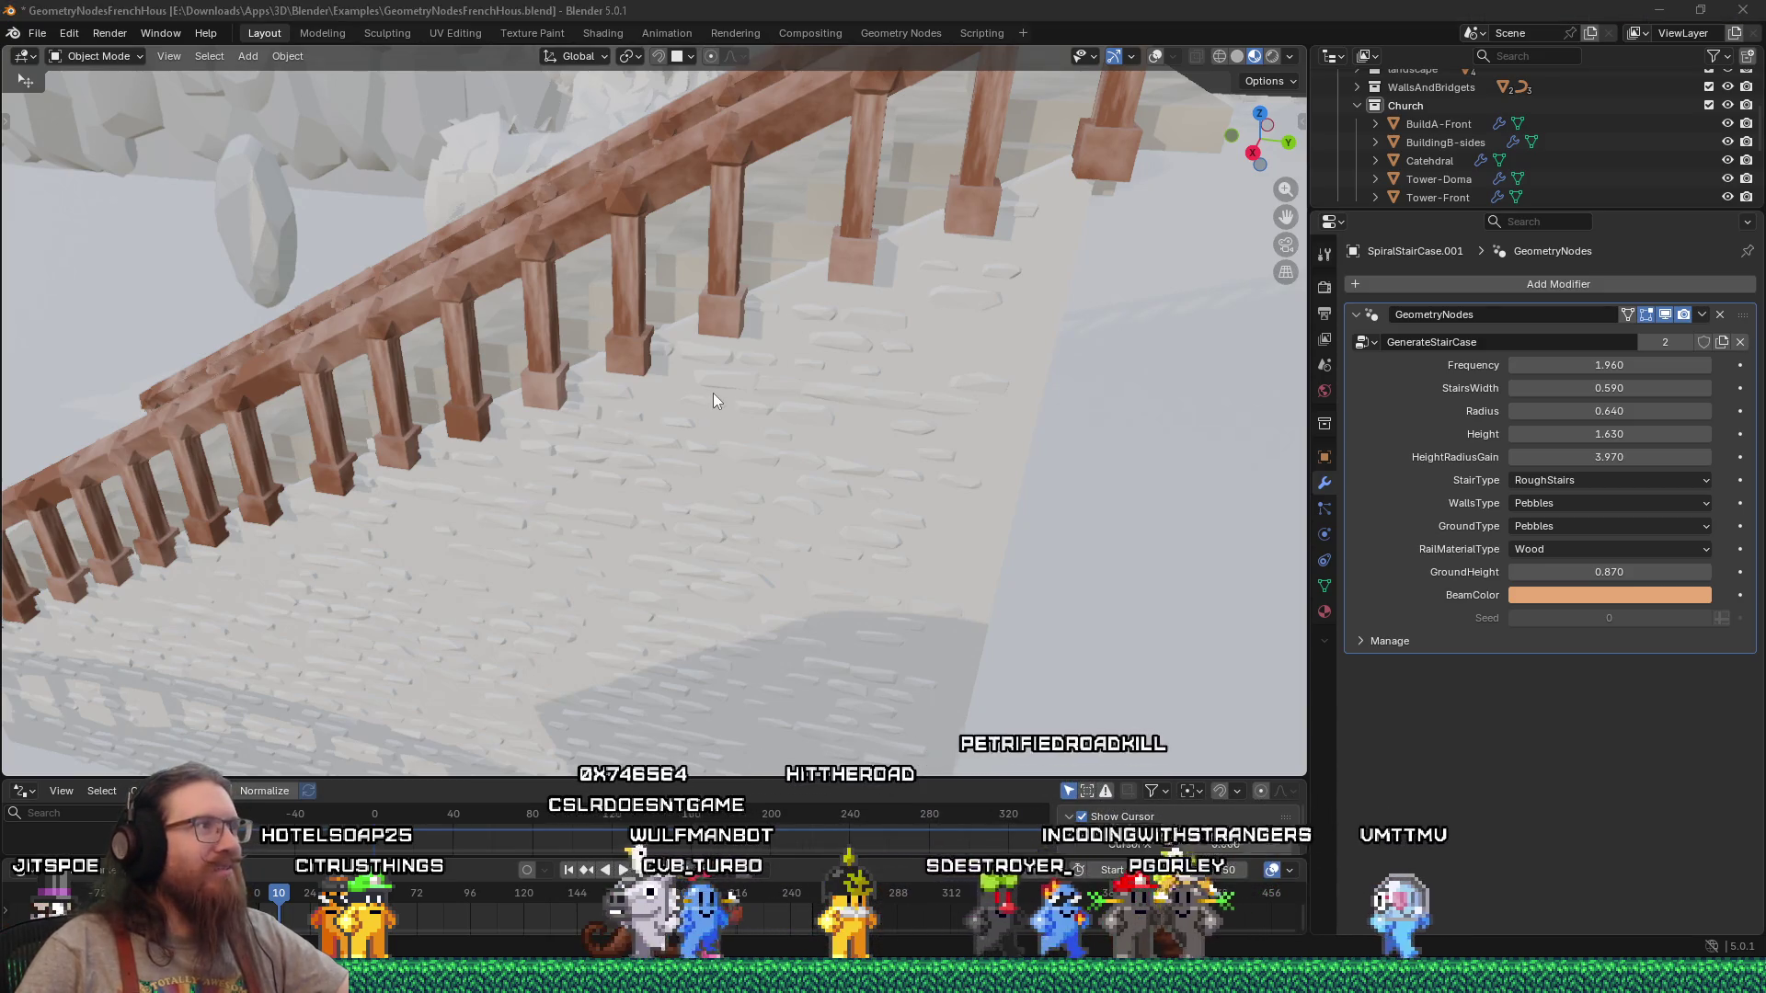
{"action": "key", "text": "ctrl+z"}
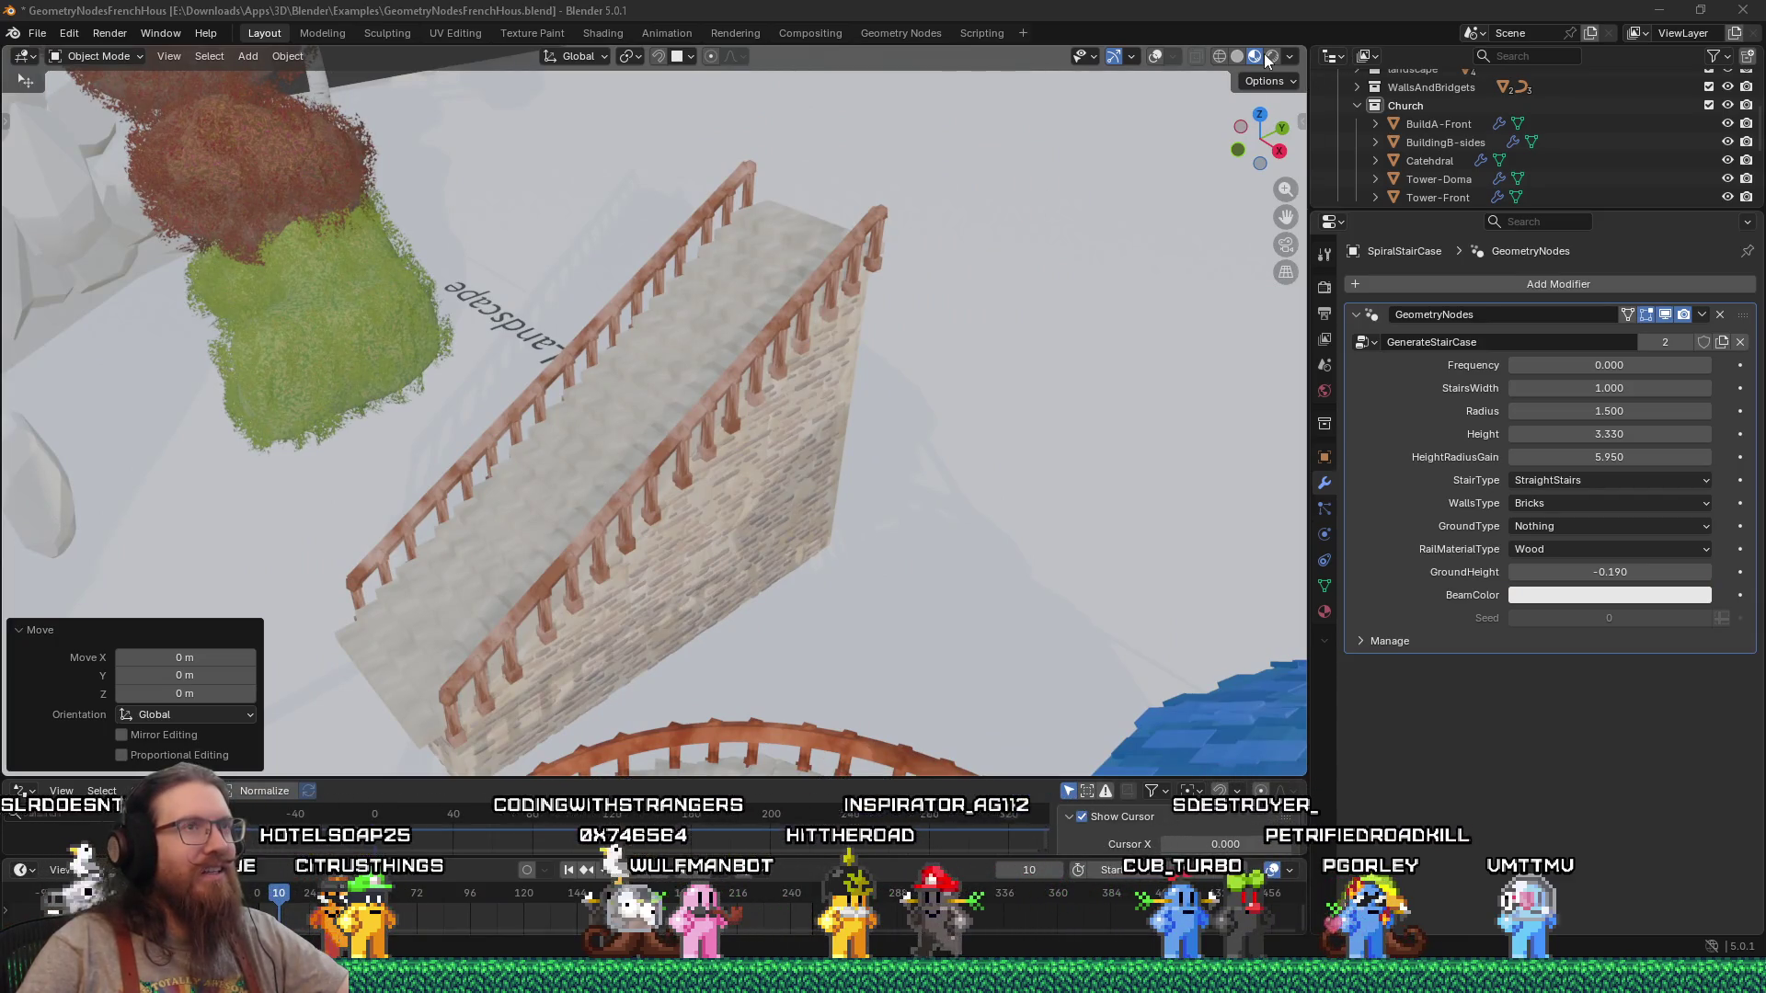
{"action": "middle_click_drag", "start_coordinate": [914, 471], "coordinate": [1014, 449]}
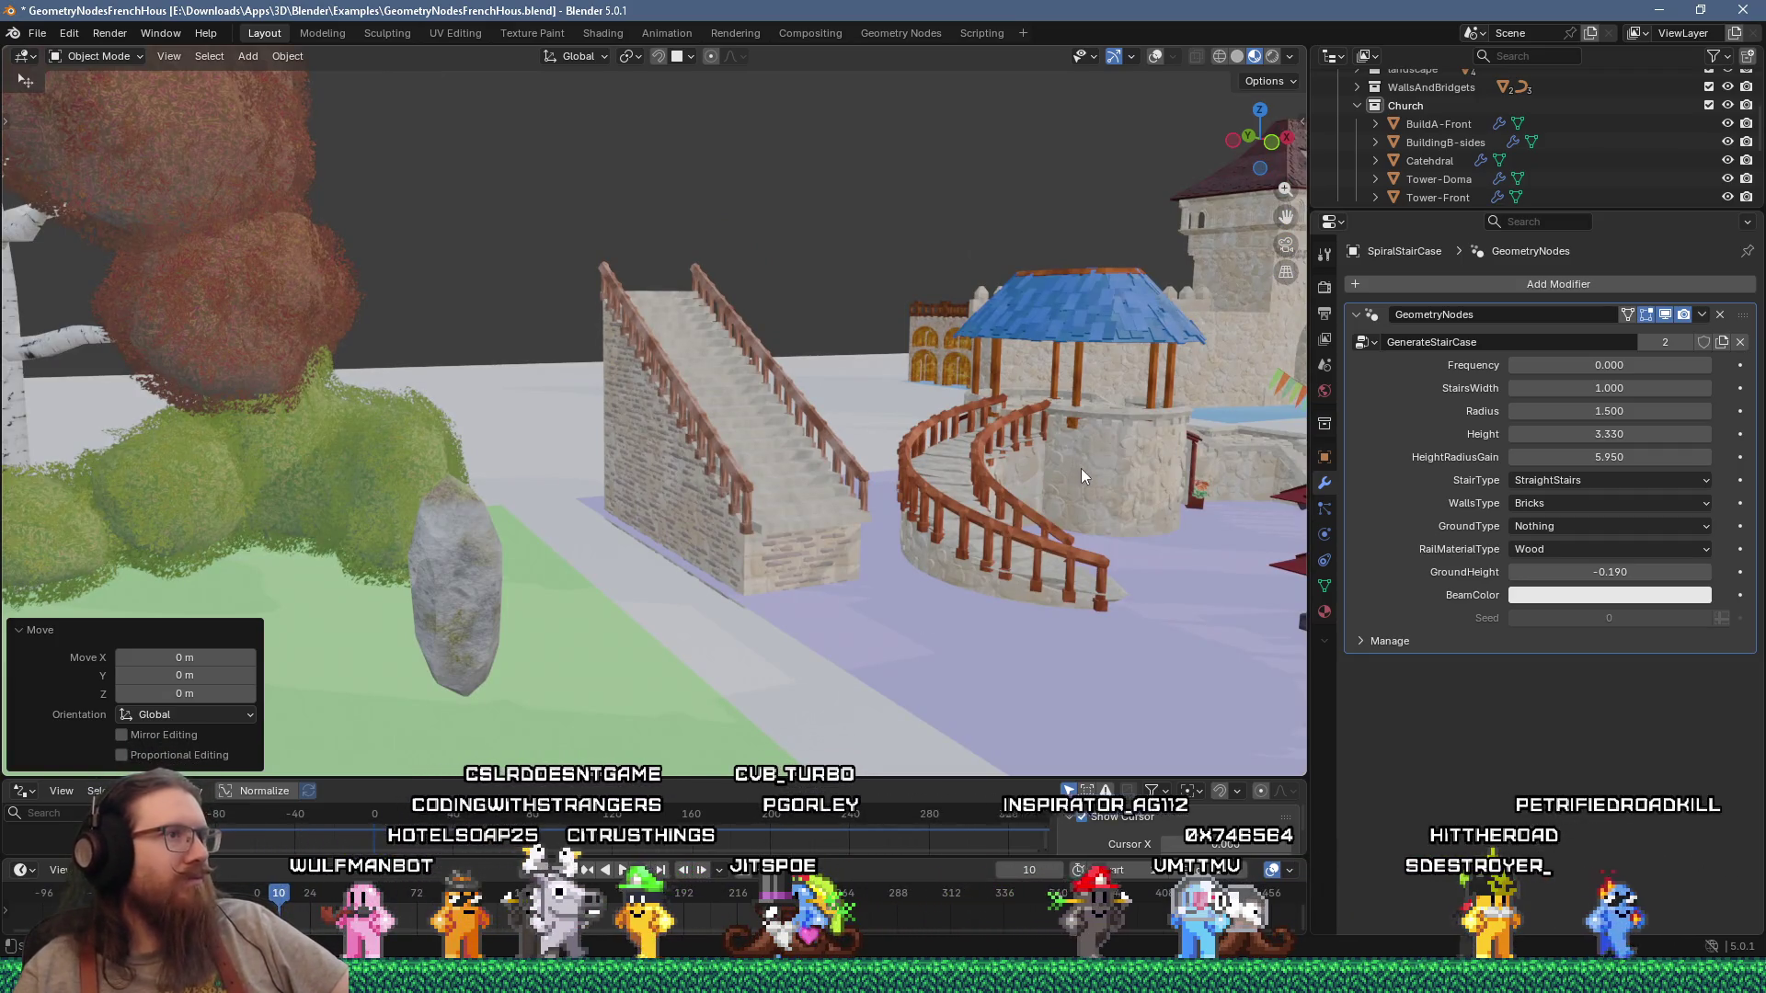
{"action": "mouse_move", "coordinate": [1124, 509]}
{"action": "middle_mouse_down"}
{"action": "mouse_move", "coordinate": [972, 633]}
{"action": "mouse_move", "coordinate": [535, 528]}
{"action": "mouse_move", "coordinate": [1185, 559]}
{"action": "mouse_move", "coordinate": [677, 550]}
{"action": "mouse_move", "coordinate": [1047, 409]}
{"action": "middle_mouse_up"}
{"action": "mouse_move", "coordinate": [789, 534]}
{"action": "middle_mouse_down"}
{"action": "mouse_move", "coordinate": [484, 445]}
{"action": "mouse_move", "coordinate": [543, 505]}
{"action": "mouse_move", "coordinate": [647, 506]}
{"action": "mouse_move", "coordinate": [643, 524]}
{"action": "mouse_move", "coordinate": [686, 453]}
{"action": "middle_mouse_up"}
Step: Orbit and zoom around the cathedral's stone walls, frieze and gothic windows
{"action": "mouse_move", "coordinate": [566, 453]}
{"action": "middle_mouse_down"}
{"action": "mouse_move", "coordinate": [843, 422]}
{"action": "mouse_move", "coordinate": [767, 425]}
{"action": "mouse_move", "coordinate": [638, 378]}
{"action": "mouse_move", "coordinate": [821, 528]}
{"action": "mouse_move", "coordinate": [824, 466]}
{"action": "mouse_move", "coordinate": [832, 488]}
{"action": "mouse_move", "coordinate": [749, 414]}
{"action": "mouse_move", "coordinate": [831, 428]}
{"action": "mouse_move", "coordinate": [907, 479]}
{"action": "mouse_move", "coordinate": [759, 434]}
{"action": "middle_mouse_up"}
{"action": "scroll", "coordinate": [747, 418], "scroll_direction": "up", "scroll_amount": 3}
{"action": "scroll", "coordinate": [741, 415], "scroll_direction": "up", "scroll_amount": 2}
{"action": "scroll", "coordinate": [737, 412], "scroll_direction": "down", "scroll_amount": 3}
{"action": "scroll", "coordinate": [831, 429], "scroll_direction": "down", "scroll_amount": 3}
{"action": "scroll", "coordinate": [919, 481], "scroll_direction": "down", "scroll_amount": 3}
{"action": "mouse_move", "coordinate": [901, 478]}
{"action": "middle_mouse_down"}
{"action": "mouse_move", "coordinate": [810, 462]}
{"action": "mouse_move", "coordinate": [815, 526]}
{"action": "mouse_move", "coordinate": [902, 572]}
{"action": "mouse_move", "coordinate": [804, 613]}
{"action": "middle_mouse_up"}
{"action": "mouse_move", "coordinate": [699, 671]}
{"action": "middle_mouse_down"}
{"action": "mouse_move", "coordinate": [1016, 588]}
{"action": "mouse_move", "coordinate": [866, 544]}
{"action": "mouse_move", "coordinate": [907, 550]}
{"action": "mouse_move", "coordinate": [907, 527]}
{"action": "mouse_move", "coordinate": [699, 523]}
{"action": "mouse_move", "coordinate": [1082, 510]}
{"action": "mouse_move", "coordinate": [1073, 688]}
{"action": "middle_mouse_up"}
{"action": "scroll", "coordinate": [859, 543], "scroll_direction": "down", "scroll_amount": 4}
{"action": "scroll", "coordinate": [907, 519], "scroll_direction": "up", "scroll_amount": 5}
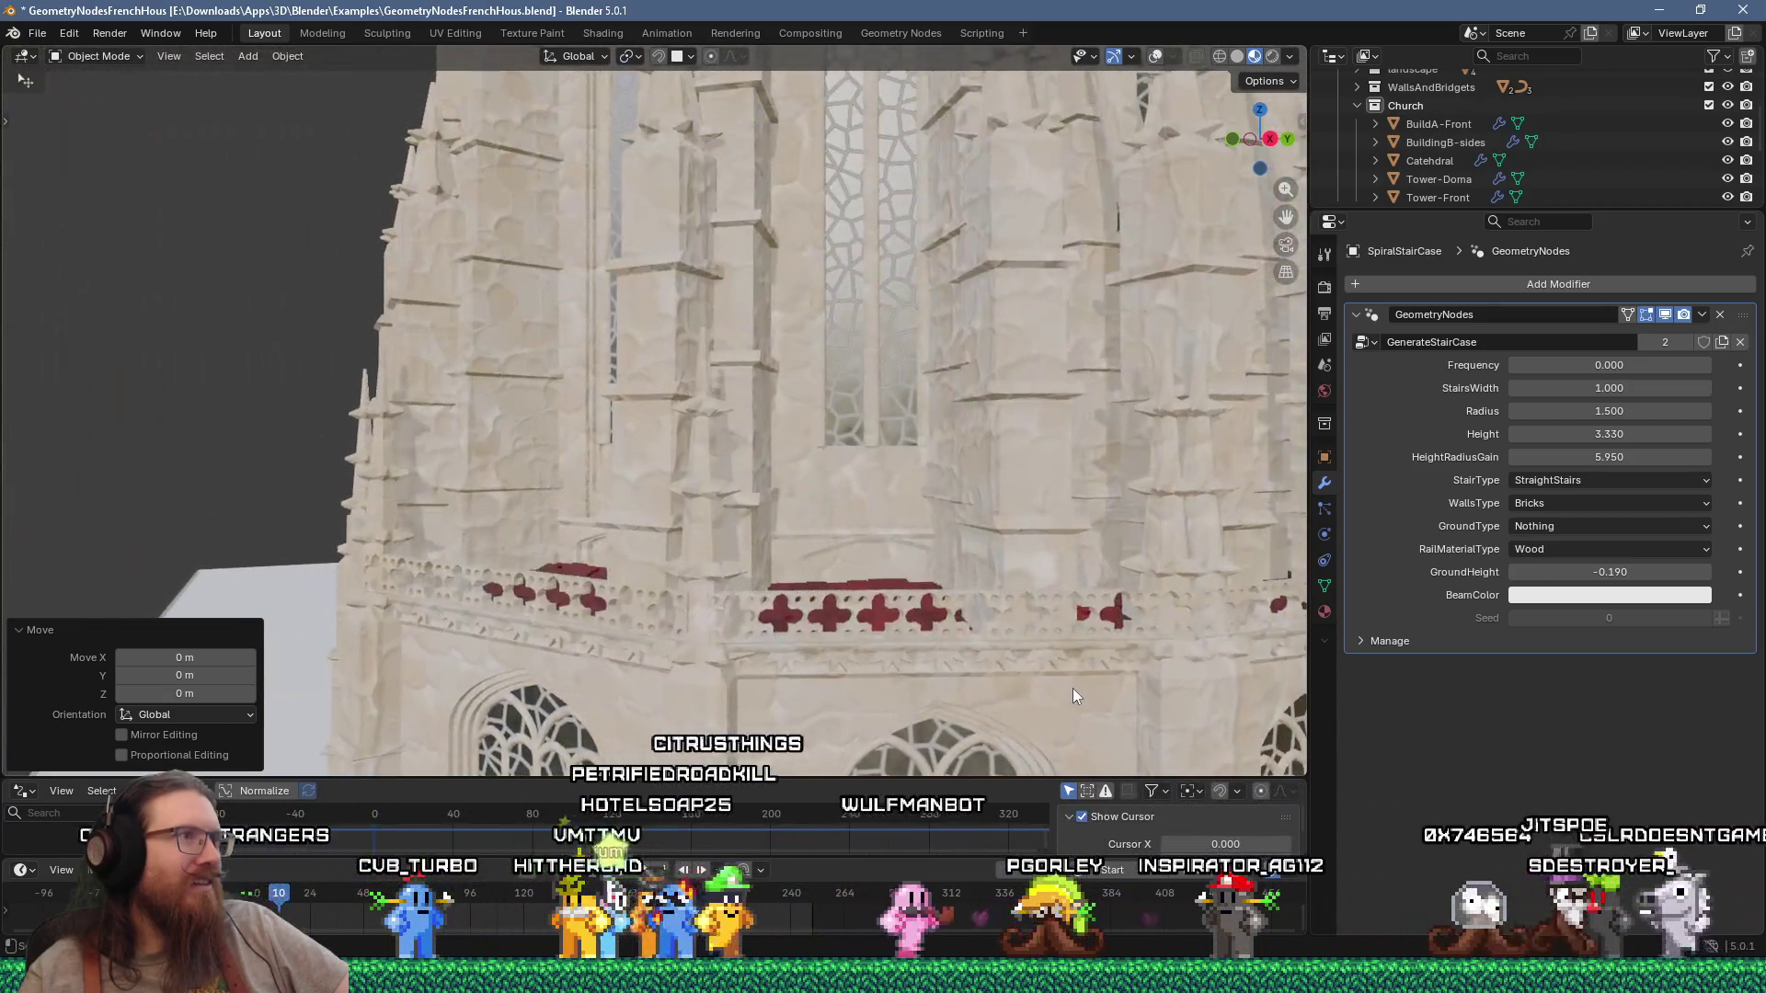
Step: Select the yellow half-timbered HouseThree: Seed 204, one floor, RoofCurvature 1.300, SpawnIVY on
{"action": "mouse_move", "coordinate": [853, 405]}
{"action": "middle_mouse_down"}
{"action": "mouse_move", "coordinate": [805, 540]}
{"action": "mouse_move", "coordinate": [747, 503]}
{"action": "mouse_move", "coordinate": [1005, 527]}
{"action": "mouse_move", "coordinate": [942, 592]}
{"action": "mouse_move", "coordinate": [791, 581]}
{"action": "mouse_move", "coordinate": [936, 516]}
{"action": "mouse_move", "coordinate": [977, 563]}
{"action": "mouse_move", "coordinate": [835, 485]}
{"action": "mouse_move", "coordinate": [745, 359]}
{"action": "mouse_move", "coordinate": [734, 317]}
{"action": "mouse_move", "coordinate": [787, 286]}
{"action": "mouse_move", "coordinate": [631, 322]}
{"action": "mouse_move", "coordinate": [756, 364]}
{"action": "mouse_move", "coordinate": [780, 382]}
{"action": "mouse_move", "coordinate": [769, 424]}
{"action": "mouse_move", "coordinate": [764, 390]}
{"action": "mouse_move", "coordinate": [706, 418]}
{"action": "mouse_move", "coordinate": [745, 434]}
{"action": "mouse_move", "coordinate": [620, 451]}
{"action": "mouse_move", "coordinate": [767, 520]}
{"action": "mouse_move", "coordinate": [543, 506]}
{"action": "mouse_move", "coordinate": [532, 361]}
{"action": "mouse_move", "coordinate": [552, 212]}
{"action": "mouse_move", "coordinate": [589, 493]}
{"action": "mouse_move", "coordinate": [797, 386]}
{"action": "middle_mouse_up"}
{"action": "mouse_move", "coordinate": [615, 518]}
{"action": "middle_mouse_down"}
{"action": "mouse_move", "coordinate": [710, 471]}
{"action": "mouse_move", "coordinate": [810, 460]}
{"action": "mouse_move", "coordinate": [468, 423]}
{"action": "mouse_move", "coordinate": [704, 425]}
{"action": "mouse_move", "coordinate": [800, 465]}
{"action": "mouse_move", "coordinate": [920, 466]}
{"action": "middle_mouse_up"}
{"action": "left_click", "coordinate": [850, 417]}
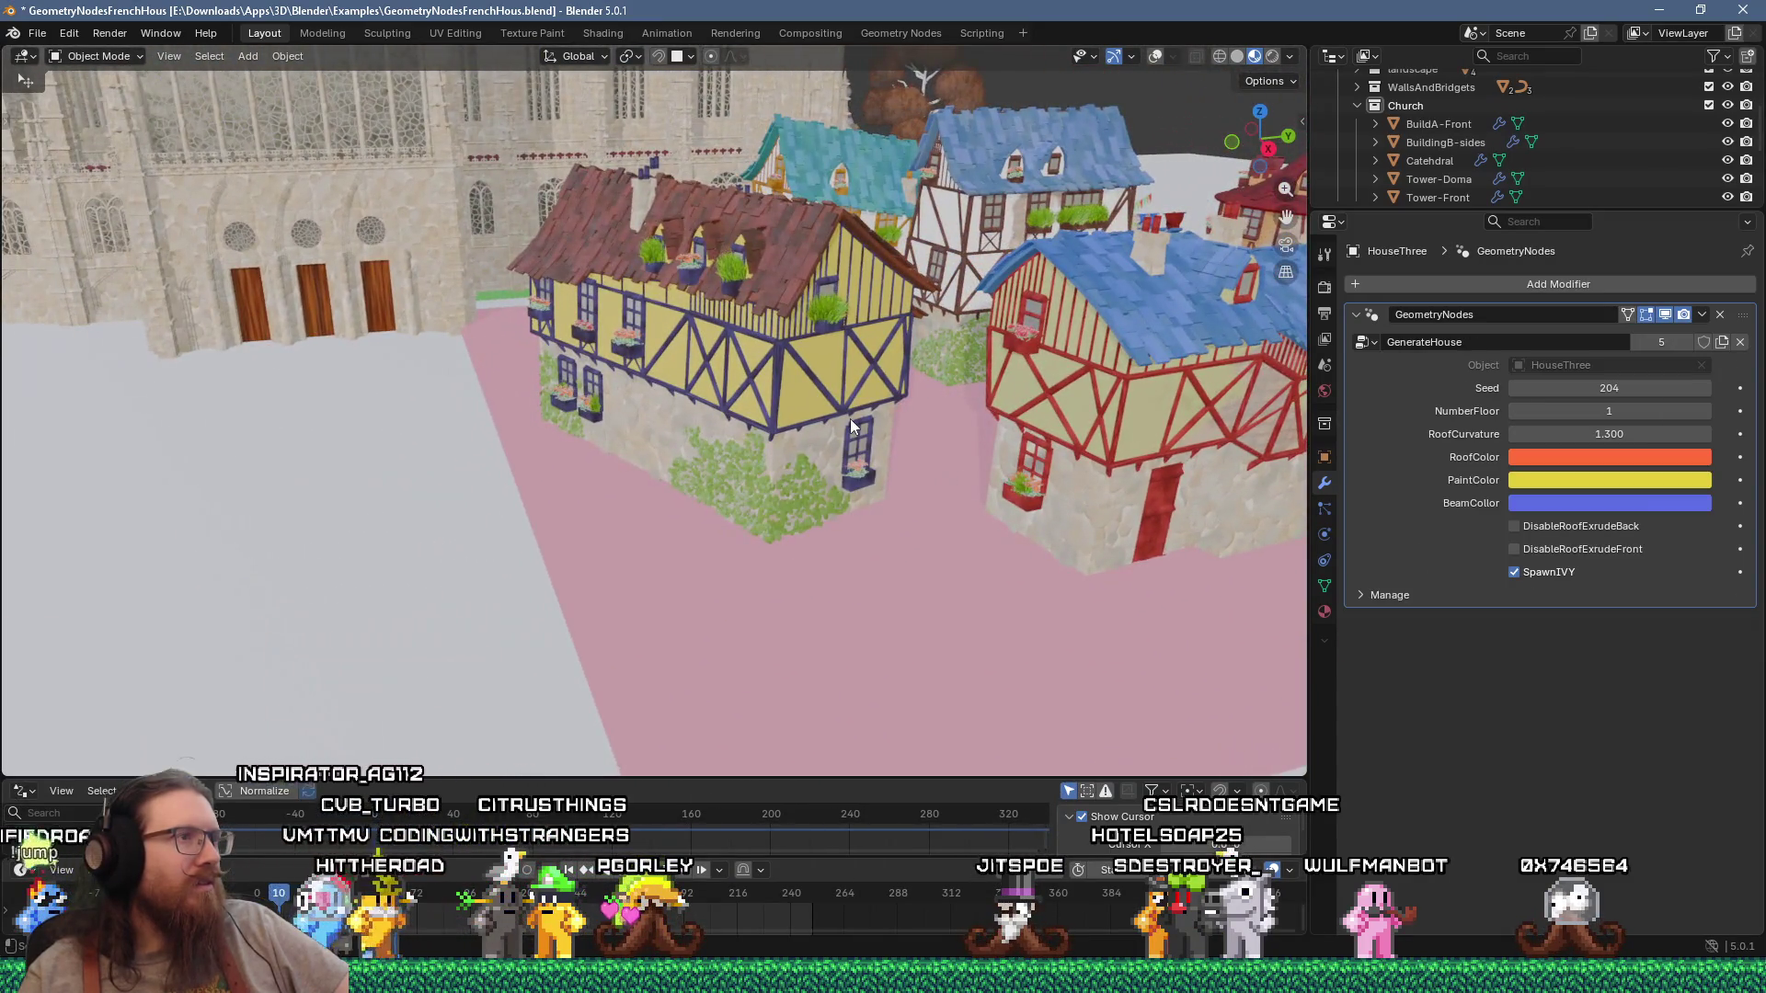
Step: Look down on the houses and zoom around the Set Dressing and Landscape rock
{"action": "middle_click_drag", "start_coordinate": [811, 449], "coordinate": [769, 537]}
{"action": "scroll", "coordinate": [769, 537], "scroll_direction": "down", "scroll_amount": 4}
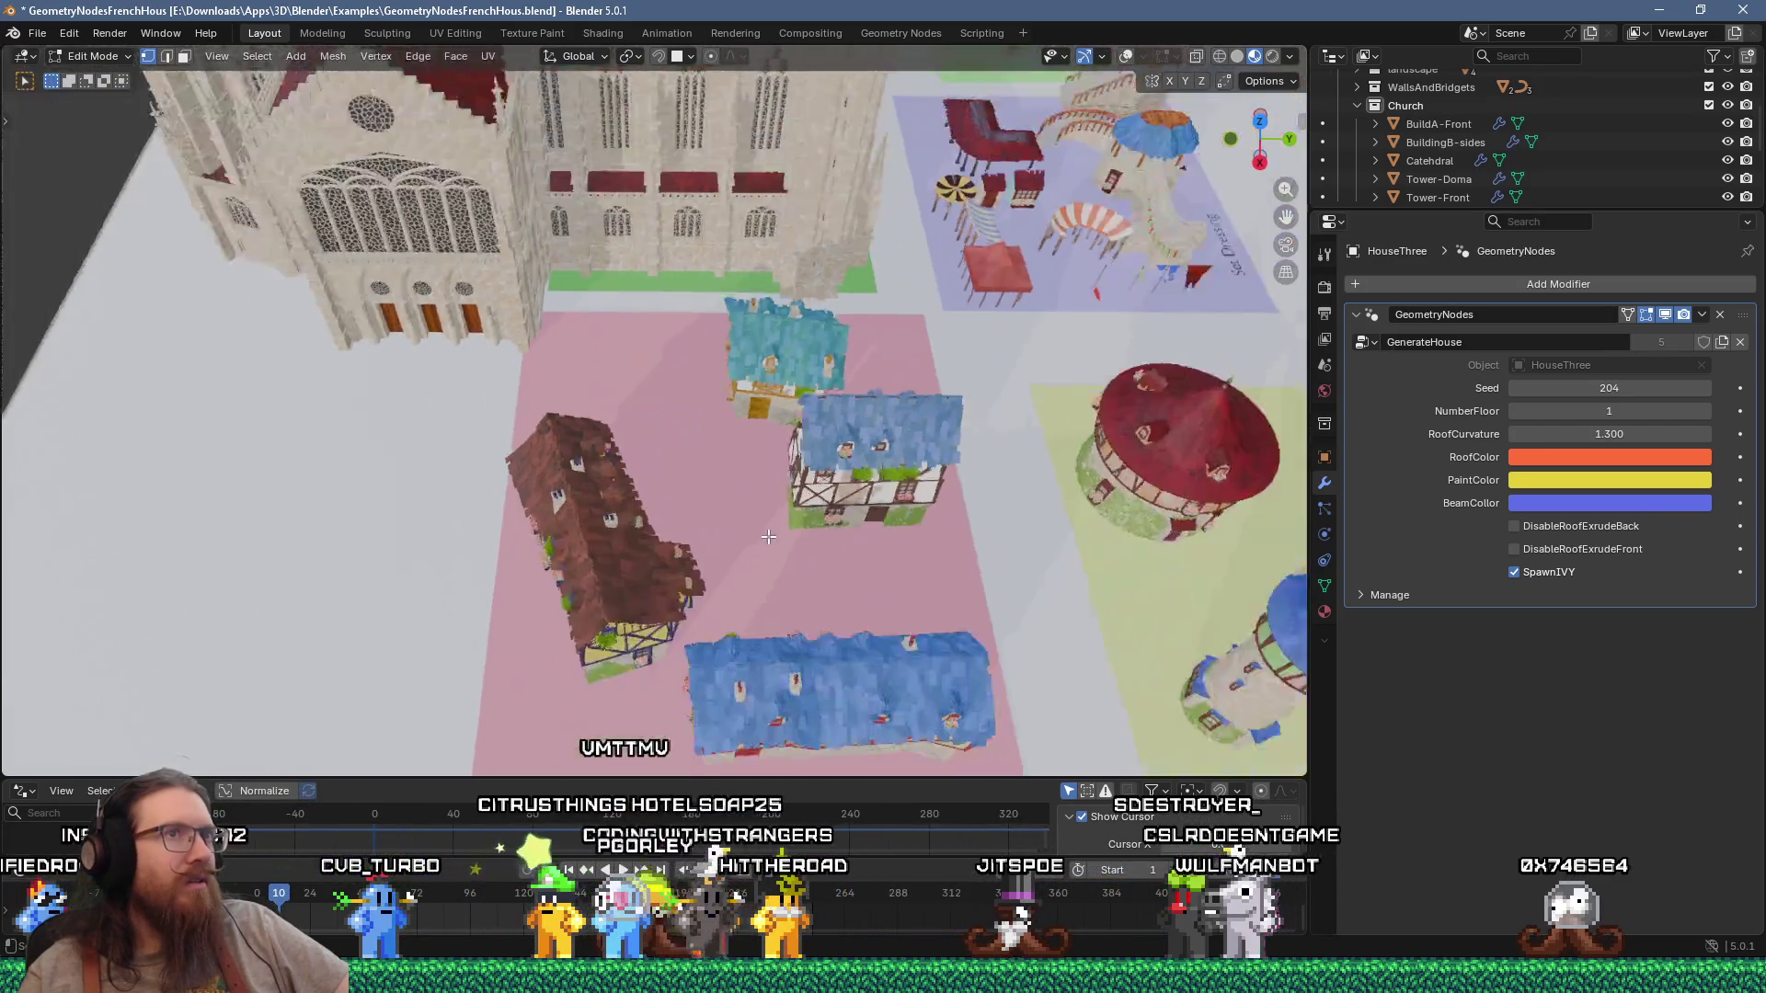
{"action": "scroll", "coordinate": [750, 527], "scroll_direction": "down", "scroll_amount": 4}
{"action": "mouse_move", "coordinate": [750, 527]}
{"action": "middle_mouse_down"}
{"action": "mouse_move", "coordinate": [642, 534]}
{"action": "mouse_move", "coordinate": [858, 566]}
{"action": "mouse_move", "coordinate": [541, 471]}
{"action": "middle_mouse_up"}
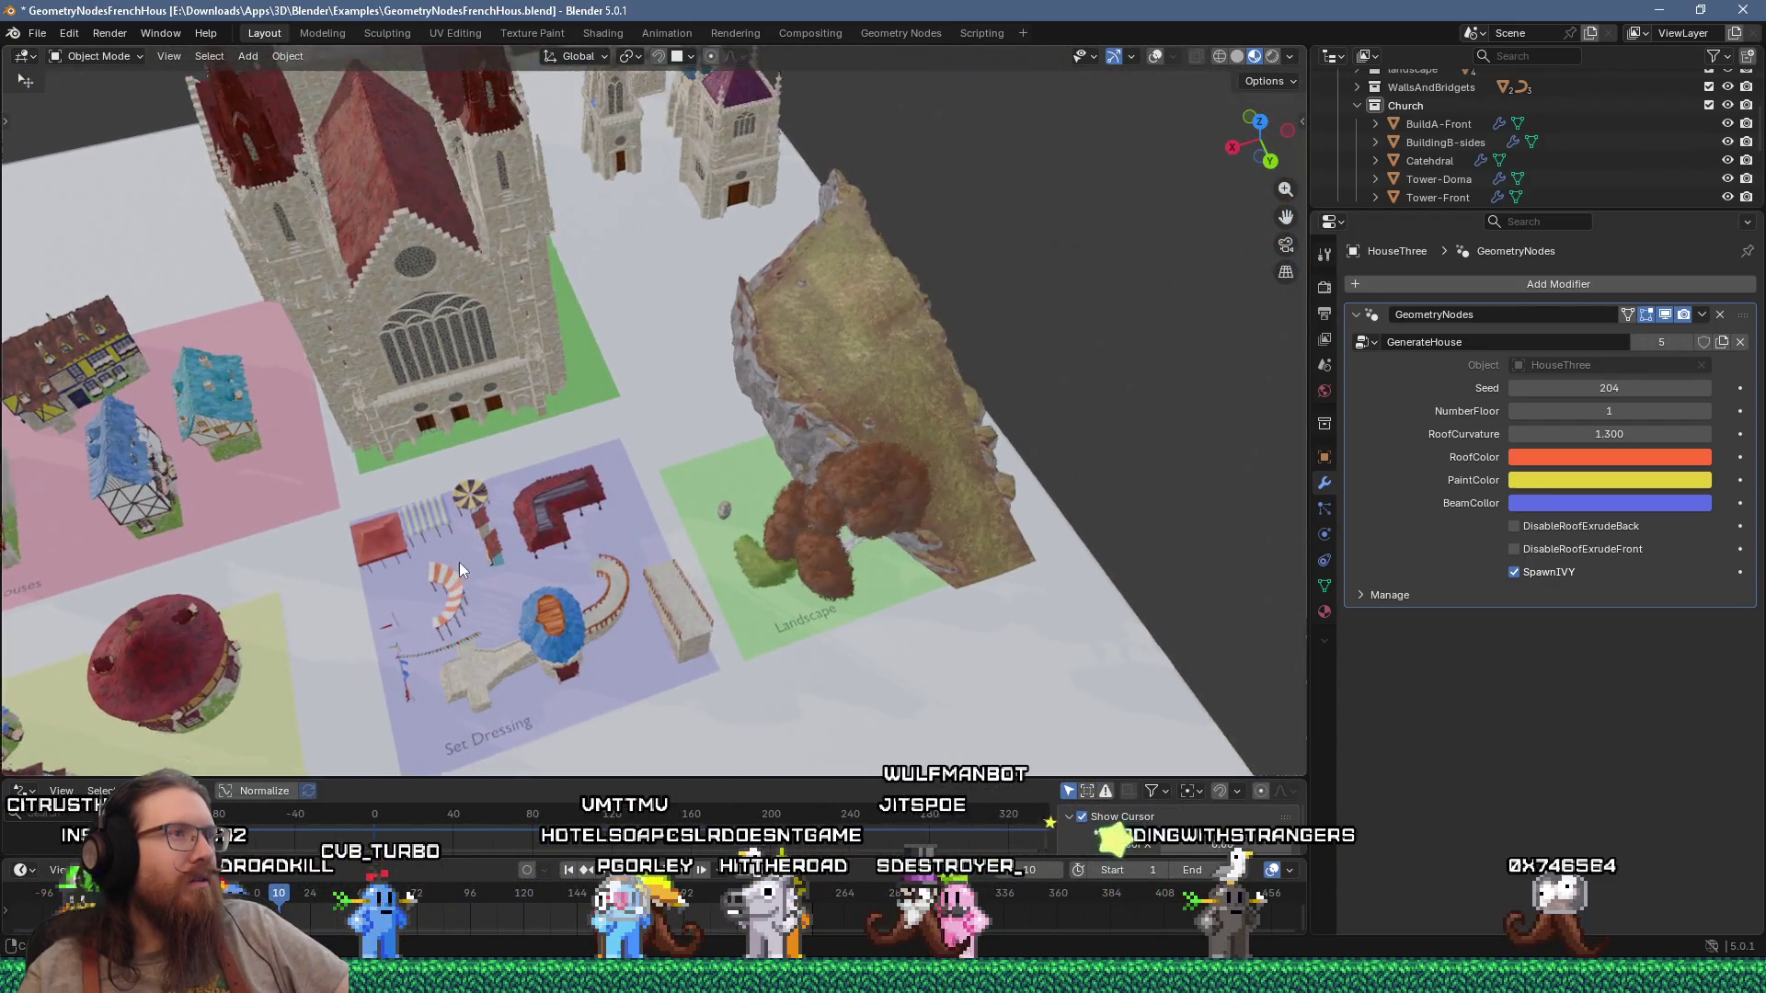
{"action": "scroll", "coordinate": [916, 537], "scroll_direction": "up", "scroll_amount": 6}
{"action": "mouse_move", "coordinate": [916, 537]}
{"action": "middle_mouse_down"}
{"action": "mouse_move", "coordinate": [791, 515]}
{"action": "mouse_move", "coordinate": [770, 493]}
{"action": "mouse_move", "coordinate": [942, 476]}
{"action": "middle_mouse_up"}
{"action": "scroll", "coordinate": [777, 484], "scroll_direction": "up", "scroll_amount": 3}
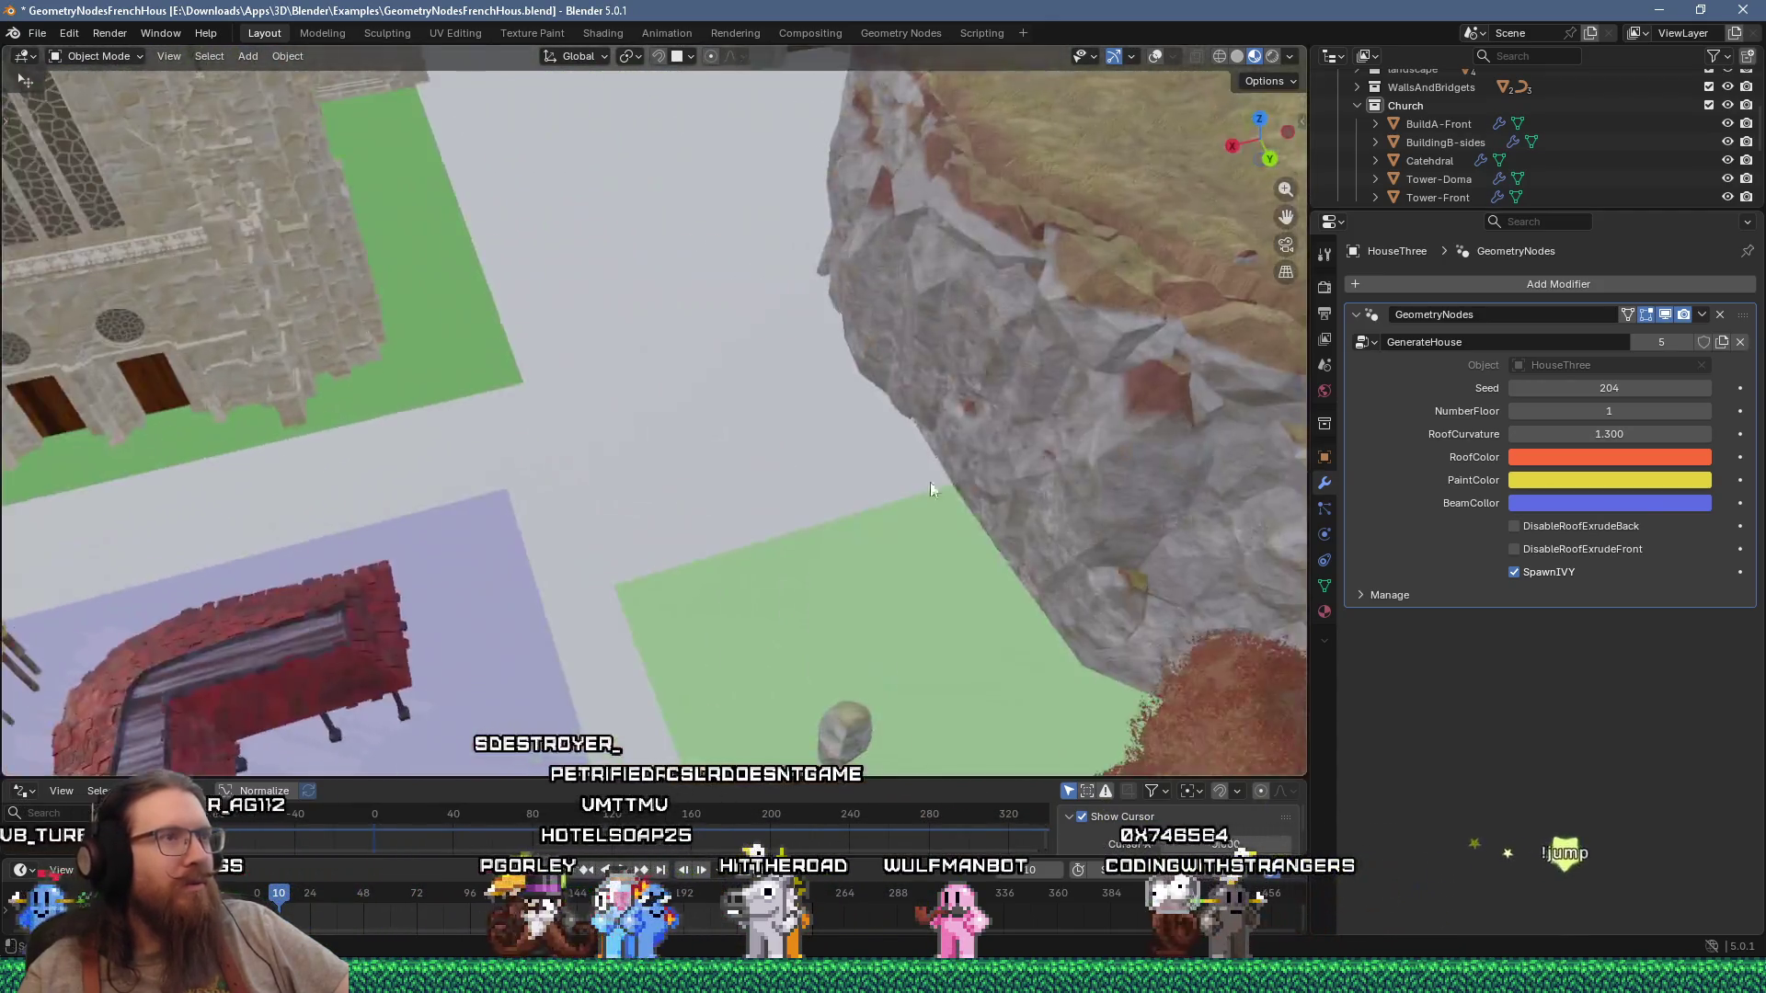
{"action": "scroll", "coordinate": [793, 567], "scroll_direction": "up", "scroll_amount": 3}
{"action": "scroll", "coordinate": [798, 561], "scroll_direction": "up", "scroll_amount": 2}
{"action": "scroll", "coordinate": [757, 577], "scroll_direction": "up", "scroll_amount": 1}
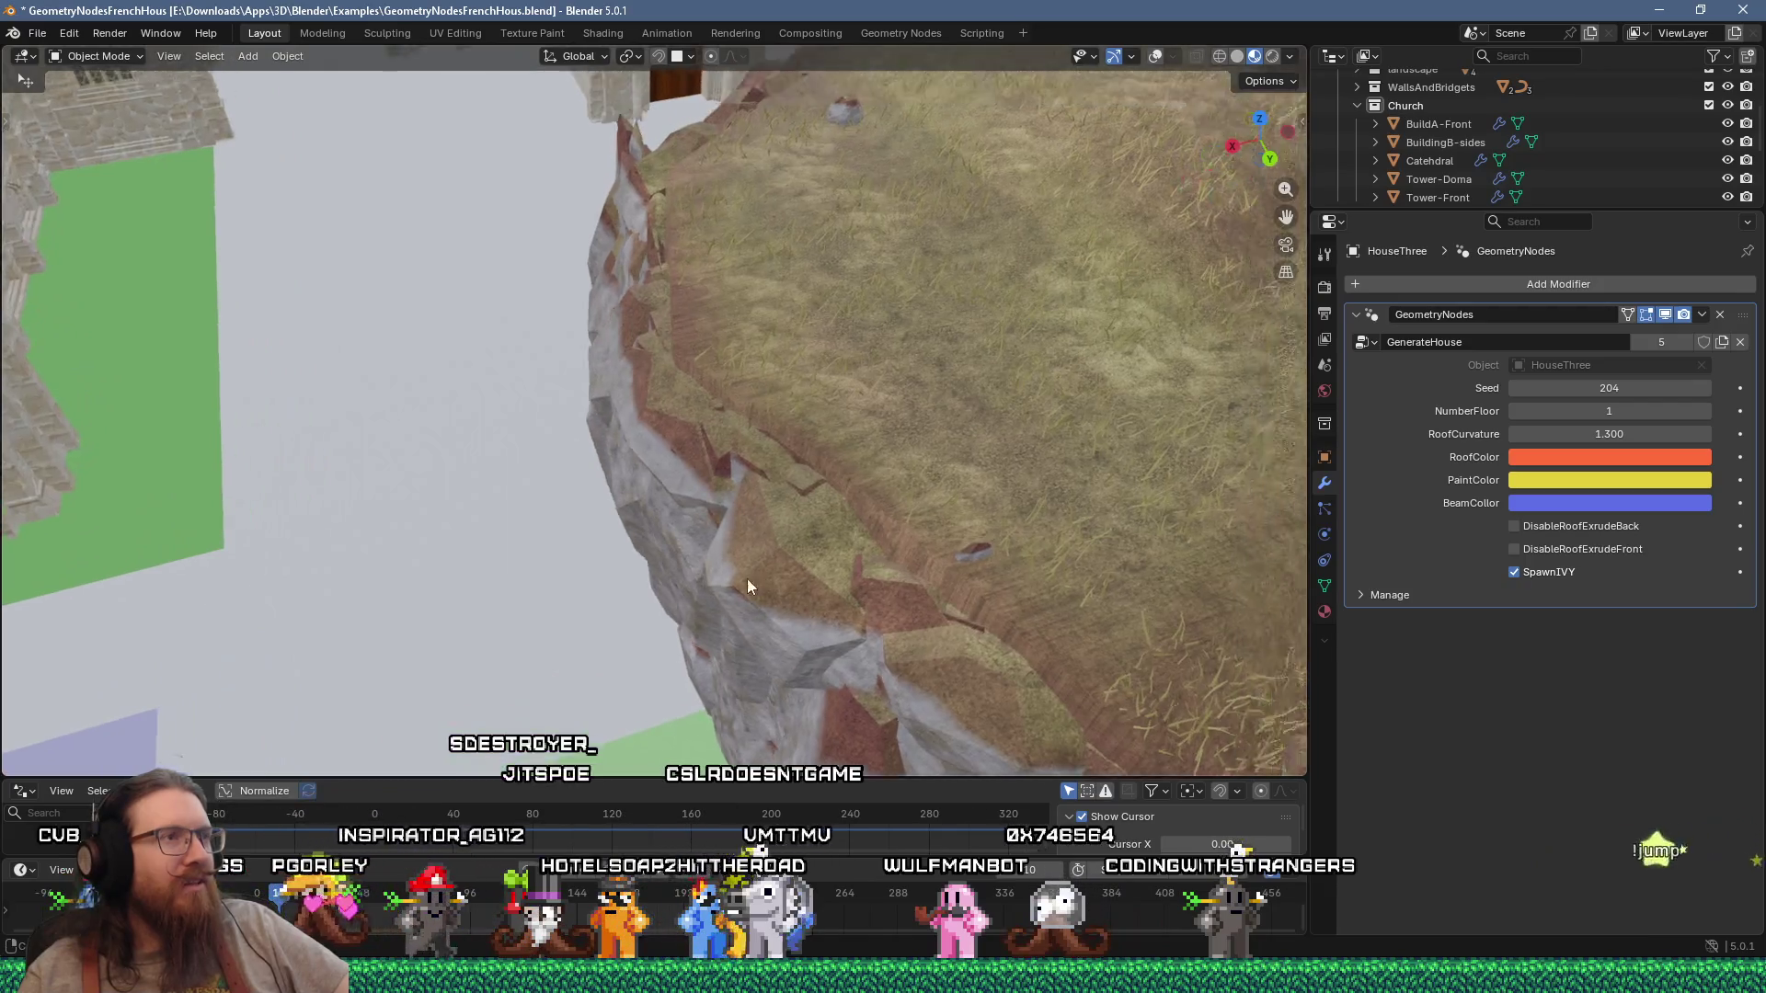
{"action": "scroll", "coordinate": [756, 577], "scroll_direction": "up", "scroll_amount": 2}
{"action": "scroll", "coordinate": [705, 561], "scroll_direction": "up", "scroll_amount": 1}
{"action": "scroll", "coordinate": [705, 548], "scroll_direction": "up", "scroll_amount": 2}
{"action": "scroll", "coordinate": [703, 530], "scroll_direction": "up", "scroll_amount": 2}
Step: Orbit back to a wider view with the church and the rock's other side
{"action": "mouse_move", "coordinate": [703, 530]}
{"action": "middle_mouse_down"}
{"action": "mouse_move", "coordinate": [795, 515]}
{"action": "mouse_move", "coordinate": [776, 545]}
{"action": "mouse_move", "coordinate": [899, 521]}
{"action": "mouse_move", "coordinate": [863, 587]}
{"action": "mouse_move", "coordinate": [889, 591]}
{"action": "mouse_move", "coordinate": [697, 525]}
{"action": "mouse_move", "coordinate": [929, 572]}
{"action": "mouse_move", "coordinate": [864, 530]}
{"action": "mouse_move", "coordinate": [728, 601]}
{"action": "mouse_move", "coordinate": [568, 596]}
{"action": "mouse_move", "coordinate": [861, 605]}
{"action": "mouse_move", "coordinate": [541, 506]}
{"action": "mouse_move", "coordinate": [548, 371]}
{"action": "mouse_move", "coordinate": [915, 469]}
{"action": "middle_mouse_up"}
{"action": "scroll", "coordinate": [697, 525], "scroll_direction": "down", "scroll_amount": 3}
{"action": "scroll", "coordinate": [548, 374], "scroll_direction": "down", "scroll_amount": 3}
{"action": "scroll", "coordinate": [914, 469], "scroll_direction": "up", "scroll_amount": 4}
{"action": "mouse_move", "coordinate": [490, 434]}
{"action": "middle_mouse_down"}
{"action": "mouse_move", "coordinate": [516, 460]}
{"action": "mouse_move", "coordinate": [835, 468]}
{"action": "middle_mouse_up"}
{"action": "scroll", "coordinate": [351, 528], "scroll_direction": "down", "scroll_amount": 6}
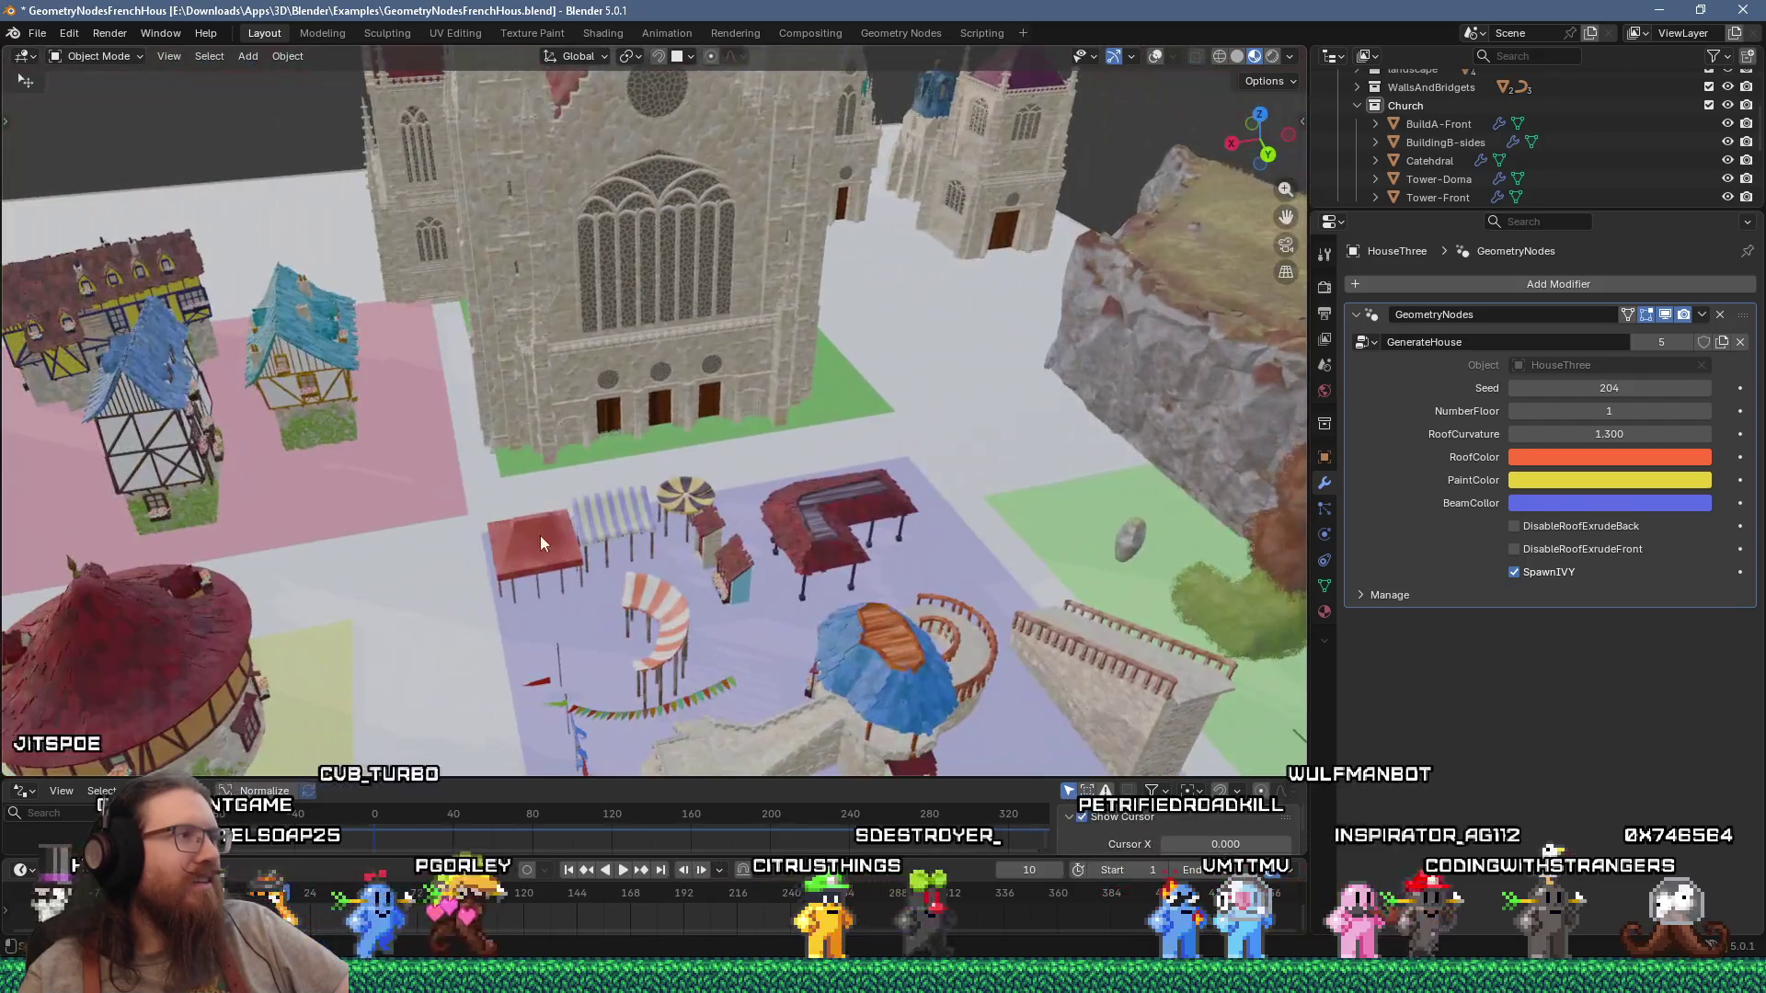
Step: Orbit and zoom around the towers and along the house walls
{"action": "scroll", "coordinate": [842, 376], "scroll_direction": "up", "scroll_amount": 4}
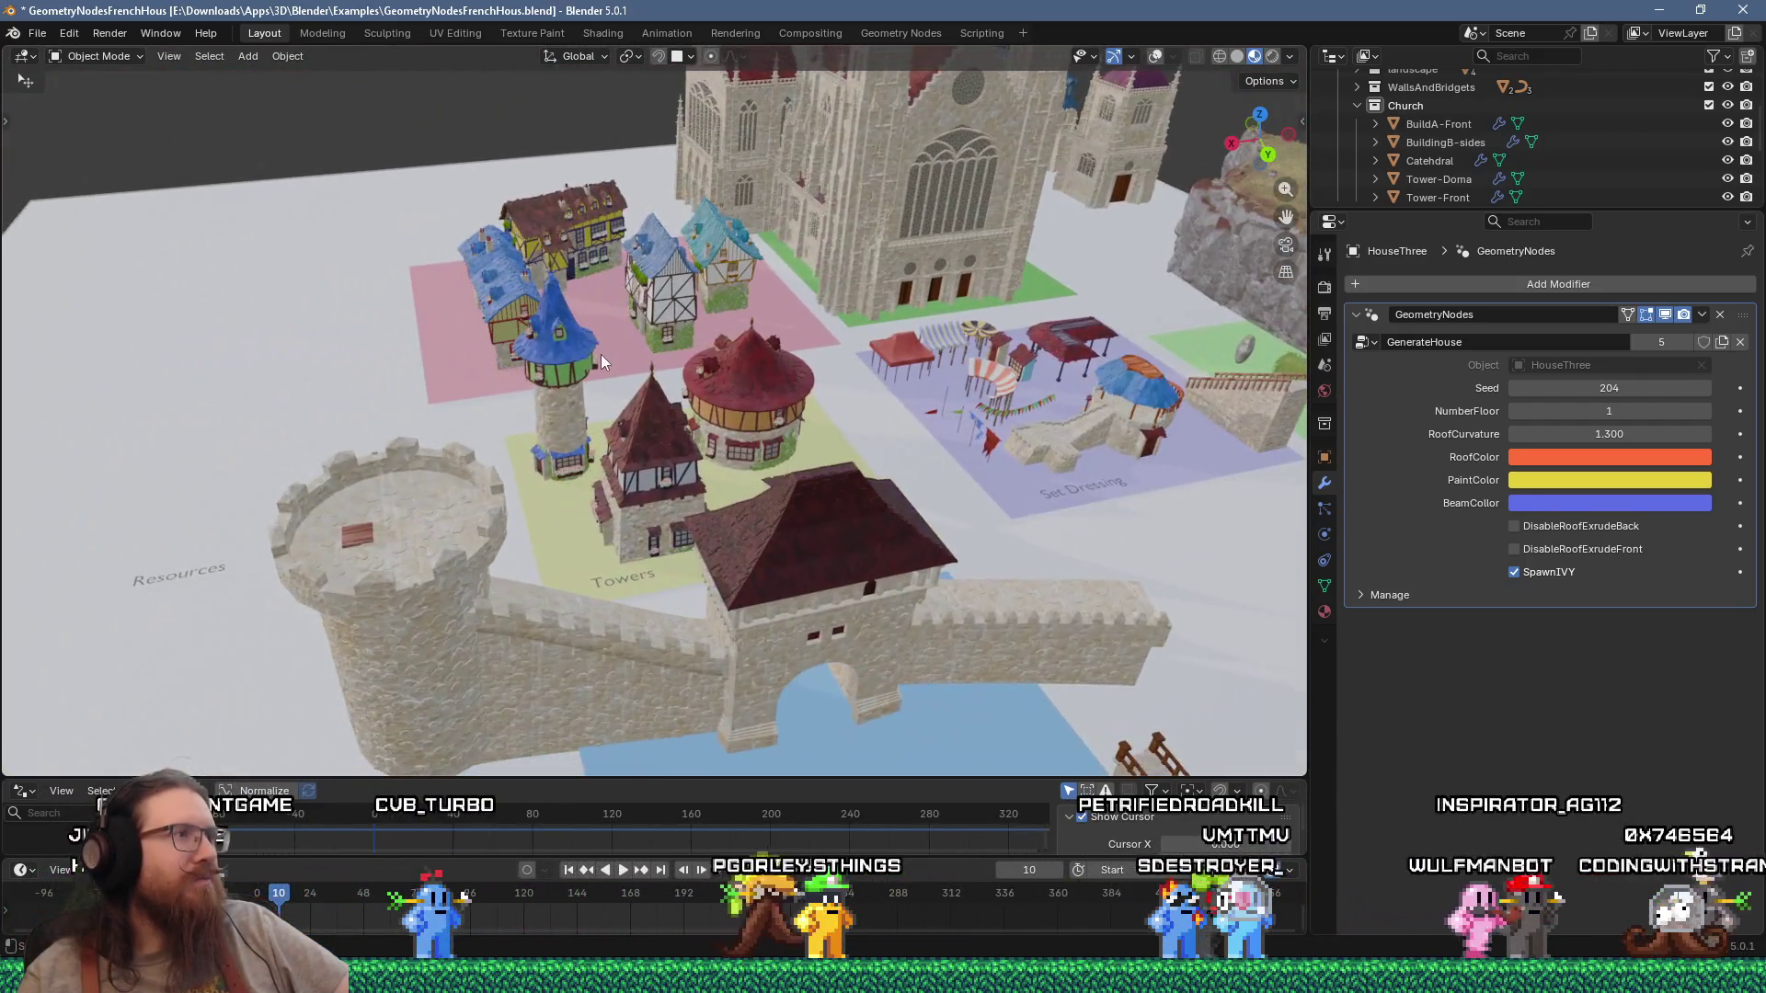
{"action": "scroll", "coordinate": [598, 368], "scroll_direction": "up", "scroll_amount": 3}
{"action": "mouse_move", "coordinate": [598, 368]}
{"action": "middle_mouse_down"}
{"action": "mouse_move", "coordinate": [752, 368]}
{"action": "mouse_move", "coordinate": [526, 407]}
{"action": "mouse_move", "coordinate": [690, 361]}
{"action": "mouse_move", "coordinate": [798, 490]}
{"action": "middle_mouse_up"}
{"action": "scroll", "coordinate": [798, 489], "scroll_direction": "up", "scroll_amount": 8}
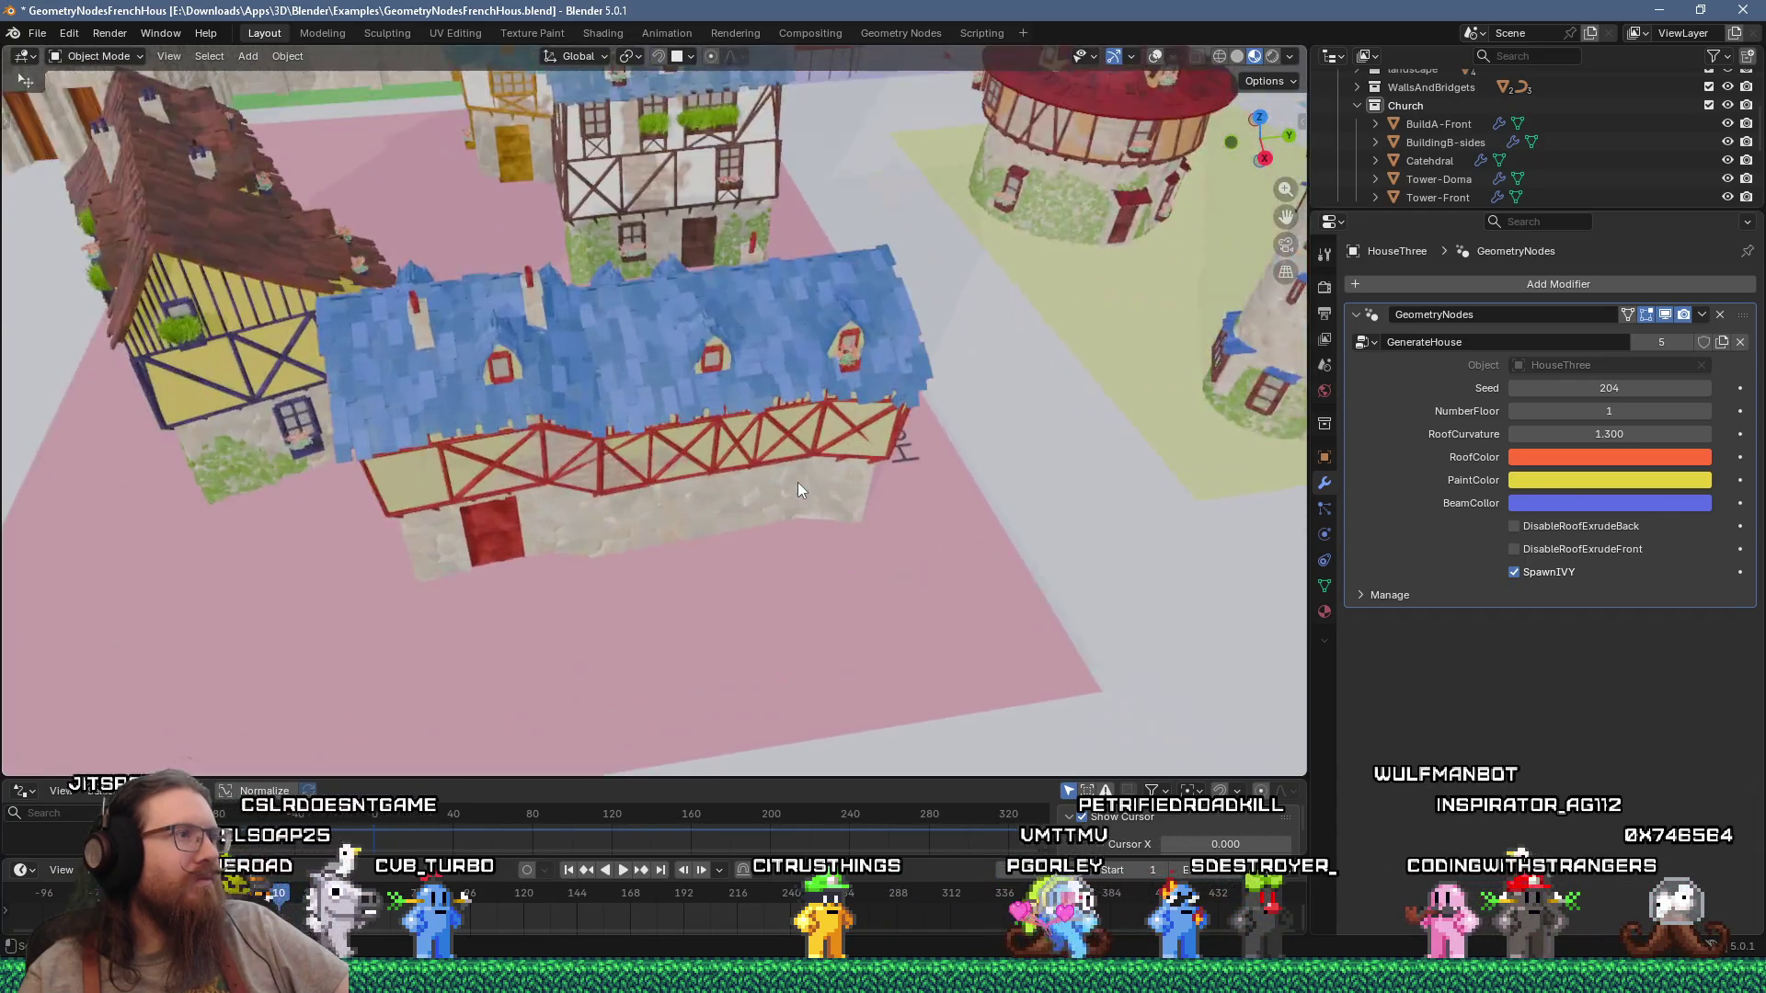
{"action": "scroll", "coordinate": [785, 448], "scroll_direction": "up", "scroll_amount": 3}
{"action": "middle_click_drag", "start_coordinate": [781, 444], "coordinate": [877, 468], "text": "shift"}
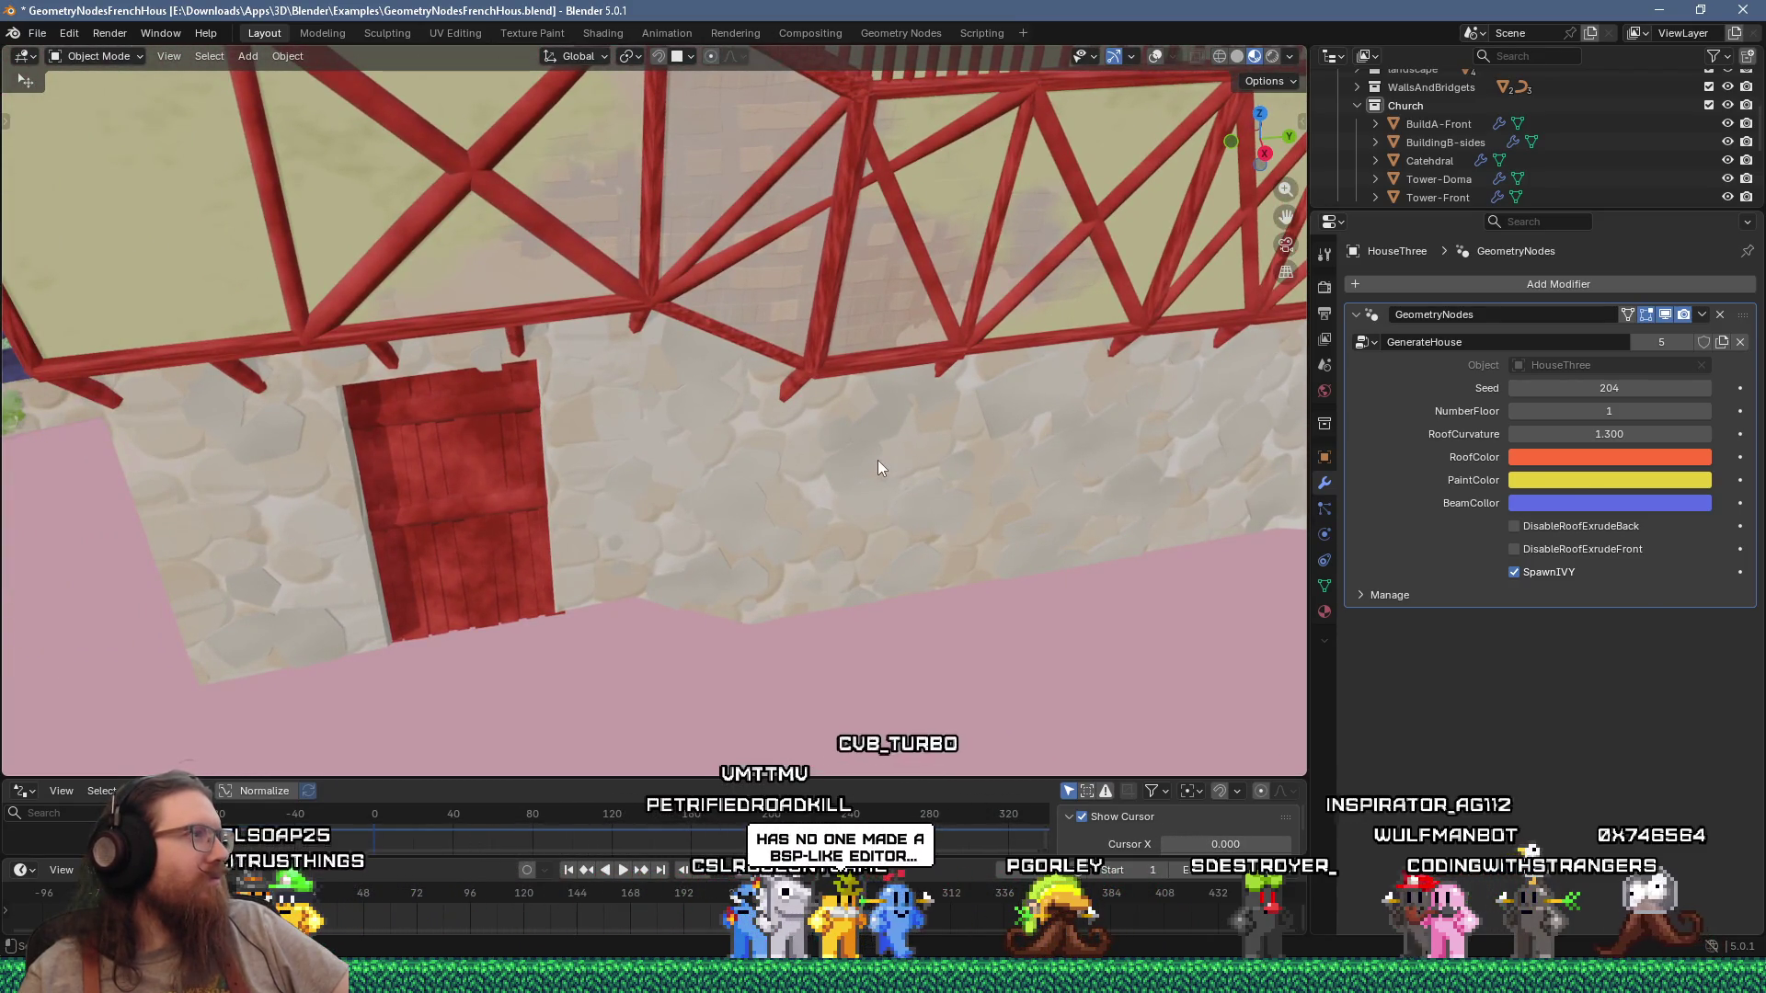
{"action": "scroll", "coordinate": [758, 536], "scroll_direction": "down", "scroll_amount": 3}
{"action": "mouse_move", "coordinate": [758, 534]}
{"action": "middle_mouse_down"}
{"action": "mouse_move", "coordinate": [788, 493]}
{"action": "mouse_move", "coordinate": [800, 665]}
{"action": "mouse_move", "coordinate": [624, 685]}
{"action": "mouse_move", "coordinate": [643, 714]}
{"action": "mouse_move", "coordinate": [783, 722]}
{"action": "mouse_move", "coordinate": [955, 675]}
{"action": "middle_mouse_up"}
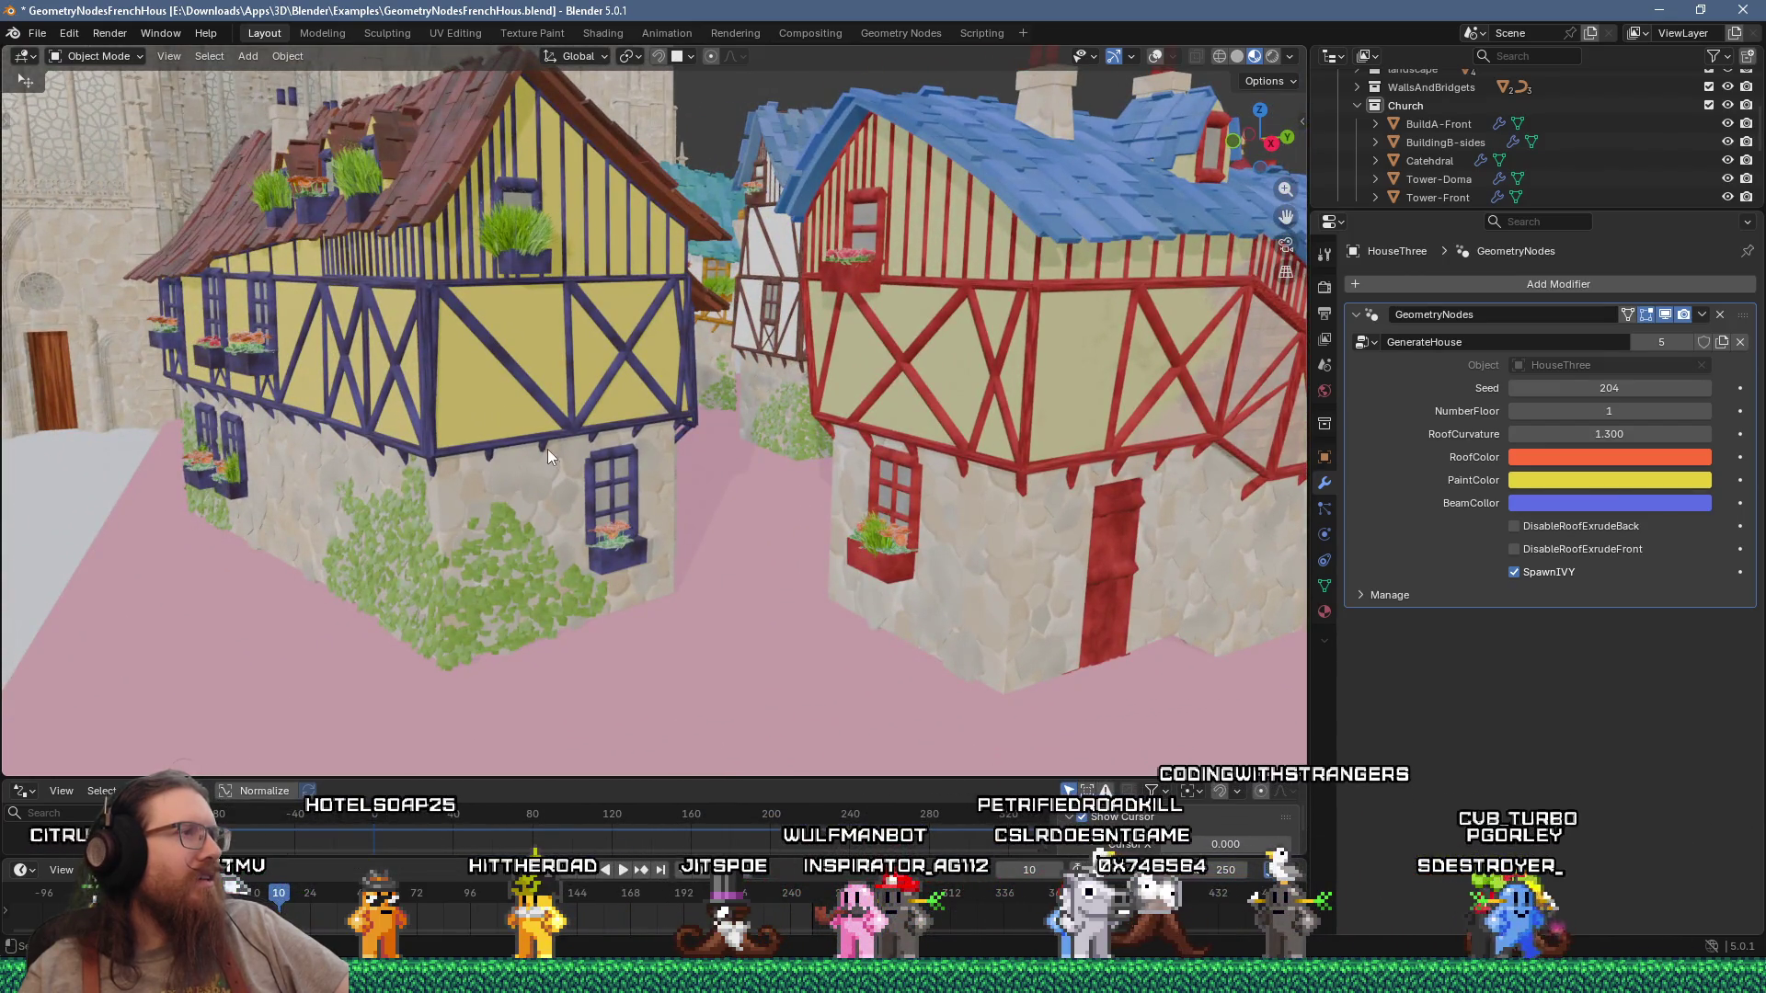
Step: Select the teal-roofed HouseTwo to show its settings: Seed 249, mint roof, yellow beams
{"action": "scroll", "coordinate": [548, 449], "scroll_direction": "up", "scroll_amount": 5}
{"action": "scroll", "coordinate": [742, 516], "scroll_direction": "up", "scroll_amount": 2}
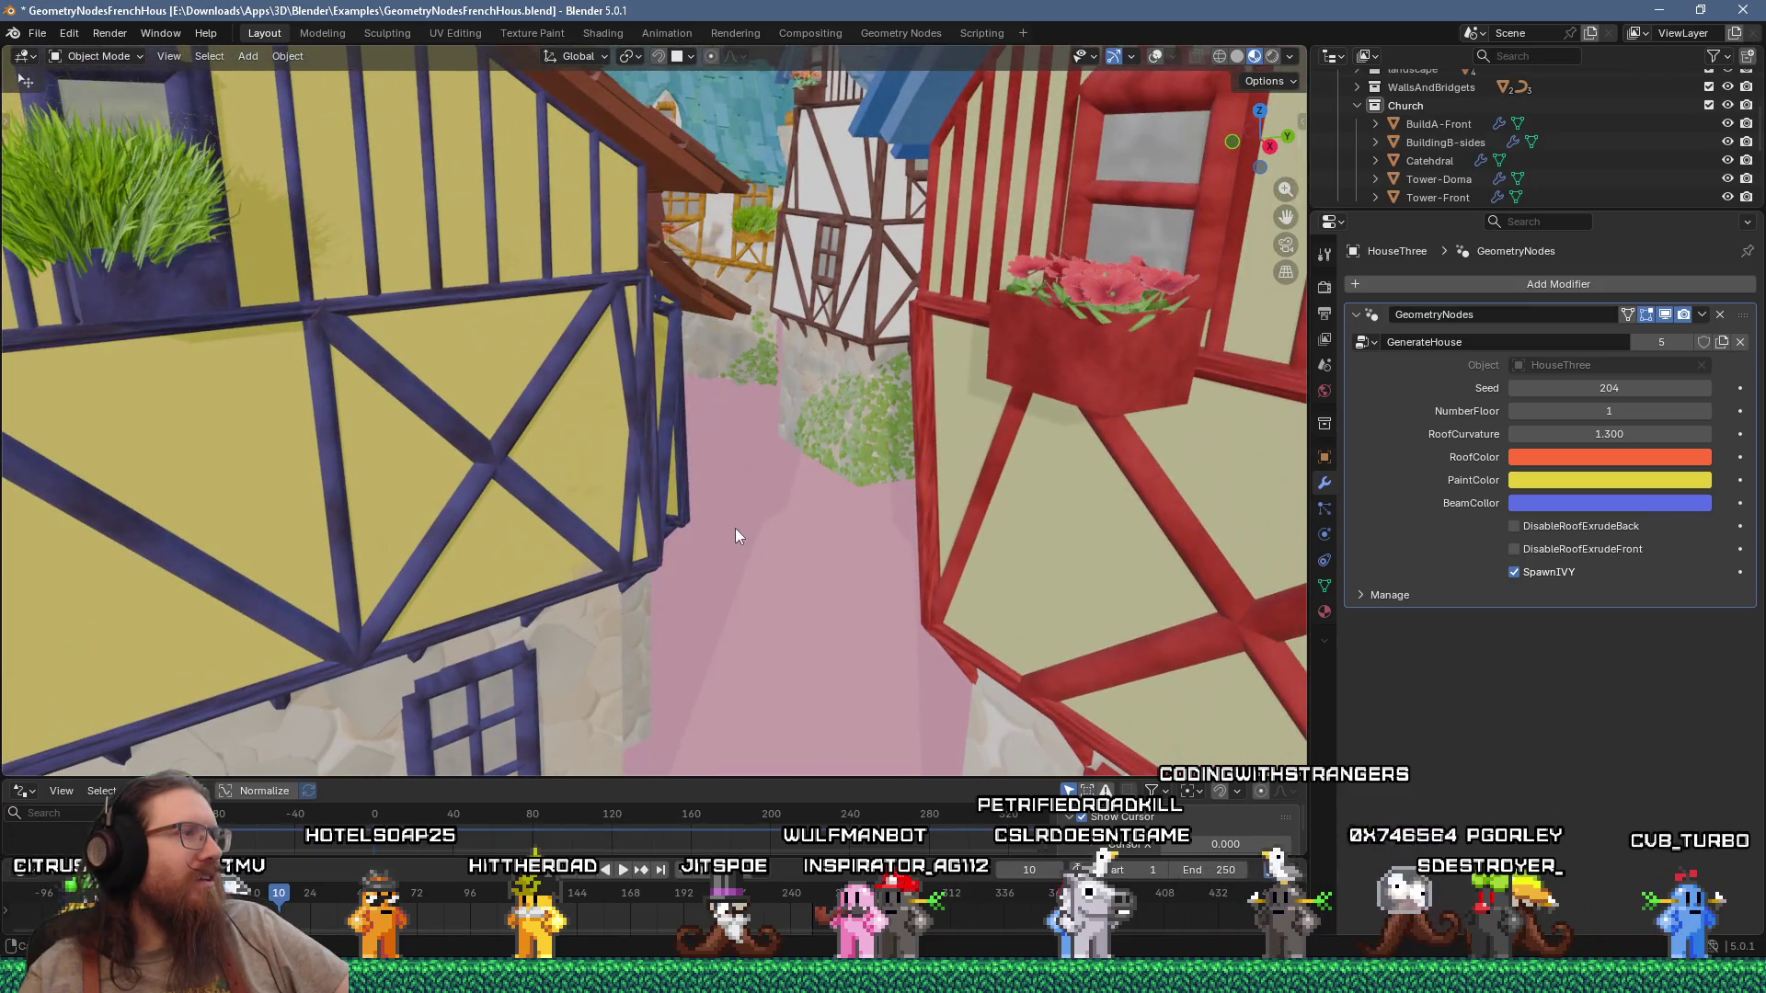
{"action": "scroll", "coordinate": [736, 528], "scroll_direction": "down", "scroll_amount": 5}
{"action": "middle_click_drag", "start_coordinate": [736, 528], "coordinate": [917, 551]}
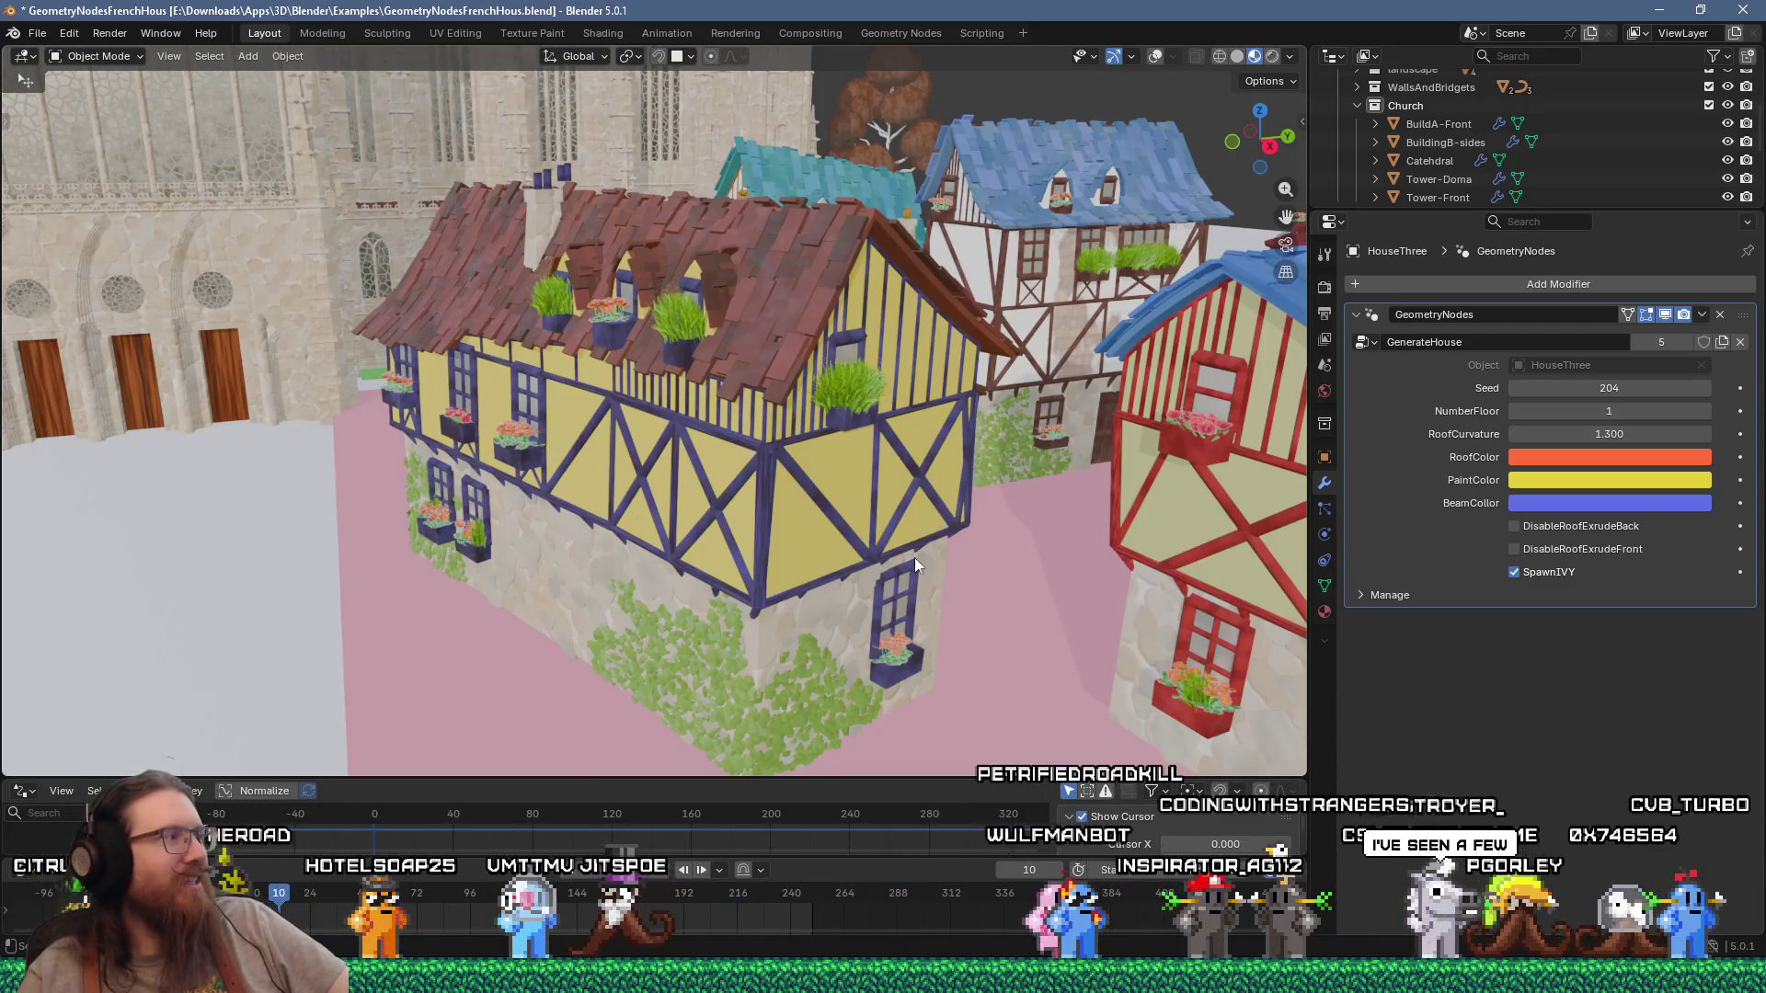
{"action": "mouse_move", "coordinate": [870, 566]}
{"action": "middle_mouse_down"}
{"action": "mouse_move", "coordinate": [905, 570]}
{"action": "mouse_move", "coordinate": [962, 372]}
{"action": "mouse_move", "coordinate": [914, 654]}
{"action": "mouse_move", "coordinate": [858, 611]}
{"action": "mouse_move", "coordinate": [720, 568]}
{"action": "mouse_move", "coordinate": [444, 550]}
{"action": "mouse_move", "coordinate": [367, 493]}
{"action": "mouse_move", "coordinate": [624, 541]}
{"action": "mouse_move", "coordinate": [649, 429]}
{"action": "mouse_move", "coordinate": [703, 421]}
{"action": "mouse_move", "coordinate": [632, 460]}
{"action": "mouse_move", "coordinate": [416, 482]}
{"action": "mouse_move", "coordinate": [548, 480]}
{"action": "mouse_move", "coordinate": [532, 508]}
{"action": "mouse_move", "coordinate": [550, 527]}
{"action": "mouse_move", "coordinate": [582, 440]}
{"action": "mouse_move", "coordinate": [730, 471]}
{"action": "mouse_move", "coordinate": [732, 593]}
{"action": "mouse_move", "coordinate": [569, 565]}
{"action": "middle_mouse_up"}
{"action": "left_click", "coordinate": [531, 508]}
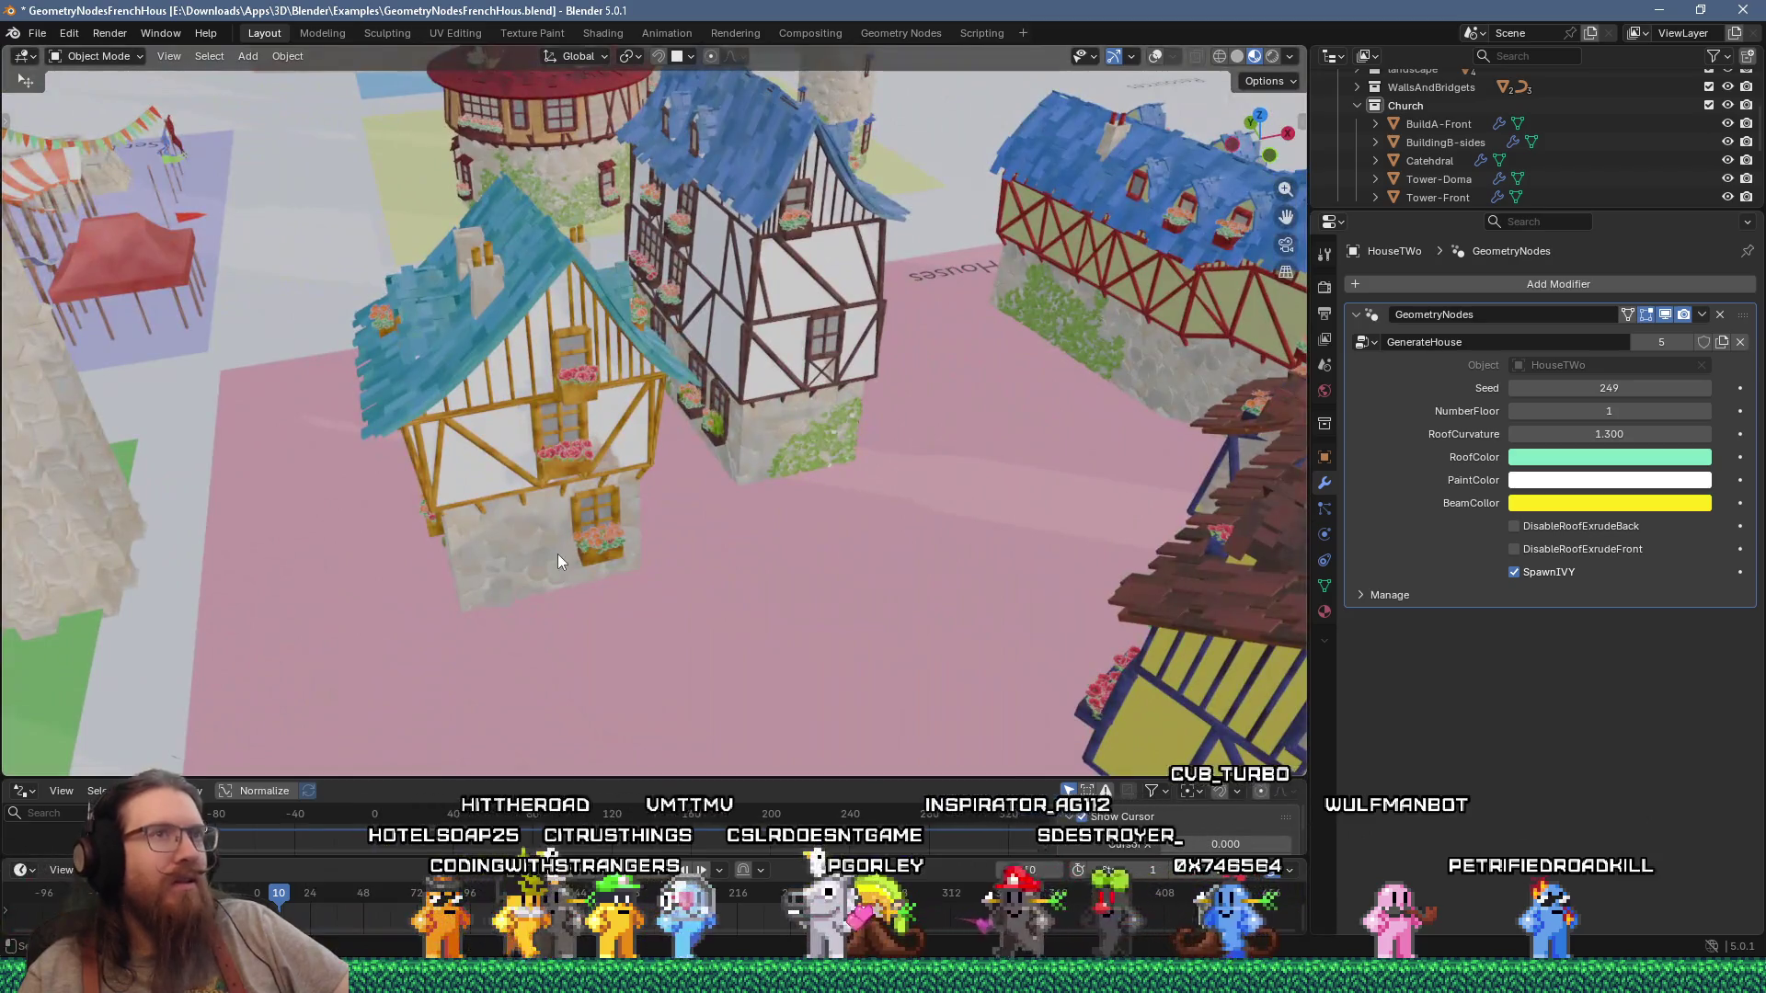
{"action": "scroll", "coordinate": [1431, 206], "scroll_direction": "up", "scroll_amount": 3}
{"action": "middle_click_drag", "start_coordinate": [720, 274], "coordinate": [902, 300]}
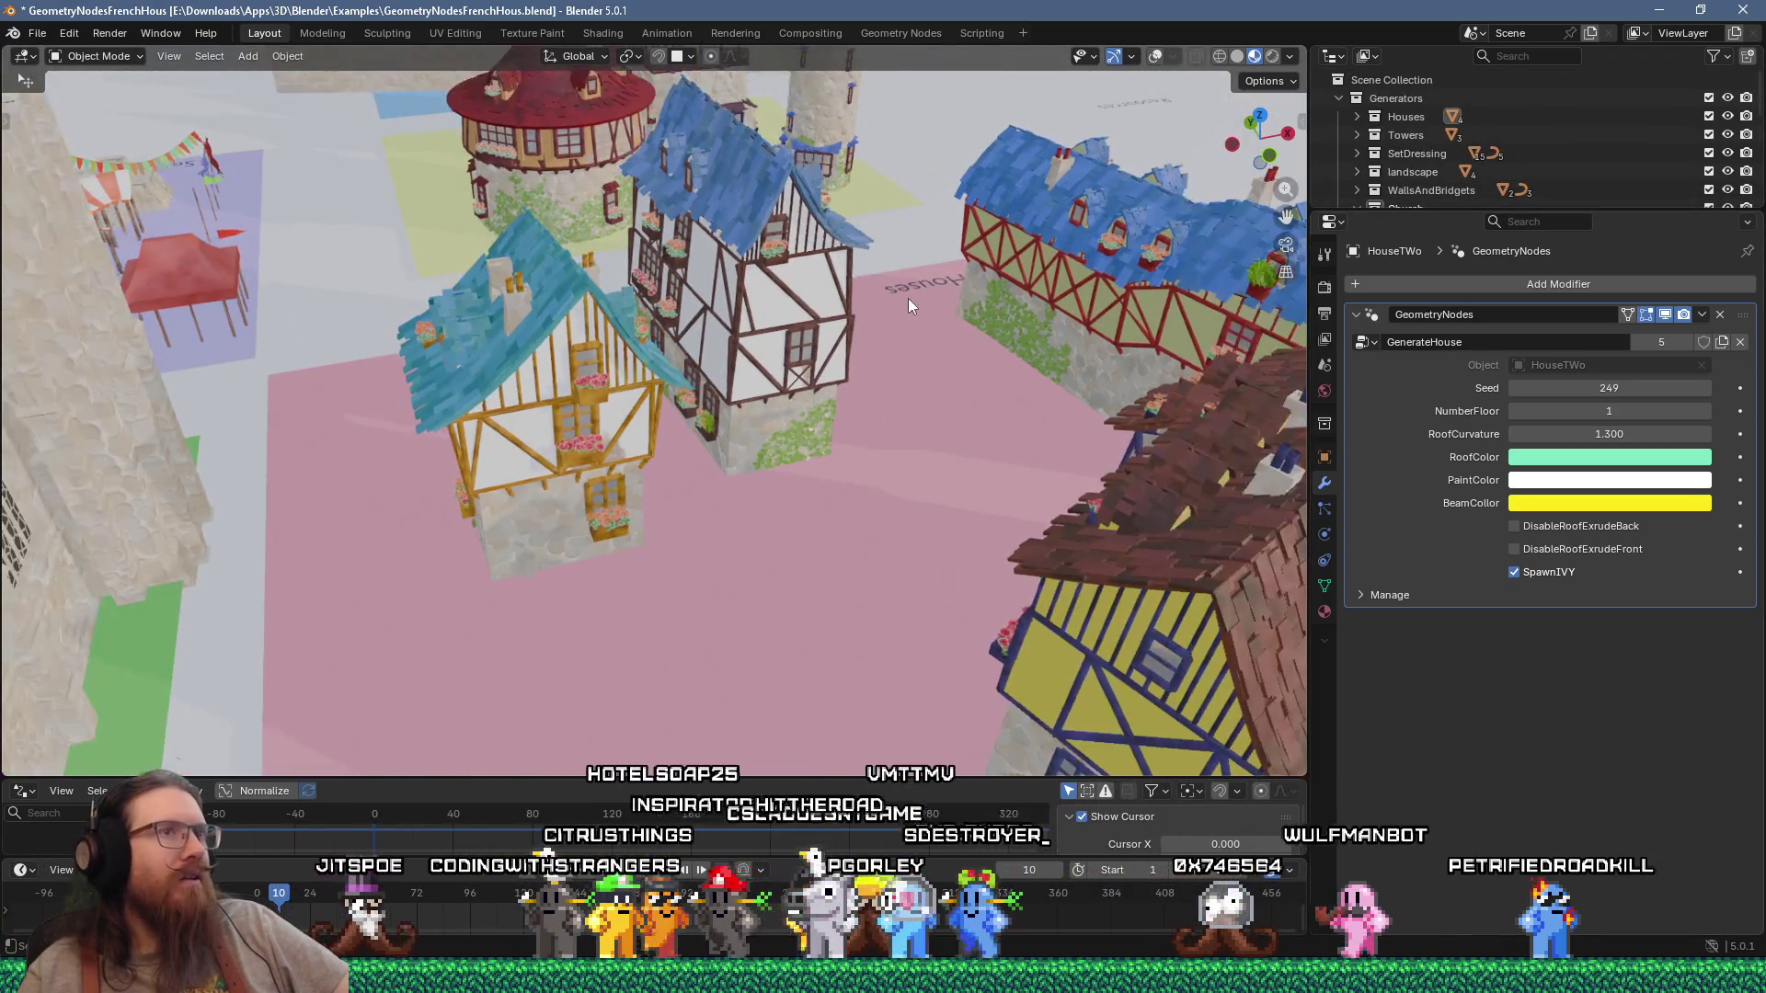
Step: Select the cathedral and check its location, rotation and dimensions in the sidebar, then hide it
{"action": "left_click", "coordinate": [90, 118]}
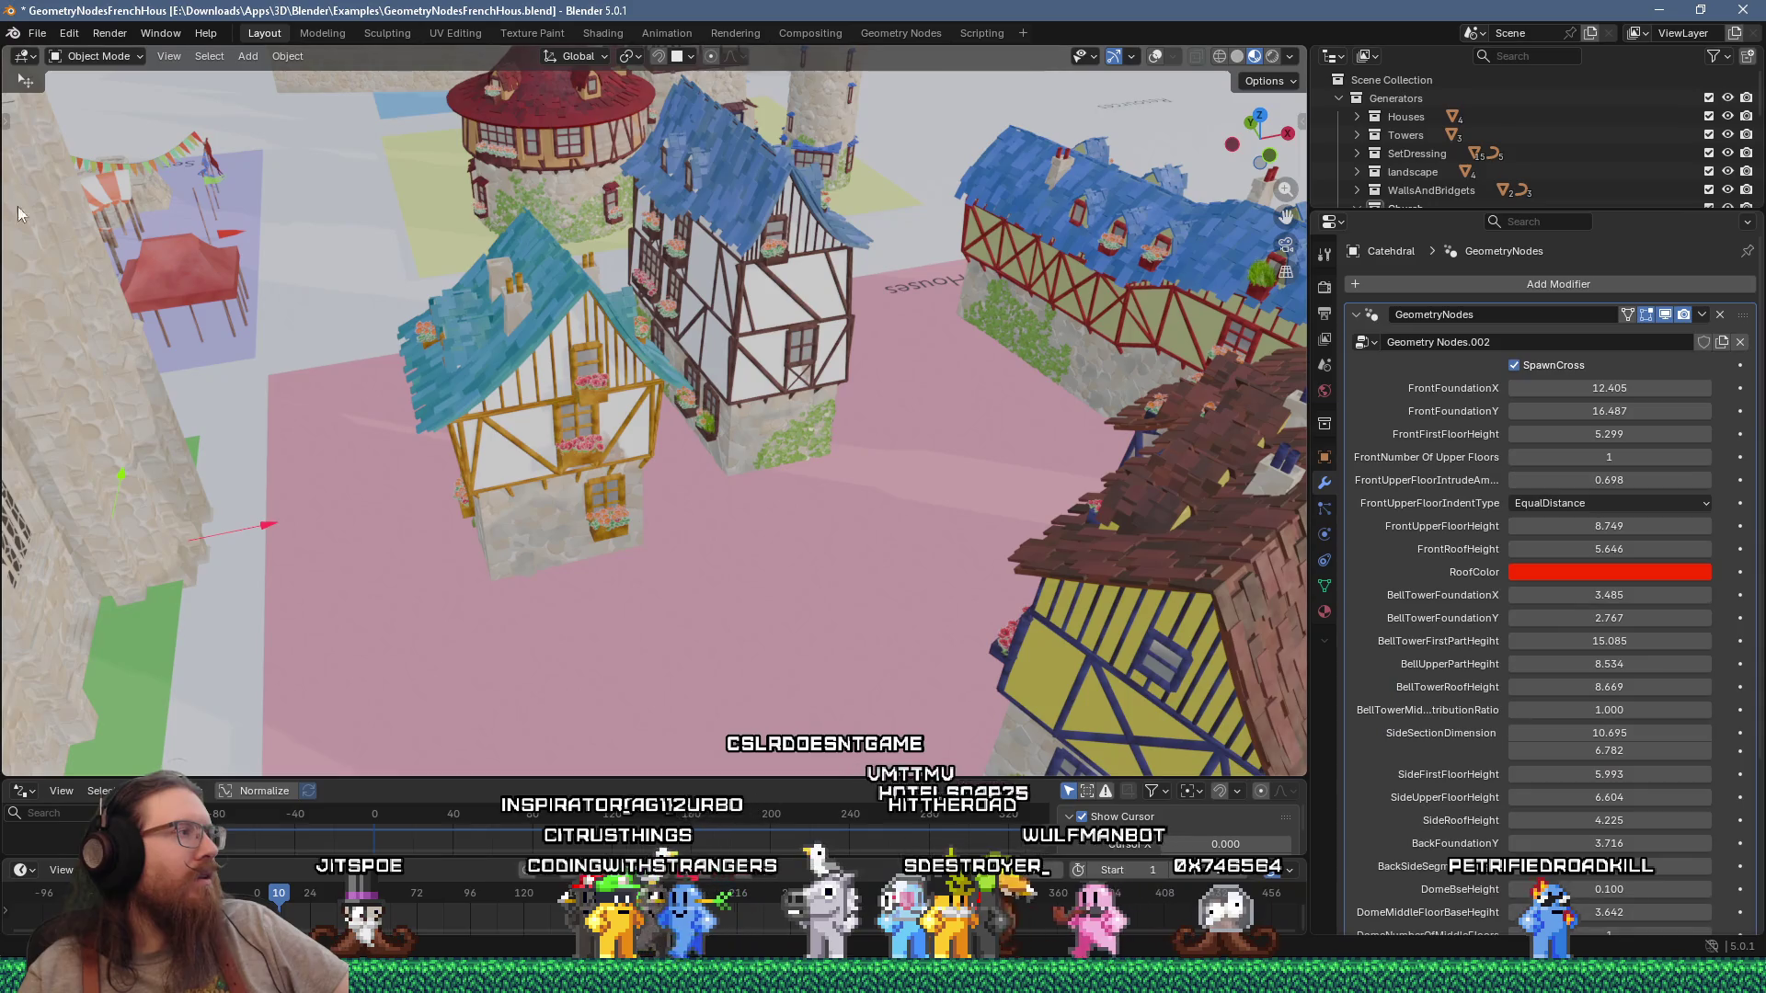
{"action": "left_click", "coordinate": [1300, 121]}
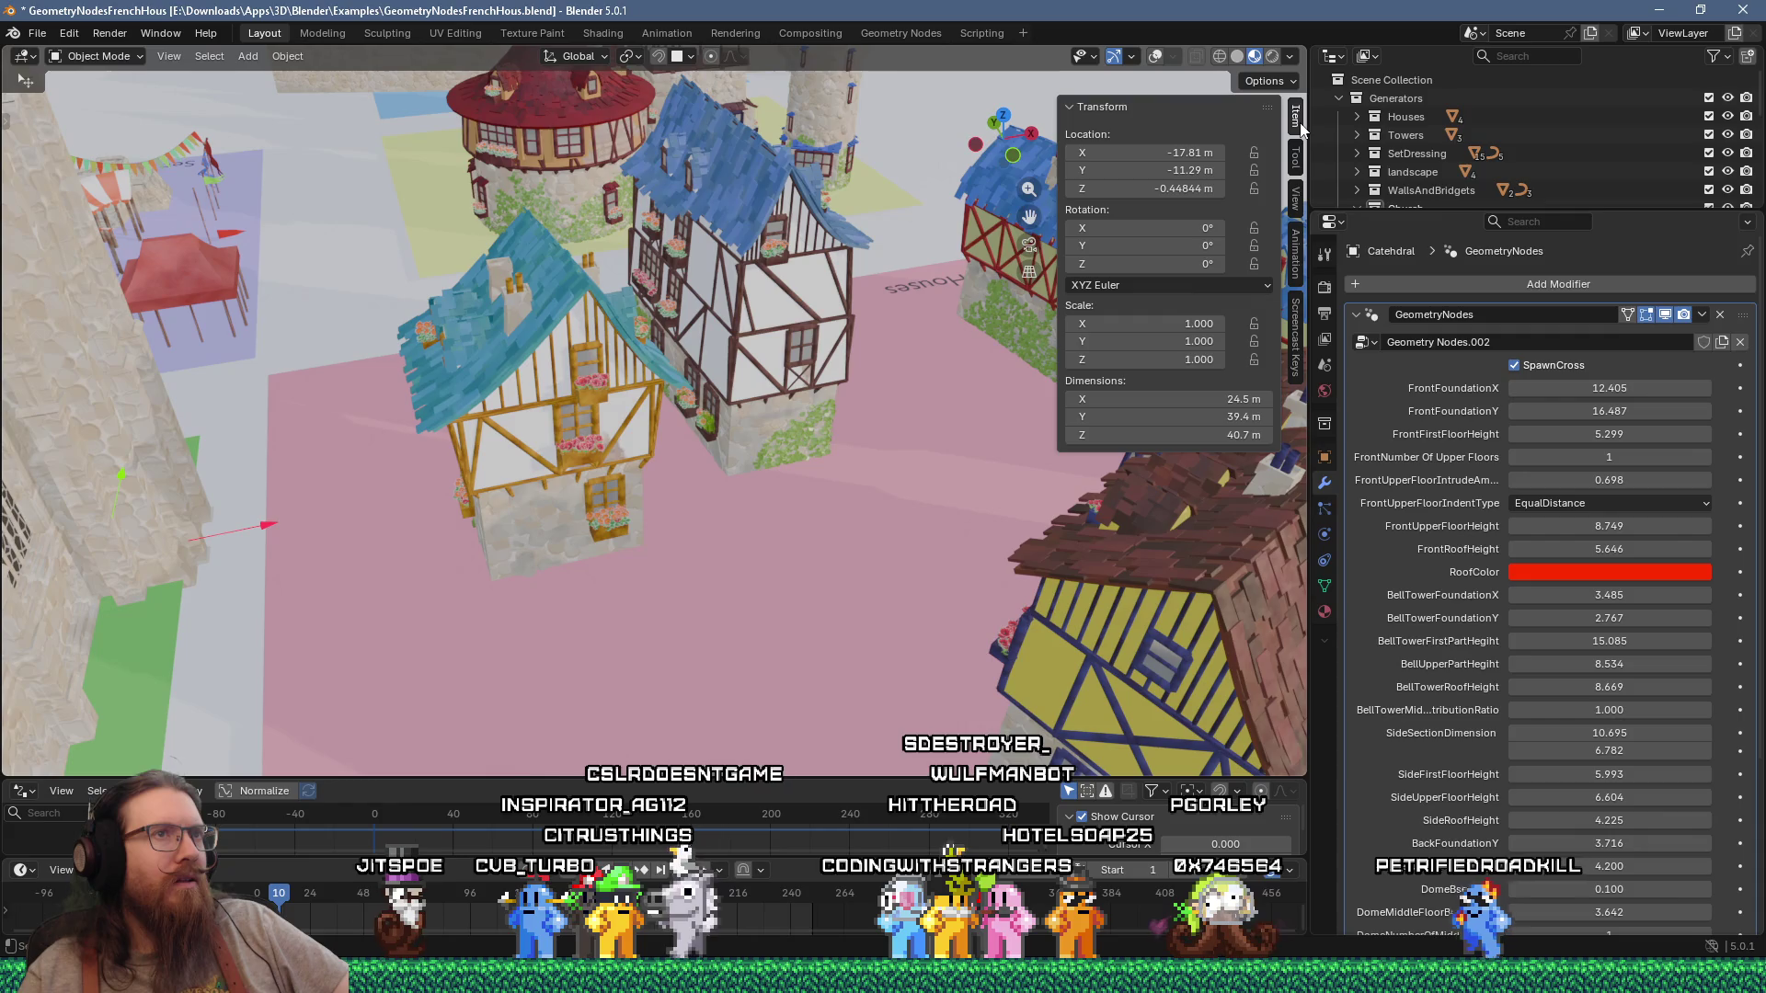
{"action": "key", "text": "n"}
Step: Select HouseOne, open and dismiss its object context menu, and zoom out
{"action": "middle_click_drag", "start_coordinate": [980, 291], "coordinate": [880, 326]}
{"action": "left_click", "coordinate": [857, 342]}
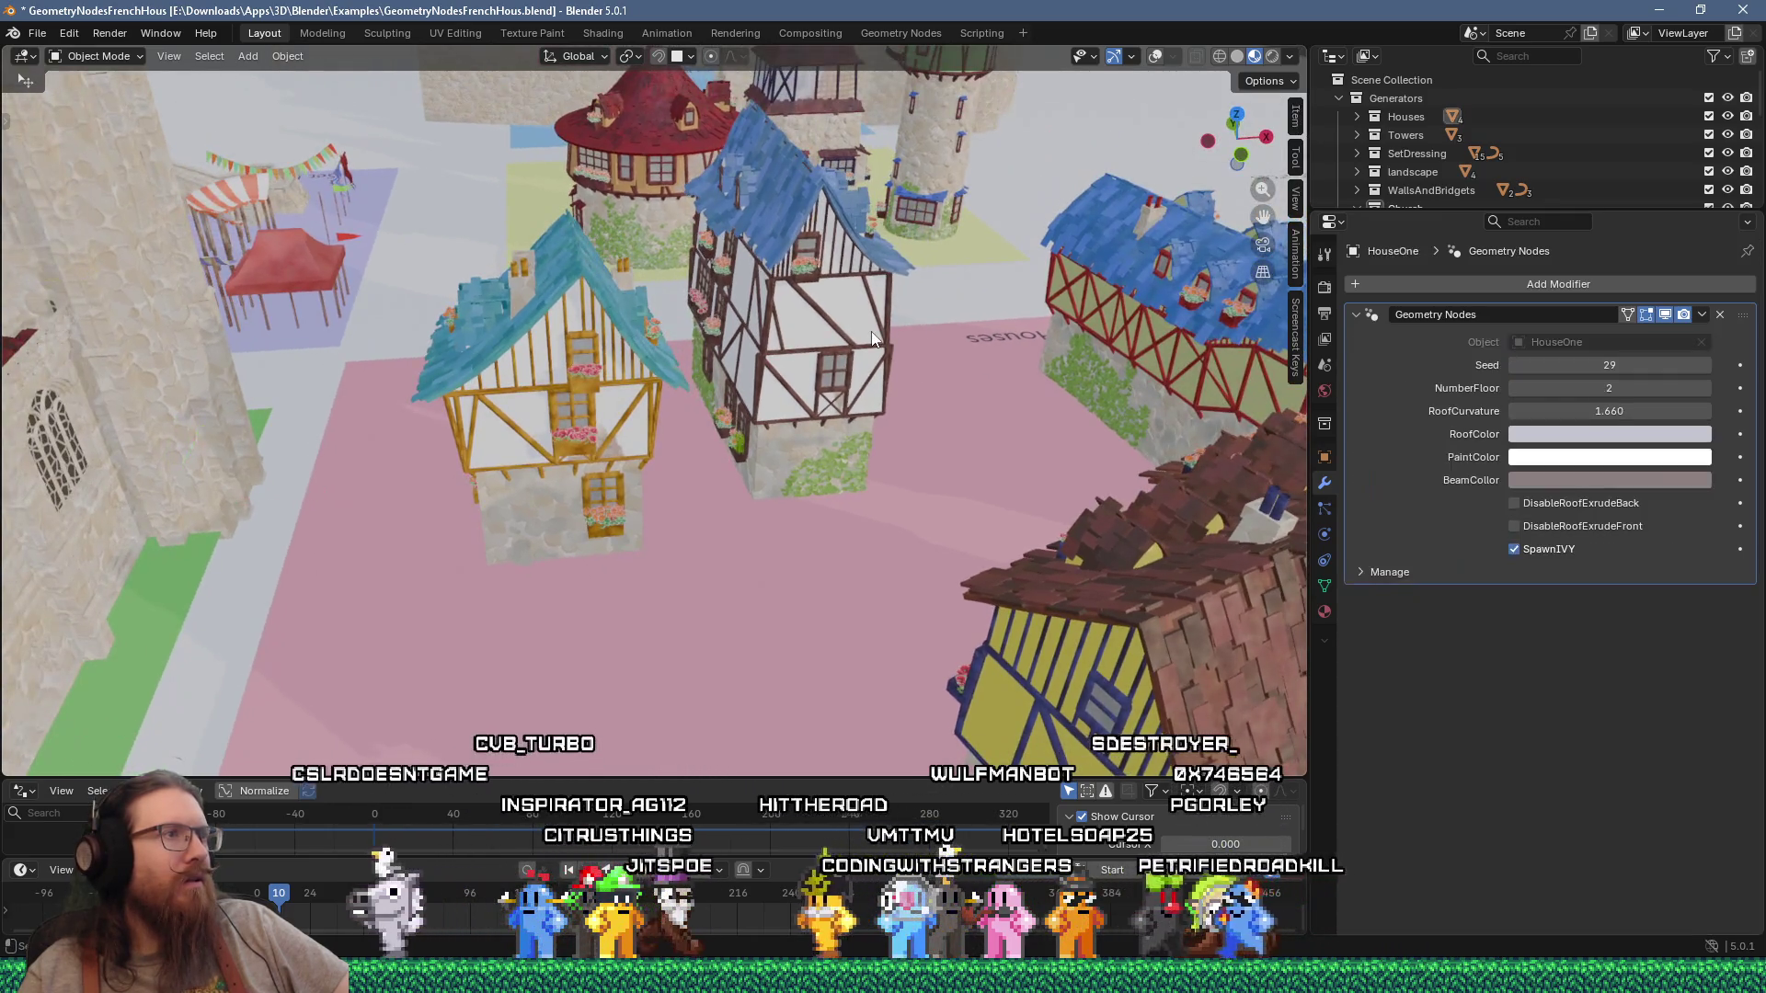
{"action": "right_click", "coordinate": [858, 340]}
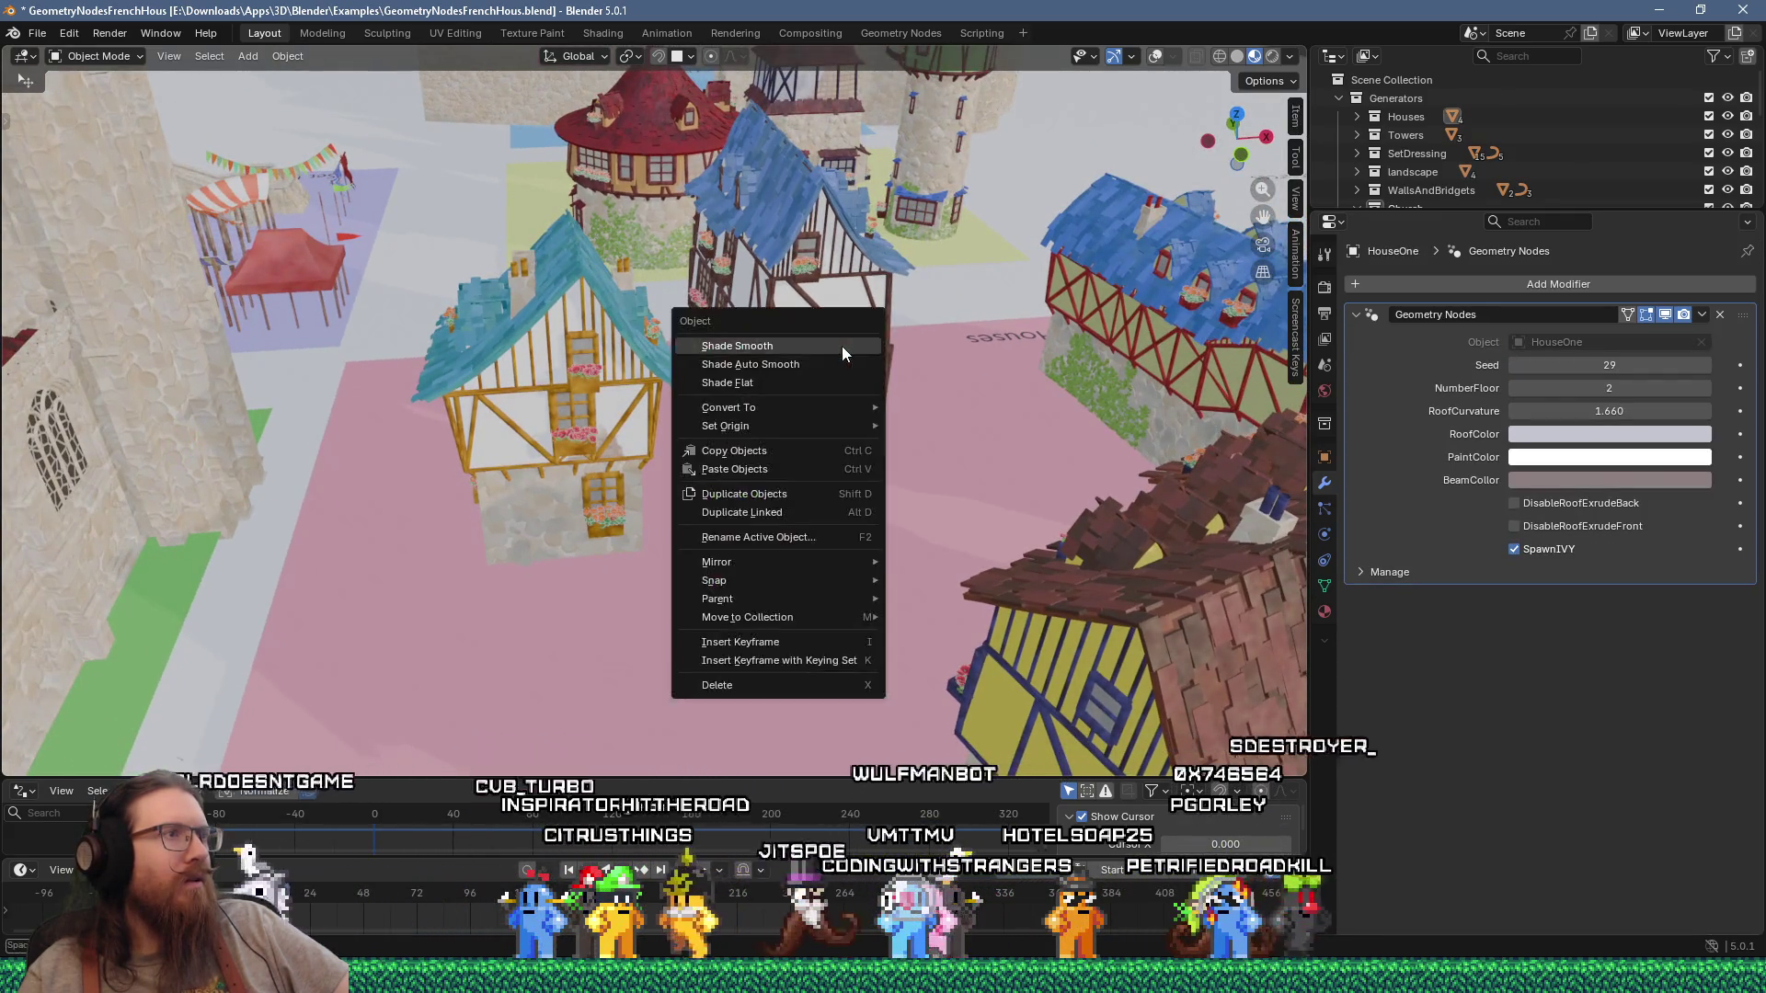
{"action": "right_click", "coordinate": [809, 299]}
{"action": "key", "text": "Escape"}
{"action": "scroll", "coordinate": [609, 354], "scroll_direction": "down", "scroll_amount": 6}
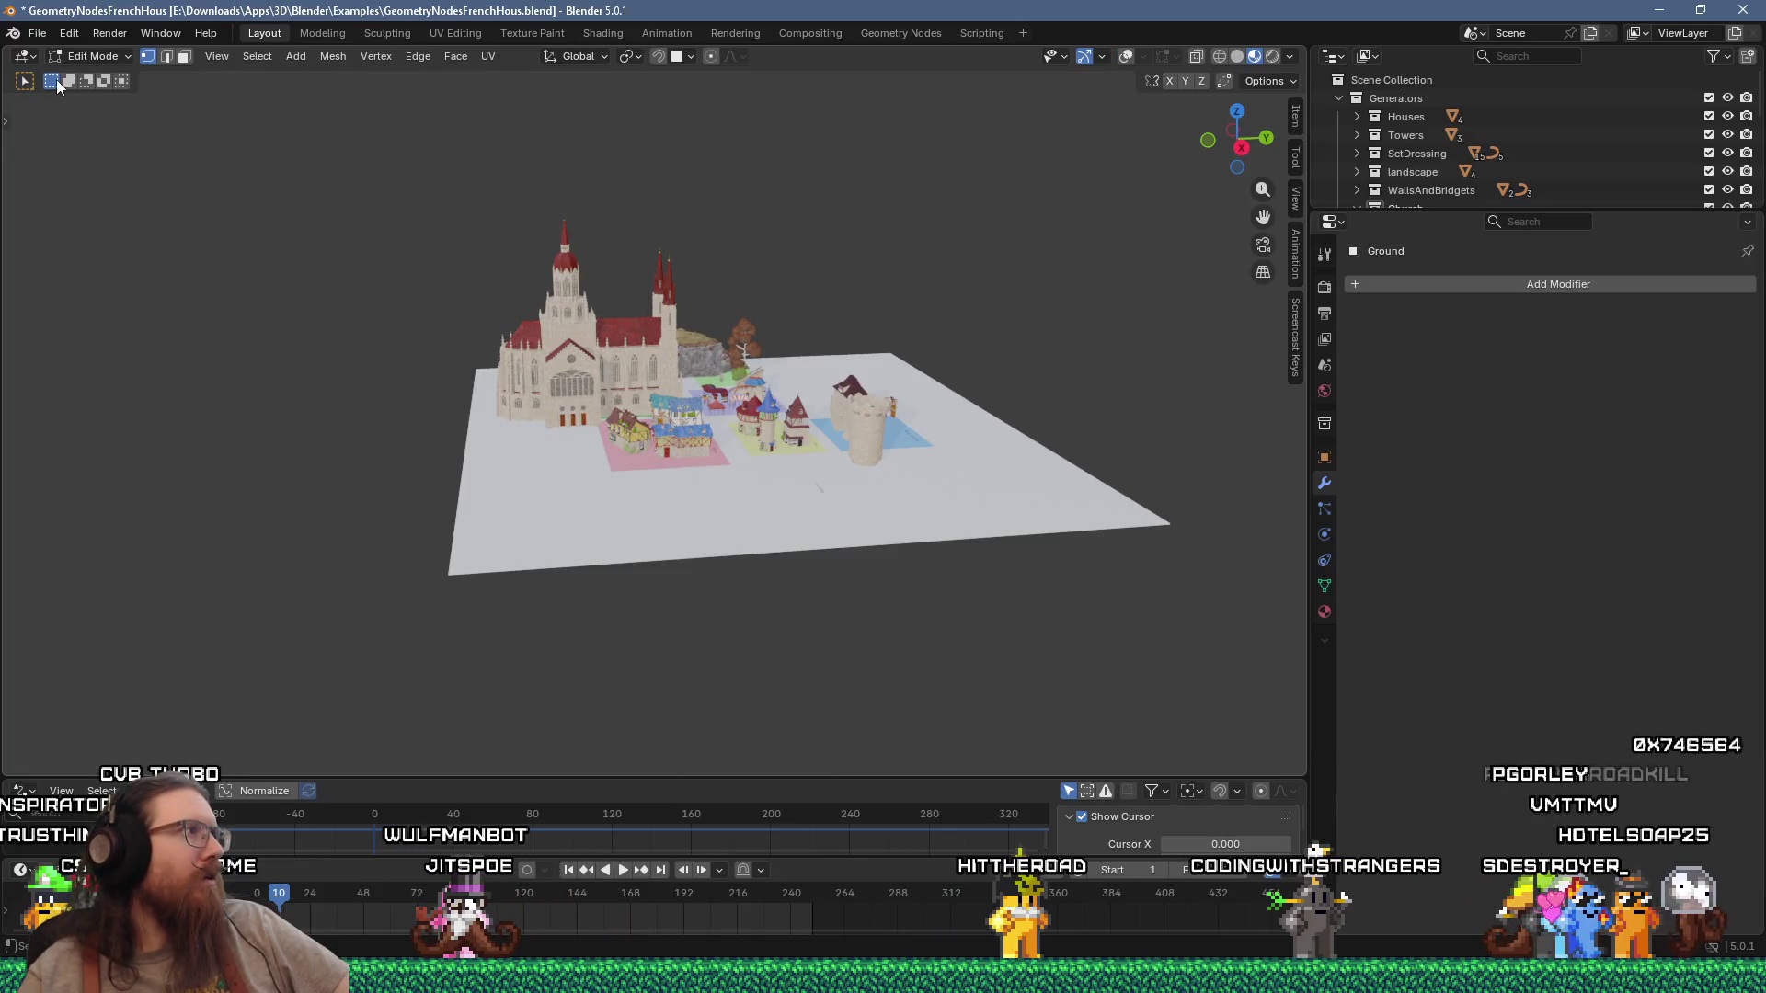
Step: Select HouseFour in the Outliner and expand it, showing its Seed 201 generator settings
{"action": "scroll", "coordinate": [1037, 654], "scroll_direction": "up", "scroll_amount": 8}
{"action": "middle_click_drag", "start_coordinate": [1037, 654], "coordinate": [611, 600]}
{"action": "scroll", "coordinate": [483, 518], "scroll_direction": "down", "scroll_amount": 3}
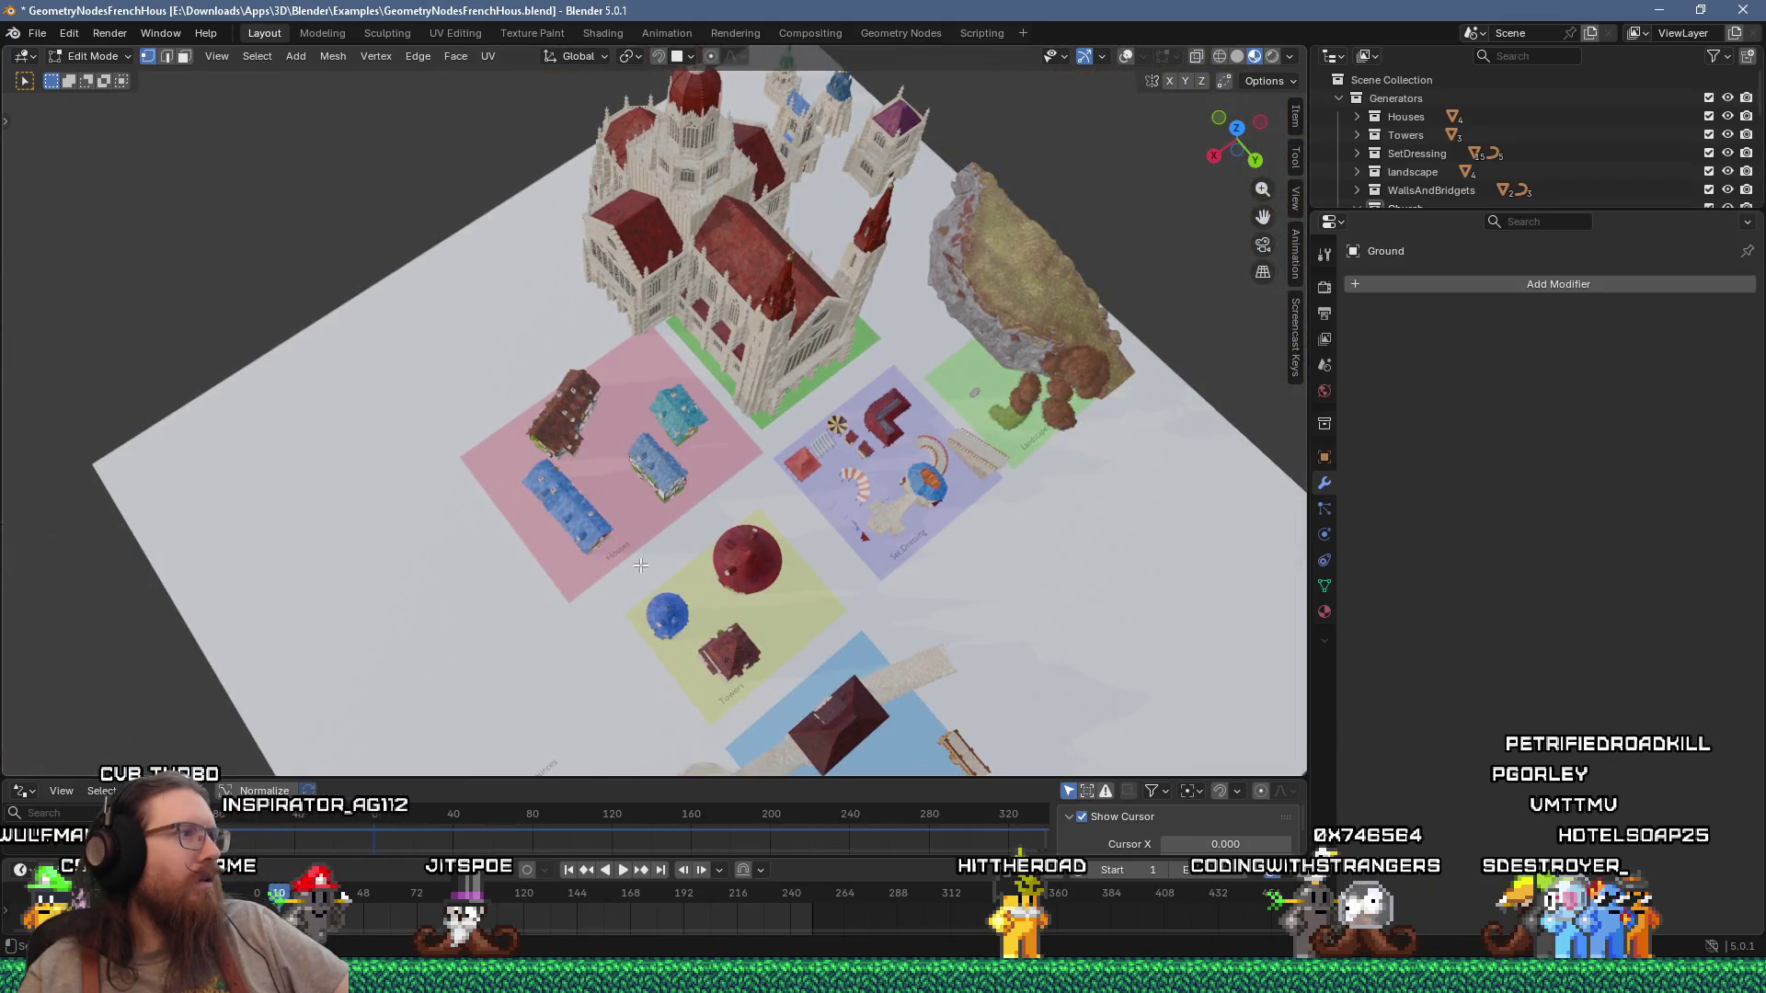
{"action": "left_click", "coordinate": [1377, 136]}
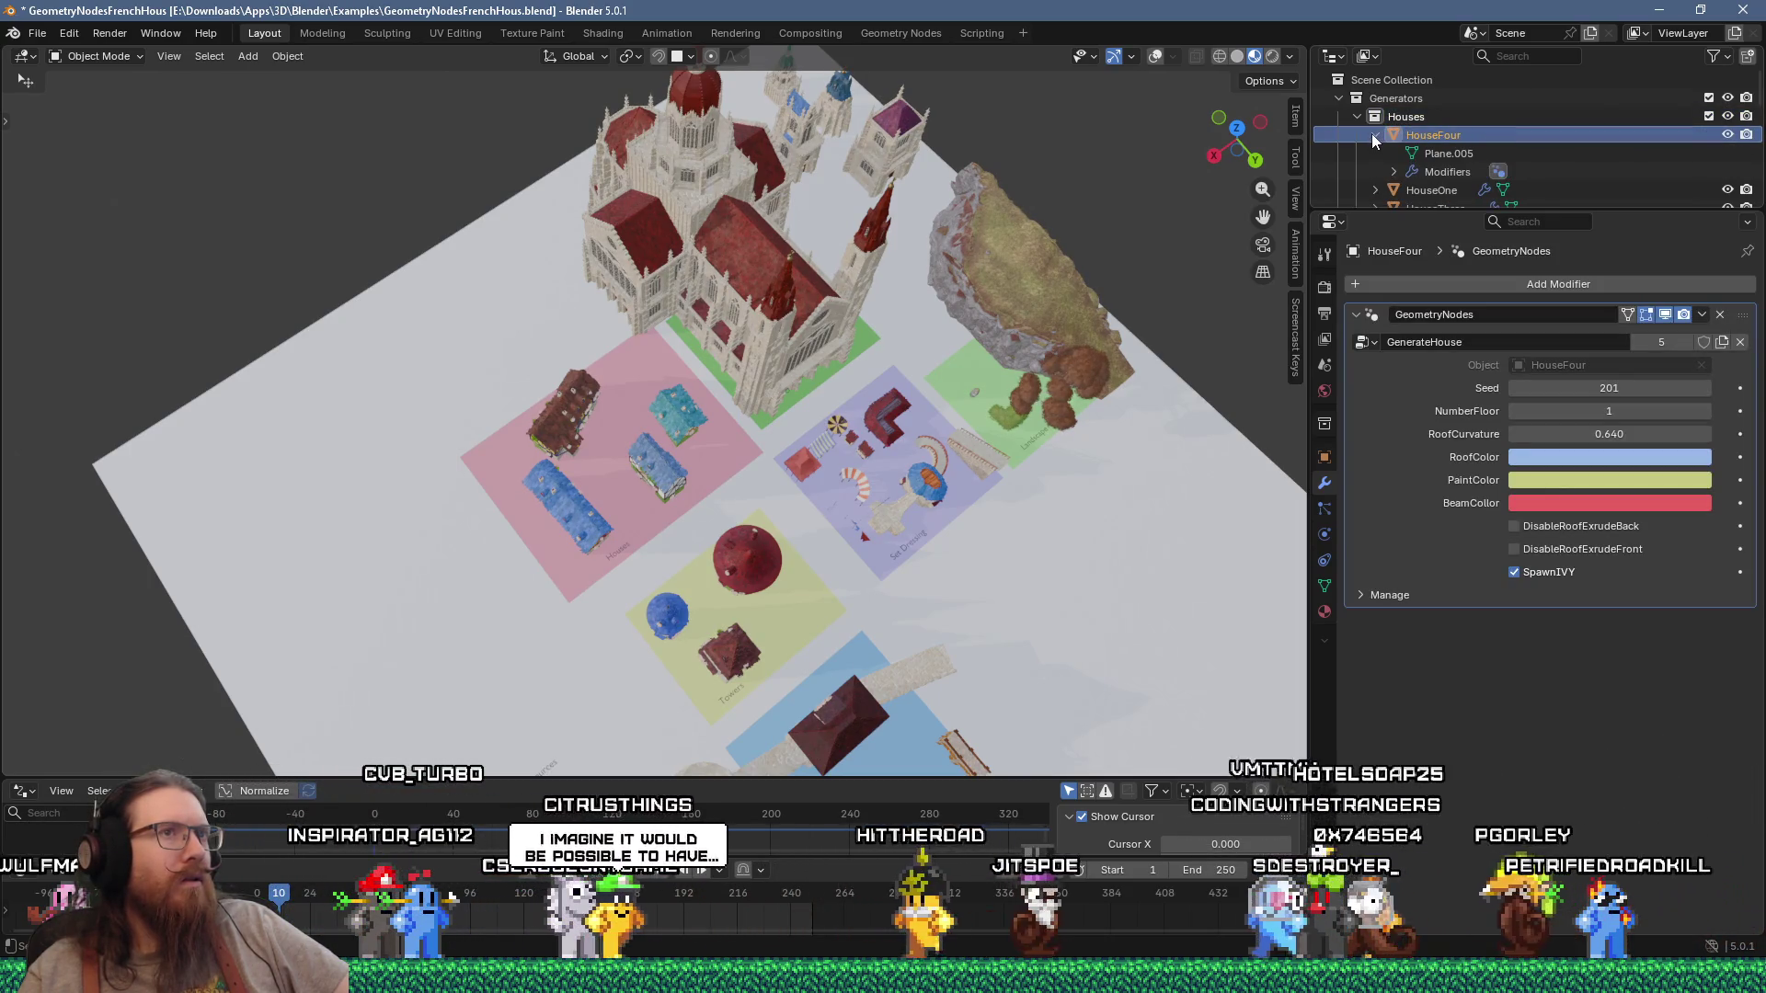
{"action": "left_click", "coordinate": [1376, 136]}
Step: Put HouseFour into Edit Mode, view the pink houses plot, then bring up the window switcher
{"action": "middle_click_drag", "start_coordinate": [735, 368], "coordinate": [769, 345]}
{"action": "key", "text": "Tab"}
{"action": "scroll", "coordinate": [713, 381], "scroll_direction": "up", "scroll_amount": 10}
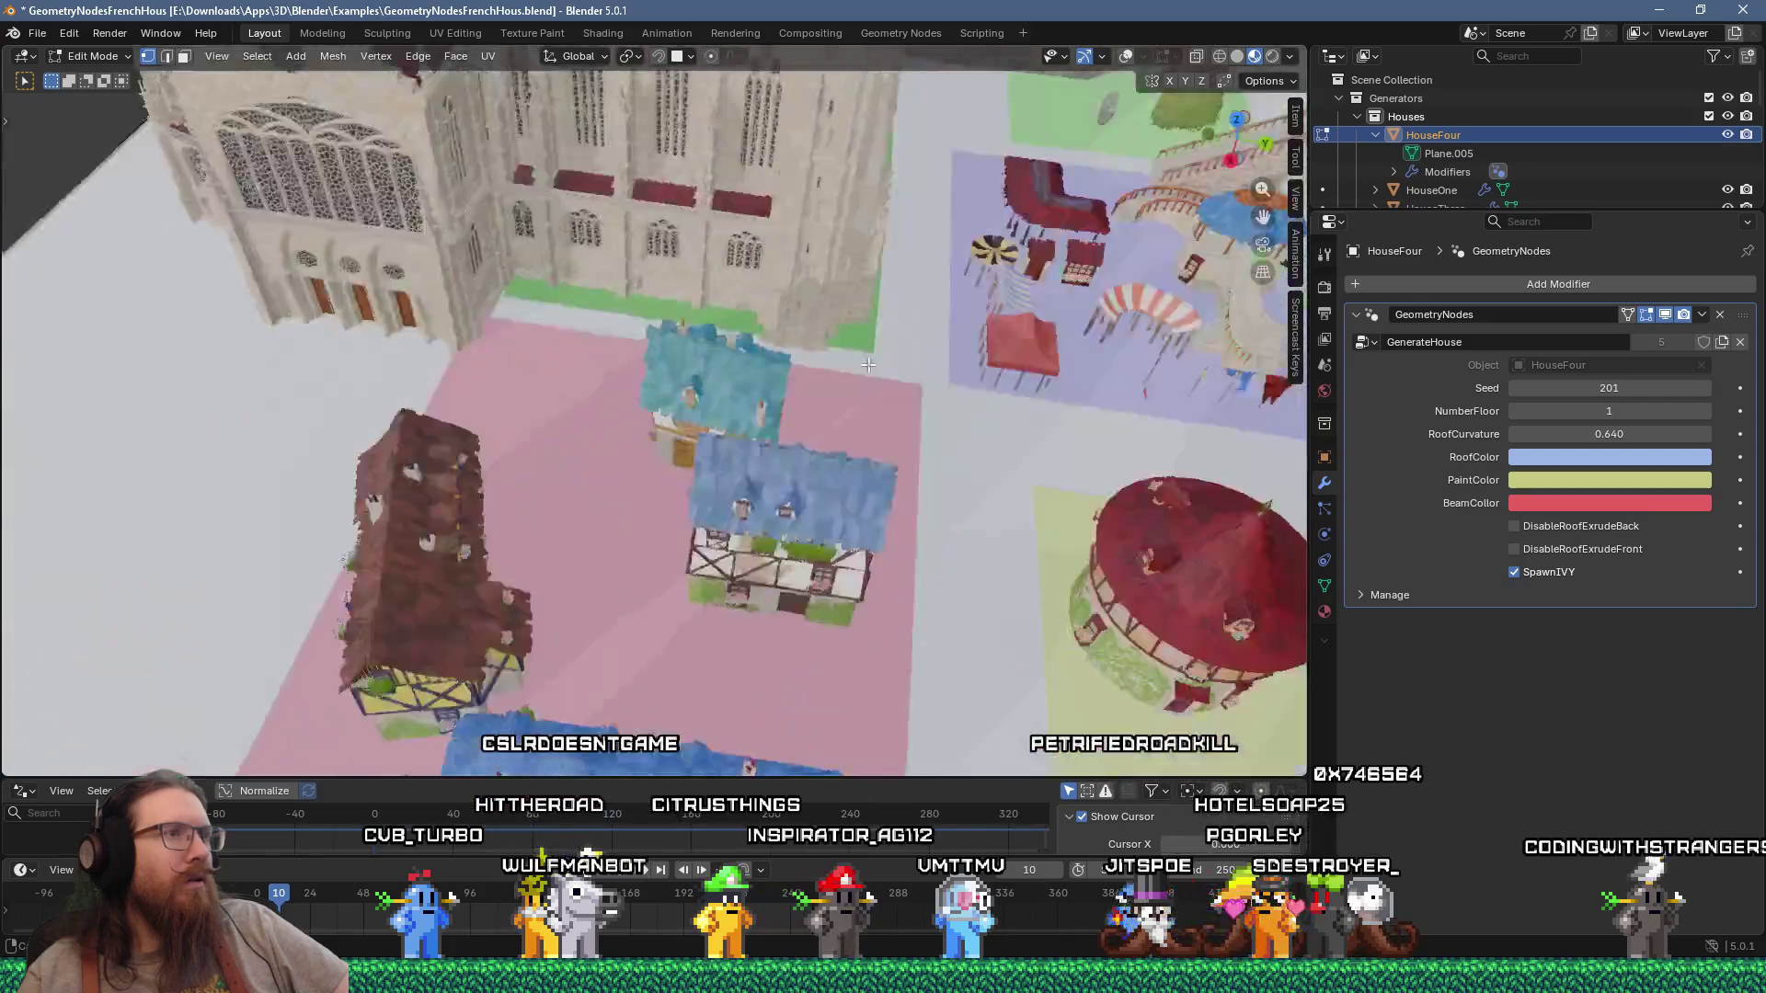
{"action": "middle_click_drag", "start_coordinate": [867, 365], "coordinate": [926, 371]}
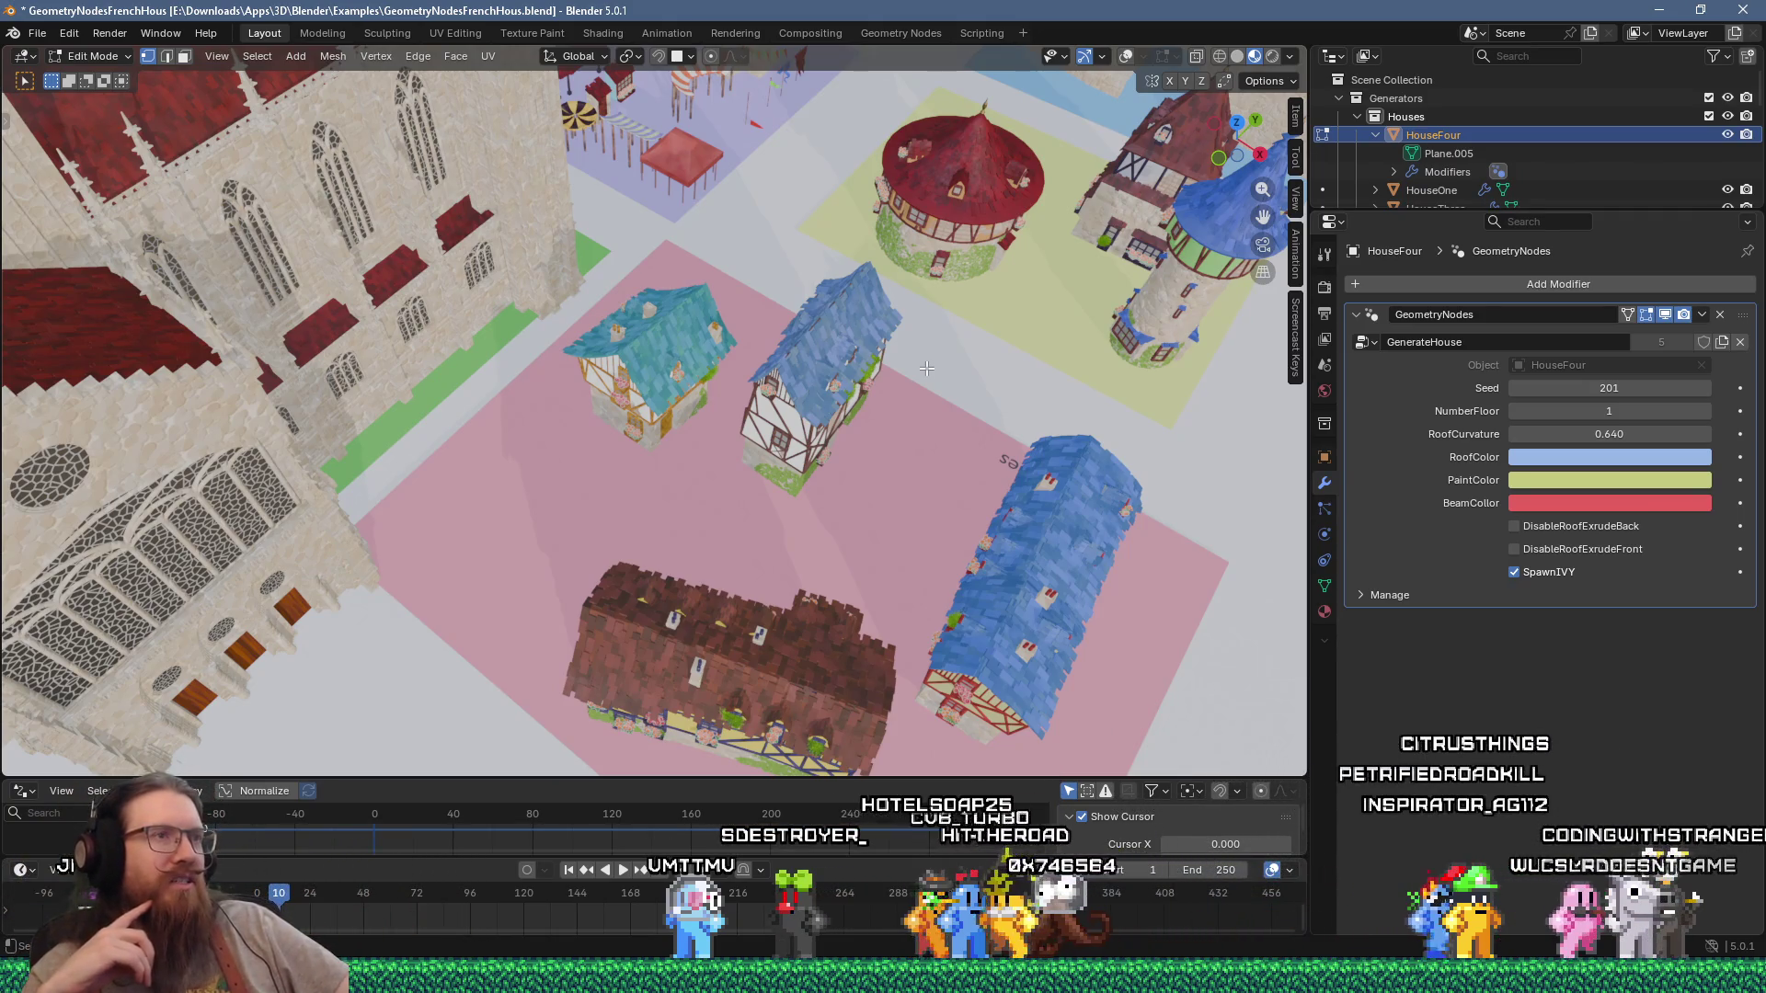
{"action": "key", "text": "alt+Tab"}
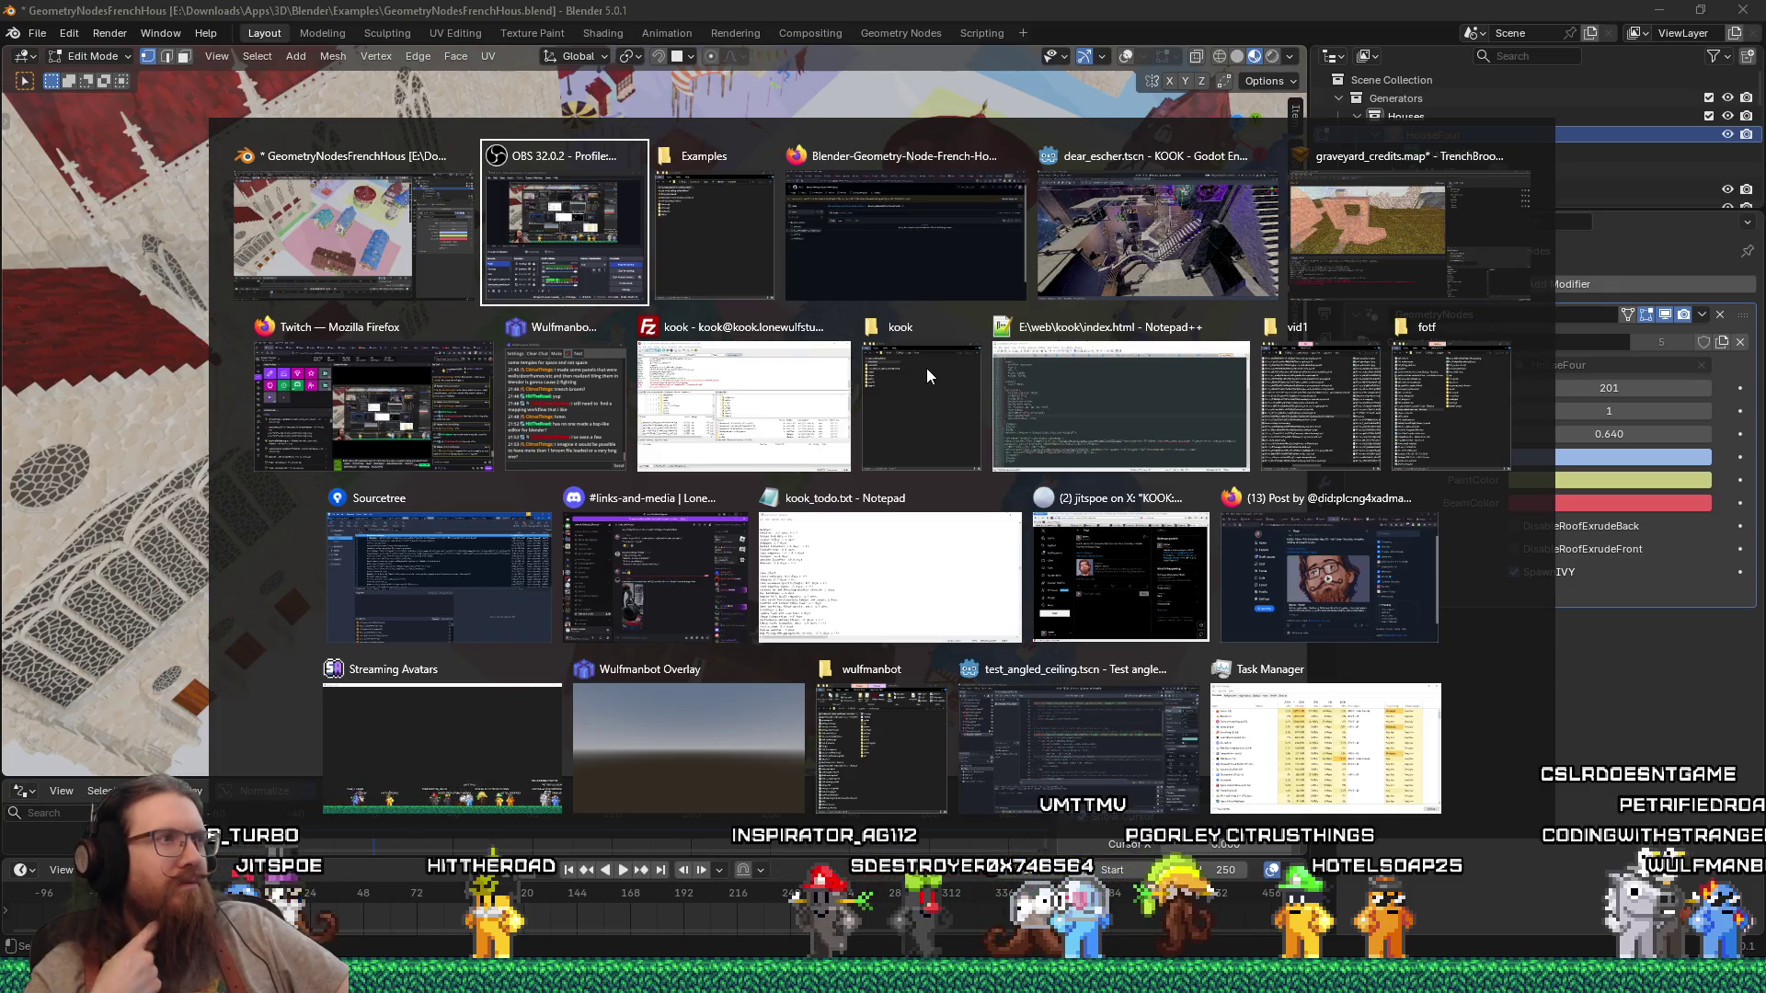
Step: View the repository's documentation/Stairs.gif spiral-staircase preview in the browser, then return to Blender
{"action": "key", "text": "Tab"}
{"action": "key", "text": "Tab"}
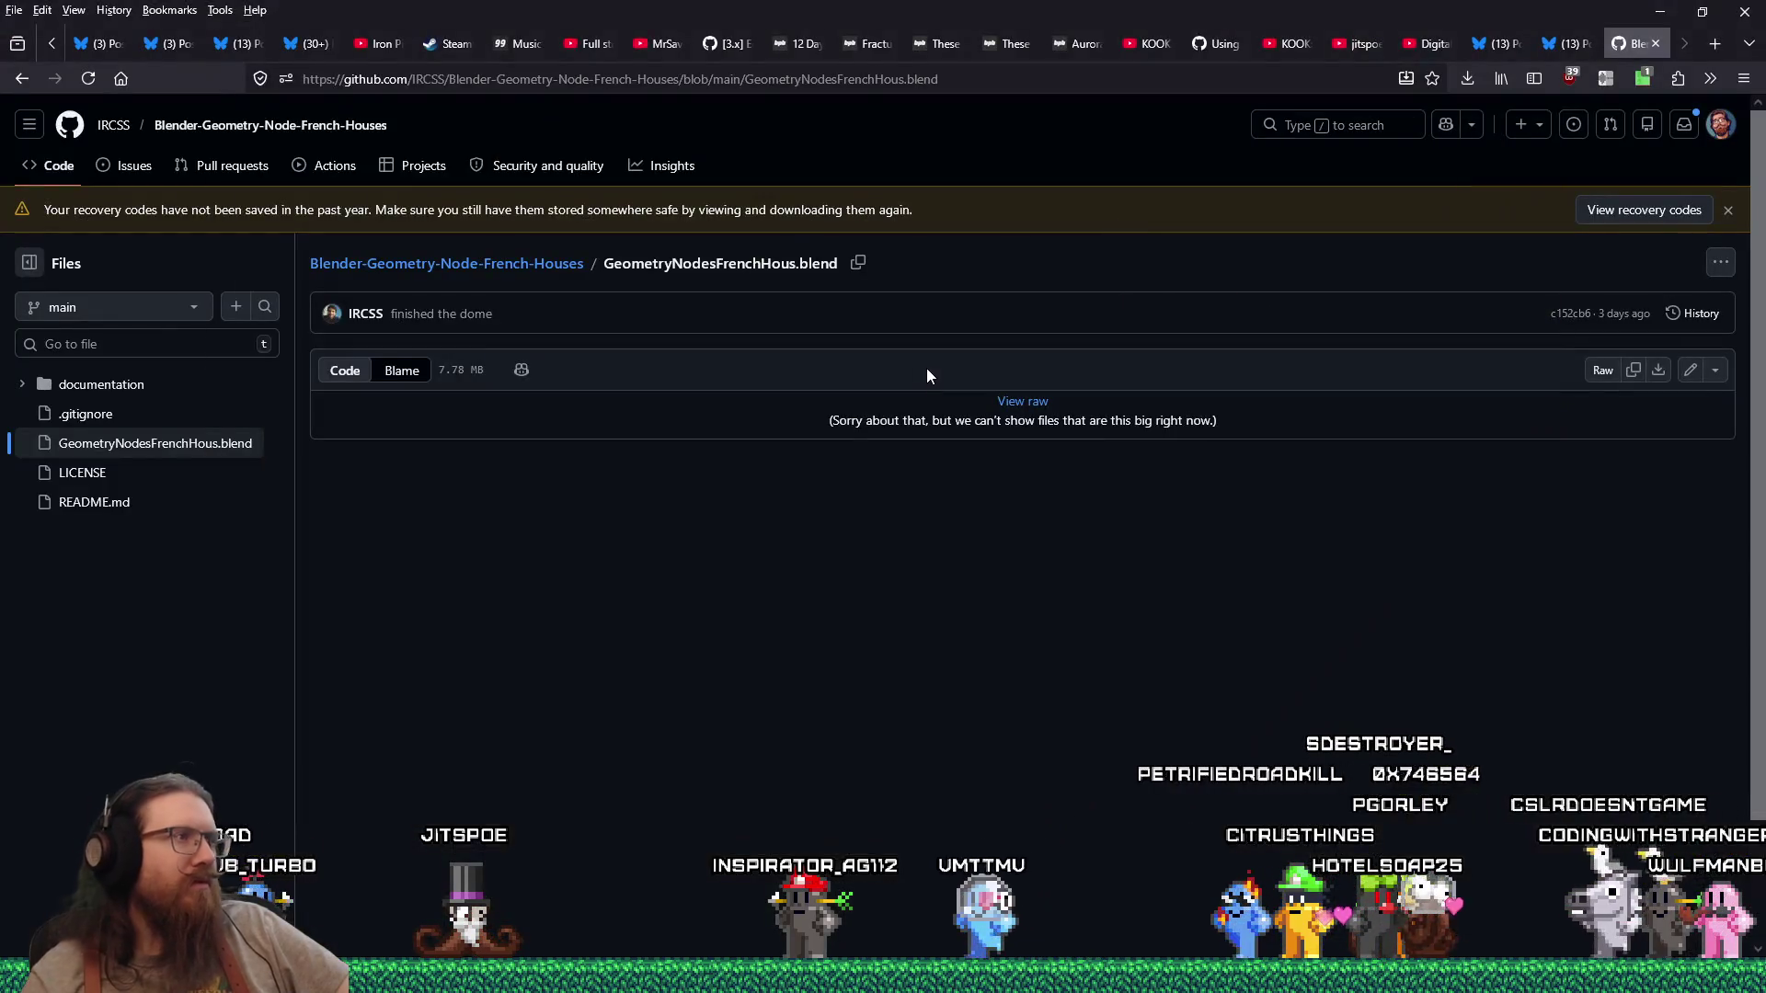
{"action": "left_click", "coordinate": [22, 79]}
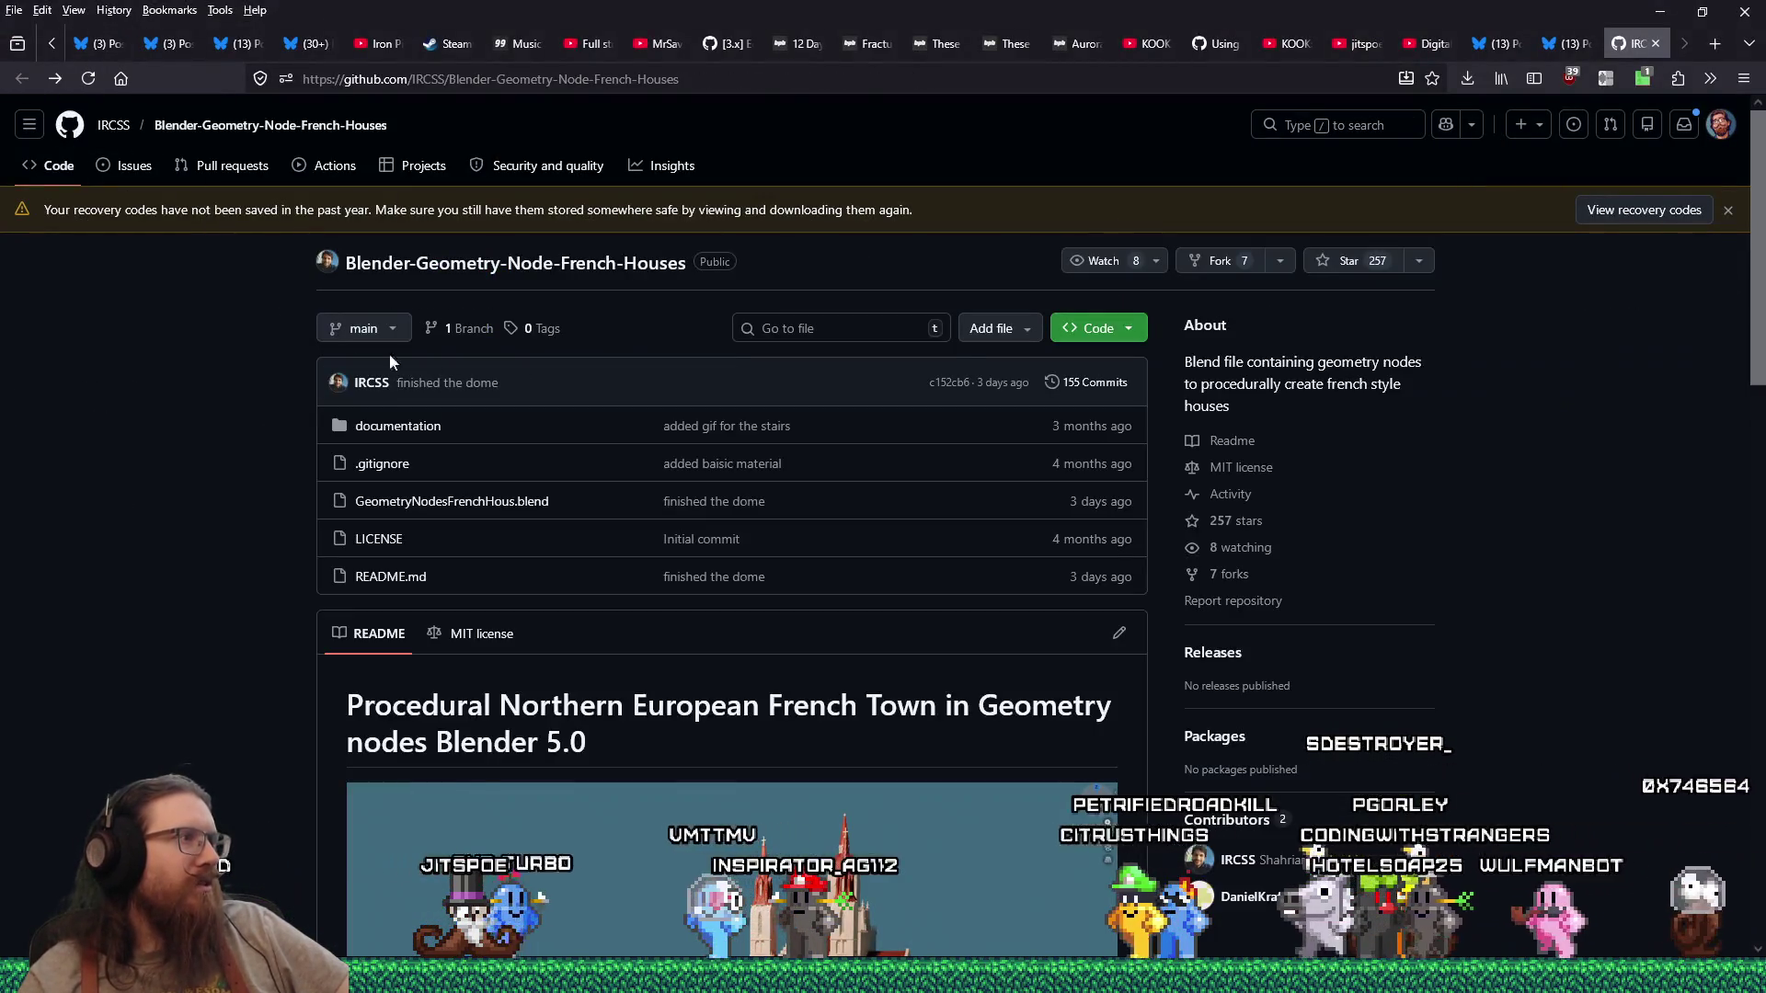
{"action": "left_click", "coordinate": [405, 426]}
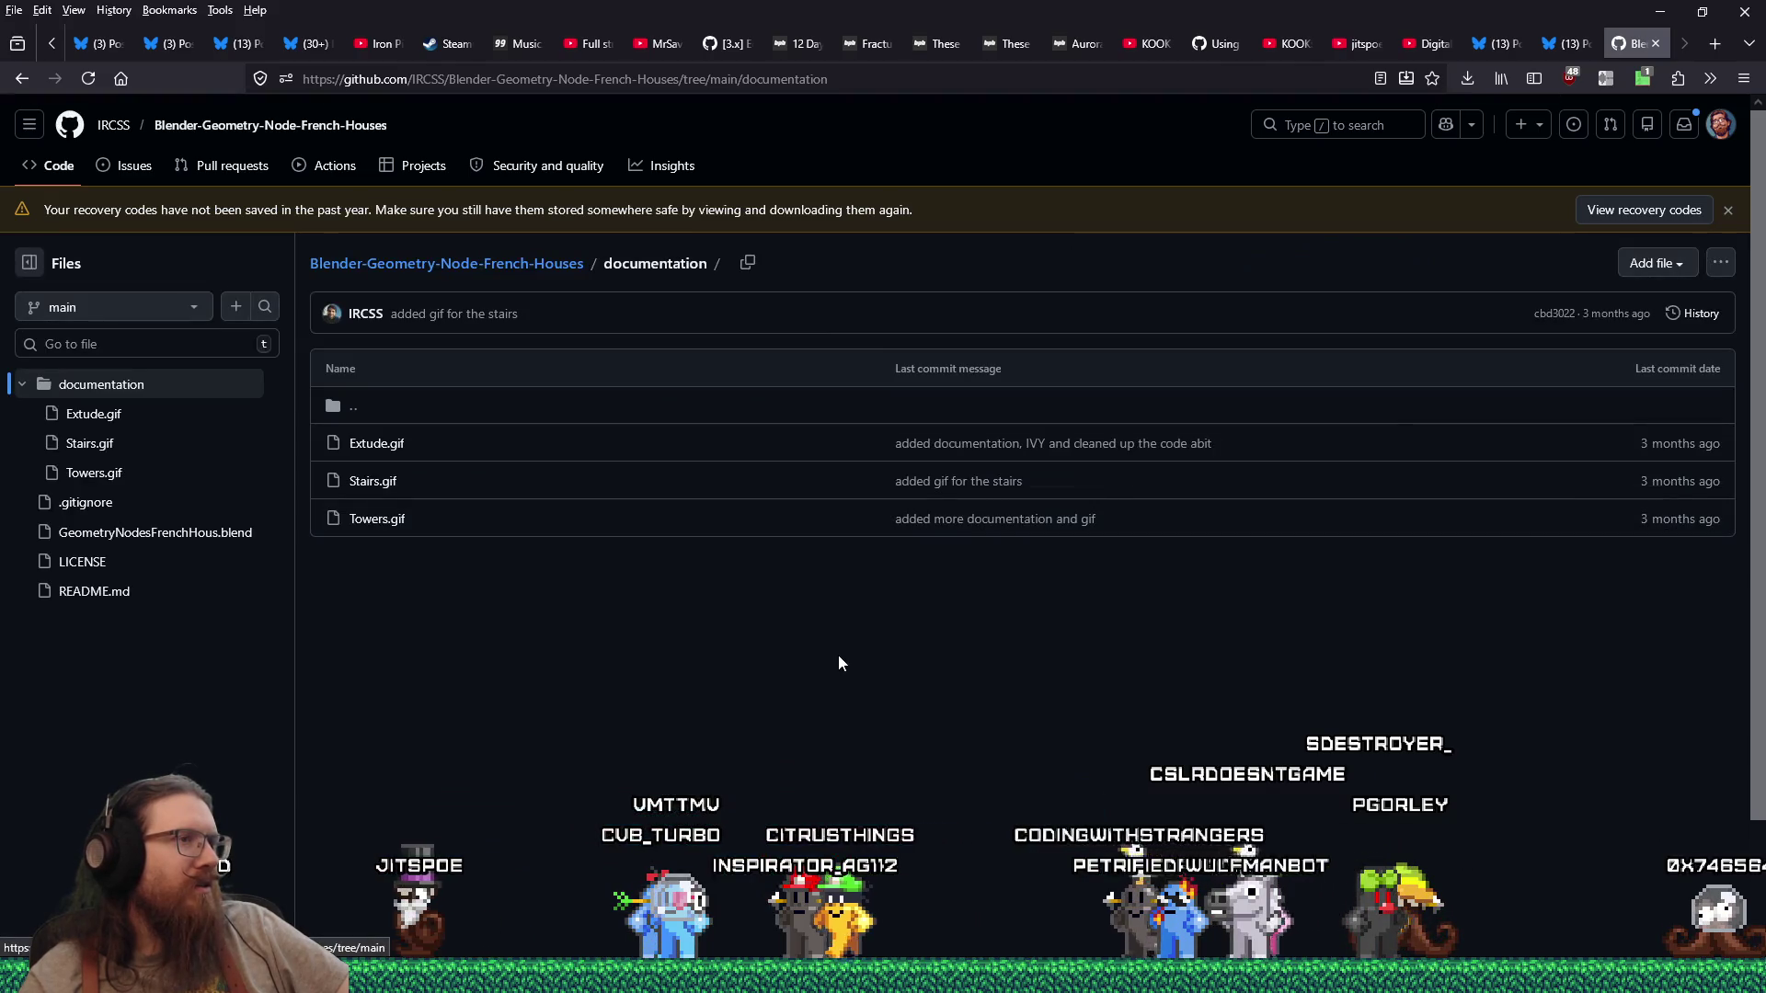
{"action": "left_click", "coordinate": [378, 482]}
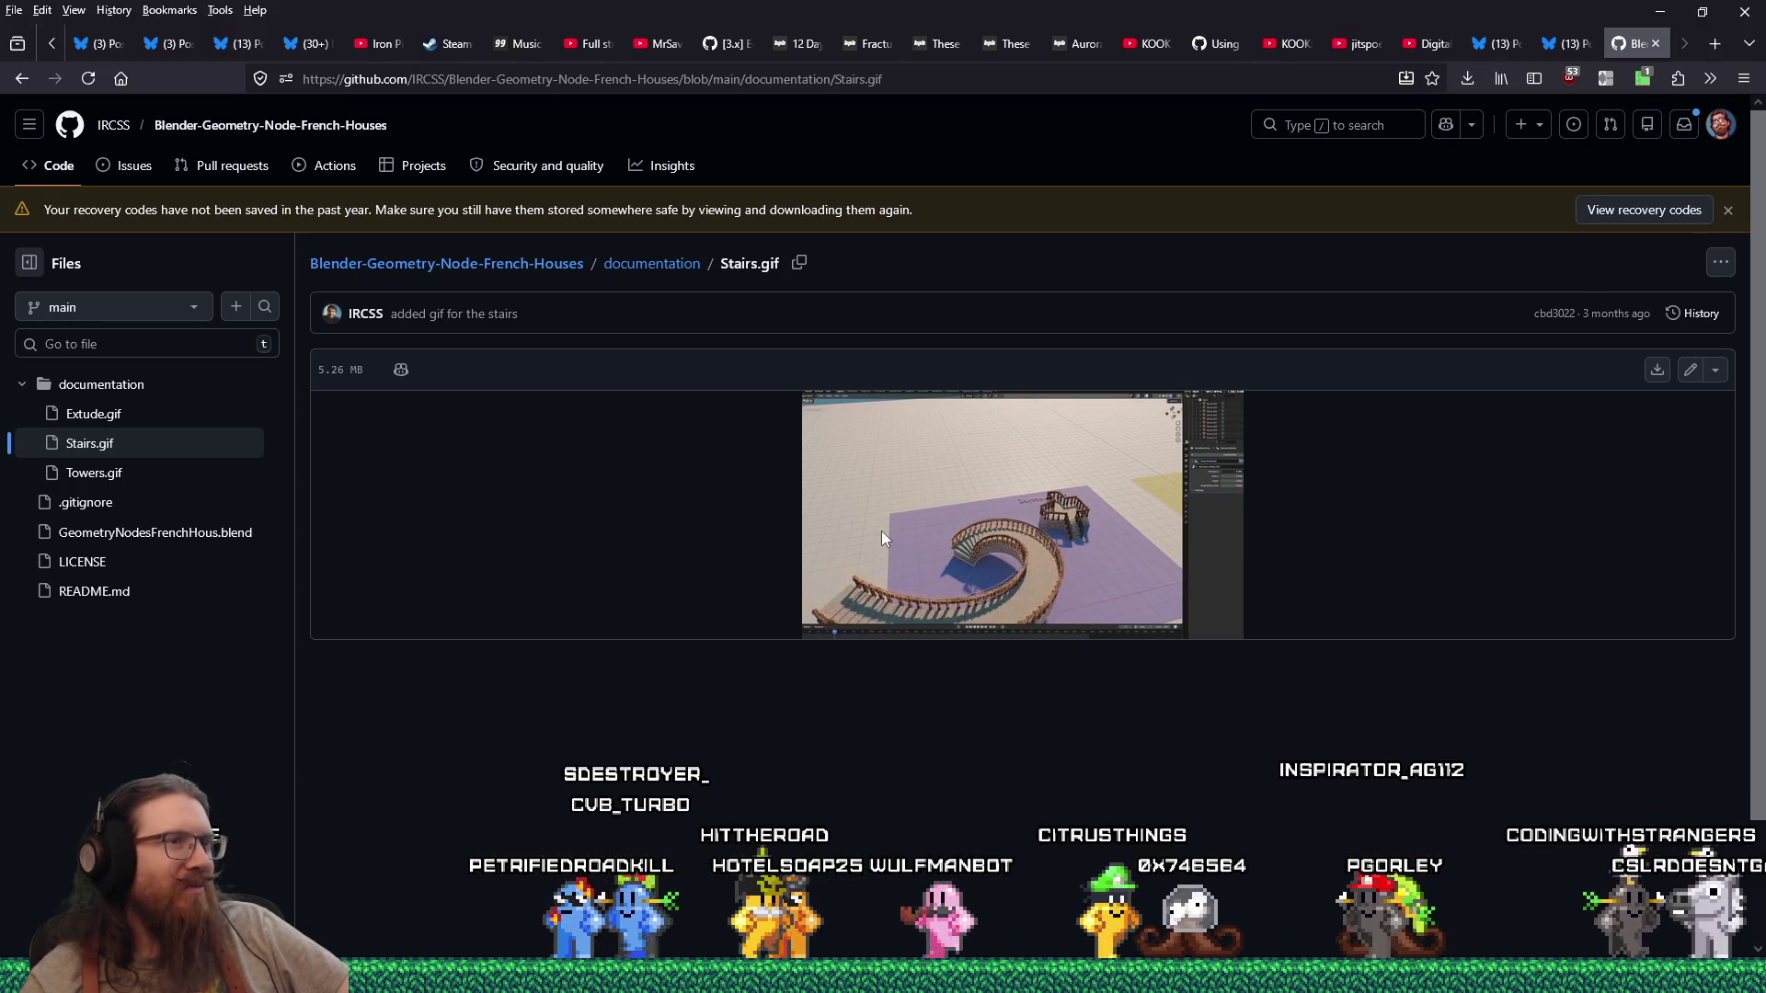
{"action": "key", "text": "alt+Tab"}
Step: Change HouseFour's RoofColor from light blue to red
{"action": "middle_click_drag", "start_coordinate": [1109, 496], "coordinate": [1145, 456]}
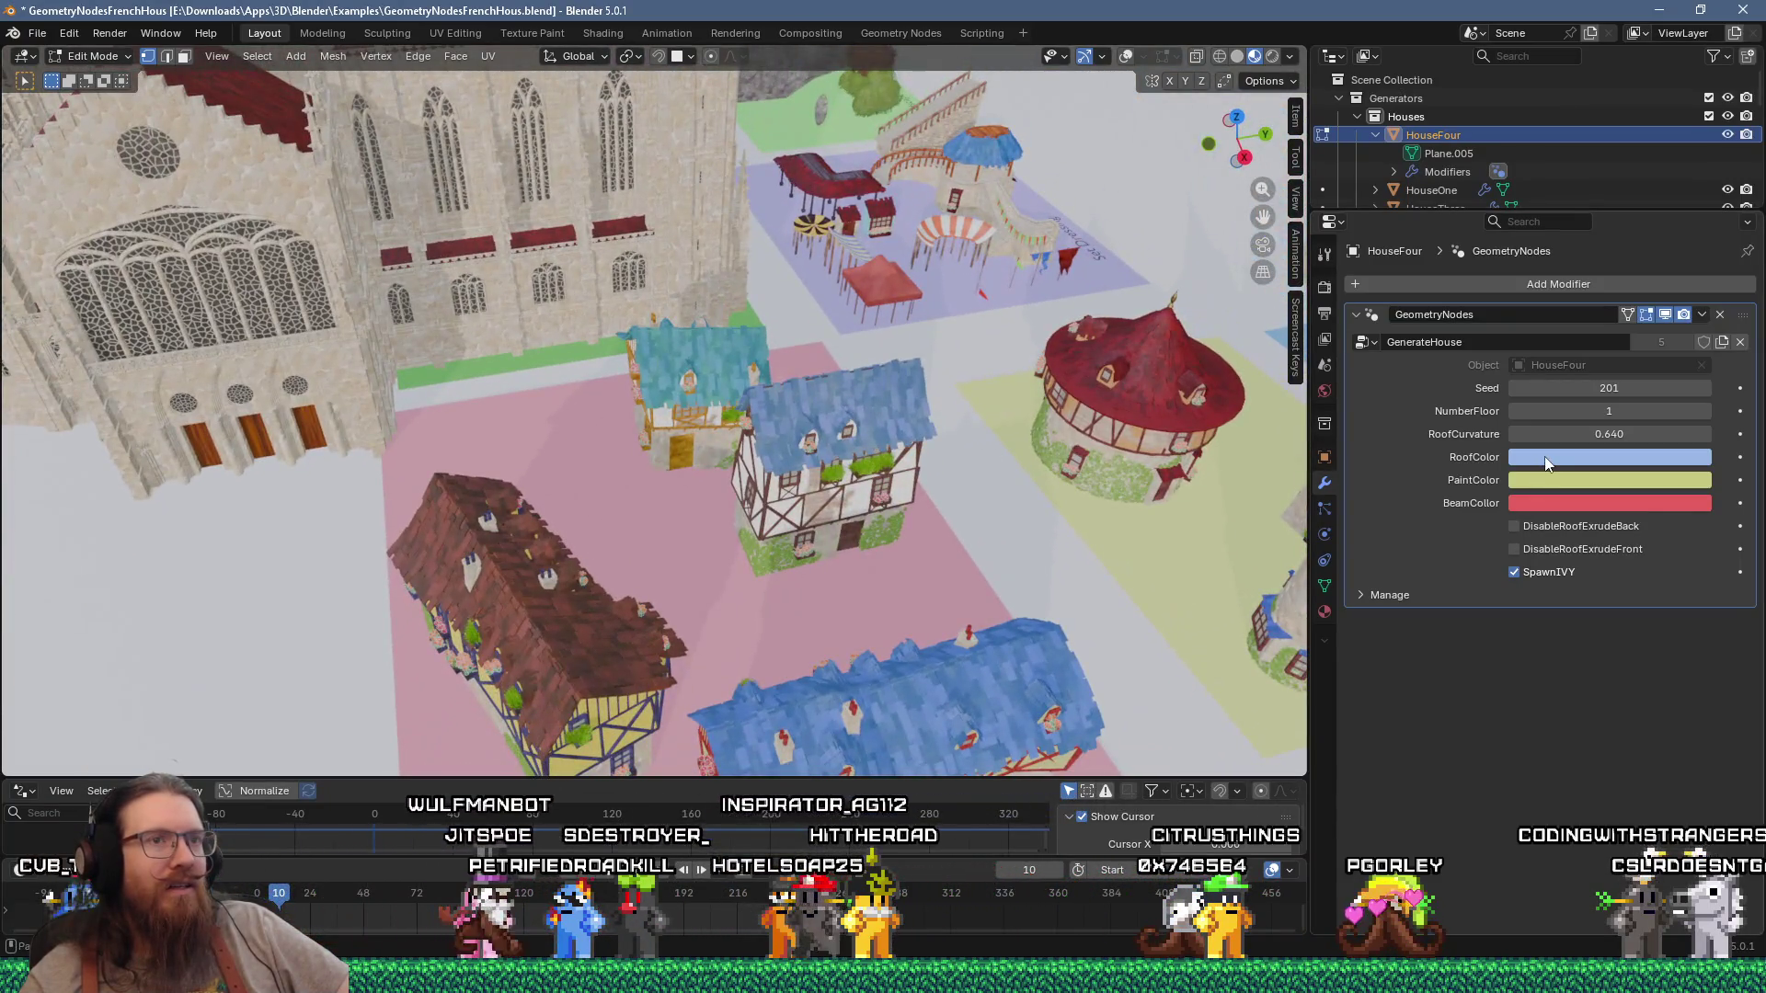
{"action": "left_click", "coordinate": [1545, 463]}
{"action": "mouse_move", "coordinate": [1607, 237]}
{"action": "left_mouse_down"}
{"action": "mouse_move", "coordinate": [1620, 225]}
{"action": "mouse_move", "coordinate": [1604, 259]}
{"action": "left_mouse_up"}
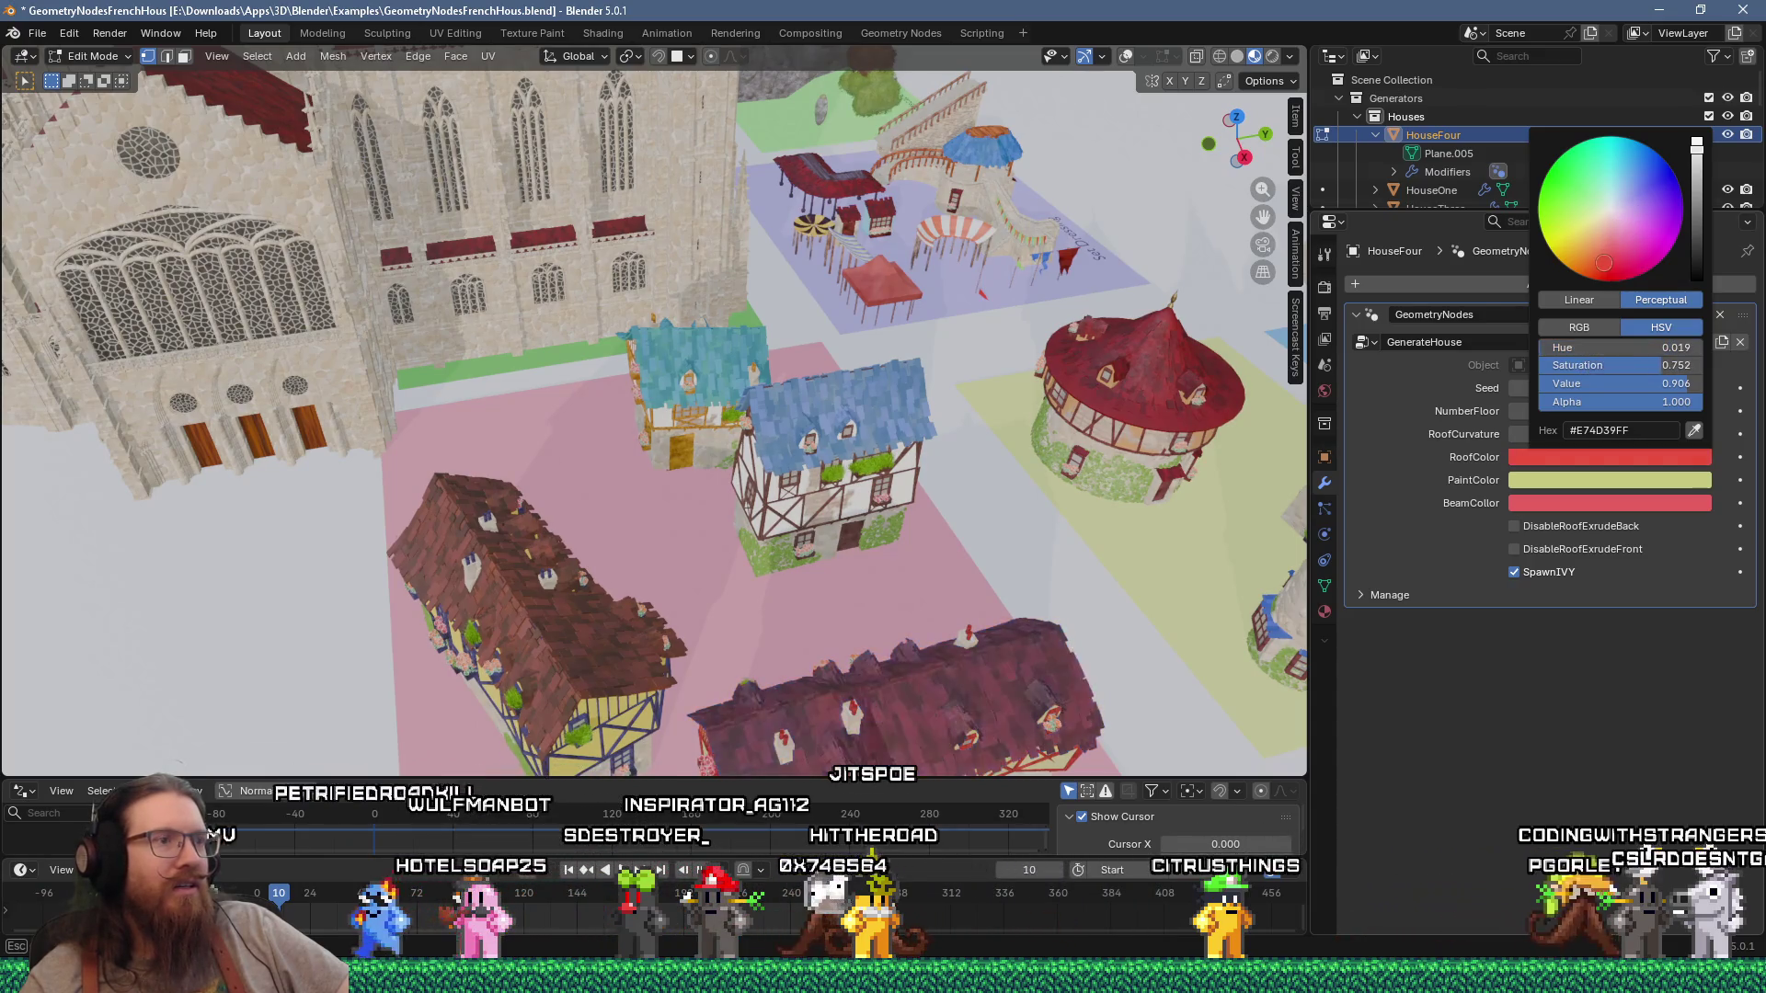
Step: Raise HouseFour's Seed to 221, regenerating its roof and windows
{"action": "mouse_move", "coordinate": [681, 396]}
{"action": "middle_mouse_down"}
{"action": "mouse_move", "coordinate": [703, 353]}
{"action": "mouse_move", "coordinate": [724, 355]}
{"action": "middle_mouse_up"}
{"action": "scroll", "coordinate": [703, 353], "scroll_direction": "up", "scroll_amount": 3}
{"action": "left_click_drag", "start_coordinate": [1608, 388], "coordinate": [1630, 388]}
{"action": "mouse_move", "coordinate": [865, 497]}
{"action": "middle_mouse_down"}
{"action": "mouse_move", "coordinate": [895, 521]}
{"action": "mouse_move", "coordinate": [630, 487]}
{"action": "mouse_move", "coordinate": [788, 414]}
{"action": "mouse_move", "coordinate": [749, 427]}
{"action": "mouse_move", "coordinate": [765, 451]}
{"action": "mouse_move", "coordinate": [823, 442]}
{"action": "mouse_move", "coordinate": [749, 382]}
{"action": "mouse_move", "coordinate": [777, 529]}
{"action": "middle_mouse_up"}
{"action": "scroll", "coordinate": [847, 505], "scroll_direction": "up", "scroll_amount": 6}
{"action": "scroll", "coordinate": [748, 427], "scroll_direction": "down", "scroll_amount": 6}
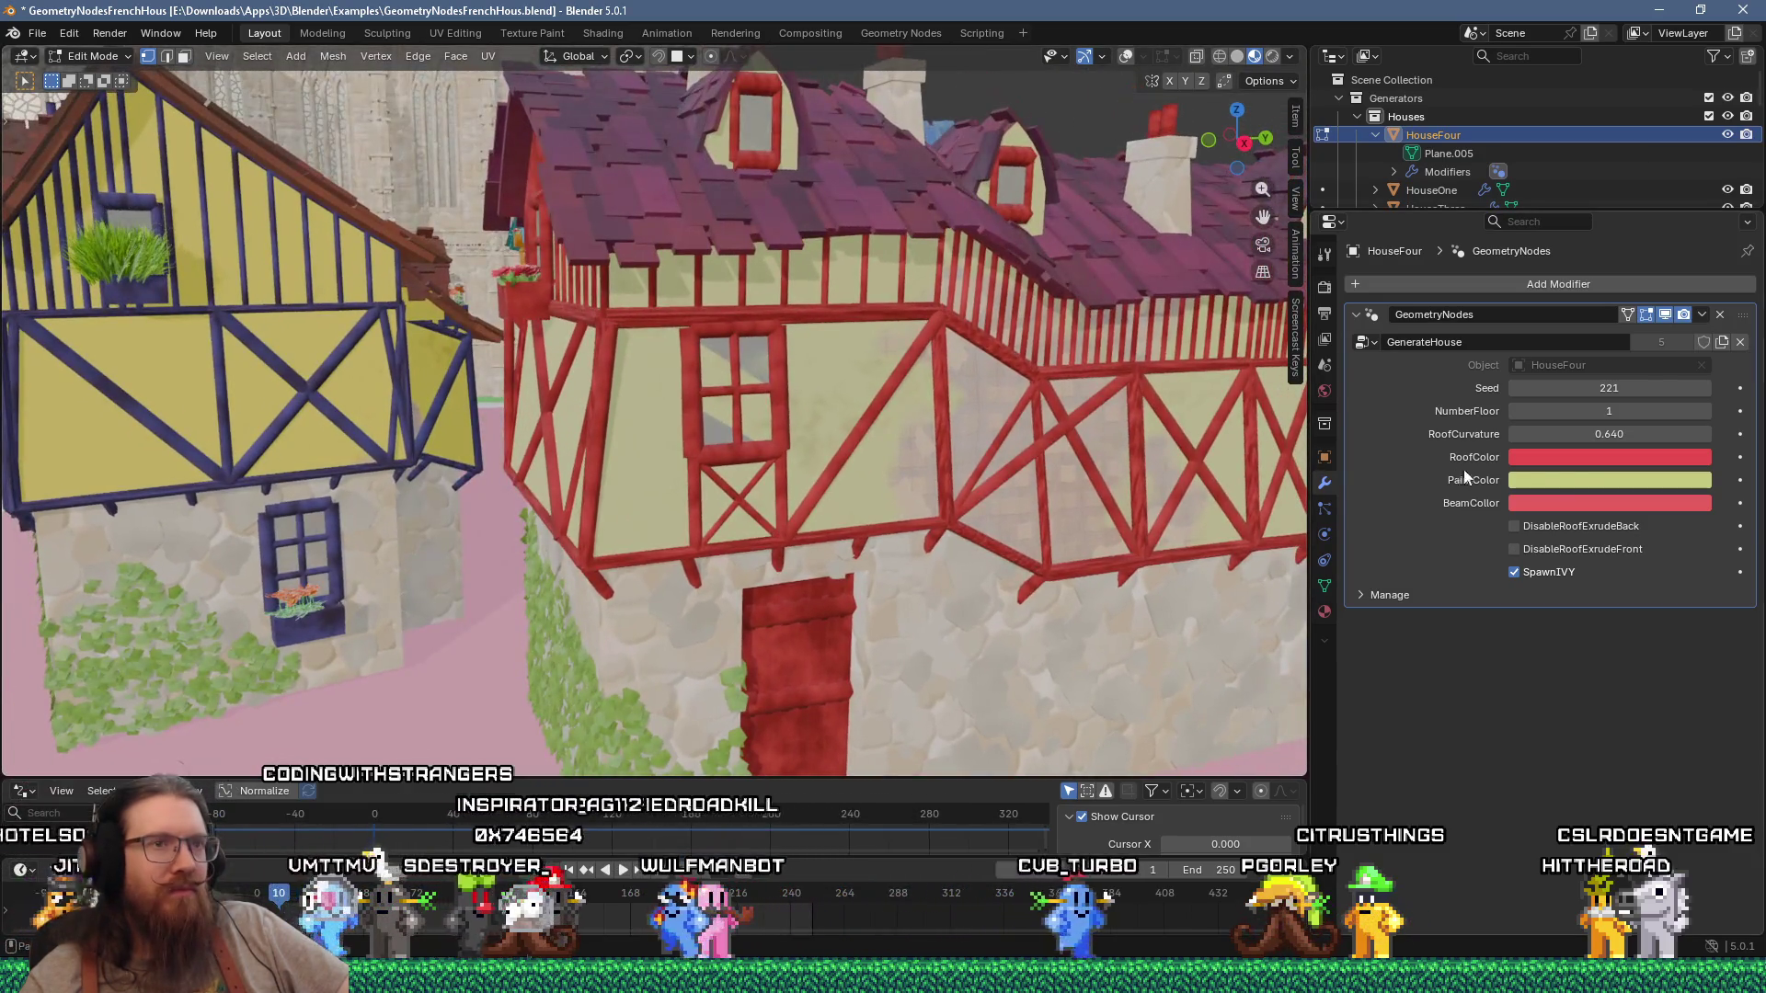
{"action": "left_click", "coordinate": [1529, 502]}
Step: Change HouseFour's BeamColor to a deep blue-violet
{"action": "left_click", "coordinate": [1629, 227]}
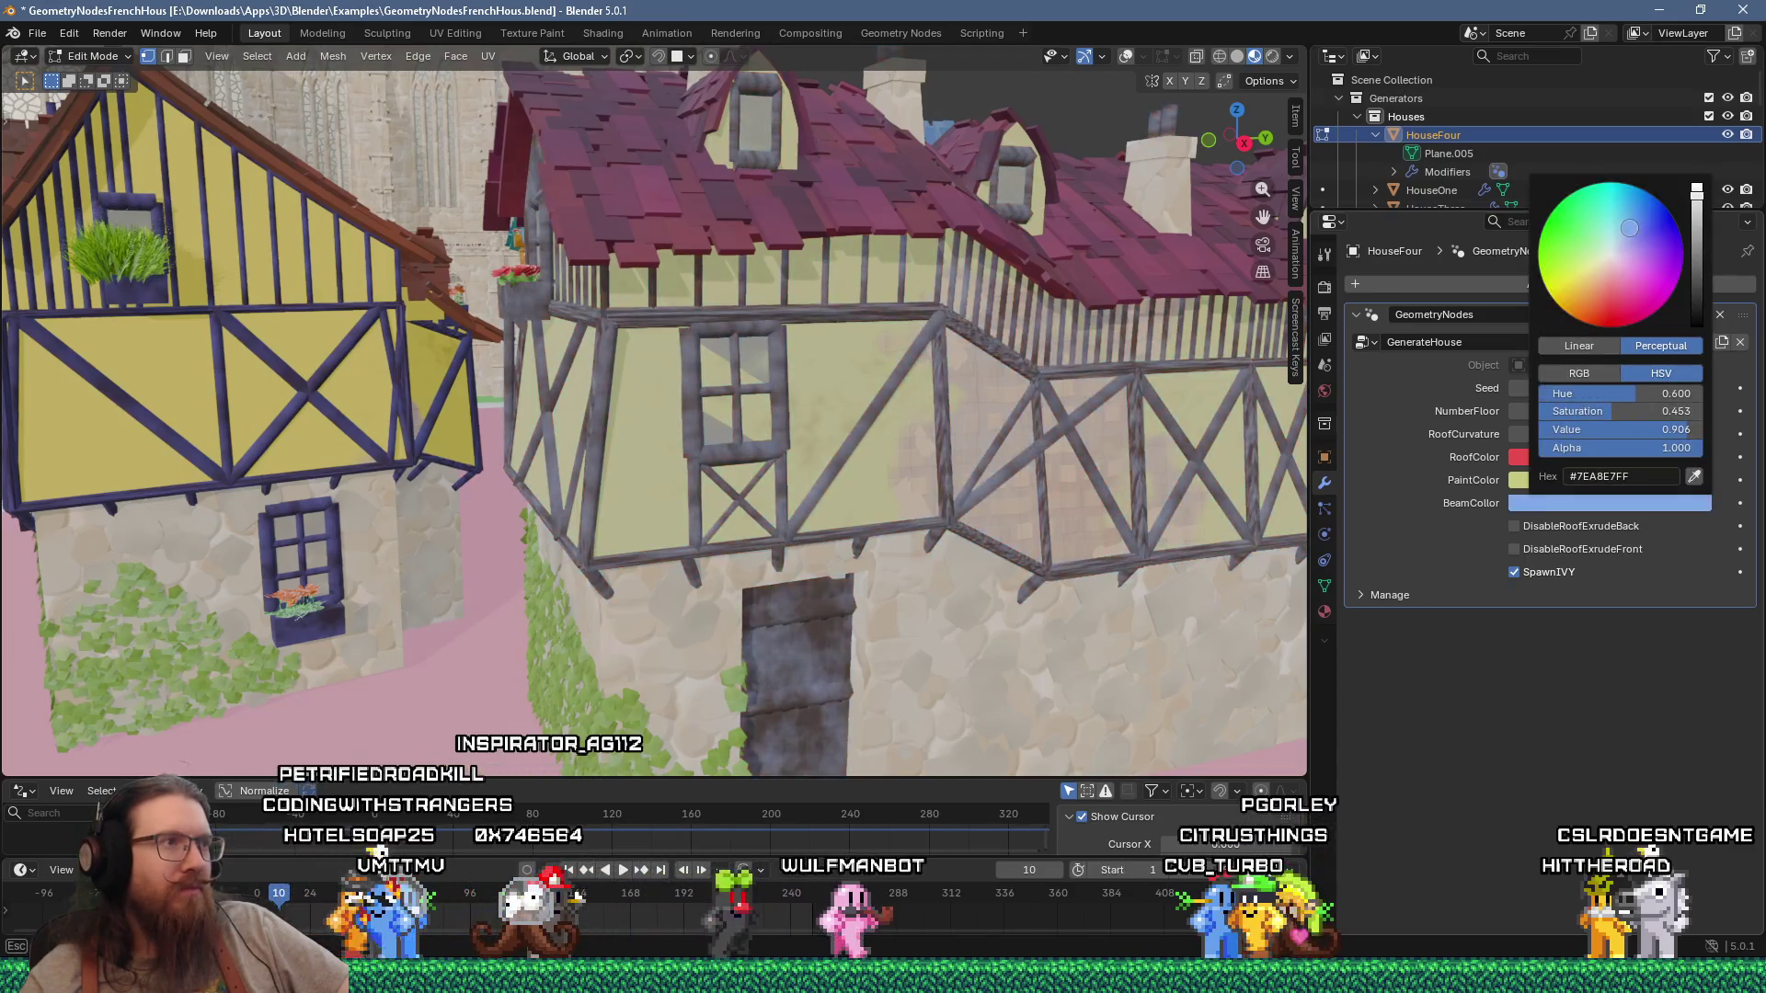
{"action": "left_click", "coordinate": [1675, 248]}
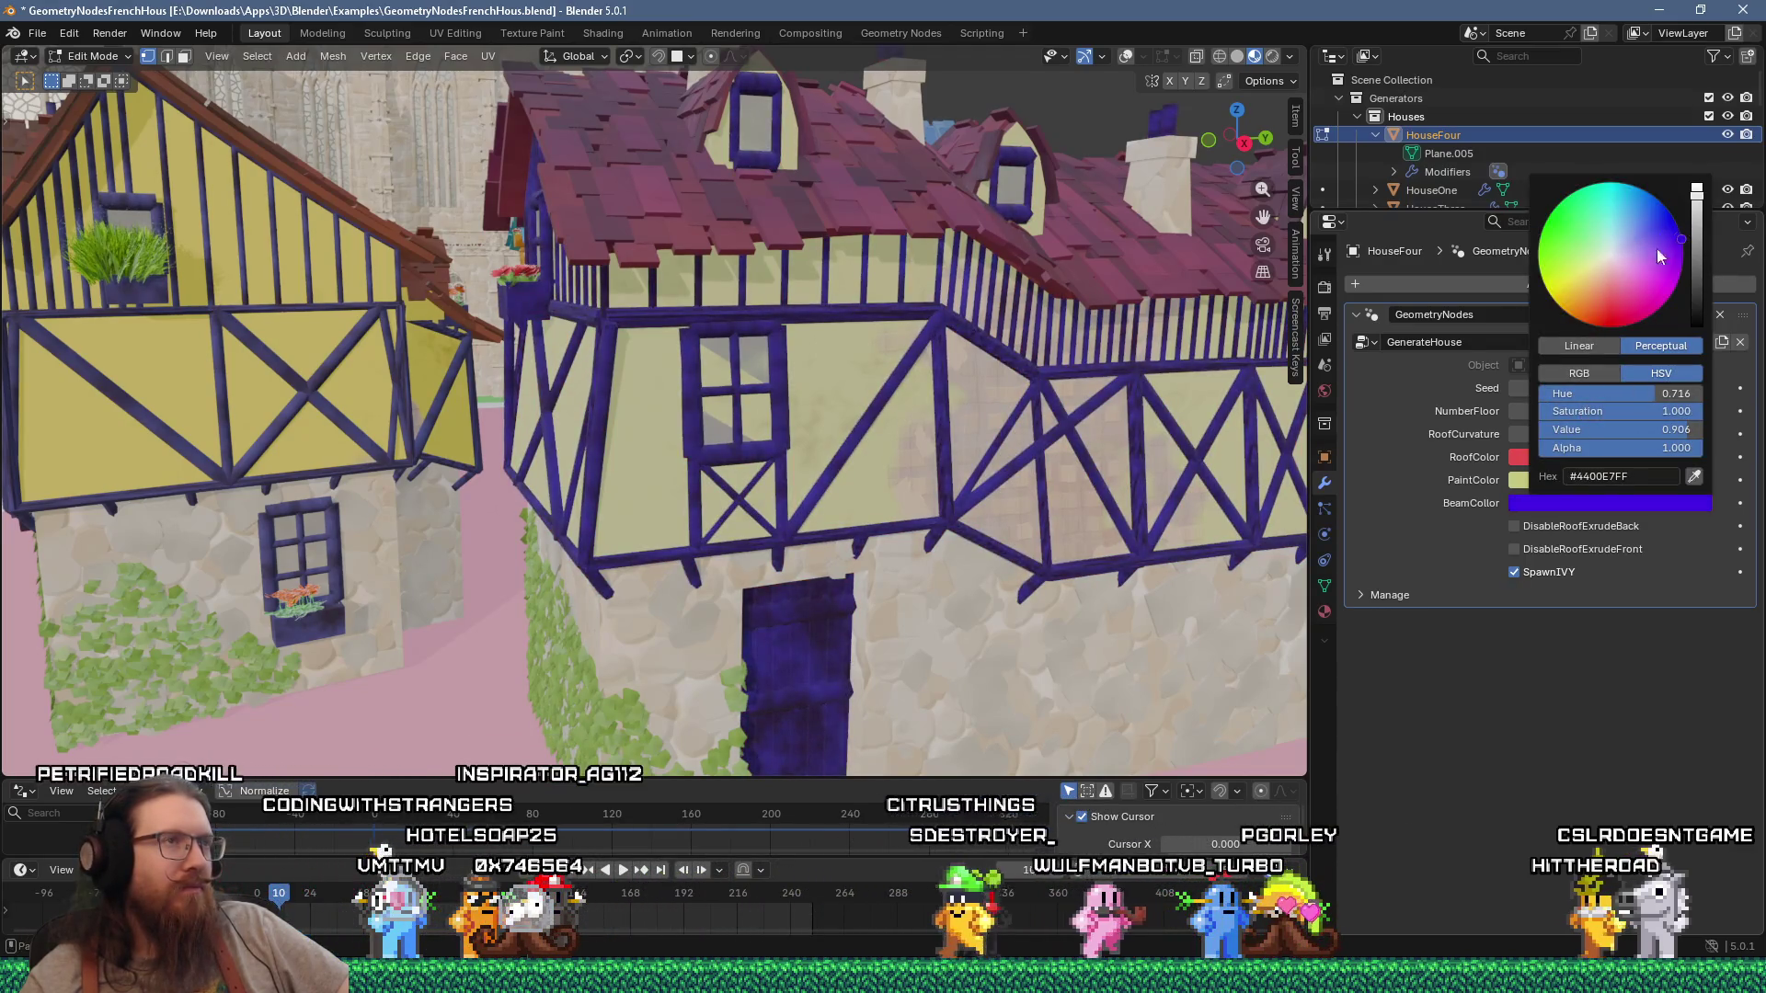
{"action": "scroll", "coordinate": [959, 418], "scroll_direction": "down", "scroll_amount": 3}
{"action": "middle_click_drag", "start_coordinate": [959, 418], "coordinate": [1087, 426]}
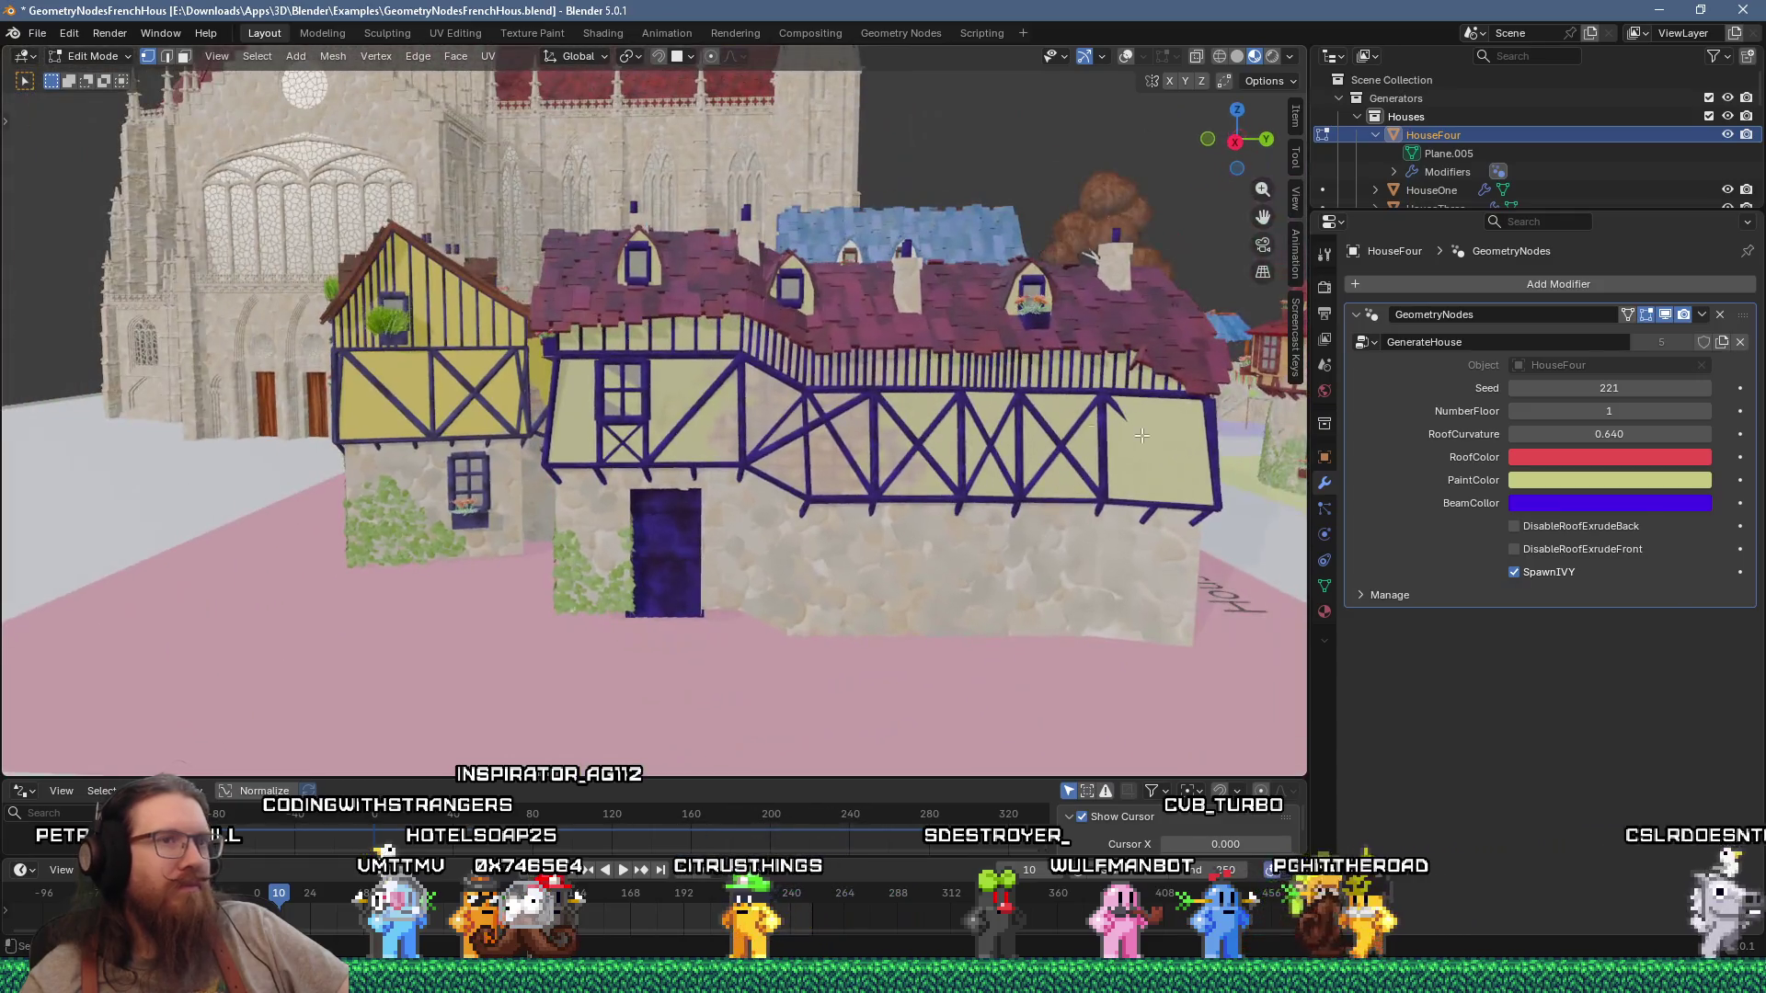
Step: Paint HouseFour's walls magenta-pink and inspect the pink and yellow houses from above
{"action": "left_click", "coordinate": [1541, 477]}
{"action": "left_click", "coordinate": [1596, 299]}
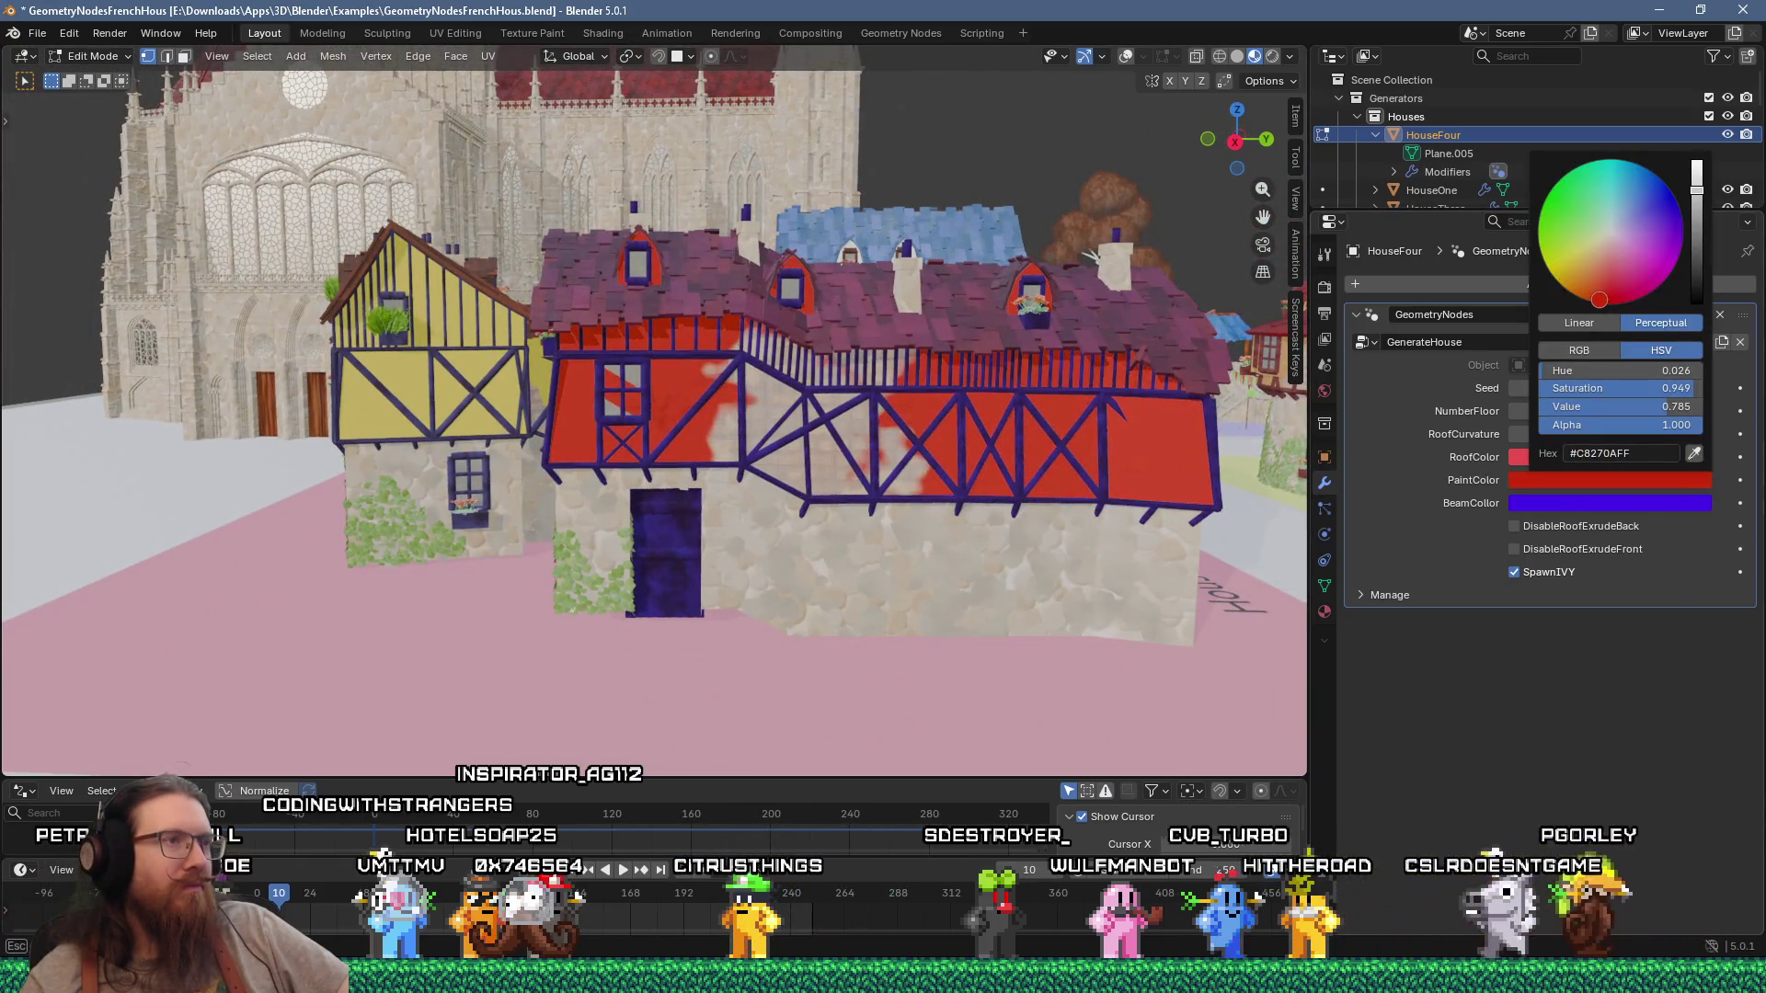
{"action": "left_click", "coordinate": [1571, 280]}
{"action": "mouse_move", "coordinate": [917, 428]}
{"action": "middle_mouse_down"}
{"action": "mouse_move", "coordinate": [839, 467]}
{"action": "mouse_move", "coordinate": [842, 434]}
{"action": "mouse_move", "coordinate": [875, 424]}
{"action": "mouse_move", "coordinate": [960, 445]}
{"action": "mouse_move", "coordinate": [995, 518]}
{"action": "middle_mouse_up"}
{"action": "scroll", "coordinate": [842, 434], "scroll_direction": "up", "scroll_amount": 4}
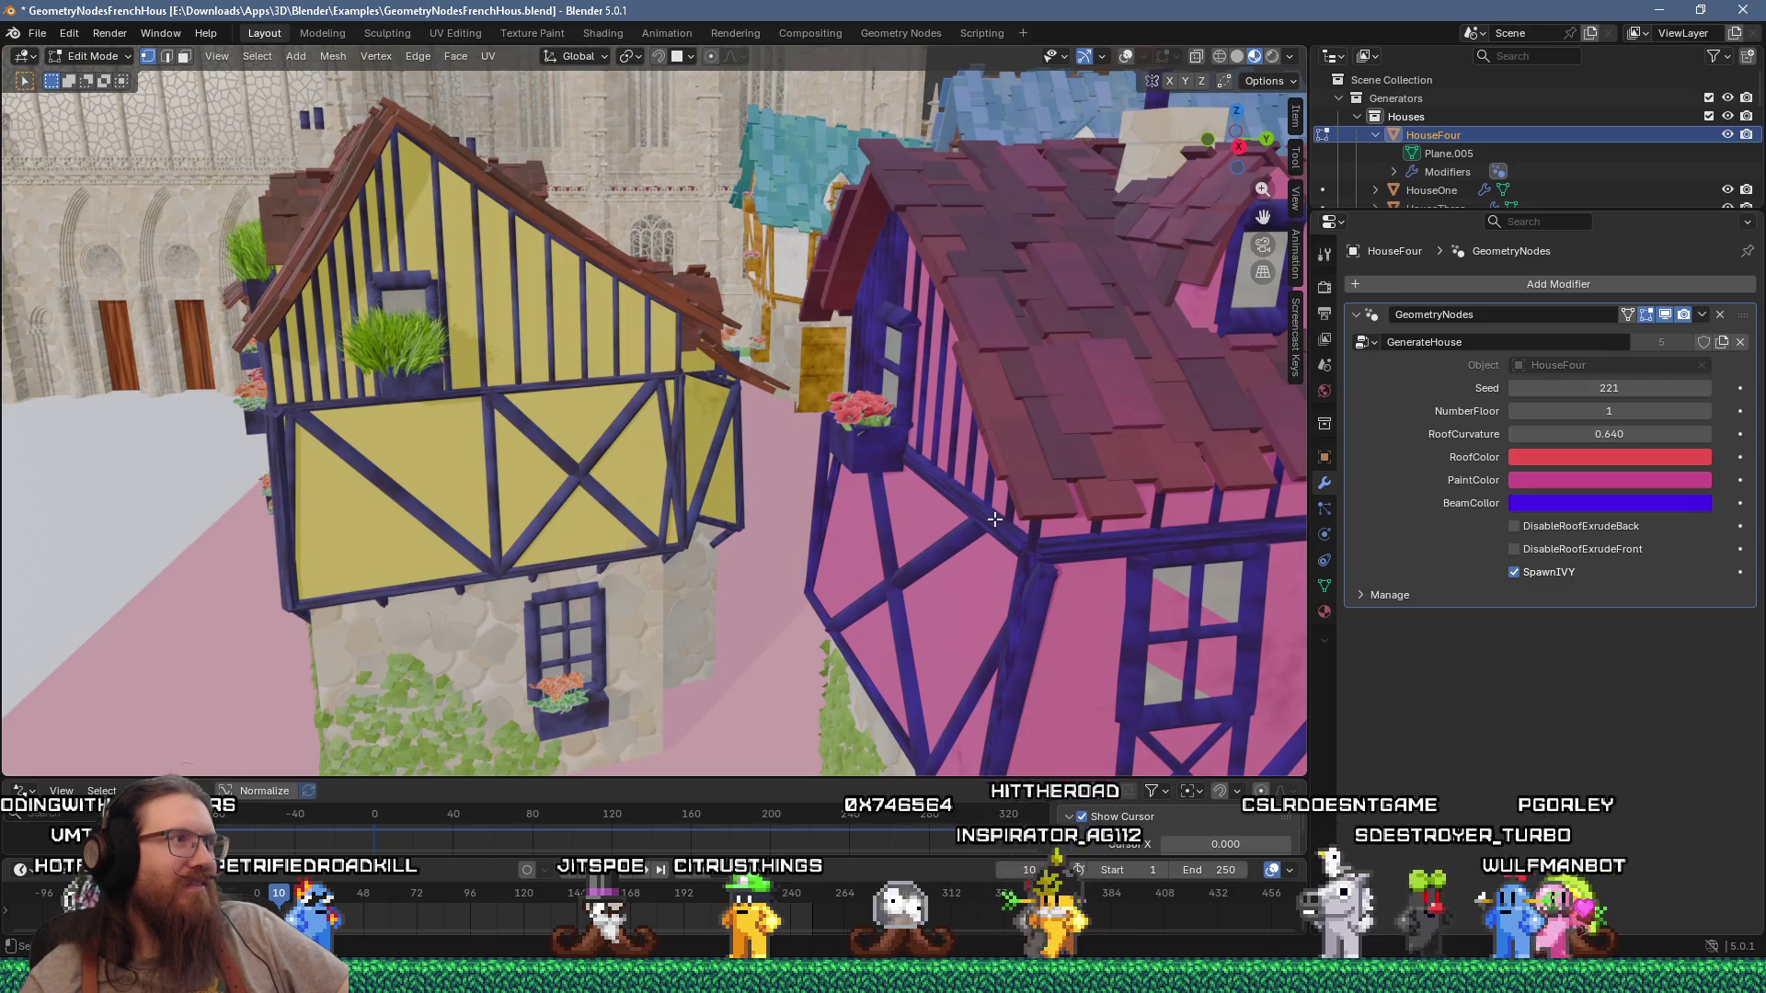
{"action": "middle_click_drag", "start_coordinate": [824, 523], "coordinate": [770, 499]}
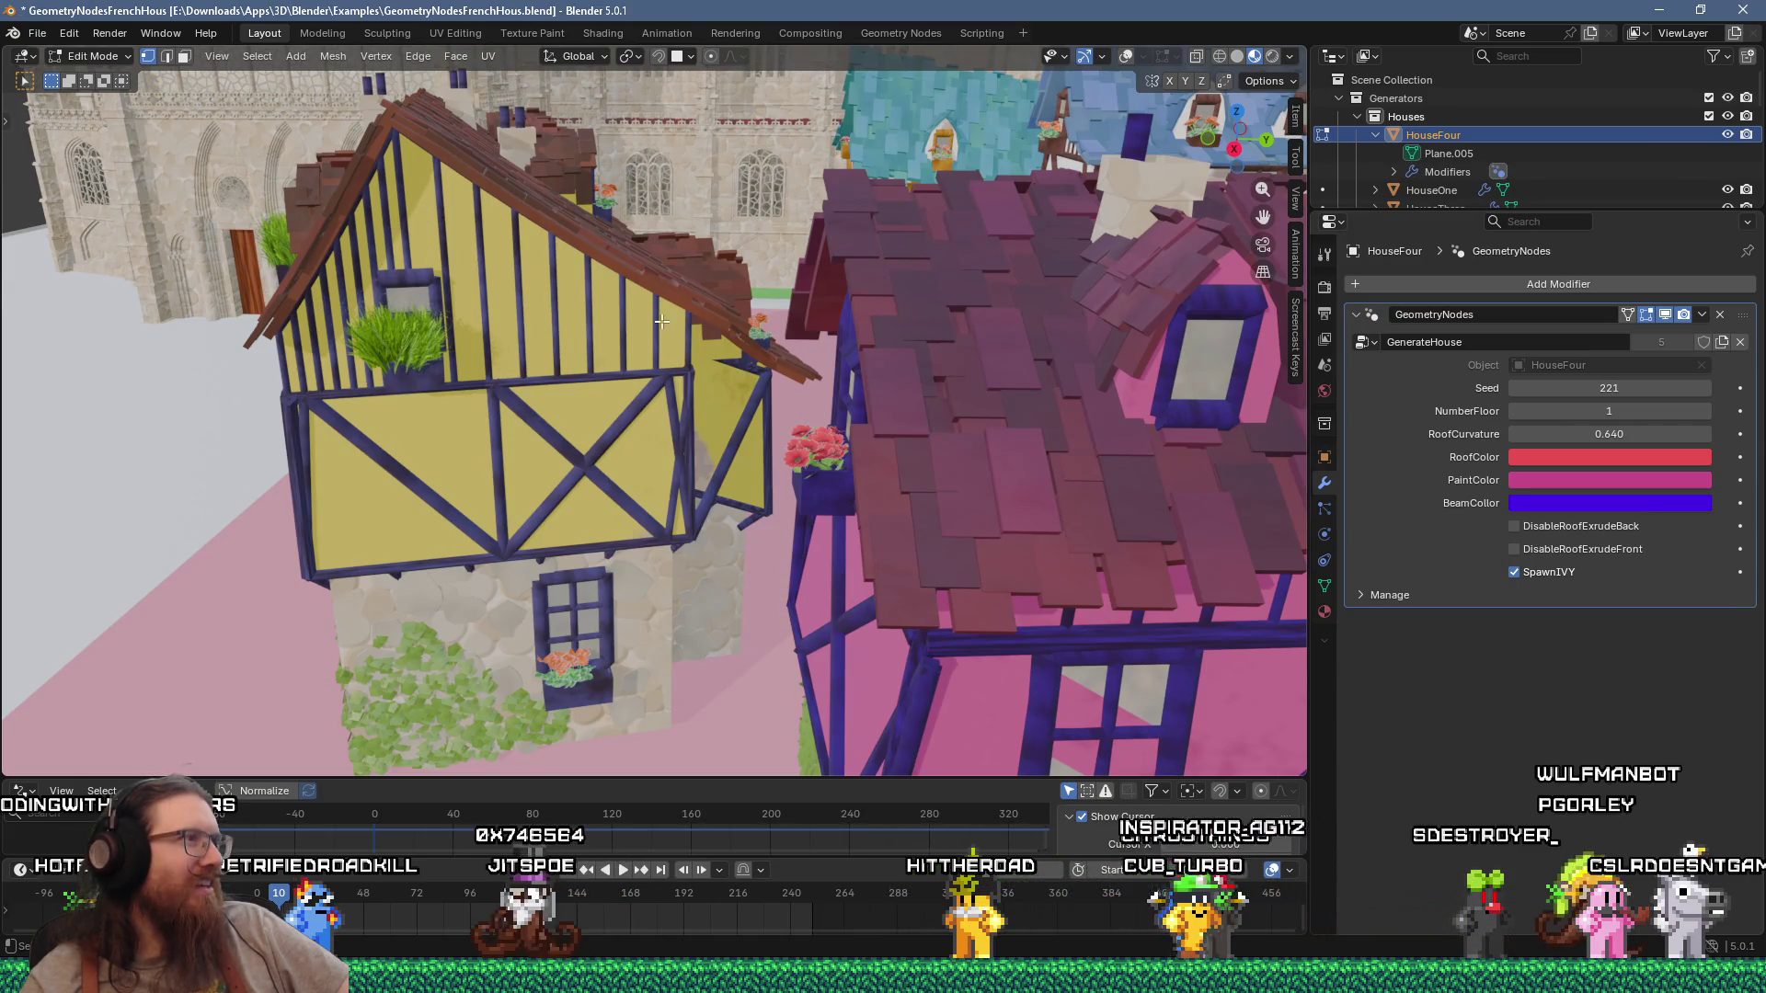
{"action": "mouse_move", "coordinate": [428, 343]}
{"action": "middle_mouse_down"}
{"action": "mouse_move", "coordinate": [678, 390]}
{"action": "mouse_move", "coordinate": [634, 328]}
{"action": "mouse_move", "coordinate": [668, 392]}
{"action": "middle_mouse_up"}
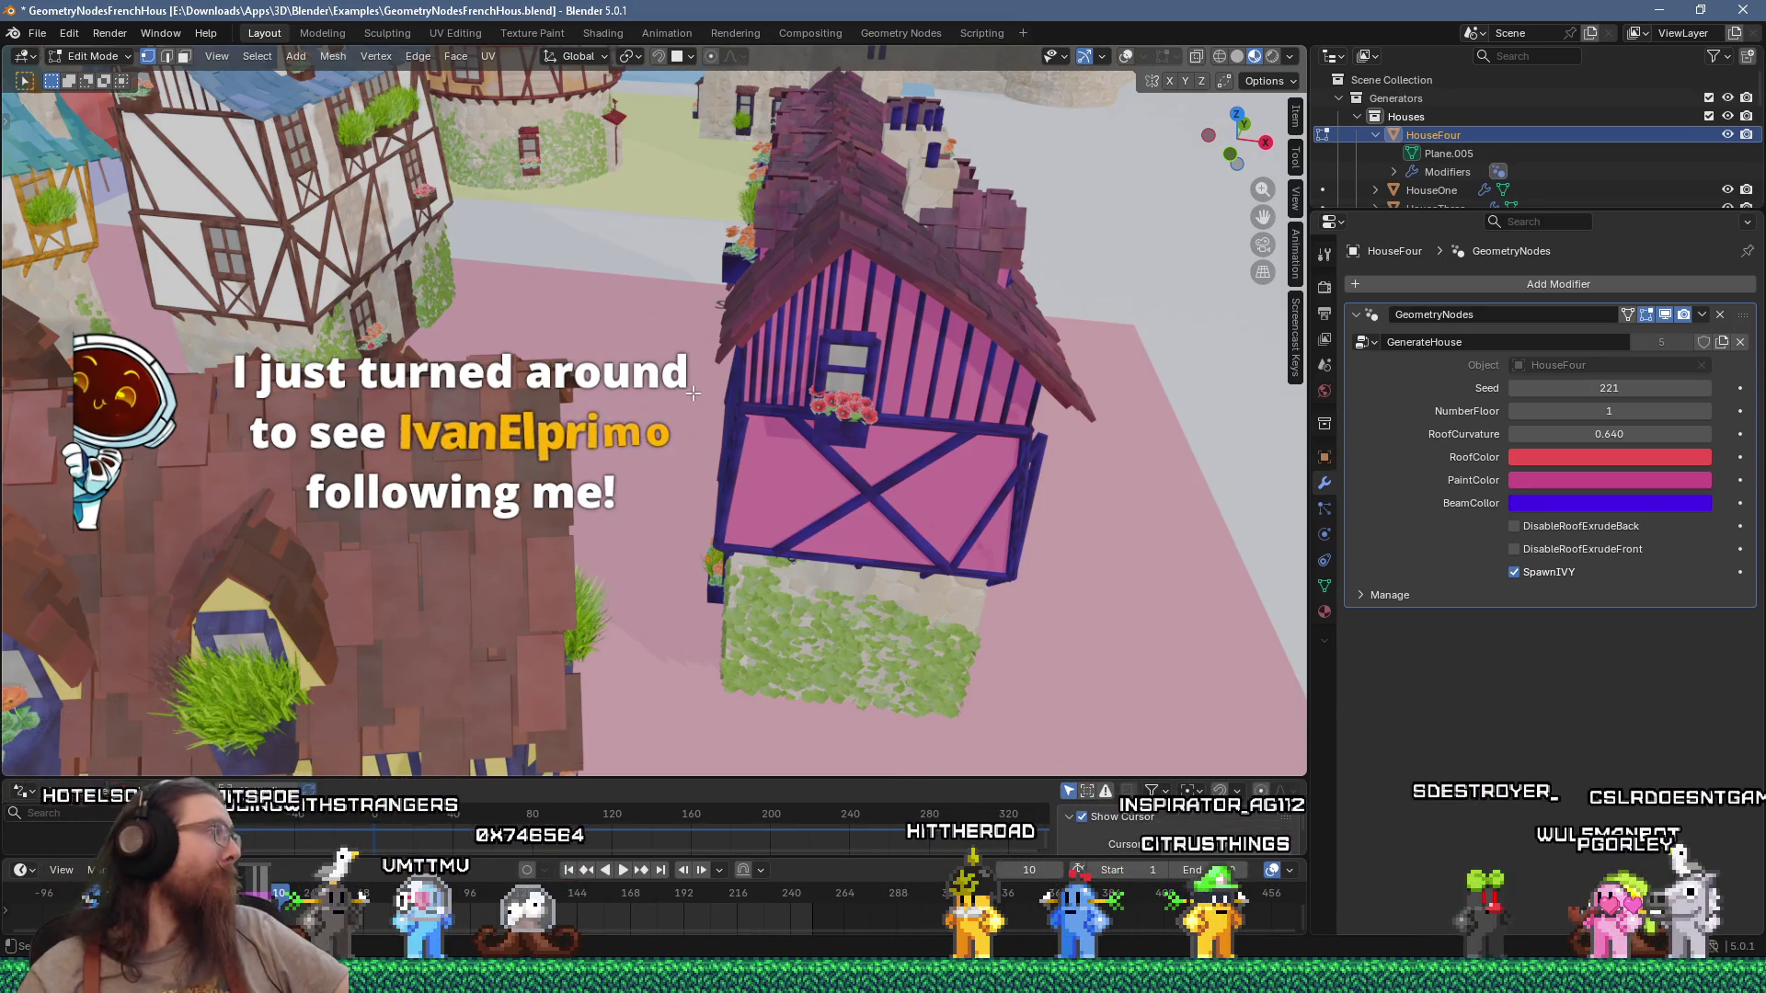
Step: Set HouseFour's RoofCurvature to 2.690 and NumberFloor to 3
{"action": "middle_click_drag", "start_coordinate": [883, 423], "coordinate": [989, 443]}
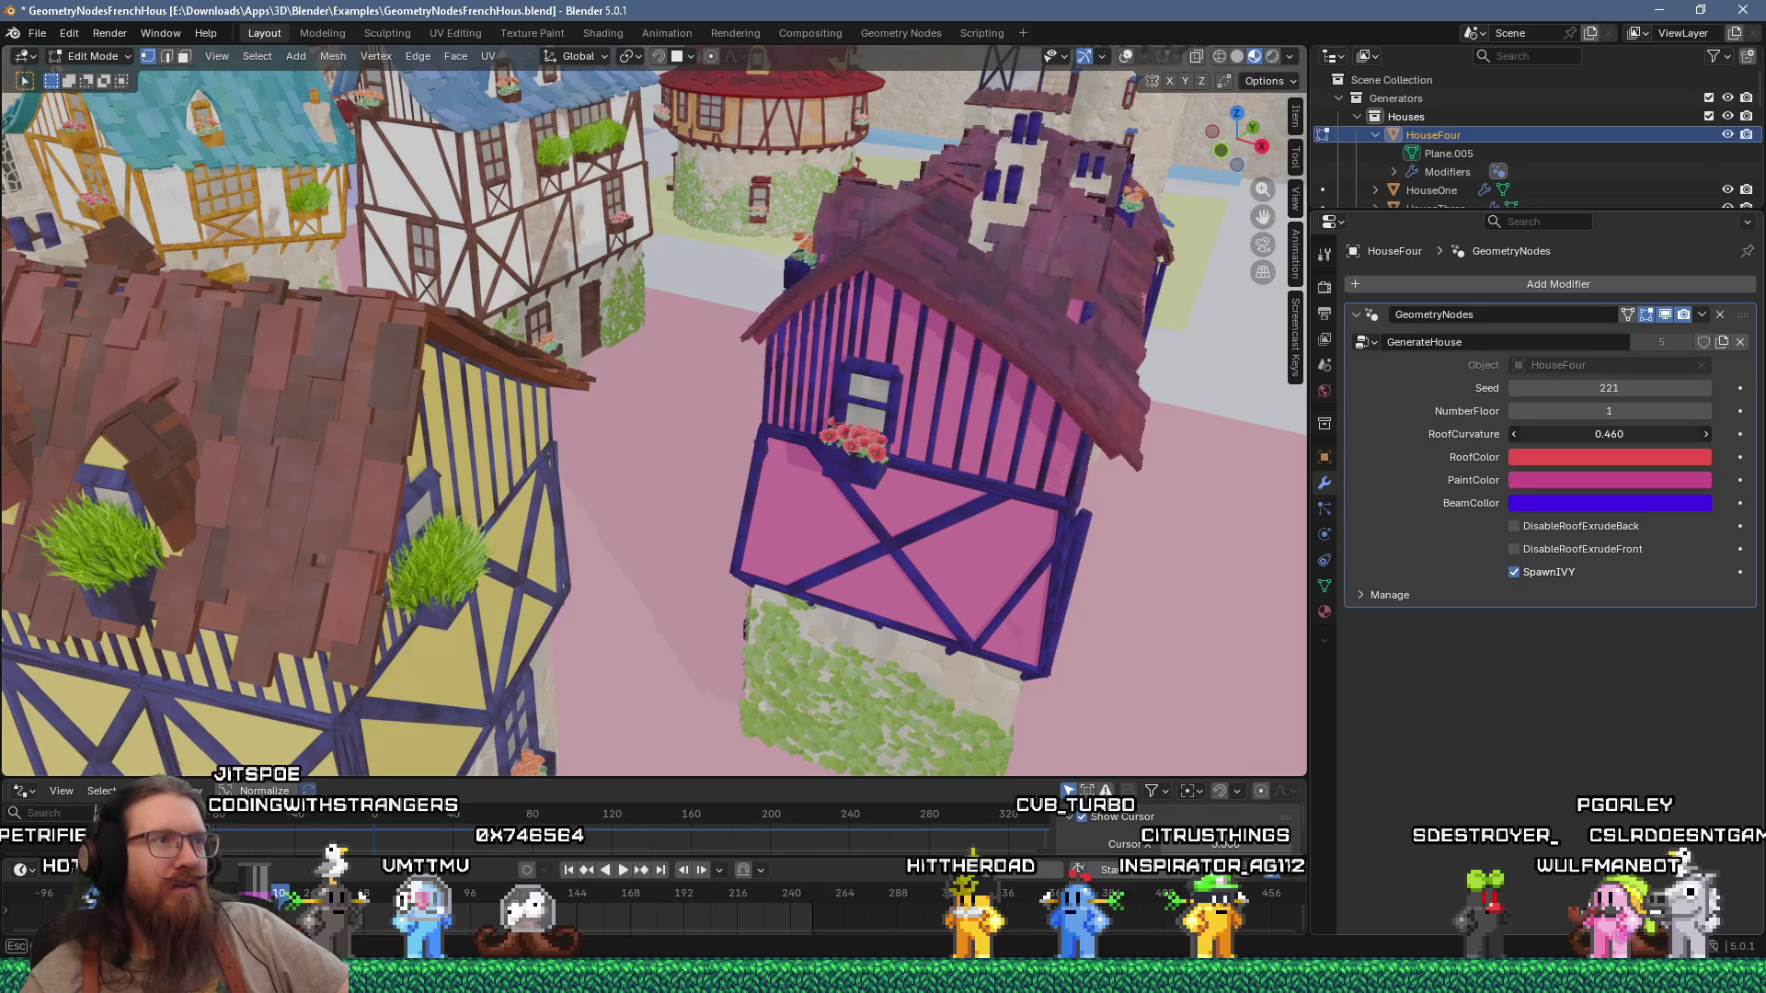
{"action": "left_click_drag", "start_coordinate": [1608, 433], "coordinate": [1656, 433]}
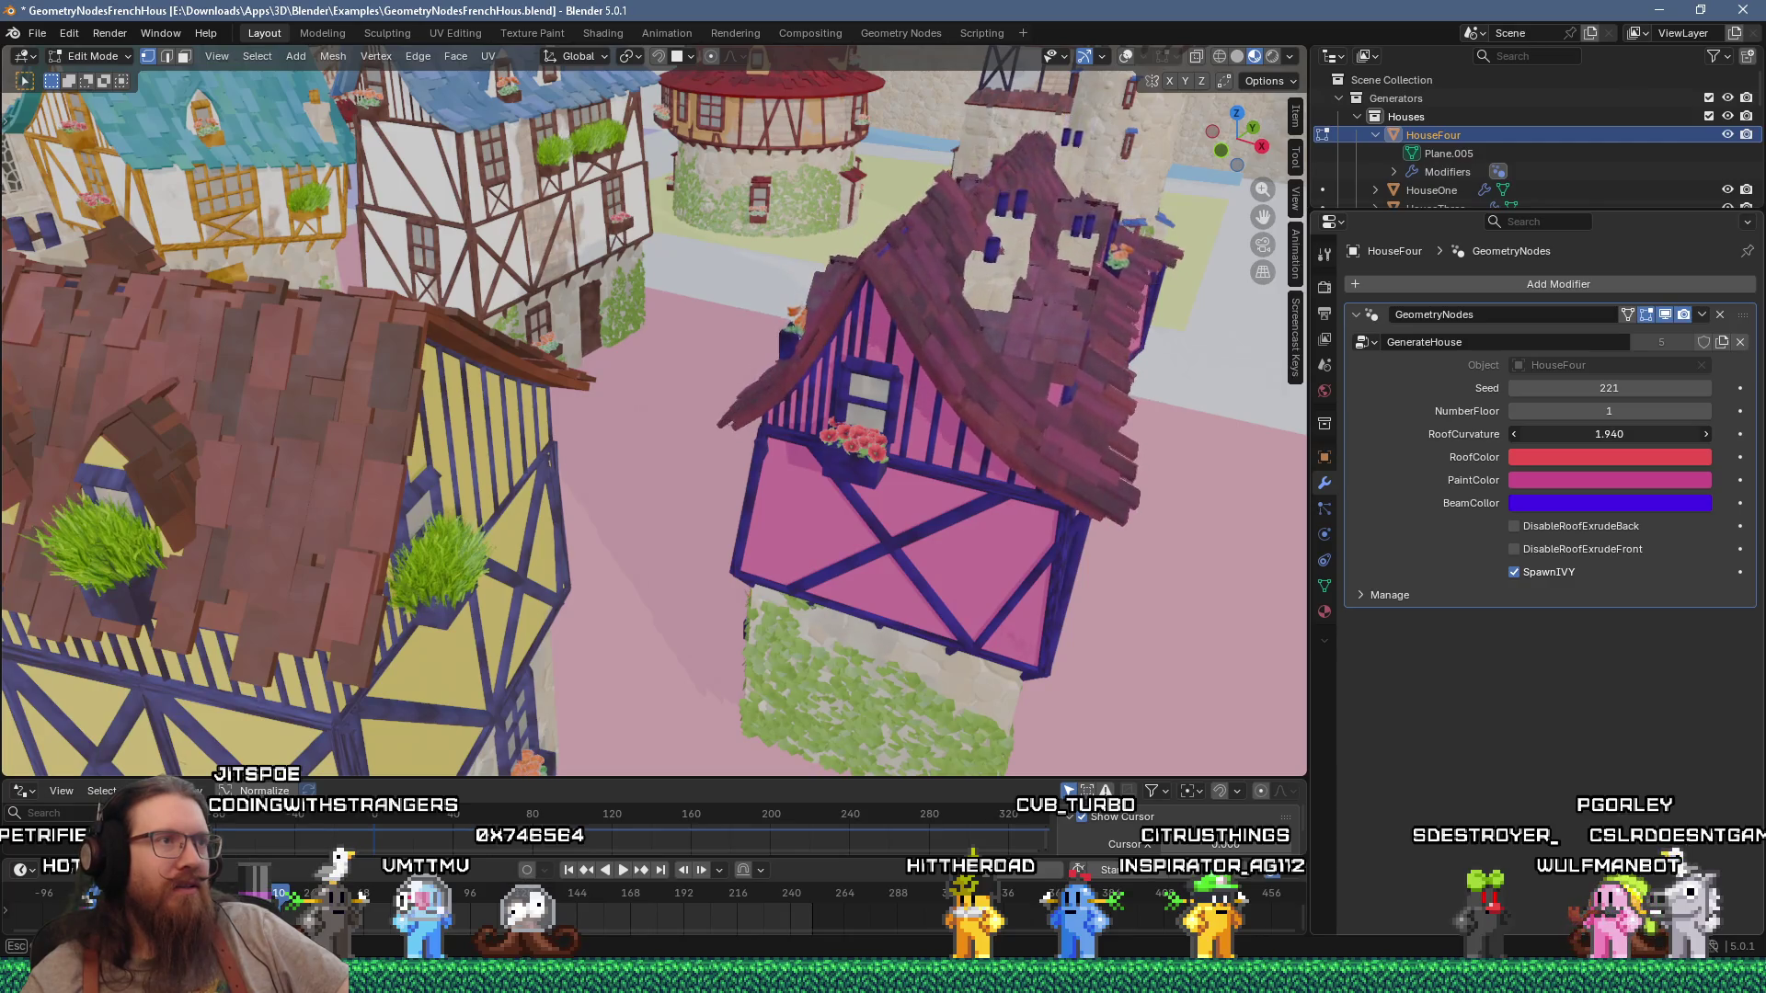
{"action": "mouse_move", "coordinate": [1609, 433]}
{"action": "left_mouse_down"}
{"action": "mouse_move", "coordinate": [1555, 425]}
{"action": "mouse_move", "coordinate": [1638, 411]}
{"action": "left_mouse_up"}
{"action": "mouse_move", "coordinate": [1012, 644]}
{"action": "middle_mouse_down"}
{"action": "mouse_move", "coordinate": [1052, 425]}
{"action": "mouse_move", "coordinate": [917, 544]}
{"action": "mouse_move", "coordinate": [950, 521]}
{"action": "middle_mouse_up"}
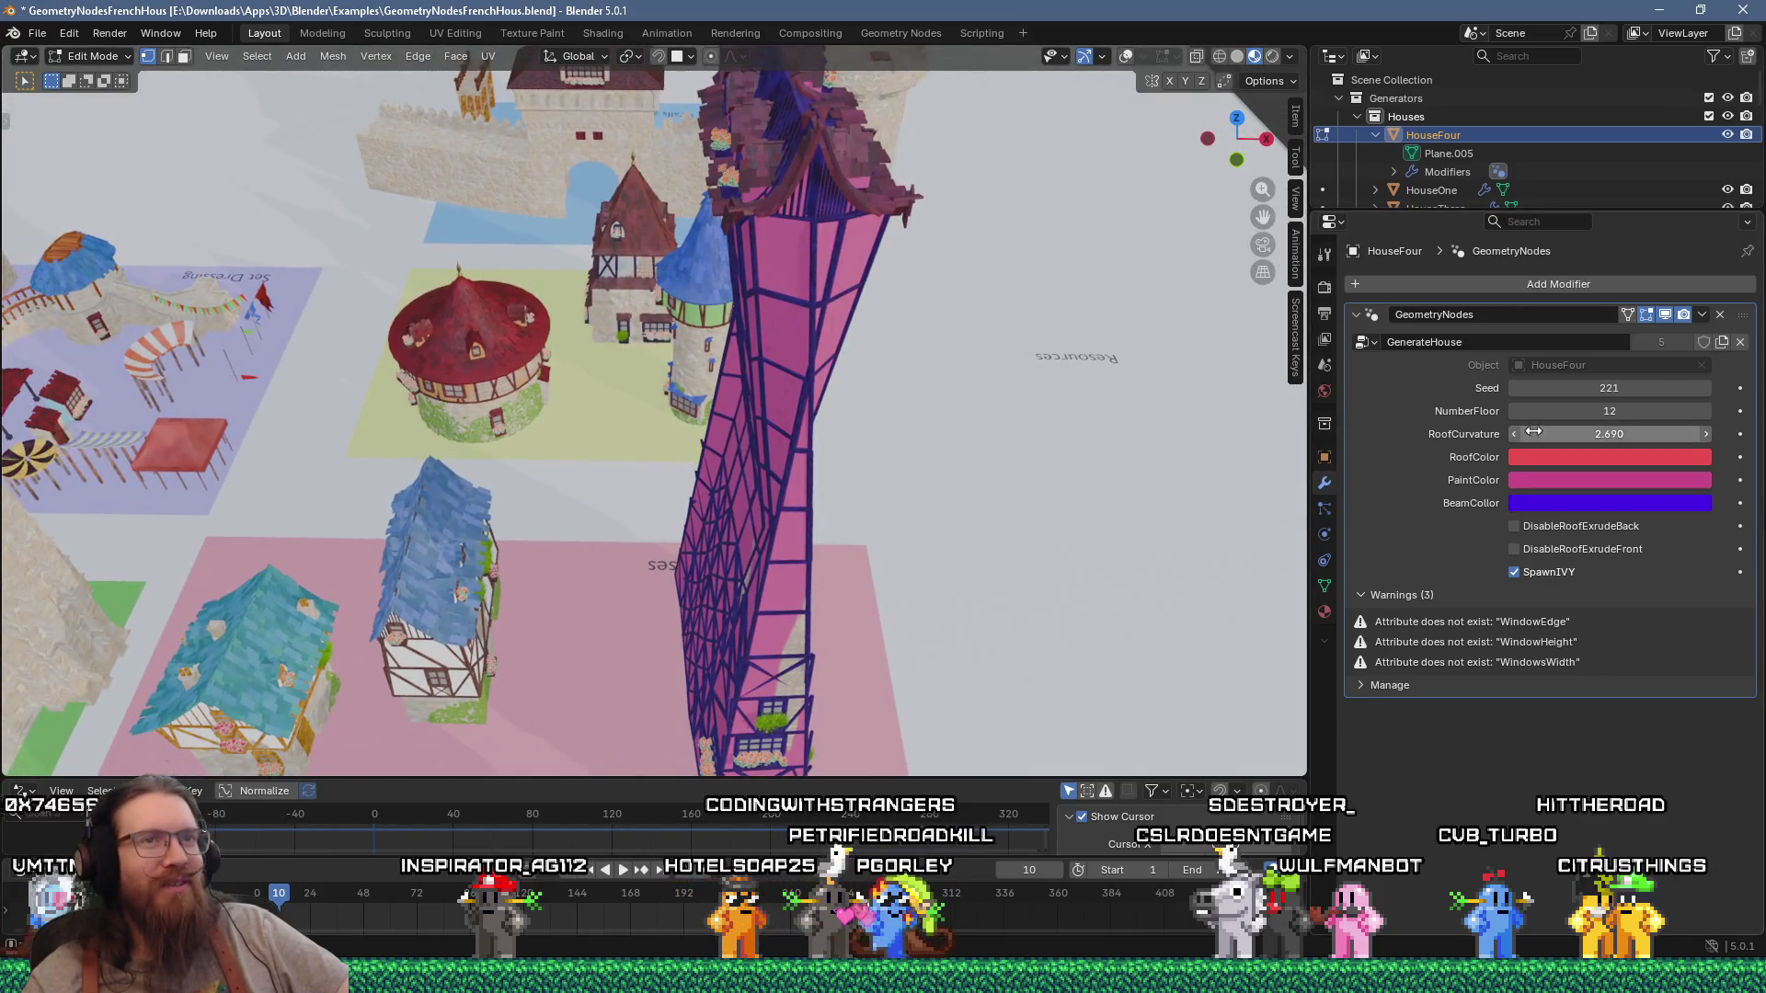
{"action": "left_click_drag", "start_coordinate": [1609, 411], "coordinate": [1554, 411]}
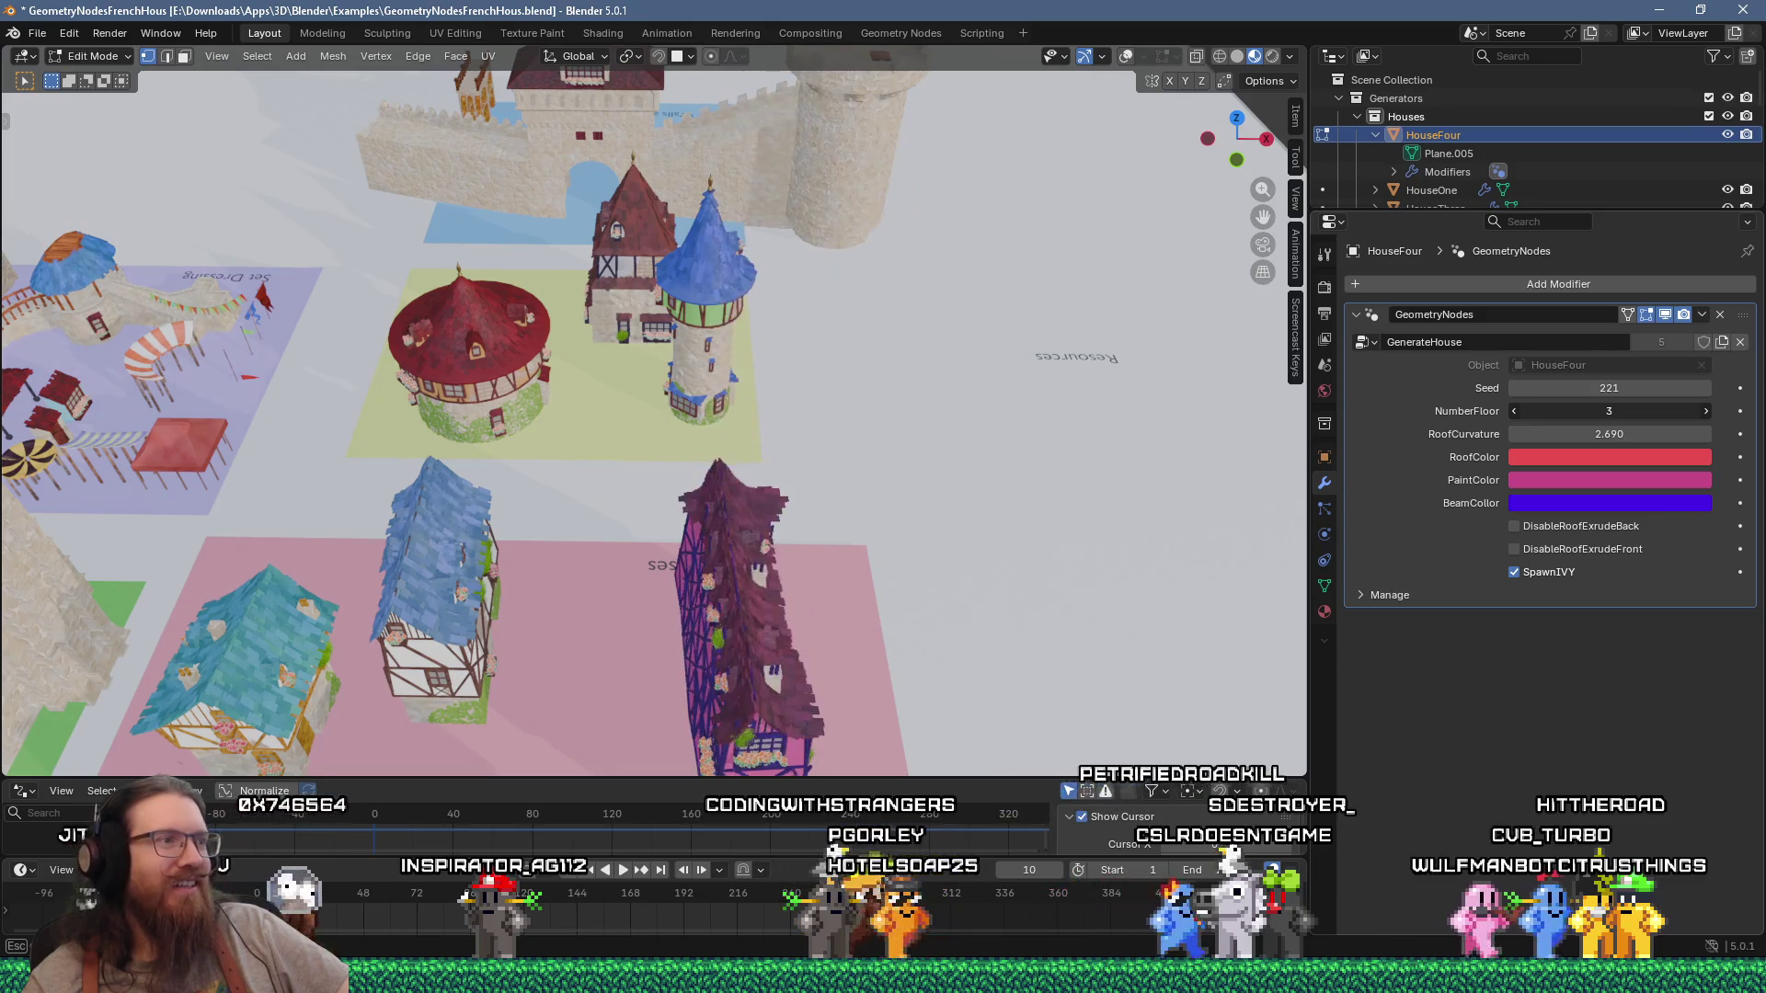
{"action": "mouse_move", "coordinate": [1260, 500]}
{"action": "middle_mouse_down"}
{"action": "mouse_move", "coordinate": [665, 389]}
{"action": "mouse_move", "coordinate": [849, 500]}
{"action": "mouse_move", "coordinate": [946, 325]}
{"action": "middle_mouse_up"}
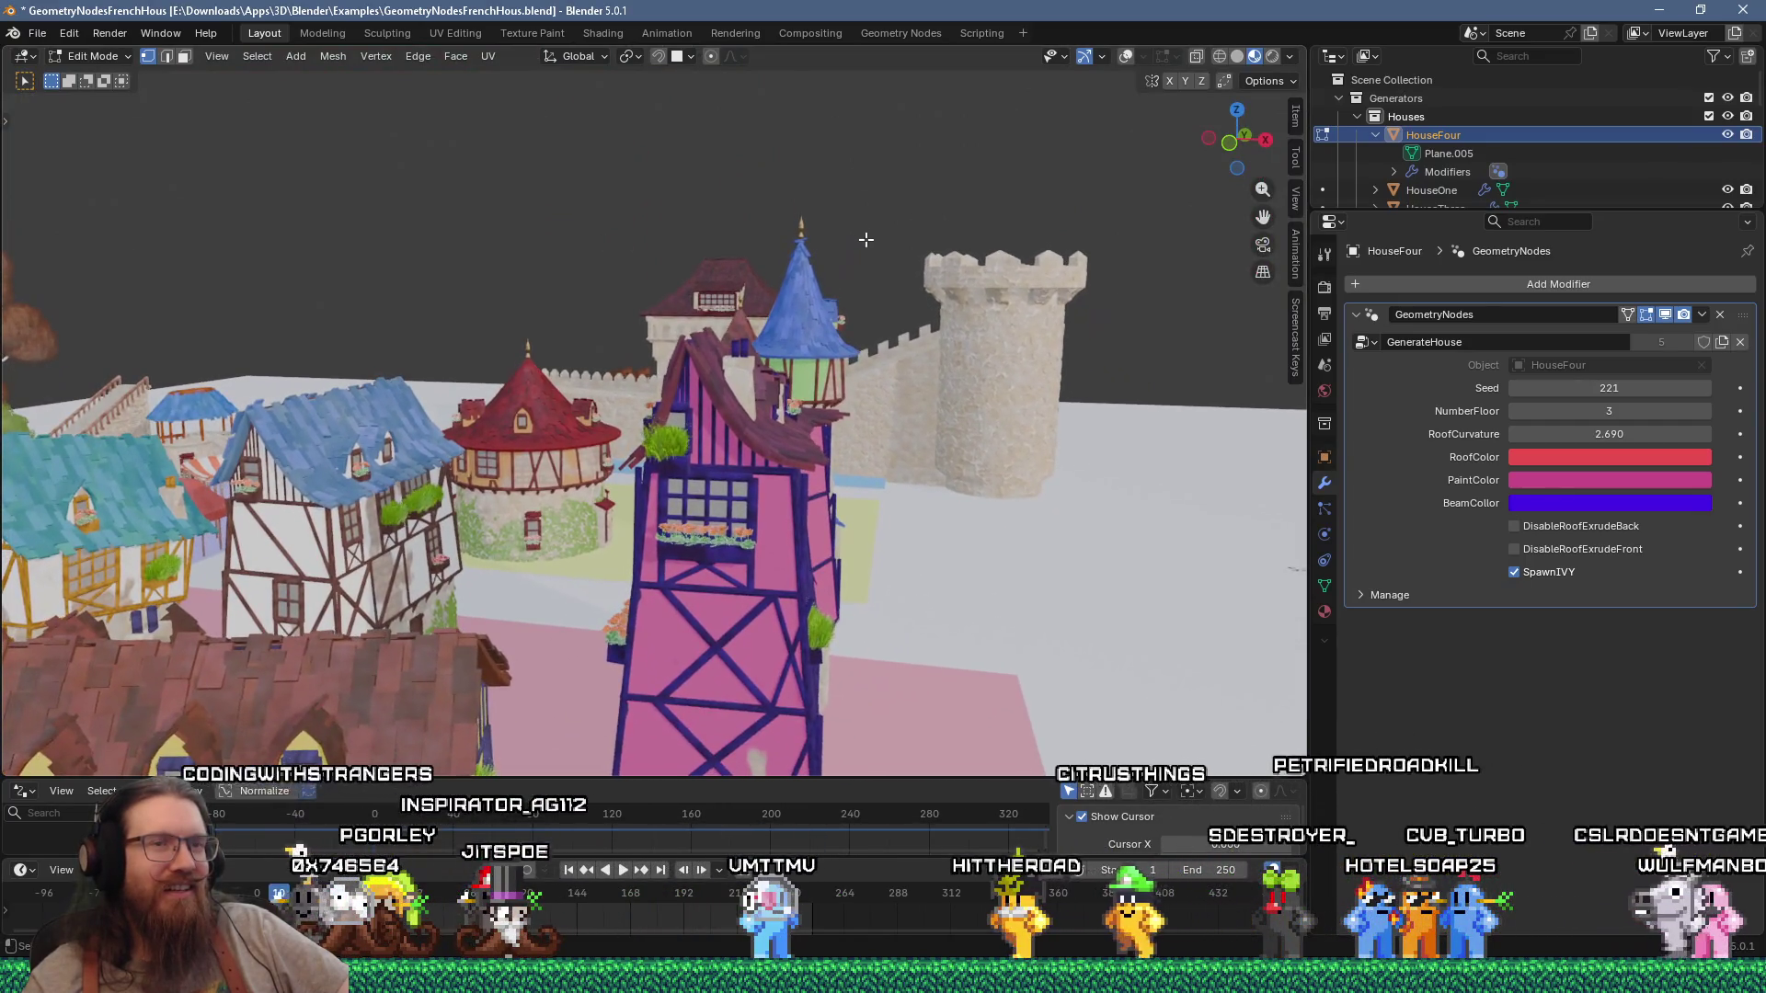
Step: Bump HouseFour's Seed to 222 and raise NumberFloor to 6
{"action": "left_click", "coordinate": [1711, 388]}
{"action": "mouse_move", "coordinate": [909, 593]}
{"action": "middle_mouse_down"}
{"action": "mouse_move", "coordinate": [787, 394]}
{"action": "mouse_move", "coordinate": [901, 402]}
{"action": "middle_mouse_up"}
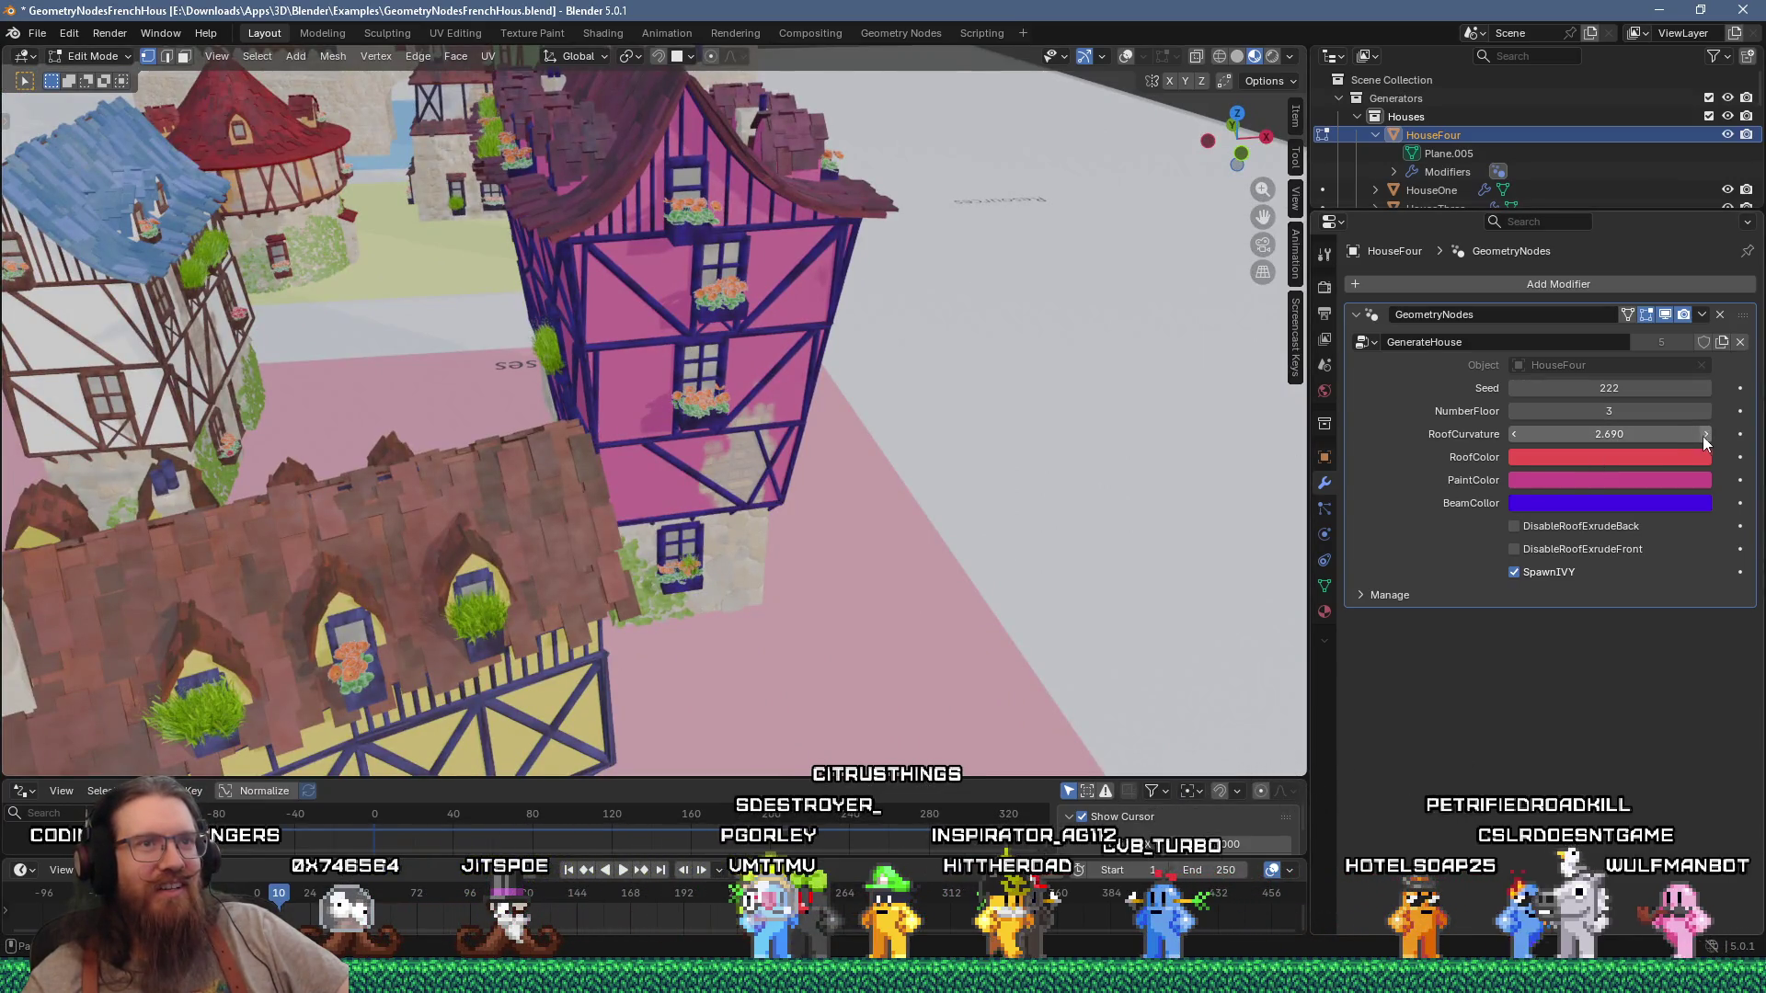
{"action": "left_click", "coordinate": [1705, 411]}
{"action": "left_click", "coordinate": [1705, 411]}
{"action": "left_click", "coordinate": [1705, 411]}
{"action": "mouse_move", "coordinate": [1047, 325]}
{"action": "middle_mouse_down"}
{"action": "mouse_move", "coordinate": [1010, 221]}
{"action": "mouse_move", "coordinate": [1085, 212]}
{"action": "mouse_move", "coordinate": [1150, 267]}
{"action": "middle_mouse_up"}
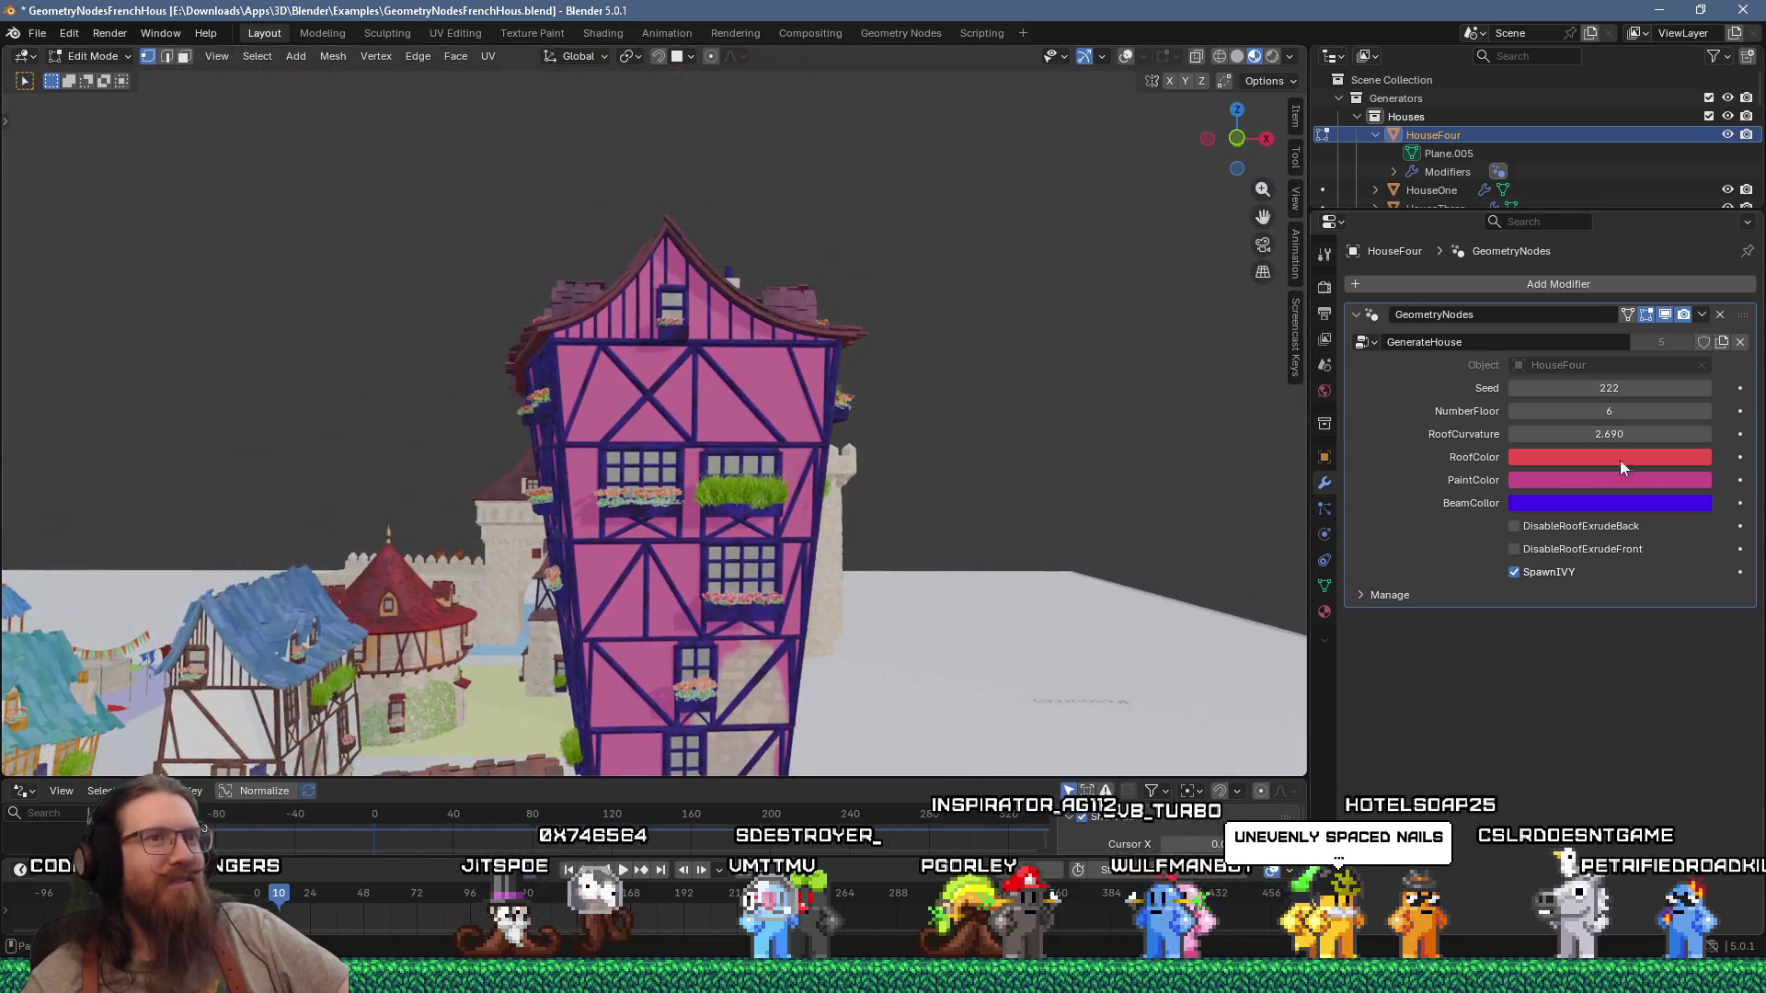
Step: Raise NumberFloor through 12 to 15, turning the pink house into a tower
{"action": "left_click", "coordinate": [1704, 411]}
{"action": "left_click", "coordinate": [1704, 411]}
{"action": "left_click", "coordinate": [1703, 411]}
{"action": "left_click", "coordinate": [1704, 411]}
{"action": "left_click", "coordinate": [1703, 411]}
{"action": "left_click", "coordinate": [1704, 411]}
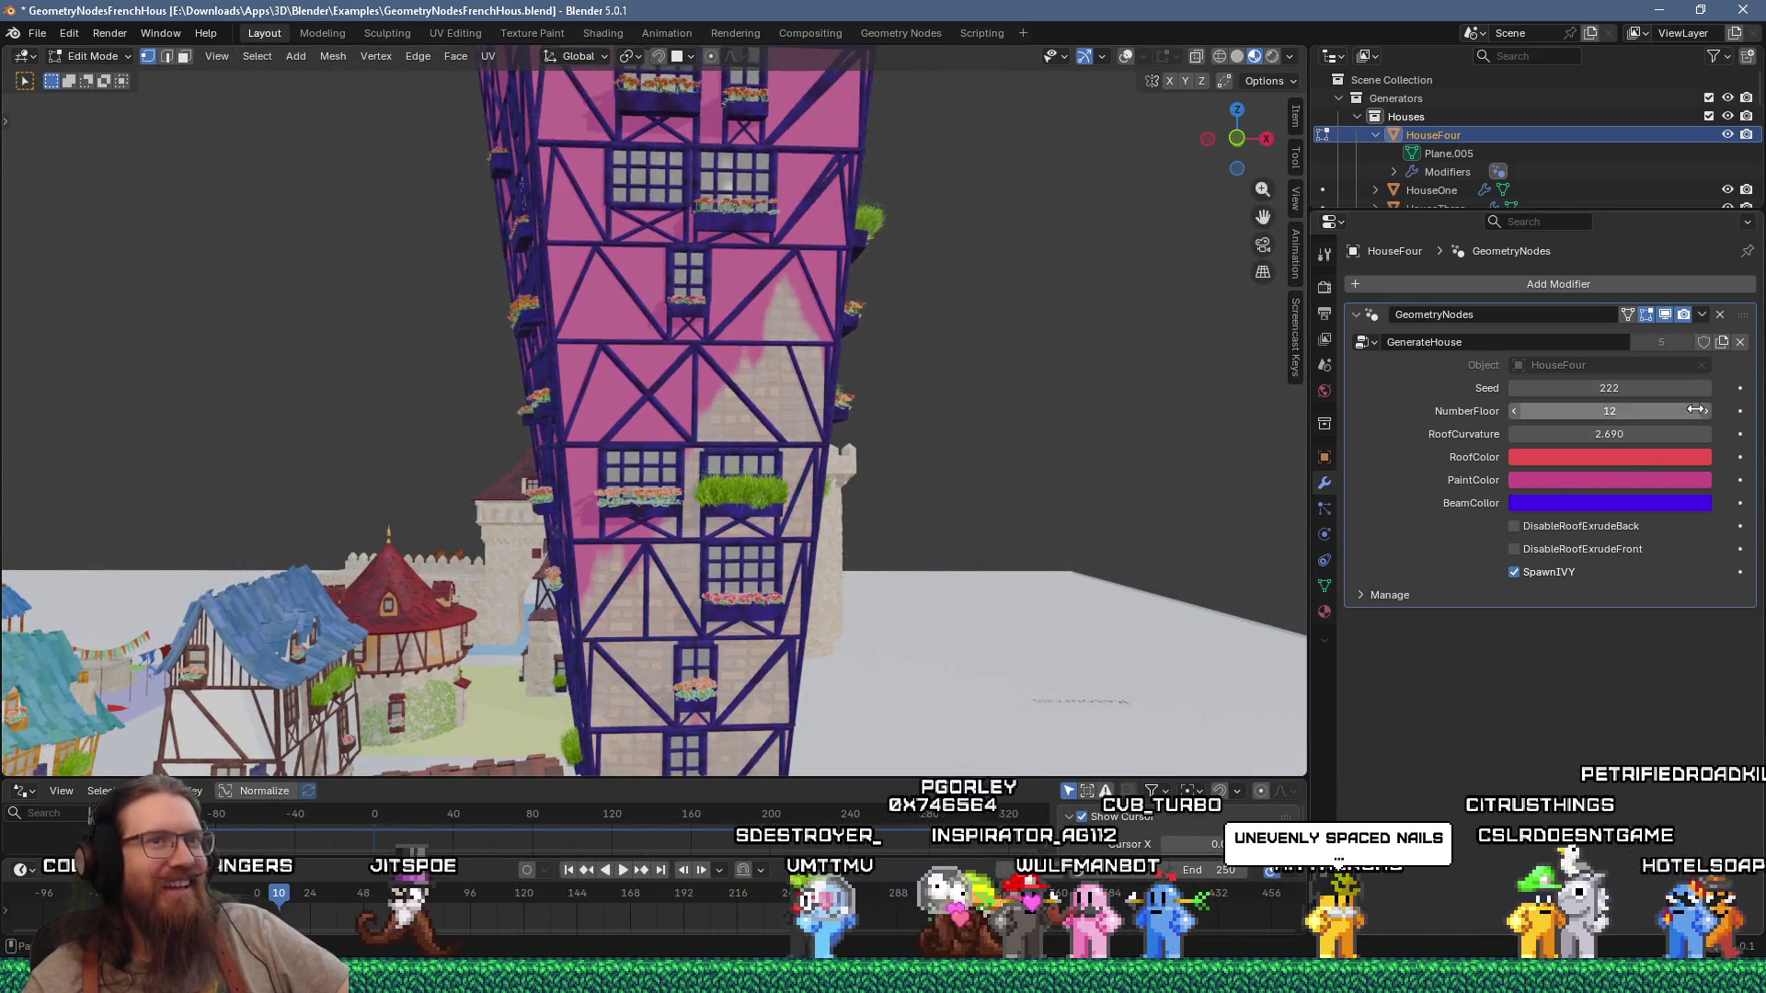
{"action": "double_click", "coordinate": [1705, 411]}
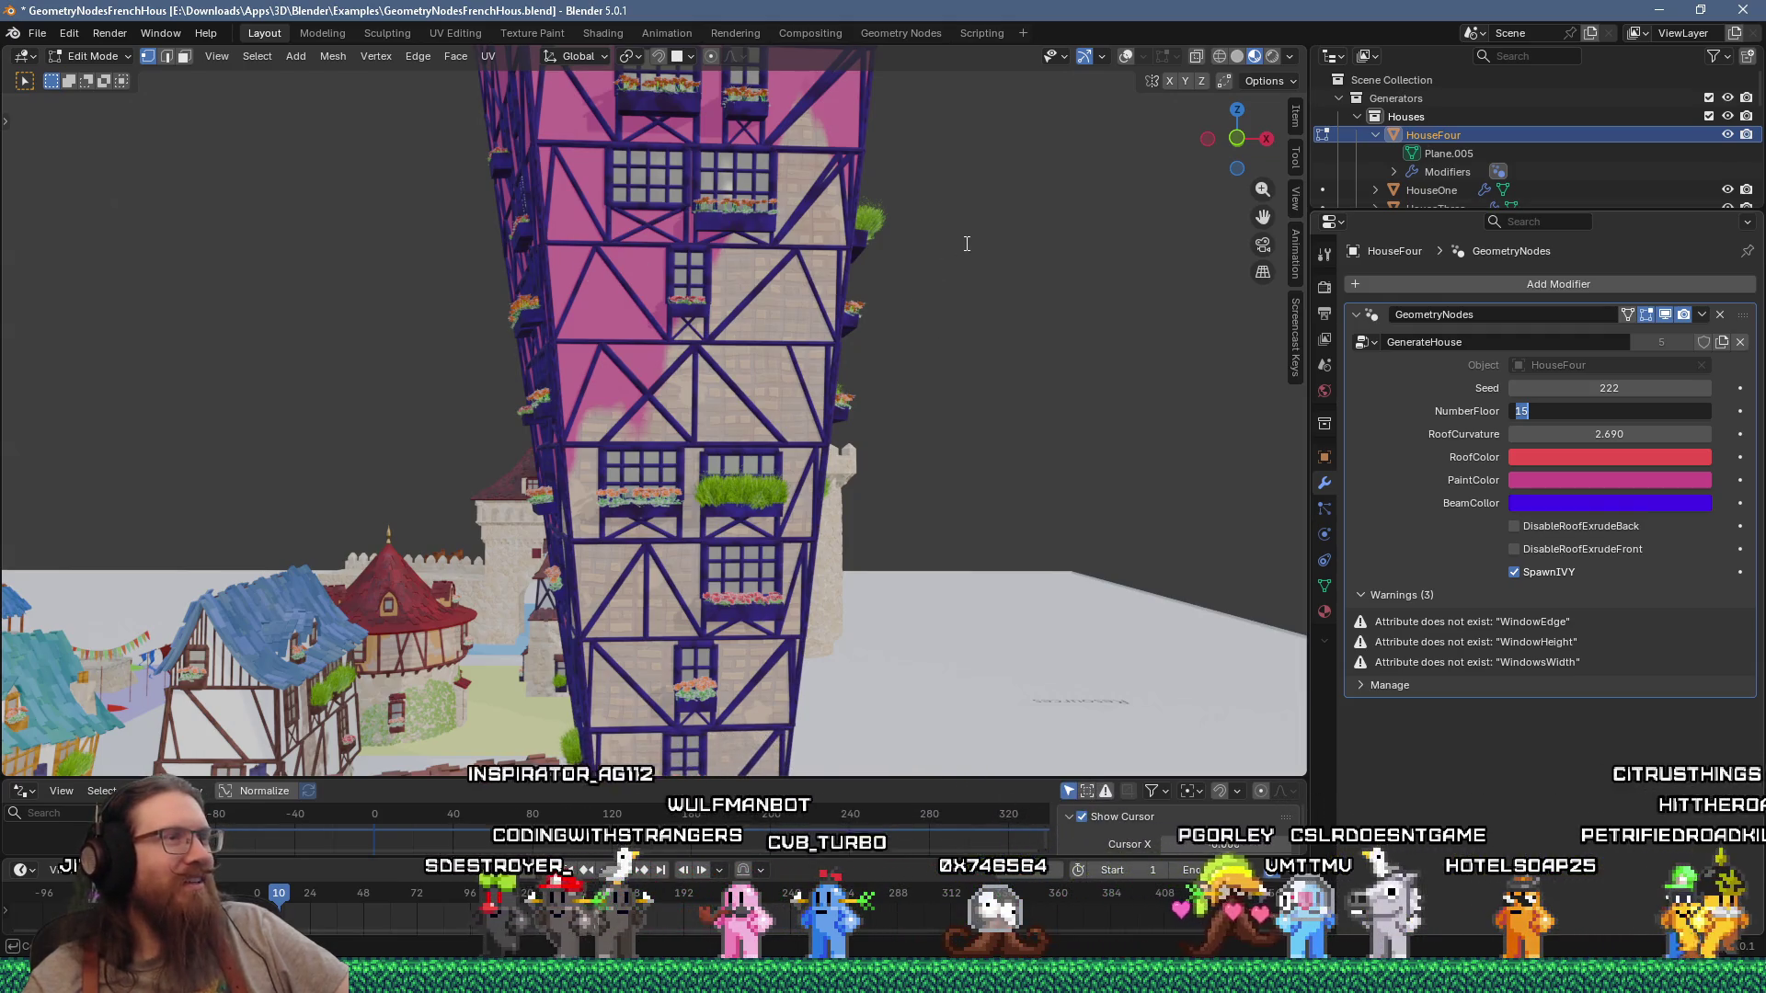
{"action": "scroll", "coordinate": [975, 380], "scroll_direction": "down", "scroll_amount": 10}
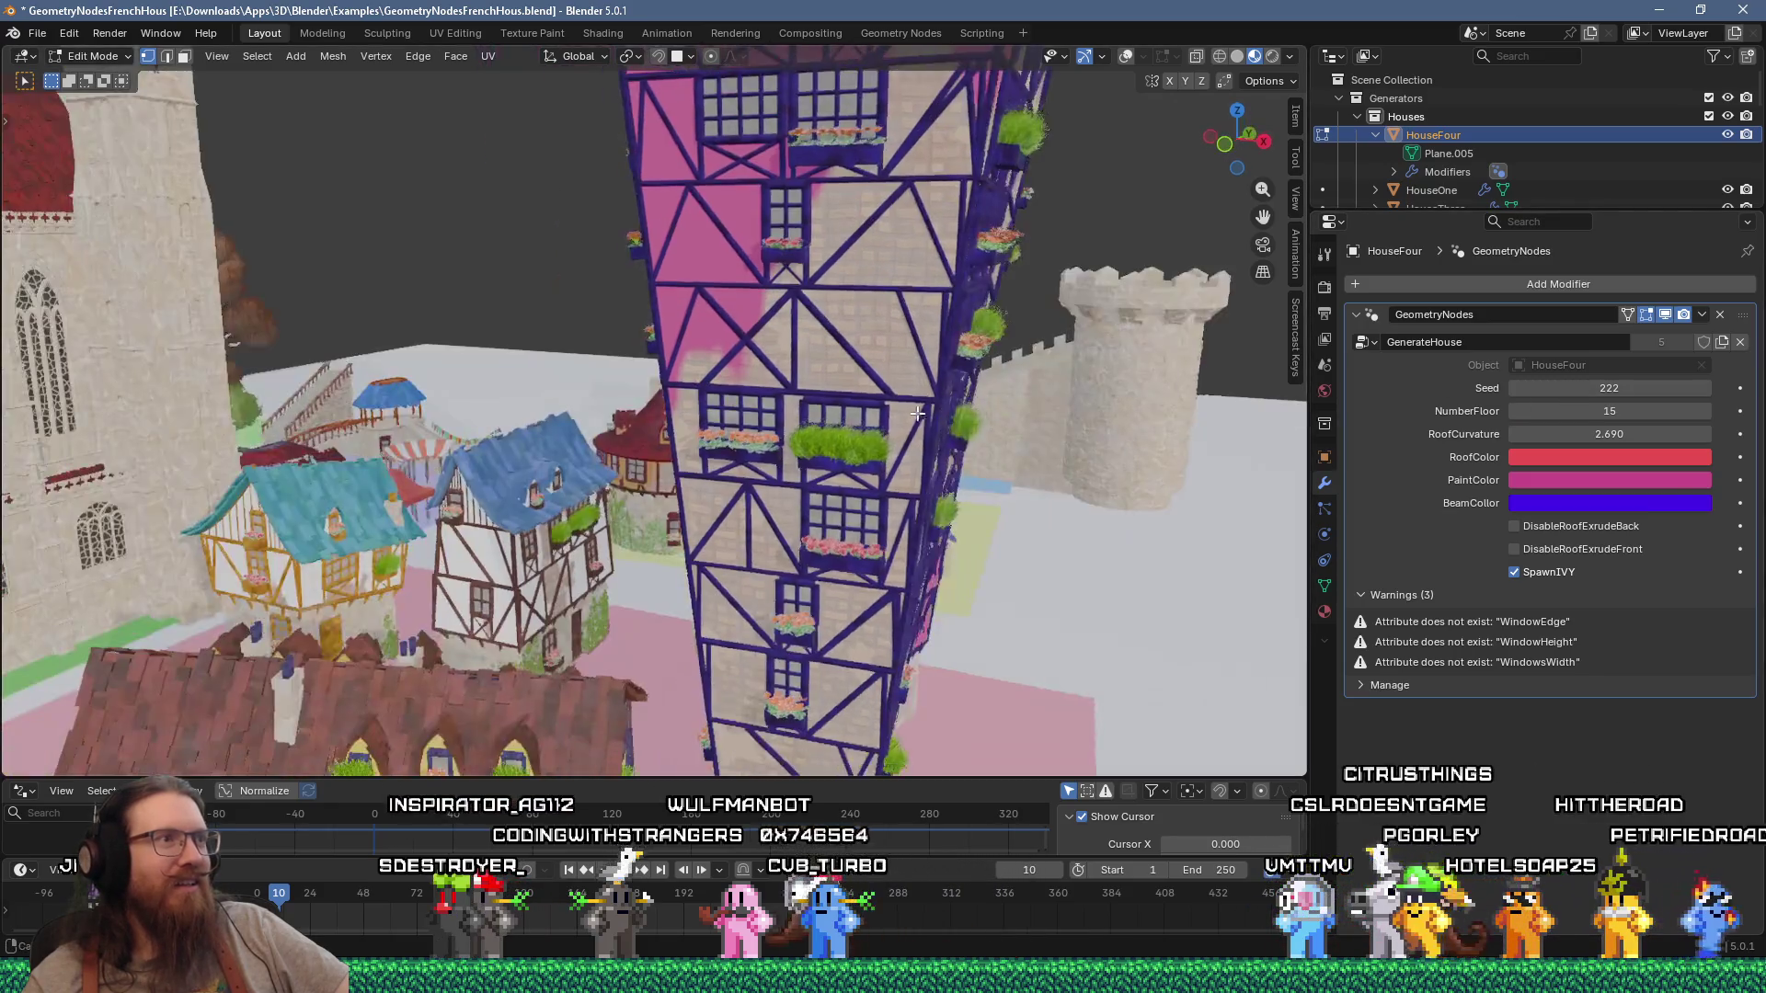
{"action": "middle_click_drag", "start_coordinate": [894, 420], "coordinate": [716, 409]}
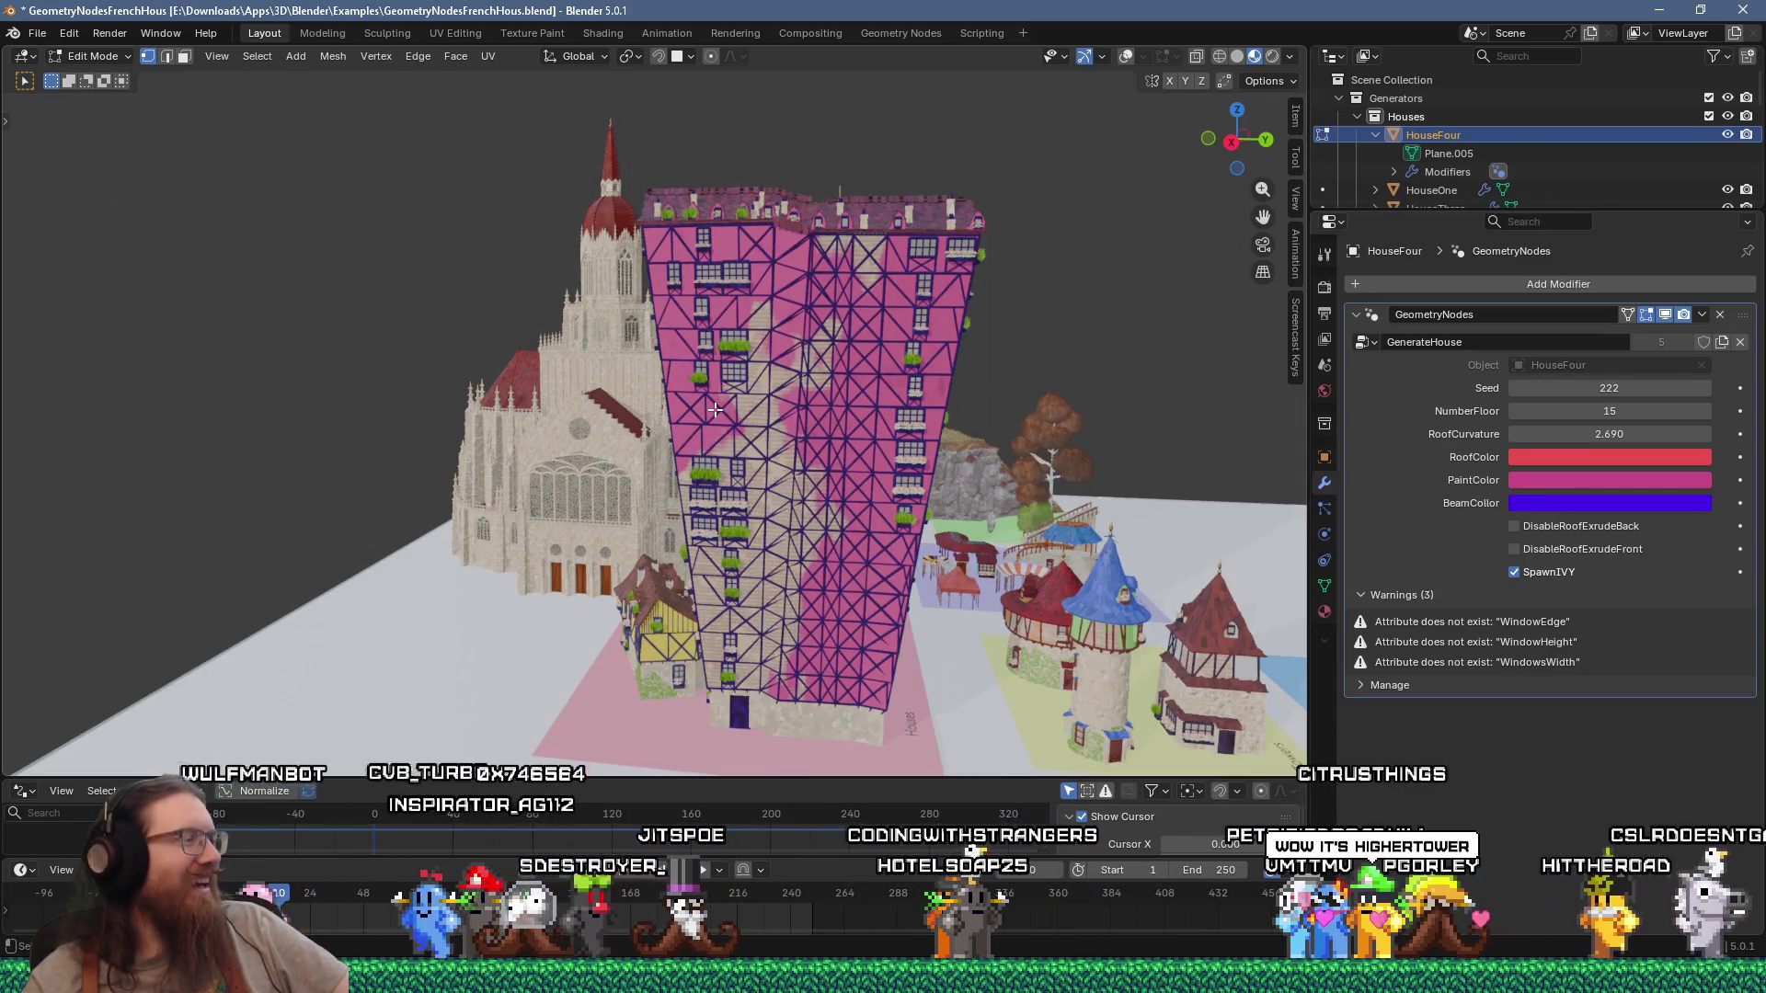
{"action": "mouse_move", "coordinate": [715, 410]}
{"action": "middle_mouse_down", "text": "shift"}
{"action": "mouse_move", "coordinate": [851, 378]}
{"action": "mouse_move", "coordinate": [649, 544]}
{"action": "mouse_move", "coordinate": [674, 520]}
{"action": "middle_mouse_up", "text": "shift"}
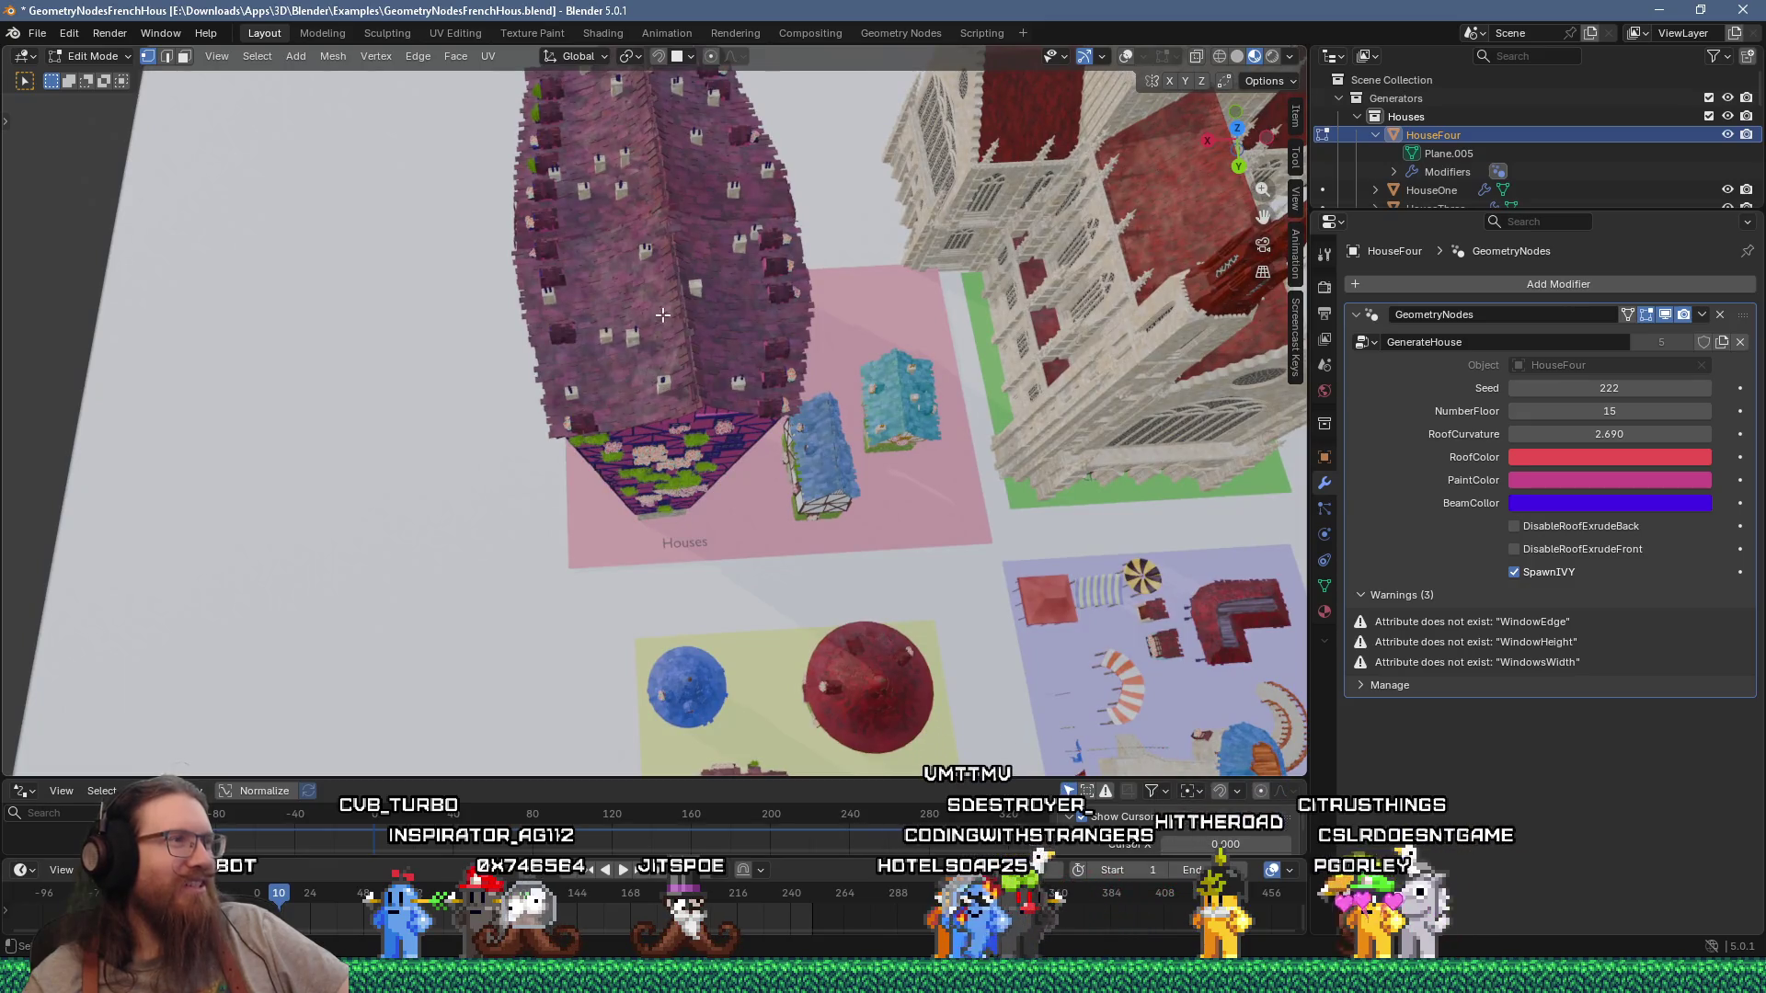
{"action": "mouse_move", "coordinate": [663, 225]}
{"action": "middle_mouse_down"}
{"action": "mouse_move", "coordinate": [665, 352]}
{"action": "mouse_move", "coordinate": [1034, 296]}
{"action": "middle_mouse_up"}
{"action": "scroll", "coordinate": [753, 504], "scroll_direction": "up", "scroll_amount": 6}
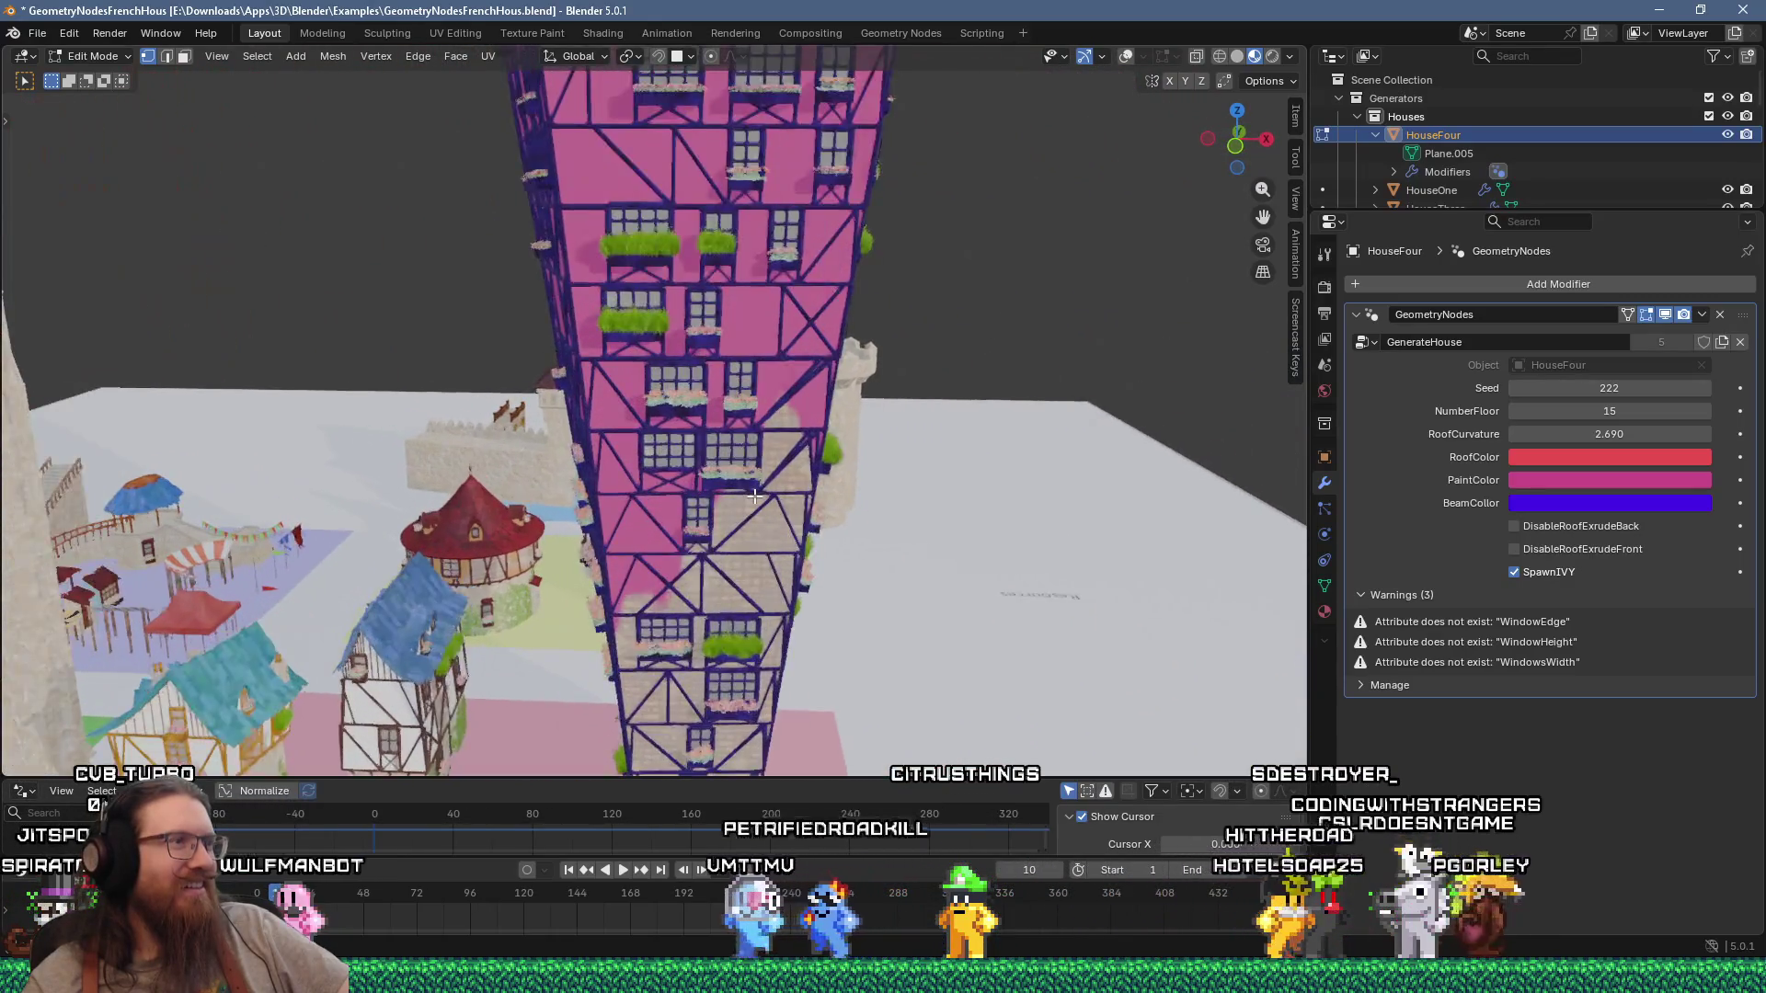
{"action": "mouse_move", "coordinate": [753, 504]}
{"action": "middle_mouse_down"}
{"action": "mouse_move", "coordinate": [852, 466]}
{"action": "mouse_move", "coordinate": [676, 485]}
{"action": "mouse_move", "coordinate": [1006, 374]}
{"action": "mouse_move", "coordinate": [1165, 346]}
{"action": "mouse_move", "coordinate": [831, 284]}
{"action": "mouse_move", "coordinate": [668, 343]}
{"action": "middle_mouse_up"}
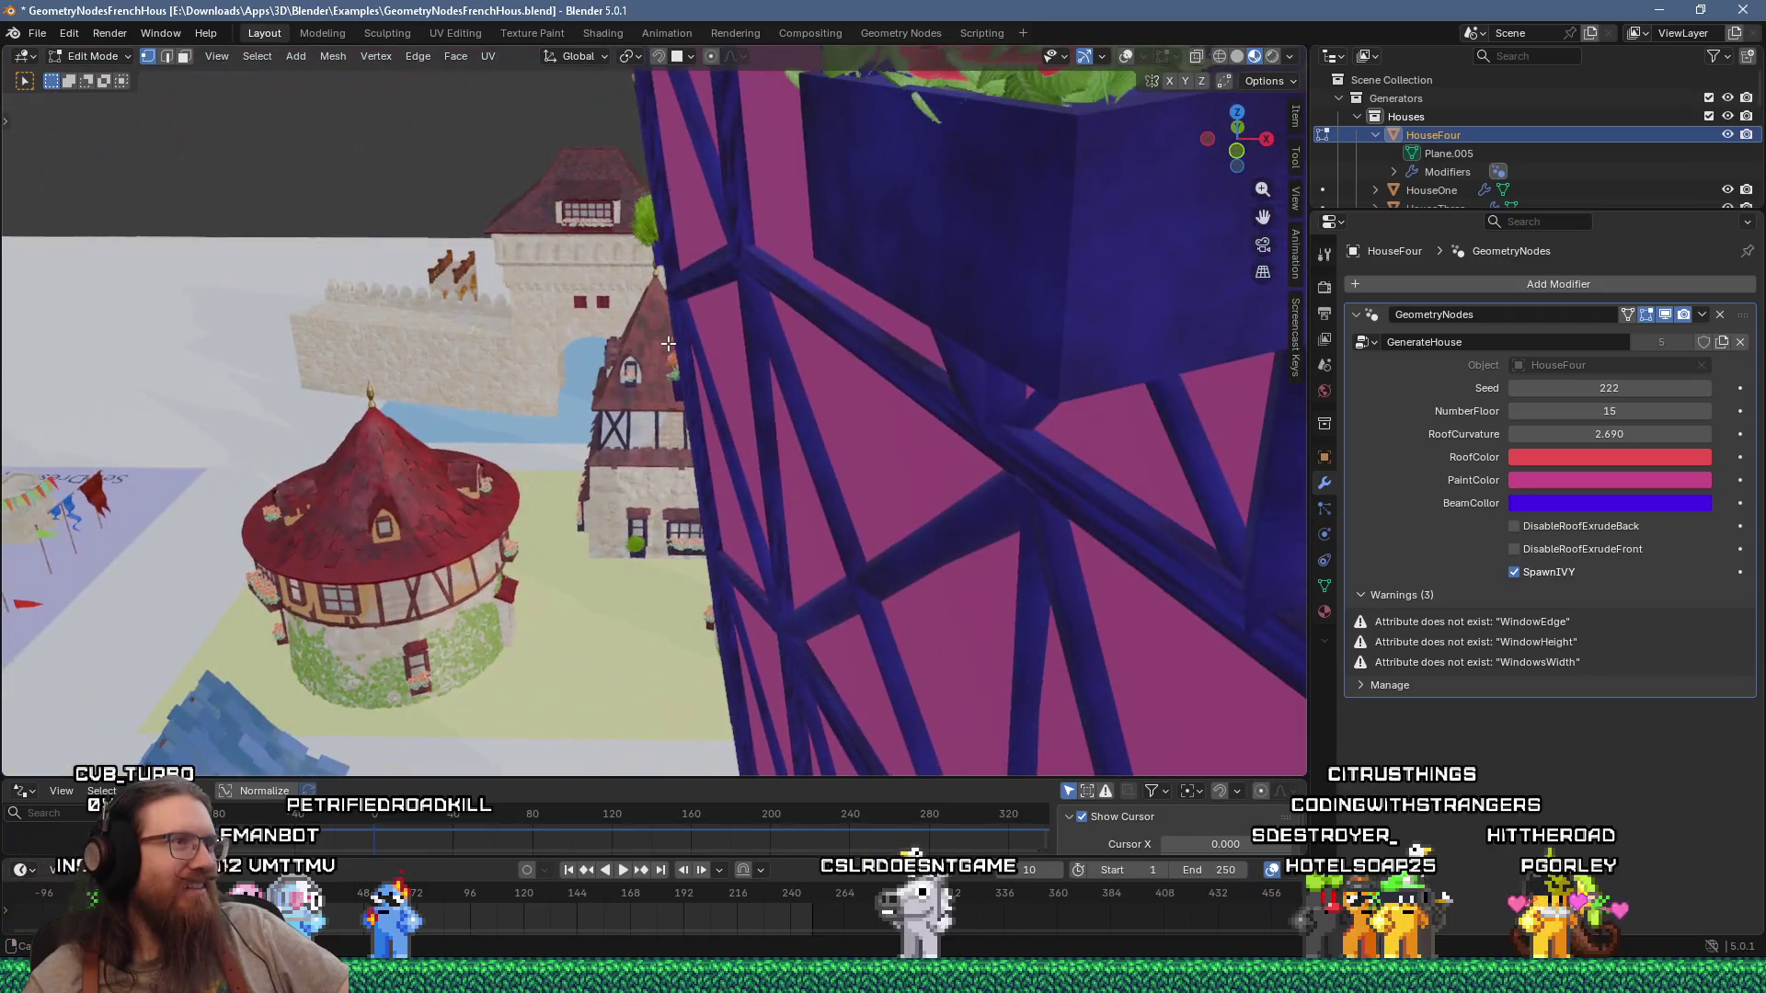
{"action": "scroll", "coordinate": [667, 343], "scroll_direction": "down", "scroll_amount": 10}
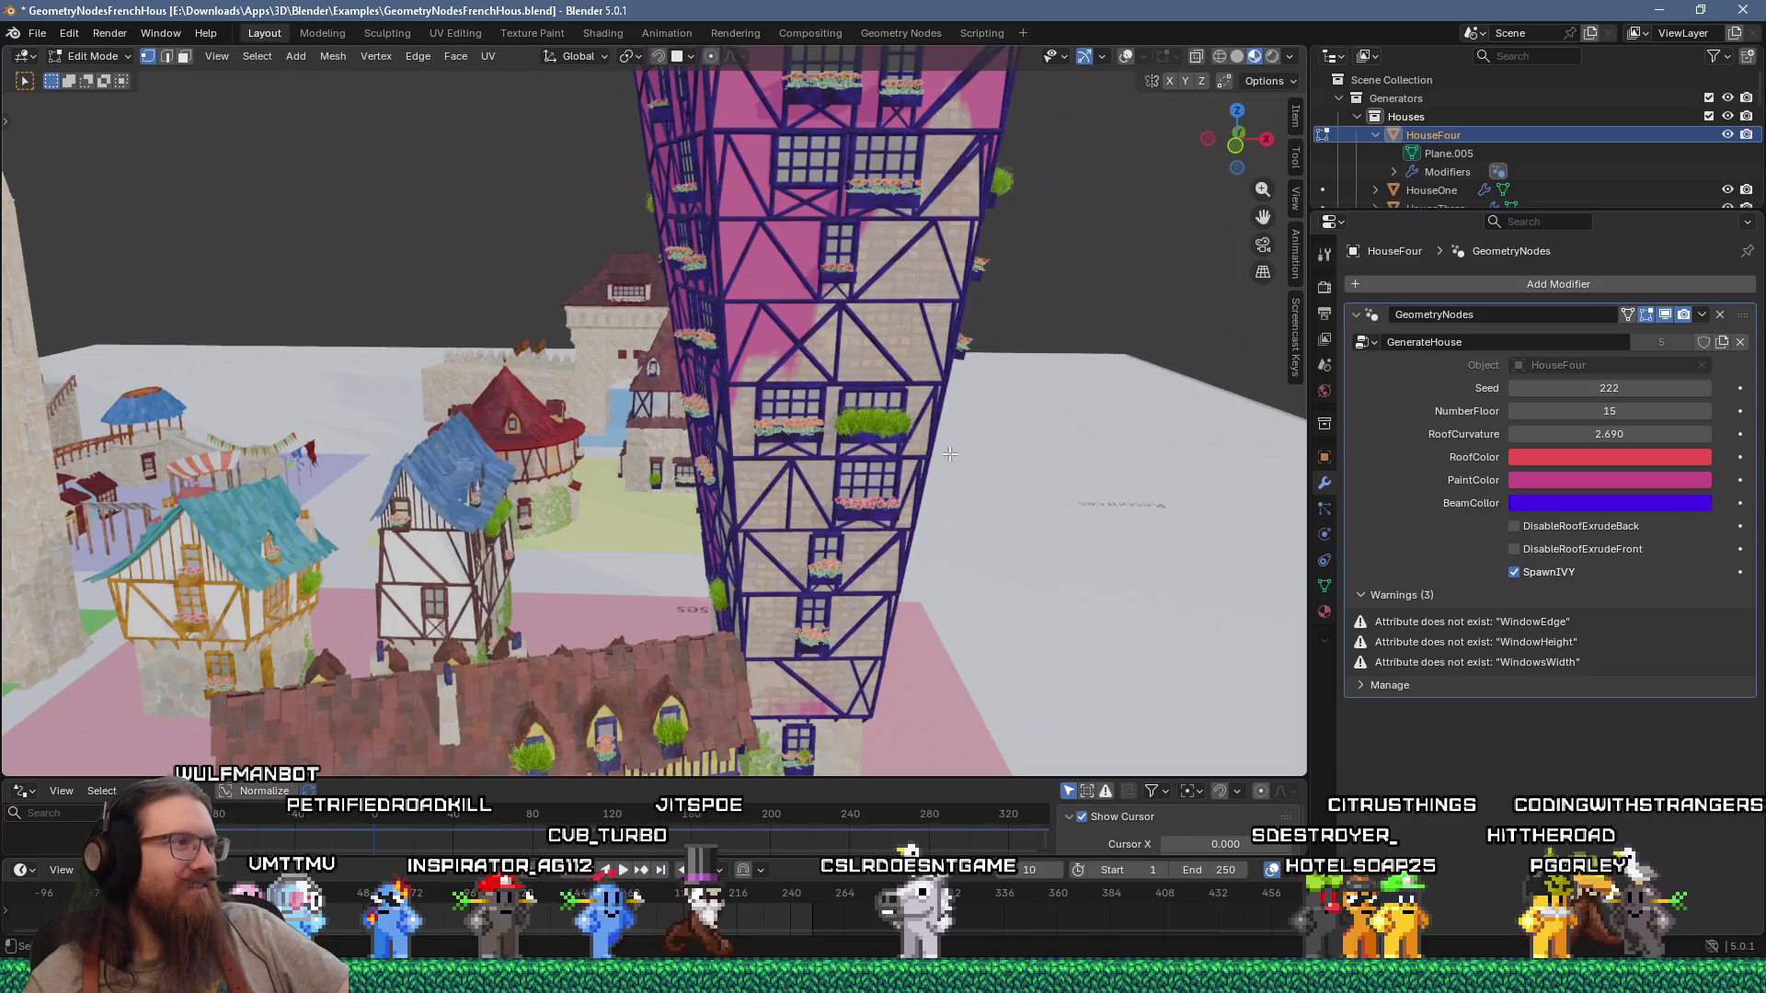
{"action": "middle_click_drag", "start_coordinate": [784, 281], "coordinate": [711, 432]}
{"action": "mouse_move", "coordinate": [695, 515]}
{"action": "middle_mouse_down", "text": "shift"}
{"action": "mouse_move", "coordinate": [712, 294]}
{"action": "mouse_move", "coordinate": [751, 274]}
{"action": "middle_mouse_up", "text": "shift"}
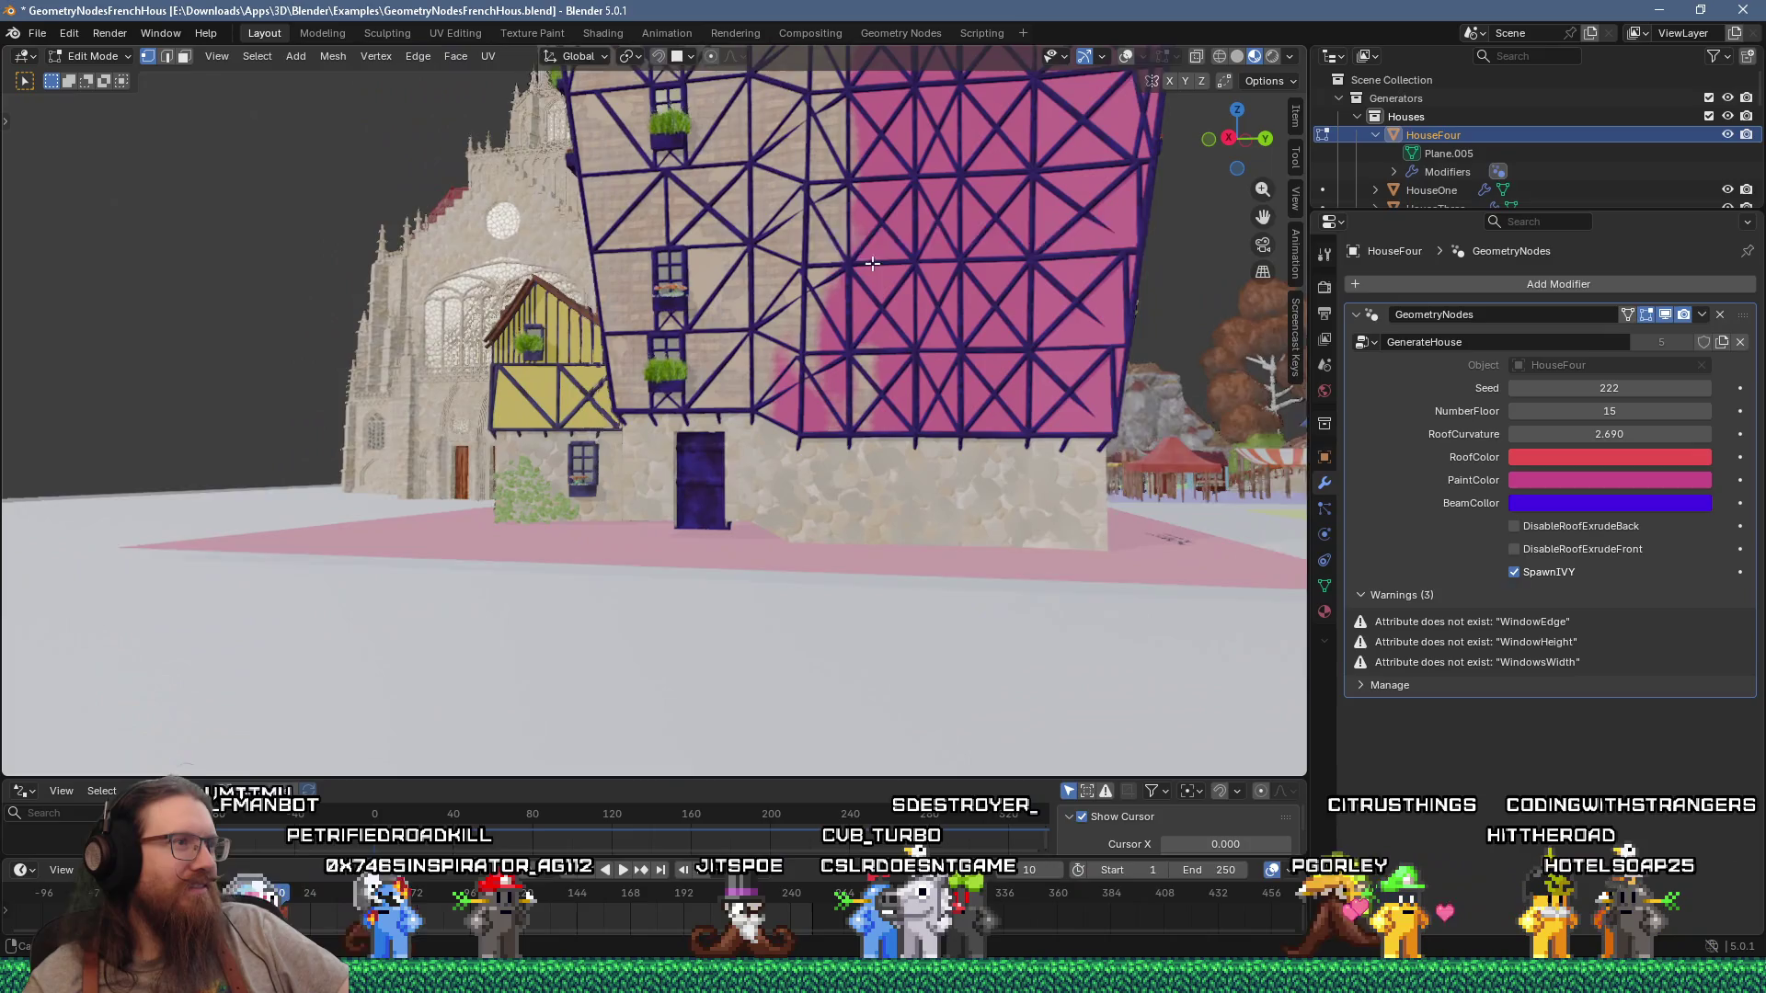
{"action": "scroll", "coordinate": [761, 453], "scroll_direction": "up", "scroll_amount": 5}
{"action": "middle_click_drag", "start_coordinate": [762, 453], "coordinate": [844, 452]}
{"action": "scroll", "coordinate": [844, 452], "scroll_direction": "up", "scroll_amount": 5}
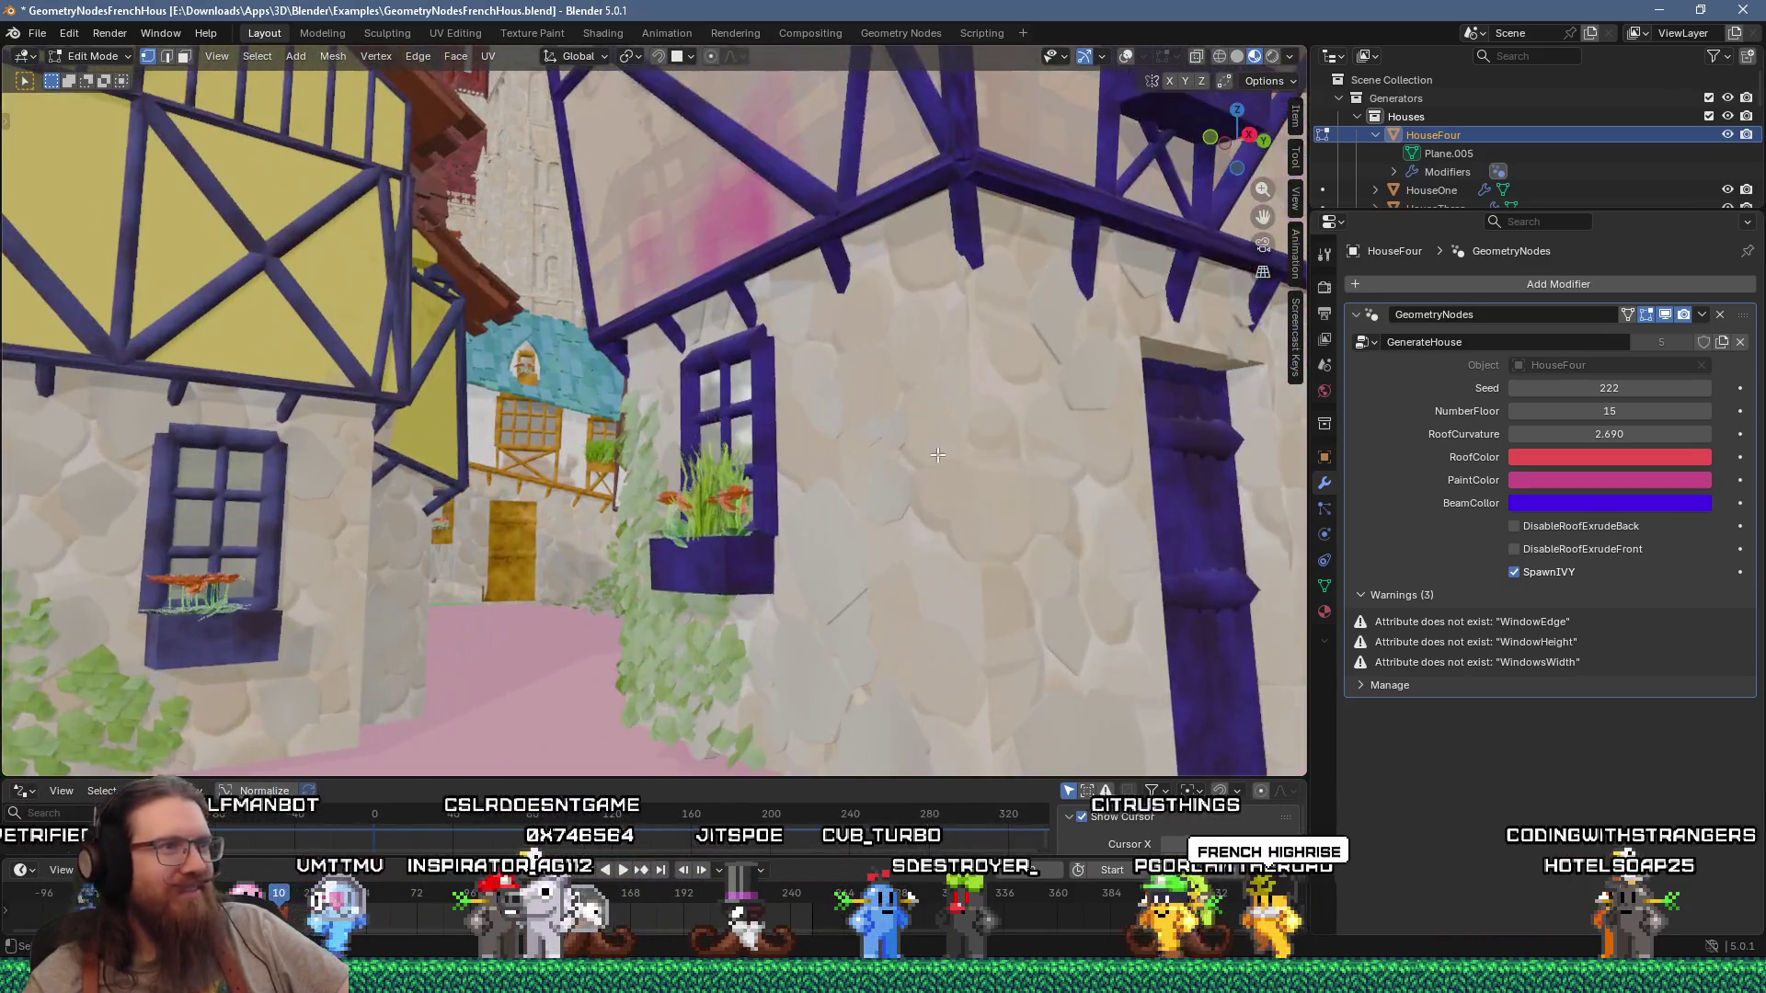
{"action": "scroll", "coordinate": [988, 471], "scroll_direction": "up", "scroll_amount": 5}
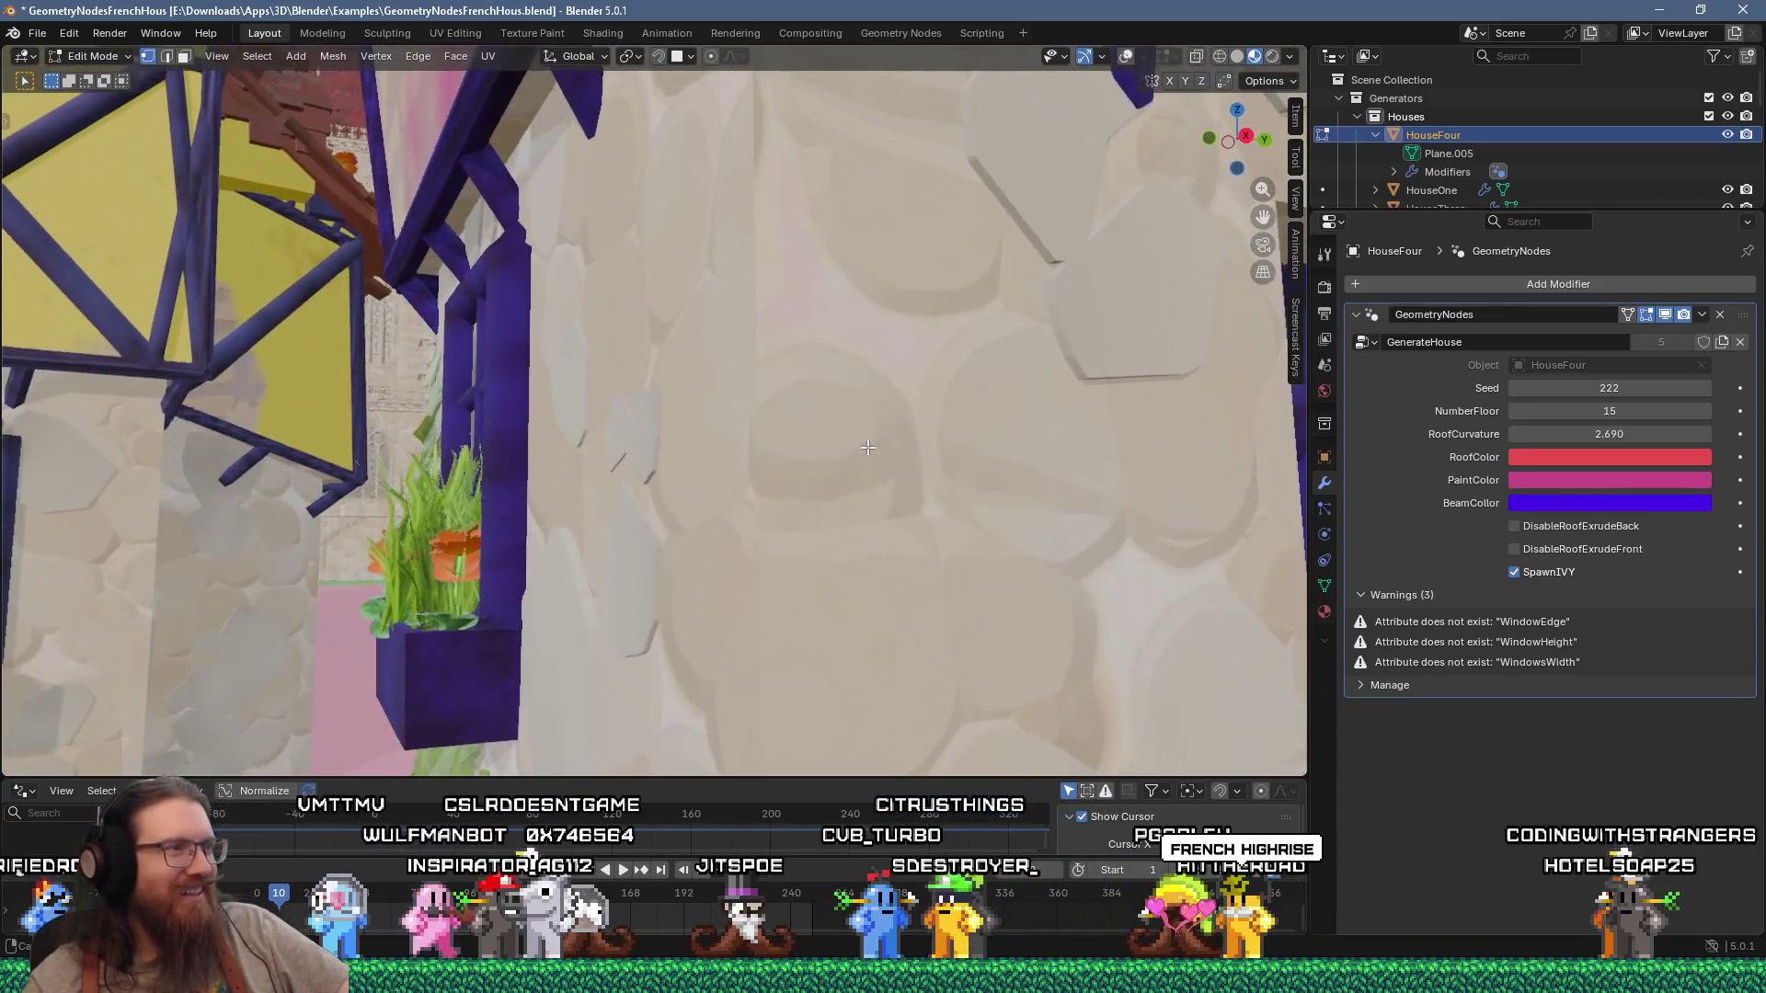
{"action": "scroll", "coordinate": [863, 449], "scroll_direction": "down", "scroll_amount": 2}
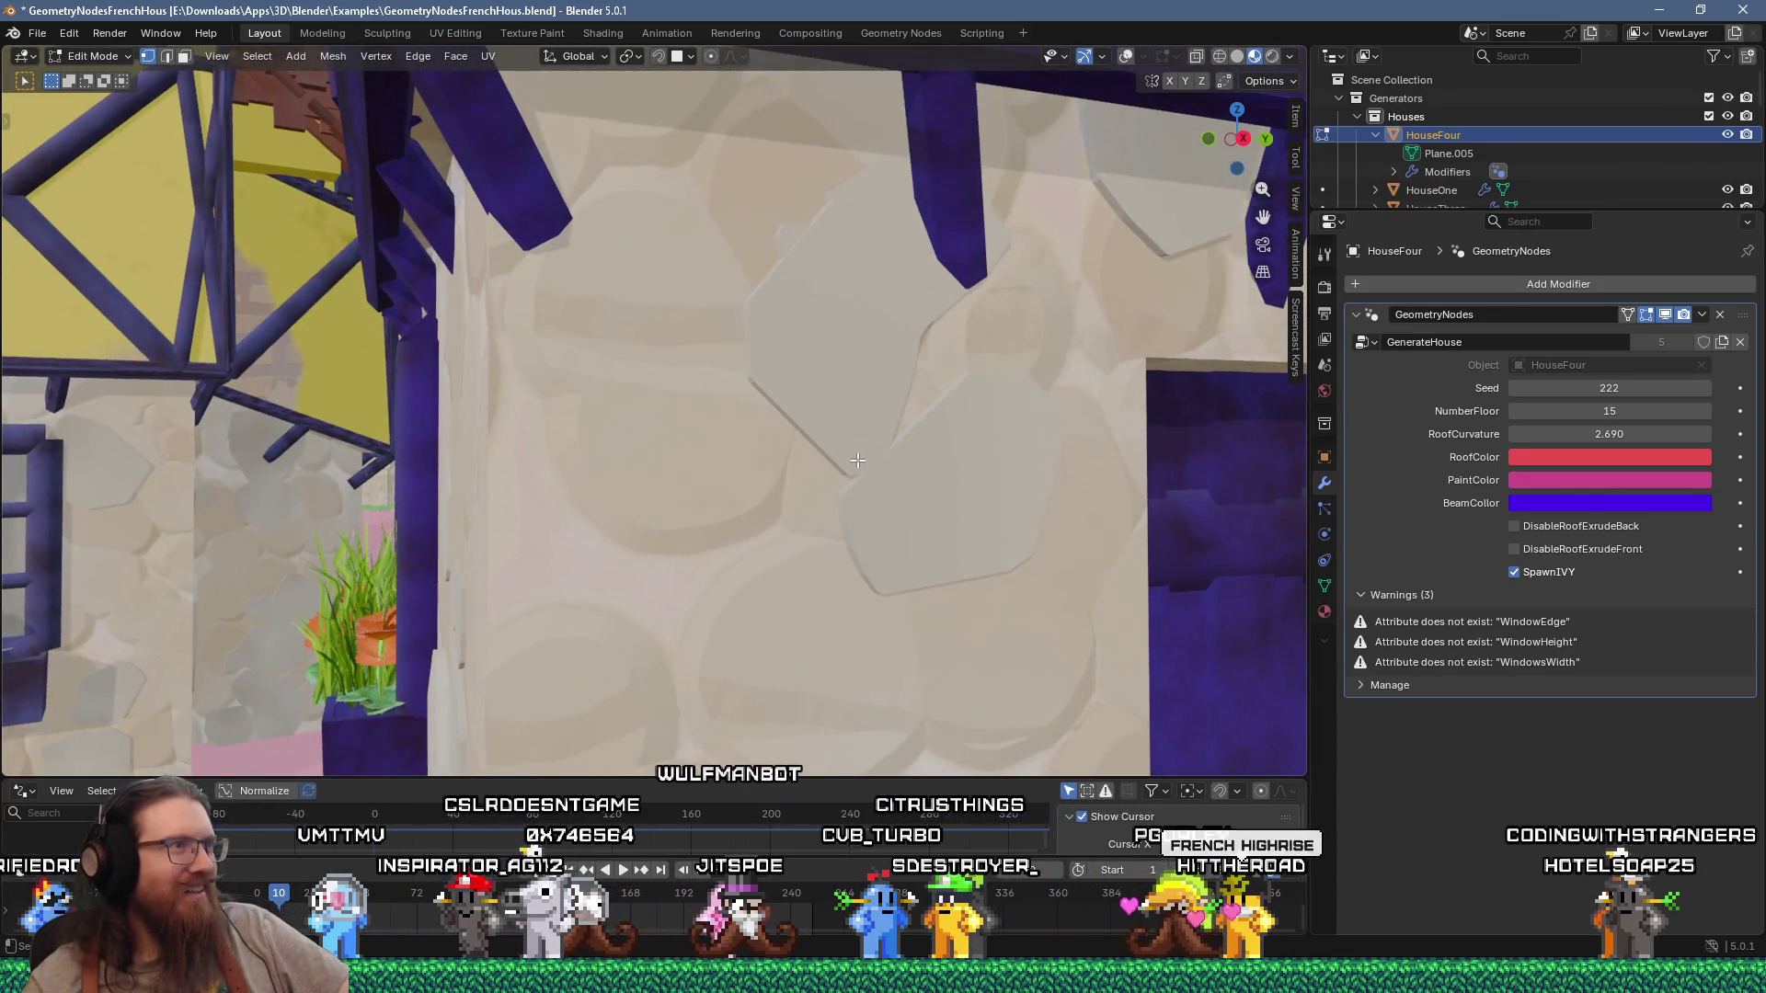
{"action": "scroll", "coordinate": [857, 459], "scroll_direction": "down", "scroll_amount": 10}
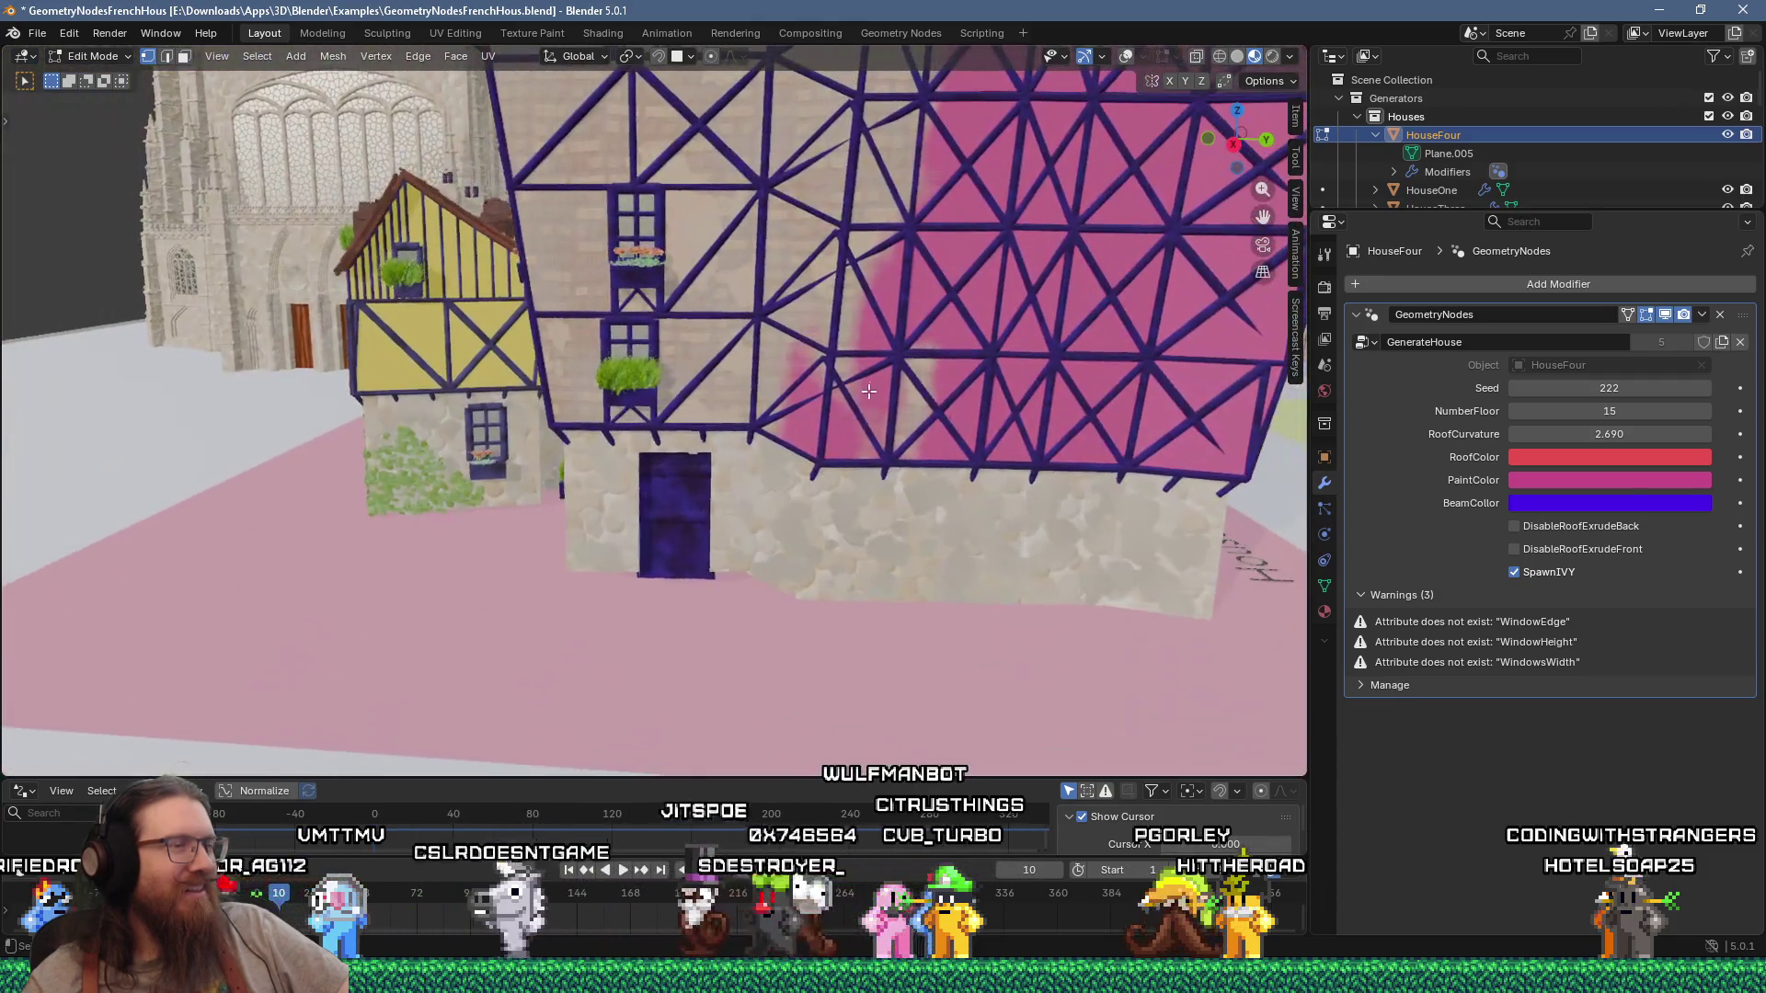
{"action": "mouse_move", "coordinate": [868, 391]}
{"action": "middle_mouse_down", "text": "shift"}
{"action": "mouse_move", "coordinate": [903, 625]}
{"action": "mouse_move", "coordinate": [918, 357]}
{"action": "mouse_move", "coordinate": [856, 448]}
{"action": "mouse_move", "coordinate": [769, 509]}
{"action": "mouse_move", "coordinate": [914, 544]}
{"action": "mouse_move", "coordinate": [837, 345]}
{"action": "middle_mouse_up", "text": "shift"}
{"action": "left_click", "coordinate": [1594, 413]}
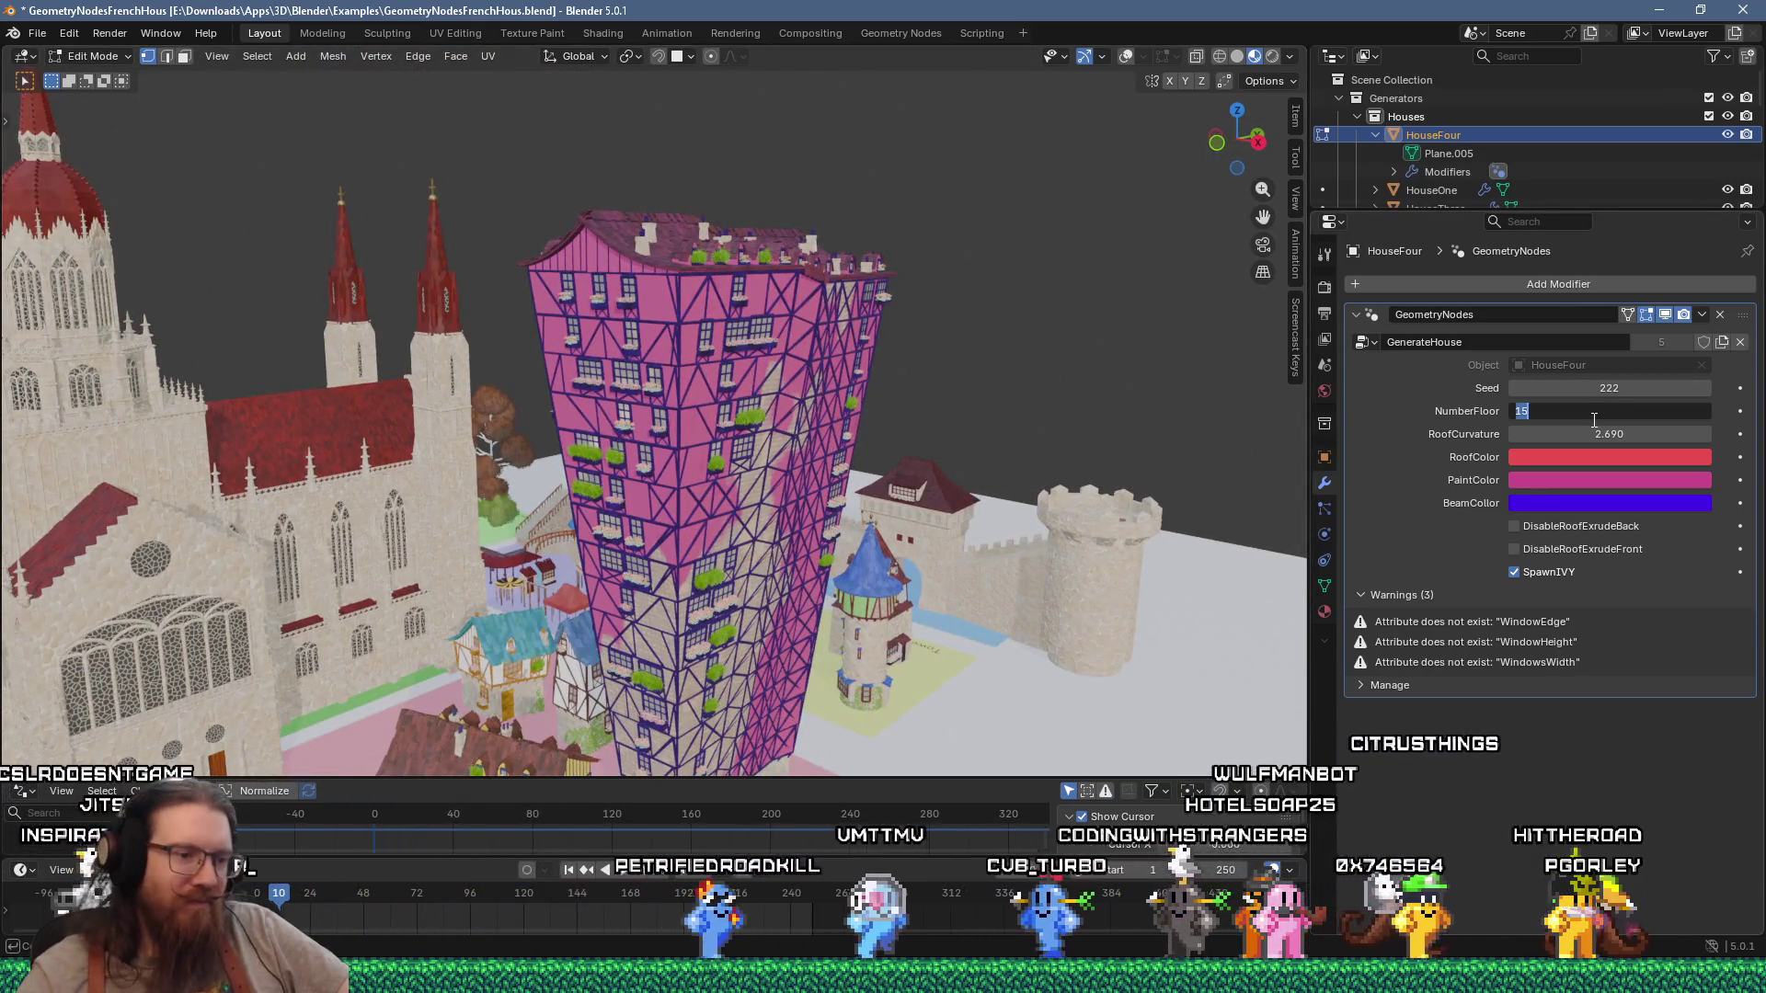
Step: Set HouseFour's NumberFloor to 4 and check the four-storey pink facade up close
{"action": "type", "text": "4"}
{"action": "key", "text": "Return"}
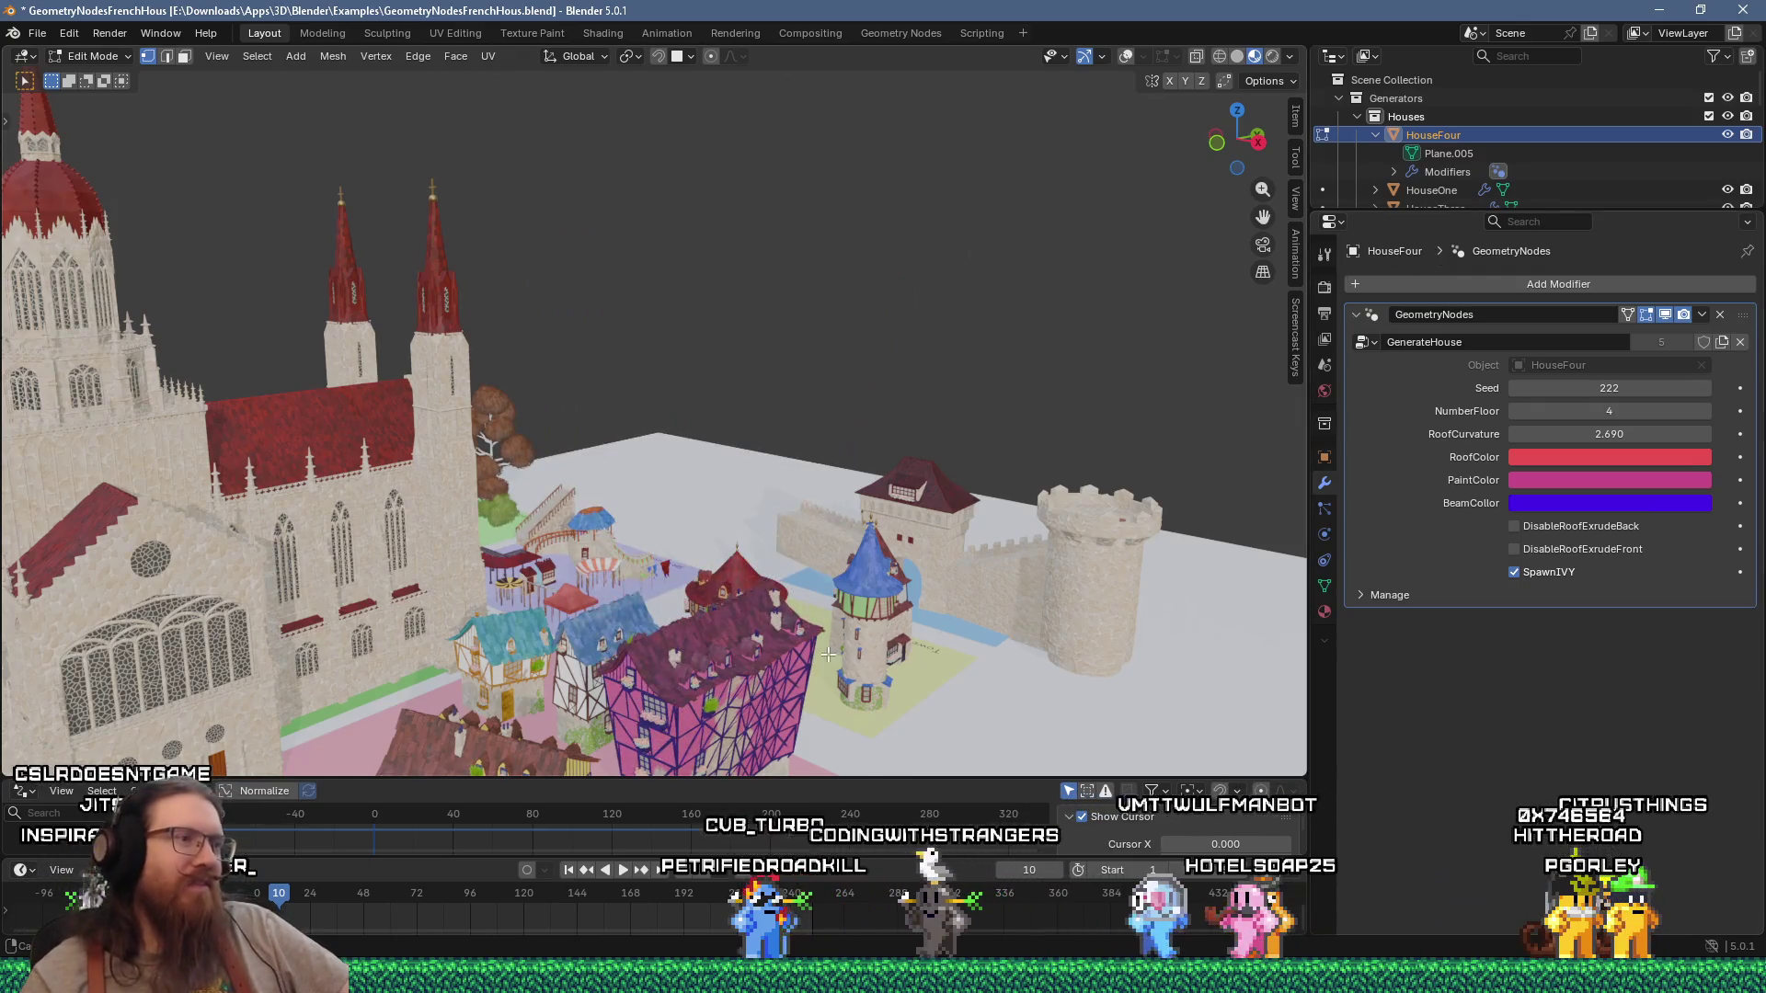
{"action": "scroll", "coordinate": [909, 195], "scroll_direction": "up", "scroll_amount": 4}
{"action": "scroll", "coordinate": [909, 195], "scroll_direction": "up", "scroll_amount": 3}
{"action": "mouse_move", "coordinate": [909, 195]}
{"action": "middle_mouse_down"}
{"action": "mouse_move", "coordinate": [684, 265]}
{"action": "mouse_move", "coordinate": [731, 337]}
{"action": "mouse_move", "coordinate": [723, 389]}
{"action": "mouse_move", "coordinate": [570, 364]}
{"action": "middle_mouse_up"}
{"action": "scroll", "coordinate": [684, 265], "scroll_direction": "down", "scroll_amount": 5}
{"action": "scroll", "coordinate": [731, 336], "scroll_direction": "up", "scroll_amount": 2}
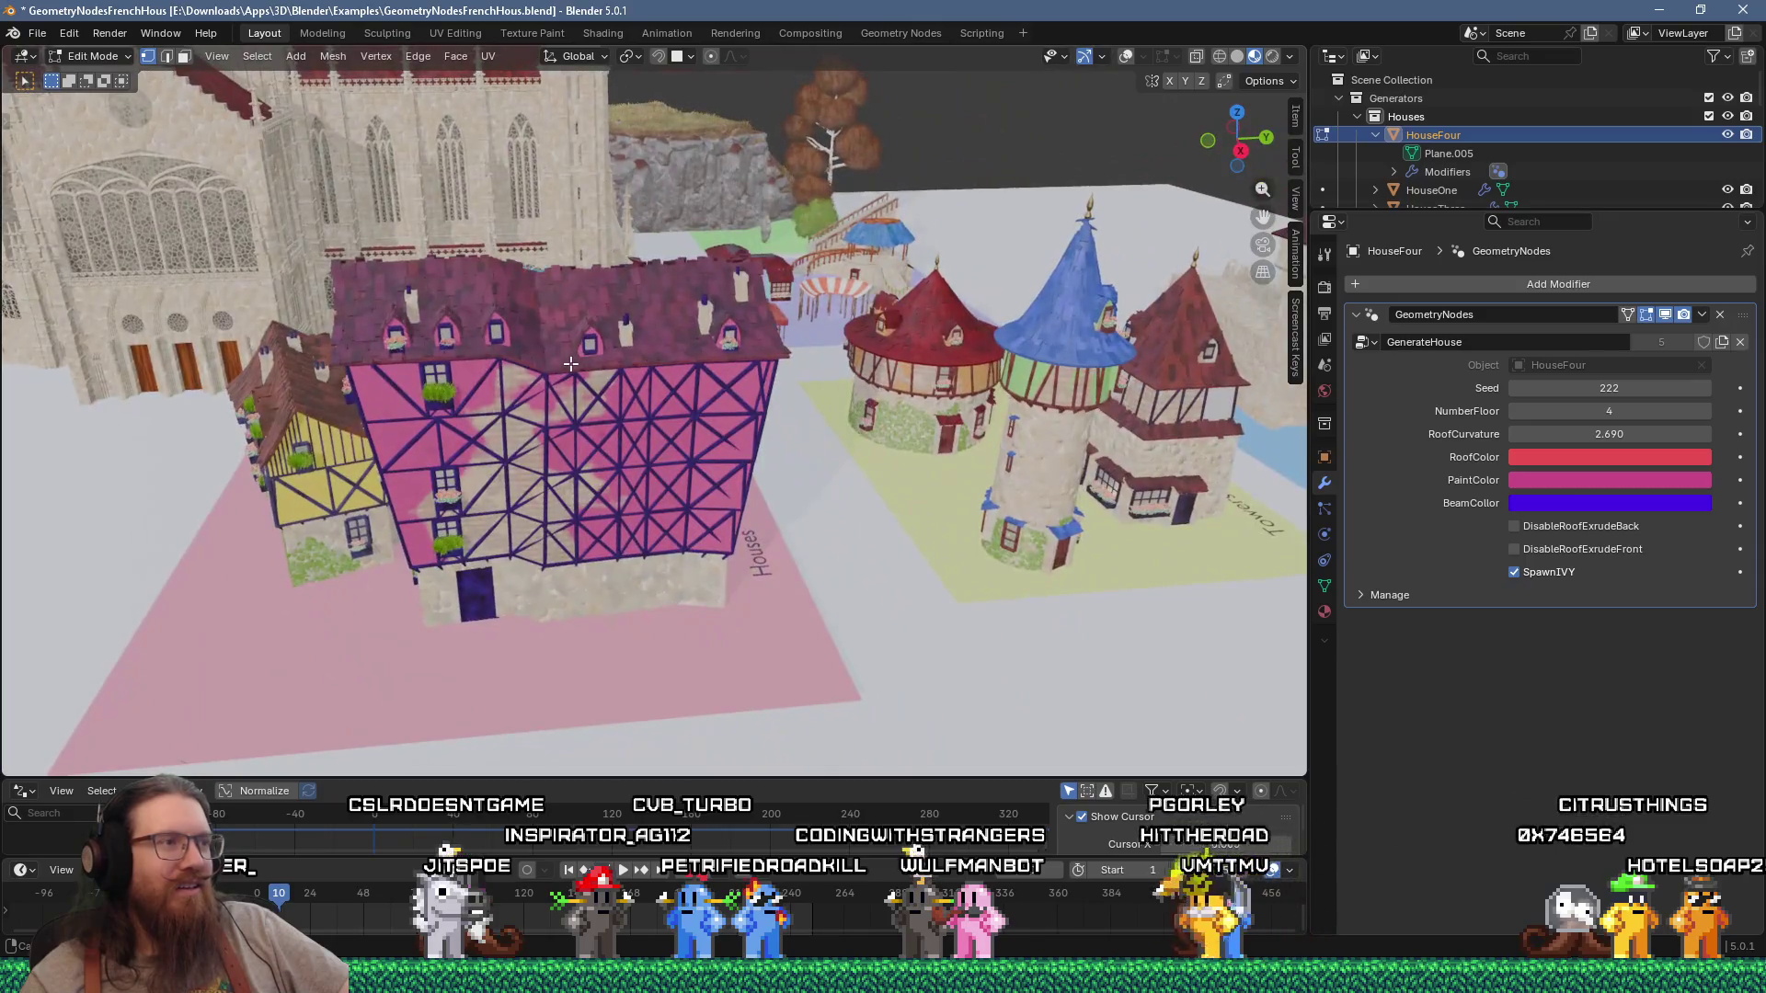
Step: Return to Object Mode and switch to the Modeling workspace
{"action": "key", "text": "Tab"}
{"action": "scroll", "coordinate": [571, 364], "scroll_direction": "up", "scroll_amount": 2}
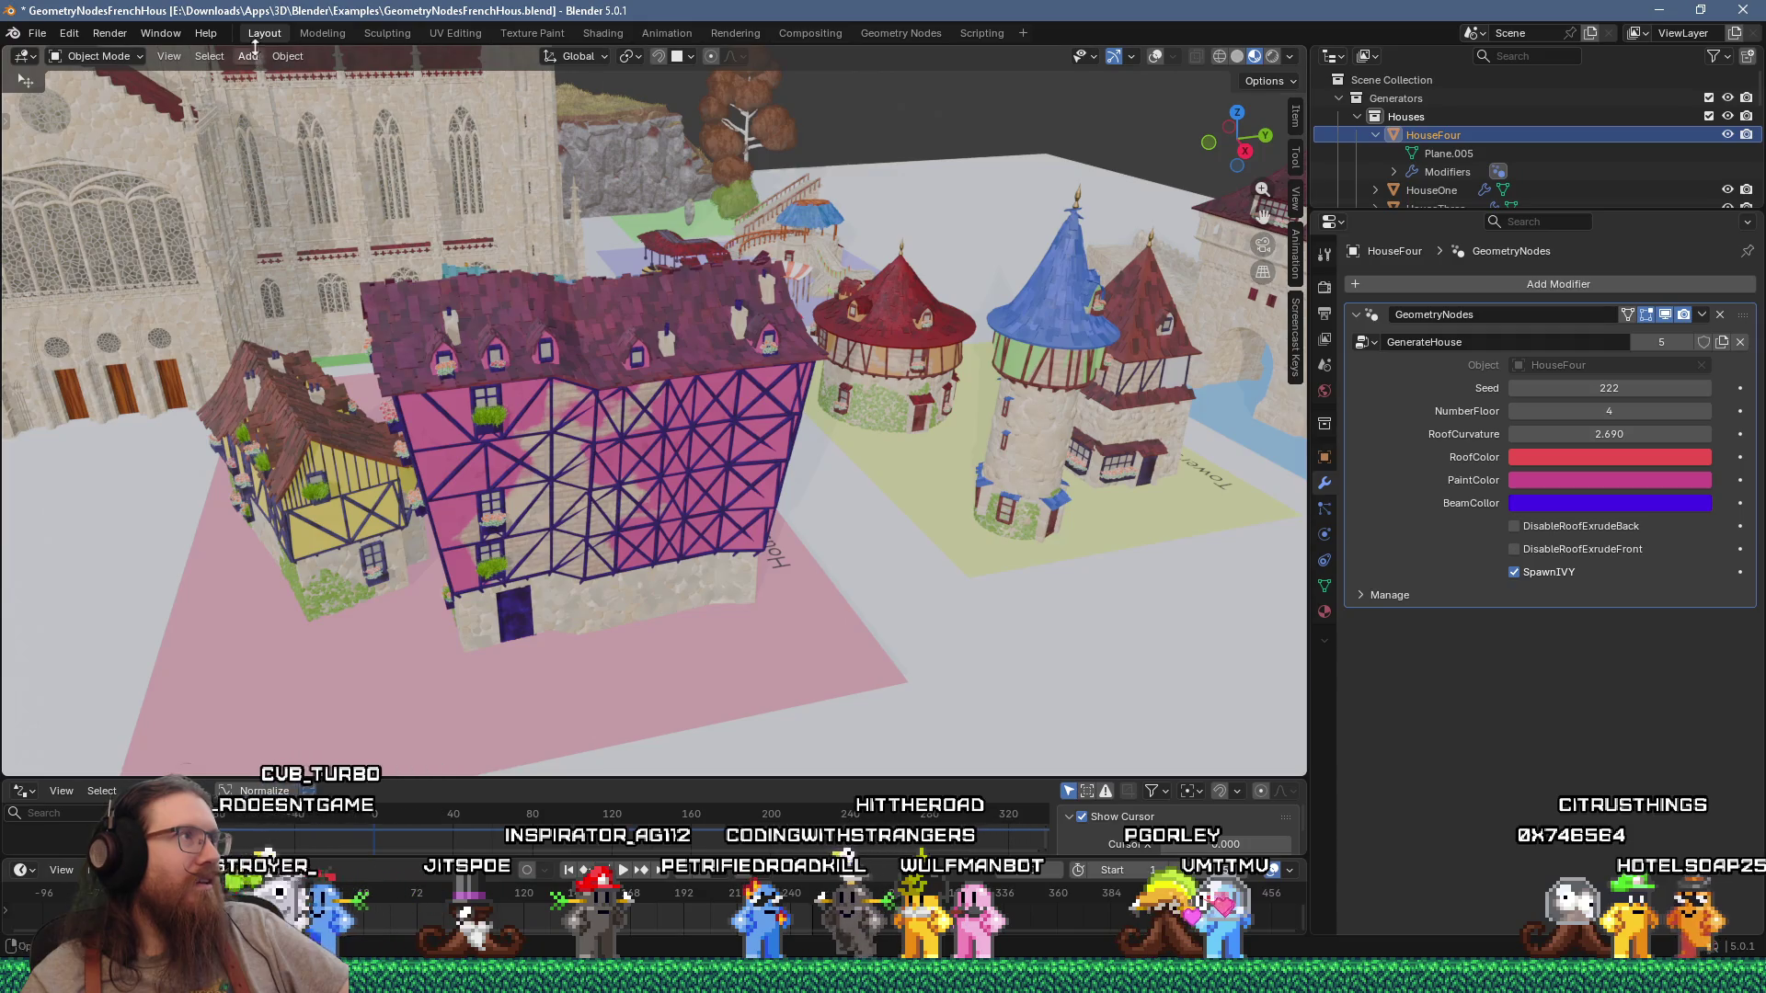
{"action": "left_click", "coordinate": [342, 32]}
Step: Move the selected HouseFour geometry to a new position
{"action": "middle_click_drag", "start_coordinate": [674, 321], "coordinate": [783, 302]}
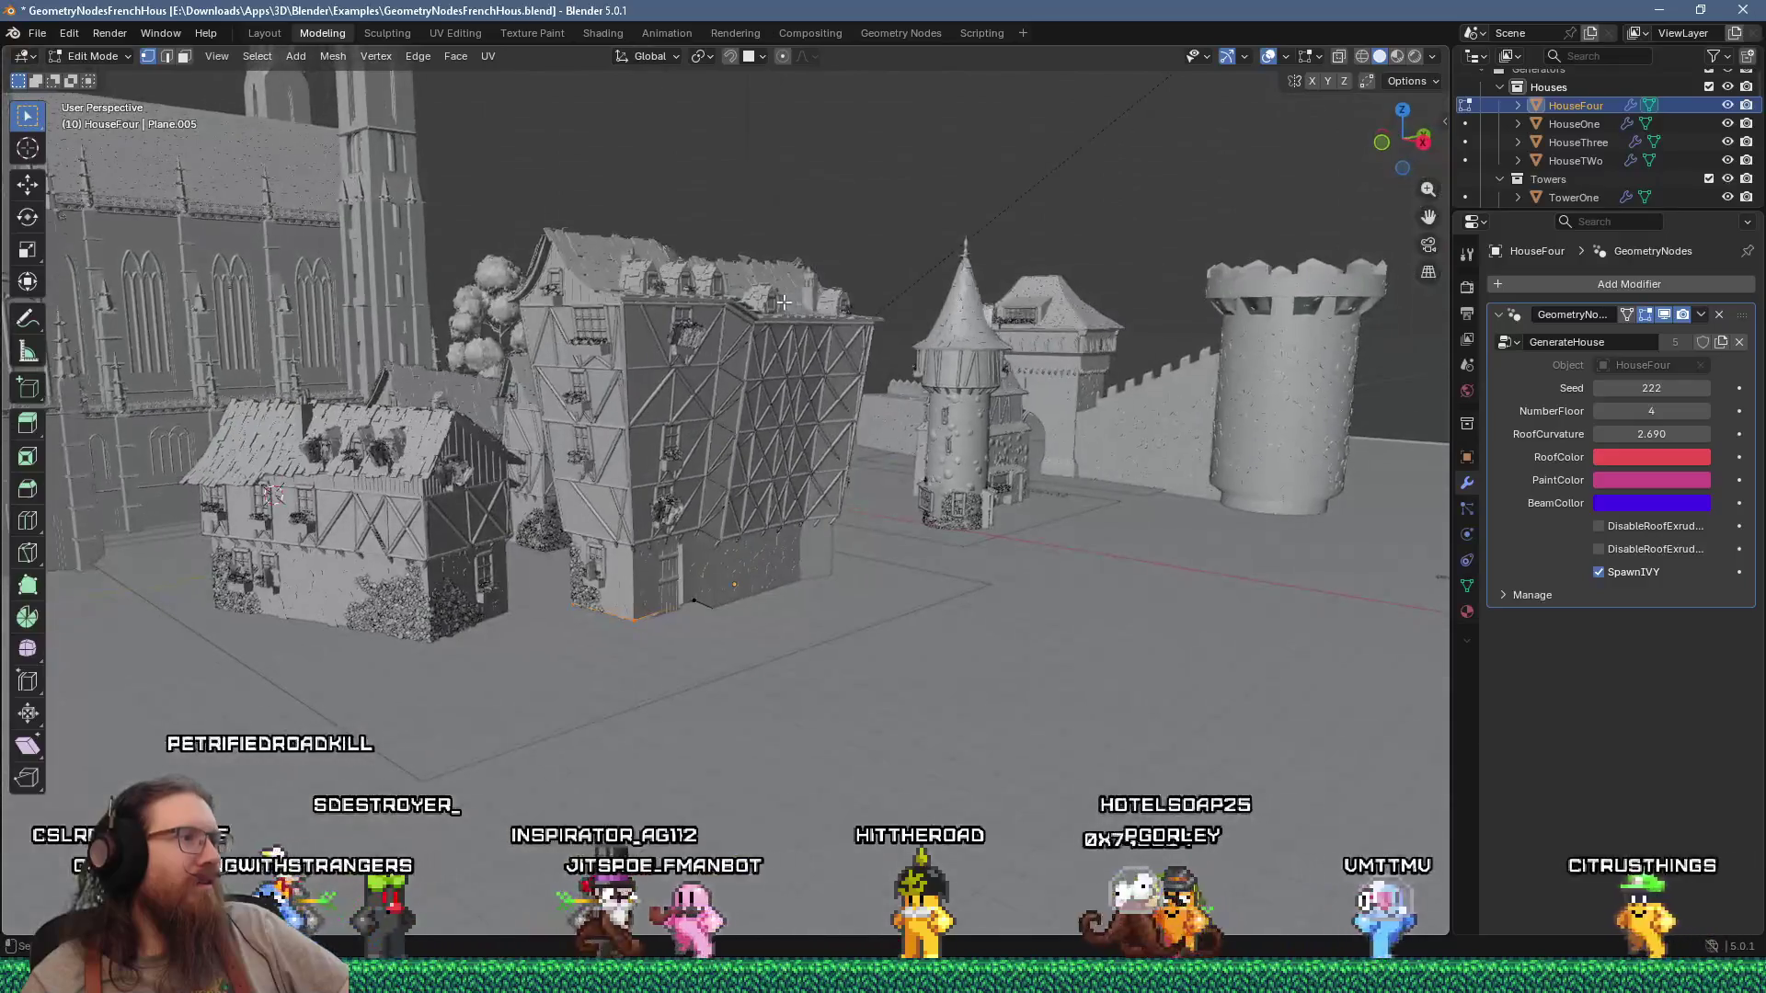
{"action": "scroll", "coordinate": [783, 302], "scroll_direction": "up", "scroll_amount": 3}
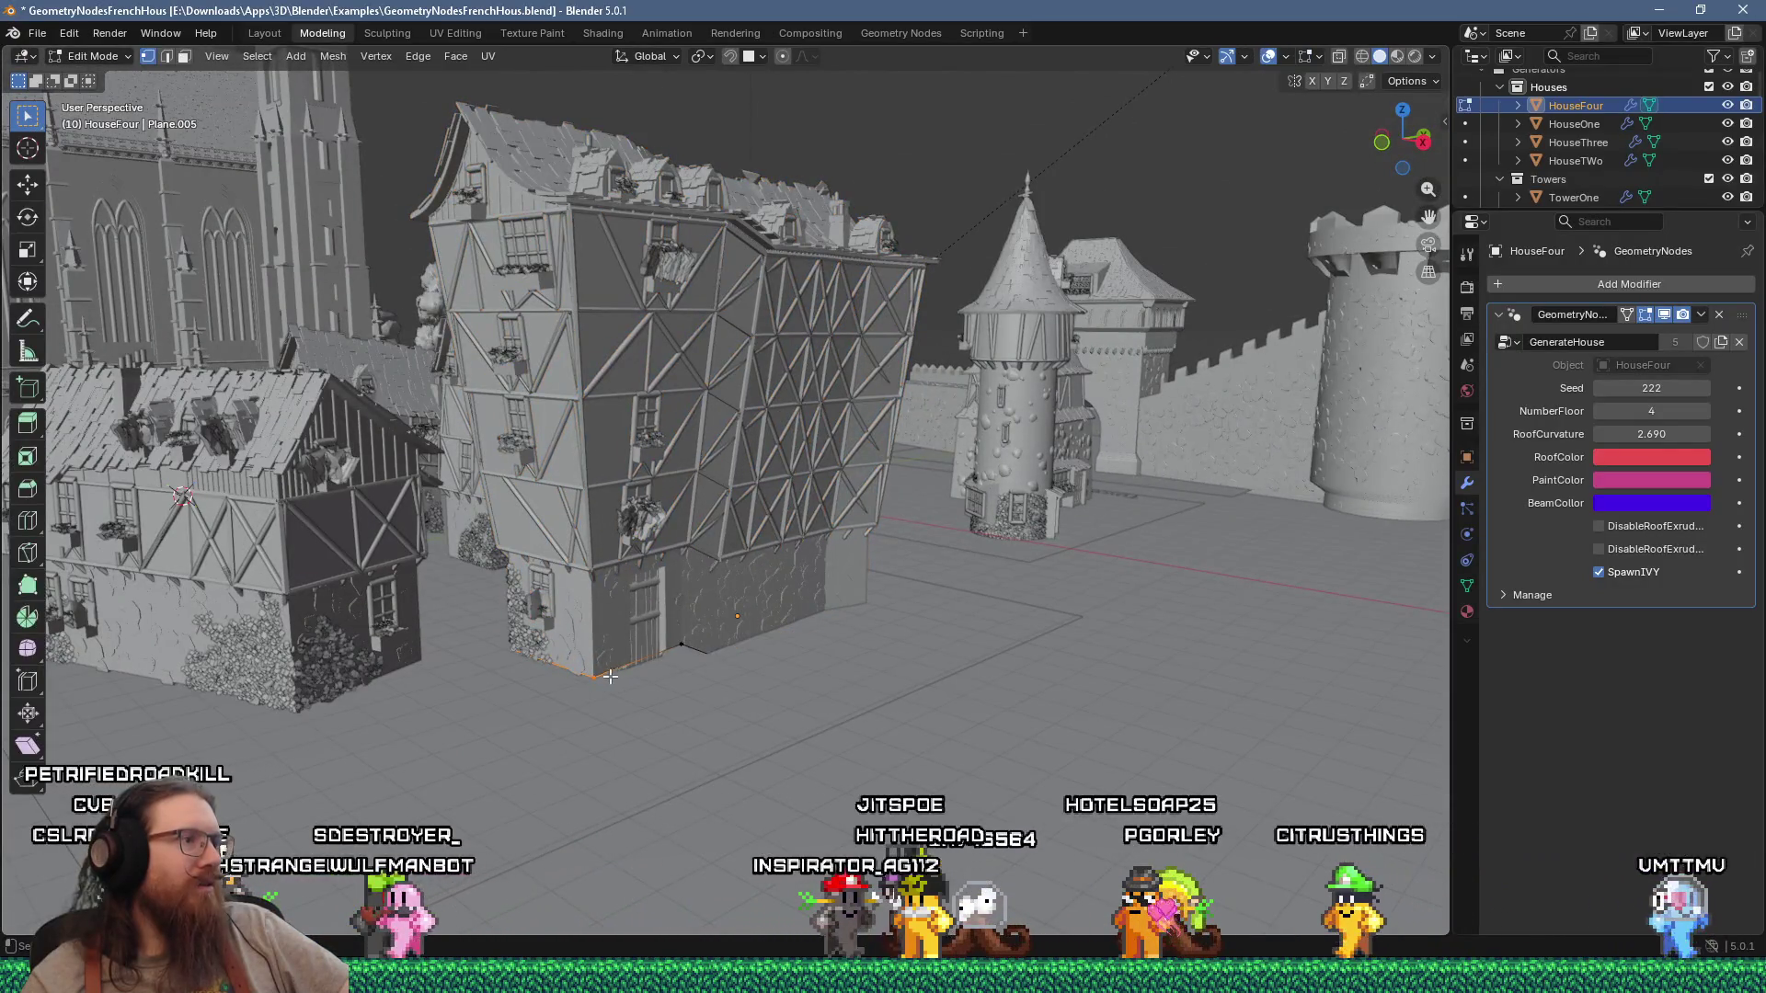
{"action": "mouse_move", "coordinate": [613, 676]}
{"action": "middle_mouse_down"}
{"action": "mouse_move", "coordinate": [573, 693]}
{"action": "mouse_move", "coordinate": [691, 595]}
{"action": "middle_mouse_up"}
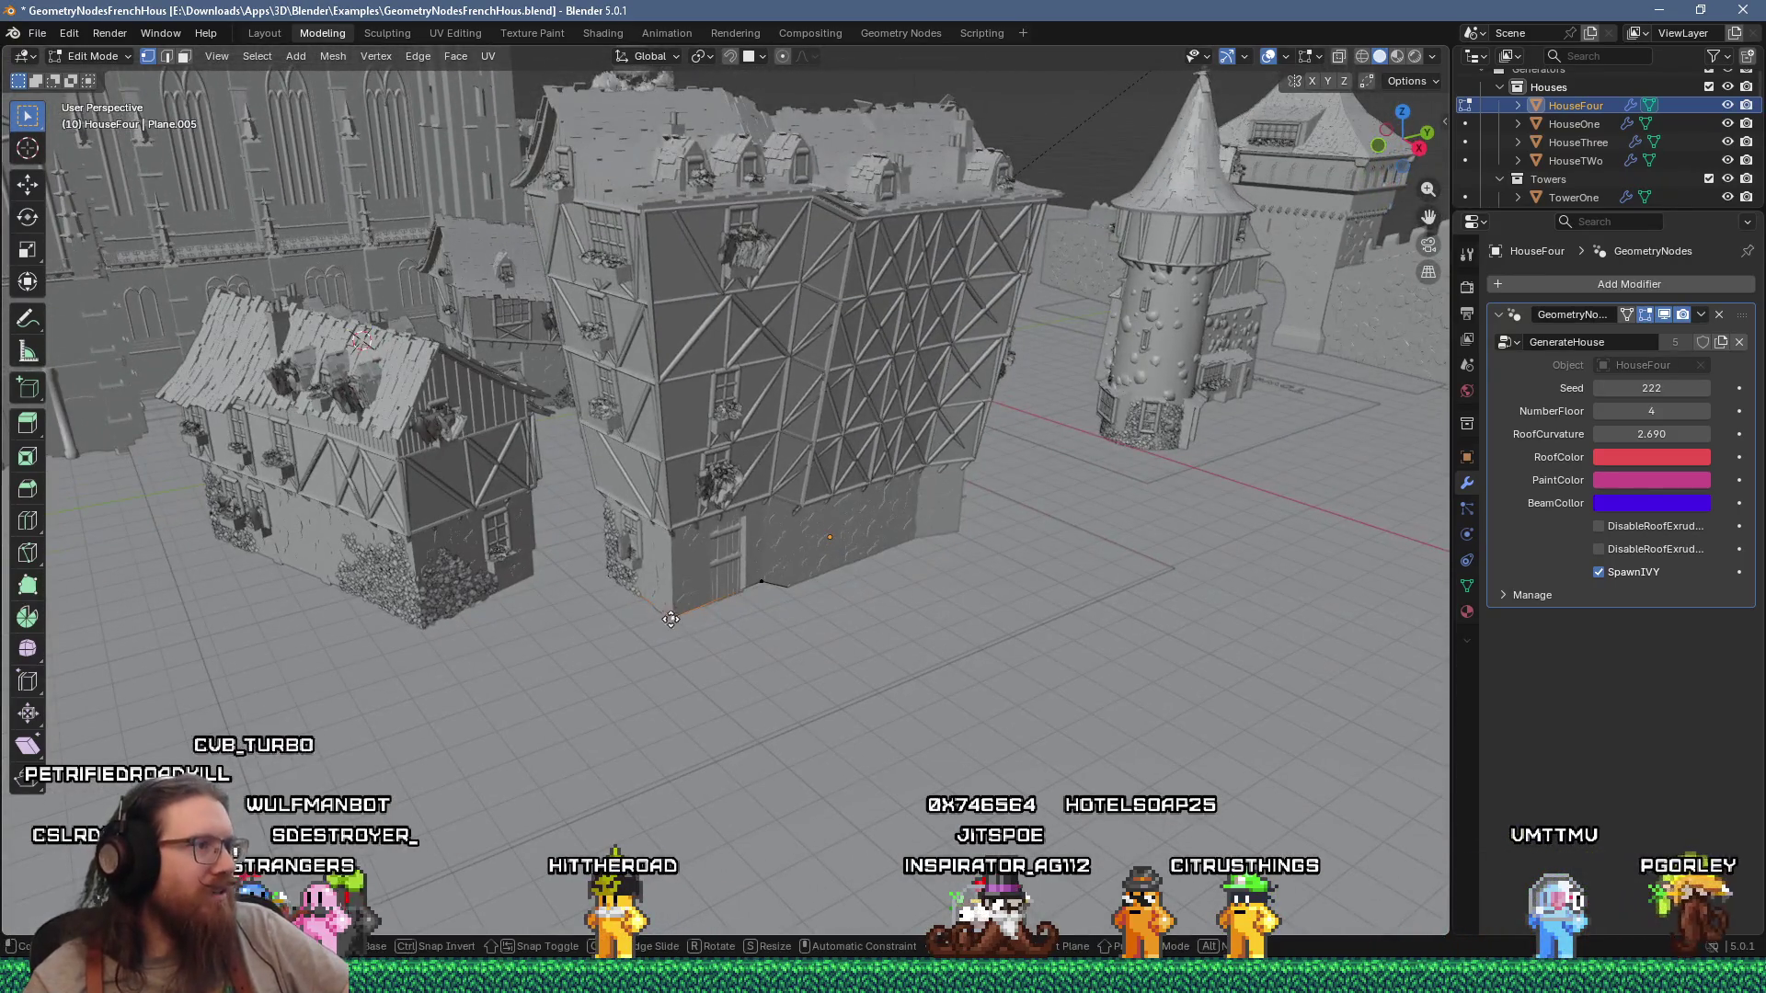
{"action": "key", "text": "g"}
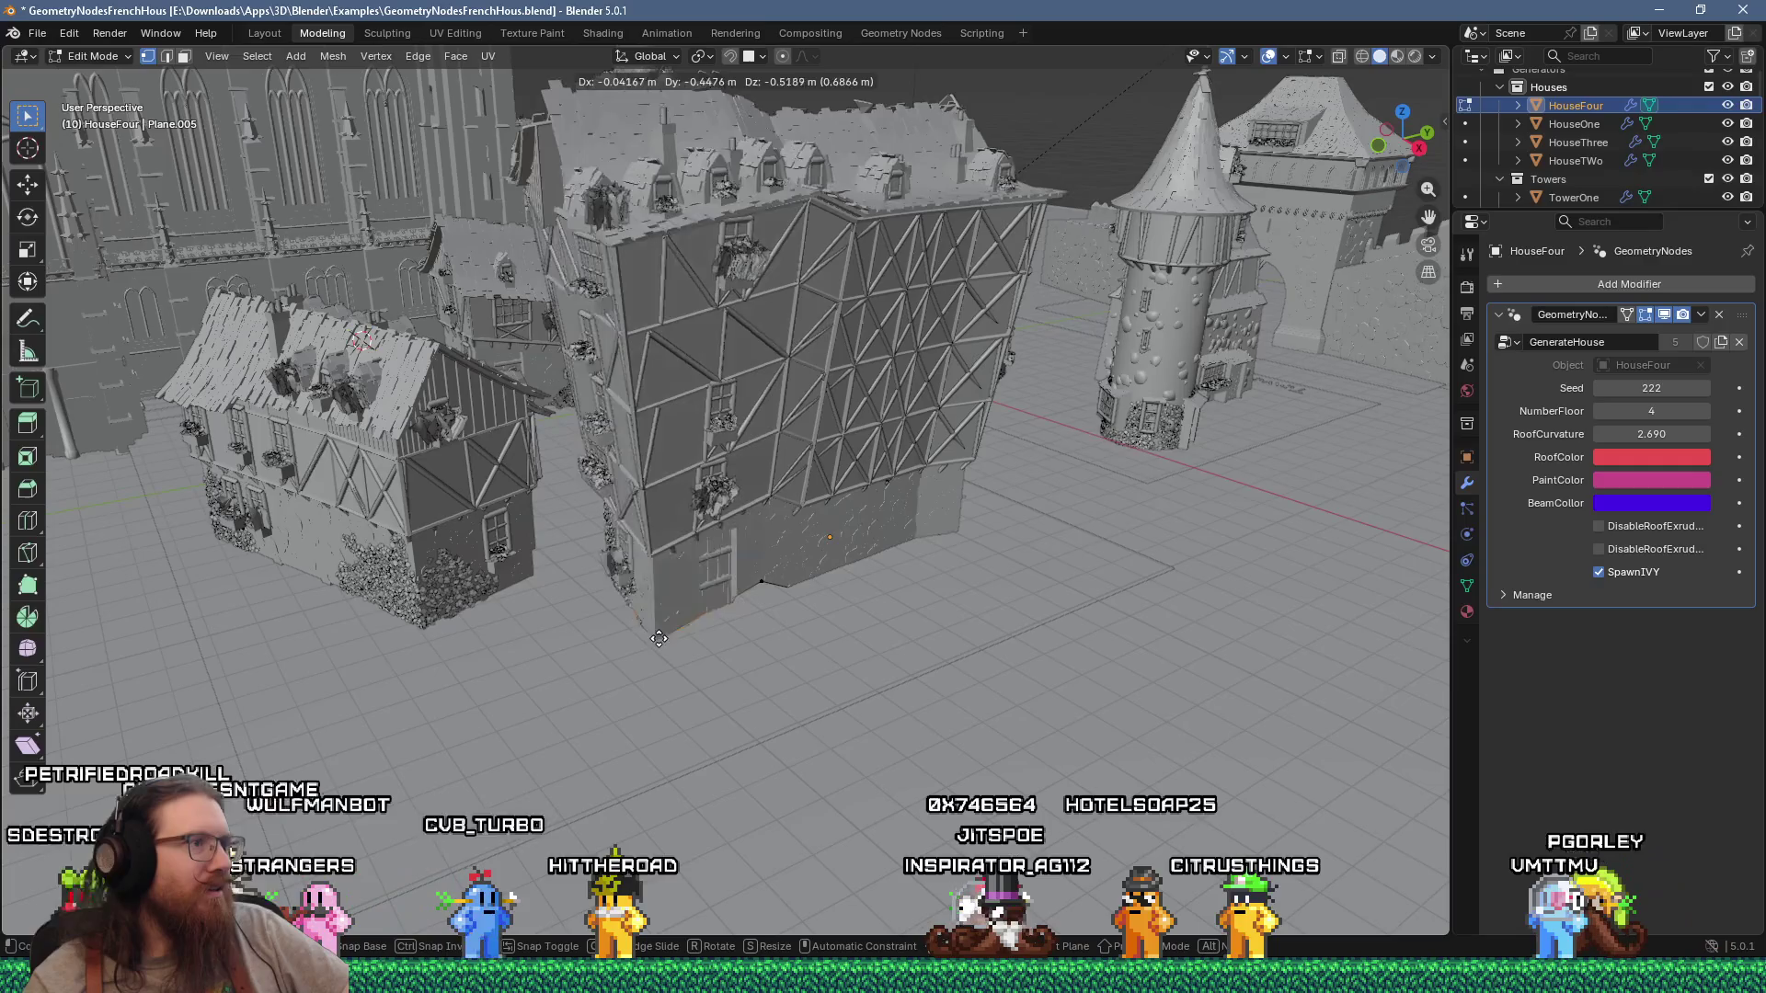
{"action": "left_click", "coordinate": [658, 639]}
{"action": "mouse_move", "coordinate": [657, 639]}
{"action": "middle_mouse_down"}
{"action": "mouse_move", "coordinate": [759, 622]}
{"action": "mouse_move", "coordinate": [595, 552]}
{"action": "mouse_move", "coordinate": [638, 571]}
{"action": "middle_mouse_up"}
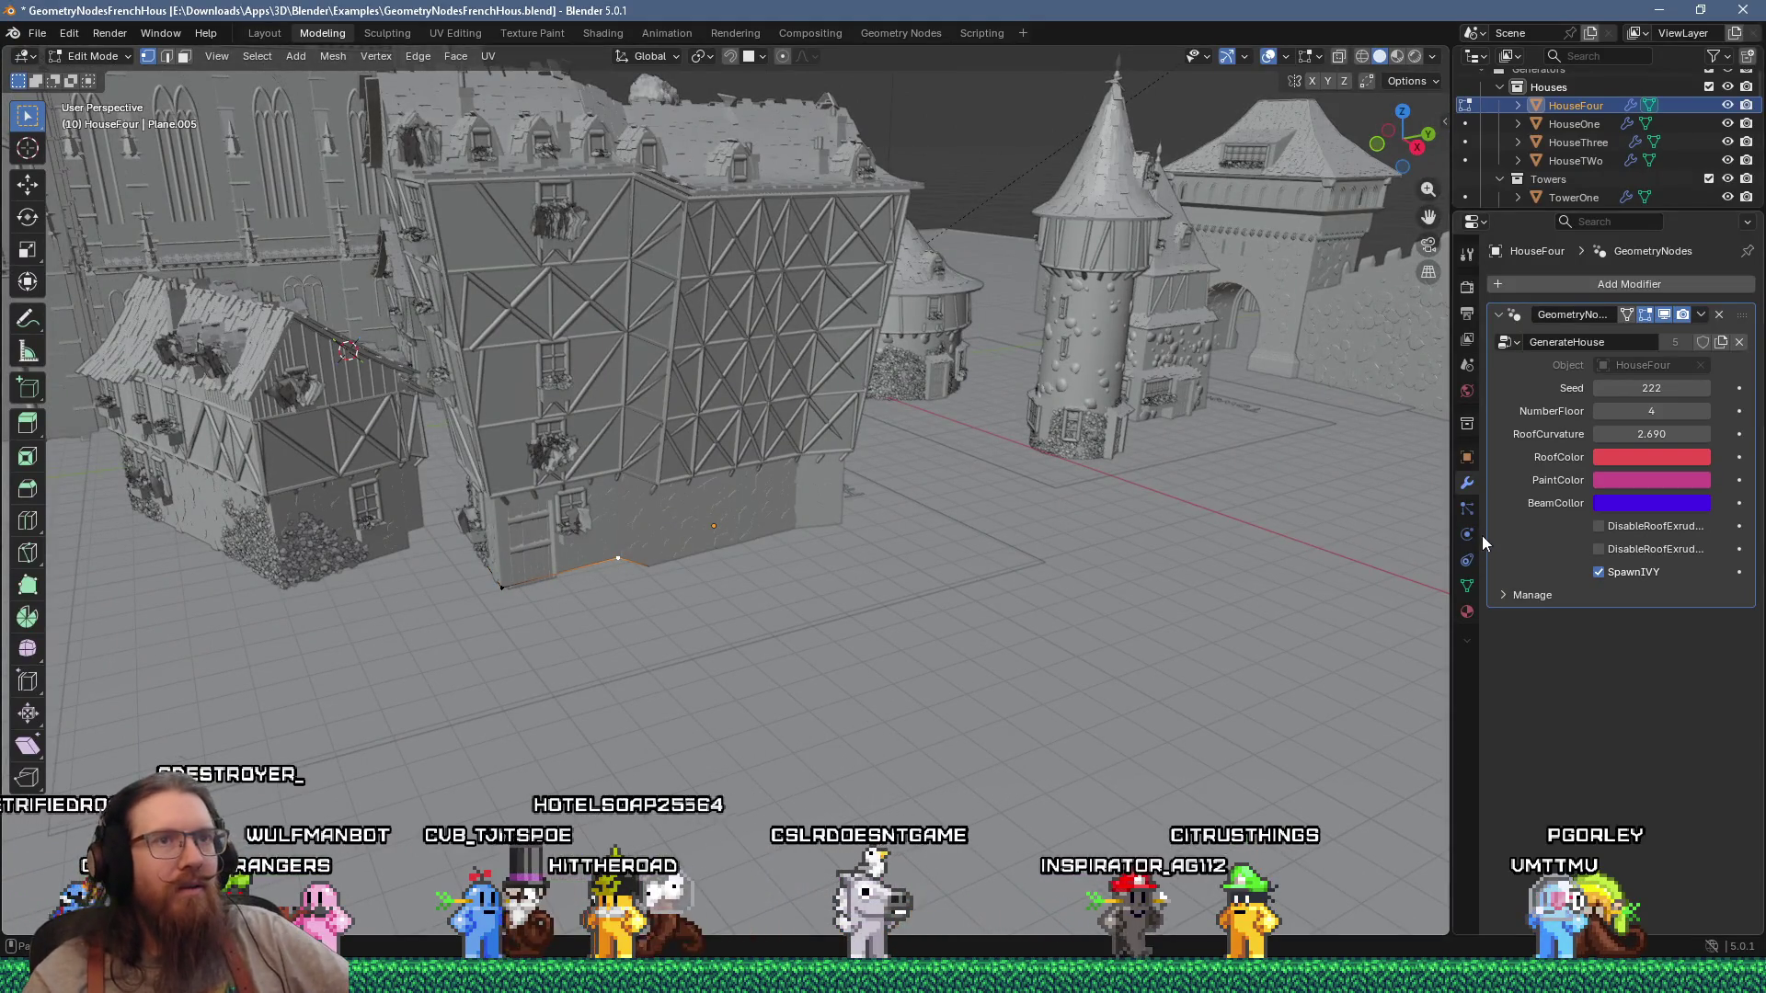
Step: Turn the house's generated display back on and move its footprint edges to stretch it
{"action": "left_click", "coordinate": [1635, 319]}
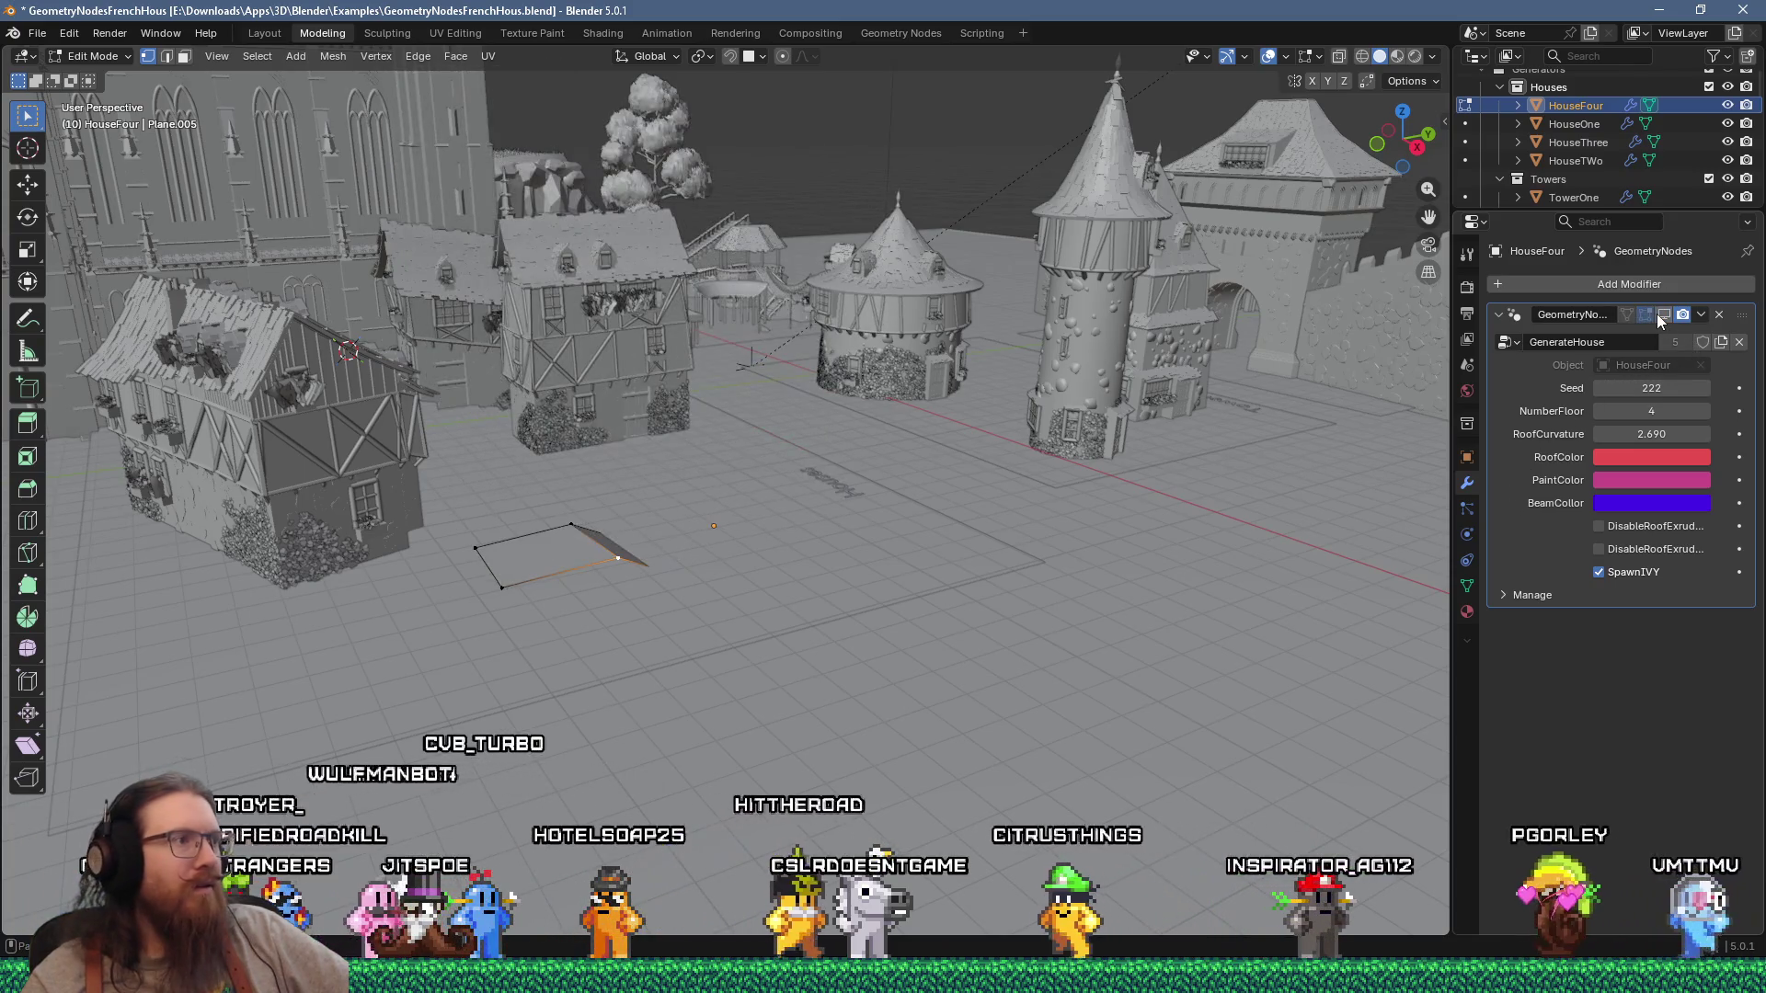
{"action": "left_click", "coordinate": [1635, 318]}
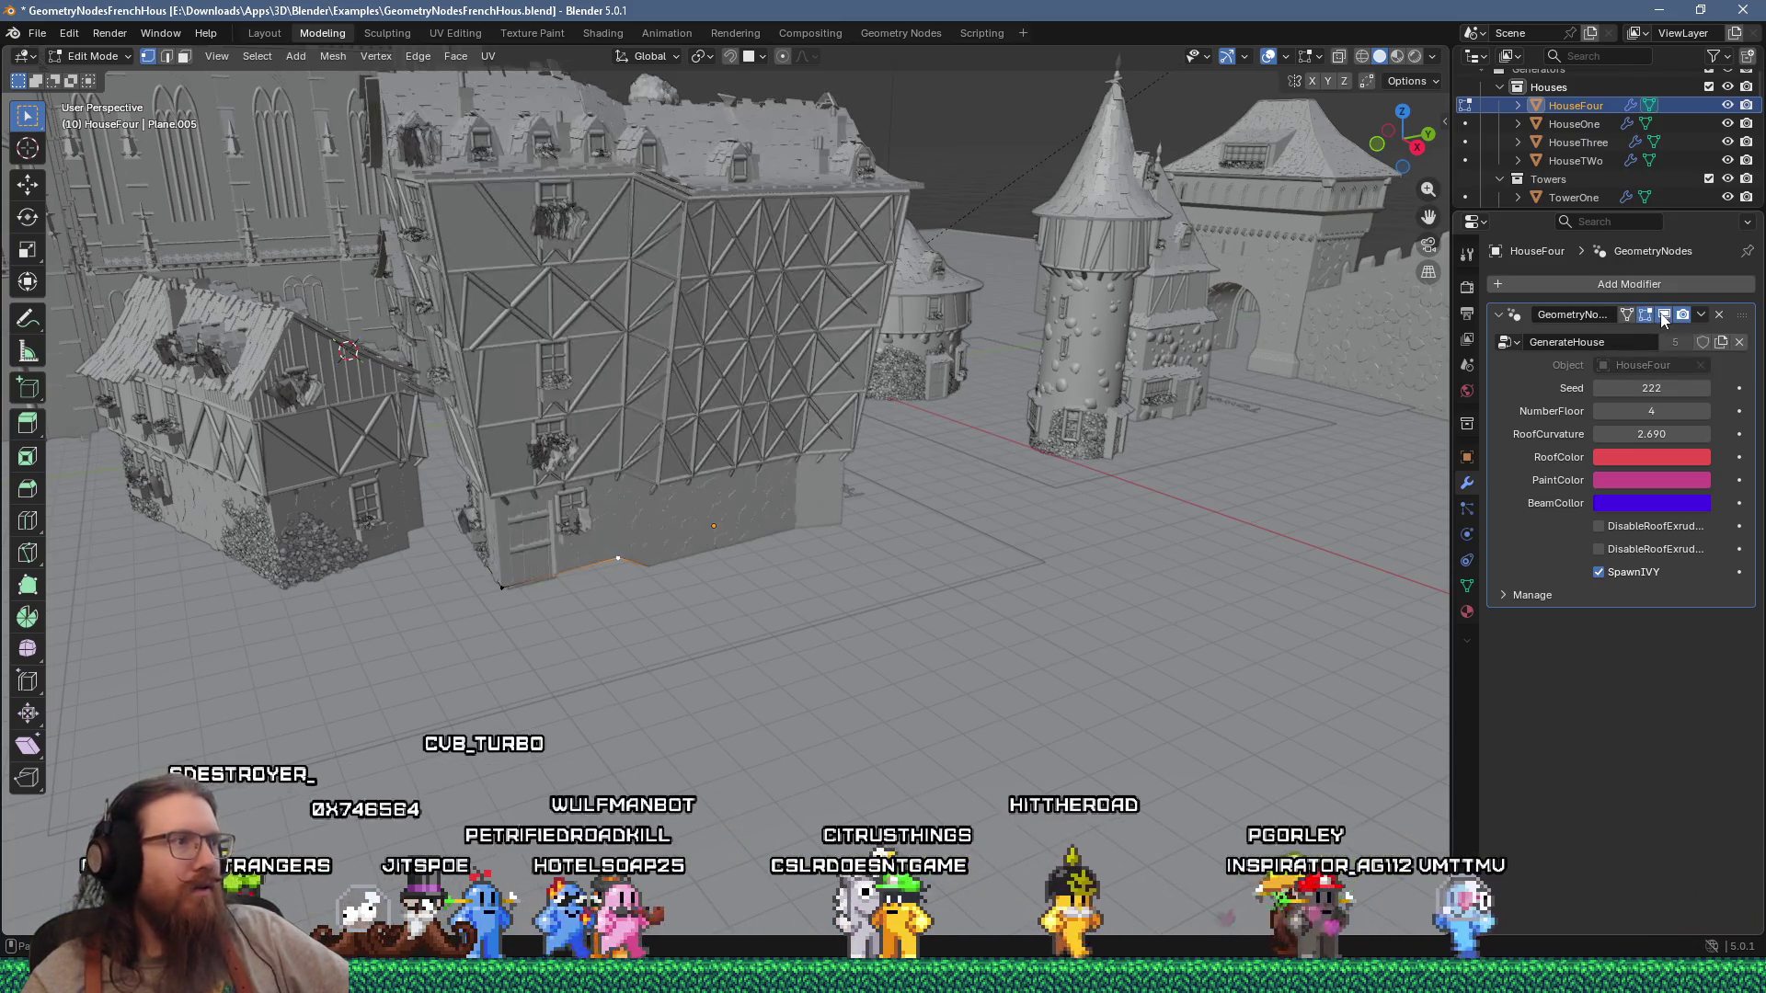
{"action": "middle_click_drag", "start_coordinate": [662, 451], "coordinate": [675, 493]}
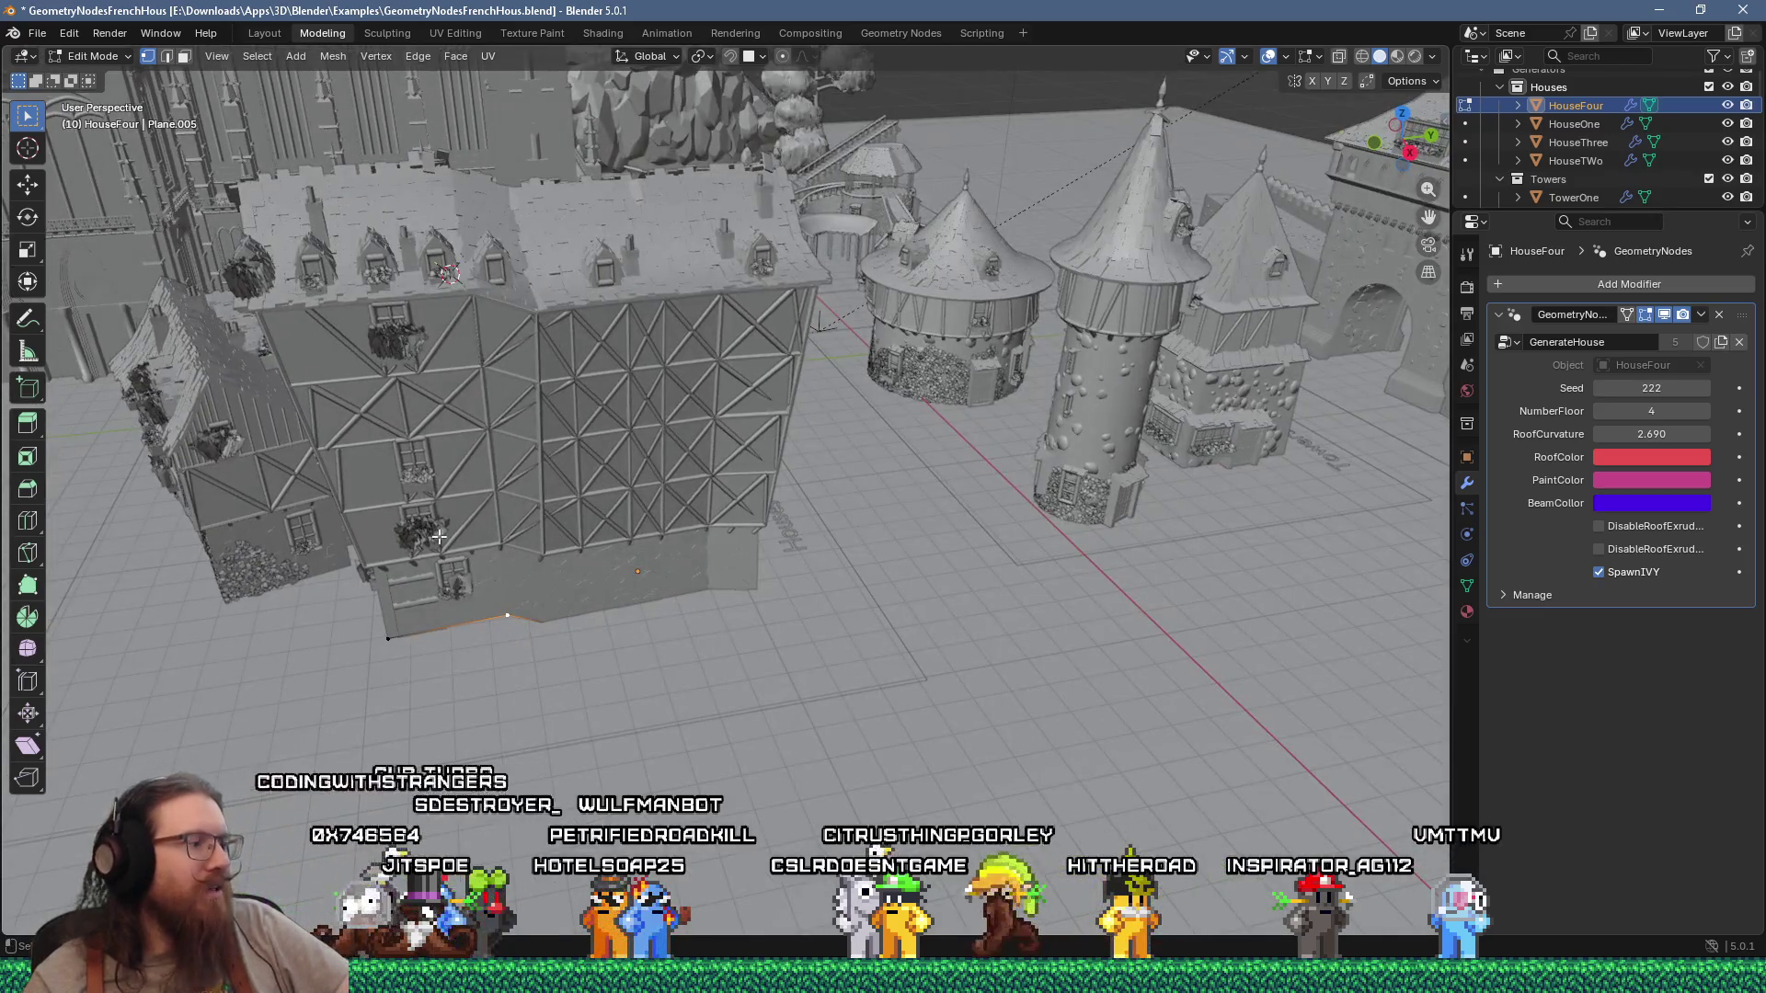
{"action": "key", "text": "2"}
{"action": "key", "text": "g"}
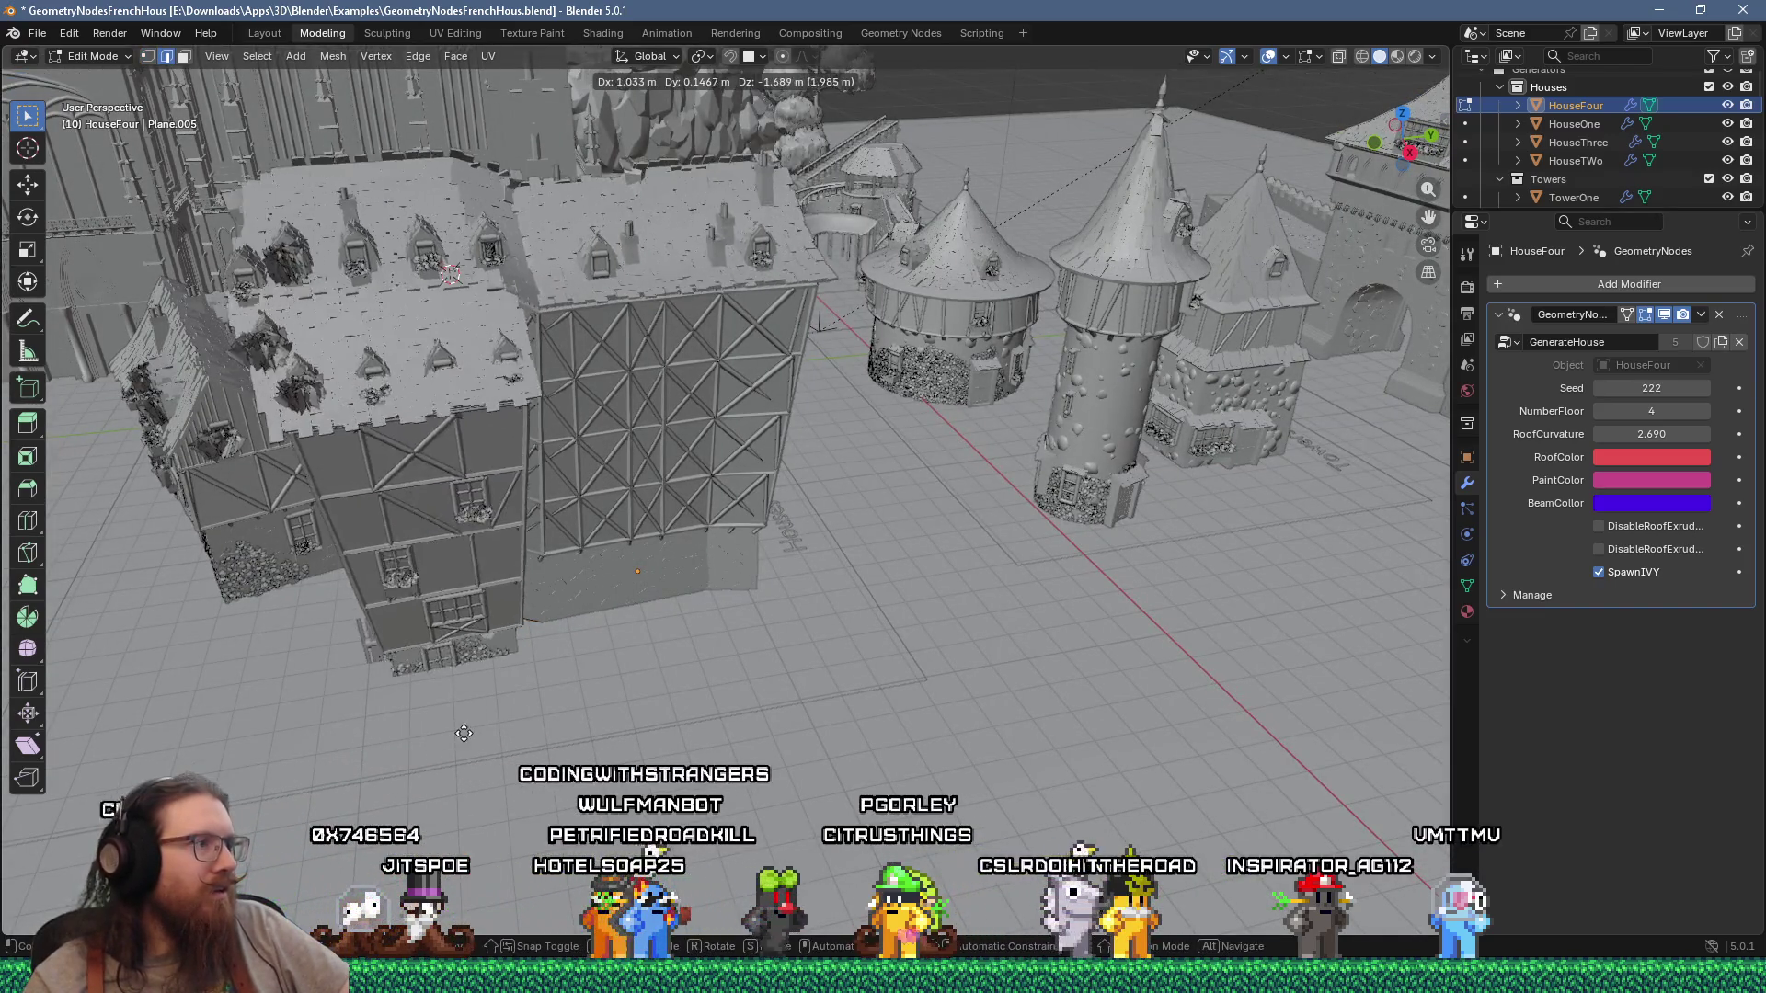
{"action": "left_click", "coordinate": [466, 731]}
{"action": "middle_click_drag", "start_coordinate": [466, 730], "coordinate": [813, 590]}
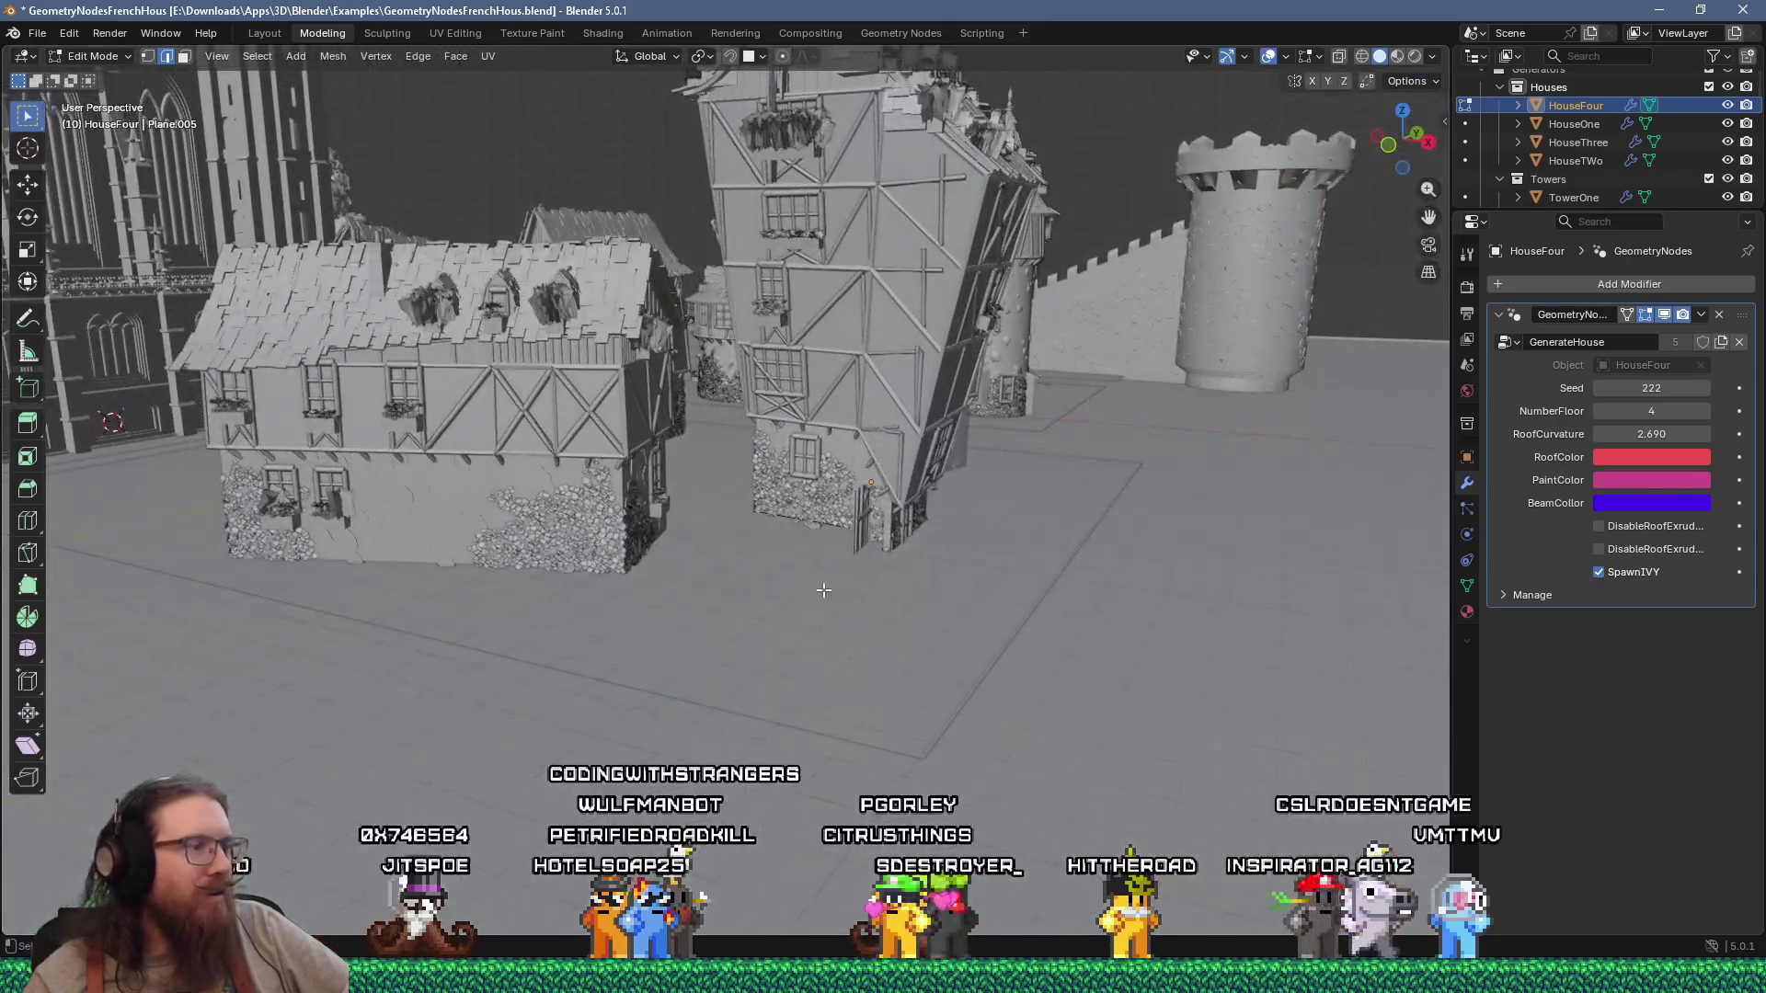
{"action": "key", "text": "g"}
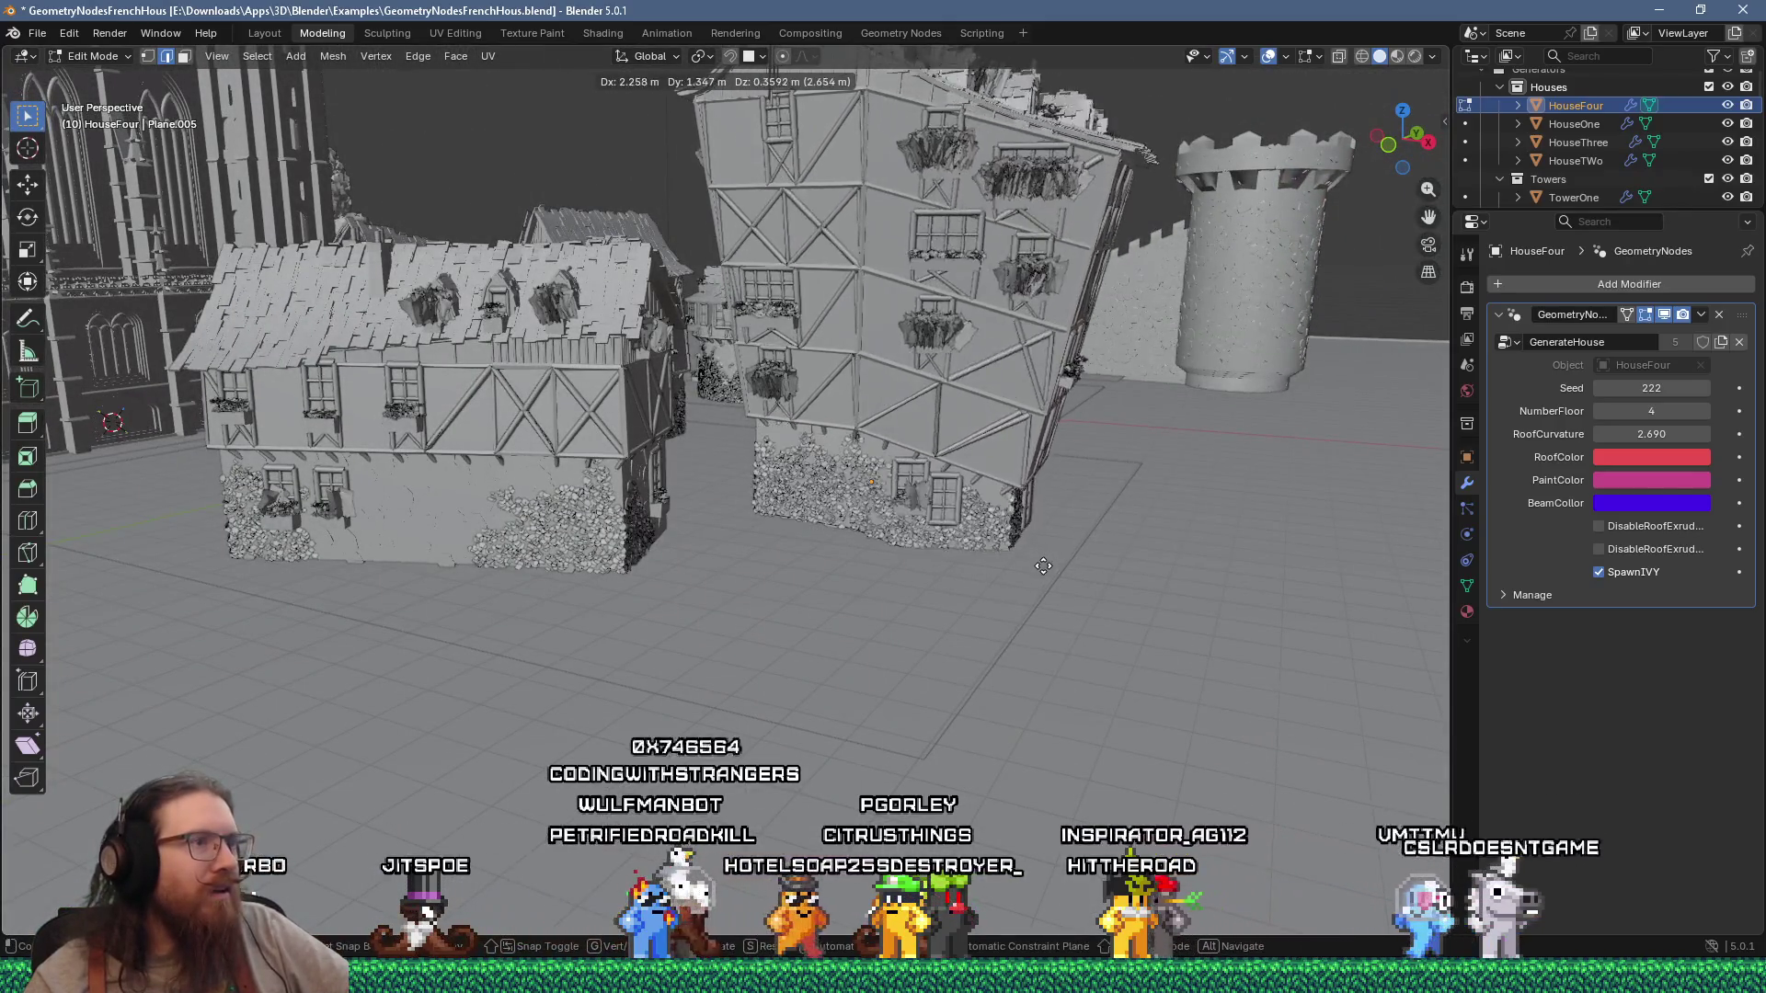
{"action": "left_click", "coordinate": [1043, 565]}
Step: Orbit and zoom around the stretched, leaning house and the towers to inspect it
{"action": "mouse_move", "coordinate": [1043, 566]}
{"action": "middle_mouse_down"}
{"action": "mouse_move", "coordinate": [732, 540]}
{"action": "mouse_move", "coordinate": [762, 530]}
{"action": "middle_mouse_up"}
{"action": "mouse_move", "coordinate": [639, 540]}
{"action": "middle_mouse_down"}
{"action": "mouse_move", "coordinate": [552, 547]}
{"action": "mouse_move", "coordinate": [1034, 426]}
{"action": "mouse_move", "coordinate": [923, 465]}
{"action": "mouse_move", "coordinate": [905, 547]}
{"action": "middle_mouse_up"}
{"action": "scroll", "coordinate": [656, 531], "scroll_direction": "down", "scroll_amount": 5}
{"action": "scroll", "coordinate": [924, 469], "scroll_direction": "down", "scroll_amount": 8}
{"action": "scroll", "coordinate": [905, 547], "scroll_direction": "up", "scroll_amount": 5}
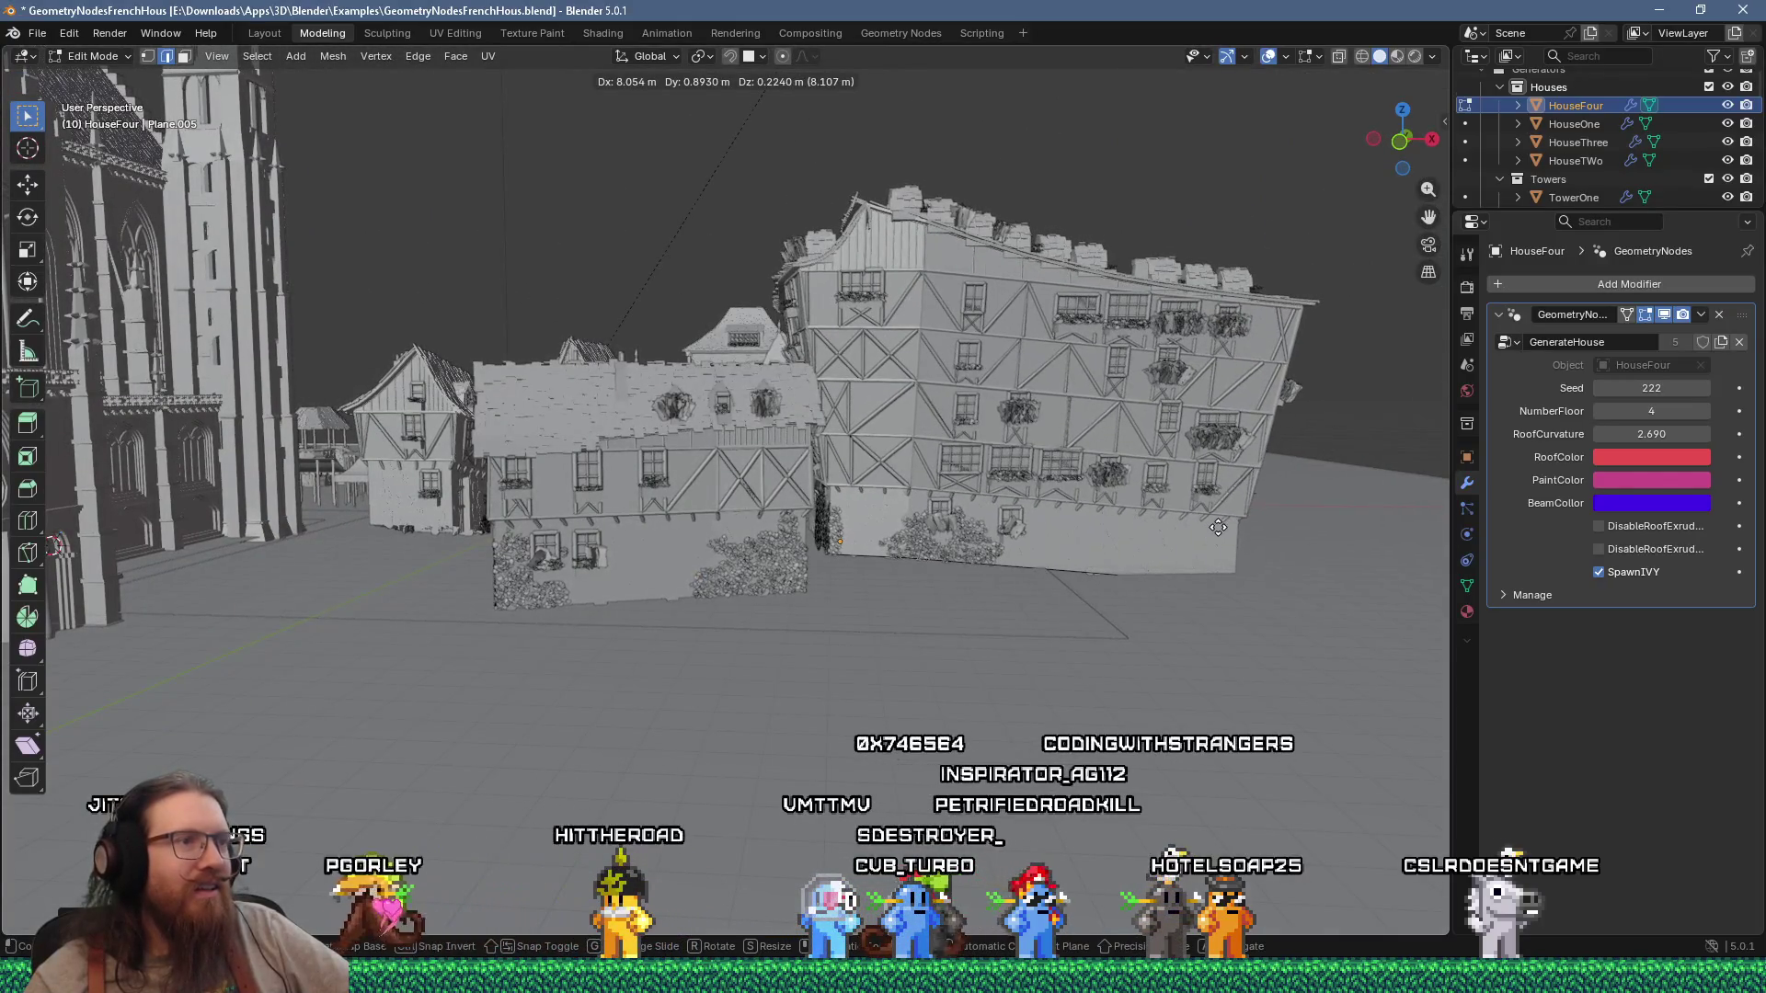
{"action": "middle_click_drag", "start_coordinate": [1189, 539], "coordinate": [918, 556]}
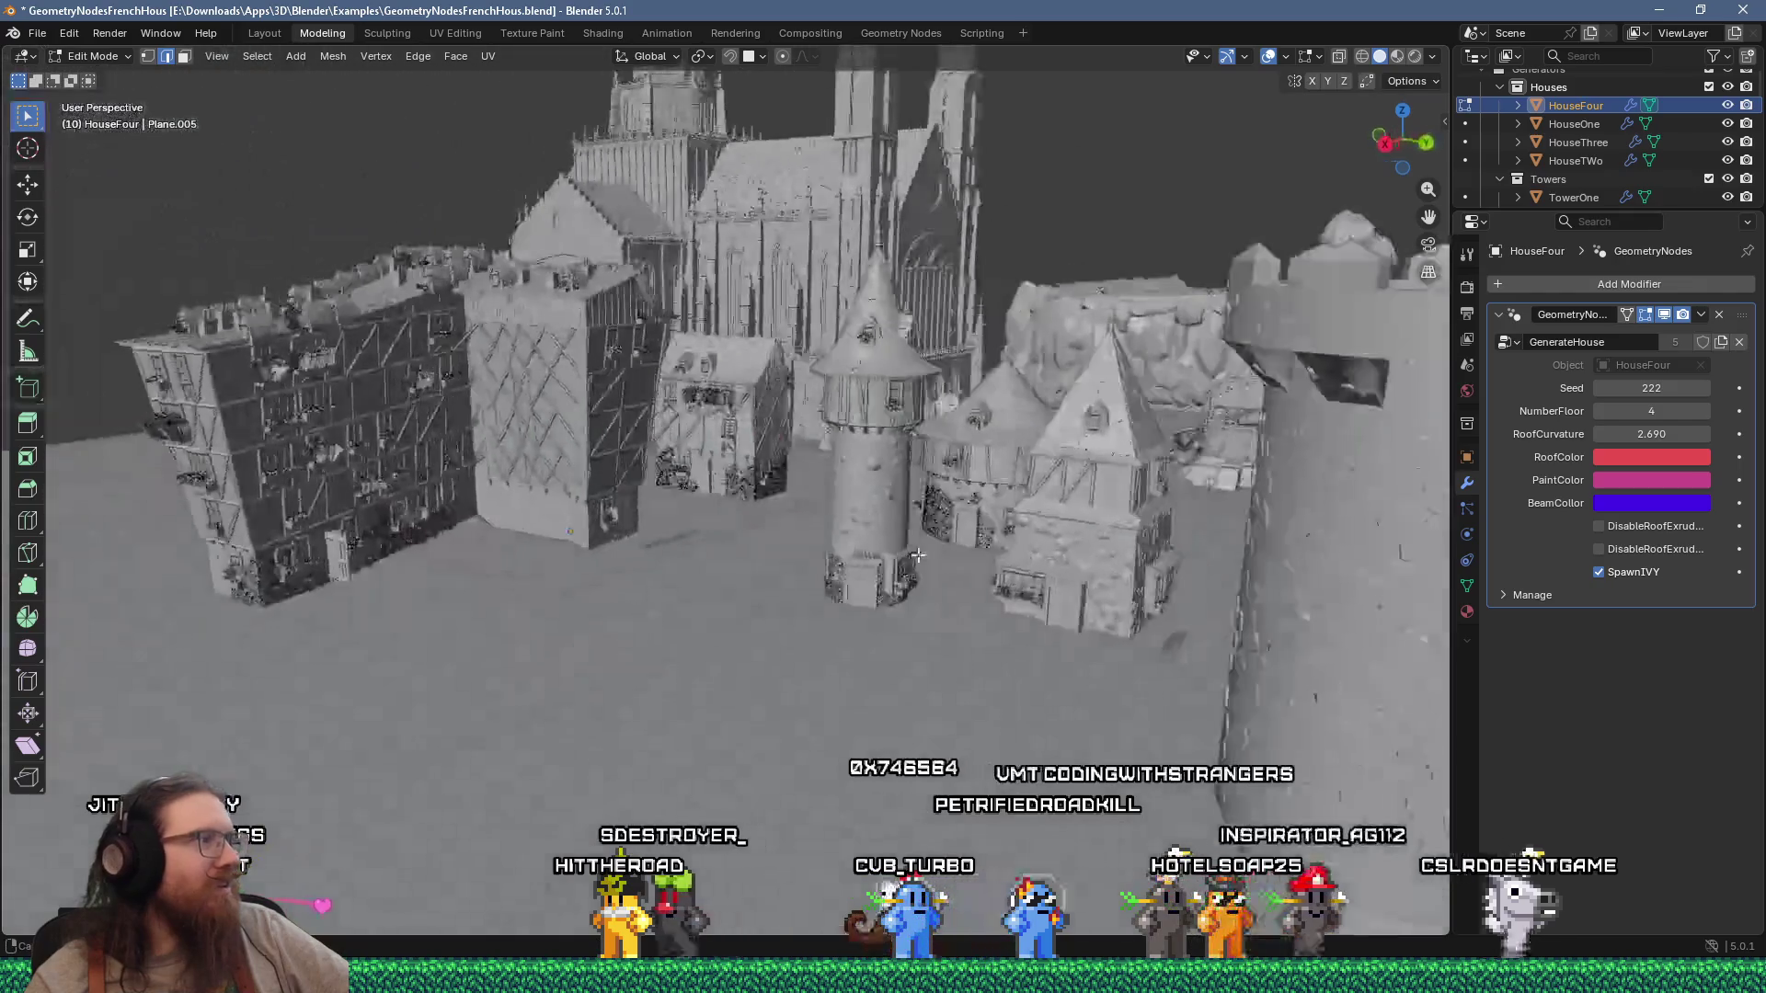
{"action": "scroll", "coordinate": [728, 518], "scroll_direction": "up", "scroll_amount": 10}
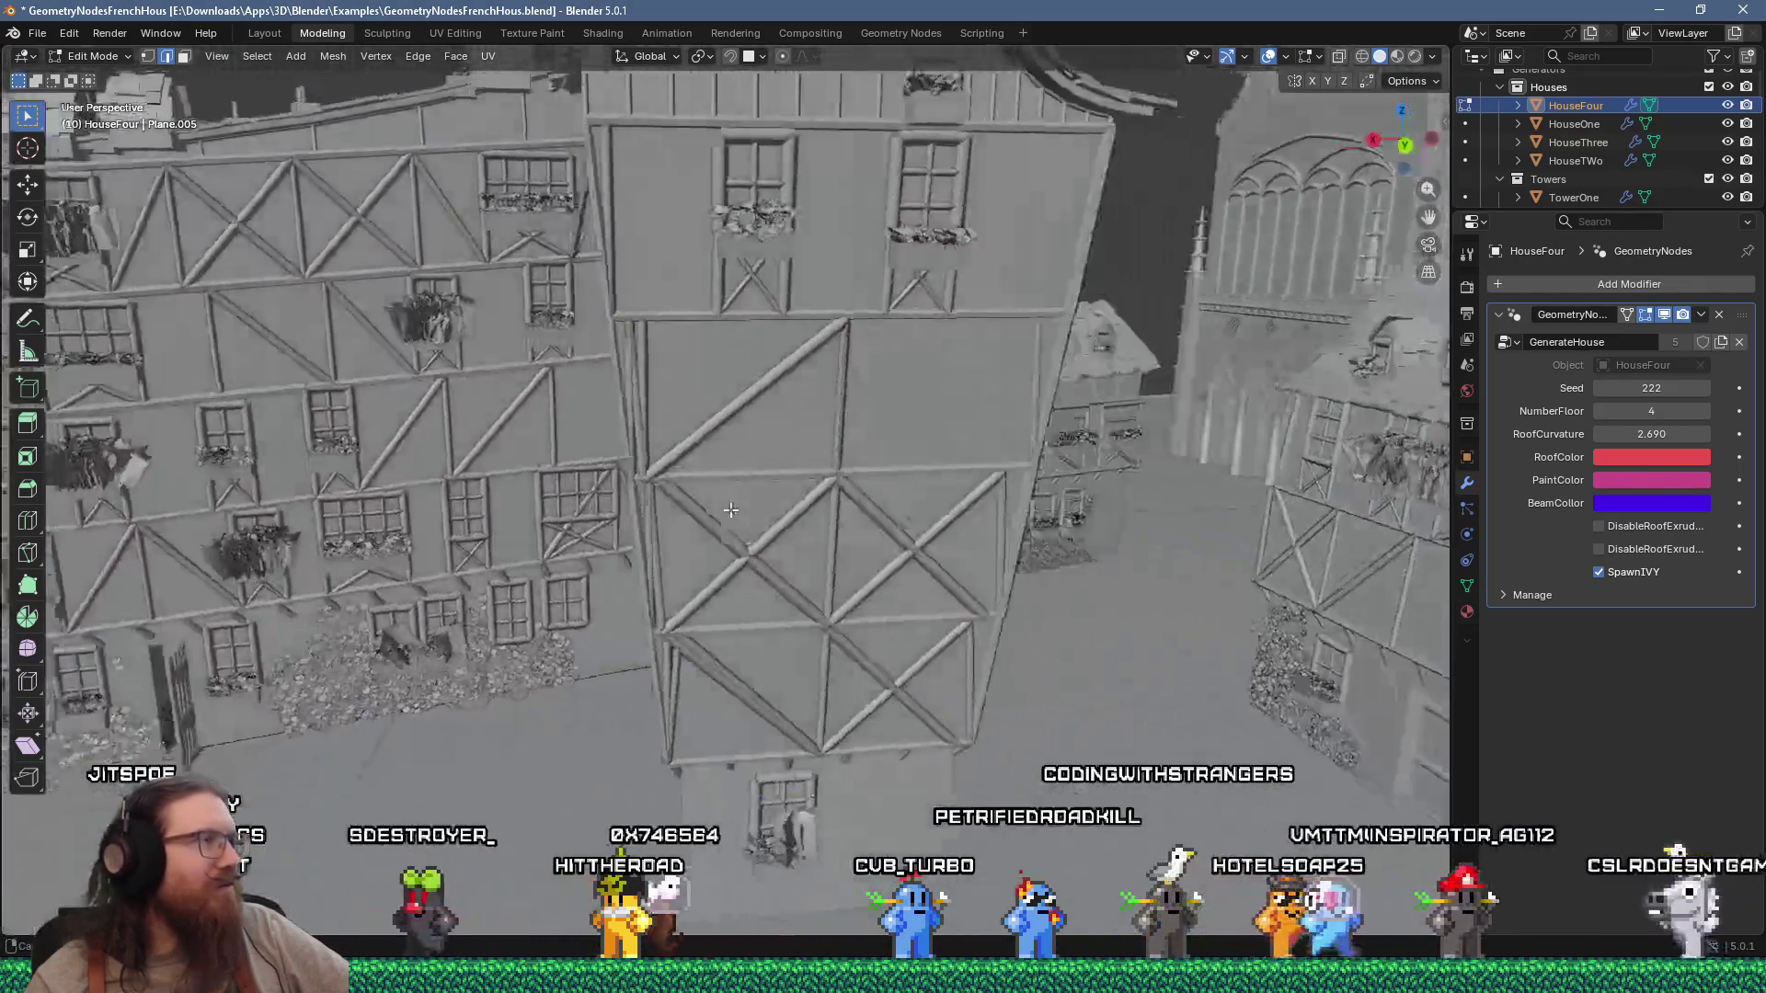
{"action": "scroll", "coordinate": [684, 497], "scroll_direction": "down", "scroll_amount": 5}
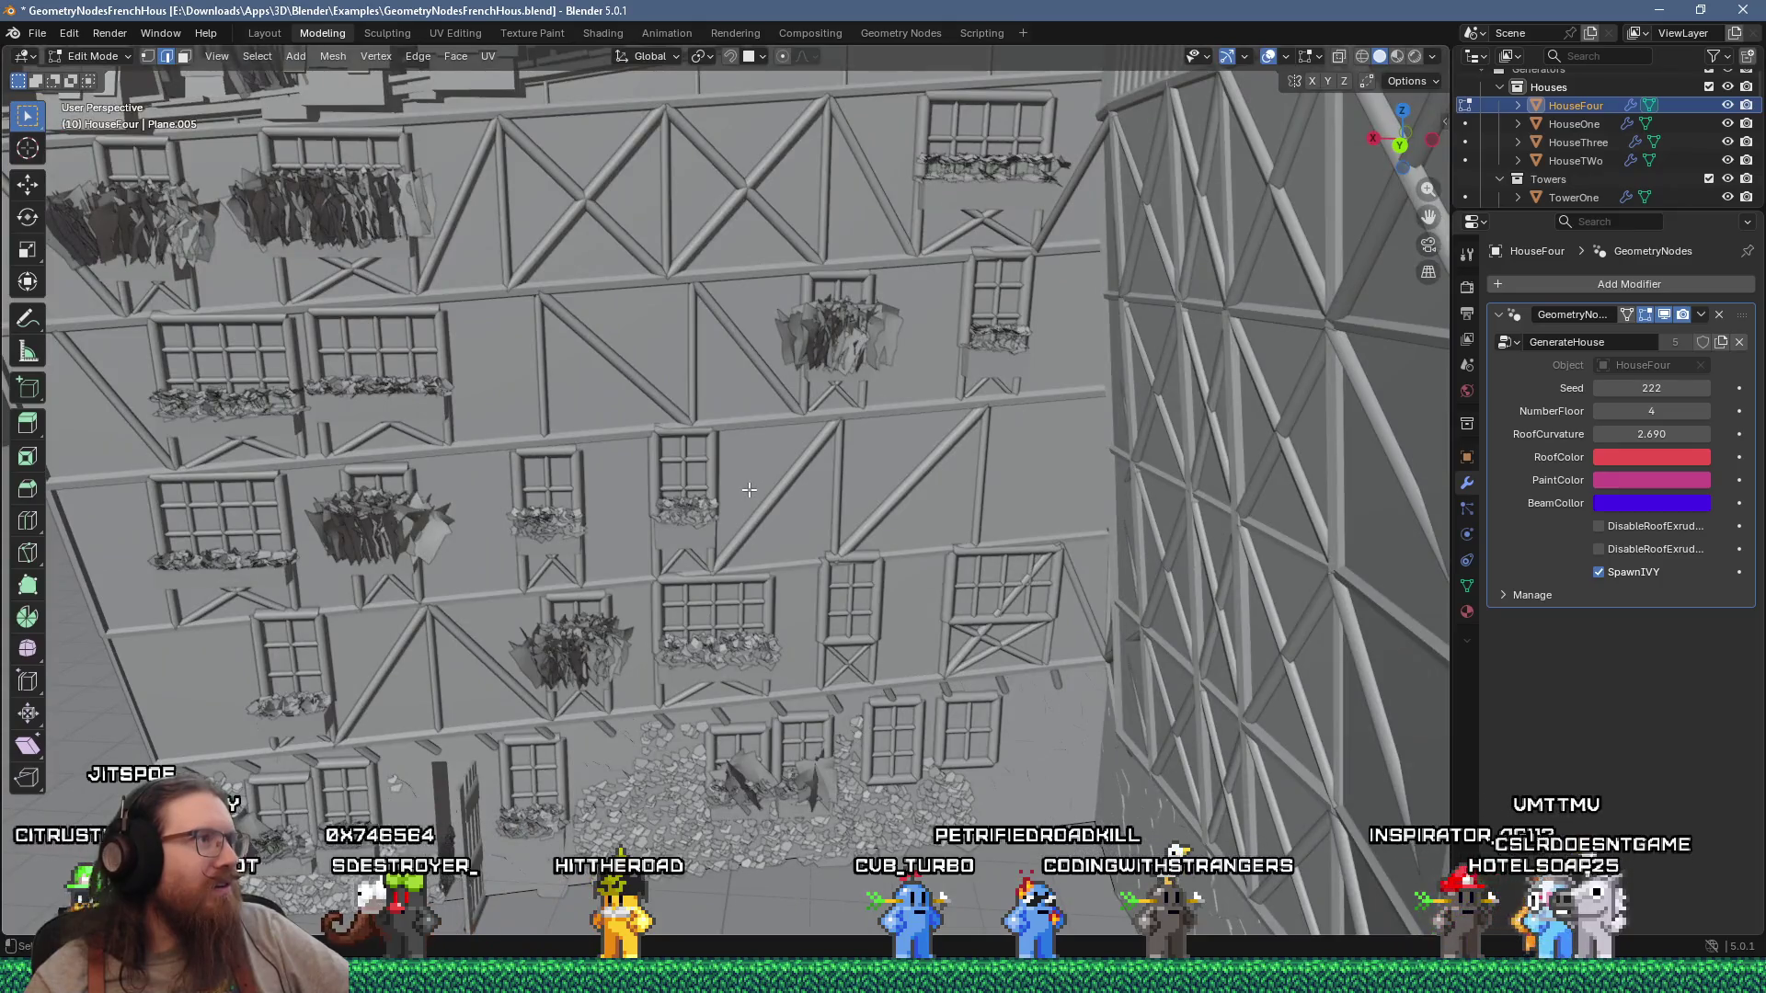
{"action": "mouse_move", "coordinate": [749, 489]}
{"action": "middle_mouse_down"}
{"action": "mouse_move", "coordinate": [794, 442]}
{"action": "mouse_move", "coordinate": [845, 558]}
{"action": "middle_mouse_up"}
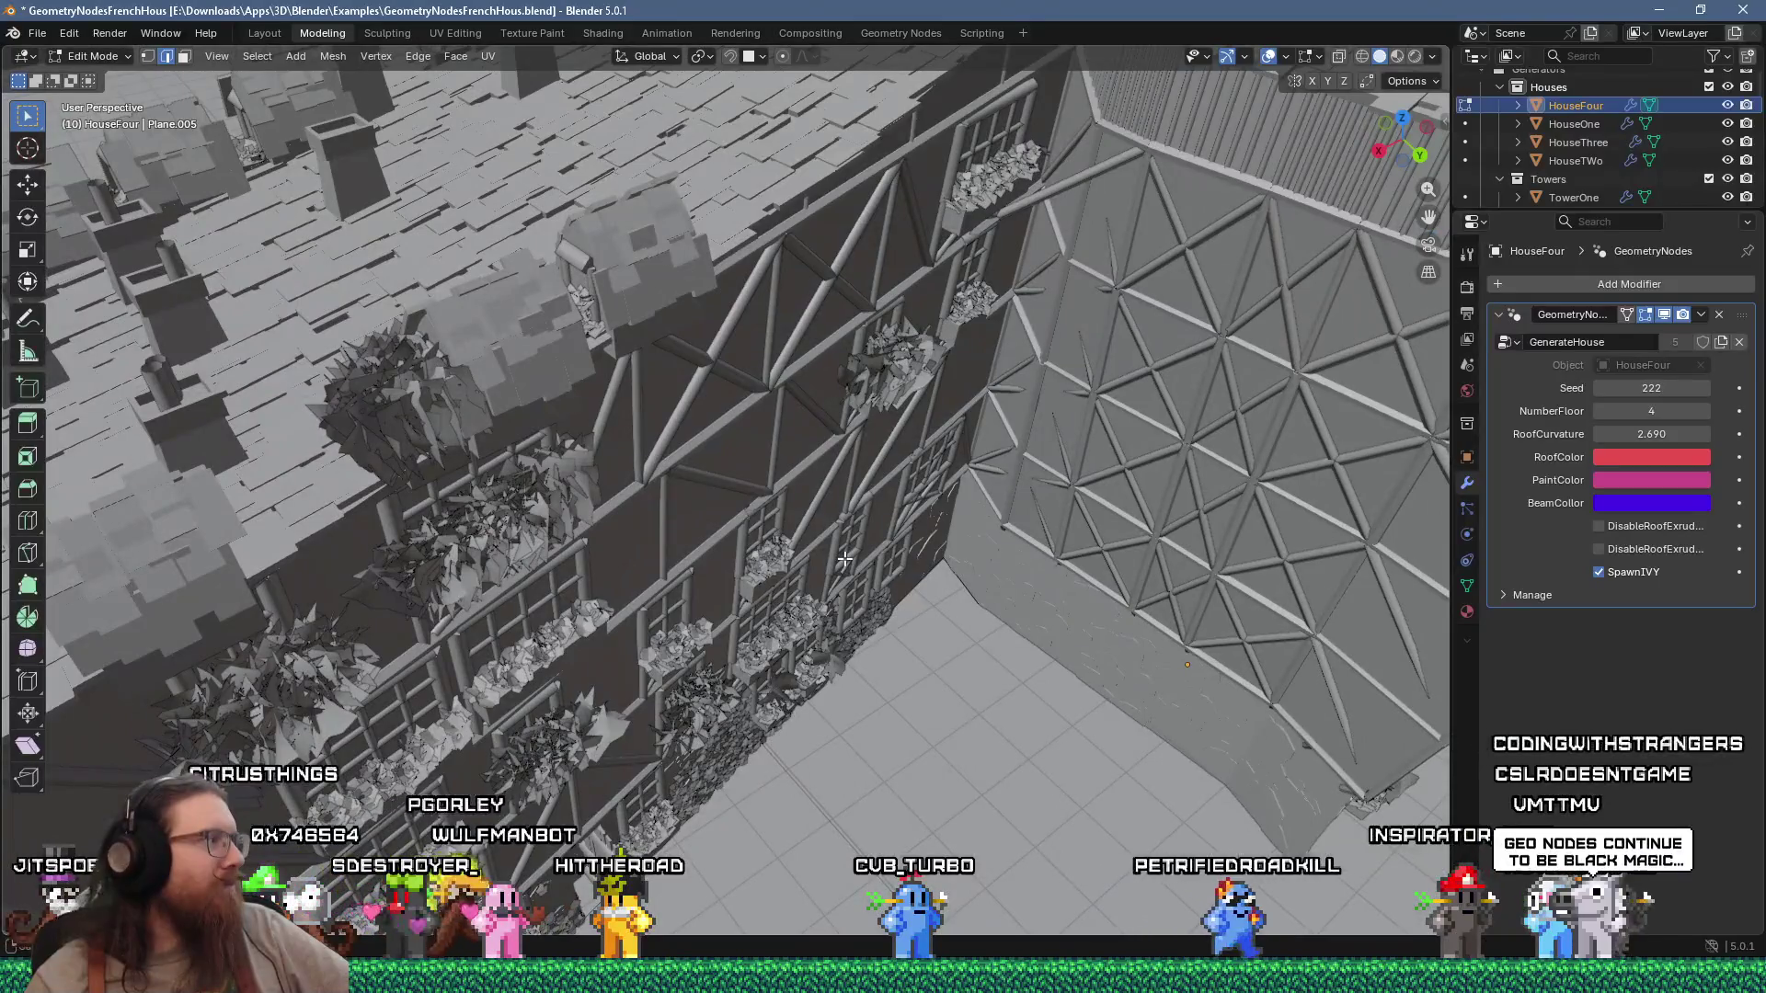
{"action": "scroll", "coordinate": [844, 558], "scroll_direction": "down", "scroll_amount": 5}
{"action": "mouse_move", "coordinate": [844, 558]}
{"action": "middle_mouse_down"}
{"action": "mouse_move", "coordinate": [906, 464]}
{"action": "mouse_move", "coordinate": [1023, 587]}
{"action": "mouse_move", "coordinate": [927, 596]}
{"action": "mouse_move", "coordinate": [633, 509]}
{"action": "middle_mouse_up"}
{"action": "scroll", "coordinate": [1026, 625], "scroll_direction": "up", "scroll_amount": 5}
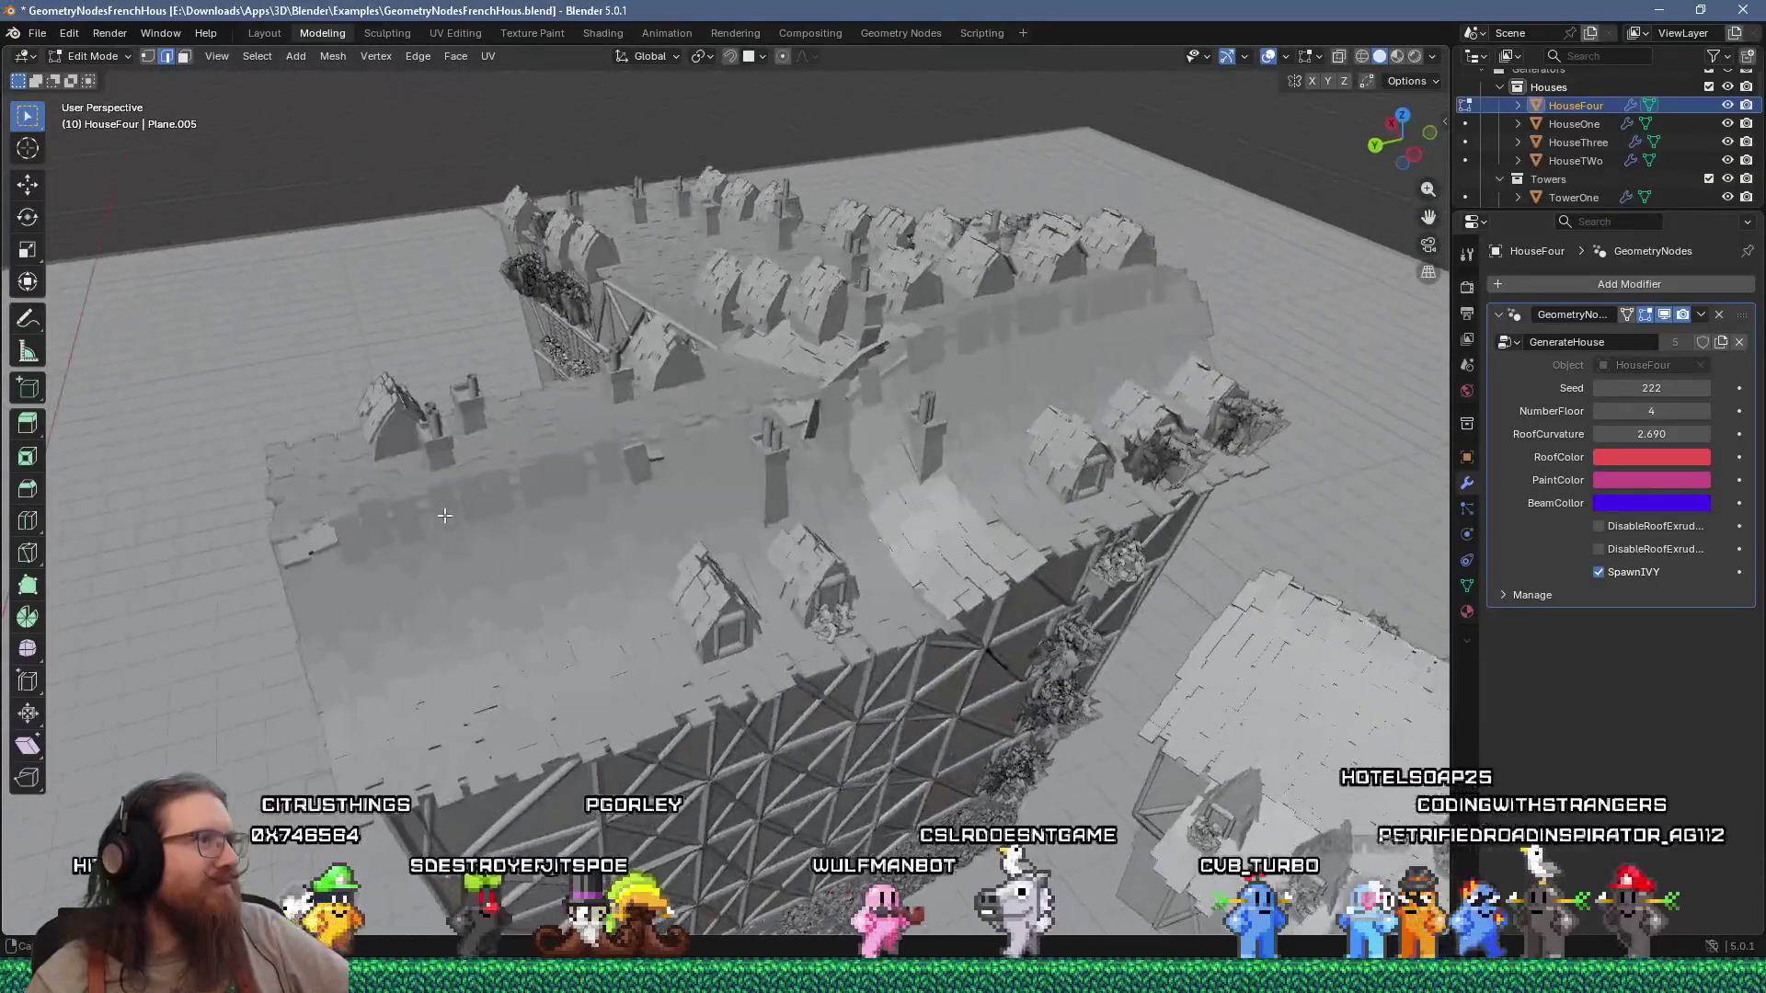
{"action": "middle_click_drag", "start_coordinate": [444, 516], "coordinate": [724, 479]}
{"action": "middle_click_drag", "start_coordinate": [499, 341], "coordinate": [630, 429]}
{"action": "mouse_move", "coordinate": [342, 550]}
{"action": "middle_mouse_down", "text": "shift"}
{"action": "mouse_move", "coordinate": [573, 505]}
{"action": "mouse_move", "coordinate": [690, 456]}
{"action": "mouse_move", "coordinate": [871, 430]}
{"action": "mouse_move", "coordinate": [806, 537]}
{"action": "mouse_move", "coordinate": [866, 342]}
{"action": "middle_mouse_up", "text": "shift"}
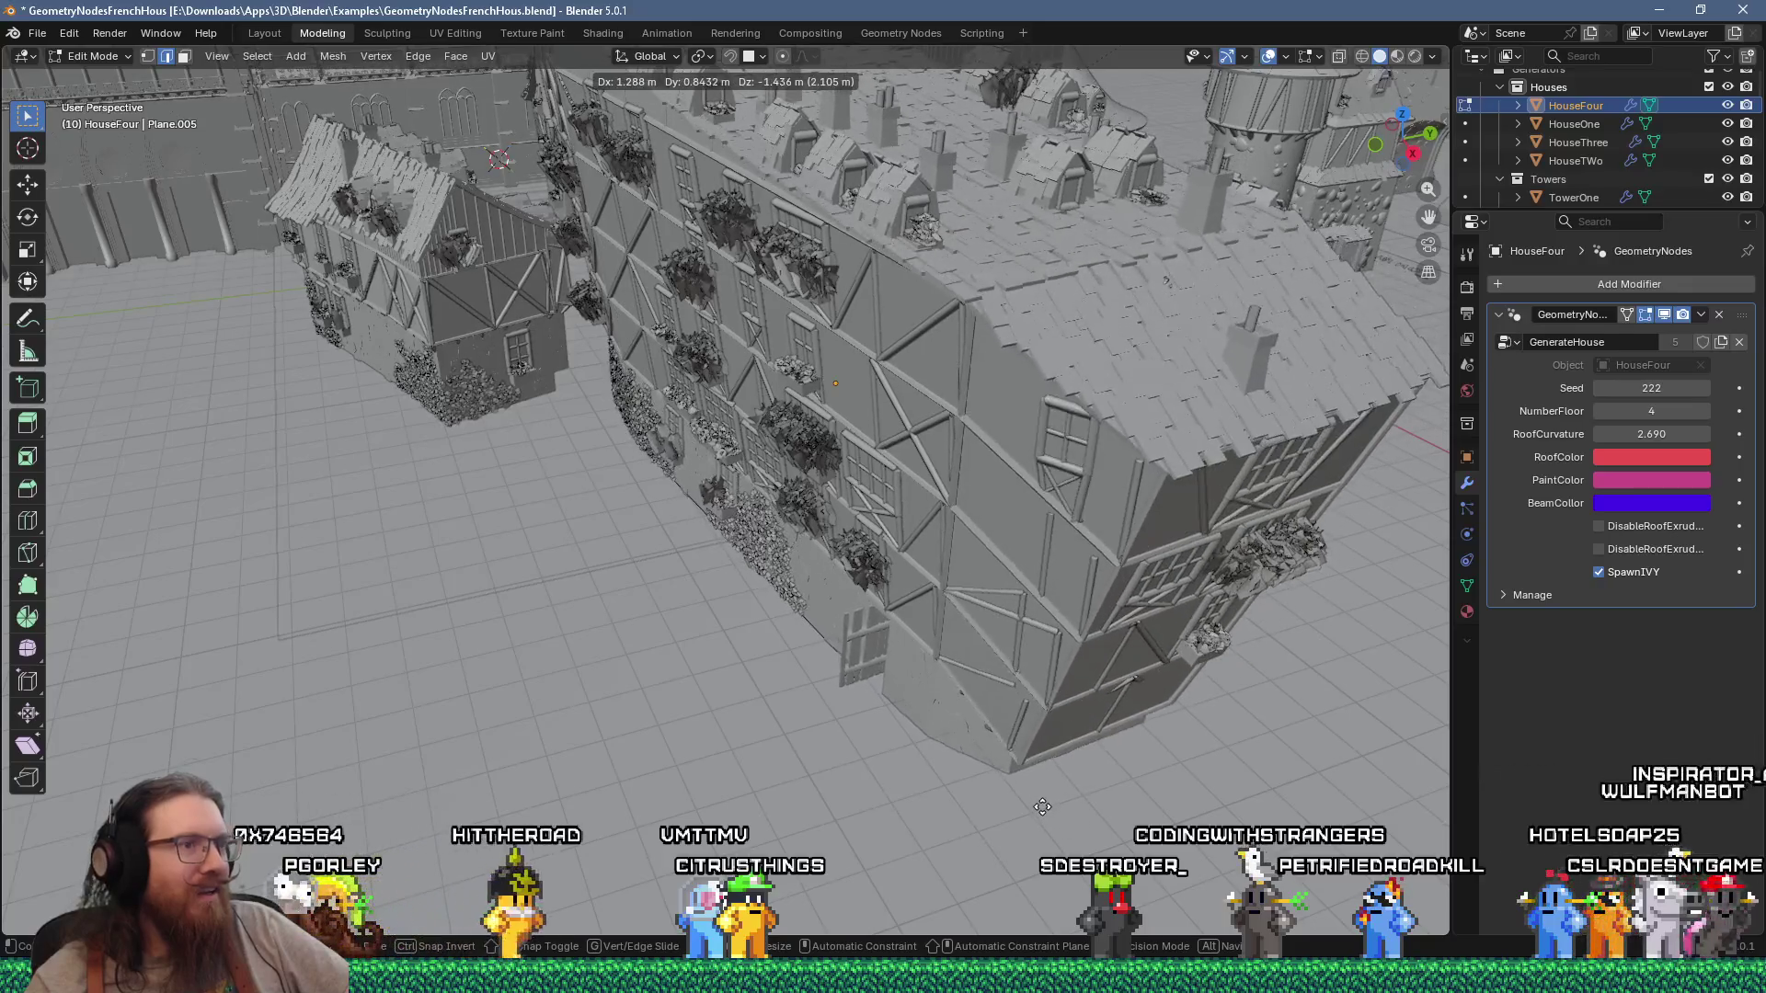
{"action": "middle_click_drag", "start_coordinate": [1037, 768], "coordinate": [858, 680]}
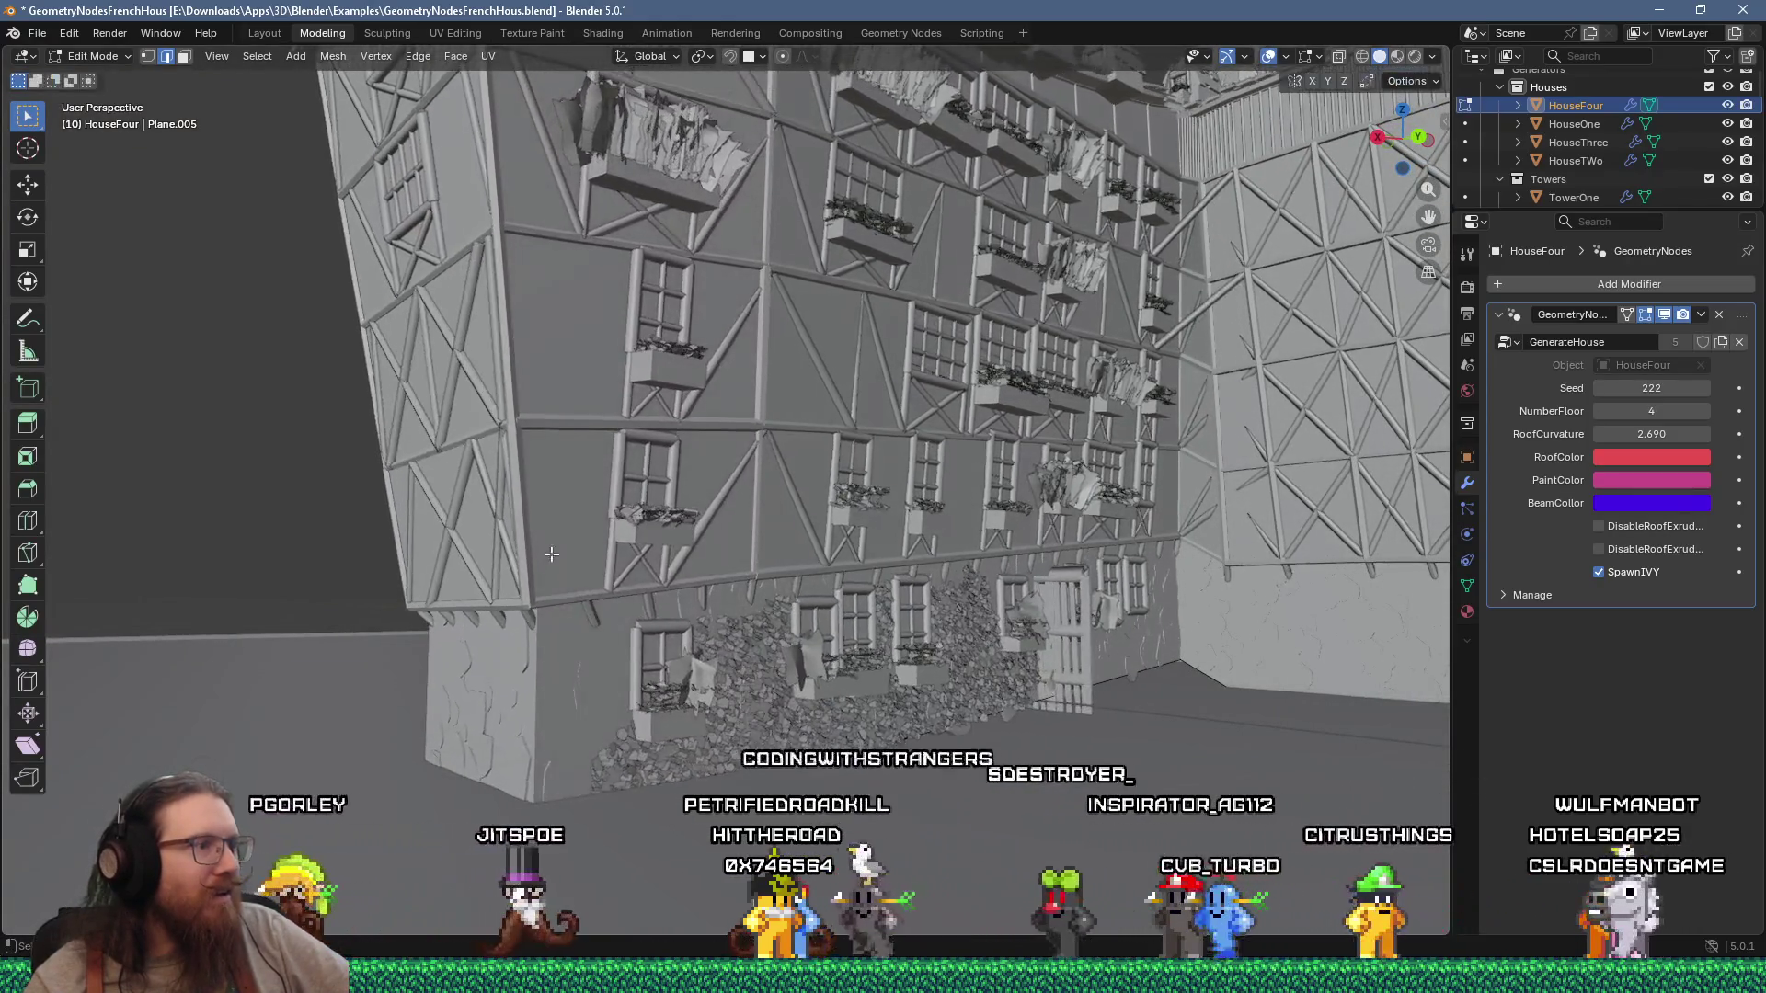
{"action": "middle_click_drag", "start_coordinate": [476, 752], "coordinate": [607, 763]}
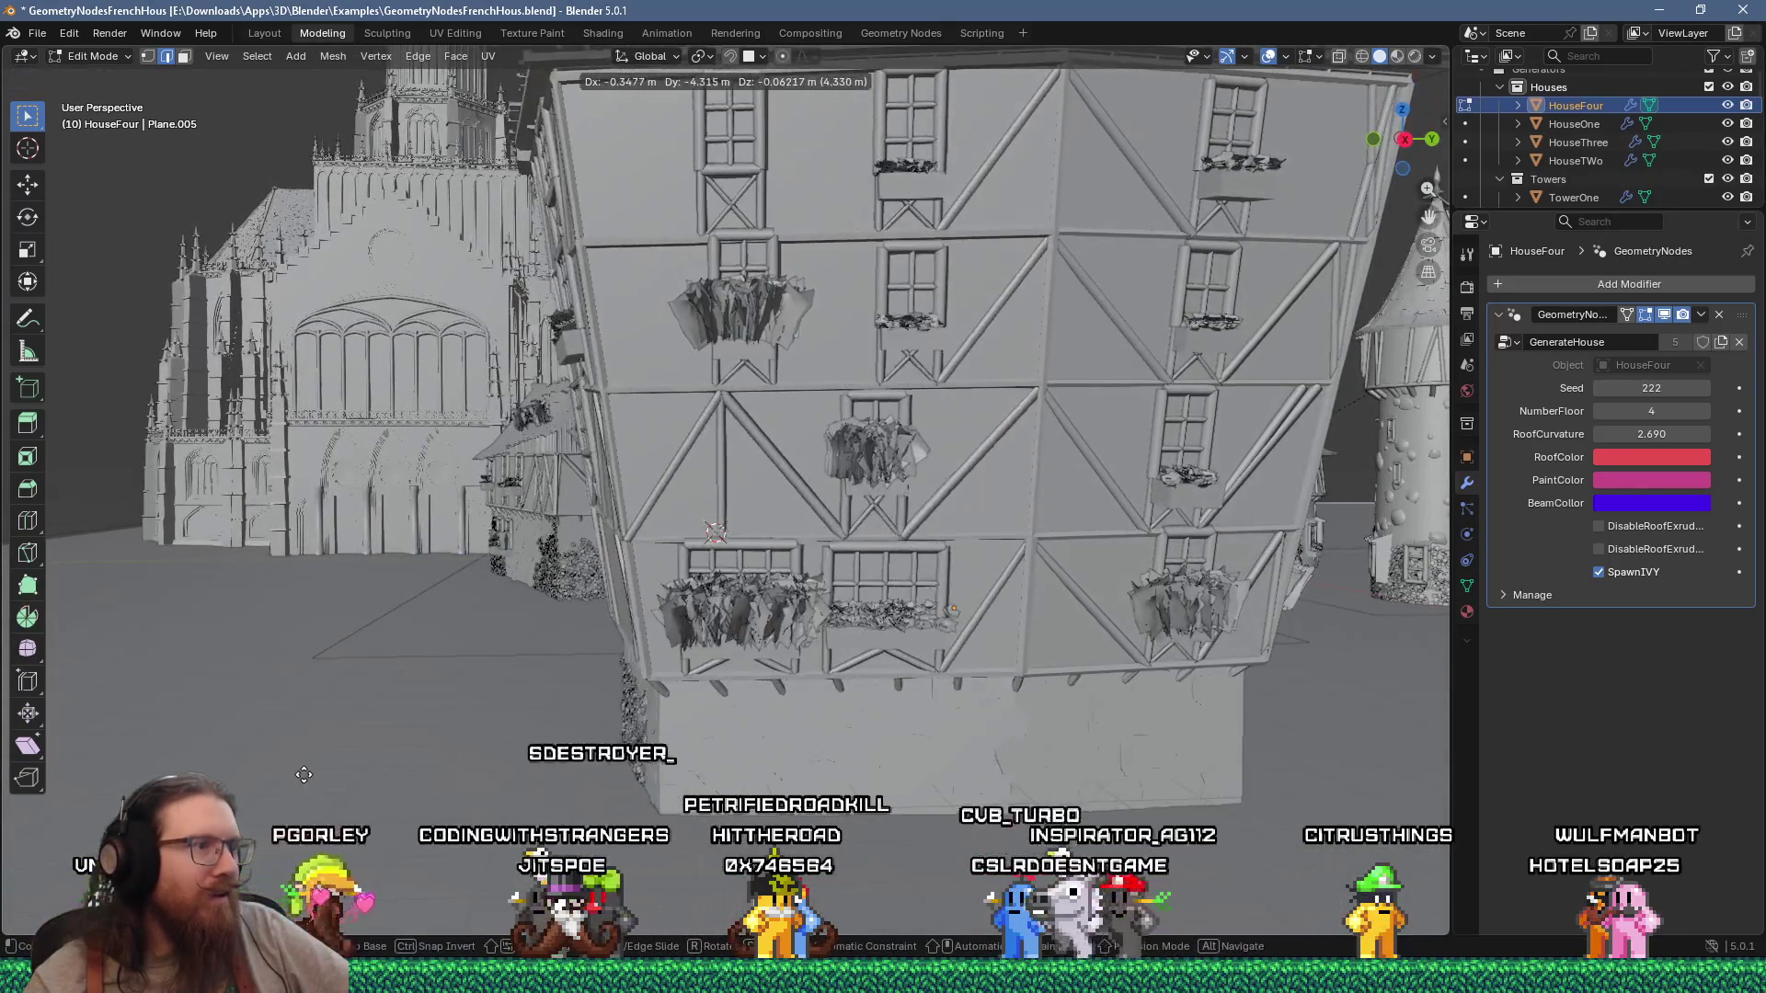
{"action": "mouse_move", "coordinate": [273, 760]}
{"action": "middle_mouse_down"}
{"action": "mouse_move", "coordinate": [768, 835]}
{"action": "mouse_move", "coordinate": [504, 797]}
{"action": "middle_mouse_up"}
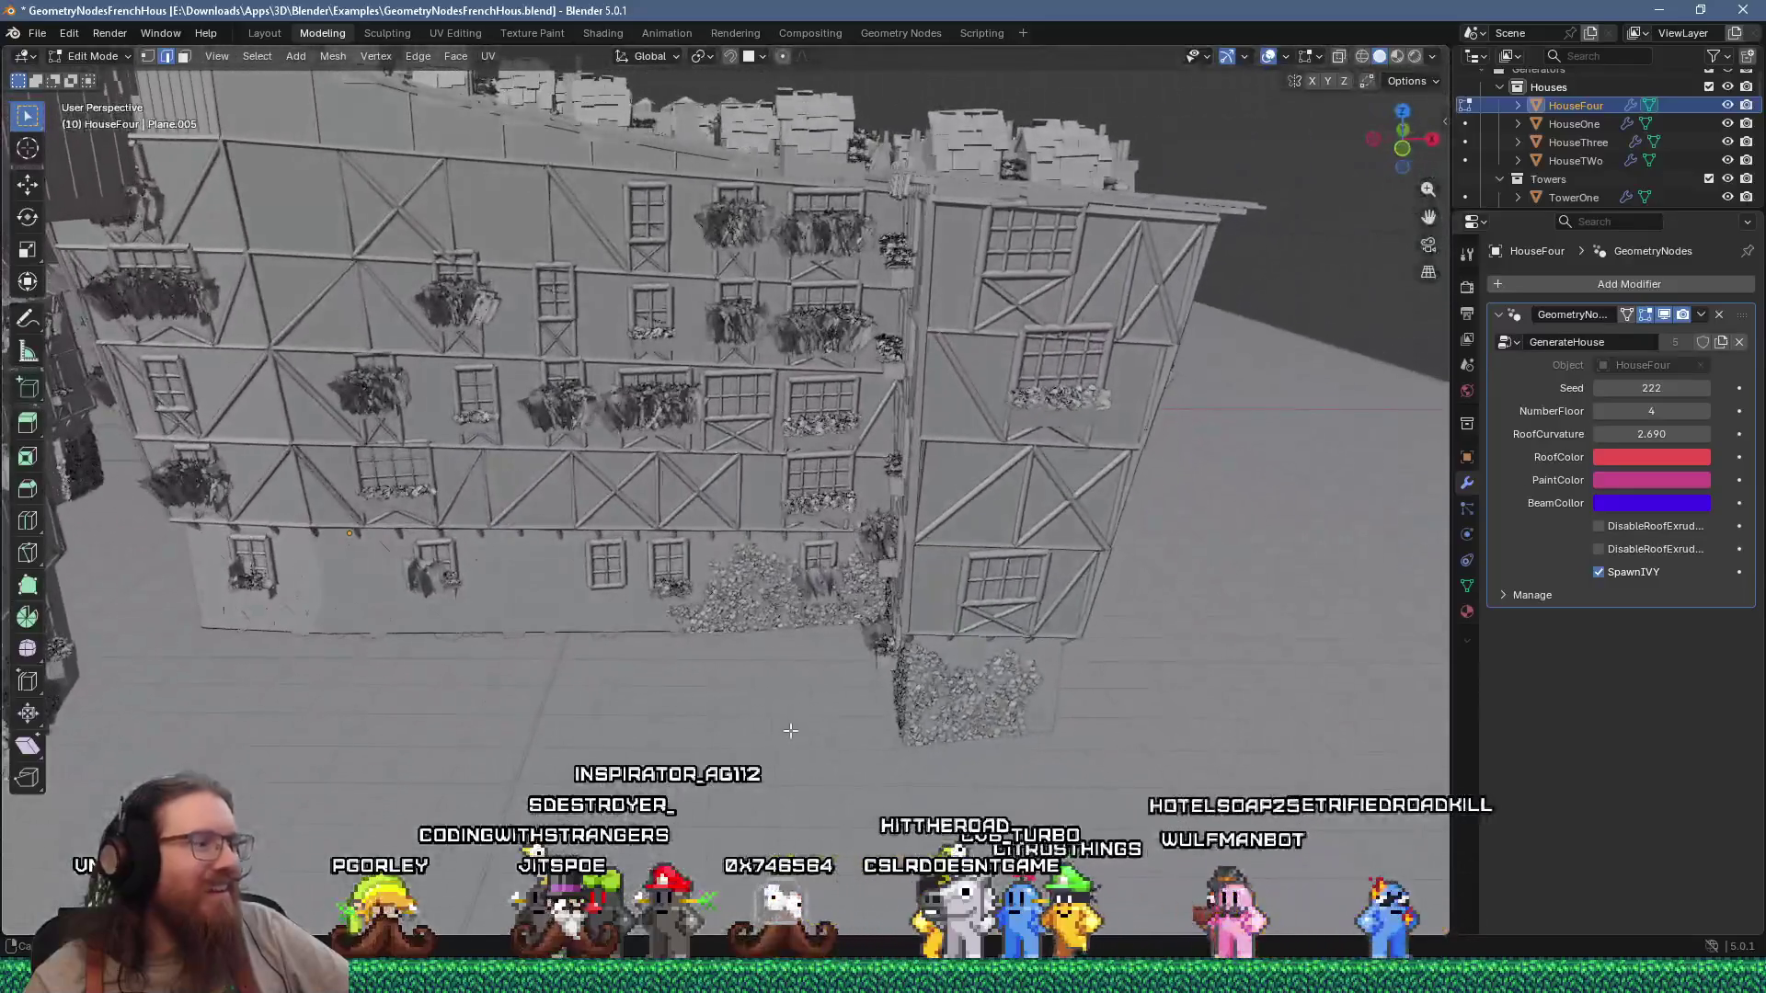
{"action": "middle_click_drag", "start_coordinate": [1065, 731], "coordinate": [868, 733]}
{"action": "middle_click_drag", "start_coordinate": [693, 677], "coordinate": [613, 637]}
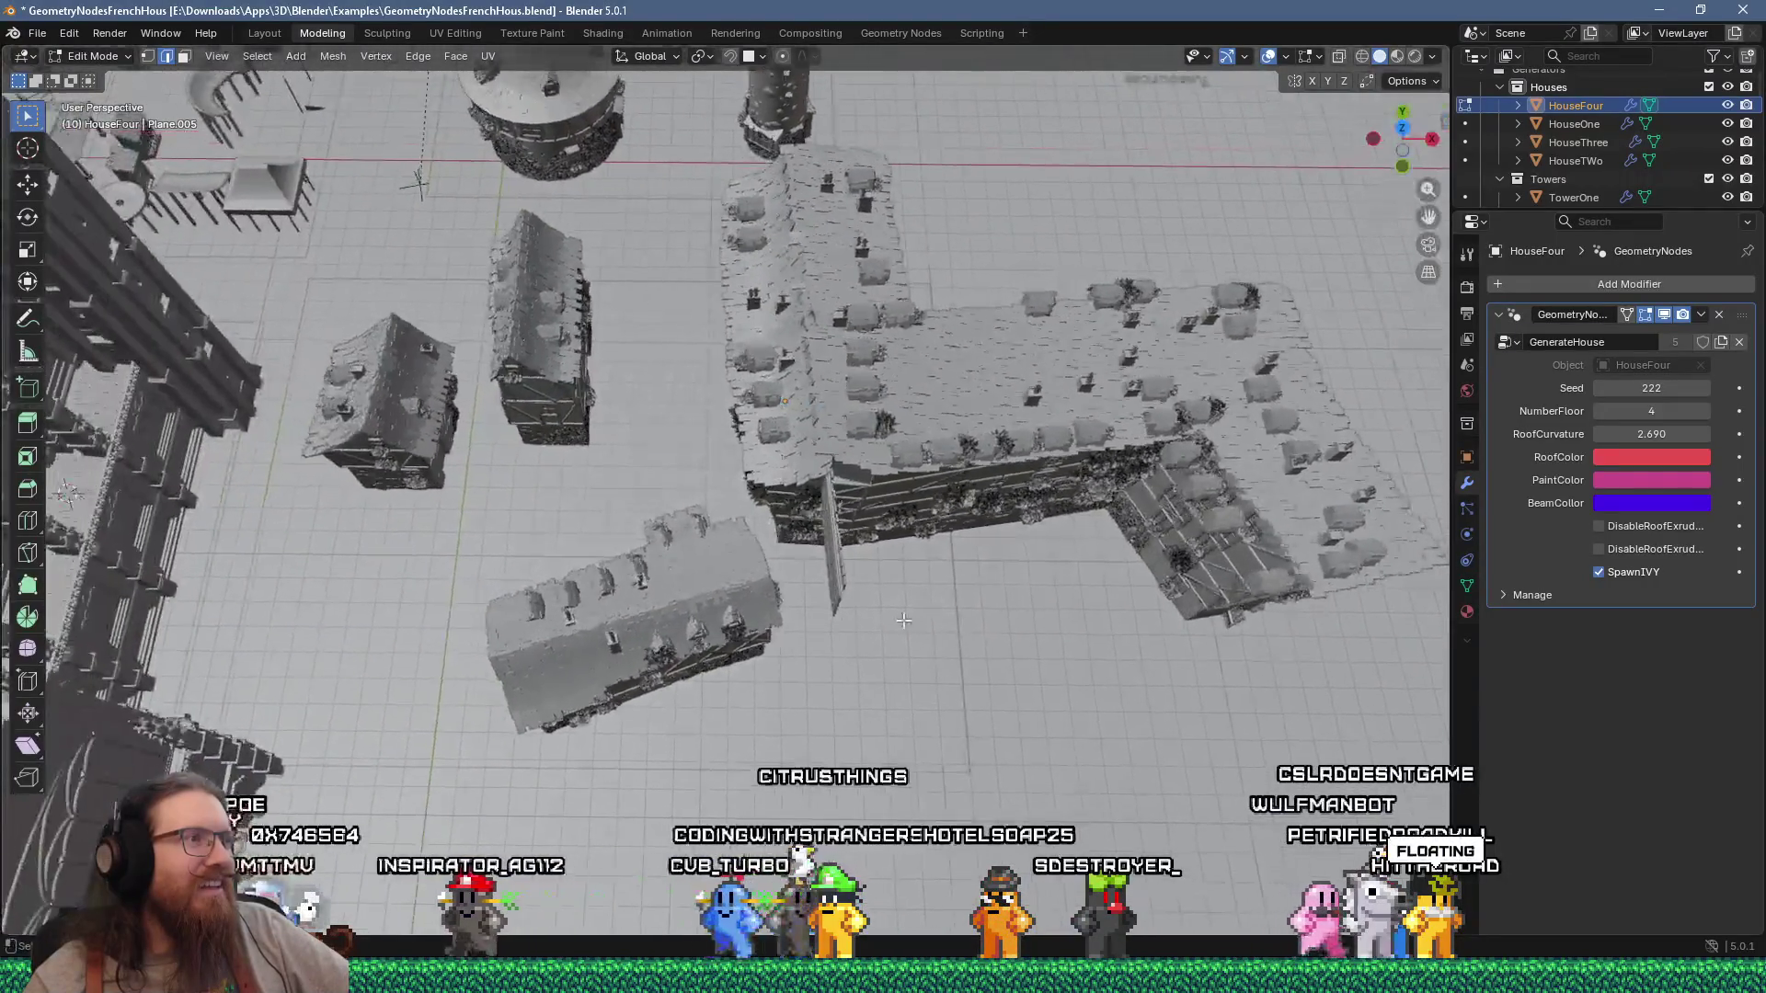
{"action": "mouse_move", "coordinate": [903, 621]}
{"action": "middle_mouse_down"}
{"action": "mouse_move", "coordinate": [683, 525]}
{"action": "mouse_move", "coordinate": [820, 554]}
{"action": "mouse_move", "coordinate": [892, 526]}
{"action": "middle_mouse_up"}
{"action": "scroll", "coordinate": [682, 525], "scroll_direction": "up", "scroll_amount": 10}
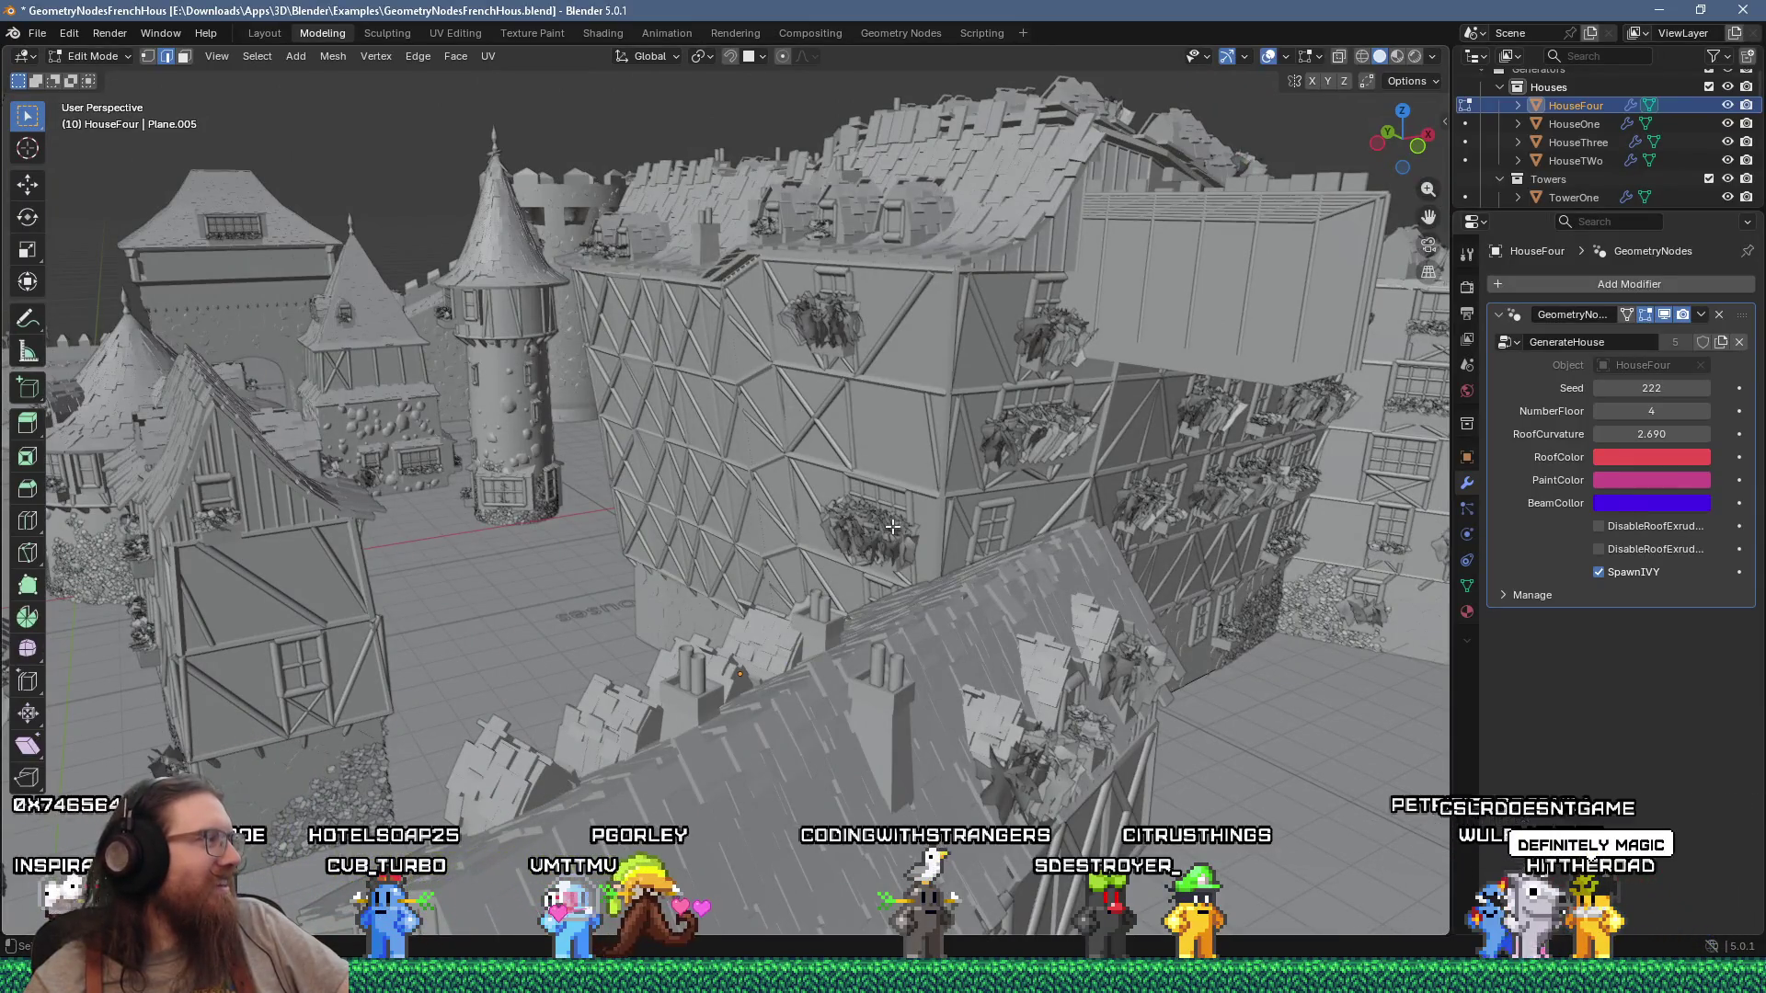
{"action": "scroll", "coordinate": [892, 526], "scroll_direction": "down", "scroll_amount": 5}
{"action": "mouse_move", "coordinate": [892, 526]}
{"action": "middle_mouse_down"}
{"action": "mouse_move", "coordinate": [943, 644]}
{"action": "mouse_move", "coordinate": [556, 780]}
{"action": "middle_mouse_up"}
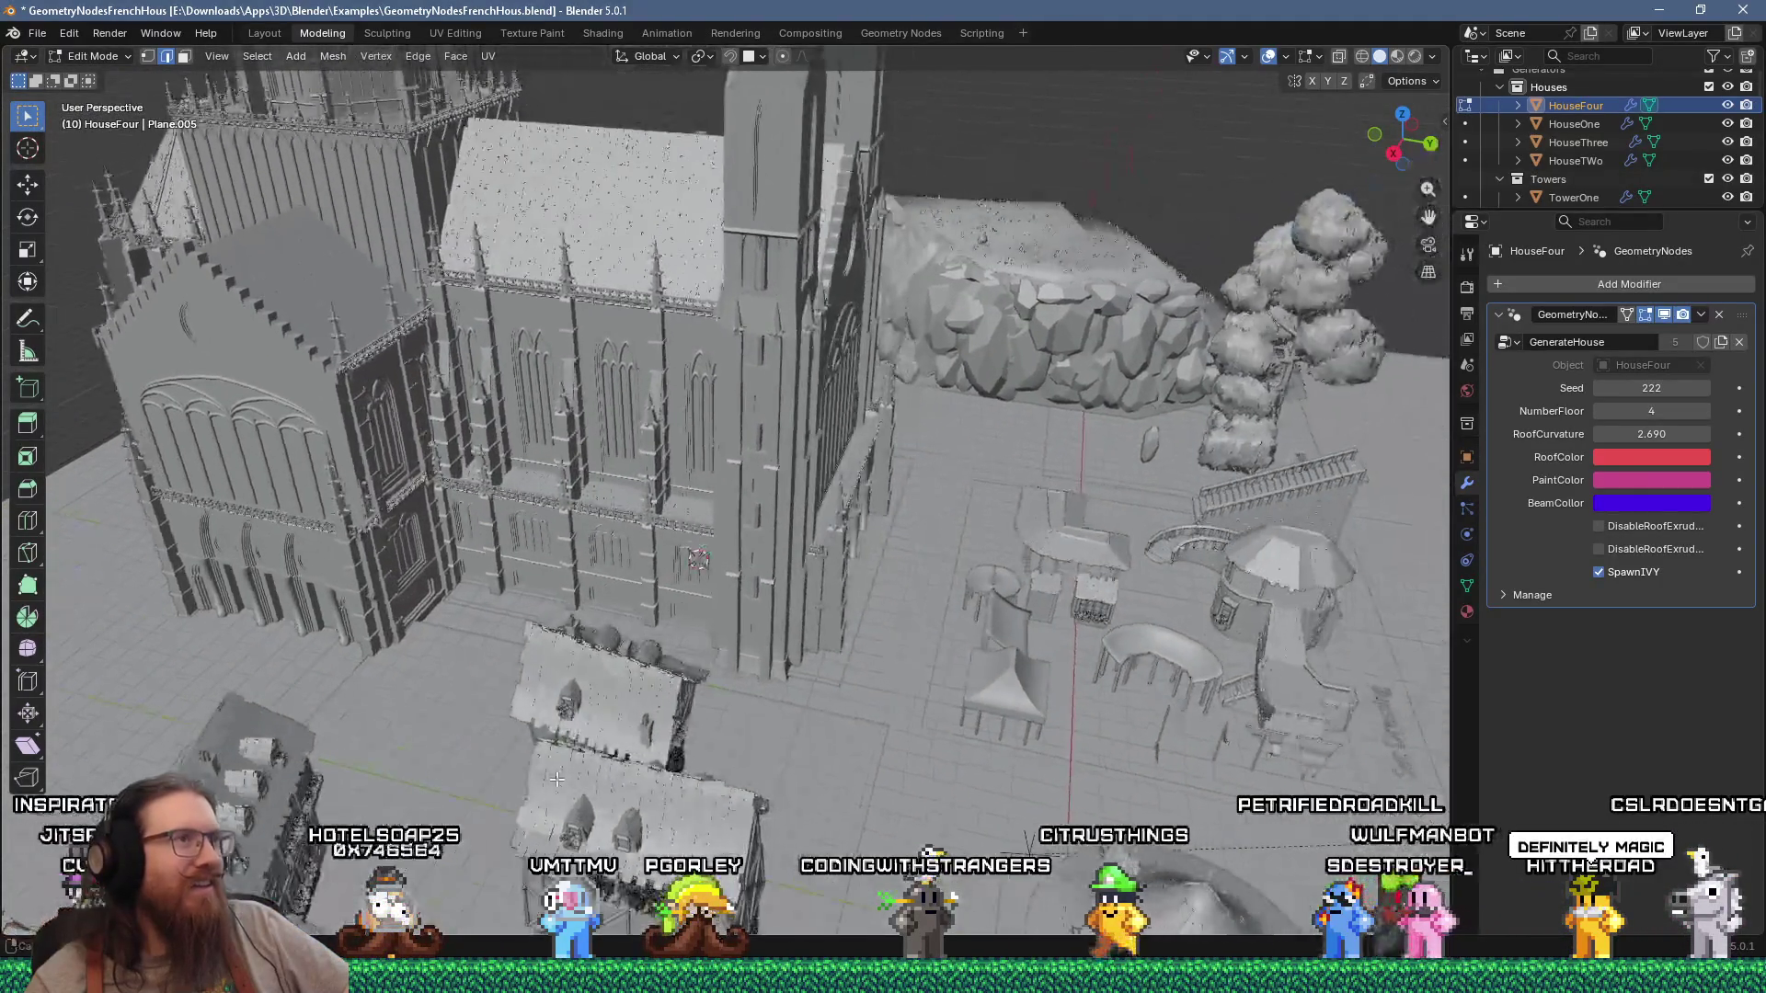
{"action": "left_click", "coordinate": [725, 596]}
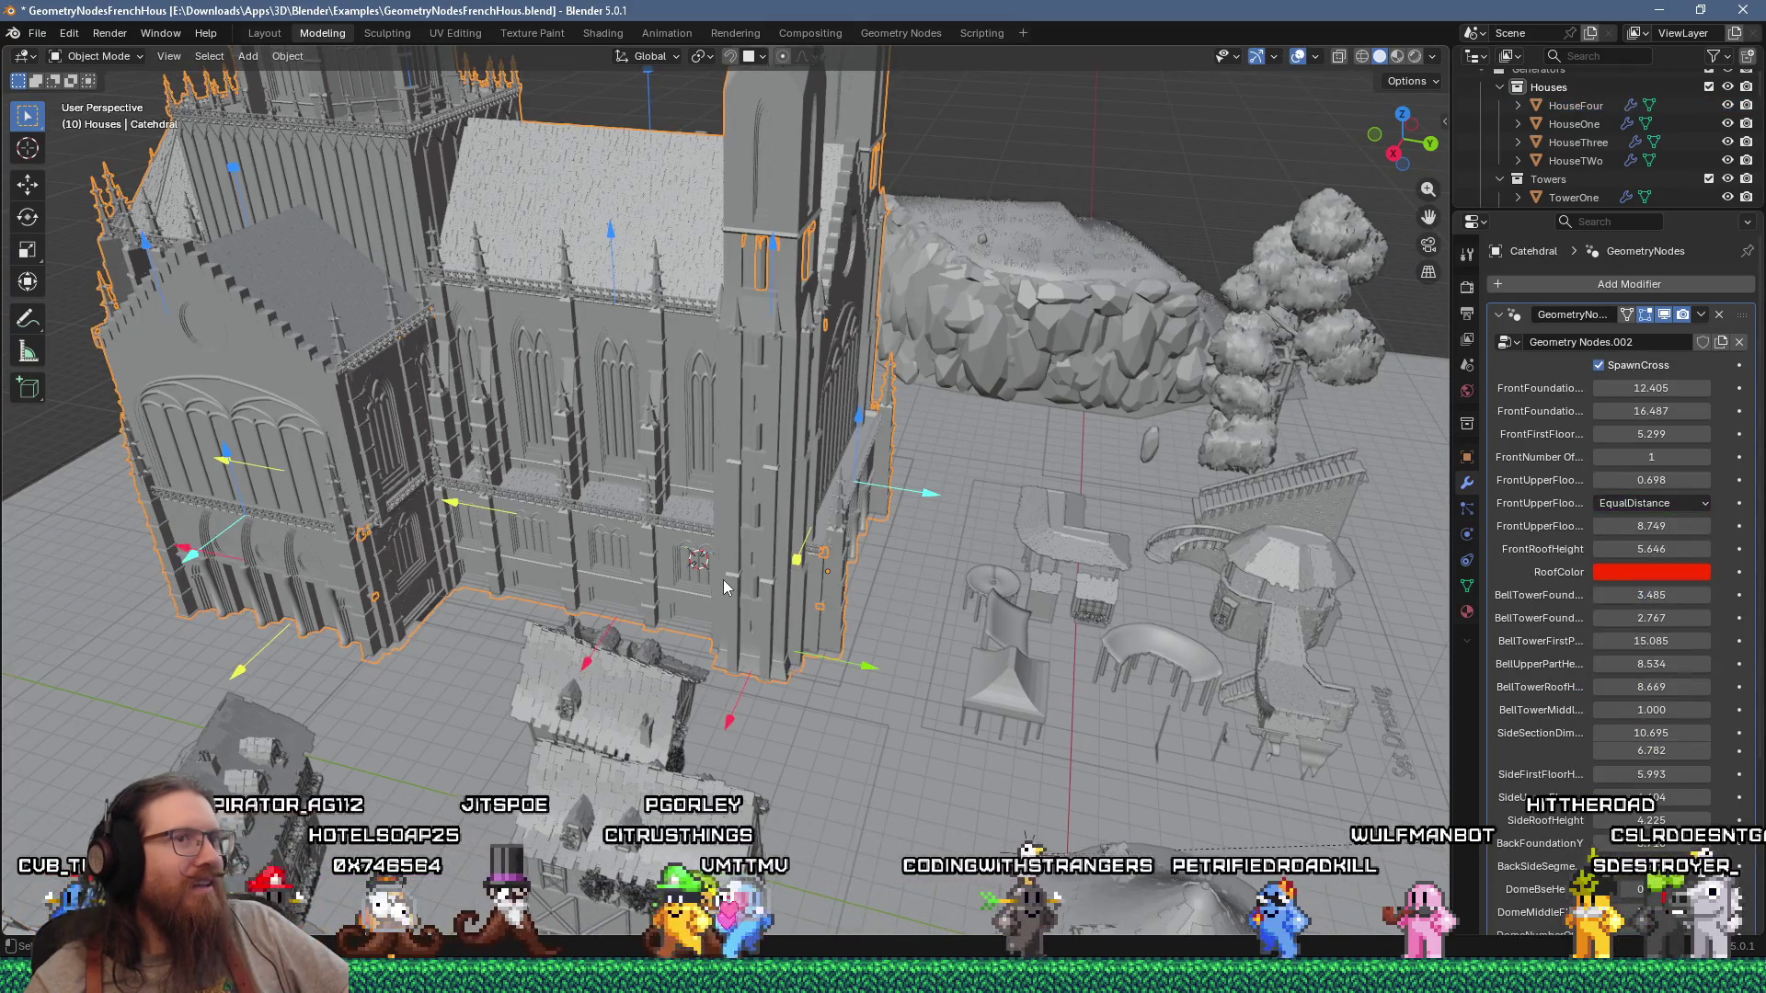
Step: Hide the cathedral's generated geometry and move the church plot outline up and left
{"action": "left_click", "coordinate": [1635, 320]}
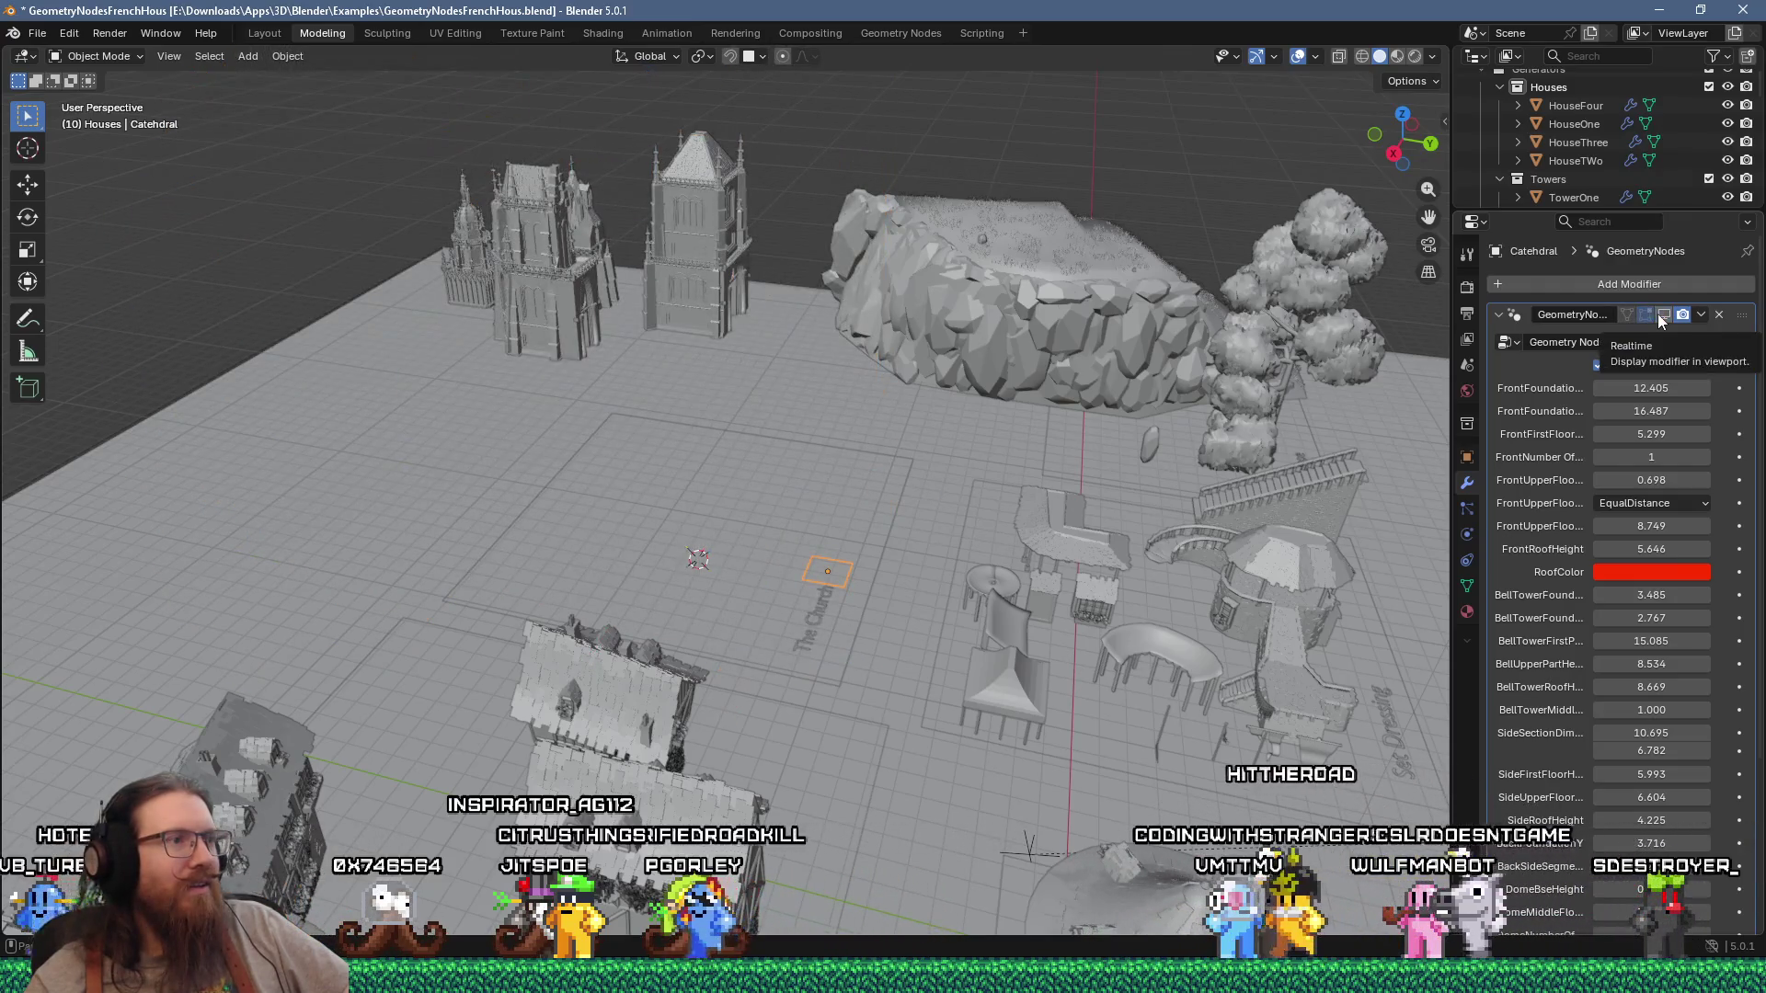
{"action": "scroll", "coordinate": [962, 536], "scroll_direction": "up", "scroll_amount": 3}
{"action": "middle_click_drag", "start_coordinate": [962, 535], "coordinate": [1078, 455]}
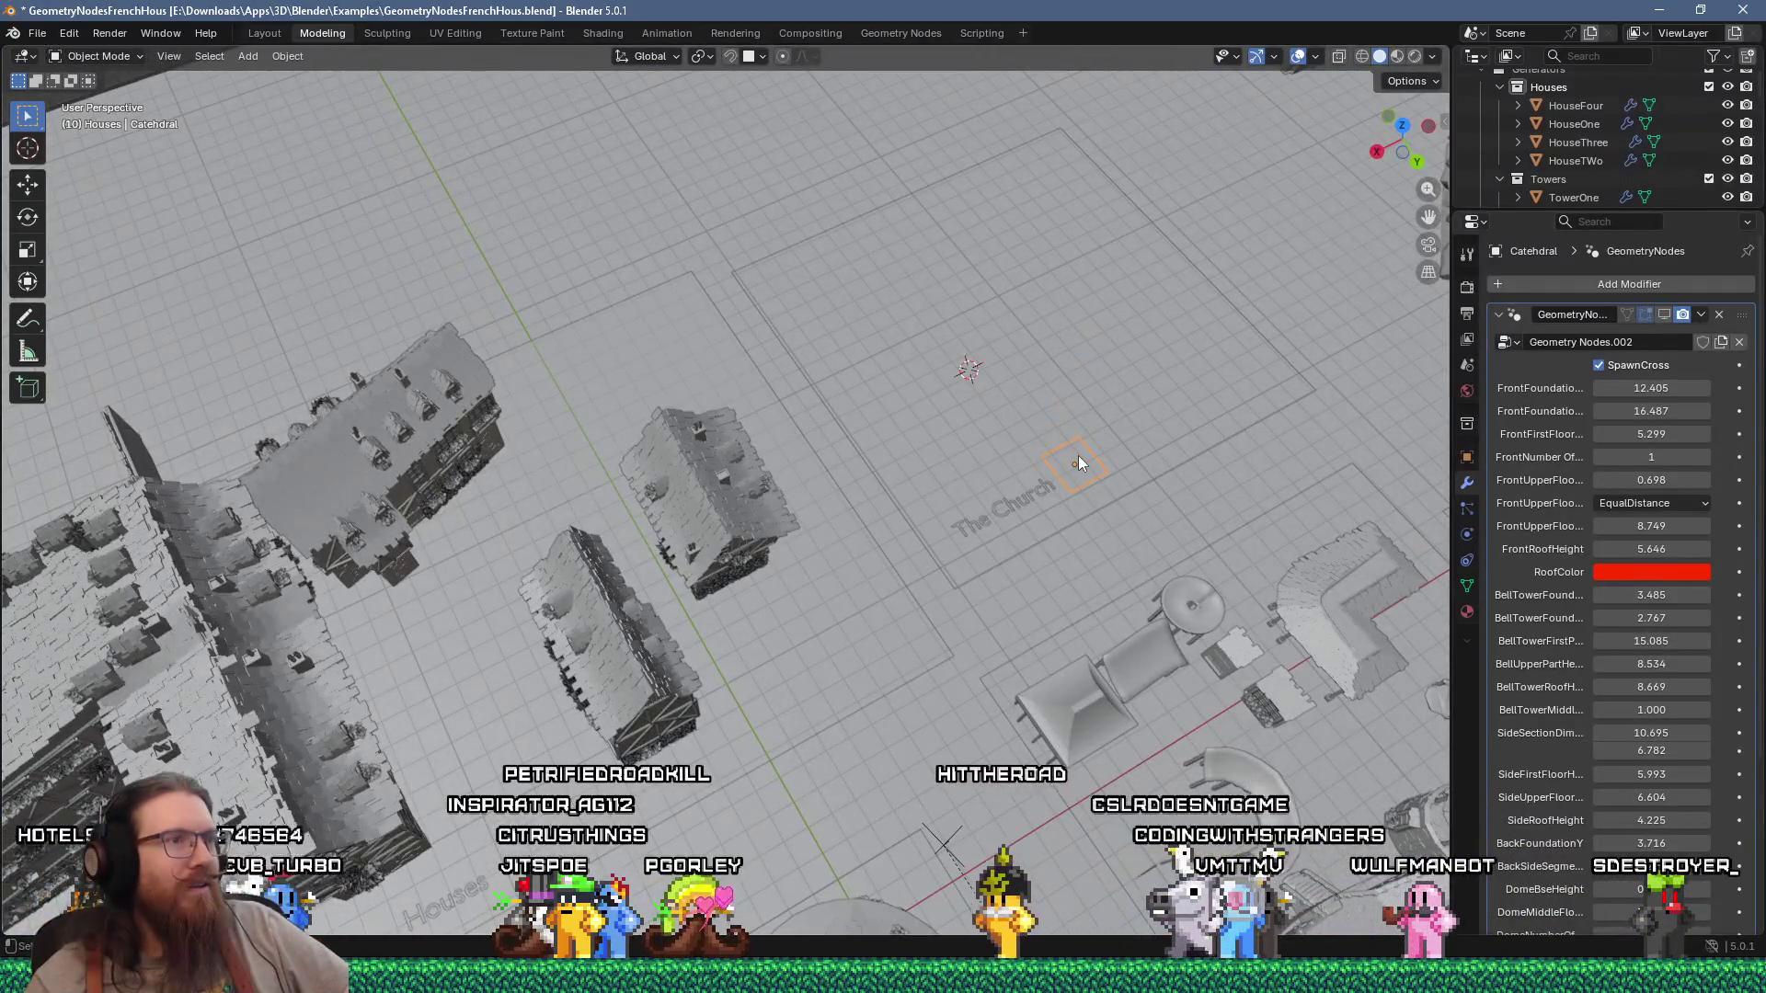
{"action": "left_click", "coordinate": [1078, 463]}
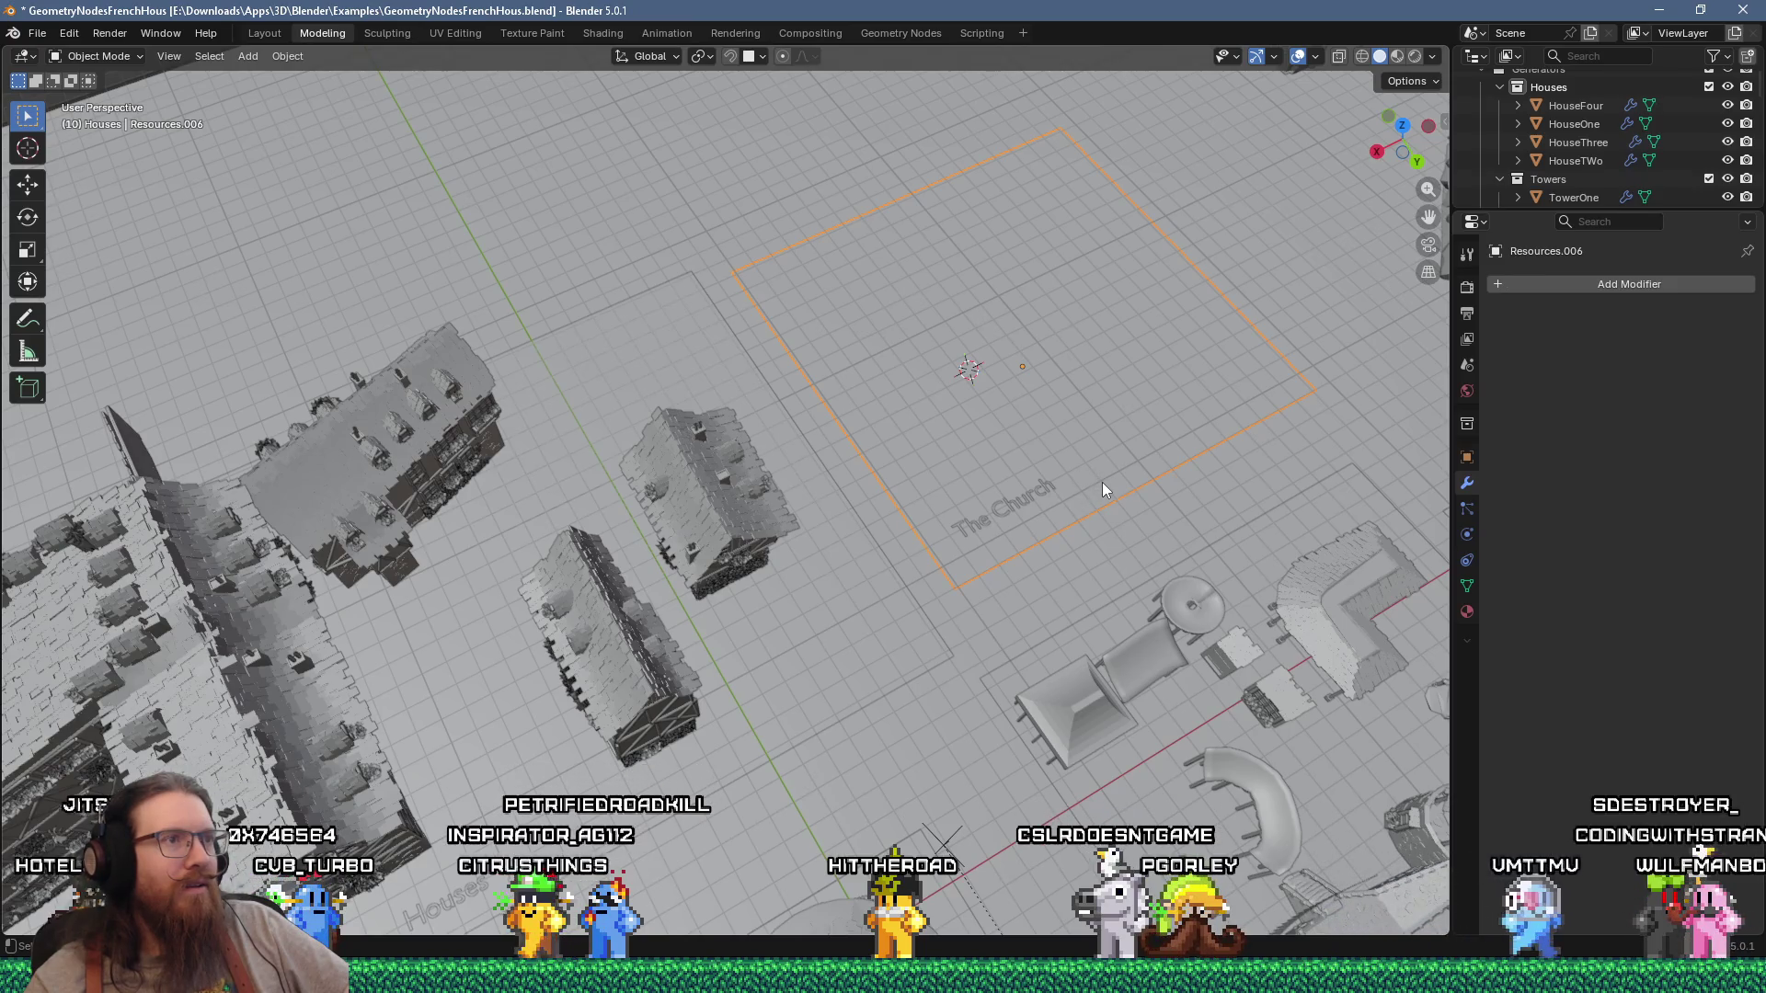
{"action": "left_click_drag", "start_coordinate": [1113, 471], "coordinate": [721, 261]}
{"action": "mouse_move", "coordinate": [1072, 471]}
{"action": "middle_mouse_down"}
{"action": "mouse_move", "coordinate": [1036, 445]}
{"action": "mouse_move", "coordinate": [1060, 353]}
{"action": "middle_mouse_up"}
{"action": "mouse_move", "coordinate": [1046, 626]}
{"action": "middle_mouse_down"}
{"action": "mouse_move", "coordinate": [875, 121]}
{"action": "mouse_move", "coordinate": [891, 351]}
{"action": "middle_mouse_up"}
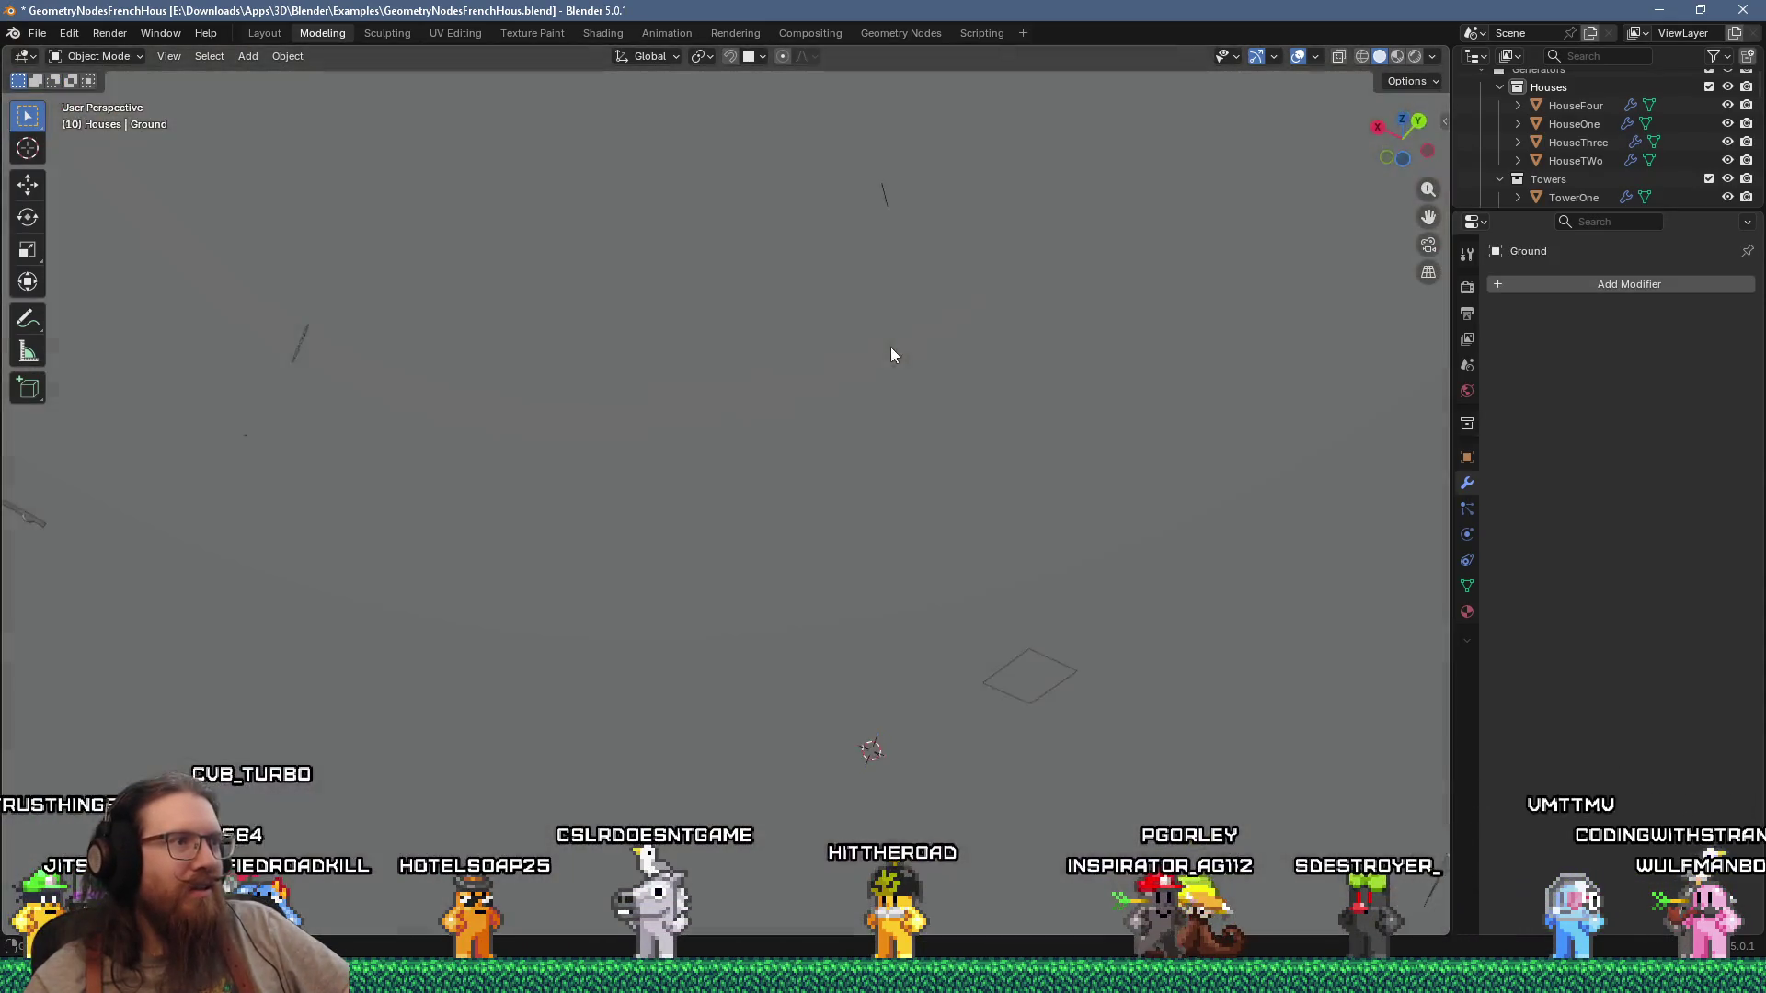
Step: Reselect the cathedral and show its generated geometry again
{"action": "left_click", "coordinate": [1038, 665]}
{"action": "mouse_move", "coordinate": [1040, 669]}
{"action": "middle_mouse_down"}
{"action": "mouse_move", "coordinate": [931, 347]}
{"action": "mouse_move", "coordinate": [946, 382]}
{"action": "mouse_move", "coordinate": [907, 629]}
{"action": "middle_mouse_up"}
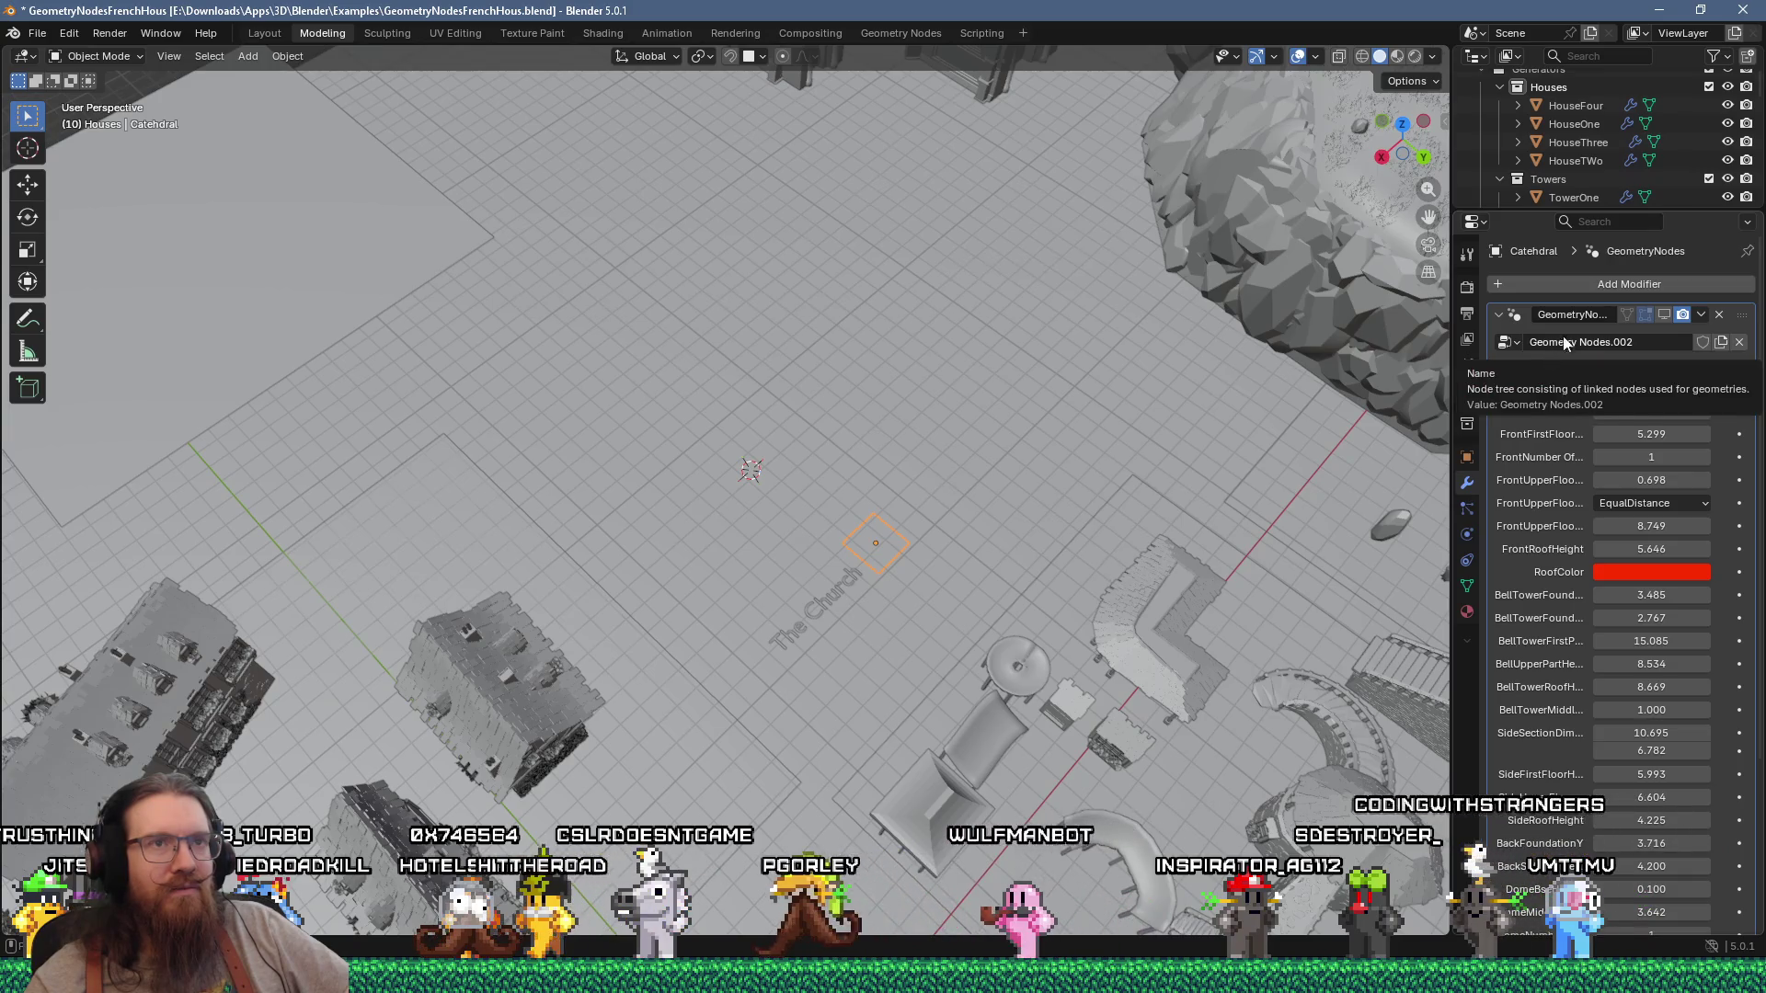
{"action": "left_click", "coordinate": [1665, 315]}
{"action": "mouse_move", "coordinate": [1032, 416]}
{"action": "middle_mouse_down"}
{"action": "mouse_move", "coordinate": [914, 356]}
{"action": "mouse_move", "coordinate": [841, 349]}
{"action": "mouse_move", "coordinate": [792, 357]}
{"action": "mouse_move", "coordinate": [656, 444]}
{"action": "mouse_move", "coordinate": [653, 379]}
{"action": "mouse_move", "coordinate": [538, 325]}
{"action": "mouse_move", "coordinate": [537, 268]}
{"action": "mouse_move", "coordinate": [813, 249]}
{"action": "mouse_move", "coordinate": [850, 381]}
{"action": "middle_mouse_up"}
{"action": "scroll", "coordinate": [656, 444], "scroll_direction": "down", "scroll_amount": 5}
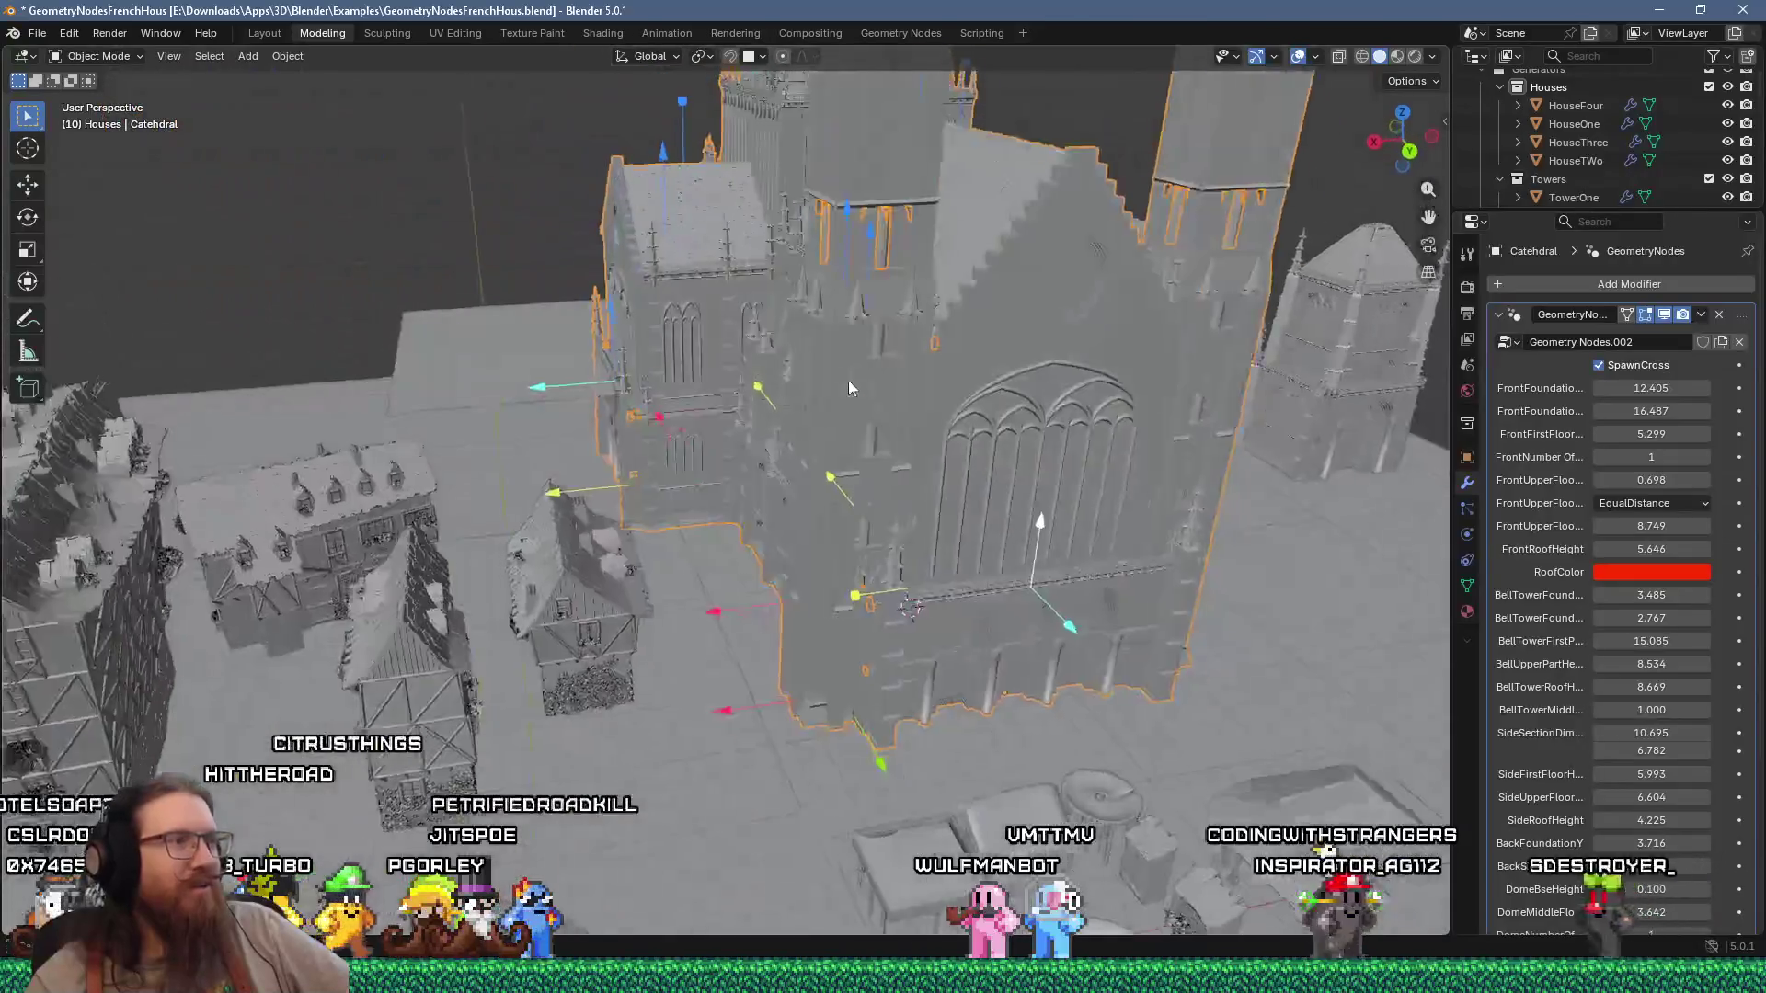
{"action": "scroll", "coordinate": [848, 374], "scroll_direction": "up", "scroll_amount": 5}
Step: Slide the selected cathedral edges about 3.3 m along X, giving FrontRoofHeight 5.646
{"action": "middle_click_drag", "start_coordinate": [949, 405], "coordinate": [797, 358]}
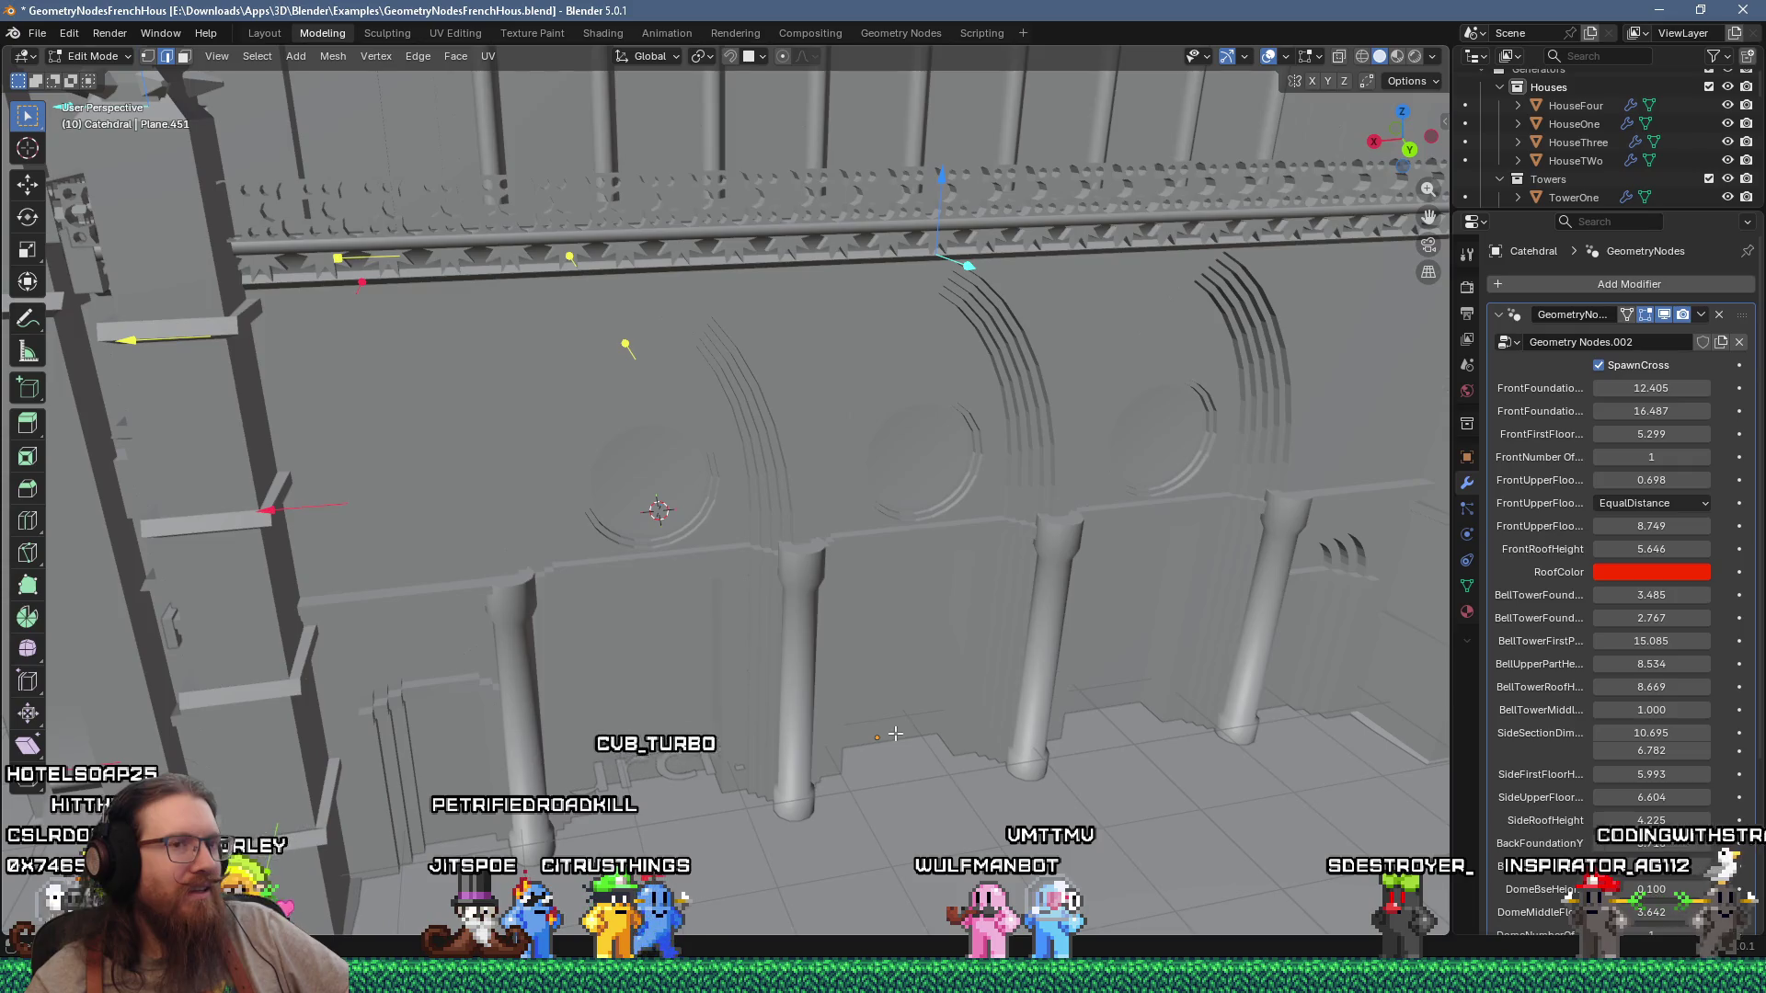
{"action": "mouse_move", "coordinate": [922, 704]}
{"action": "middle_mouse_down"}
{"action": "mouse_move", "coordinate": [974, 650]}
{"action": "mouse_move", "coordinate": [962, 587]}
{"action": "mouse_move", "coordinate": [801, 477]}
{"action": "middle_mouse_up"}
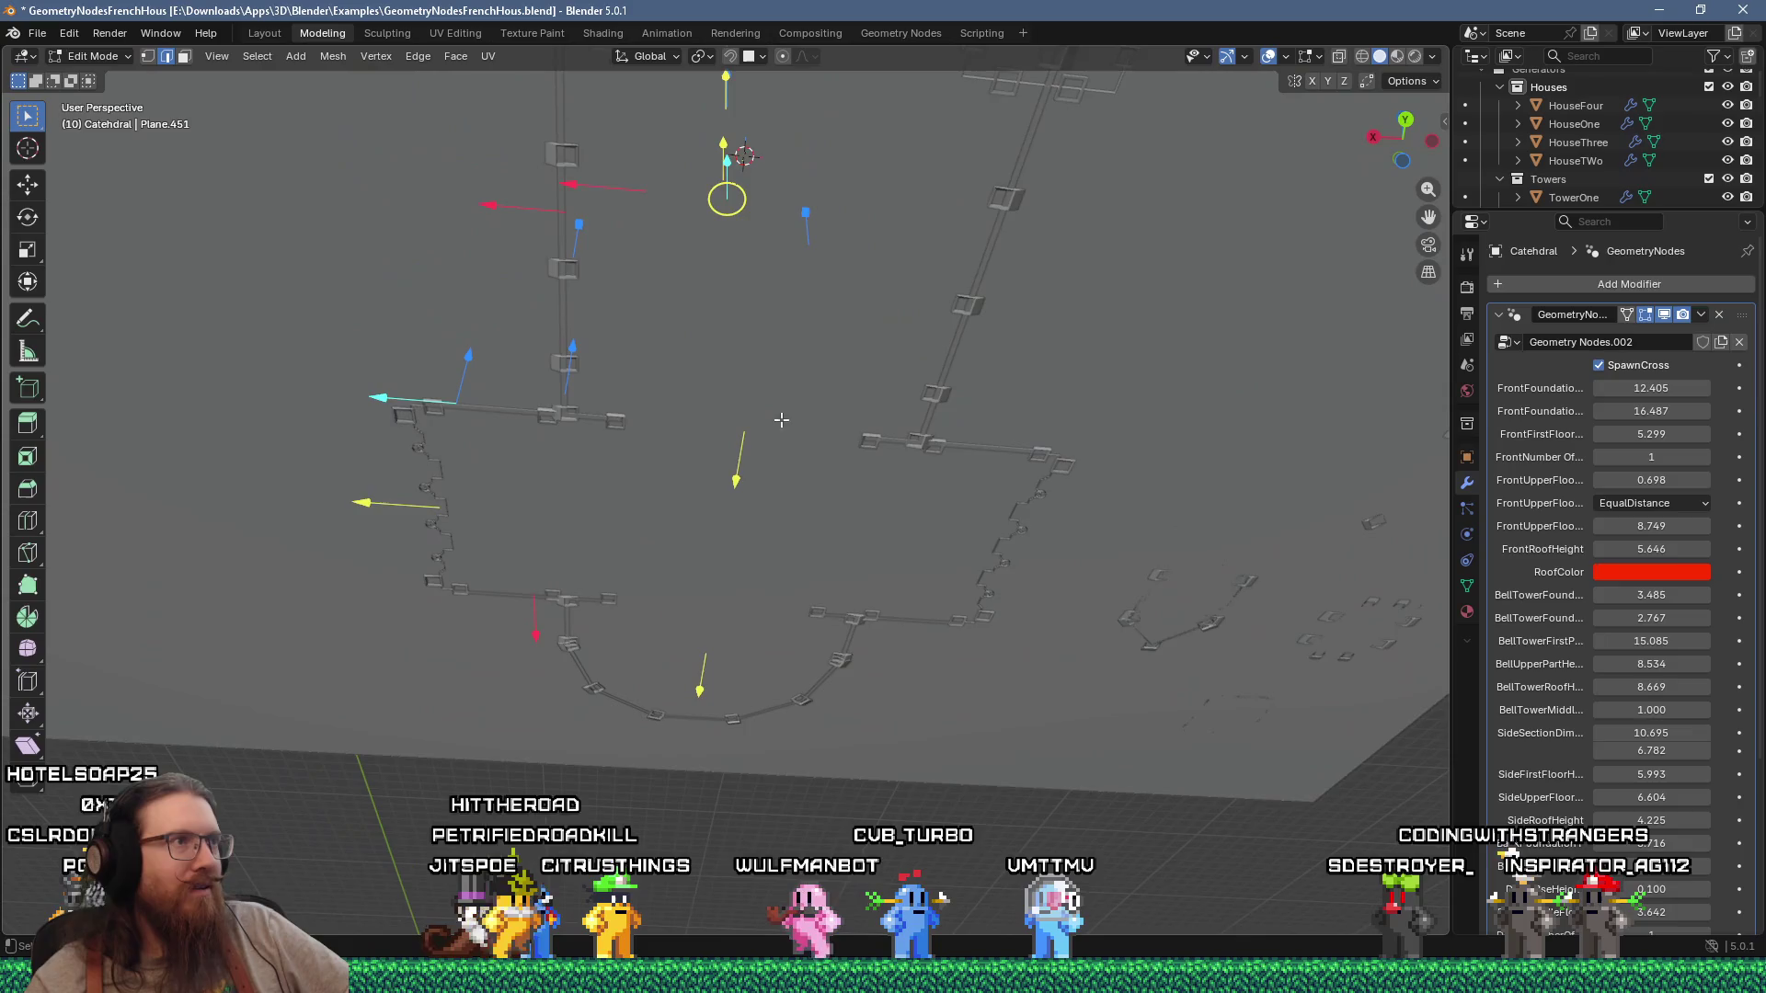
{"action": "key", "text": "ctrl+e"}
{"action": "middle_click_drag", "start_coordinate": [1002, 411], "coordinate": [983, 407]}
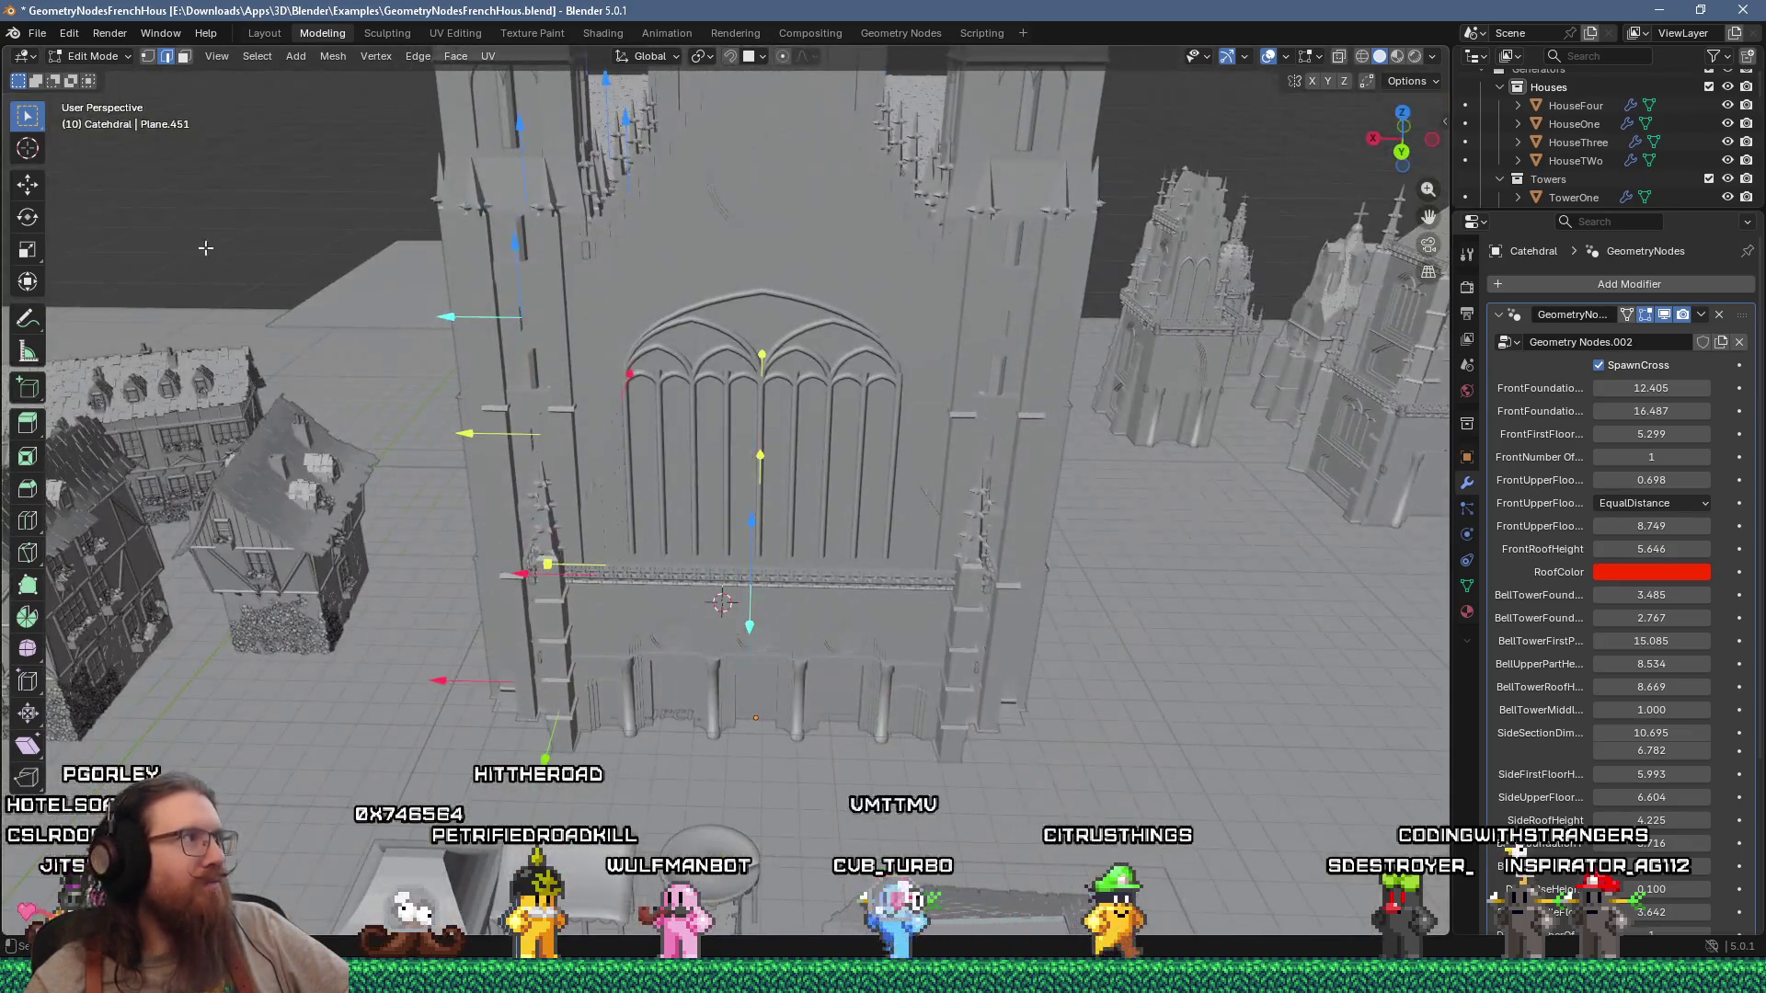
{"action": "left_click_drag", "start_coordinate": [721, 717], "coordinate": [758, 722]}
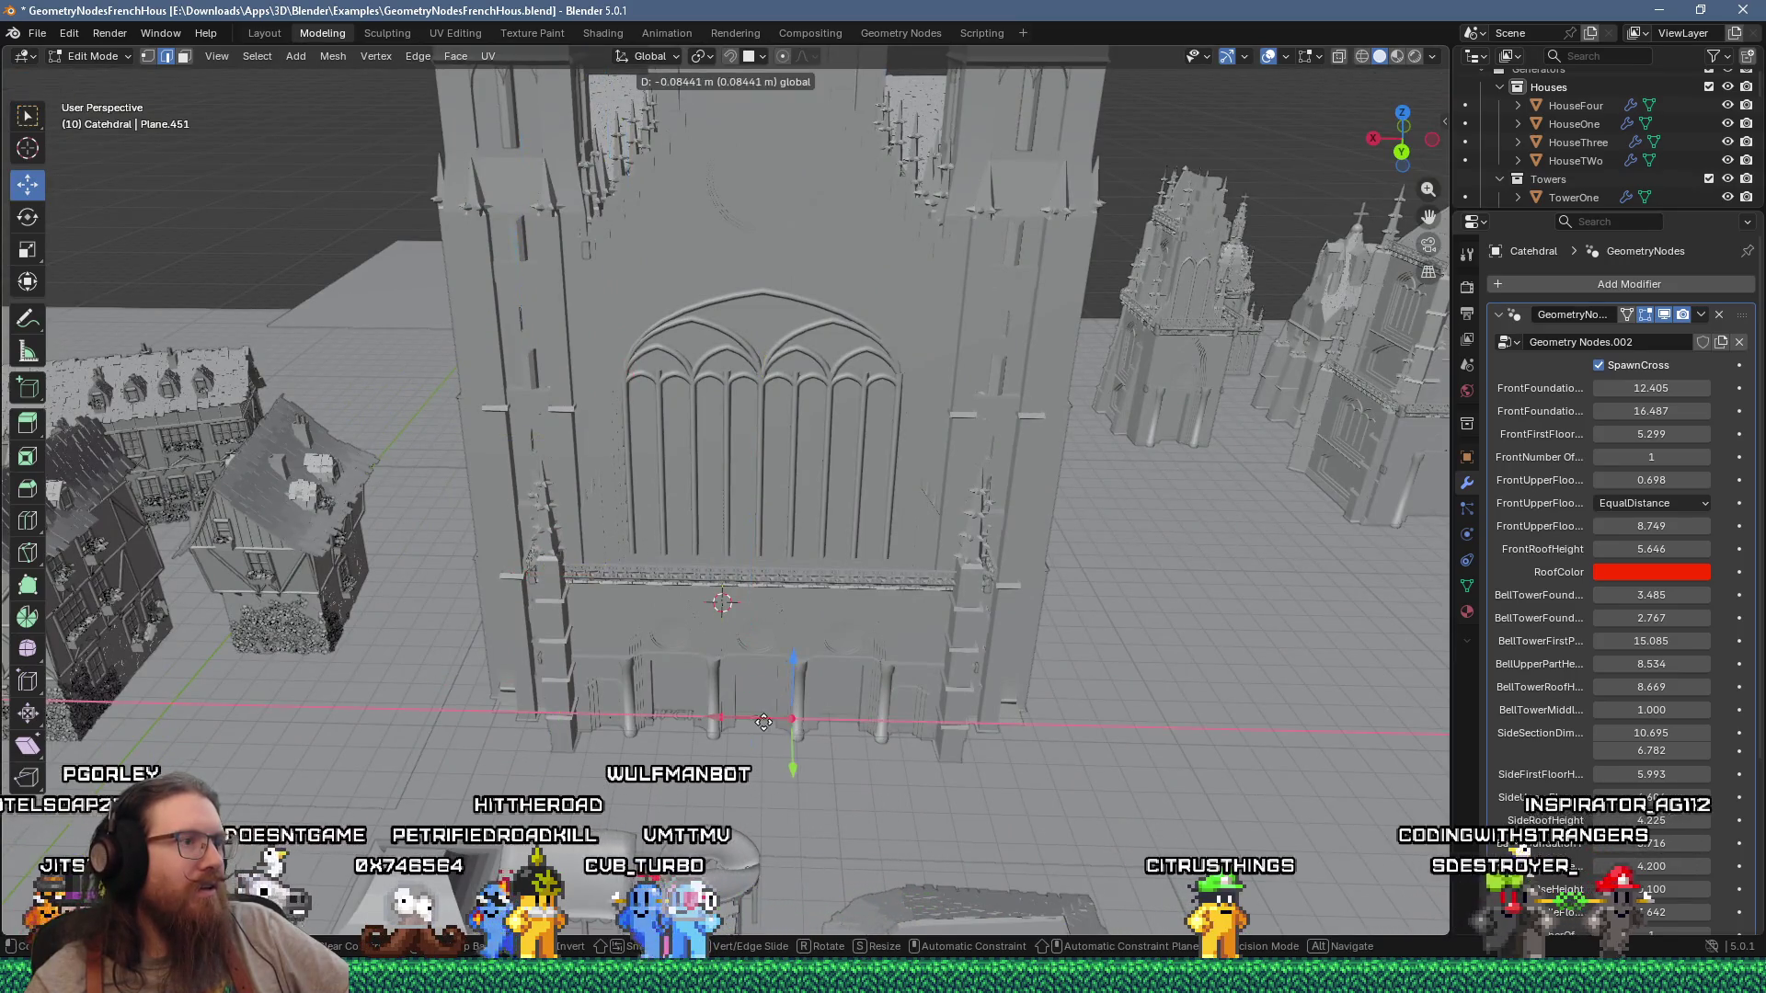
{"action": "left_click_drag", "start_coordinate": [947, 717], "coordinate": [948, 718]}
{"action": "middle_click_drag", "start_coordinate": [947, 718], "coordinate": [852, 645]}
{"action": "left_click_drag", "start_coordinate": [792, 610], "coordinate": [741, 614]}
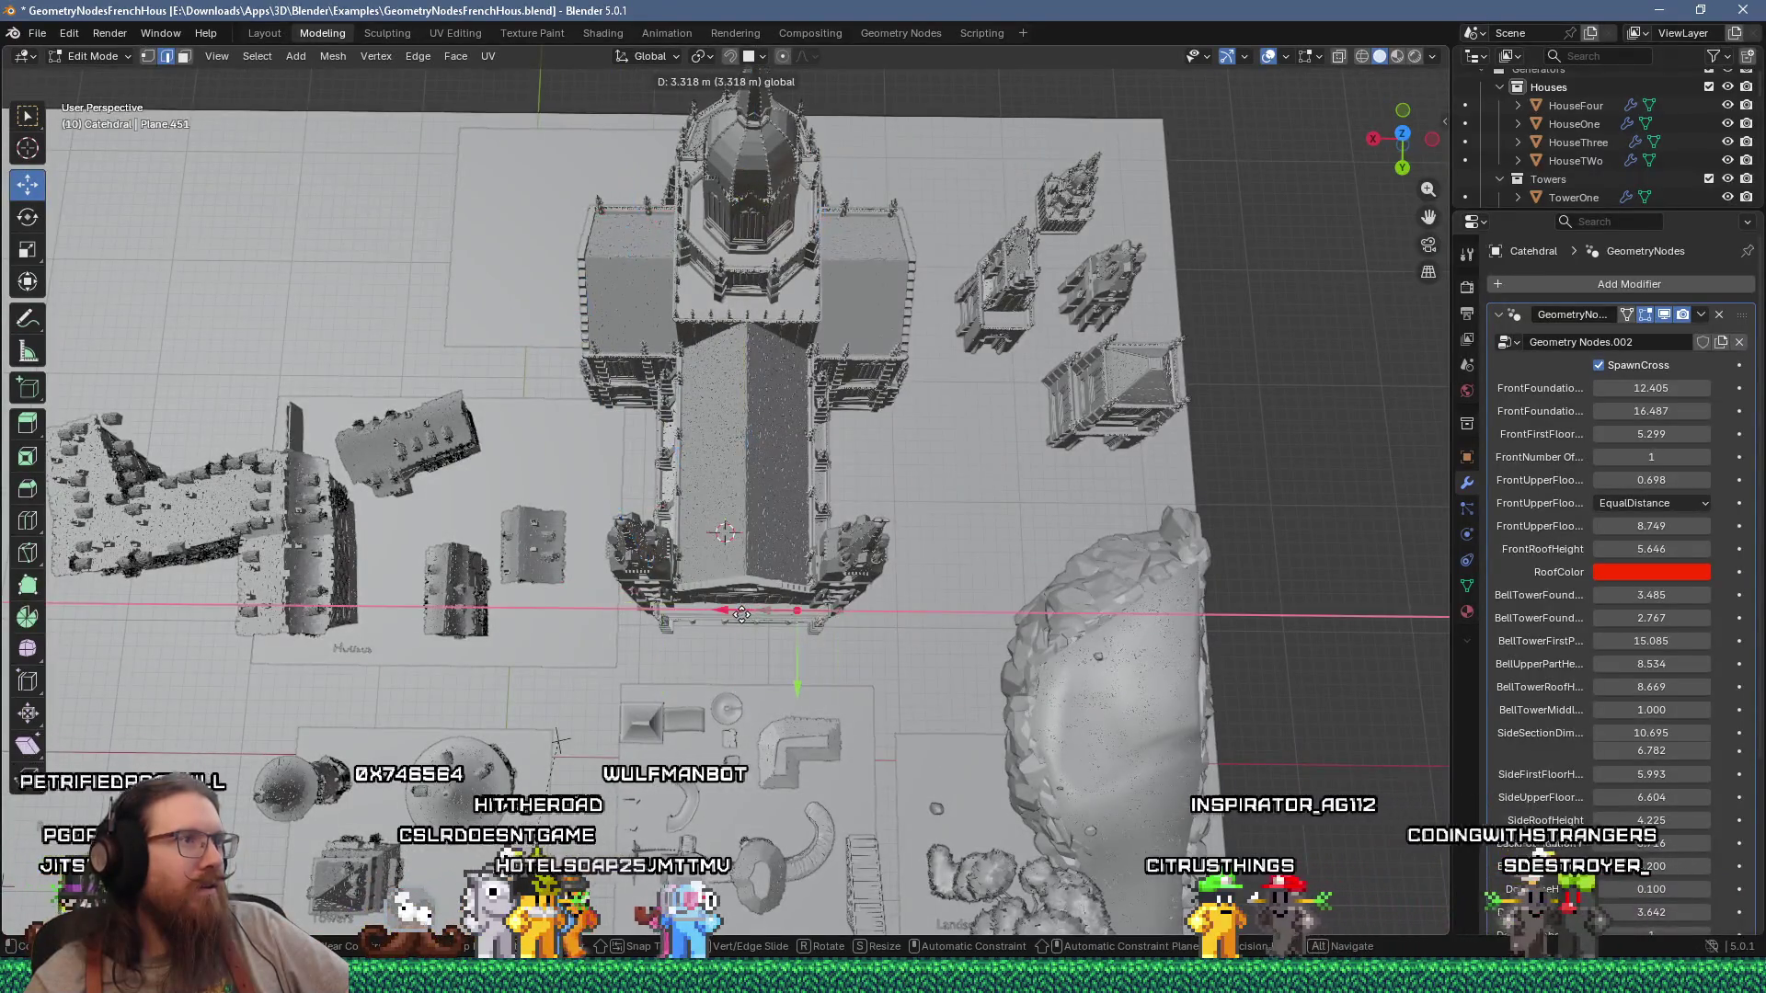
{"action": "mouse_move", "coordinate": [748, 617]}
{"action": "middle_mouse_down"}
{"action": "mouse_move", "coordinate": [1044, 448]}
{"action": "mouse_move", "coordinate": [485, 494]}
{"action": "mouse_move", "coordinate": [714, 403]}
{"action": "middle_mouse_up"}
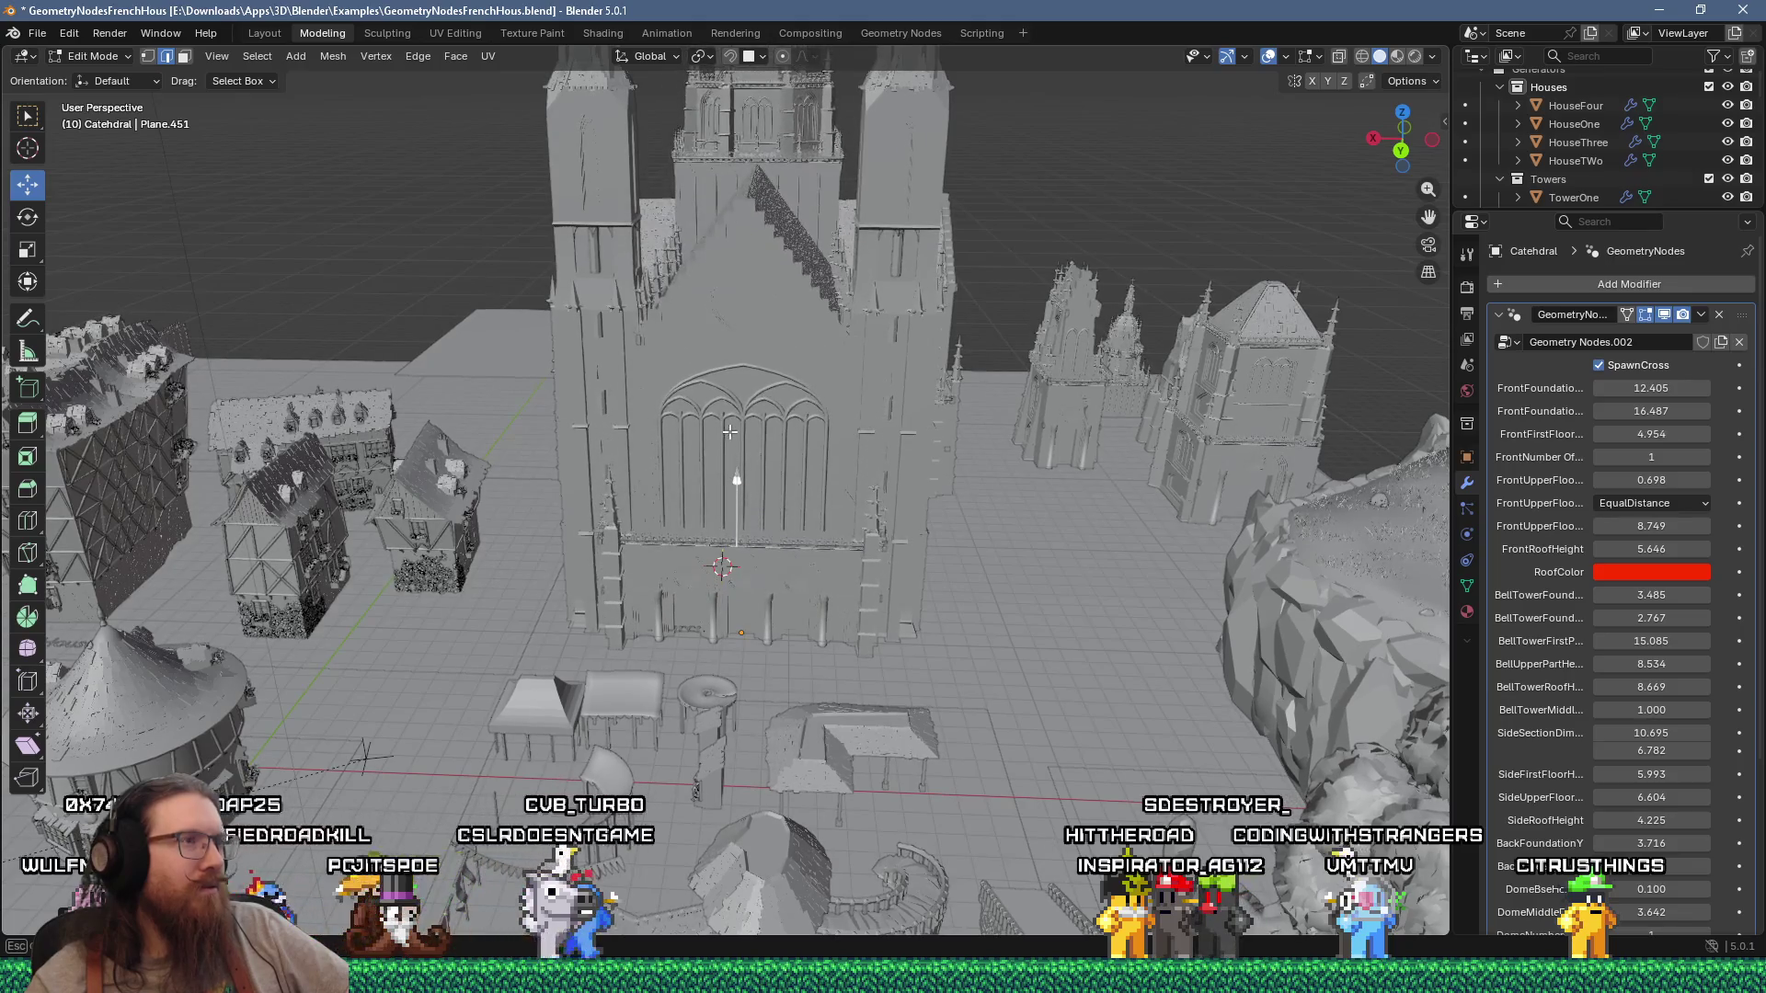
Step: Lower the front roof, raise the front upper floor slightly and narrow the cathedral front
{"action": "mouse_move", "coordinate": [723, 475]}
{"action": "middle_mouse_down"}
{"action": "mouse_move", "coordinate": [673, 634]}
{"action": "mouse_move", "coordinate": [770, 532]}
{"action": "middle_mouse_up"}
{"action": "mouse_move", "coordinate": [727, 354]}
{"action": "left_mouse_down"}
{"action": "mouse_move", "coordinate": [718, 193]}
{"action": "mouse_move", "coordinate": [722, 314]}
{"action": "left_mouse_up"}
{"action": "mouse_move", "coordinate": [789, 413]}
{"action": "middle_mouse_down"}
{"action": "mouse_move", "coordinate": [587, 520]}
{"action": "mouse_move", "coordinate": [581, 411]}
{"action": "middle_mouse_up"}
{"action": "left_click_drag", "start_coordinate": [582, 411], "coordinate": [585, 434]}
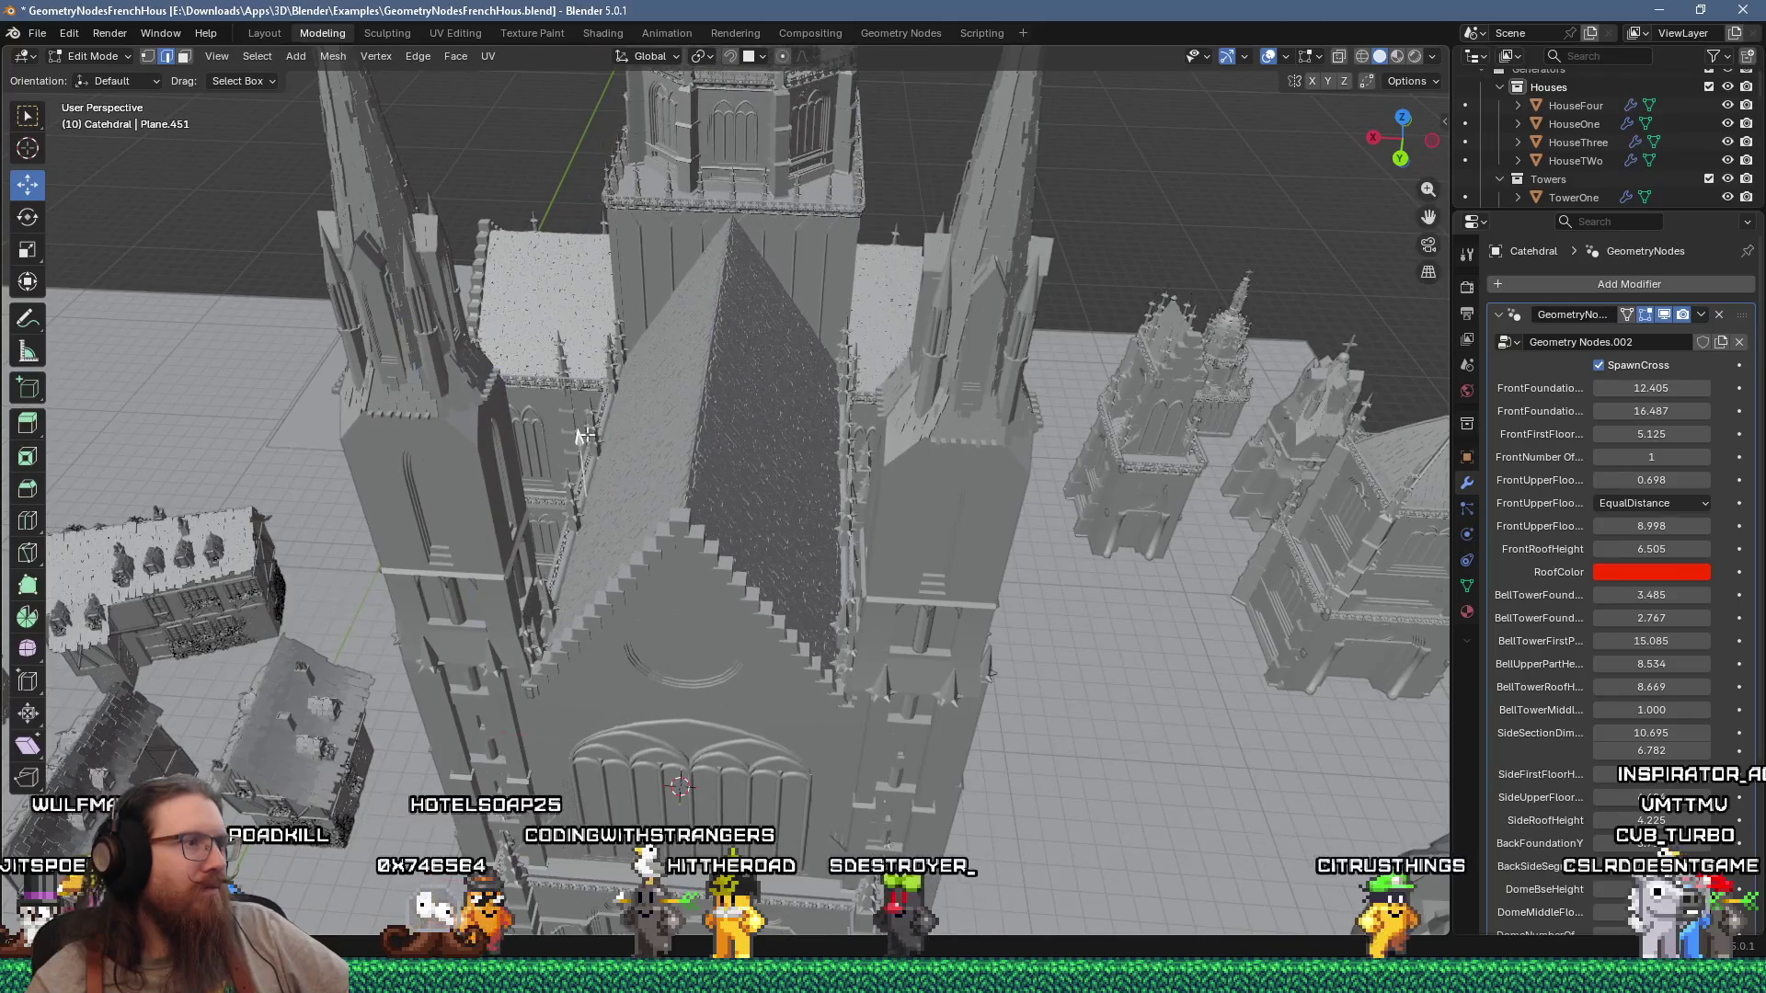
{"action": "middle_click_drag", "start_coordinate": [601, 539], "coordinate": [598, 607]}
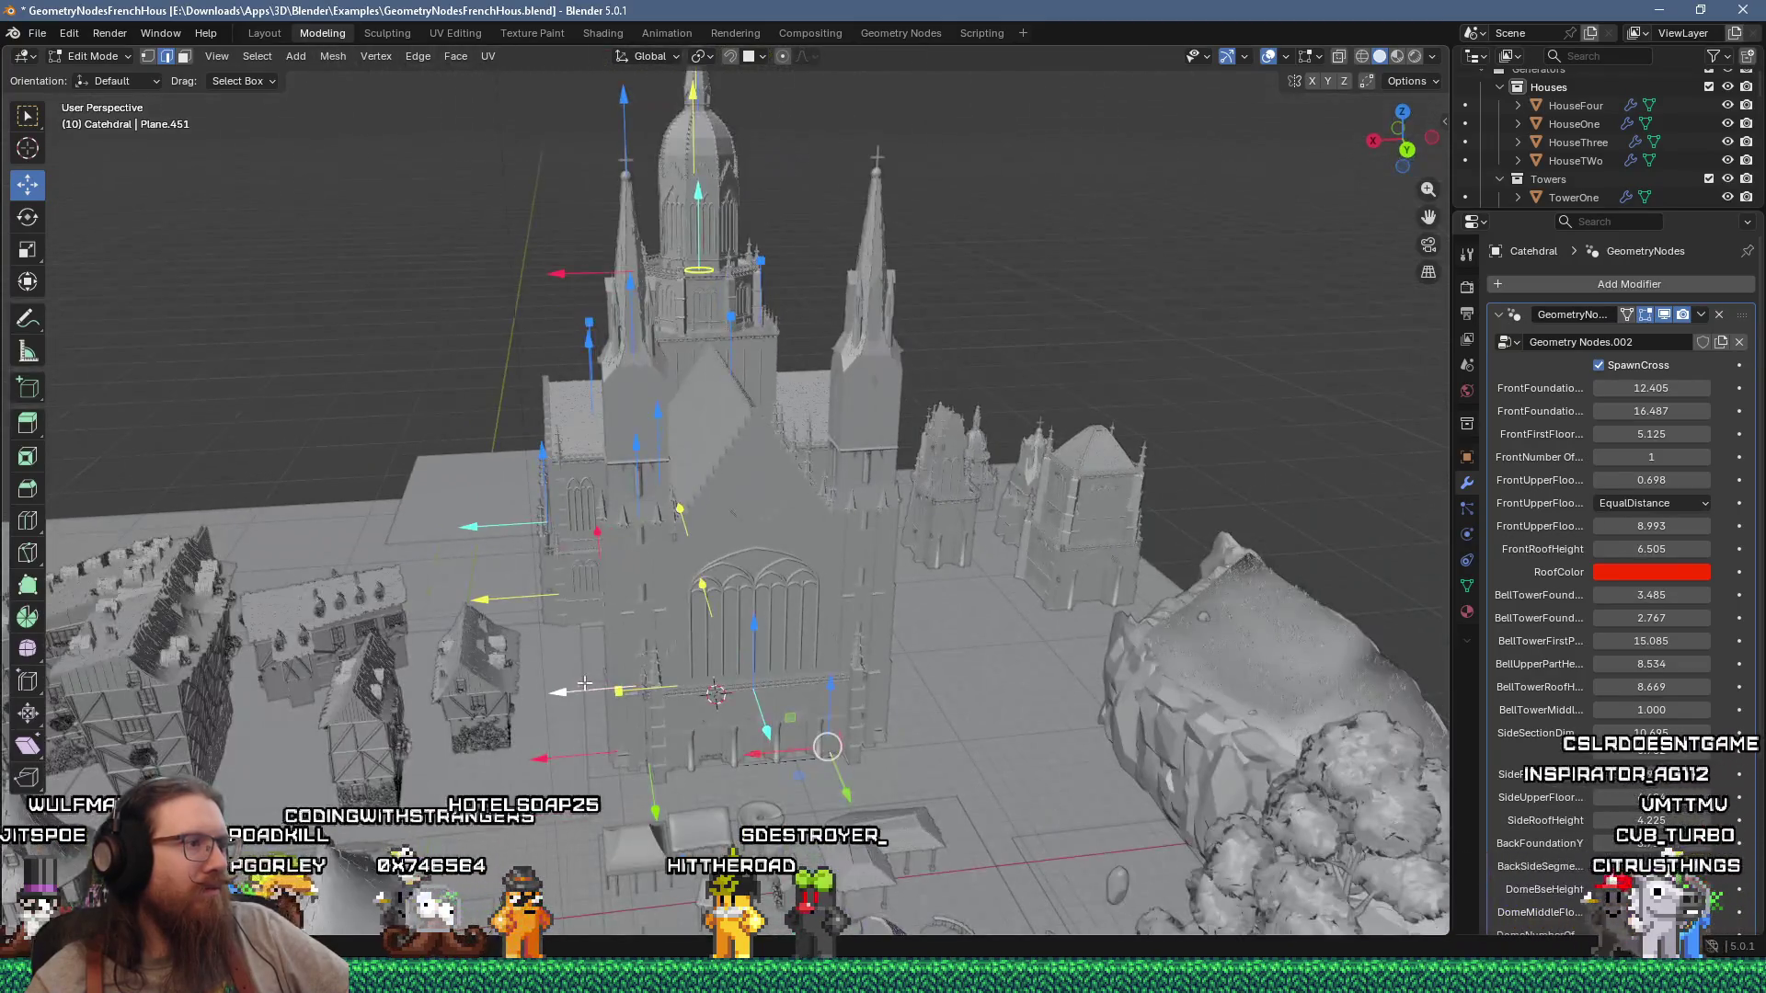
{"action": "left_click_drag", "start_coordinate": [583, 692], "coordinate": [598, 692]}
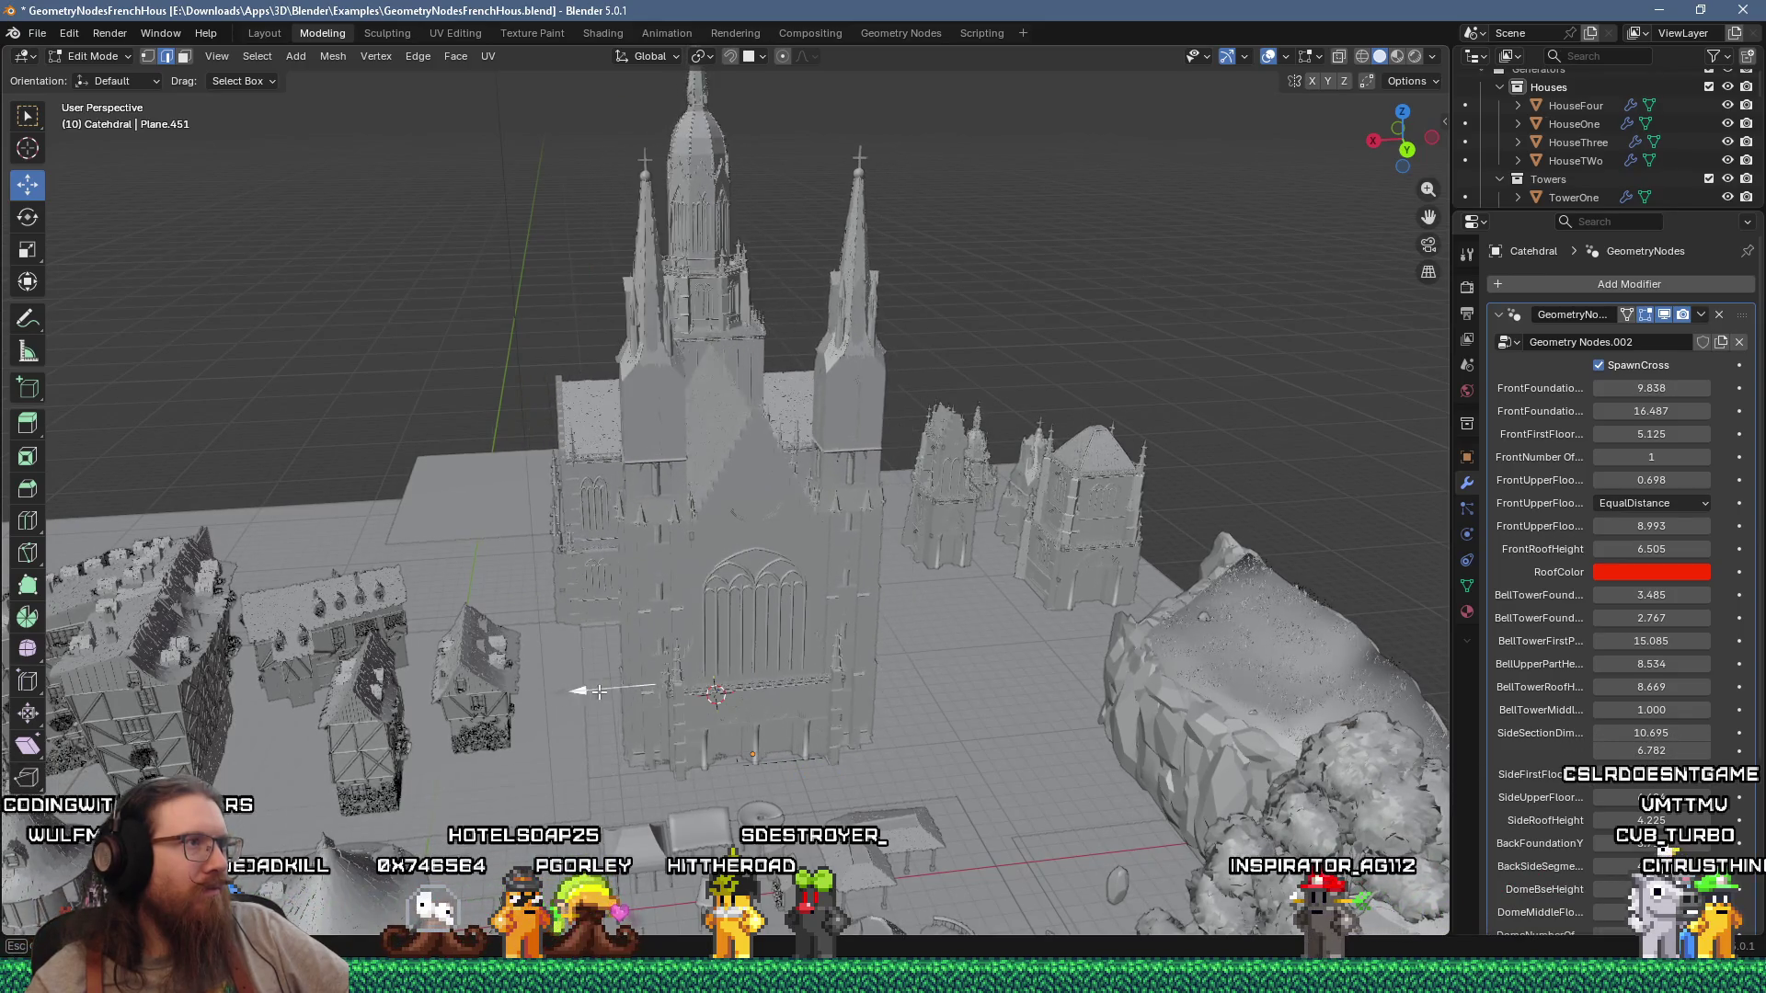
Step: Reshape the dome and spire heights, extend the nave back and the front gable forward
{"action": "mouse_move", "coordinate": [599, 691]}
{"action": "middle_mouse_down"}
{"action": "mouse_move", "coordinate": [922, 578]}
{"action": "mouse_move", "coordinate": [870, 610]}
{"action": "middle_mouse_up"}
{"action": "mouse_move", "coordinate": [788, 424]}
{"action": "left_mouse_down"}
{"action": "mouse_move", "coordinate": [810, 433]}
{"action": "mouse_move", "coordinate": [781, 435]}
{"action": "left_mouse_up"}
{"action": "middle_click_drag", "start_coordinate": [780, 435], "coordinate": [663, 612]}
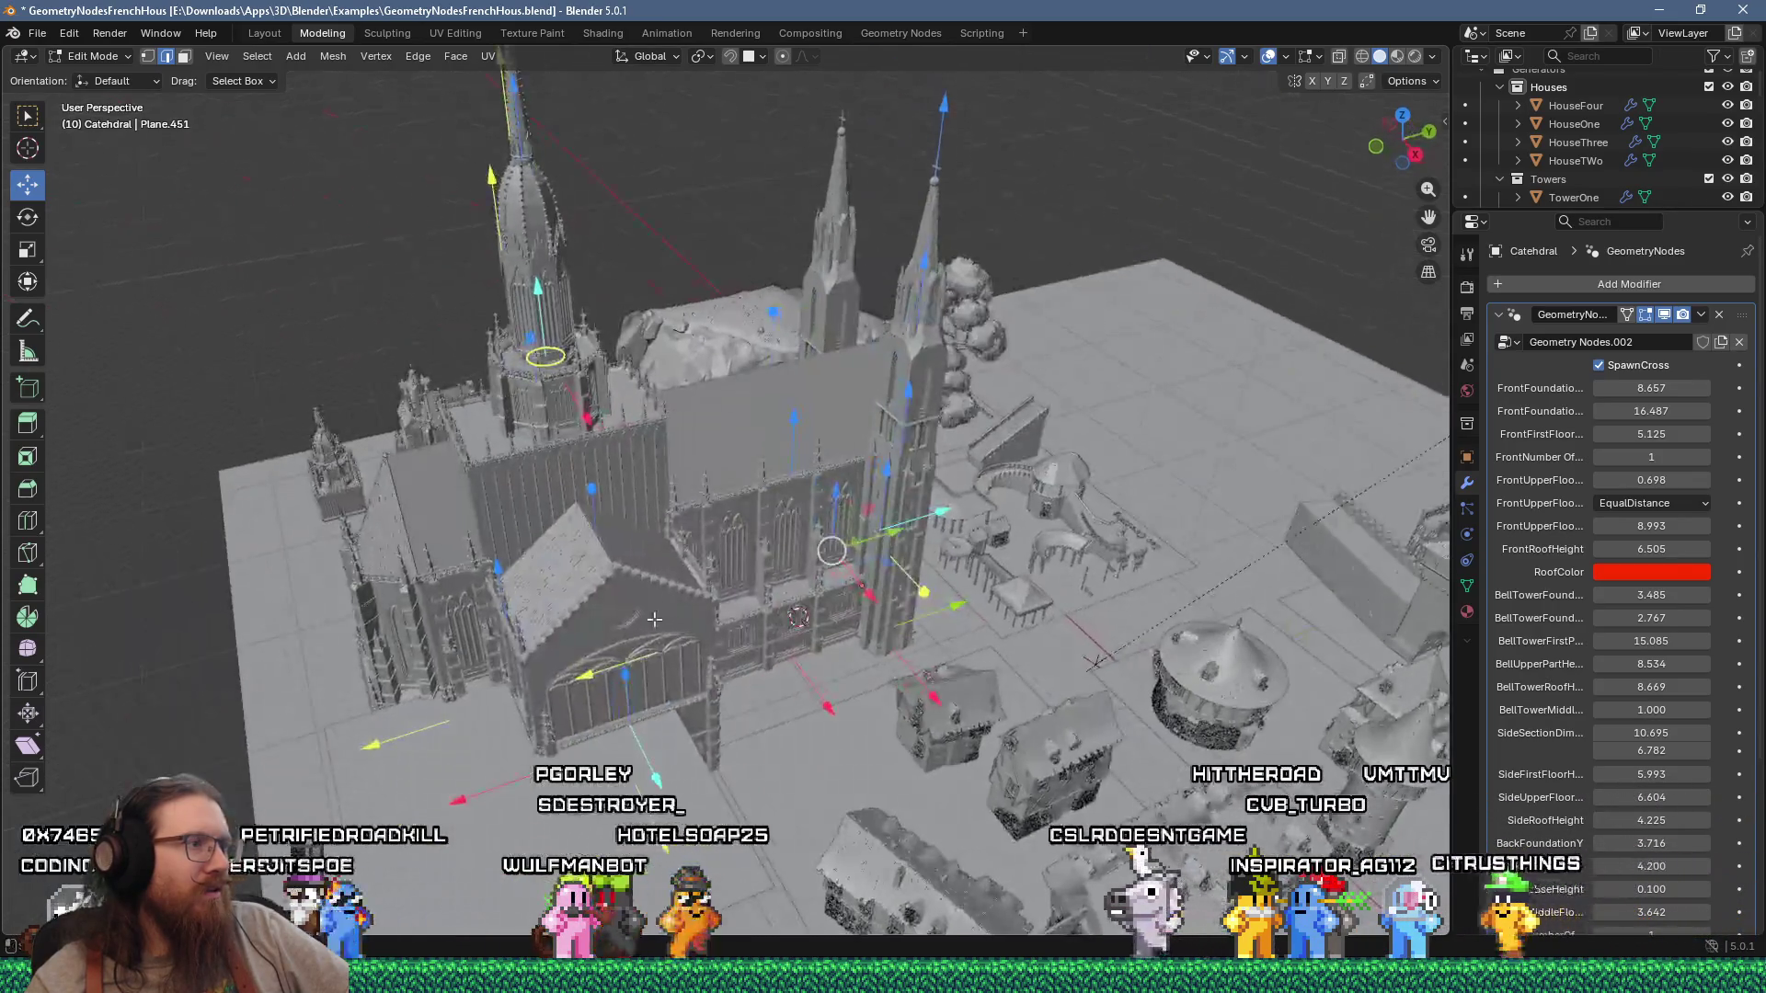
{"action": "left_click_drag", "start_coordinate": [375, 748], "coordinate": [235, 786]}
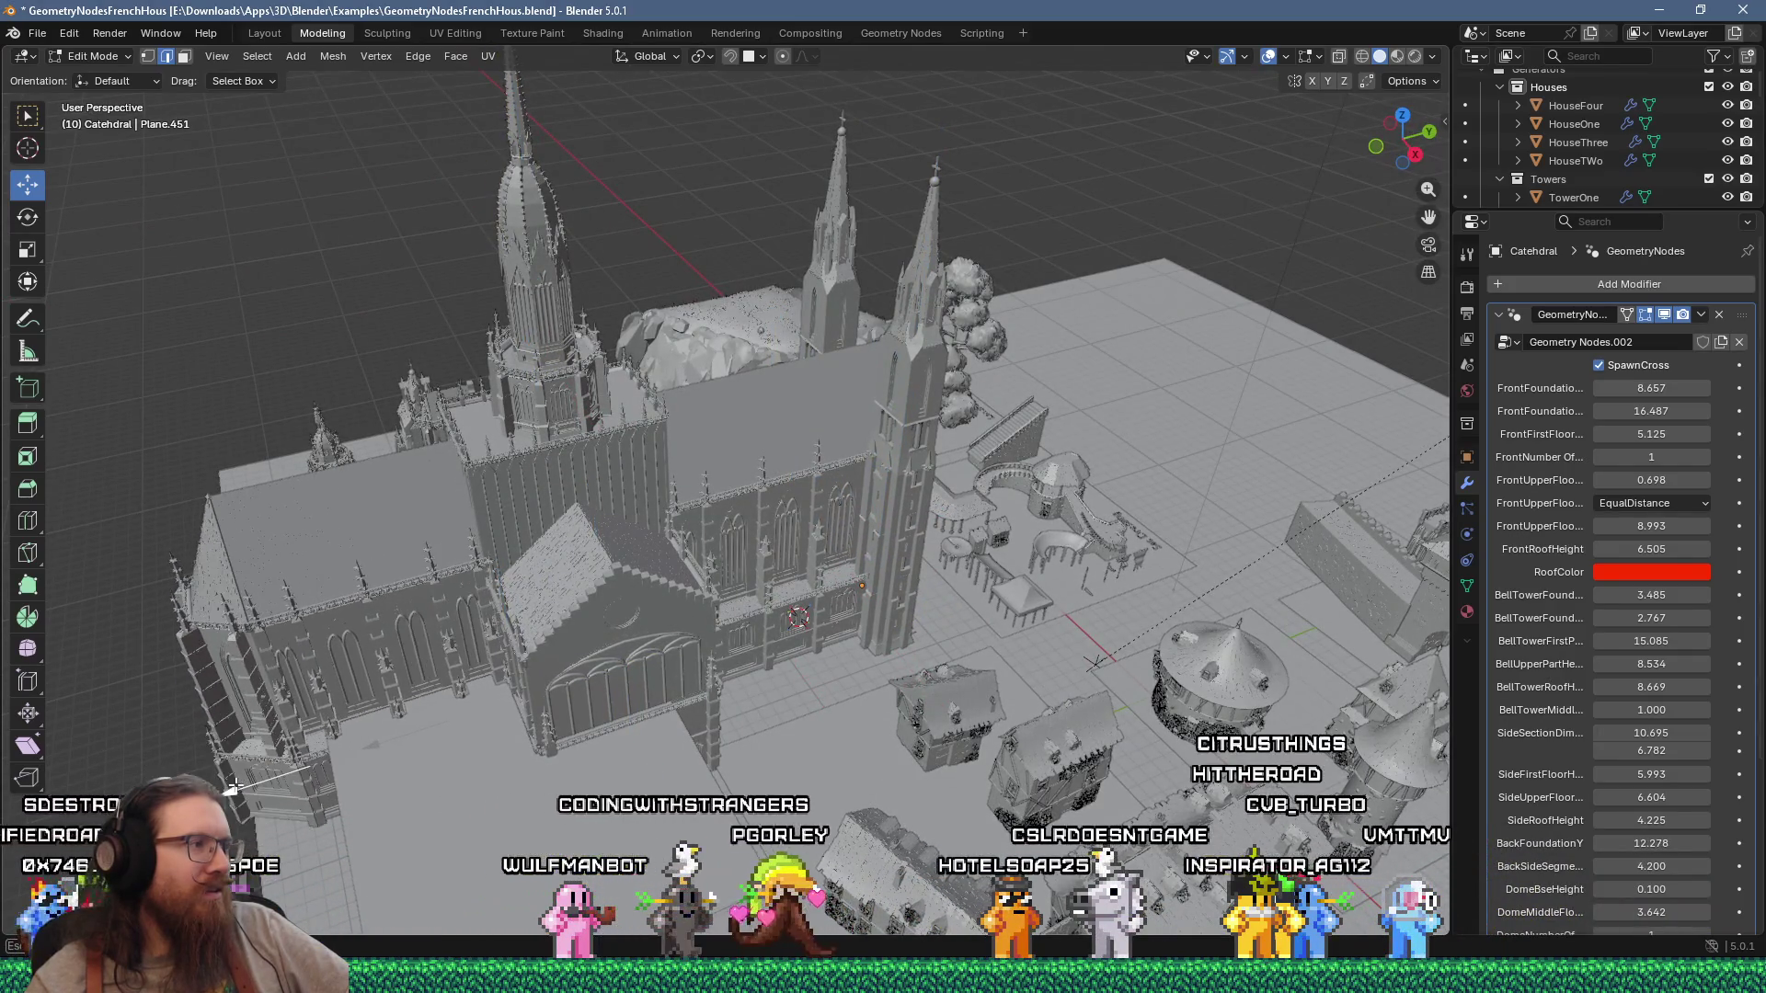
{"action": "middle_click_drag", "start_coordinate": [264, 778], "coordinate": [525, 655]}
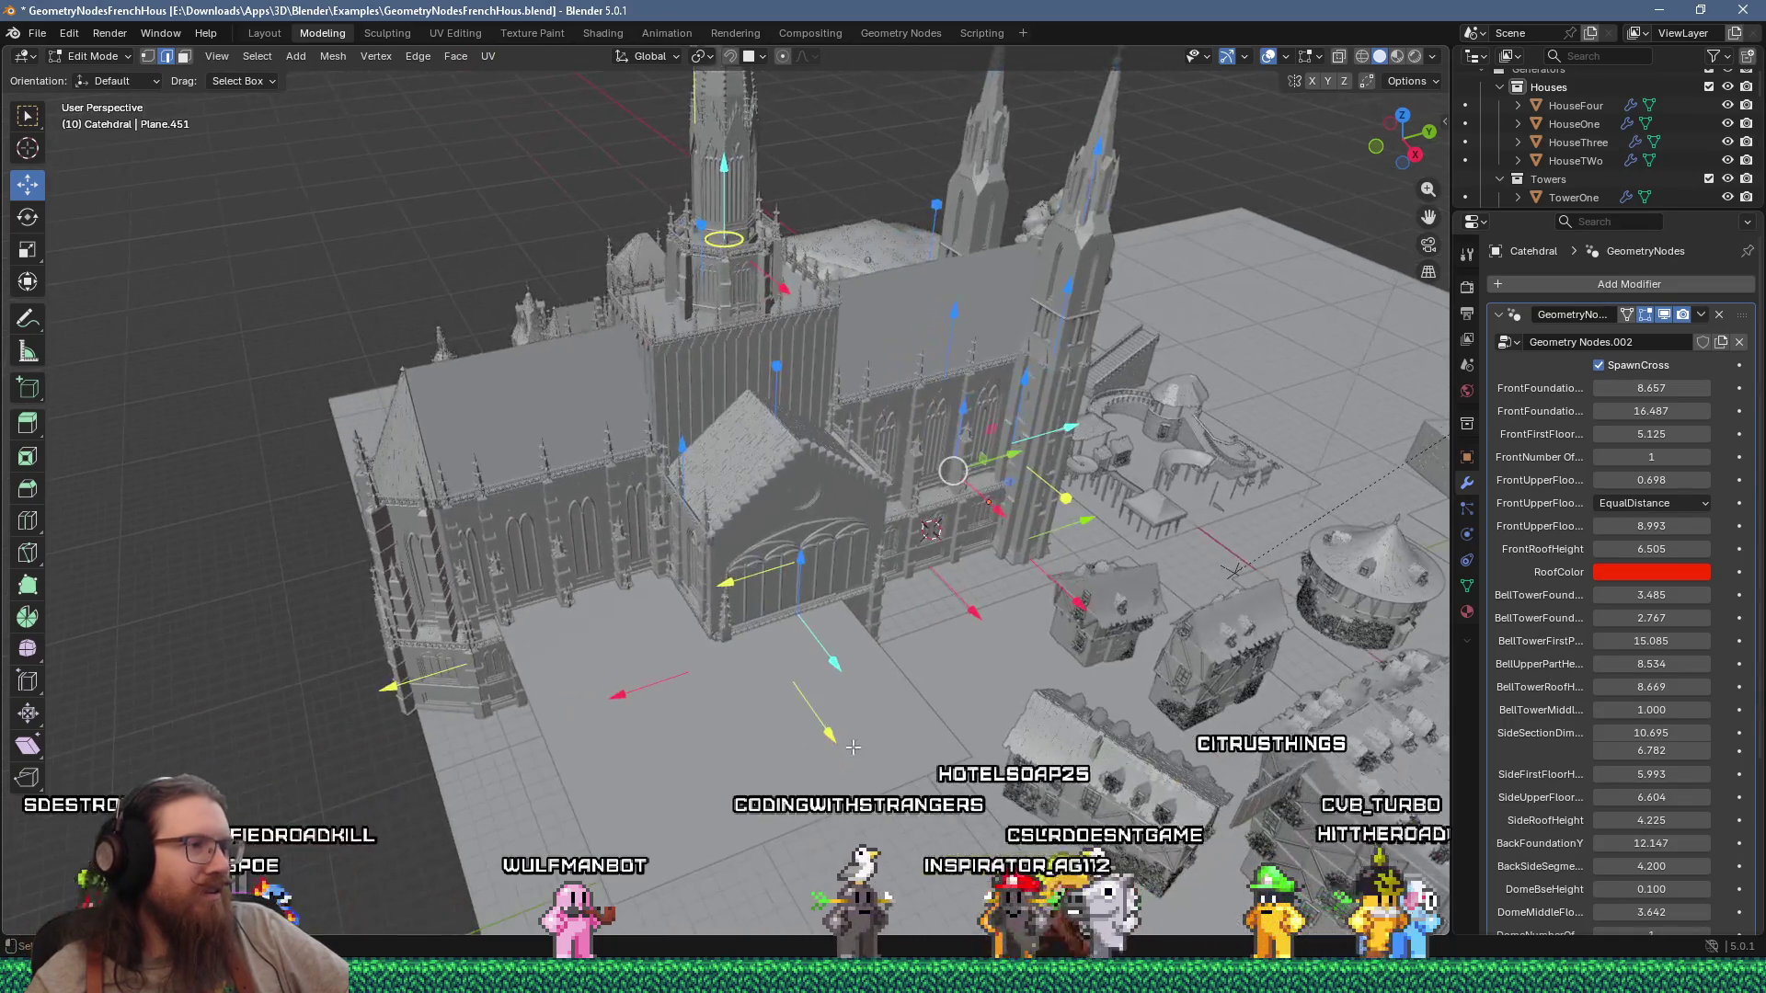
{"action": "left_click_drag", "start_coordinate": [863, 764], "coordinate": [867, 769]}
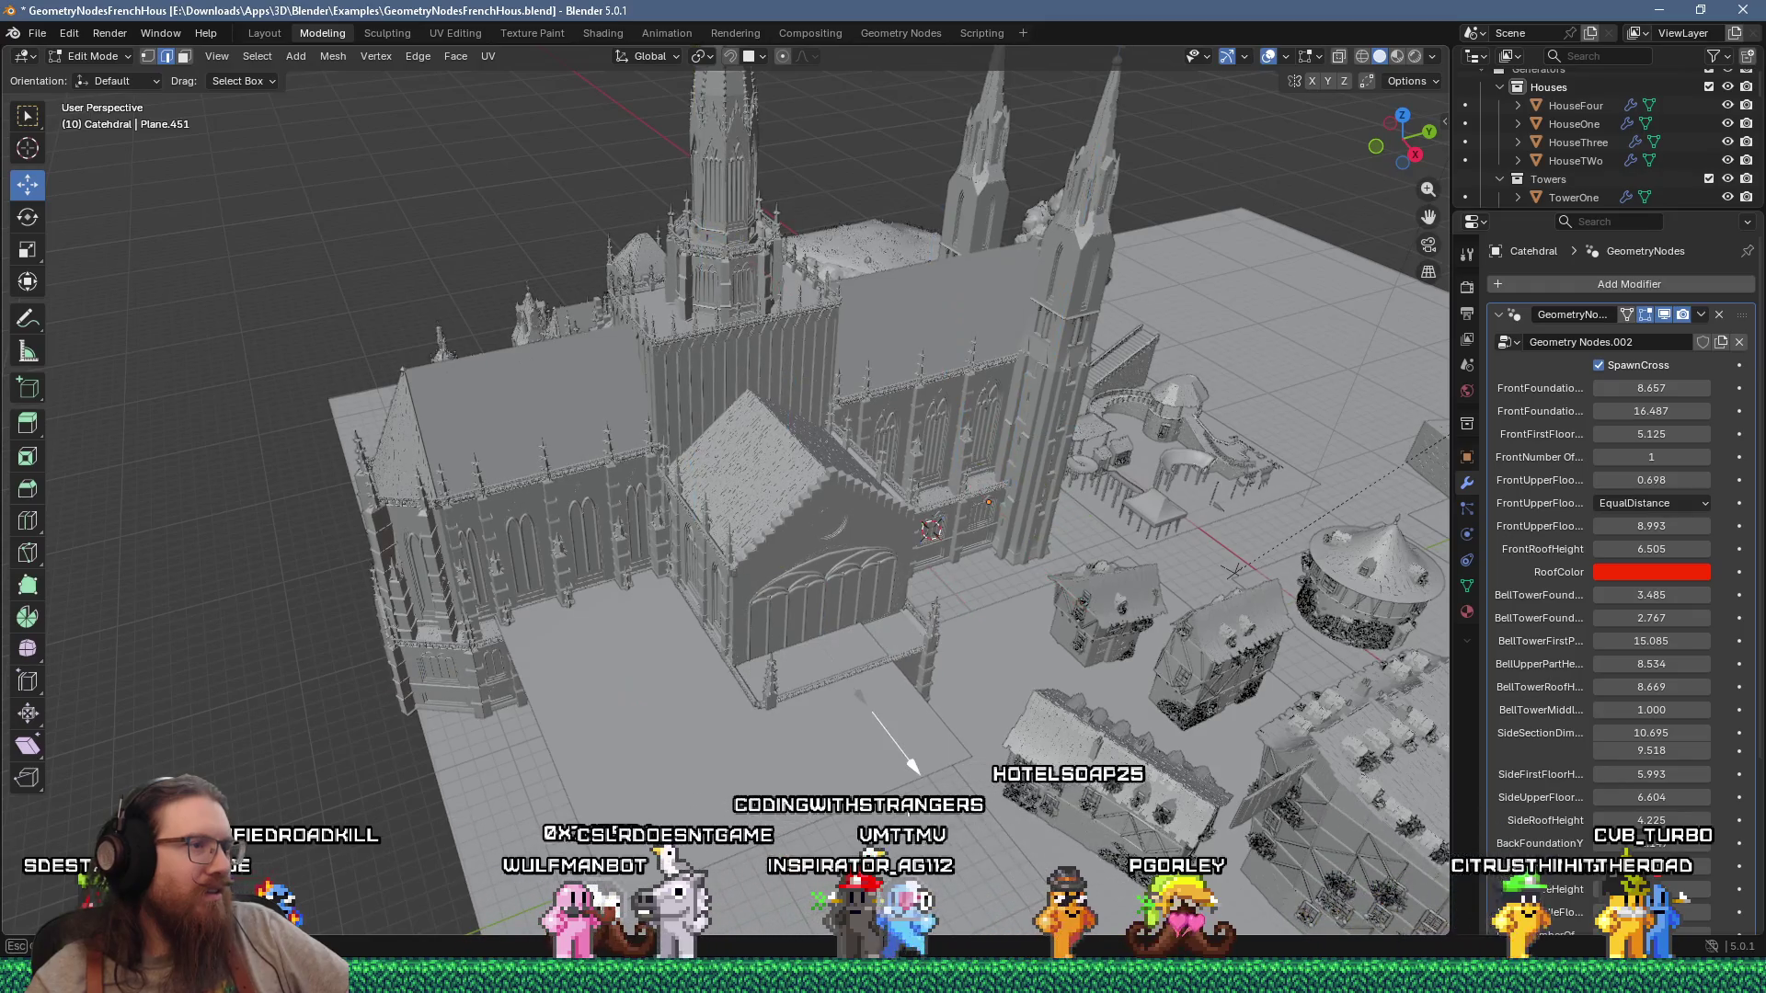
Step: Make the front gable section taller and set the front upper floor ratio to 1.000
{"action": "left_click_drag", "start_coordinate": [837, 599], "coordinate": [846, 469]}
{"action": "mouse_move", "coordinate": [624, 583]}
{"action": "middle_mouse_down"}
{"action": "mouse_move", "coordinate": [700, 454]}
{"action": "mouse_move", "coordinate": [634, 550]}
{"action": "mouse_move", "coordinate": [576, 572]}
{"action": "mouse_move", "coordinate": [332, 530]}
{"action": "middle_mouse_up"}
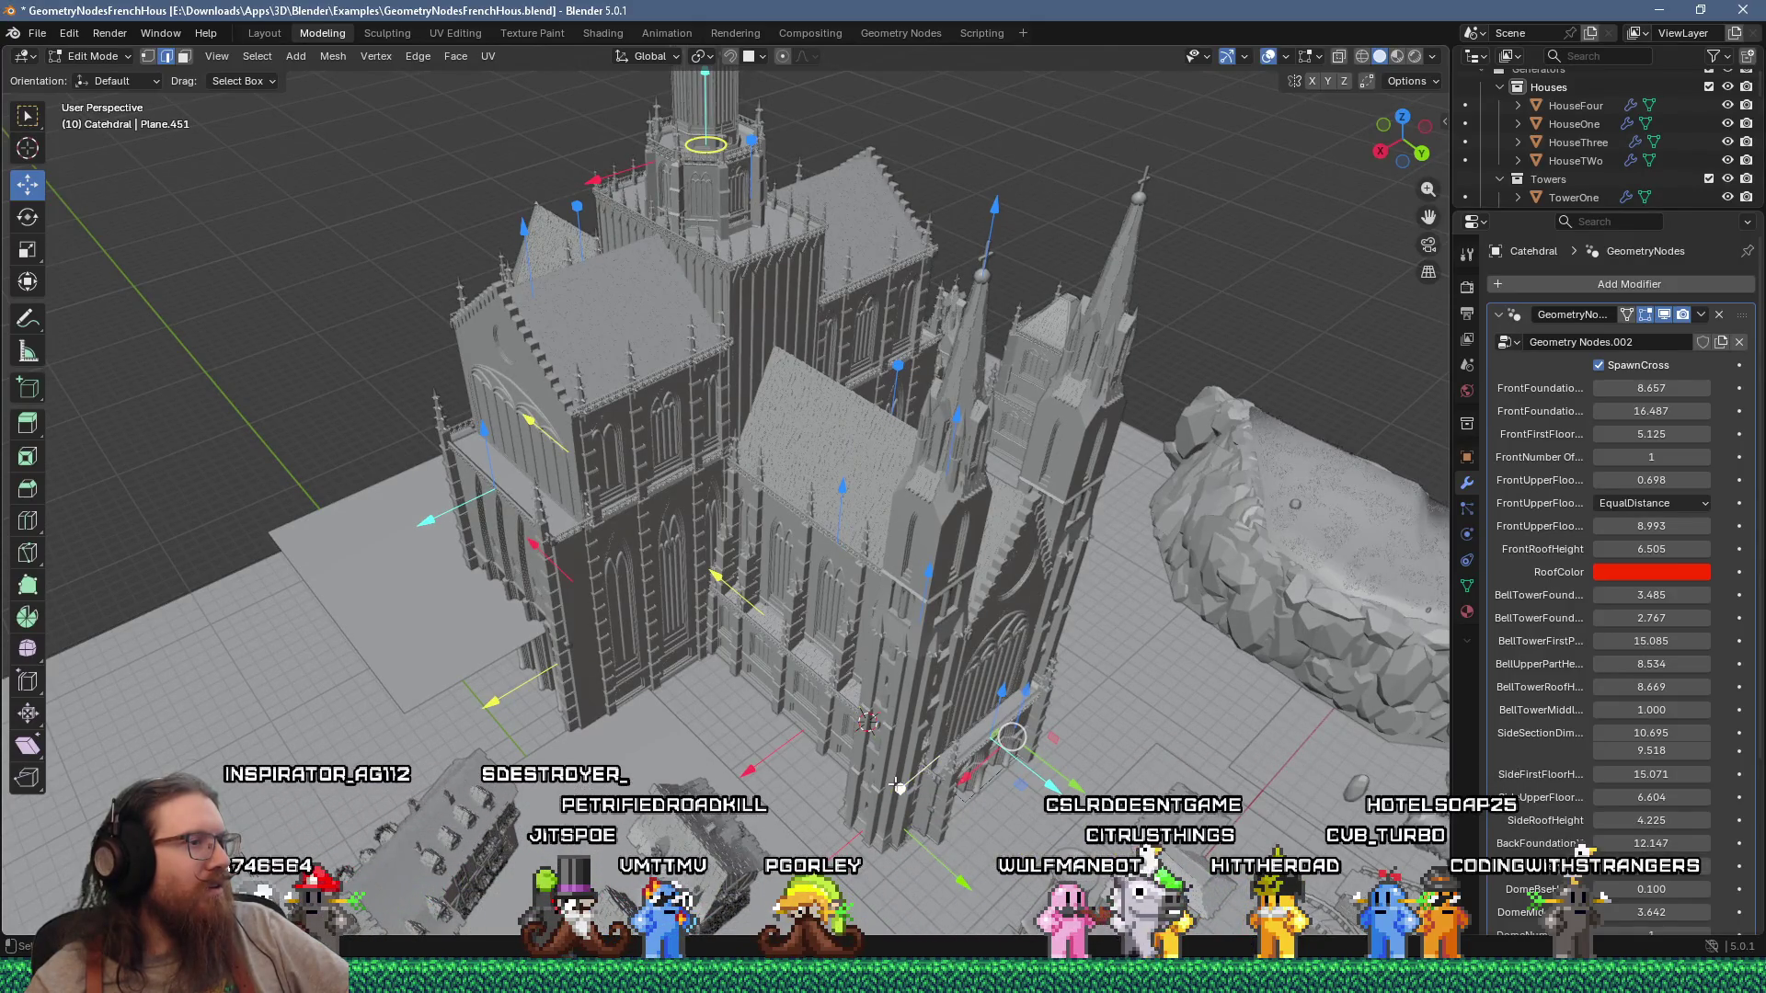
{"action": "left_click_drag", "start_coordinate": [900, 789], "coordinate": [869, 806]}
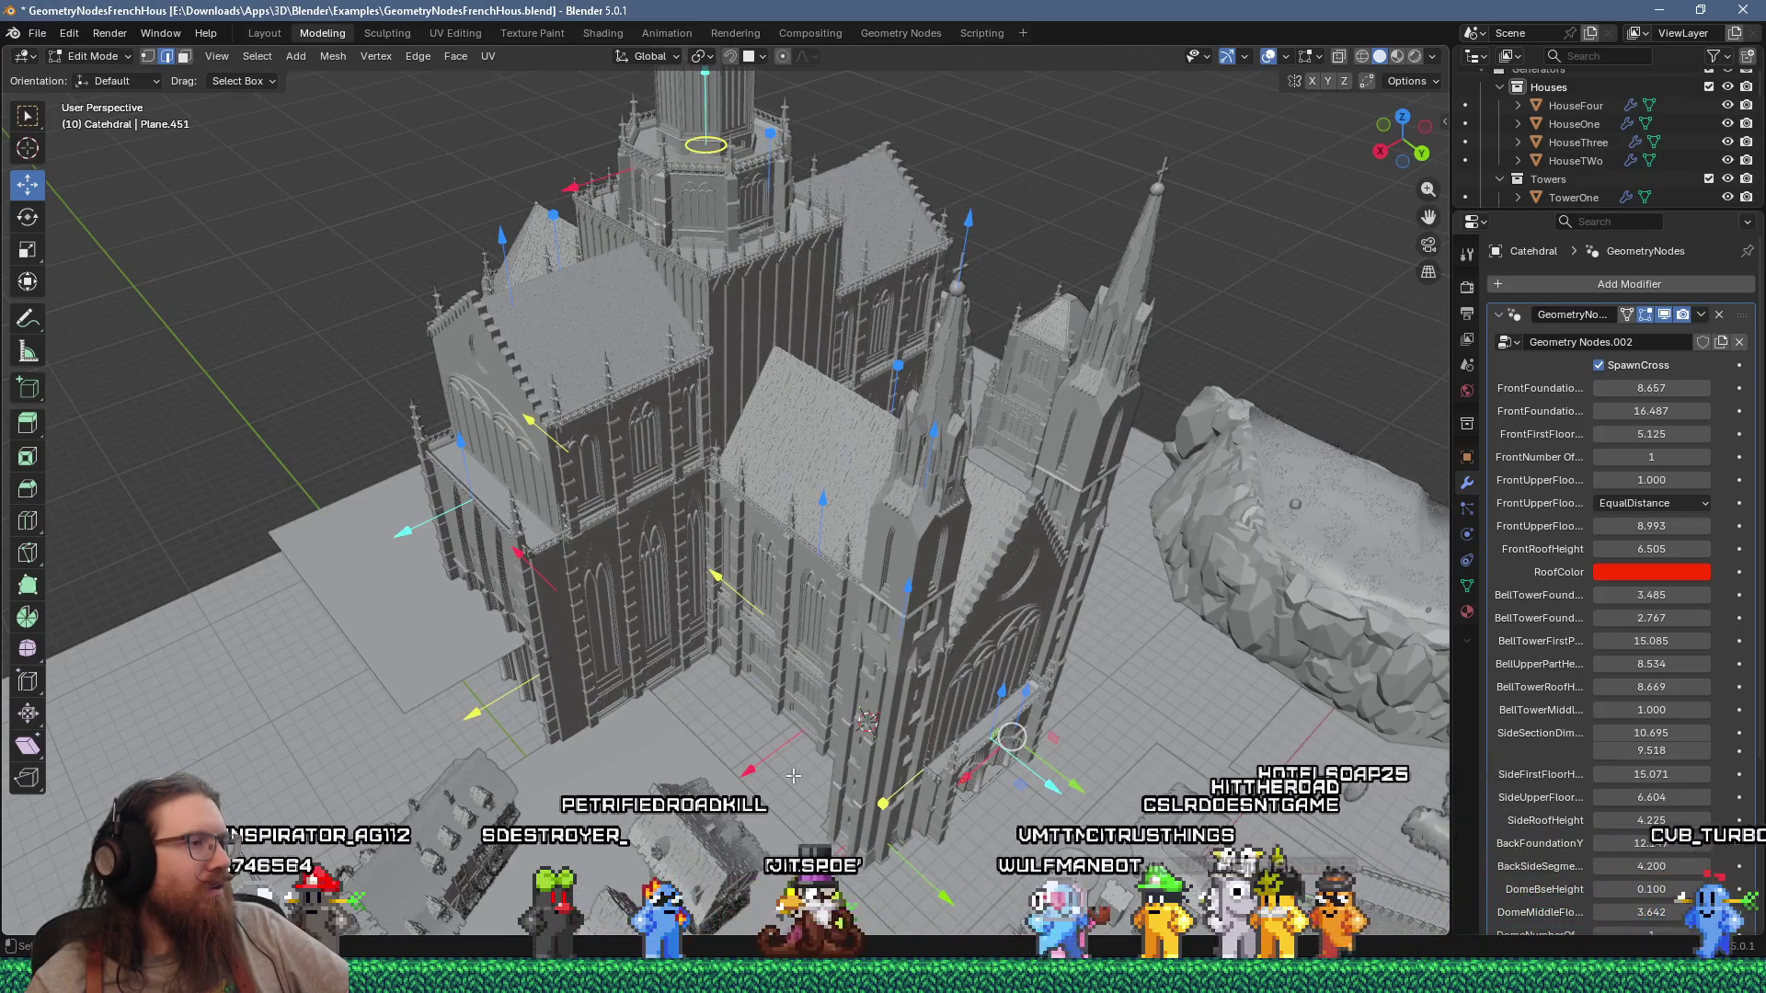
Step: Adjust the front foundation to 9.398 and 16.620, widening and pushing the front section forward
{"action": "left_click_drag", "start_coordinate": [754, 766], "coordinate": [745, 770]}
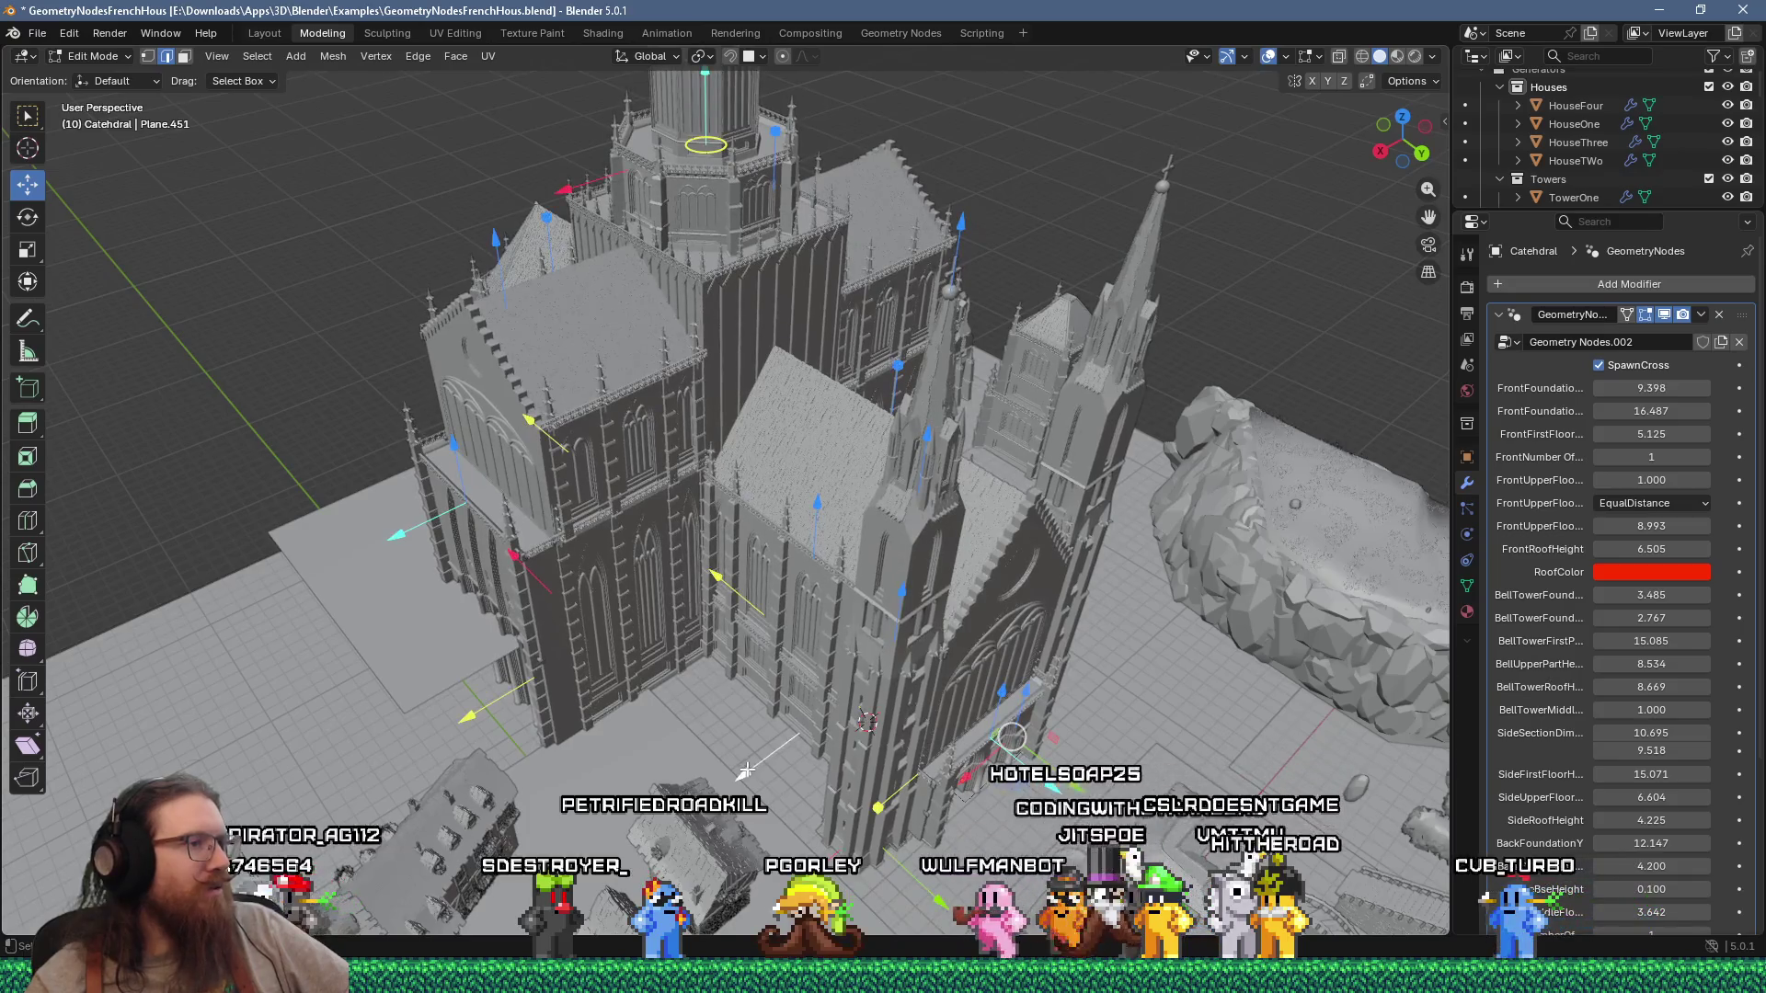
{"action": "left_click_drag", "start_coordinate": [726, 584], "coordinate": [714, 588]}
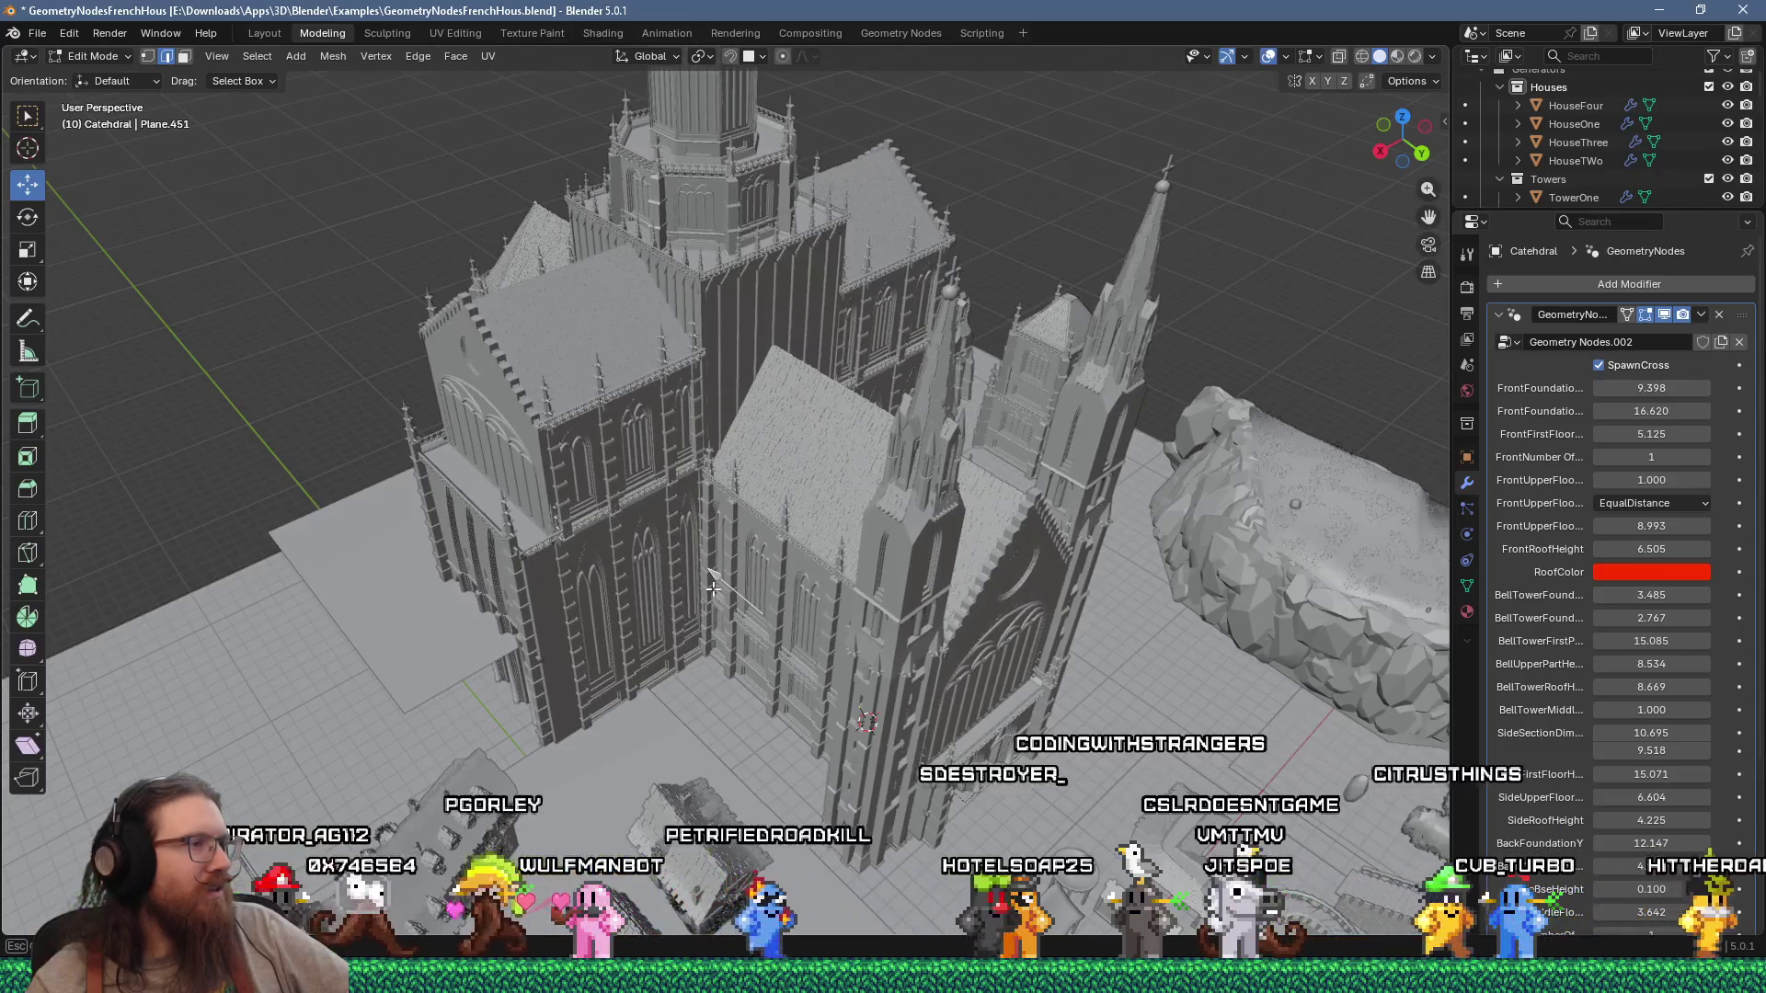
{"action": "mouse_move", "coordinate": [713, 588]}
{"action": "middle_mouse_down"}
{"action": "mouse_move", "coordinate": [933, 532]}
{"action": "mouse_move", "coordinate": [775, 756]}
{"action": "middle_mouse_up"}
{"action": "left_click_drag", "start_coordinate": [698, 788], "coordinate": [698, 786]}
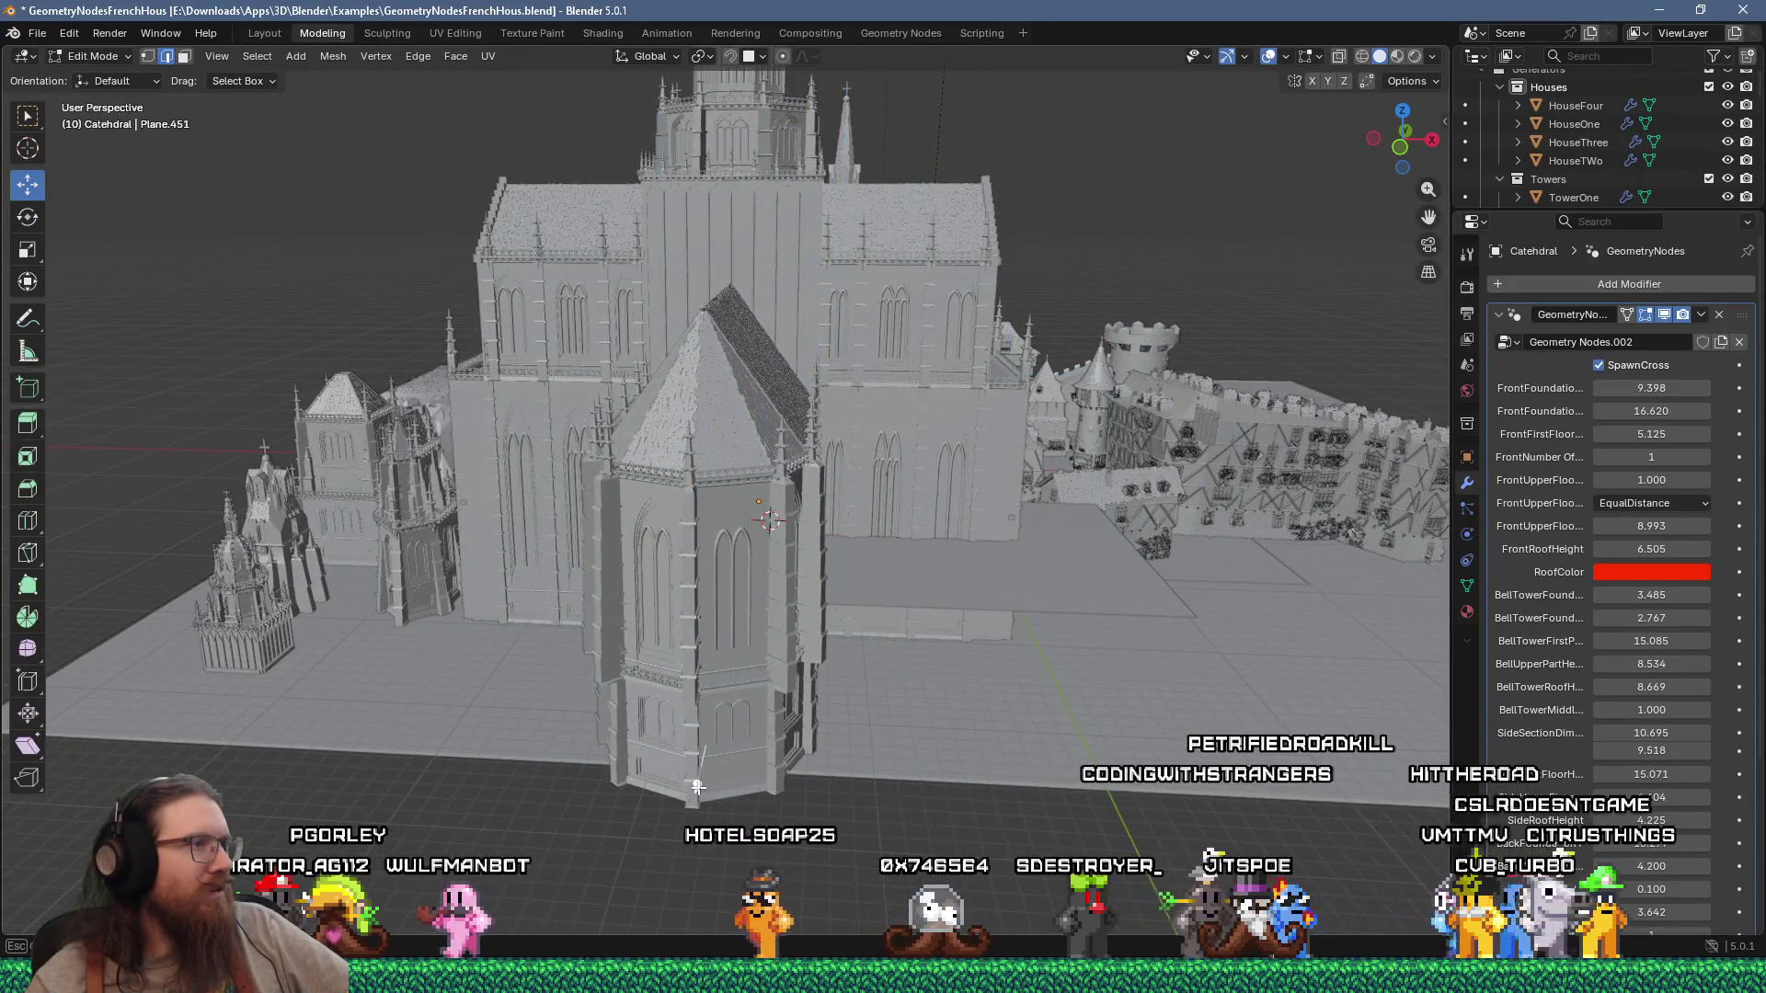
{"action": "middle_click_drag", "start_coordinate": [777, 699], "coordinate": [646, 705]}
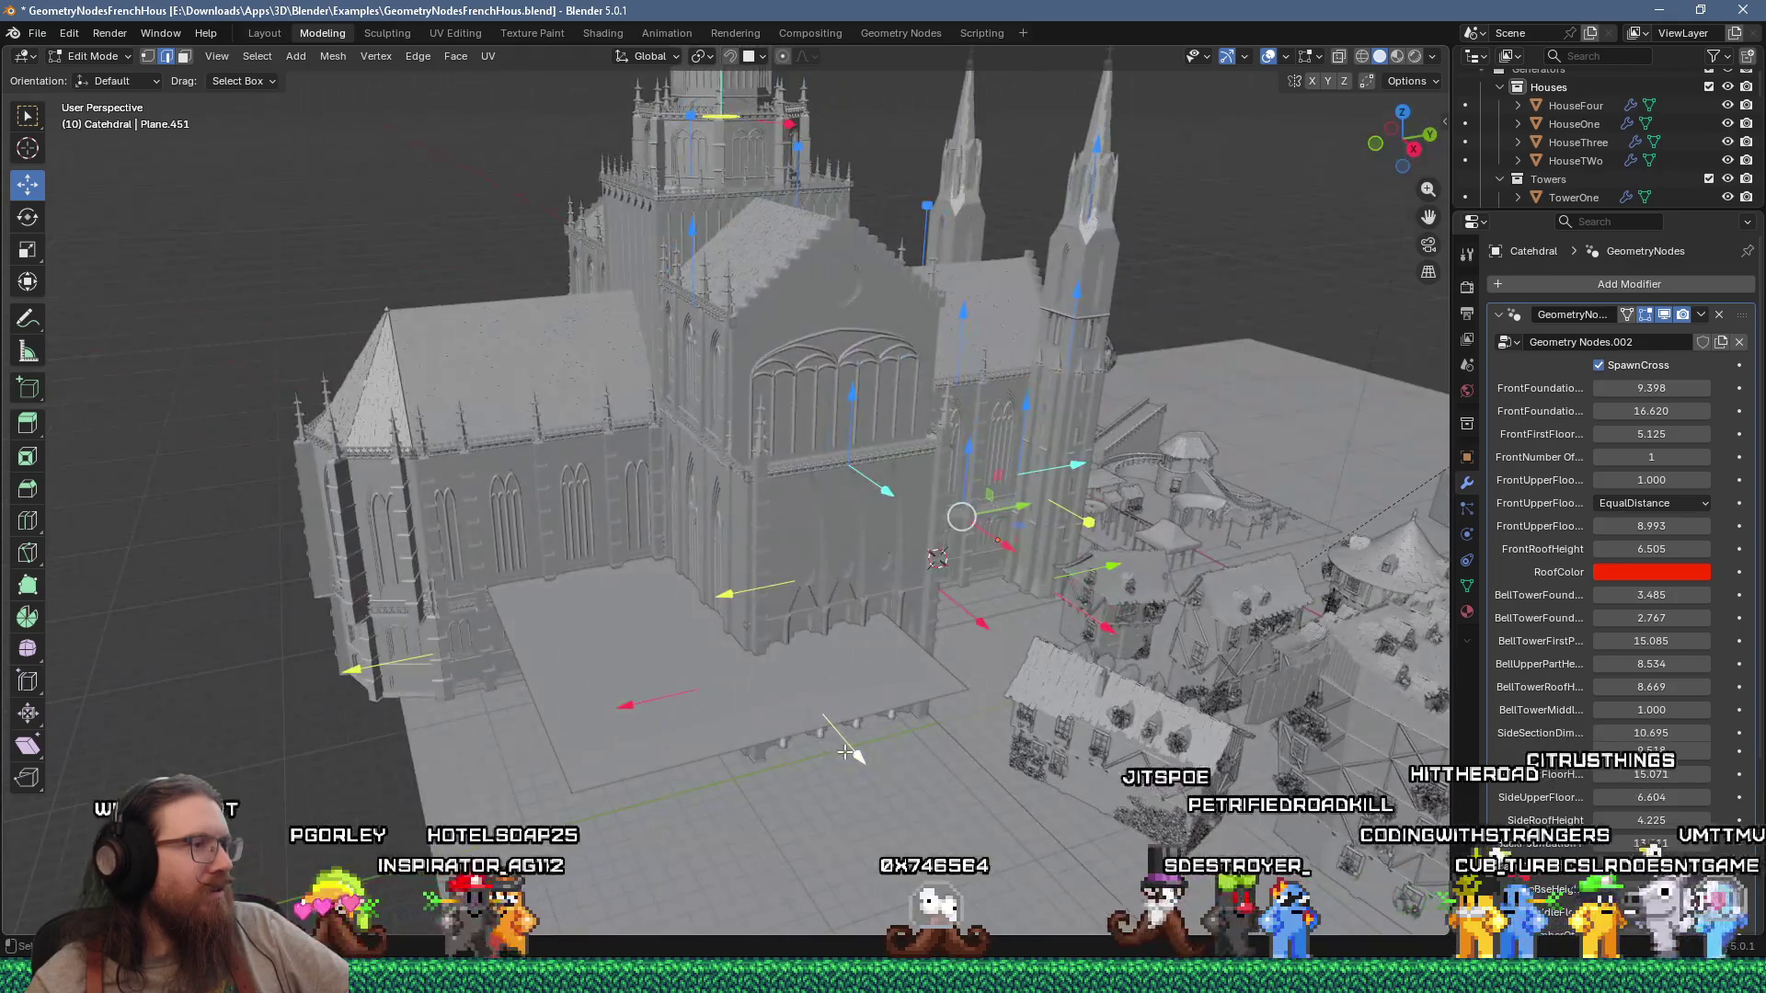
{"action": "left_click_drag", "start_coordinate": [864, 769], "coordinate": [870, 773]}
{"action": "mouse_move", "coordinate": [629, 708]}
{"action": "left_mouse_down"}
{"action": "mouse_move", "coordinate": [567, 724]}
{"action": "mouse_move", "coordinate": [485, 705]}
{"action": "left_mouse_up"}
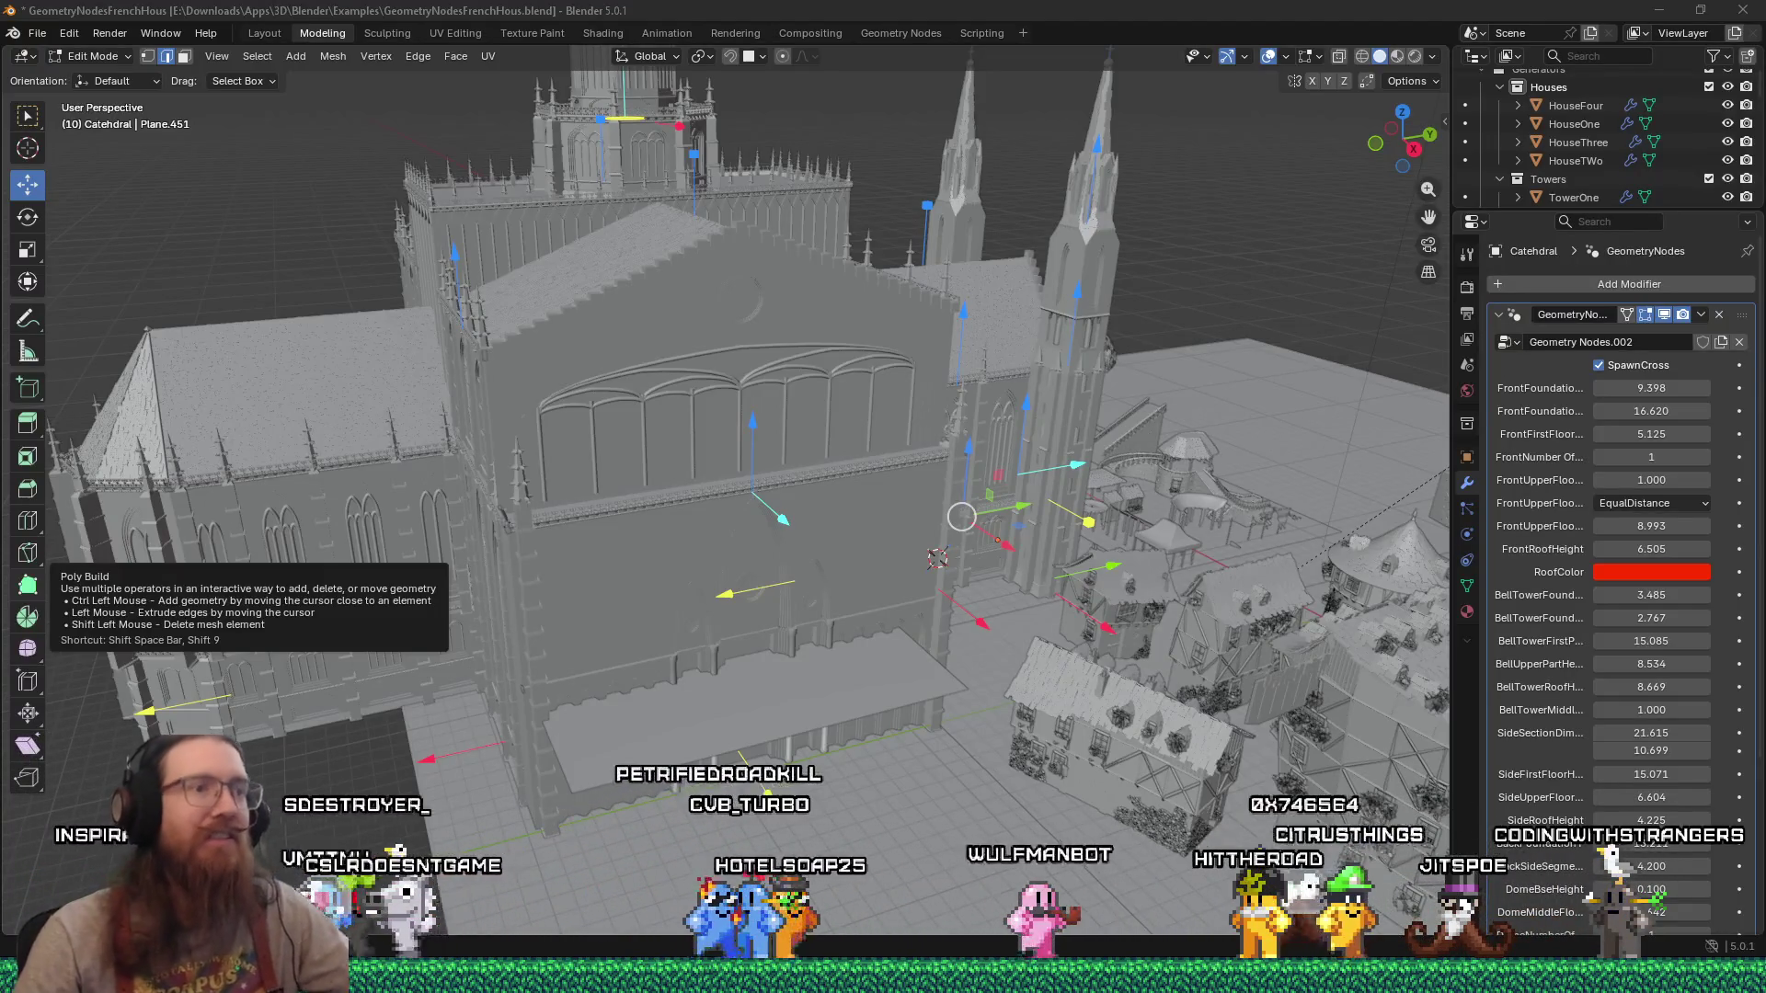
Step: Bring up the edge operations context menu on the cathedral
{"action": "right_click", "coordinate": [739, 527]}
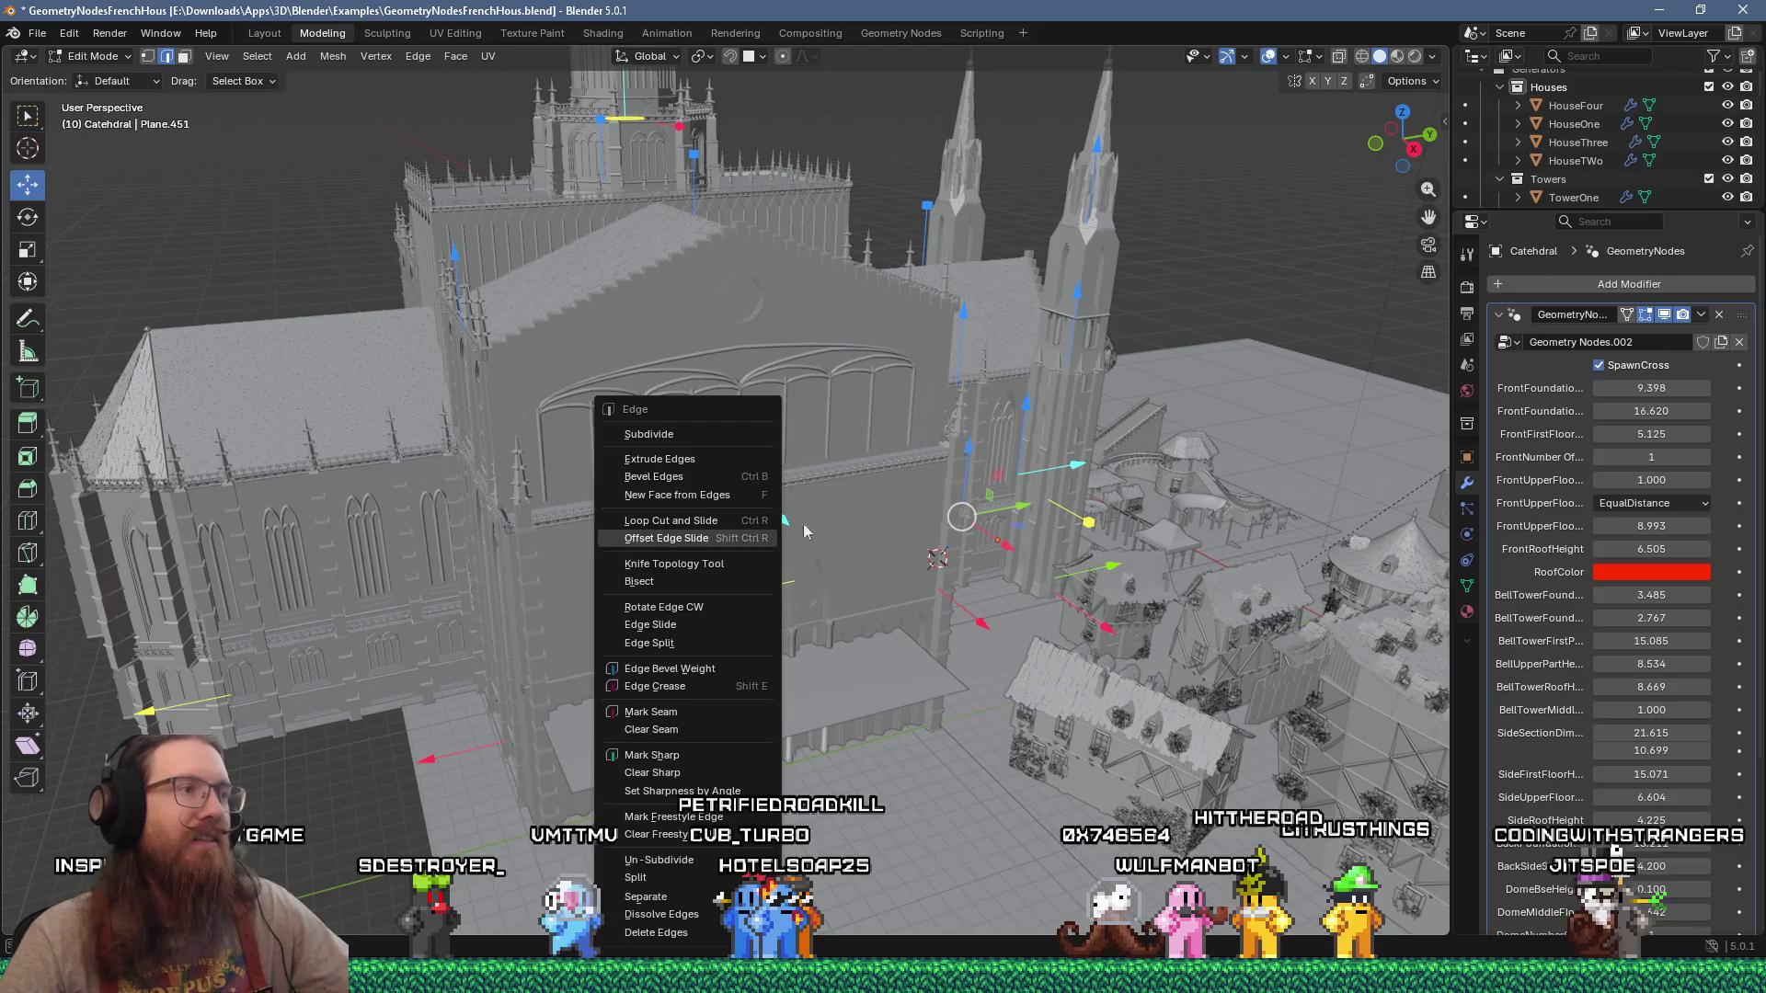
Step: Inspect the courtyard floor between the cathedral walls, then return to Object Mode
{"action": "mouse_move", "coordinate": [739, 527]}
{"action": "middle_mouse_down"}
{"action": "mouse_move", "coordinate": [603, 557]}
{"action": "mouse_move", "coordinate": [781, 466]}
{"action": "mouse_move", "coordinate": [752, 564]}
{"action": "middle_mouse_up"}
{"action": "scroll", "coordinate": [602, 556], "scroll_direction": "down", "scroll_amount": 5}
{"action": "scroll", "coordinate": [644, 534], "scroll_direction": "up", "scroll_amount": 8}
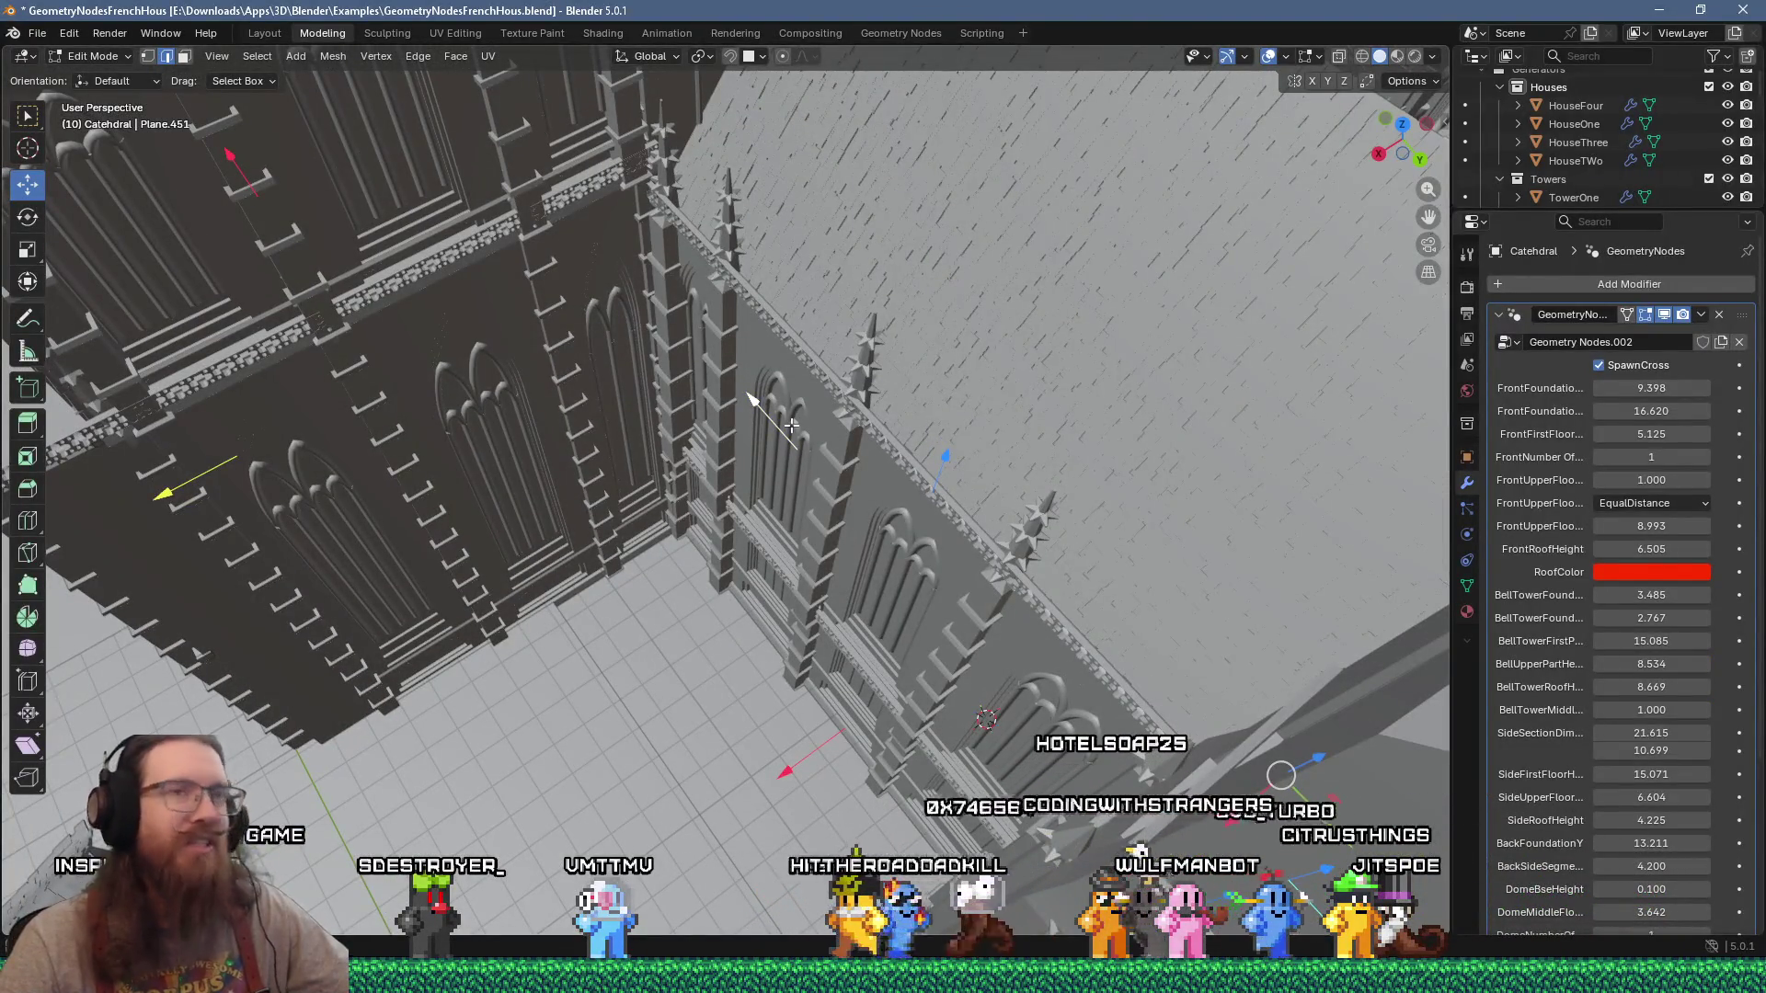
{"action": "scroll", "coordinate": [791, 425], "scroll_direction": "up", "scroll_amount": 10}
{"action": "mouse_move", "coordinate": [791, 425]}
{"action": "middle_mouse_down"}
{"action": "mouse_move", "coordinate": [658, 430]}
{"action": "mouse_move", "coordinate": [840, 430]}
{"action": "mouse_move", "coordinate": [748, 394]}
{"action": "middle_mouse_up"}
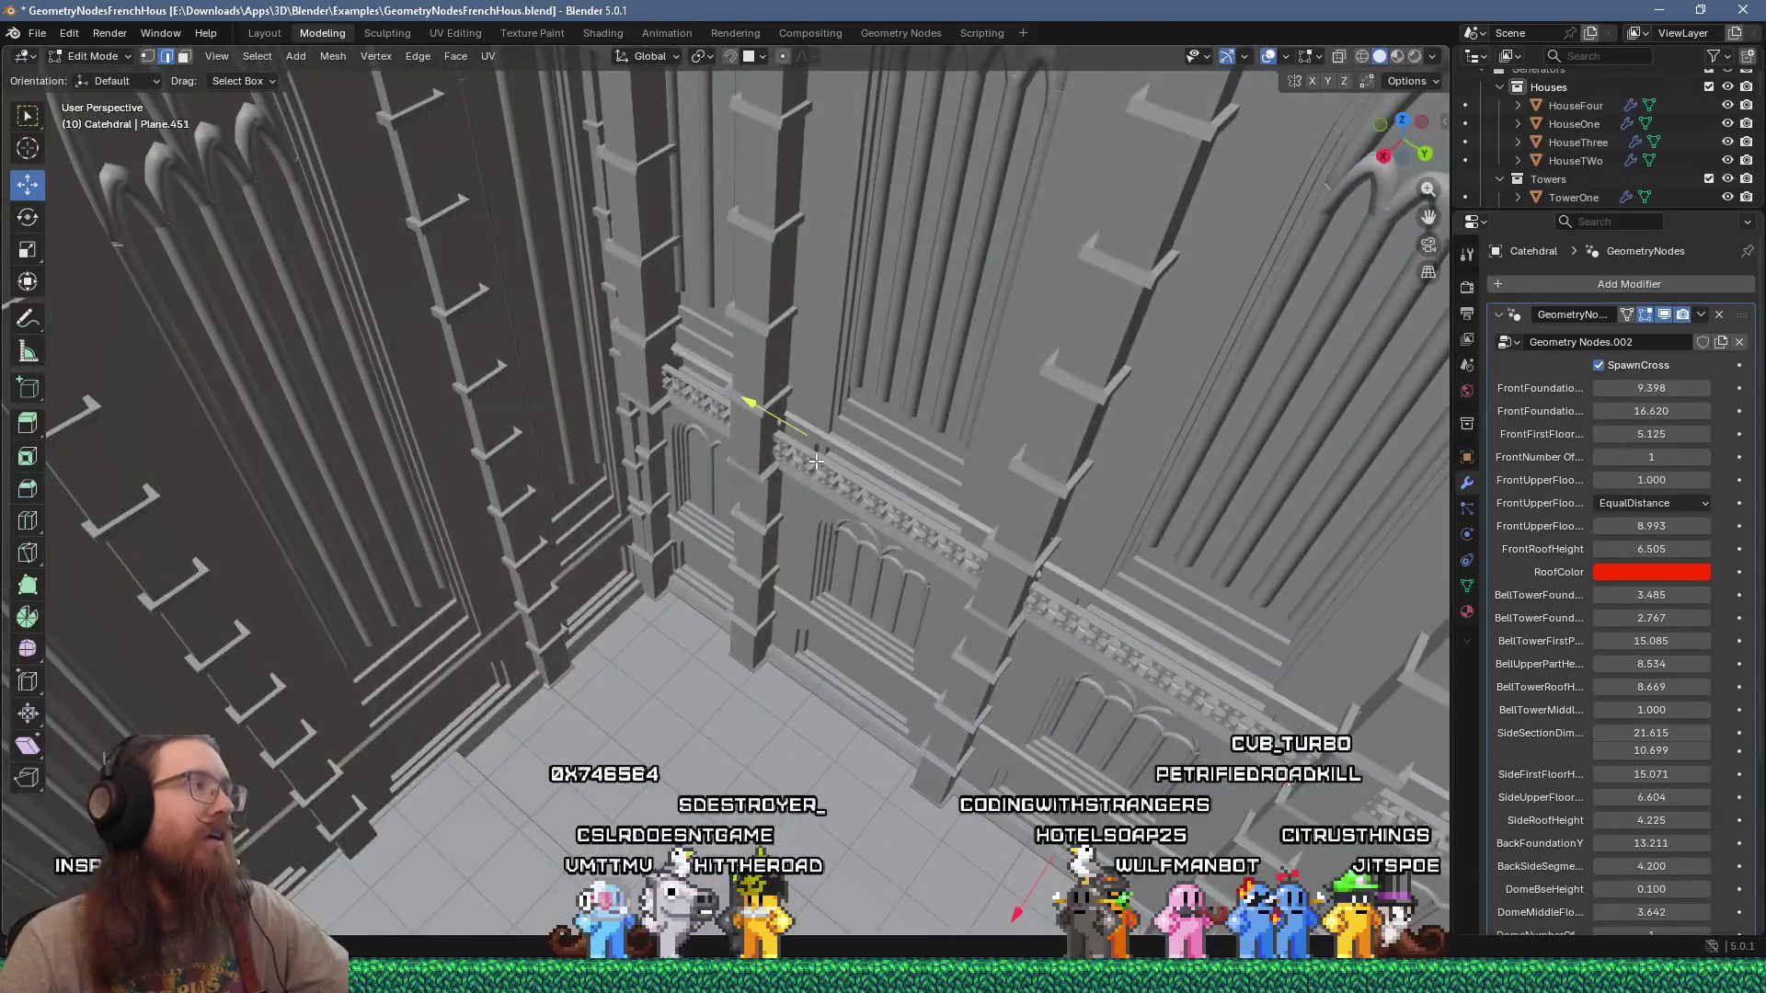
{"action": "scroll", "coordinate": [749, 395], "scroll_direction": "down", "scroll_amount": 5}
{"action": "scroll", "coordinate": [814, 459], "scroll_direction": "up", "scroll_amount": 2}
{"action": "key", "text": "Tab"}
Step: Switch to the Geometry Nodes workspace and enlarge the node editor area
{"action": "mouse_move", "coordinate": [437, 266]}
{"action": "middle_mouse_down"}
{"action": "mouse_move", "coordinate": [754, 416]}
{"action": "mouse_move", "coordinate": [676, 381]}
{"action": "mouse_move", "coordinate": [754, 437]}
{"action": "middle_mouse_up"}
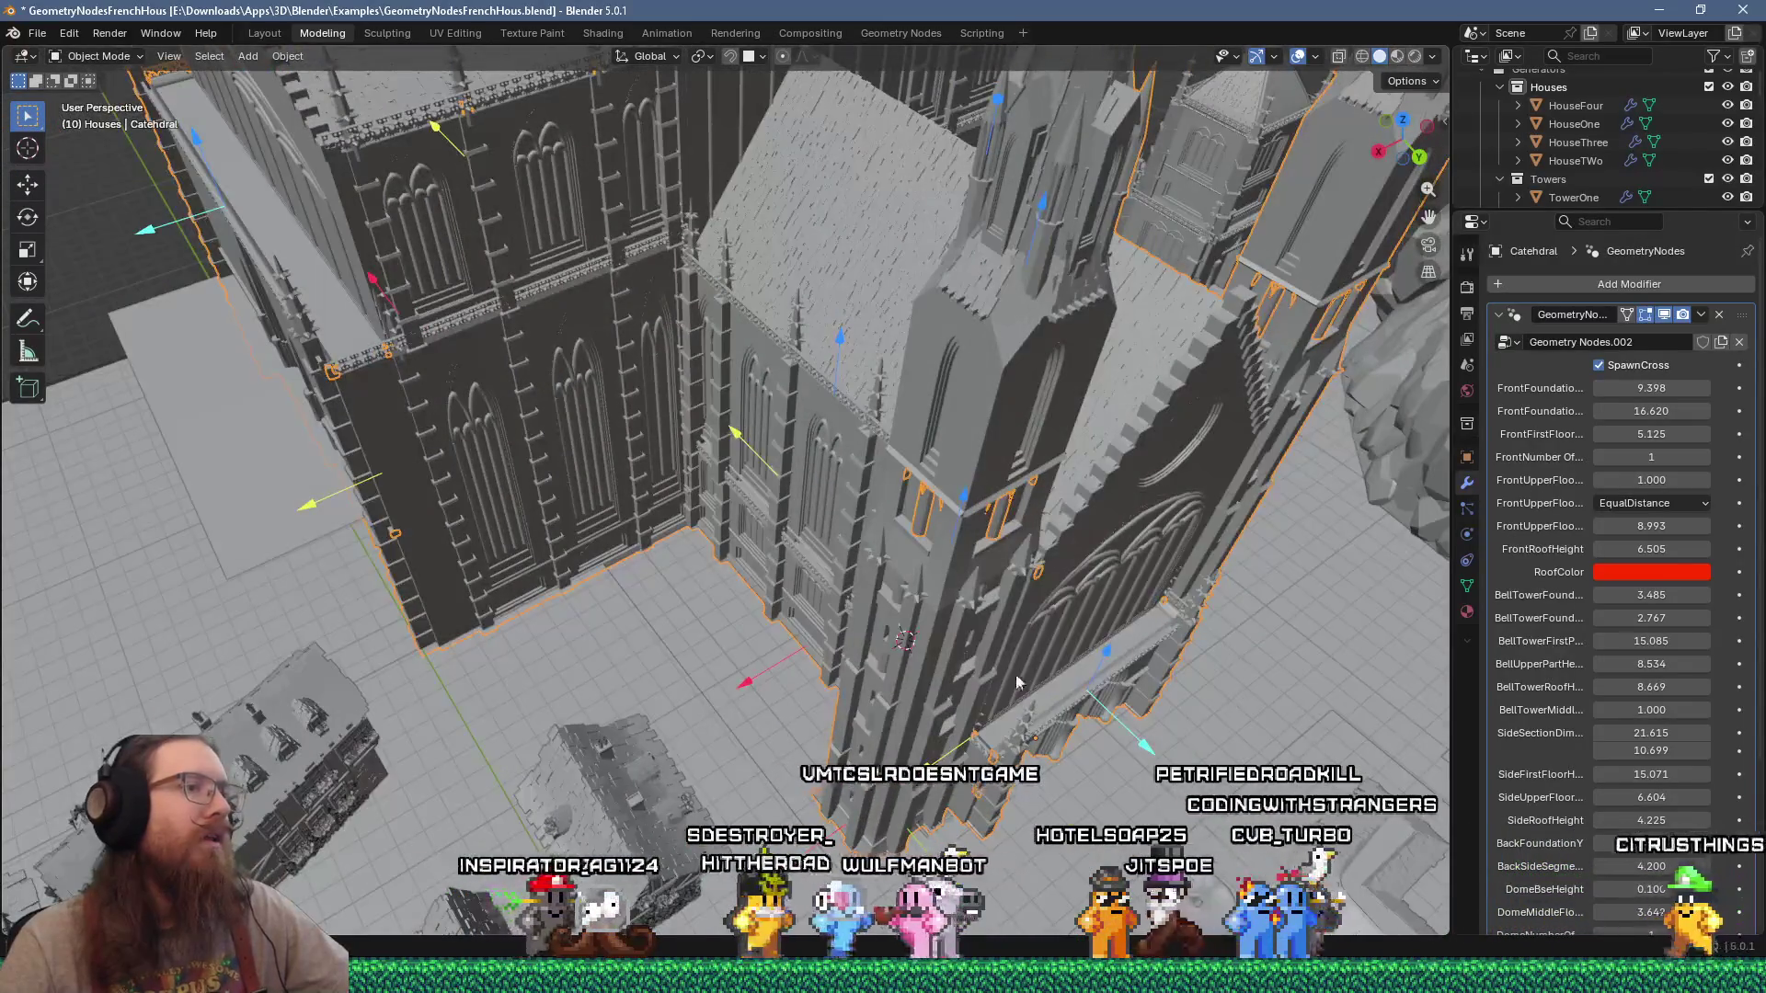
{"action": "scroll", "coordinate": [1160, 755], "scroll_direction": "up", "scroll_amount": 3}
{"action": "scroll", "coordinate": [1529, 598], "scroll_direction": "down", "scroll_amount": 5}
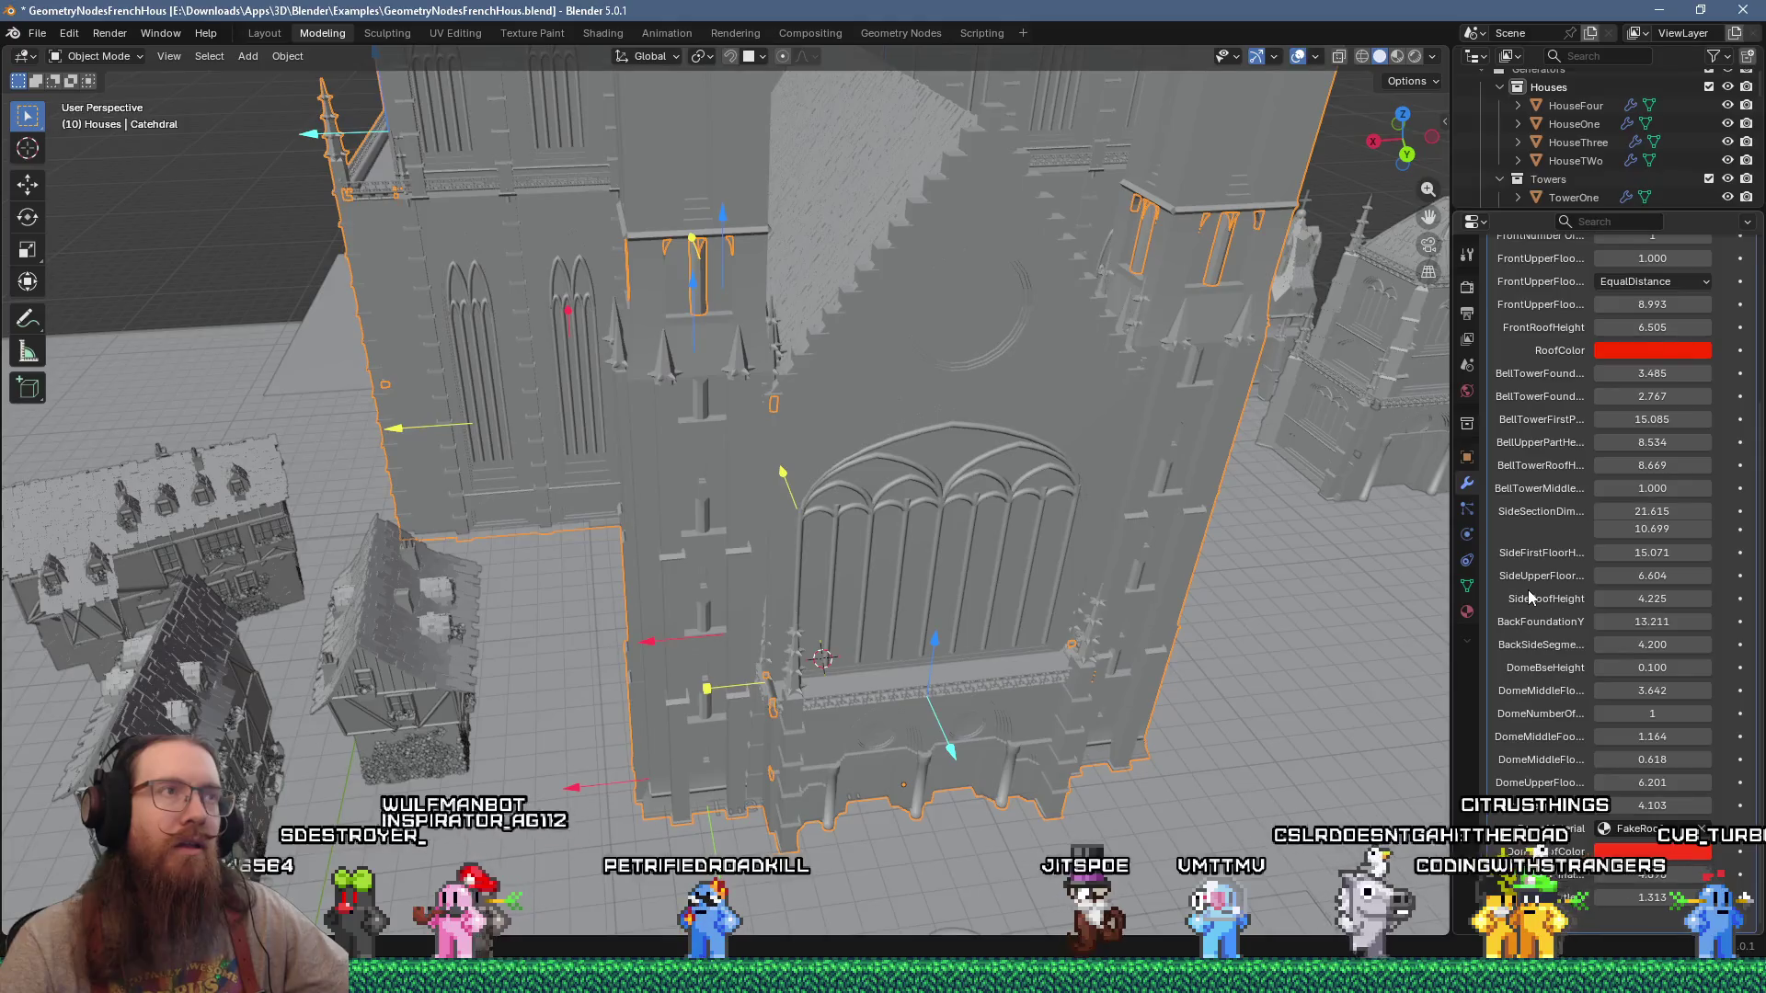
{"action": "mouse_move", "coordinate": [1283, 449]}
{"action": "middle_mouse_down"}
{"action": "mouse_move", "coordinate": [991, 422]}
{"action": "mouse_move", "coordinate": [1199, 427]}
{"action": "middle_mouse_up"}
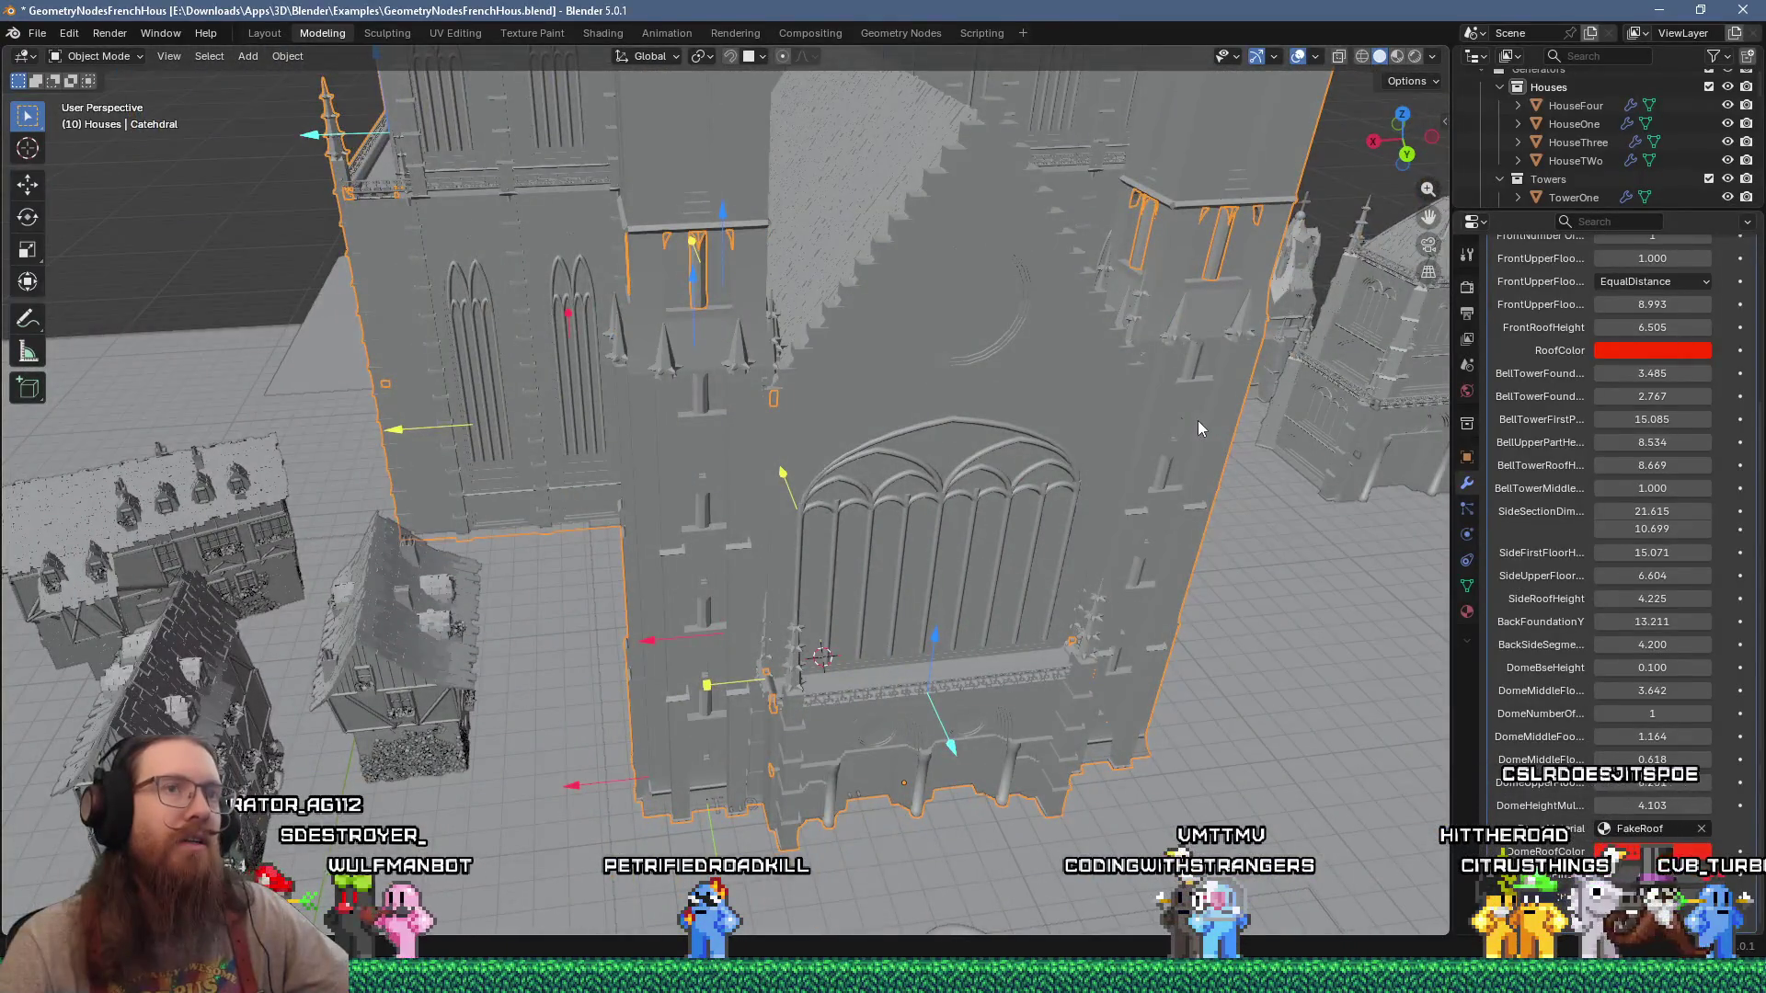
{"action": "left_click", "coordinate": [850, 37]}
{"action": "left_click", "coordinate": [874, 35]}
{"action": "left_click_drag", "start_coordinate": [869, 507], "coordinate": [869, 251]}
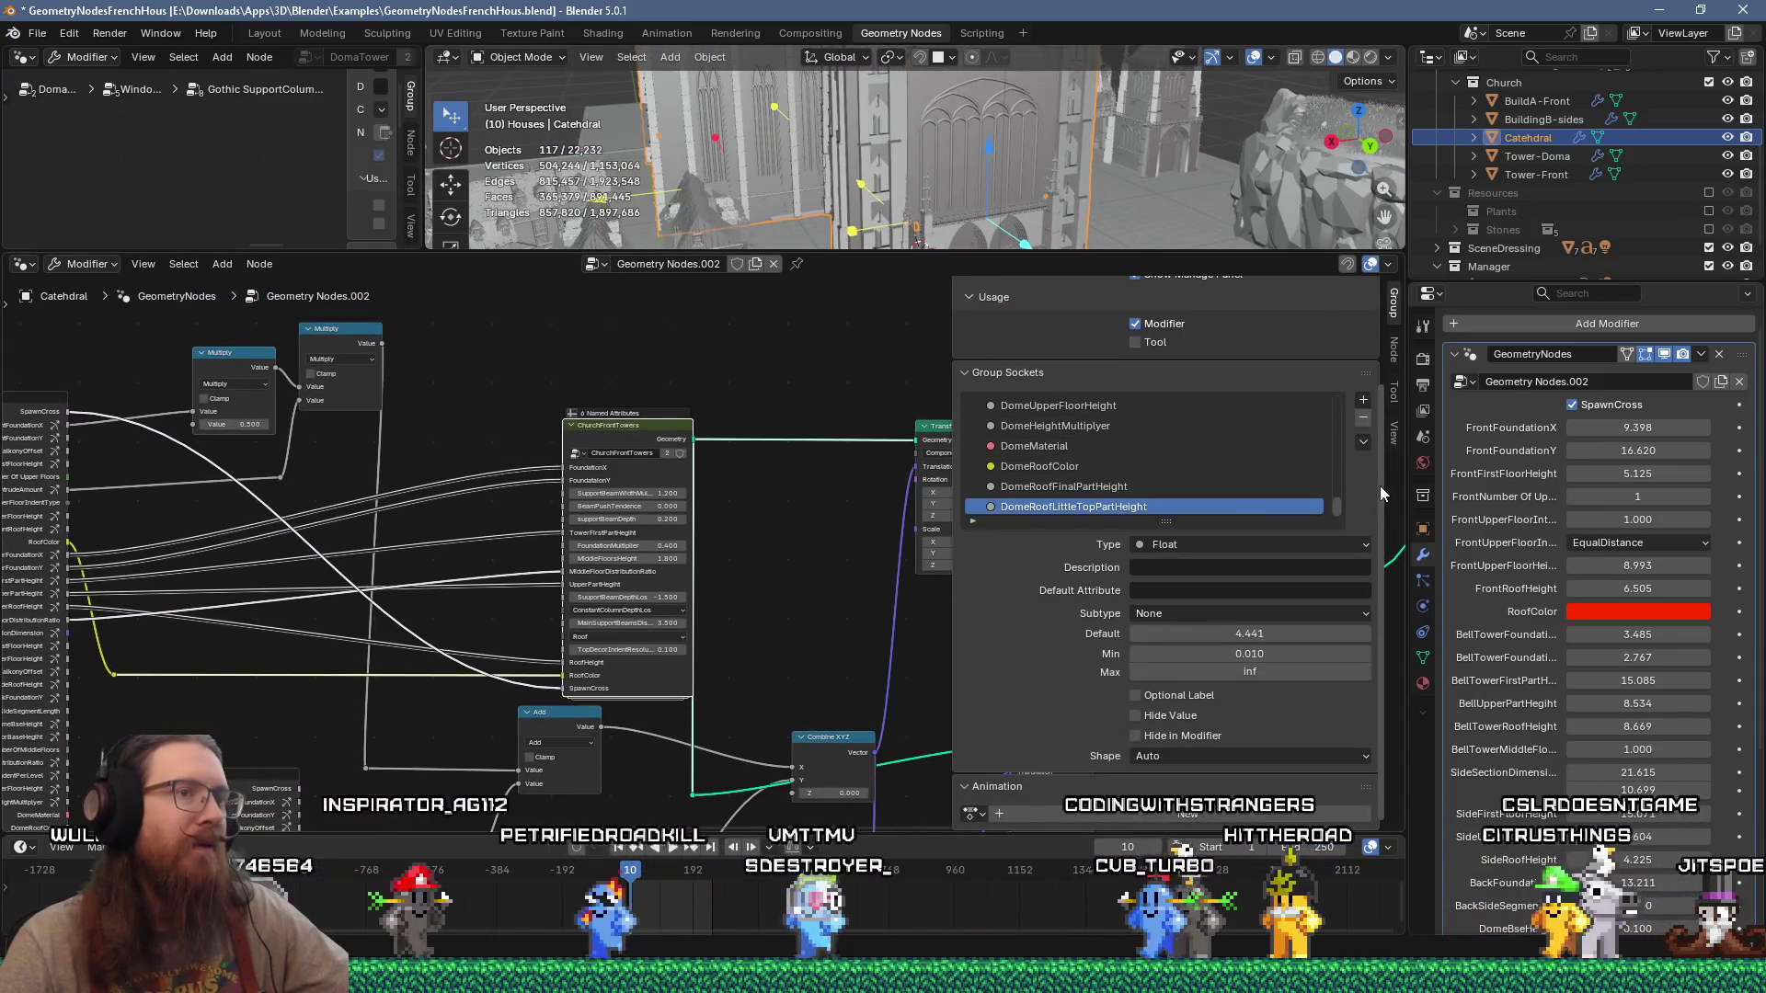
Step: Widen the node editor and narrow the group sockets panel to bring the node tree into view
{"action": "left_click_drag", "start_coordinate": [1407, 510], "coordinate": [1496, 510]}
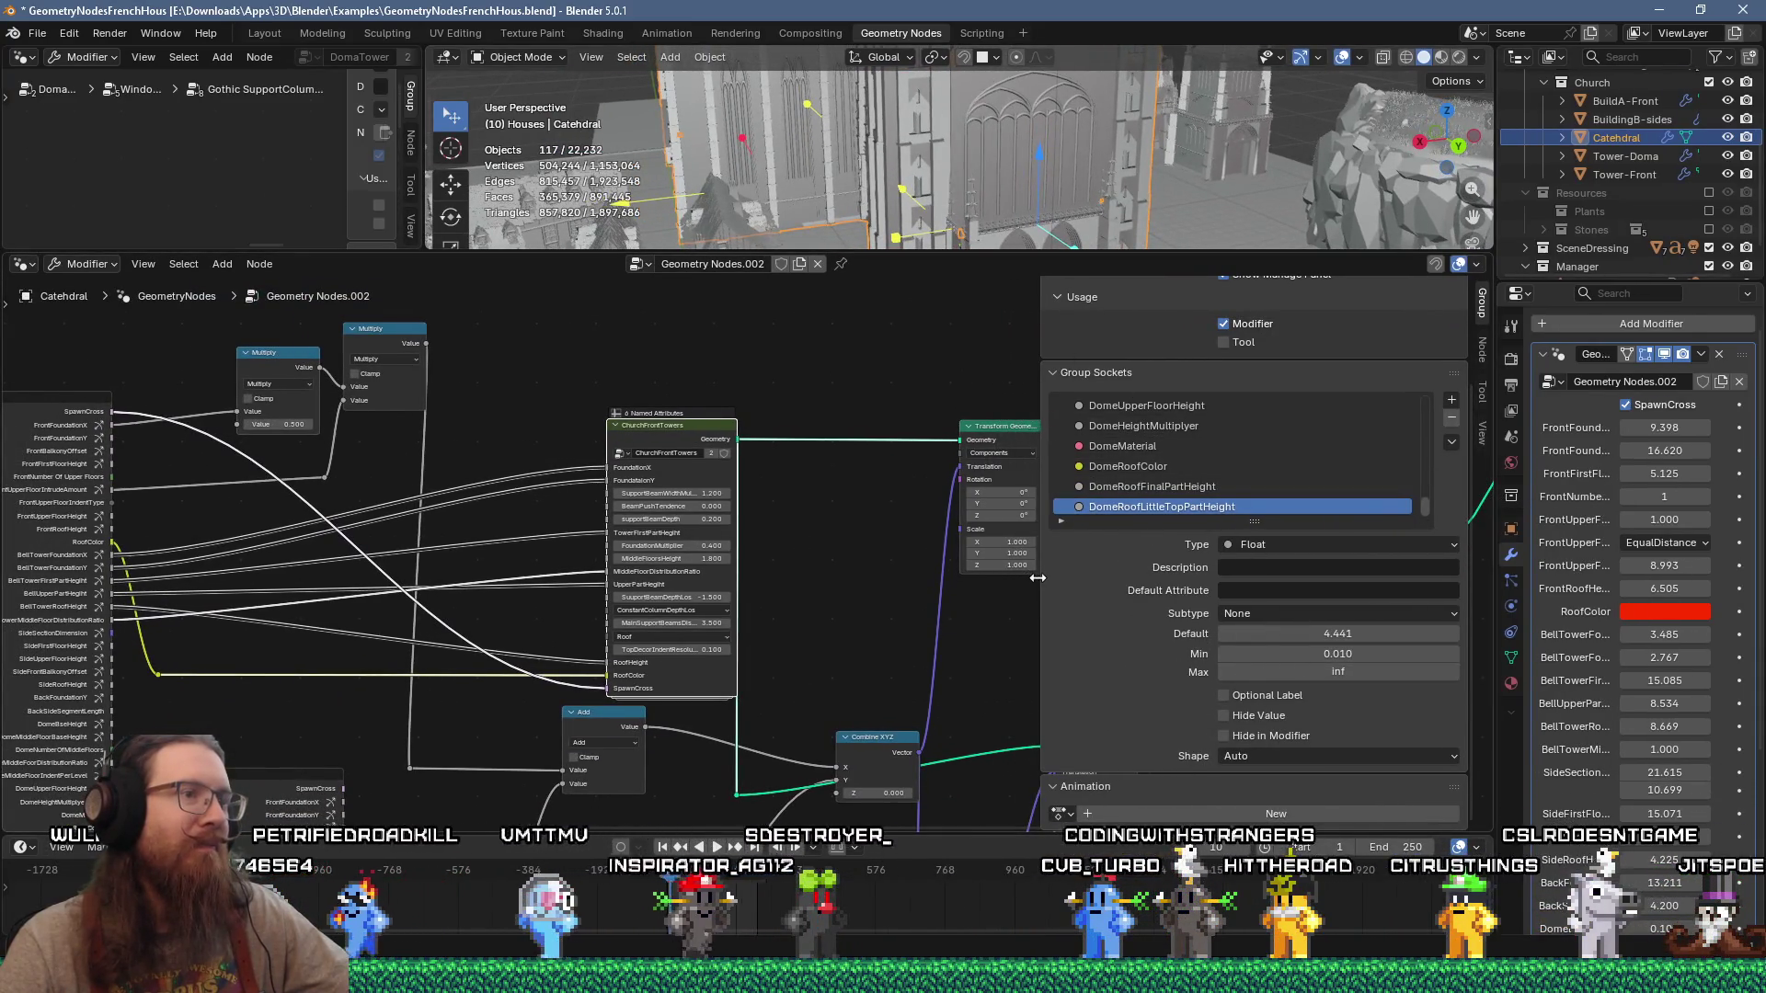
{"action": "left_click_drag", "start_coordinate": [1035, 620], "coordinate": [1170, 621]}
{"action": "scroll", "coordinate": [809, 566], "scroll_direction": "down", "scroll_amount": 3}
{"action": "mouse_move", "coordinate": [800, 560]}
{"action": "middle_mouse_down"}
{"action": "mouse_move", "coordinate": [477, 576]}
{"action": "mouse_move", "coordinate": [671, 767]}
{"action": "mouse_move", "coordinate": [792, 433]}
{"action": "mouse_move", "coordinate": [688, 505]}
{"action": "middle_mouse_up"}
{"action": "scroll", "coordinate": [792, 428], "scroll_direction": "down", "scroll_amount": 4}
{"action": "scroll", "coordinate": [666, 579], "scroll_direction": "up", "scroll_amount": 2}
{"action": "scroll", "coordinate": [653, 388], "scroll_direction": "up", "scroll_amount": 5}
{"action": "scroll", "coordinate": [727, 488], "scroll_direction": "up", "scroll_amount": 7}
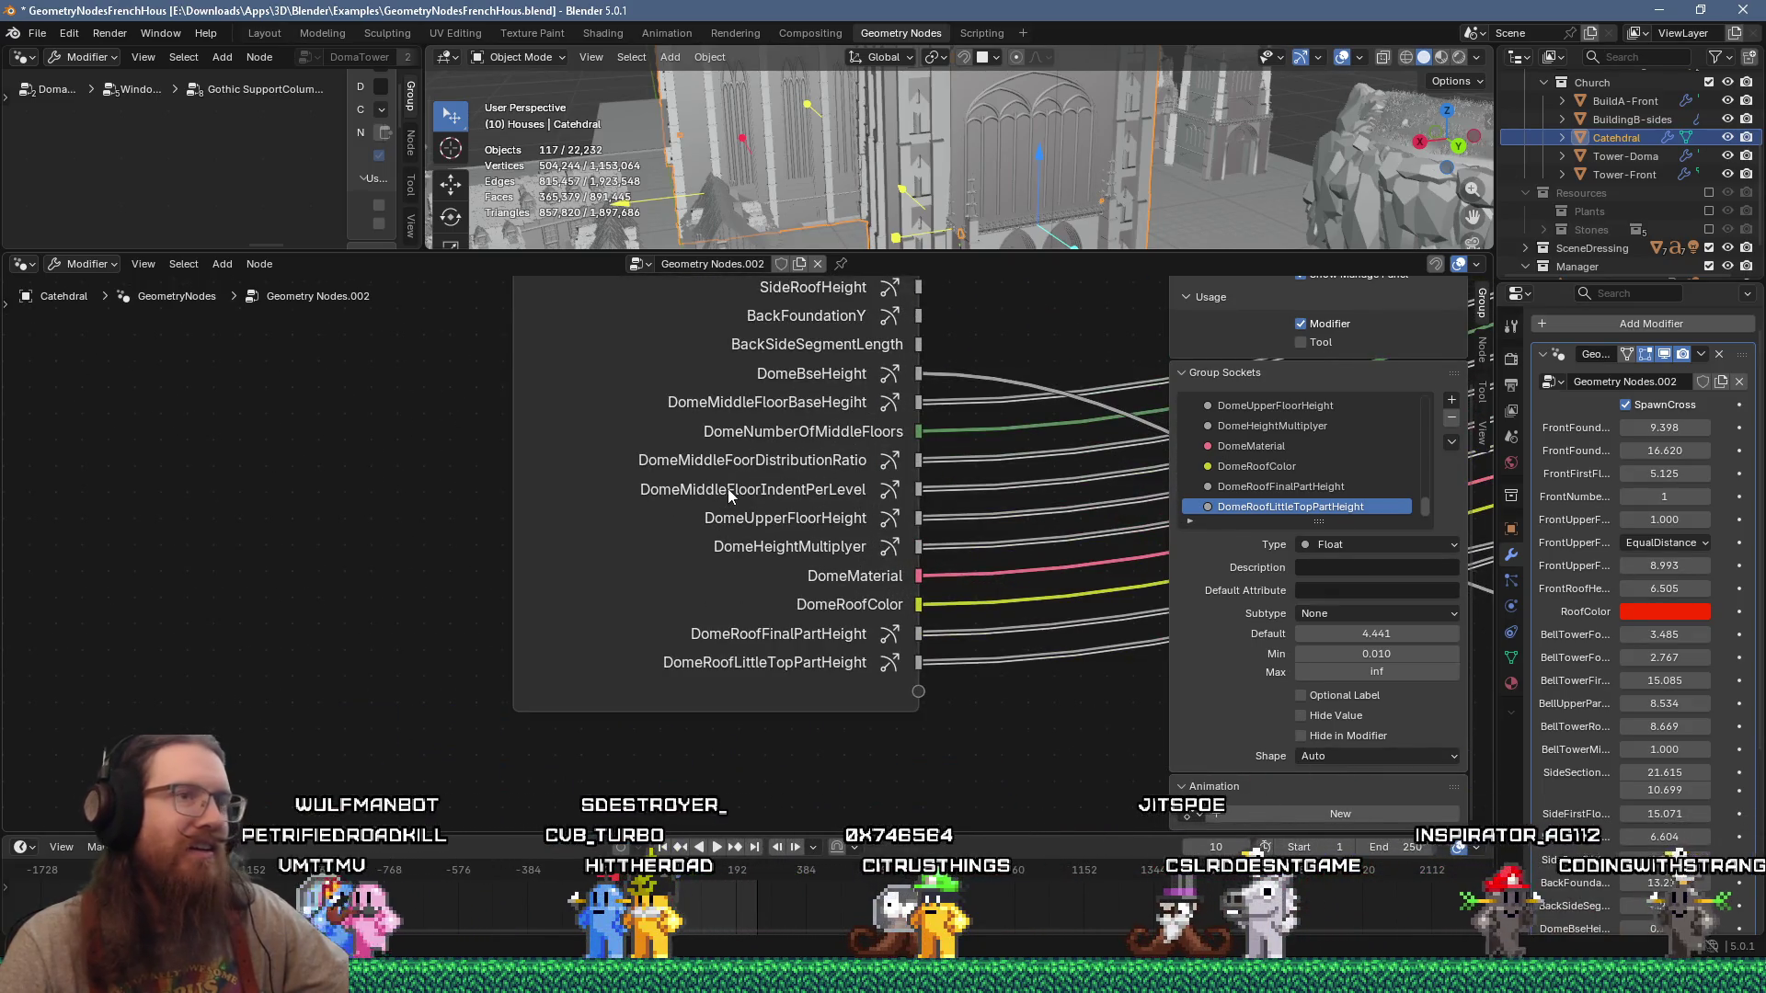
Step: Frame the whole Group Input node, select it and inspect the FrontFoundationX input's settings
{"action": "mouse_move", "coordinate": [725, 471]}
{"action": "middle_mouse_down"}
{"action": "mouse_move", "coordinate": [623, 531]}
{"action": "mouse_move", "coordinate": [254, 505]}
{"action": "mouse_move", "coordinate": [514, 543]}
{"action": "middle_mouse_up"}
{"action": "scroll", "coordinate": [514, 543], "scroll_direction": "down", "scroll_amount": 4}
{"action": "mouse_move", "coordinate": [777, 505]}
{"action": "middle_mouse_down"}
{"action": "mouse_move", "coordinate": [661, 618]}
{"action": "mouse_move", "coordinate": [695, 593]}
{"action": "mouse_move", "coordinate": [315, 505]}
{"action": "middle_mouse_up"}
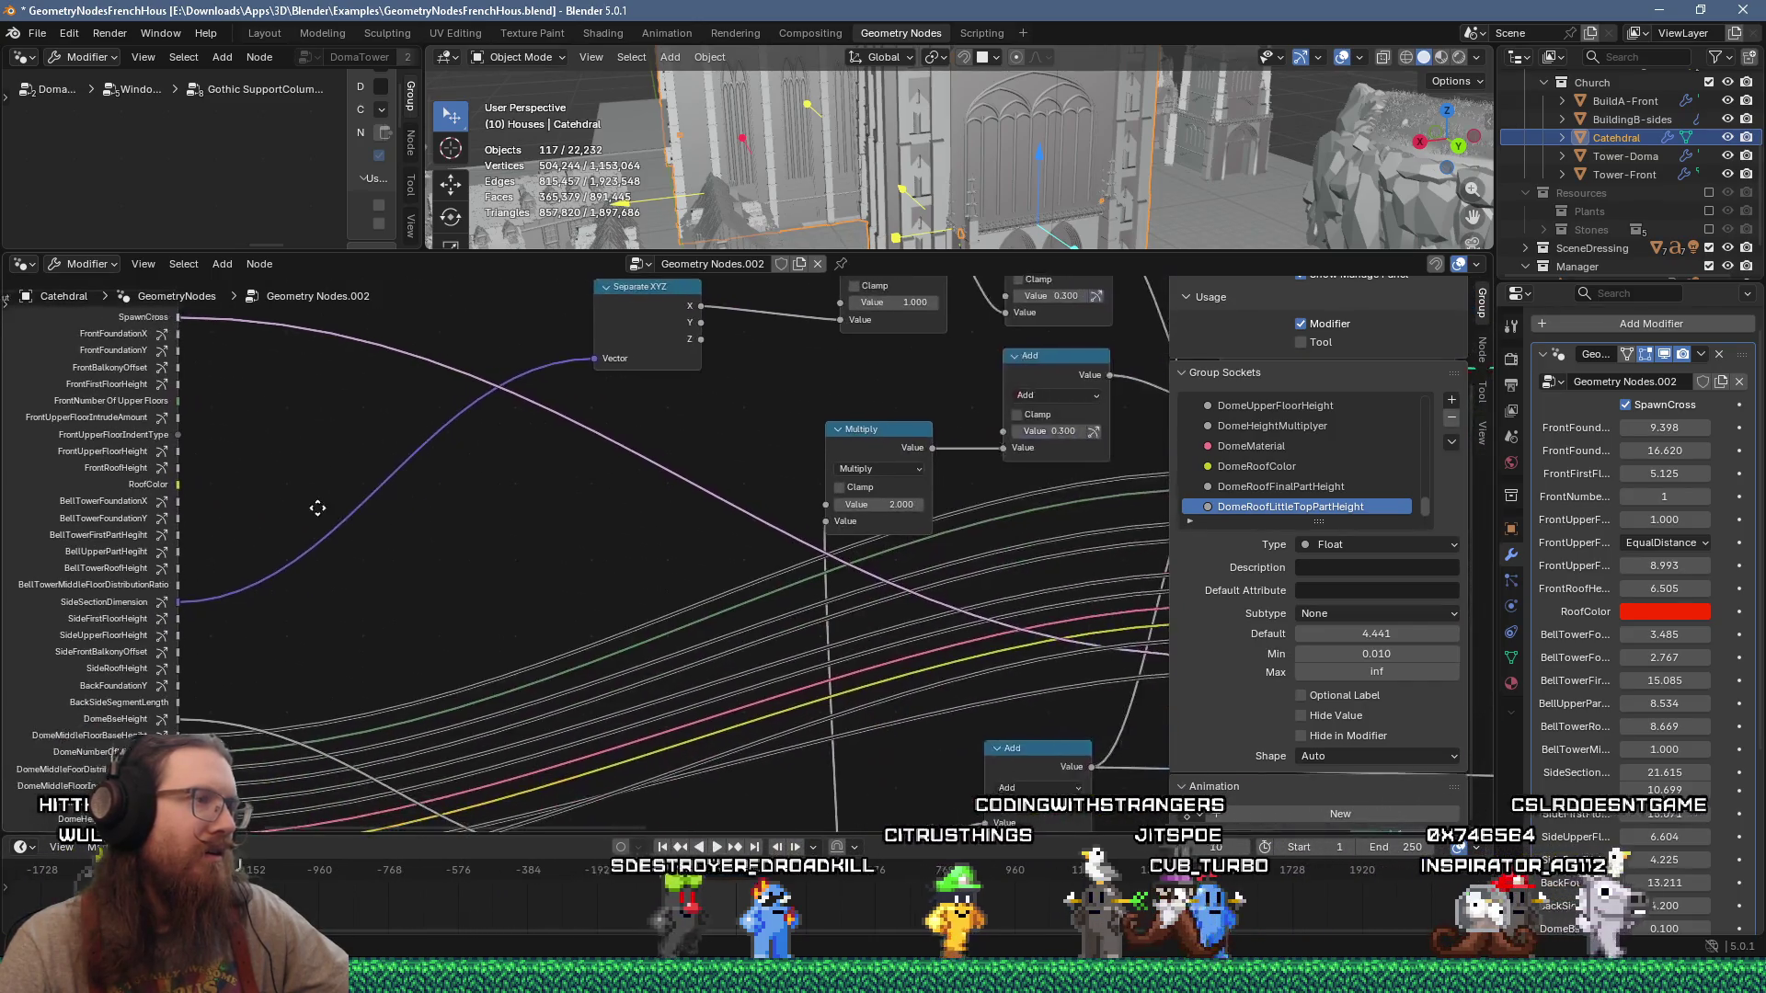
{"action": "middle_click_drag", "start_coordinate": [650, 564], "coordinate": [288, 493]}
{"action": "mouse_move", "coordinate": [814, 813]}
{"action": "middle_mouse_down"}
{"action": "mouse_move", "coordinate": [106, 344]}
{"action": "mouse_move", "coordinate": [415, 408]}
{"action": "middle_mouse_up"}
{"action": "scroll", "coordinate": [410, 398], "scroll_direction": "up", "scroll_amount": 3}
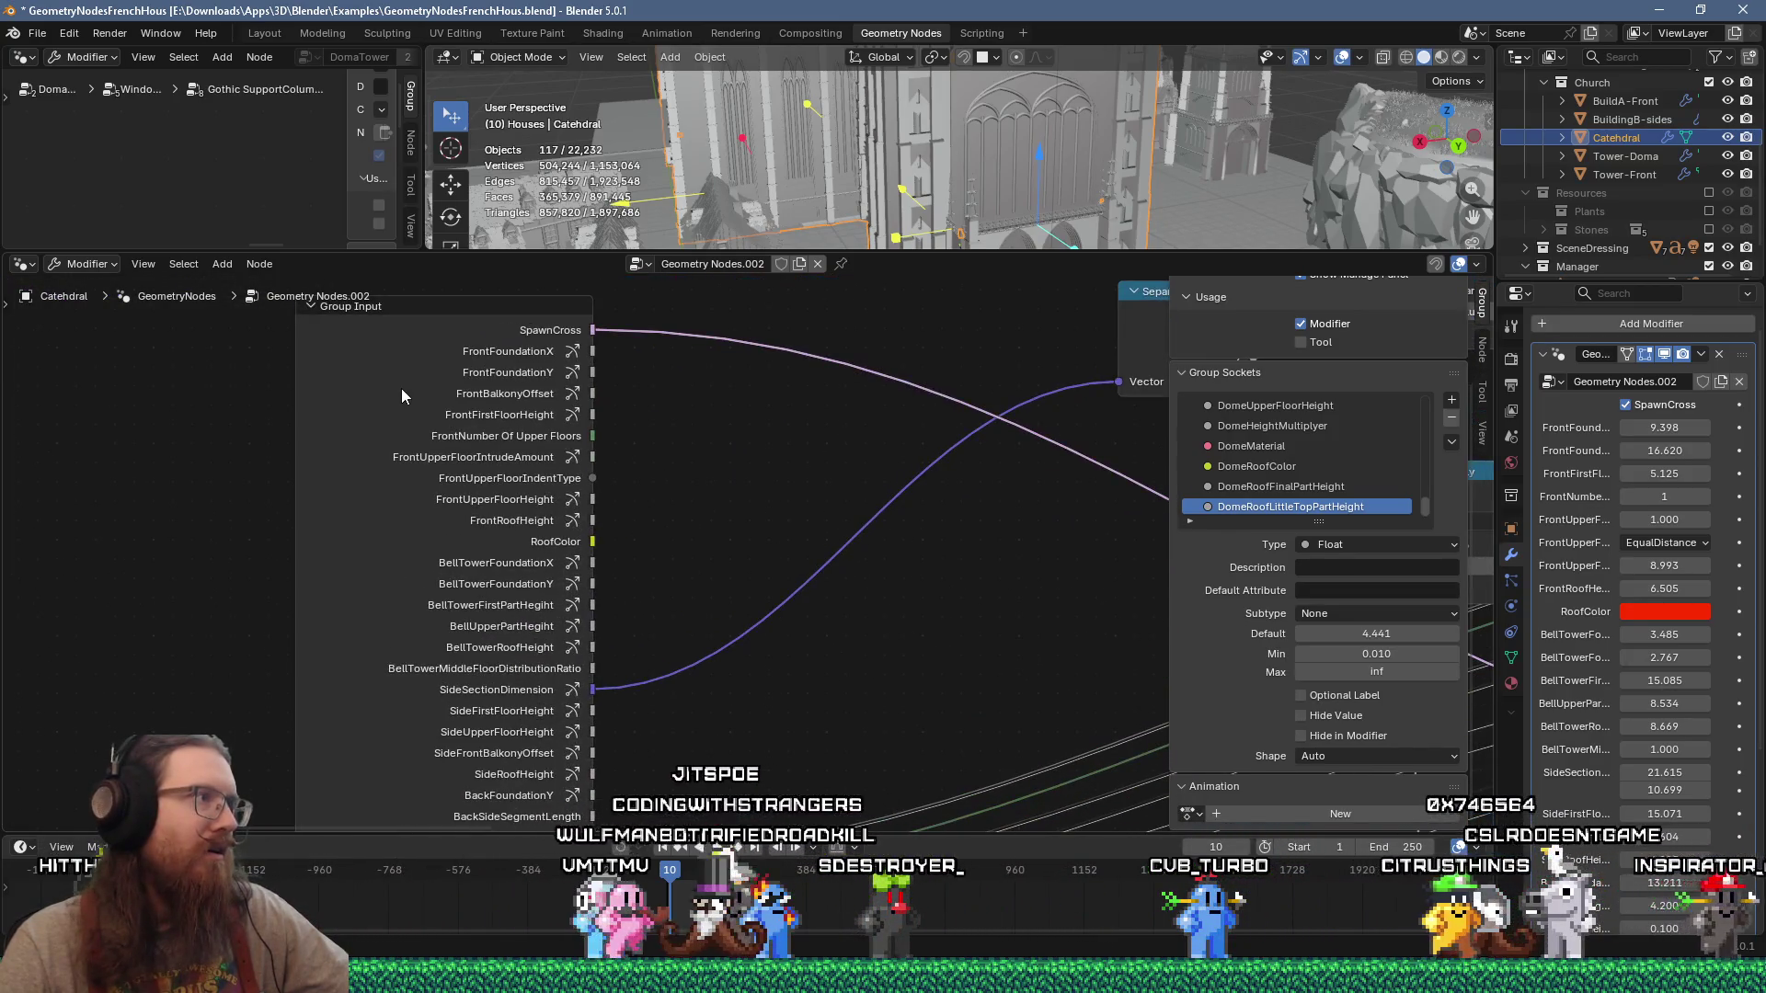
{"action": "left_click", "coordinate": [386, 368]}
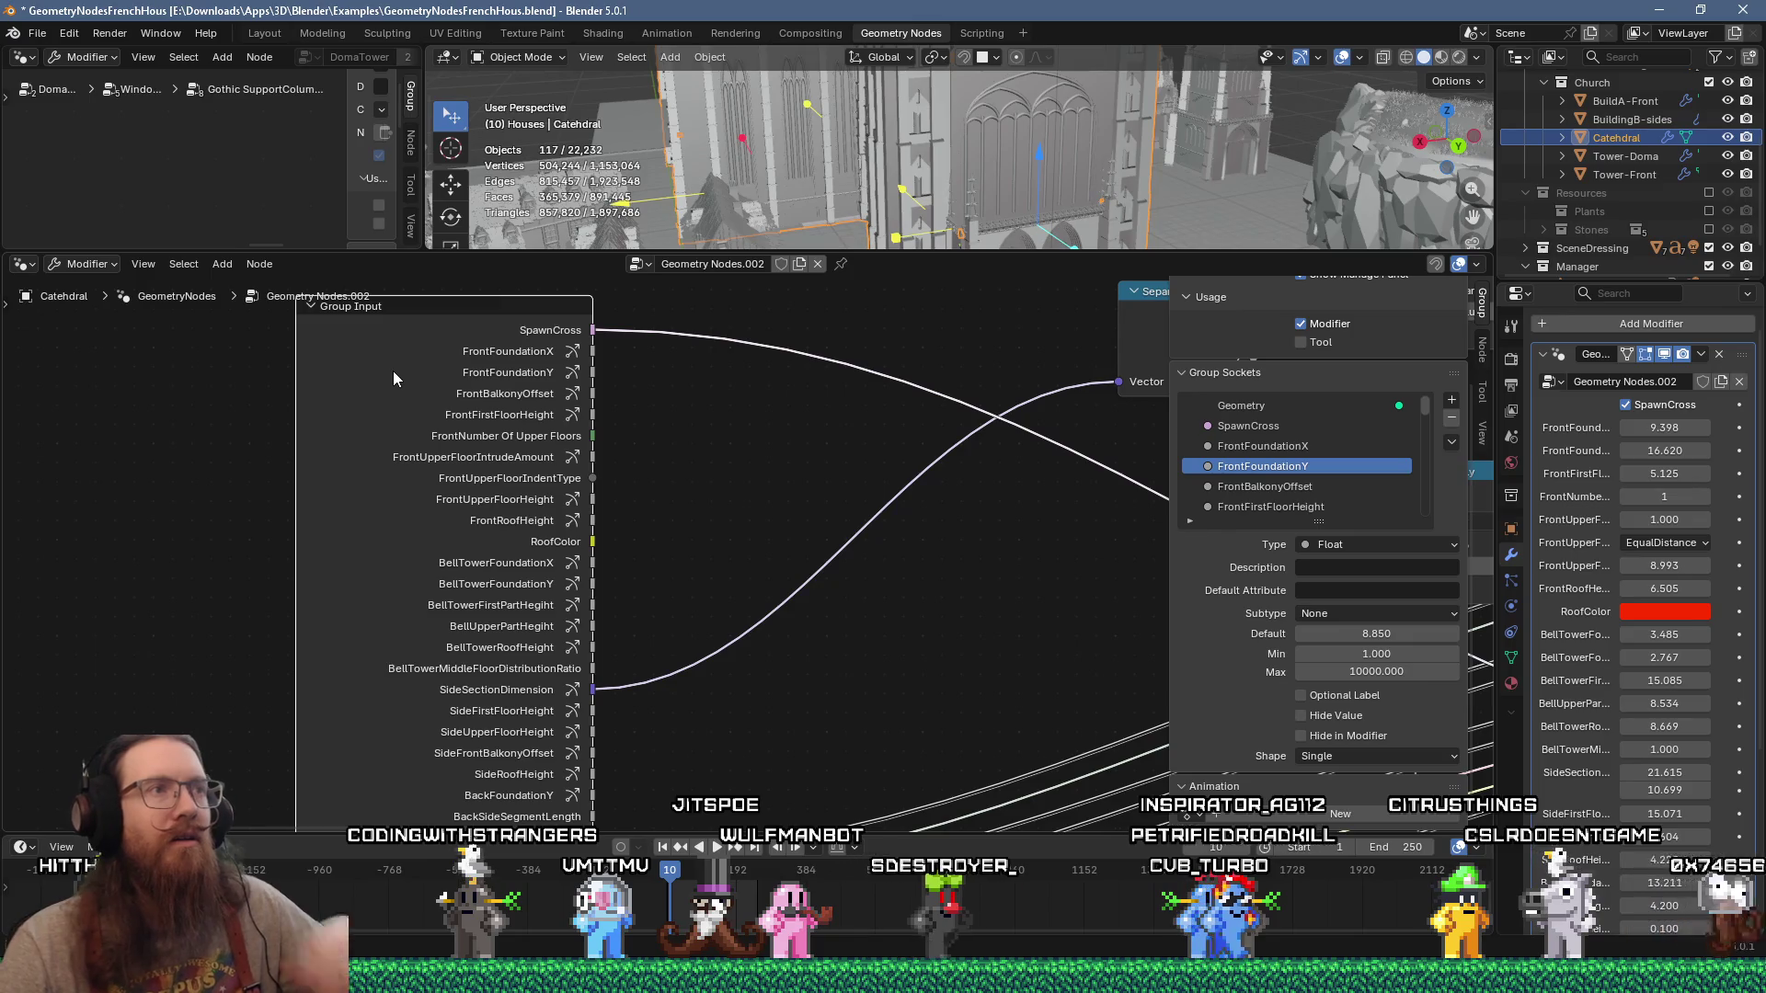
{"action": "left_click", "coordinate": [511, 350]}
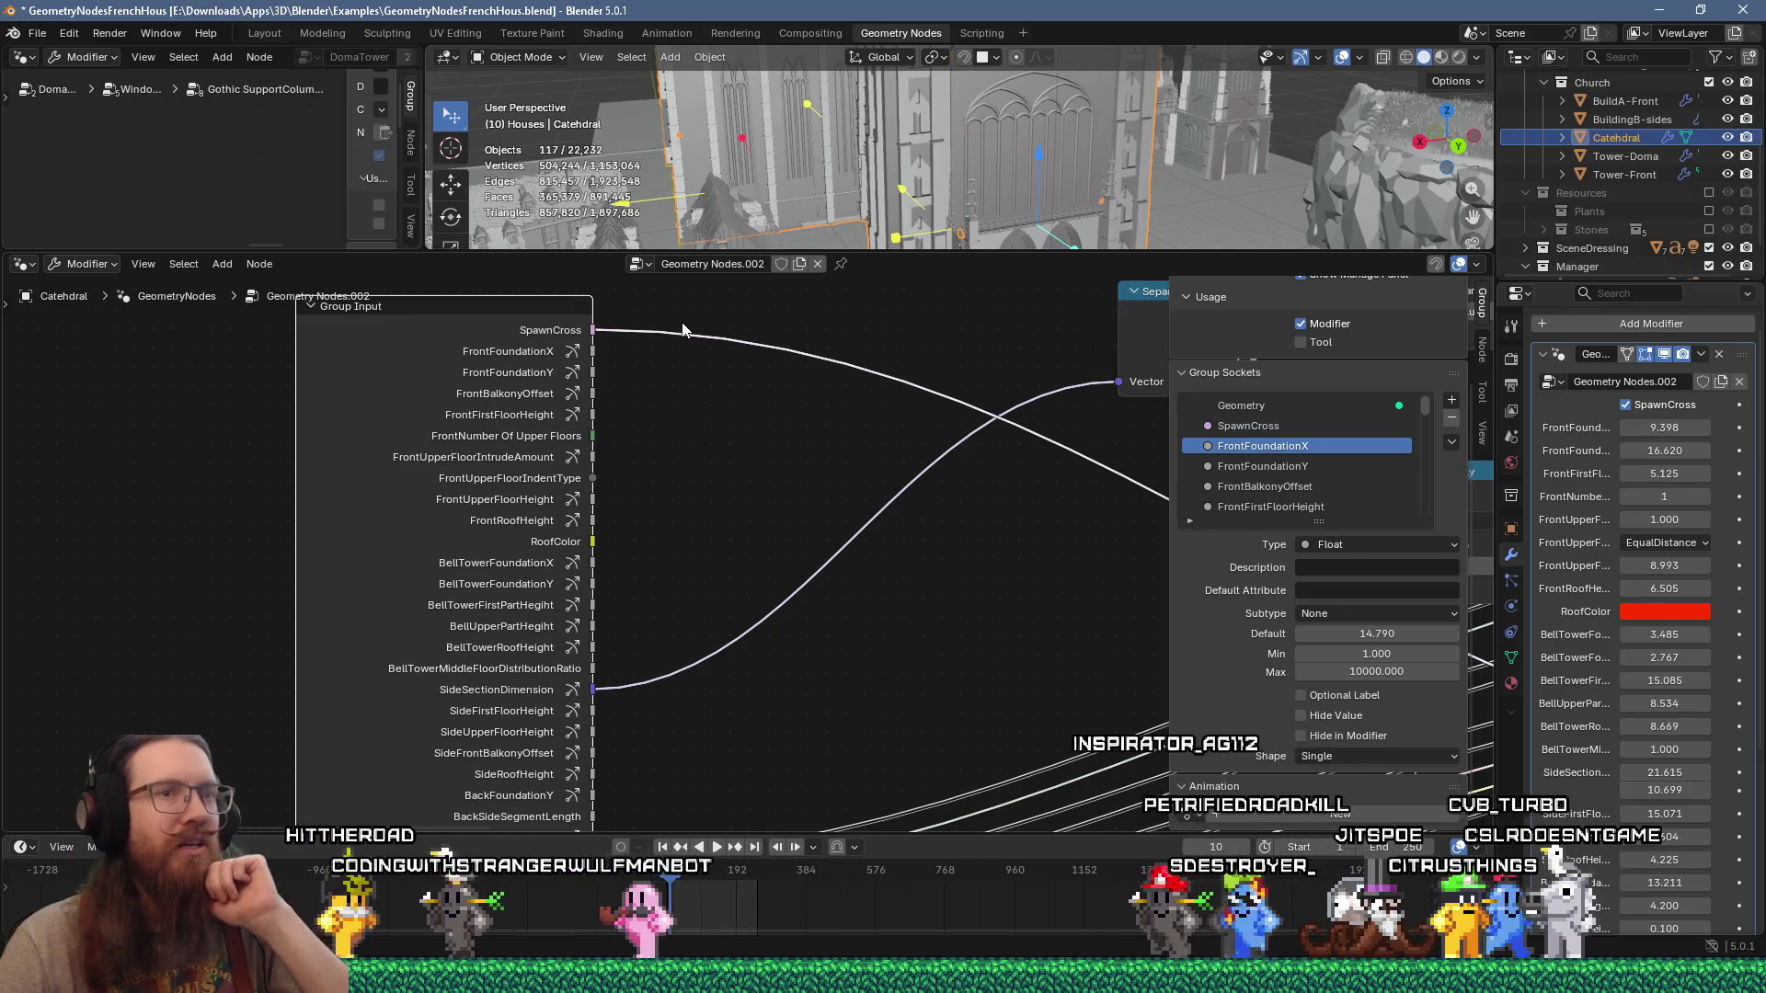
Step: Link the DomeRoofLittleTopPartHeight group input into the tree beside the Add nodes
{"action": "middle_click_drag", "start_coordinate": [668, 595], "coordinate": [724, 422]}
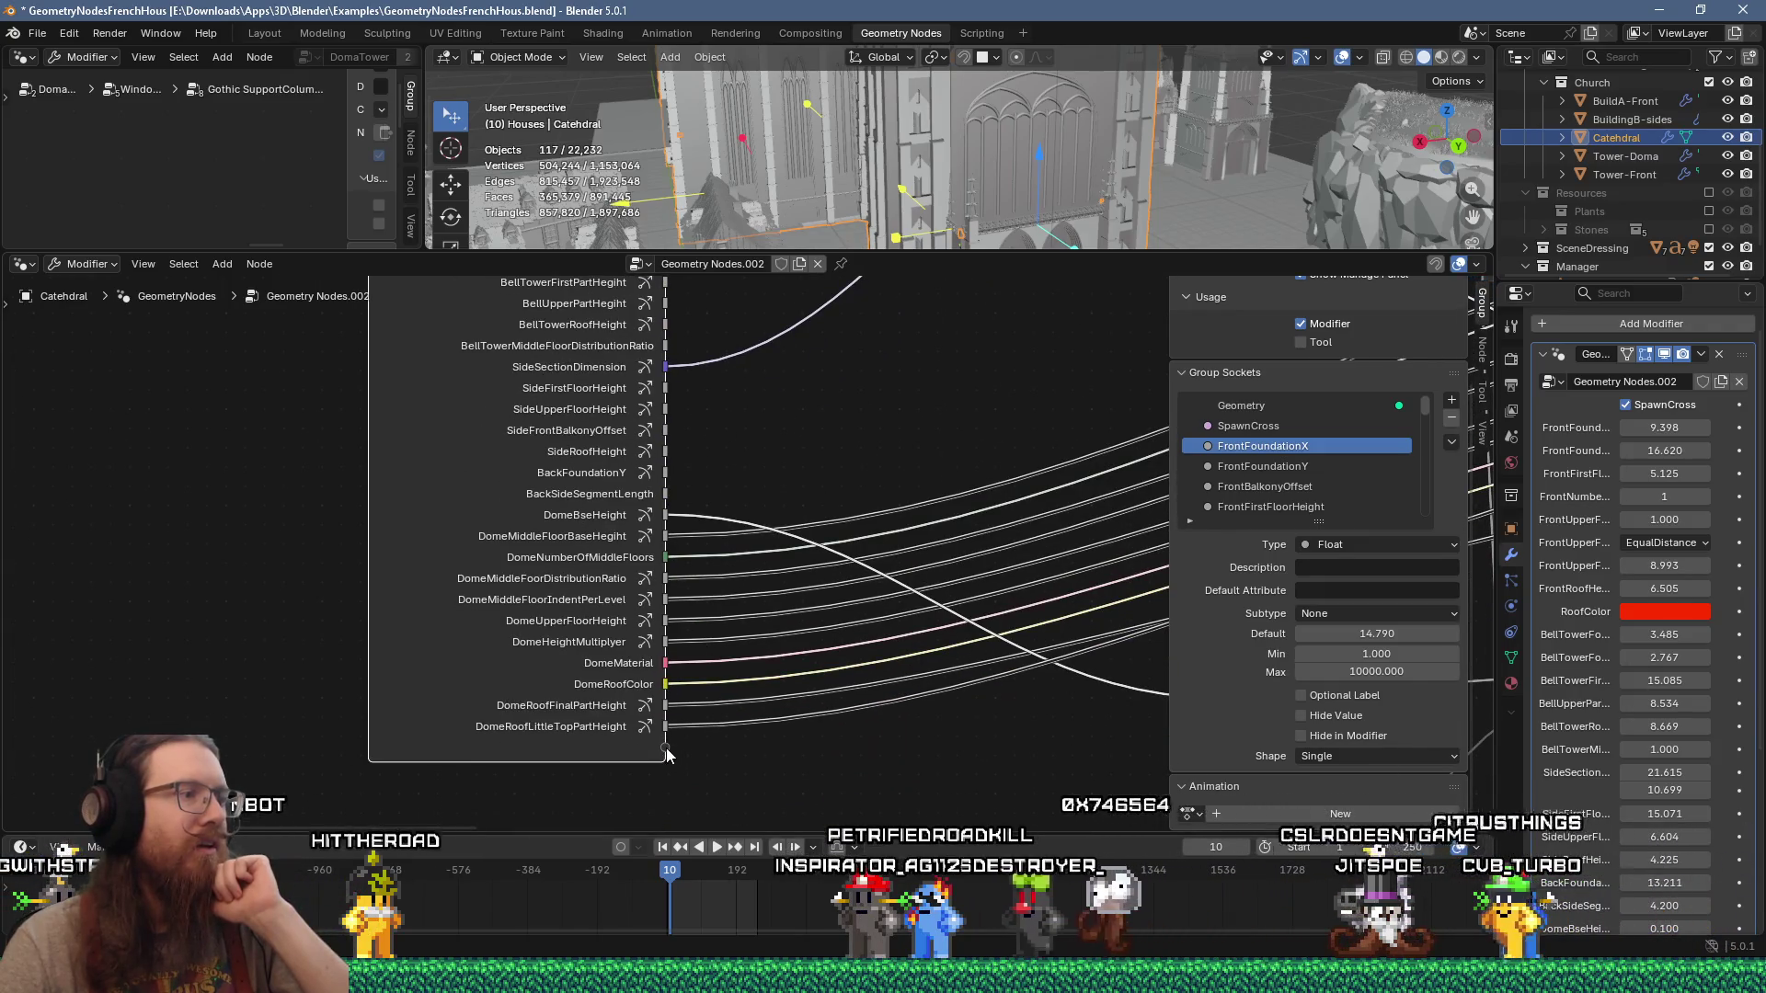
{"action": "scroll", "coordinate": [793, 723], "scroll_direction": "down", "scroll_amount": 2}
{"action": "mouse_move", "coordinate": [793, 723]}
{"action": "middle_mouse_down"}
{"action": "mouse_move", "coordinate": [534, 699]}
{"action": "mouse_move", "coordinate": [588, 685]}
{"action": "mouse_move", "coordinate": [237, 671]}
{"action": "mouse_move", "coordinate": [536, 634]}
{"action": "middle_mouse_up"}
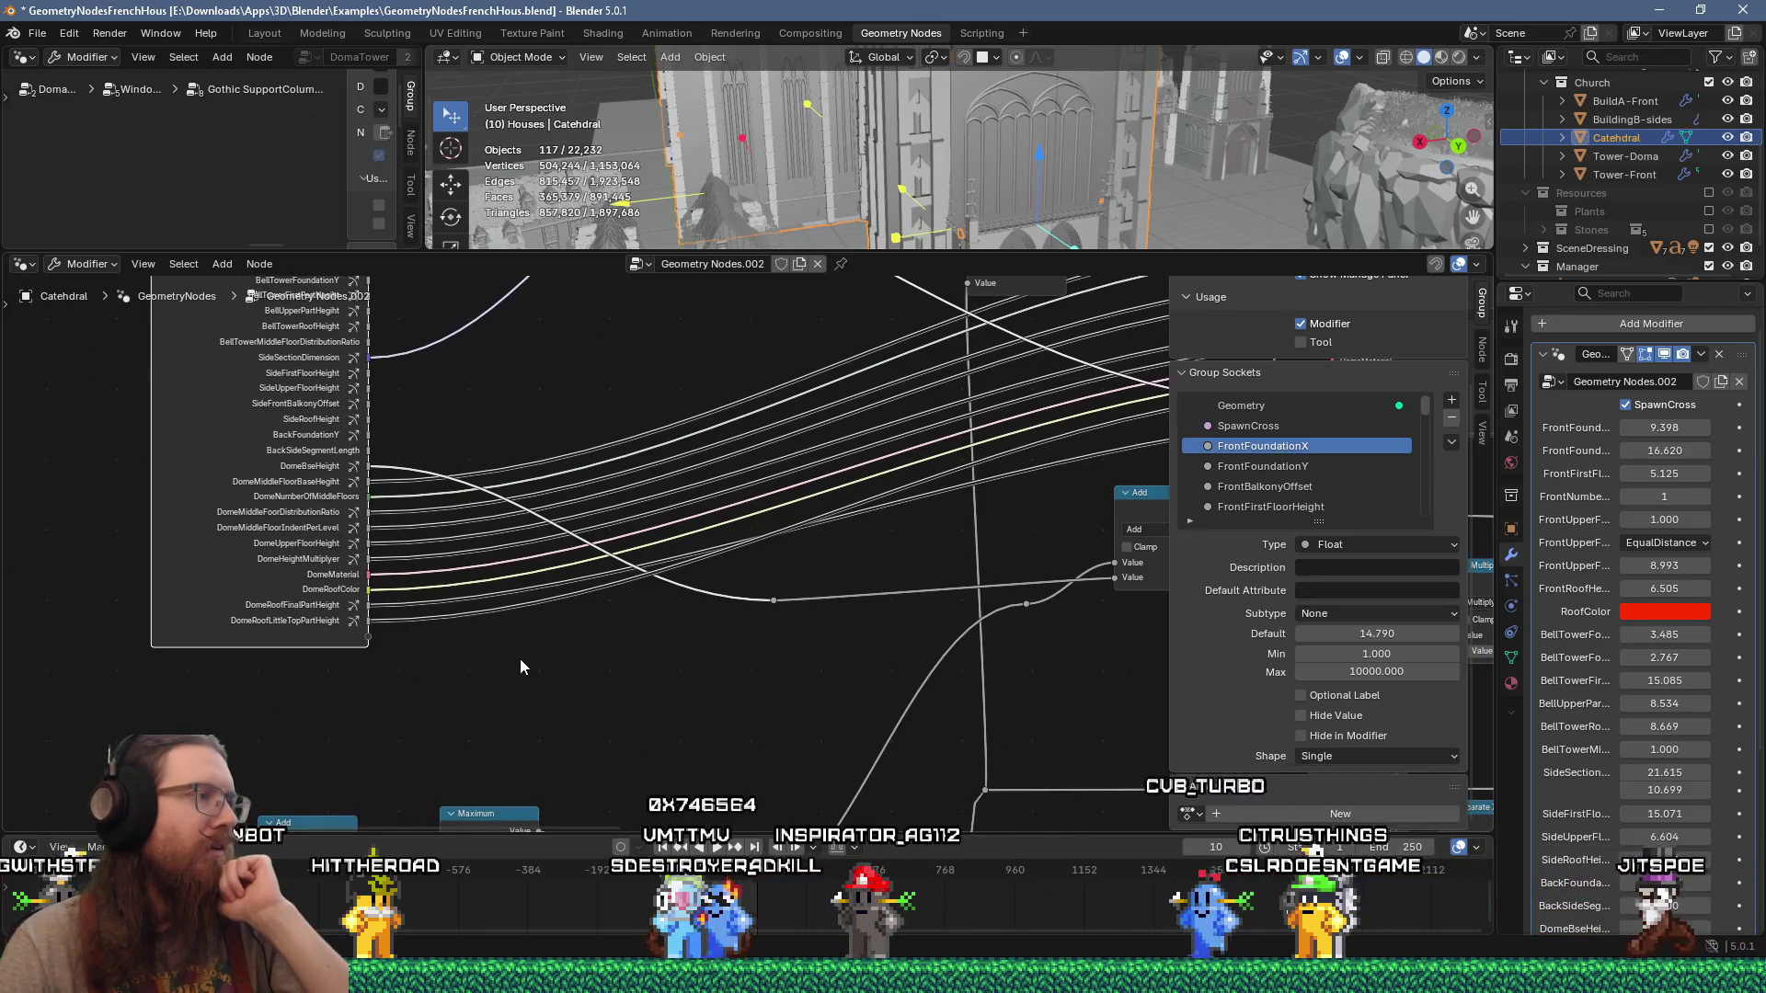
{"action": "mouse_move", "coordinate": [368, 636]}
{"action": "left_mouse_down"}
{"action": "mouse_move", "coordinate": [505, 653]}
{"action": "mouse_move", "coordinate": [429, 692]}
{"action": "mouse_move", "coordinate": [346, 639]}
{"action": "left_mouse_up"}
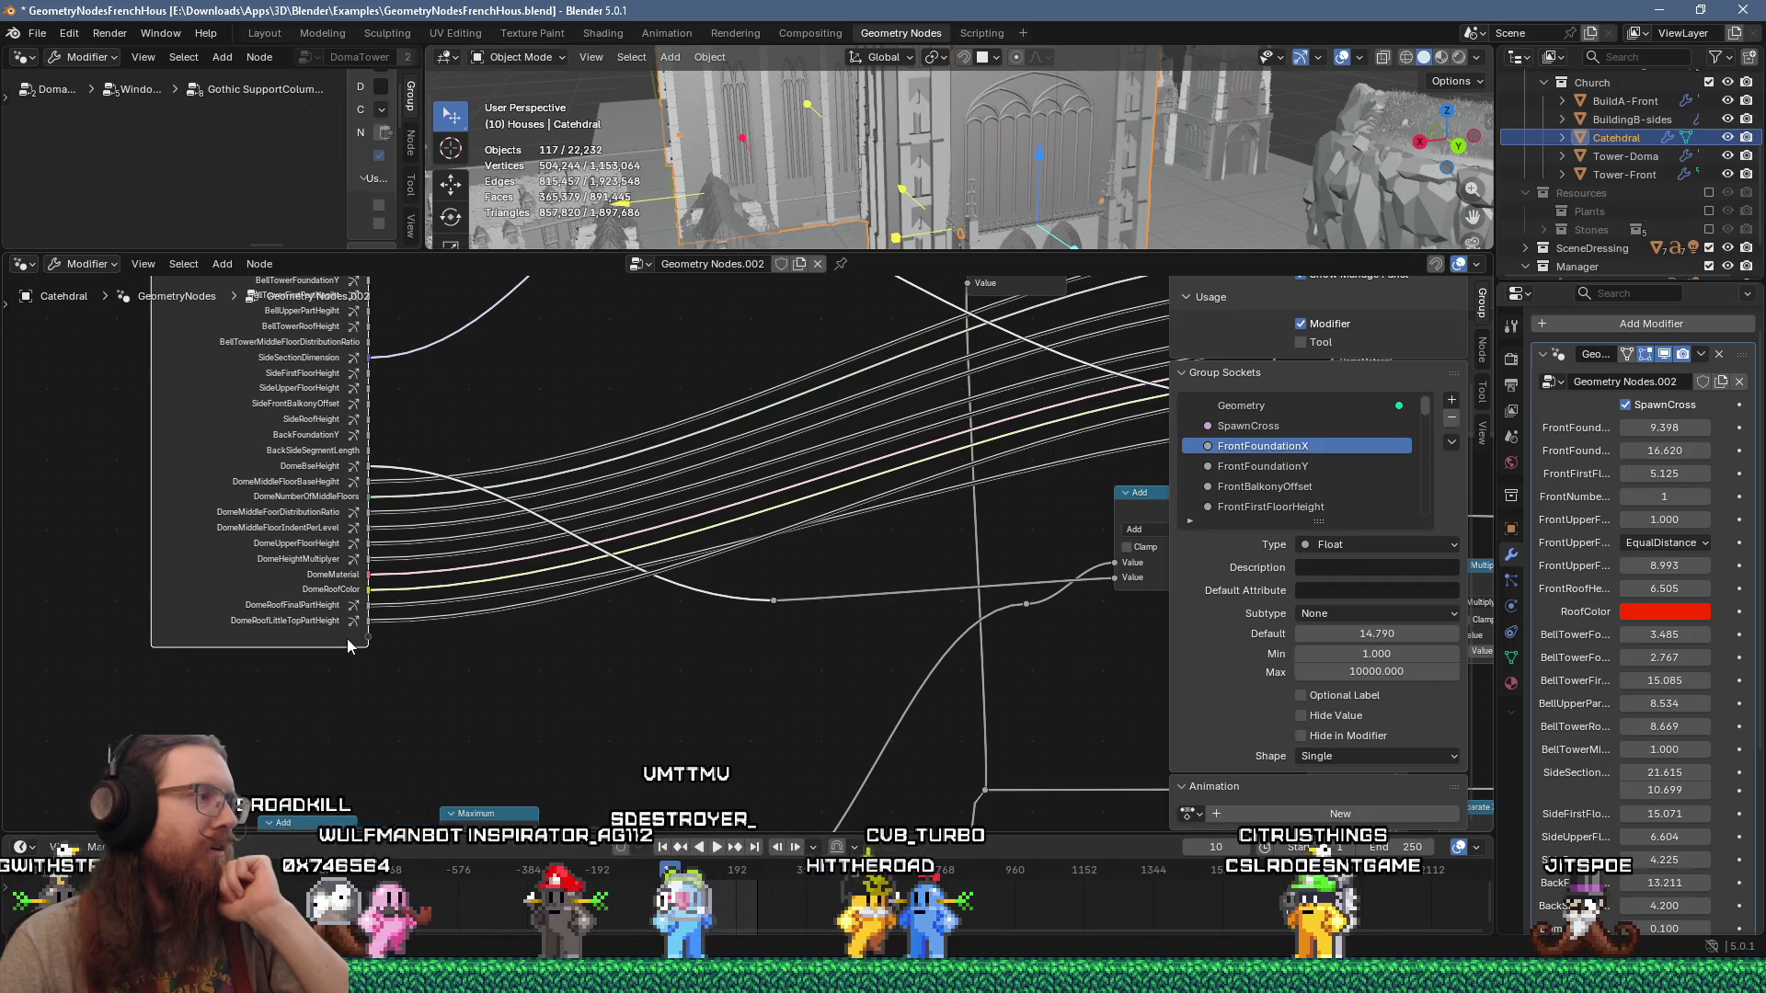
{"action": "scroll", "coordinate": [345, 638], "scroll_direction": "up", "scroll_amount": 2}
{"action": "mouse_move", "coordinate": [253, 727]}
{"action": "middle_mouse_down"}
{"action": "mouse_move", "coordinate": [623, 732]}
{"action": "mouse_move", "coordinate": [506, 412]}
{"action": "mouse_move", "coordinate": [521, 552]}
{"action": "middle_mouse_up"}
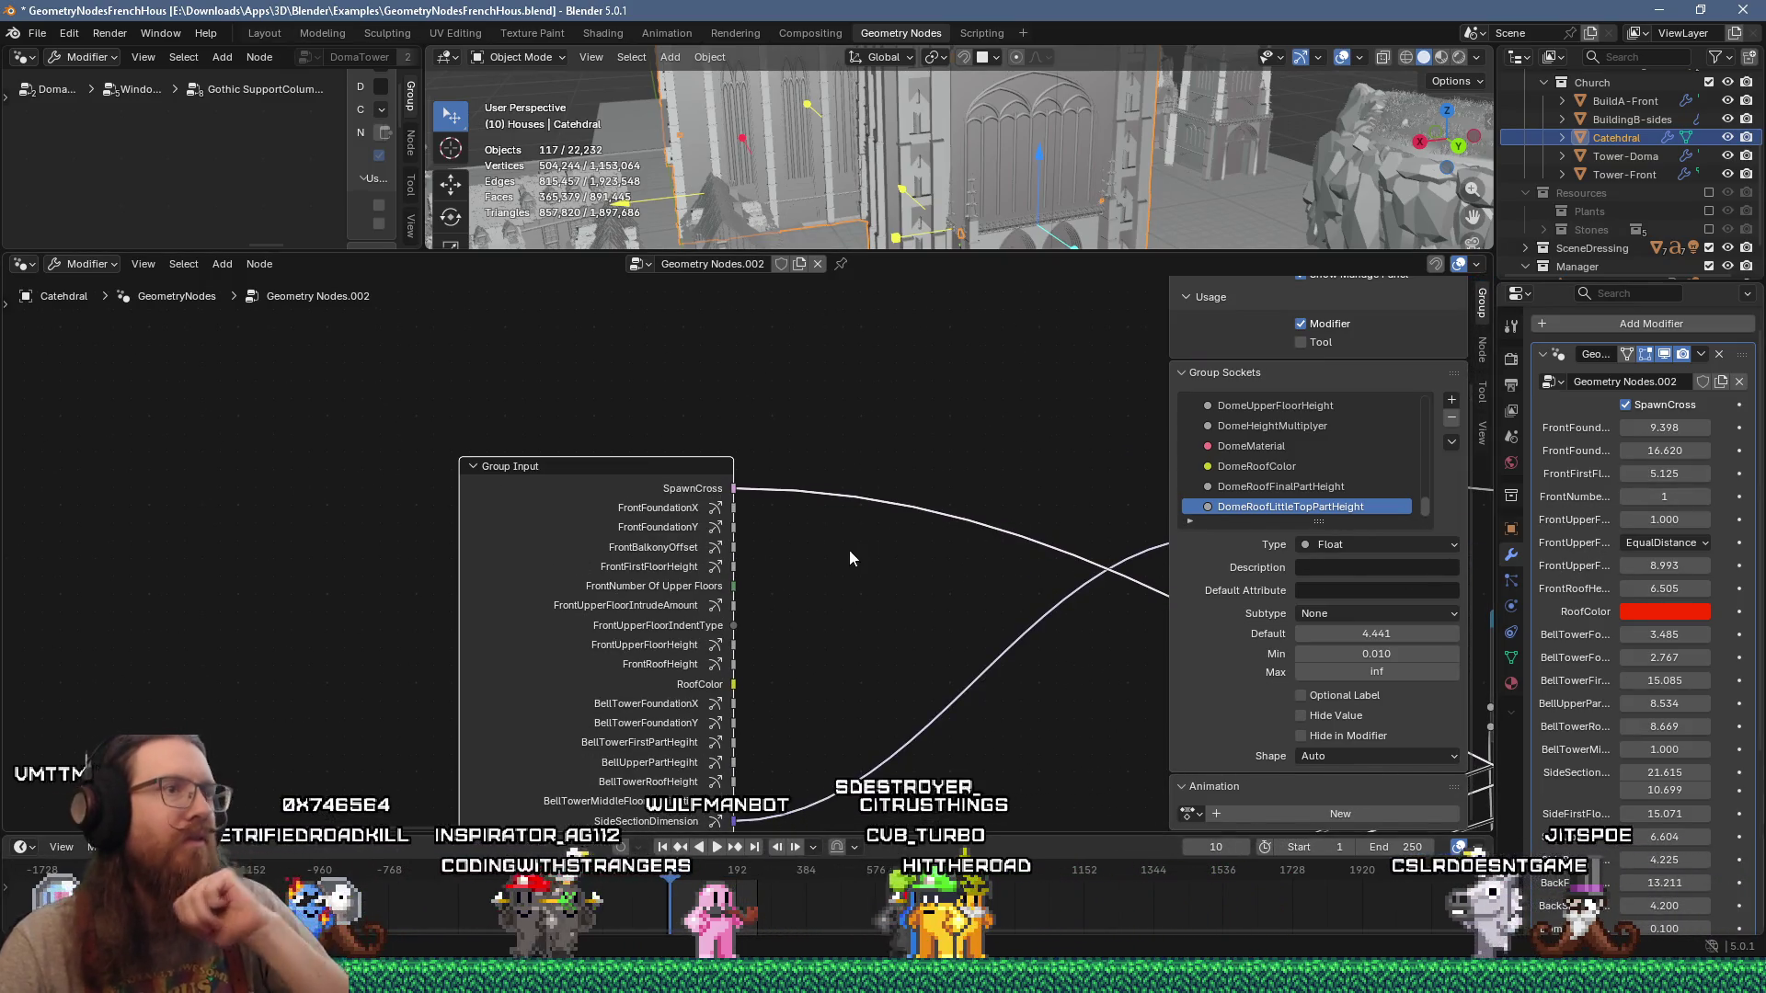
{"action": "scroll", "coordinate": [797, 567], "scroll_direction": "up", "scroll_amount": 1}
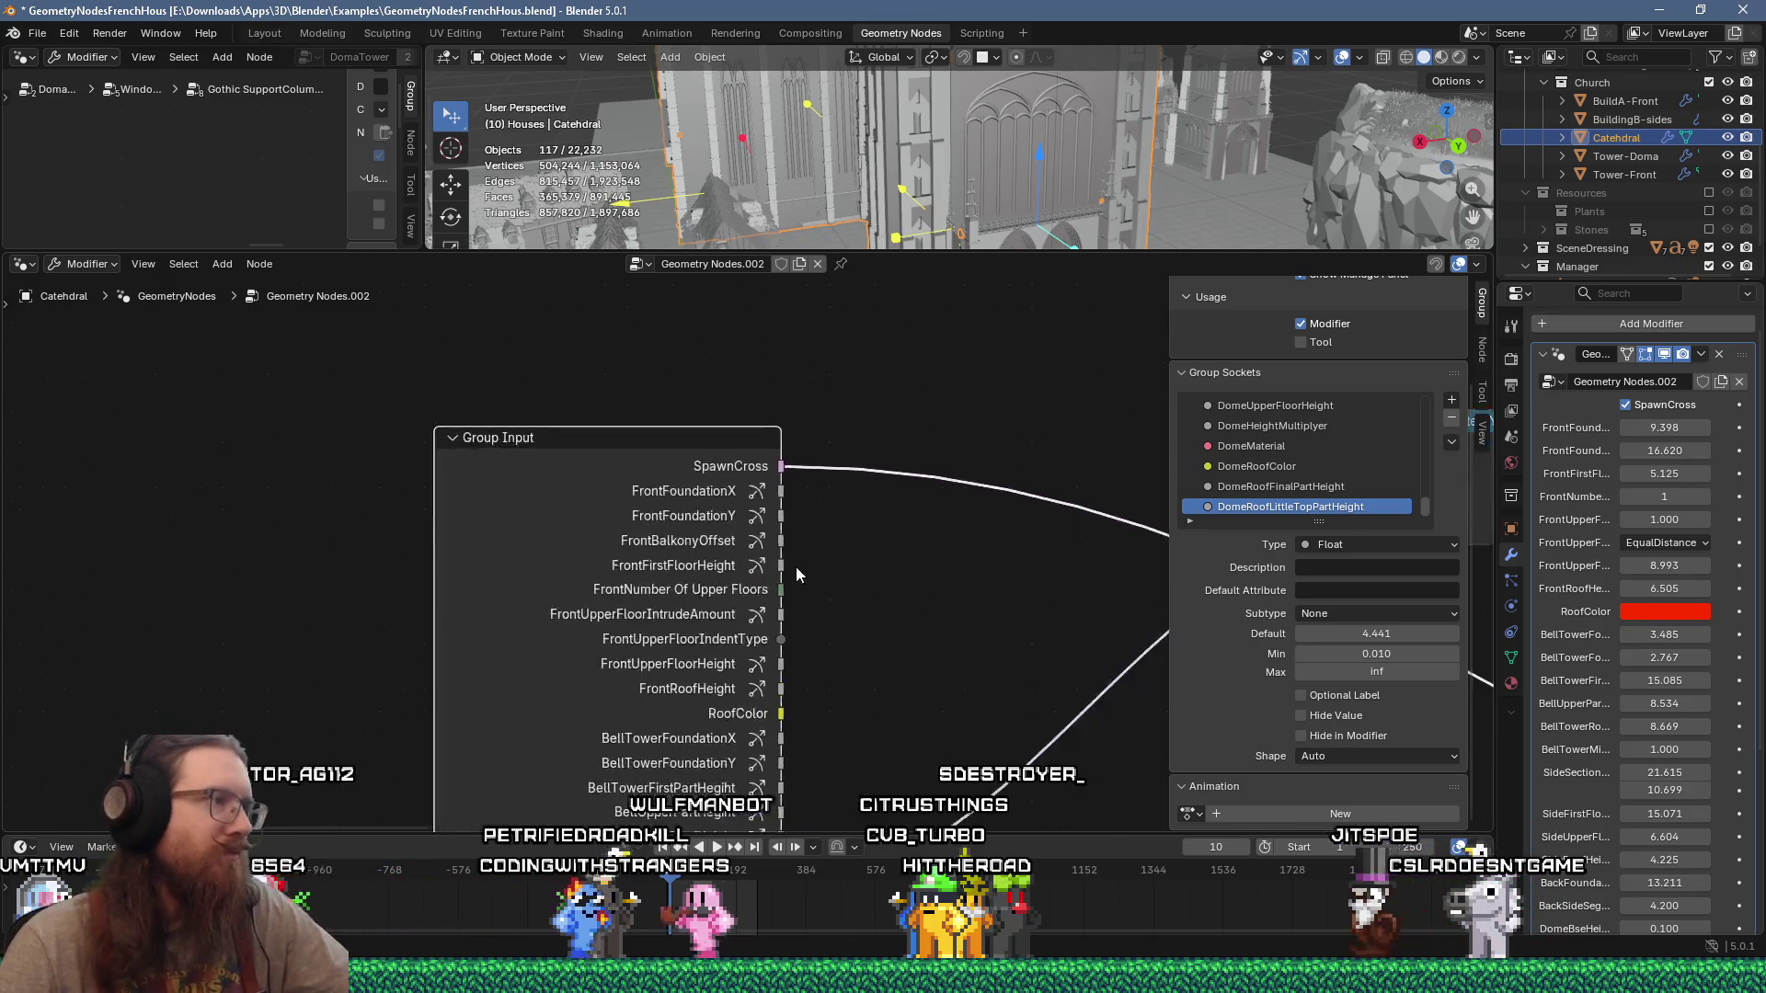
{"action": "scroll", "coordinate": [796, 567], "scroll_direction": "up", "scroll_amount": 2}
{"action": "scroll", "coordinate": [919, 556], "scroll_direction": "down", "scroll_amount": 4}
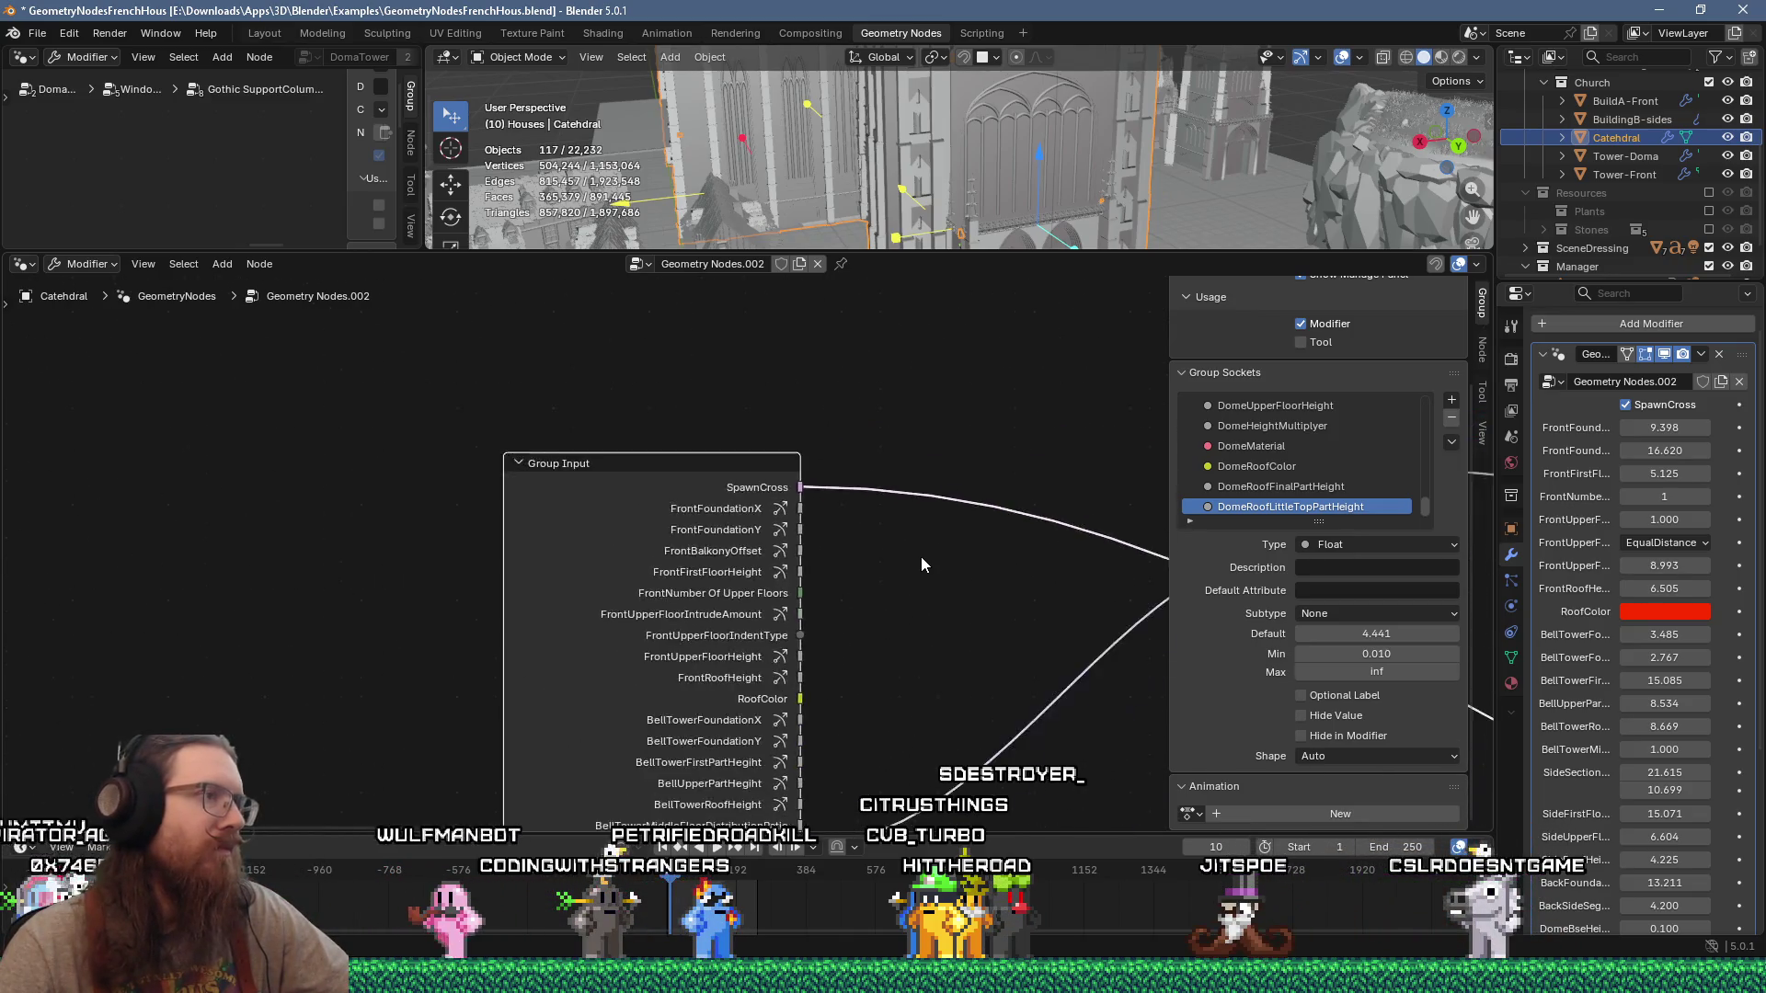
{"action": "scroll", "coordinate": [920, 556], "scroll_direction": "down", "scroll_amount": 4}
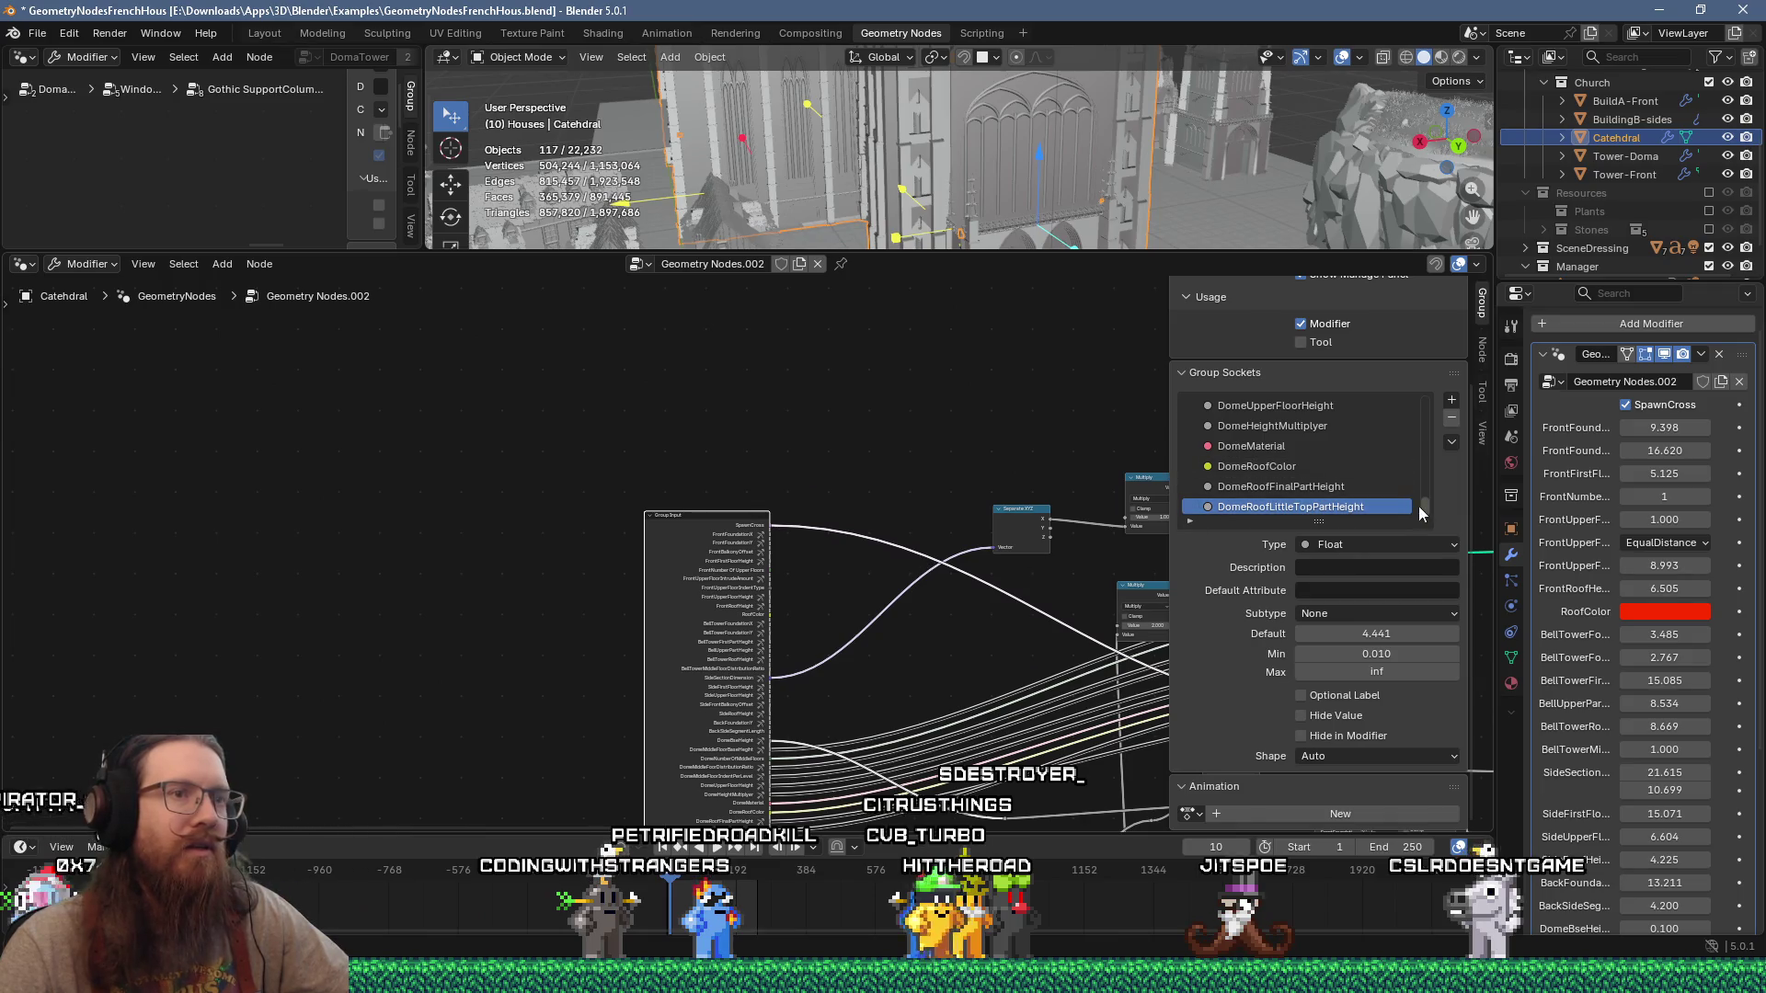
{"action": "left_click_drag", "start_coordinate": [1425, 505], "coordinate": [1420, 384]}
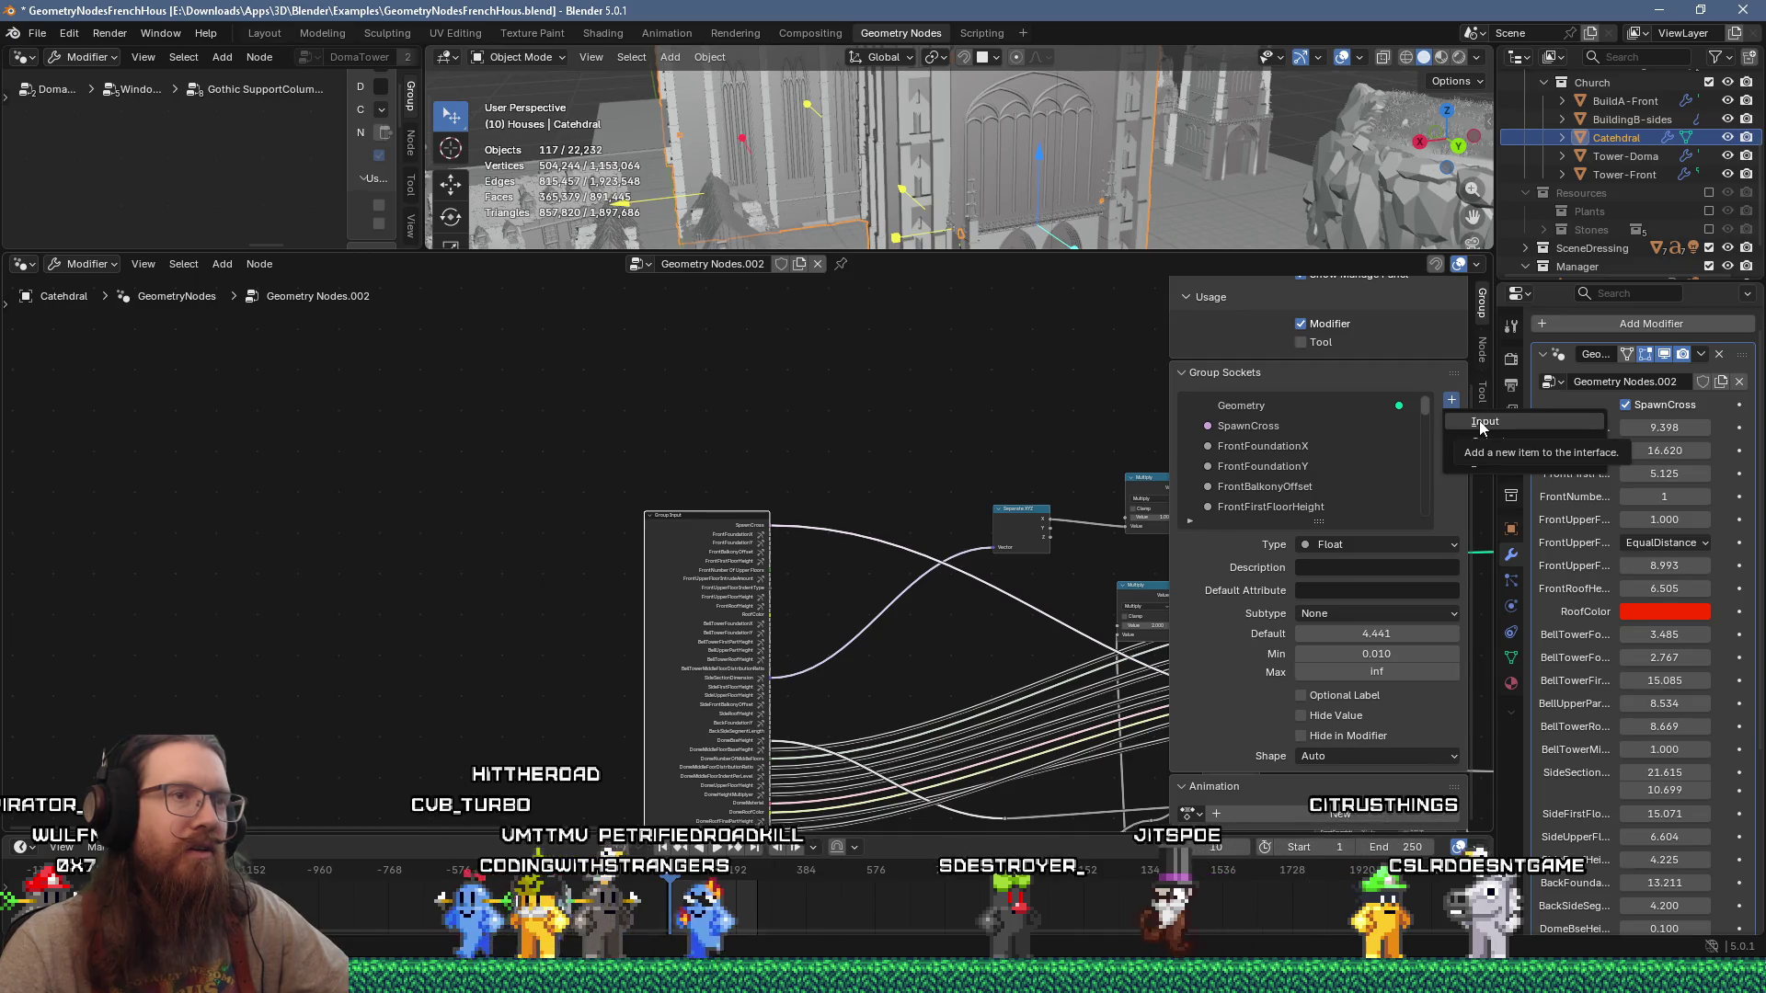
Step: Add a new Float input named Socket, then inspect the DomeRoofLittleTopPartHeight socket settings
{"action": "left_click", "coordinate": [1483, 424]}
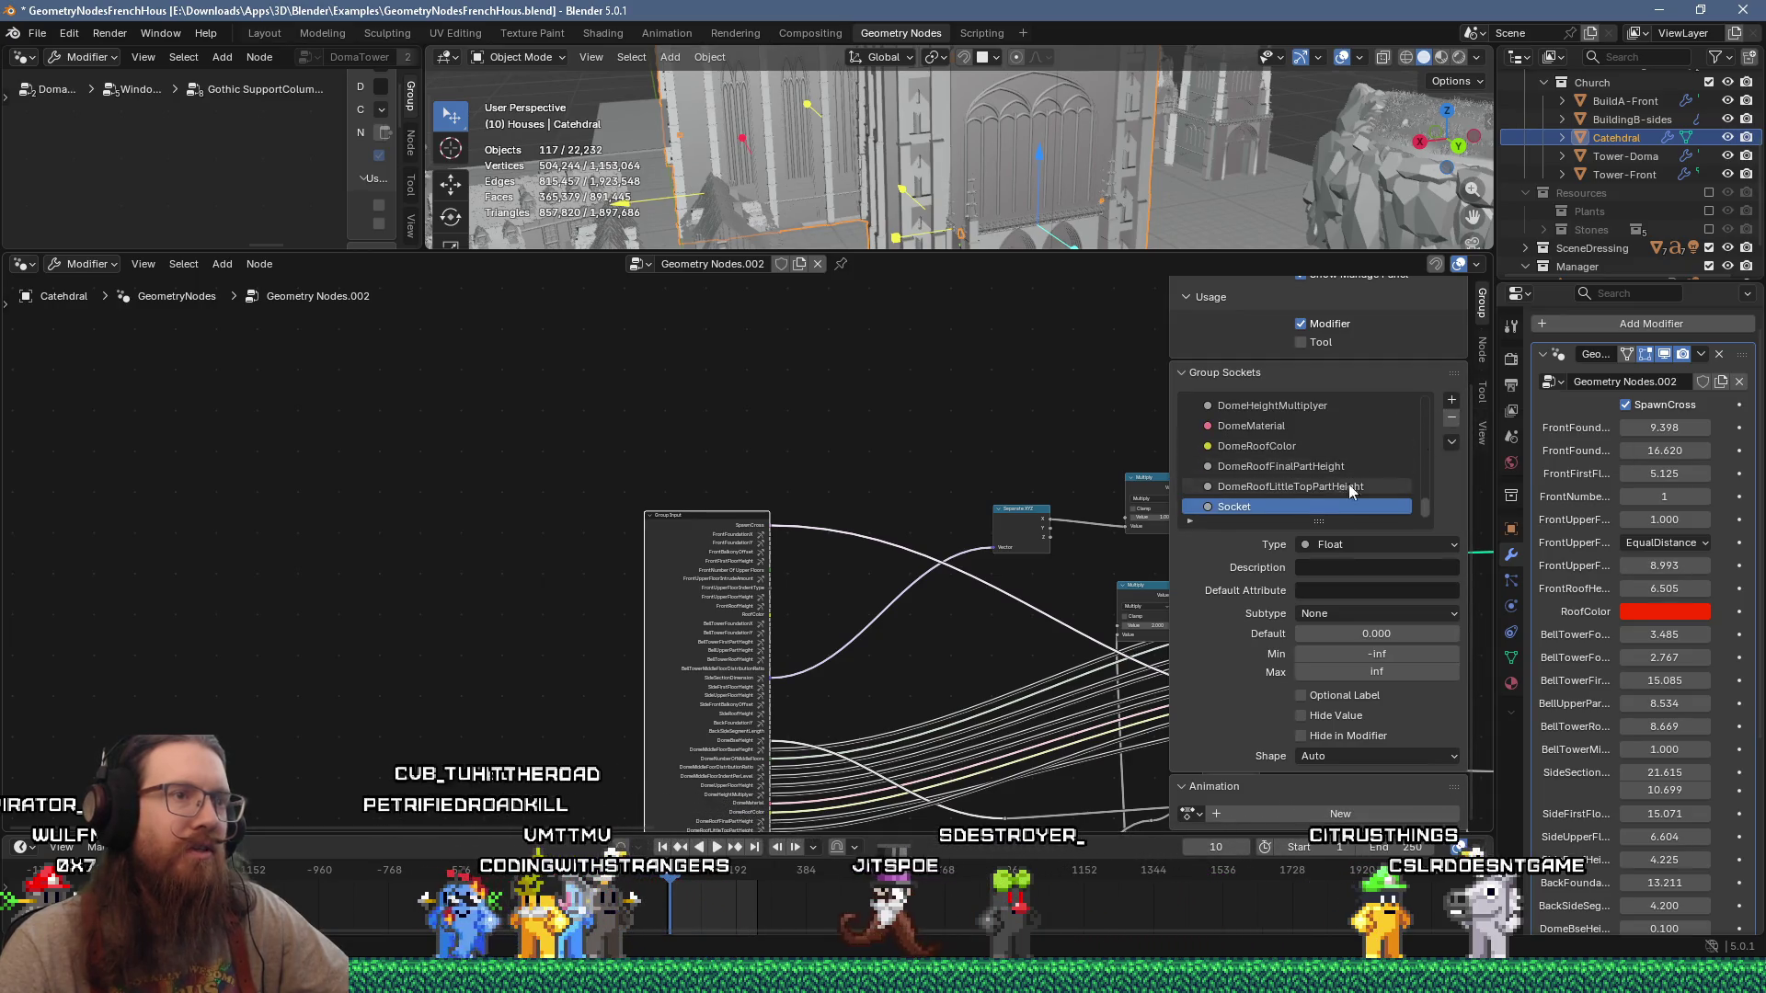
{"action": "scroll", "coordinate": [733, 616], "scroll_direction": "up", "scroll_amount": 5}
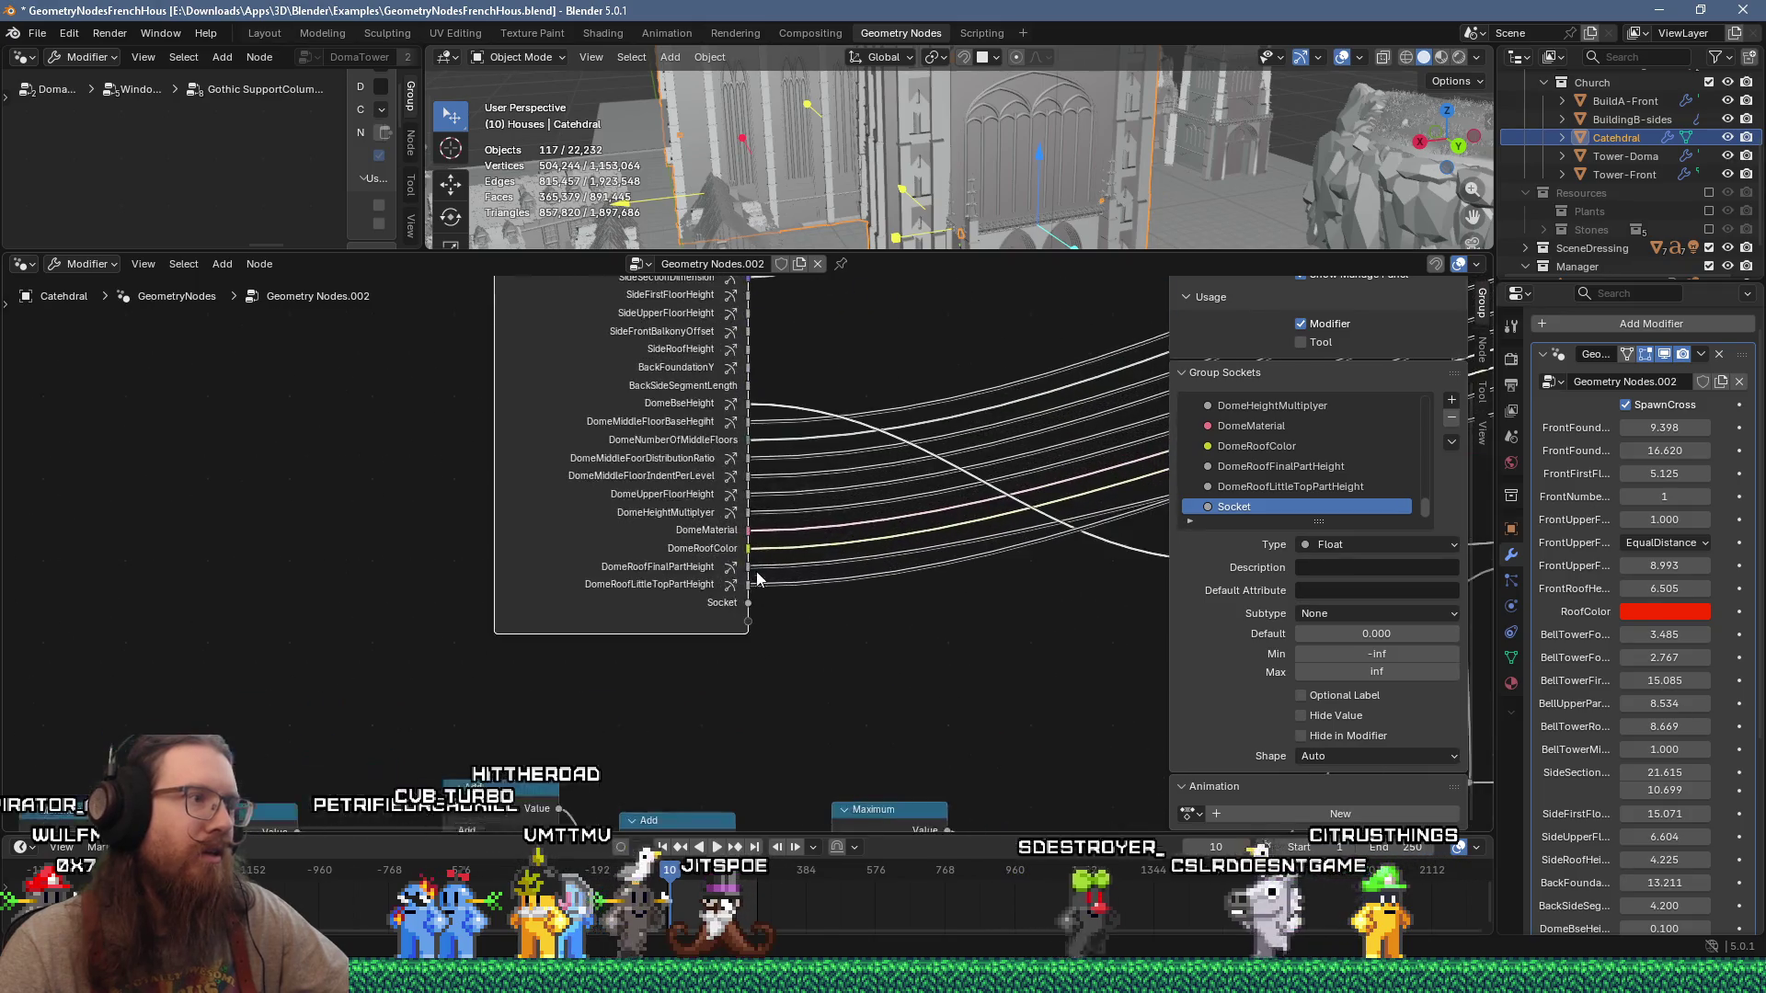
{"action": "left_click", "coordinate": [1290, 488]}
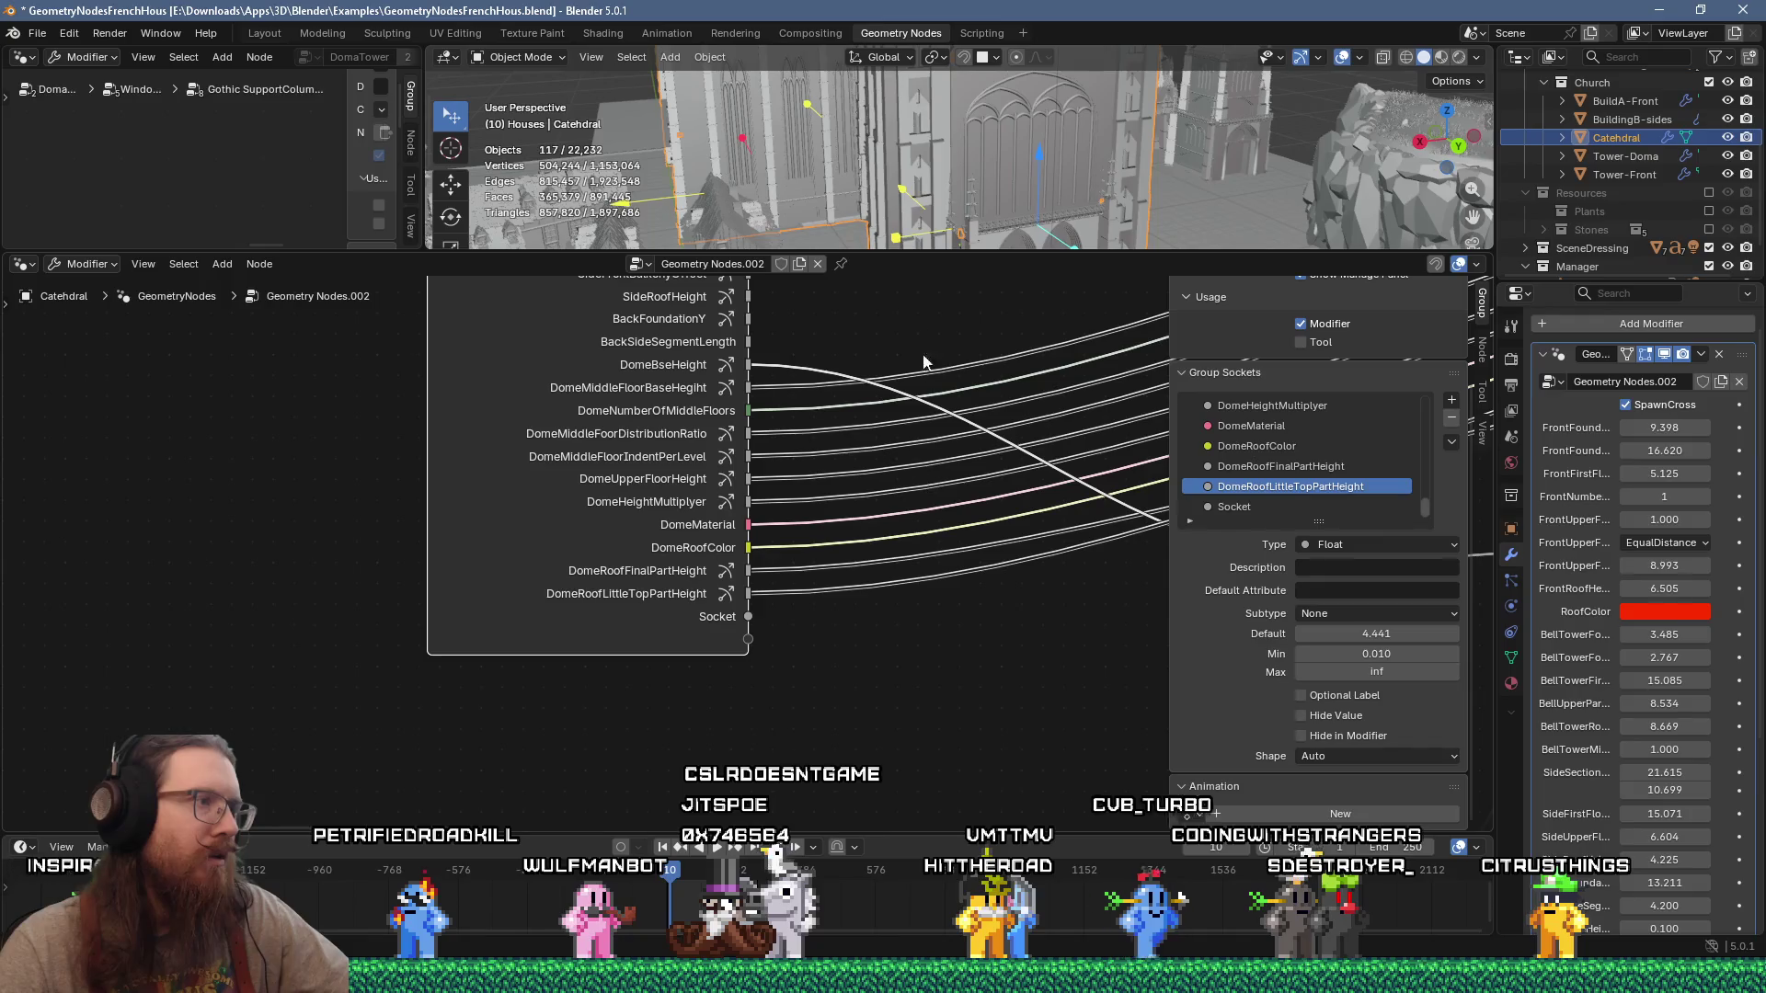
{"action": "scroll", "coordinate": [971, 129], "scroll_direction": "down", "scroll_amount": 10}
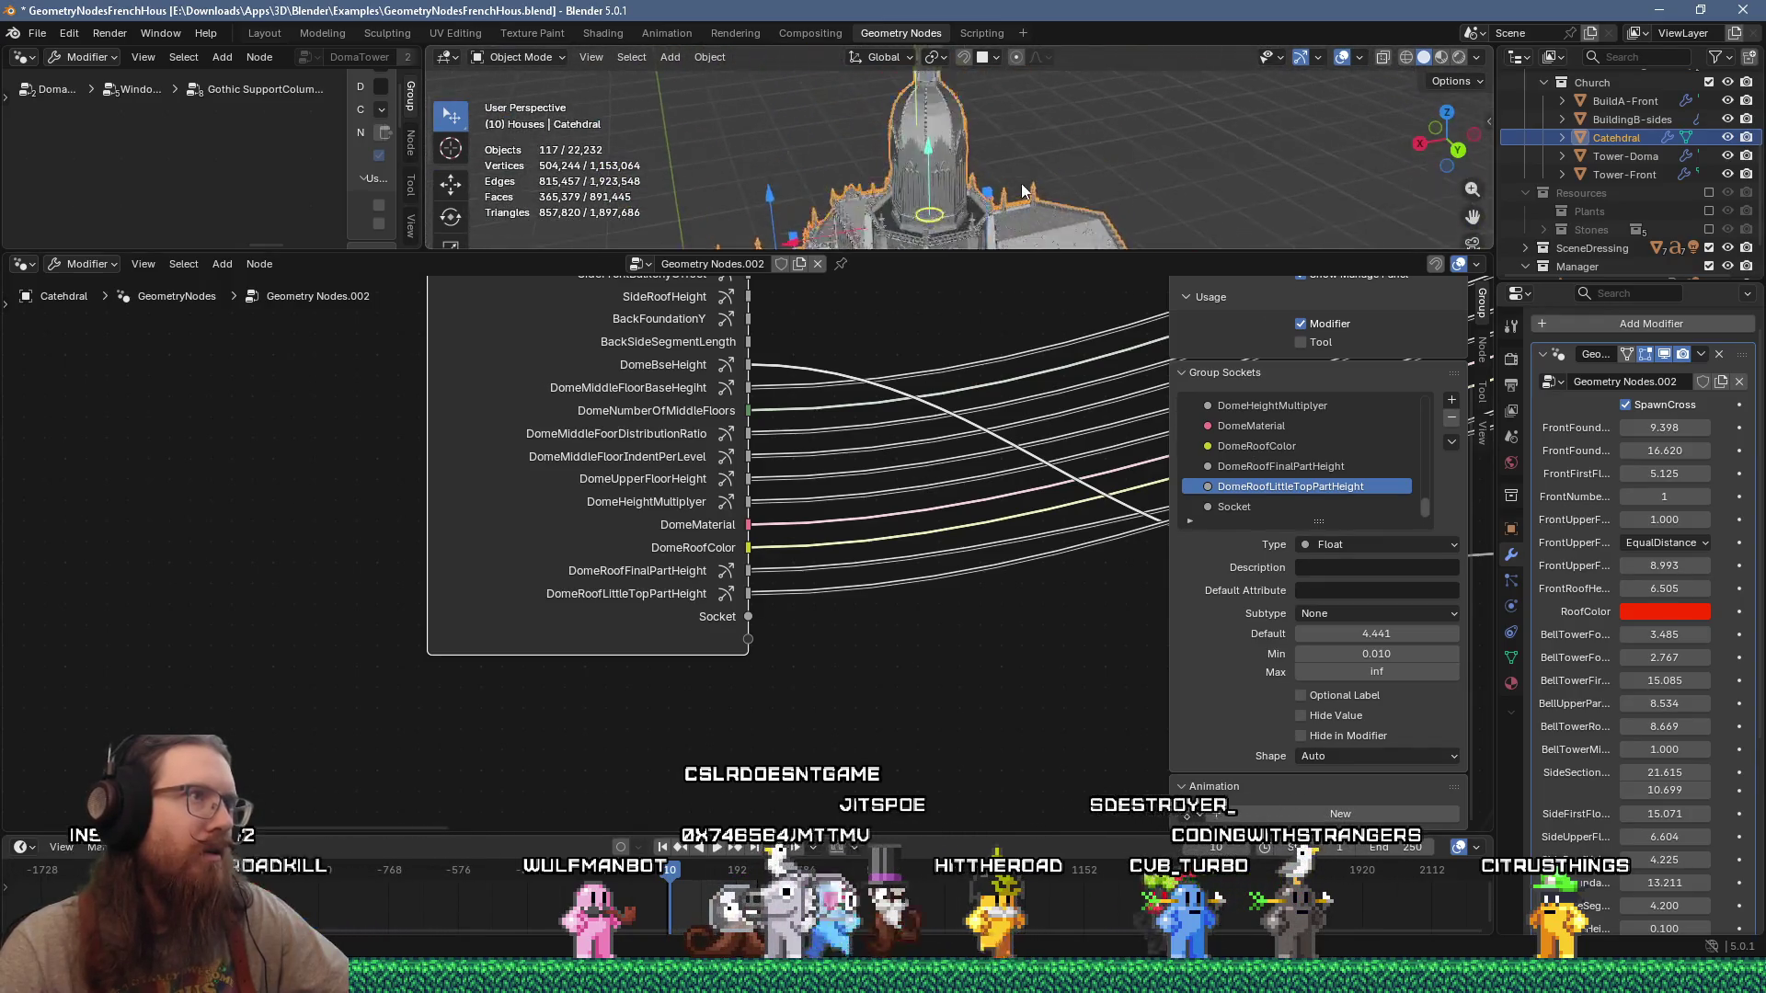
Step: Enlarge the 3D view above the node editor and widen the outliner and properties column
{"action": "scroll", "coordinate": [973, 110], "scroll_direction": "down", "scroll_amount": 5}
{"action": "scroll", "coordinate": [979, 81], "scroll_direction": "up", "scroll_amount": 6}
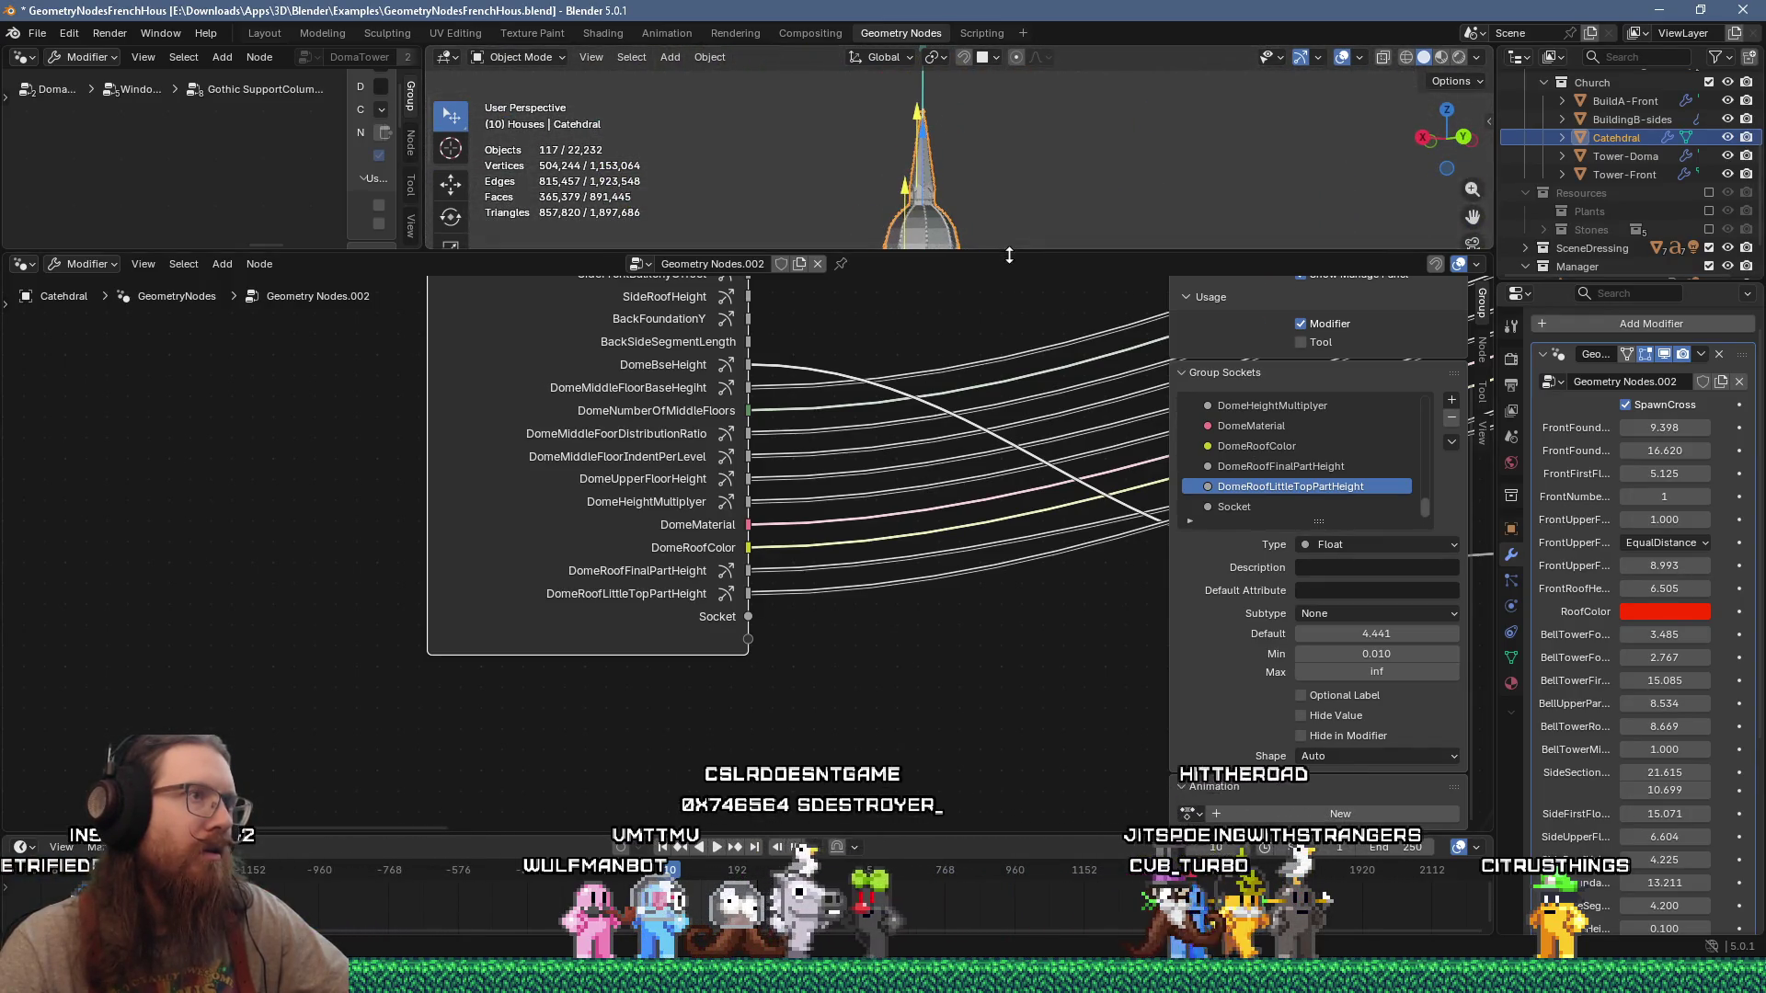
{"action": "left_click_drag", "start_coordinate": [1006, 265], "coordinate": [1004, 393]}
{"action": "scroll", "coordinate": [997, 292], "scroll_direction": "down", "scroll_amount": 5}
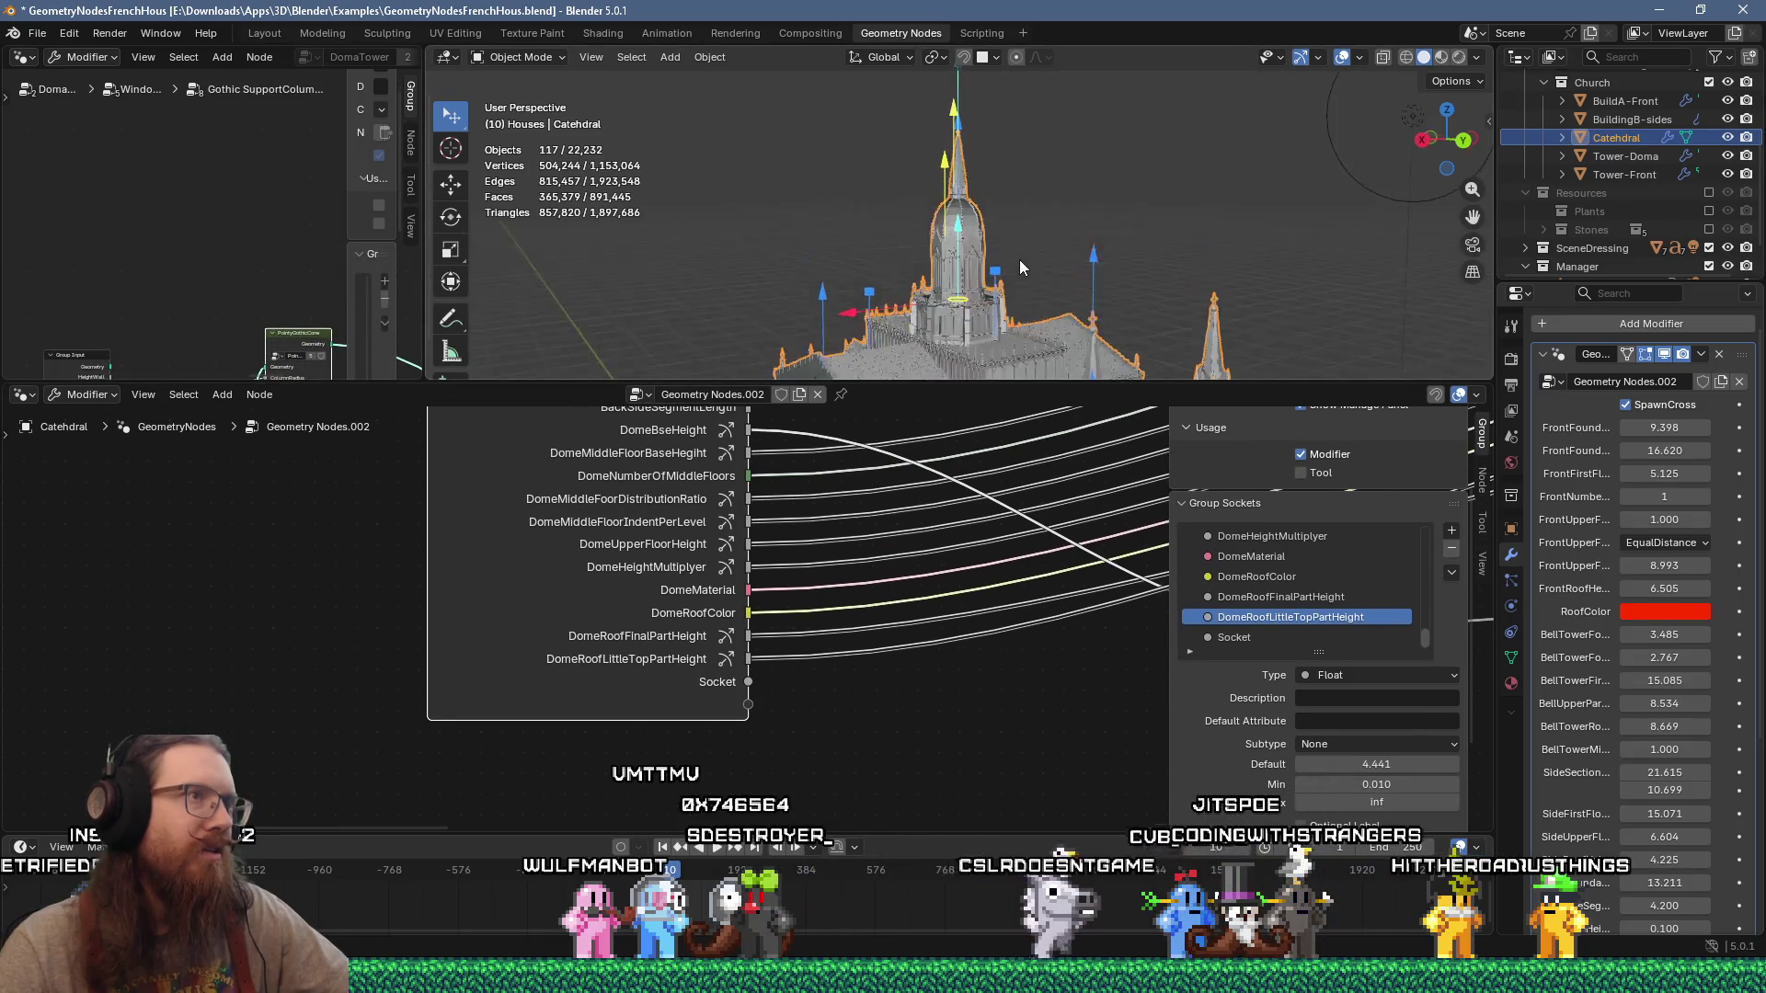
{"action": "middle_click_drag", "start_coordinate": [1002, 225], "coordinate": [1010, 255], "text": "shift"}
{"action": "scroll", "coordinate": [1611, 539], "scroll_direction": "down", "scroll_amount": 8}
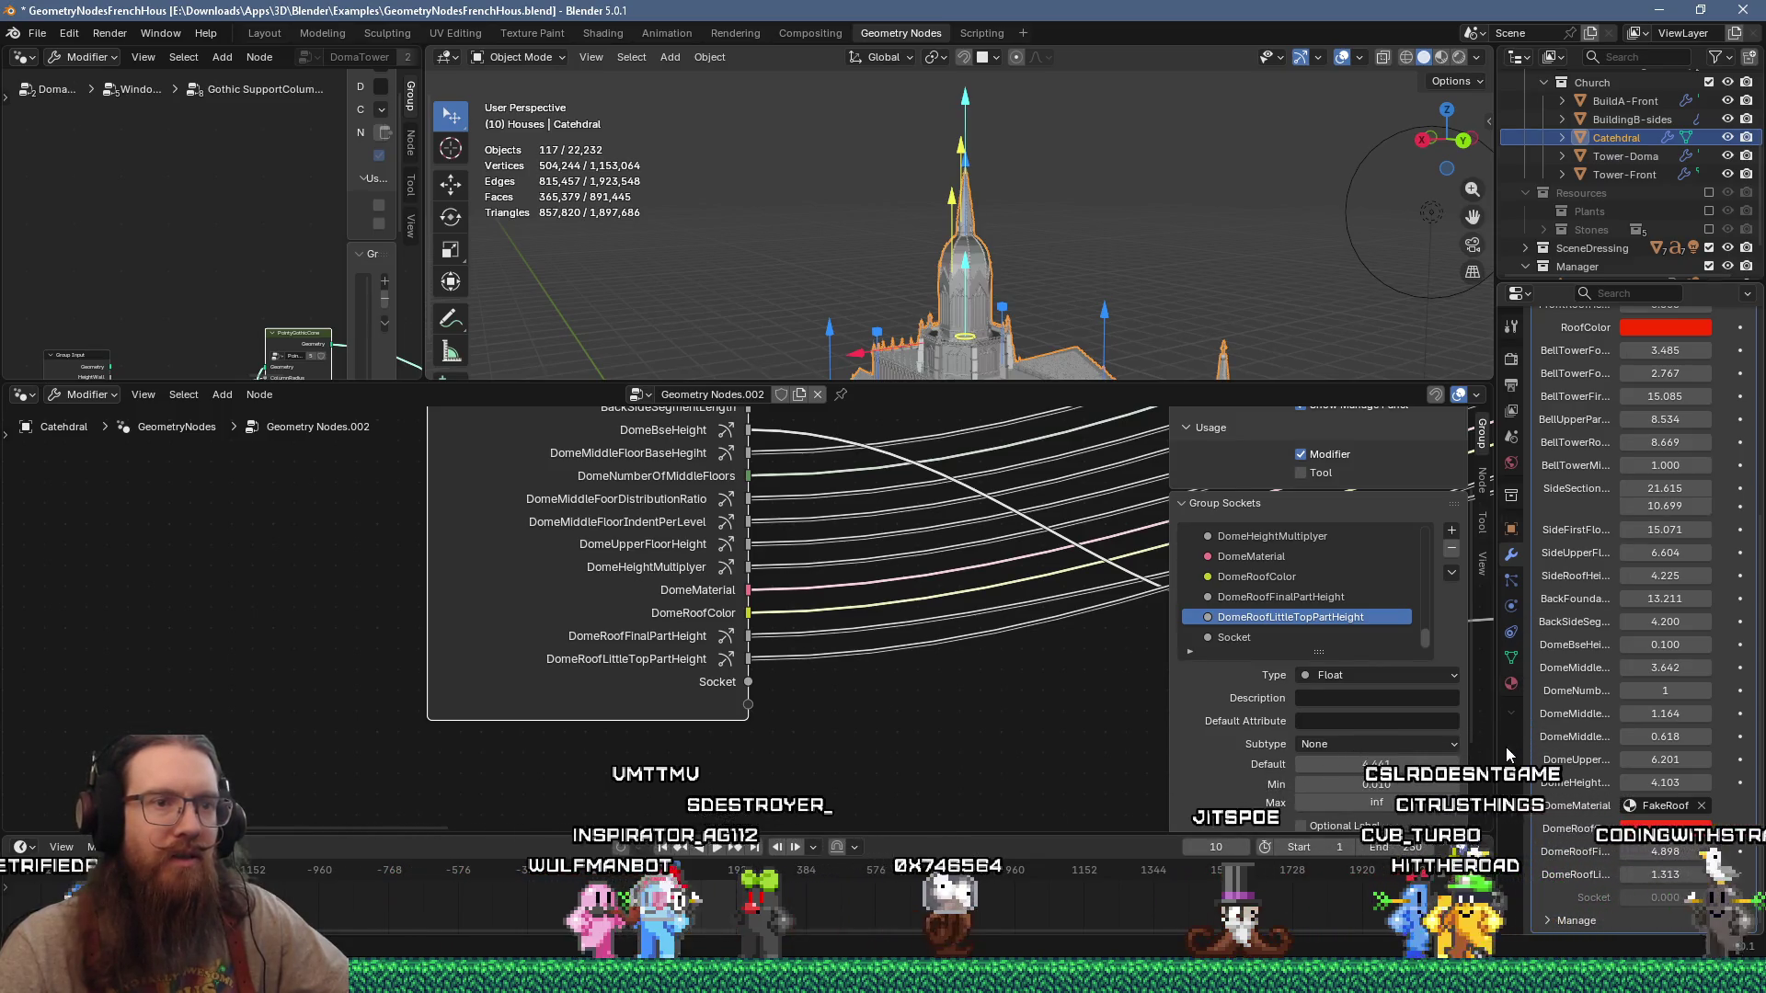
{"action": "left_click_drag", "start_coordinate": [1497, 741], "coordinate": [1407, 741]}
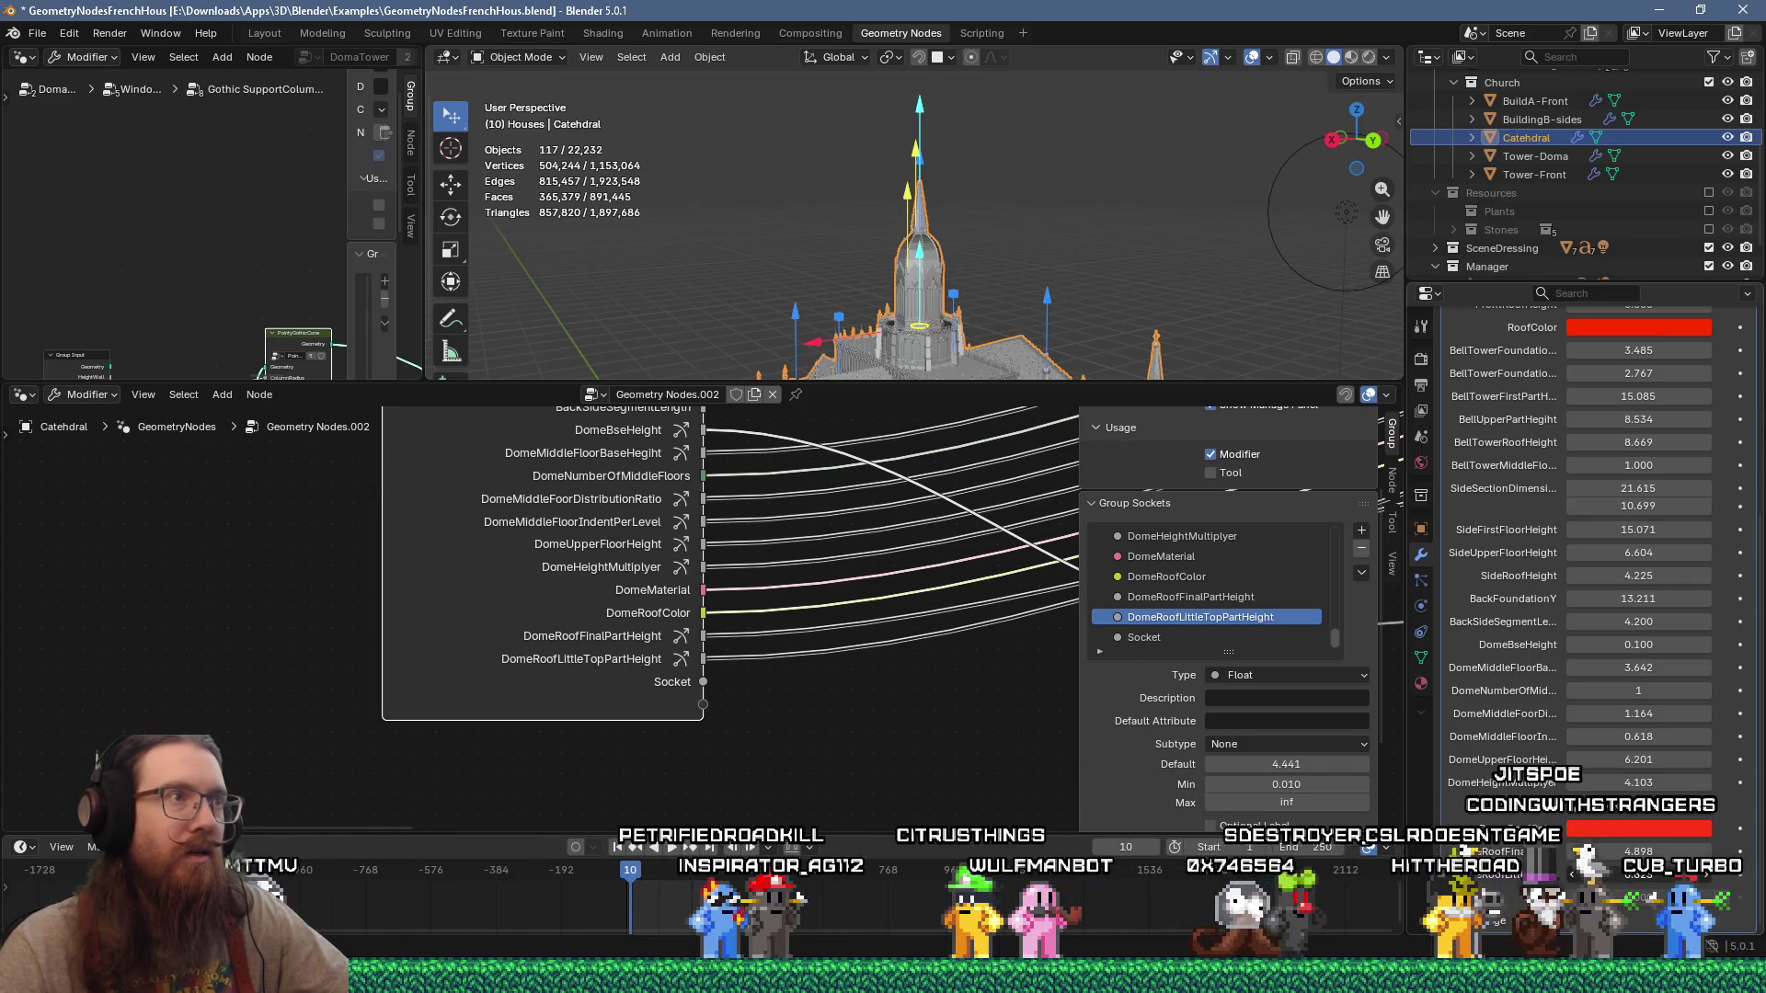
Step: Raise the spire much taller, heighten the dome and slightly increase the DomeRoofLittleTop height
{"action": "mouse_move", "coordinate": [921, 107]}
{"action": "left_mouse_down"}
{"action": "mouse_move", "coordinate": [919, 72]}
{"action": "mouse_move", "coordinate": [920, 371]}
{"action": "left_mouse_up"}
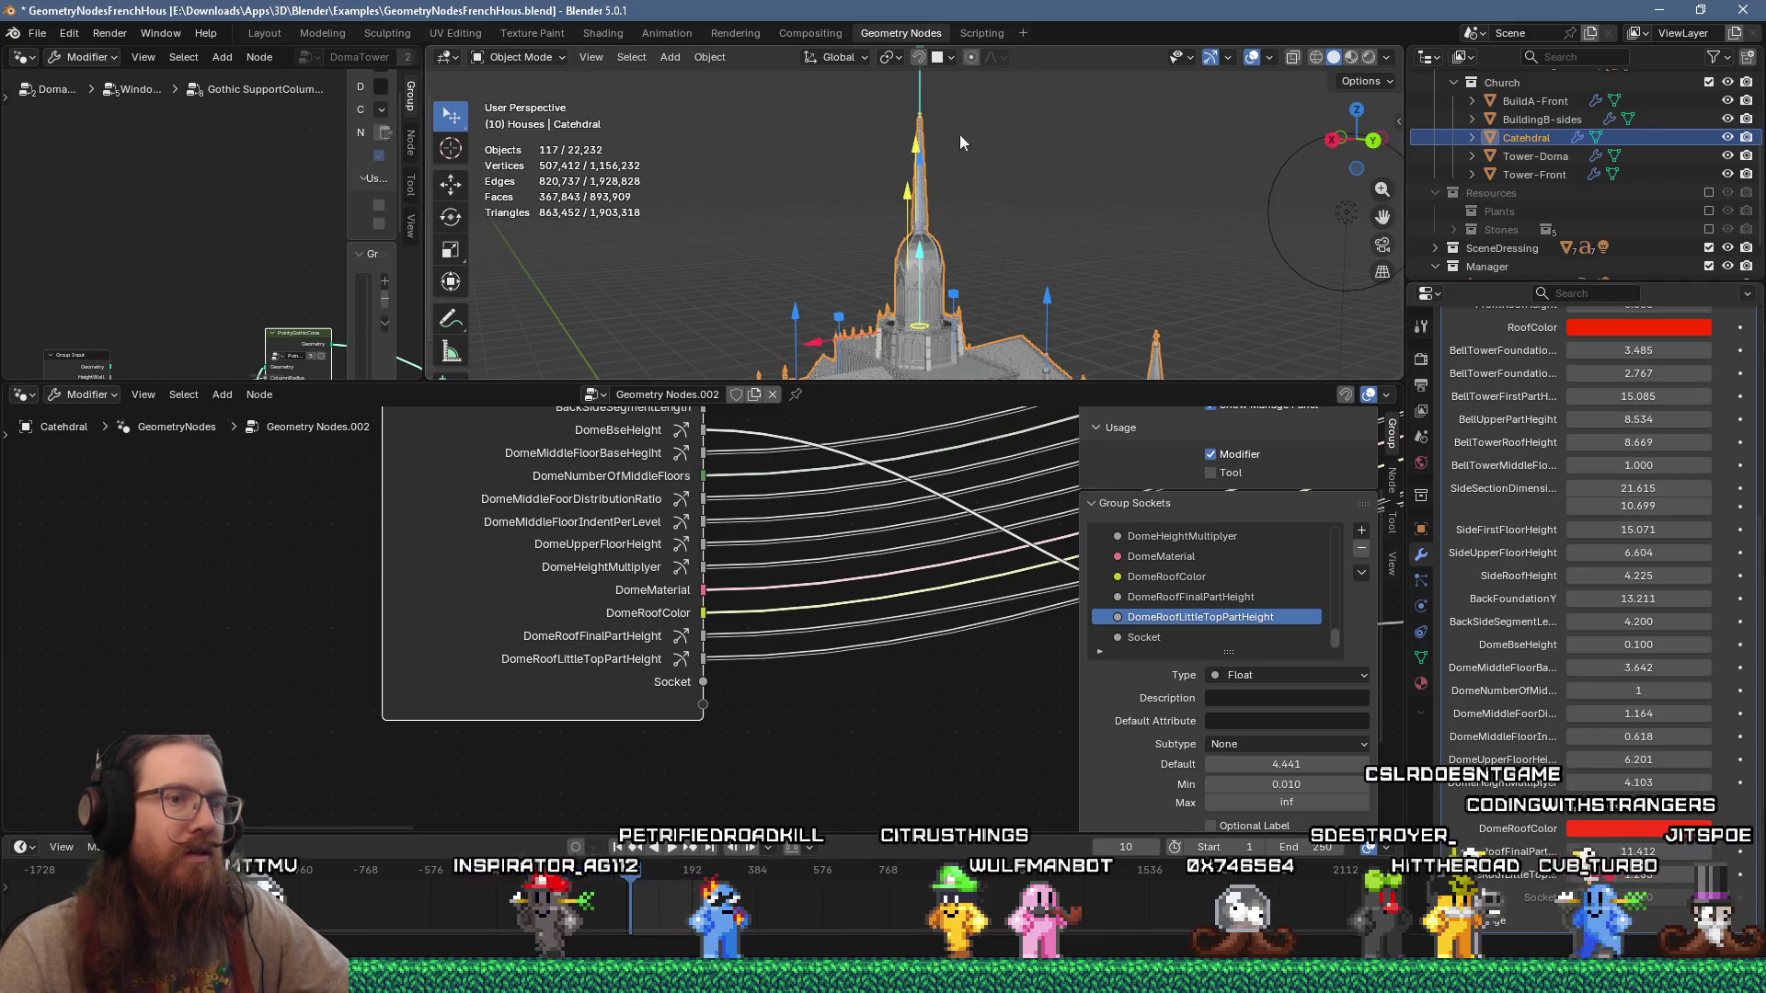
{"action": "scroll", "coordinate": [925, 258], "scroll_direction": "up", "scroll_amount": 5}
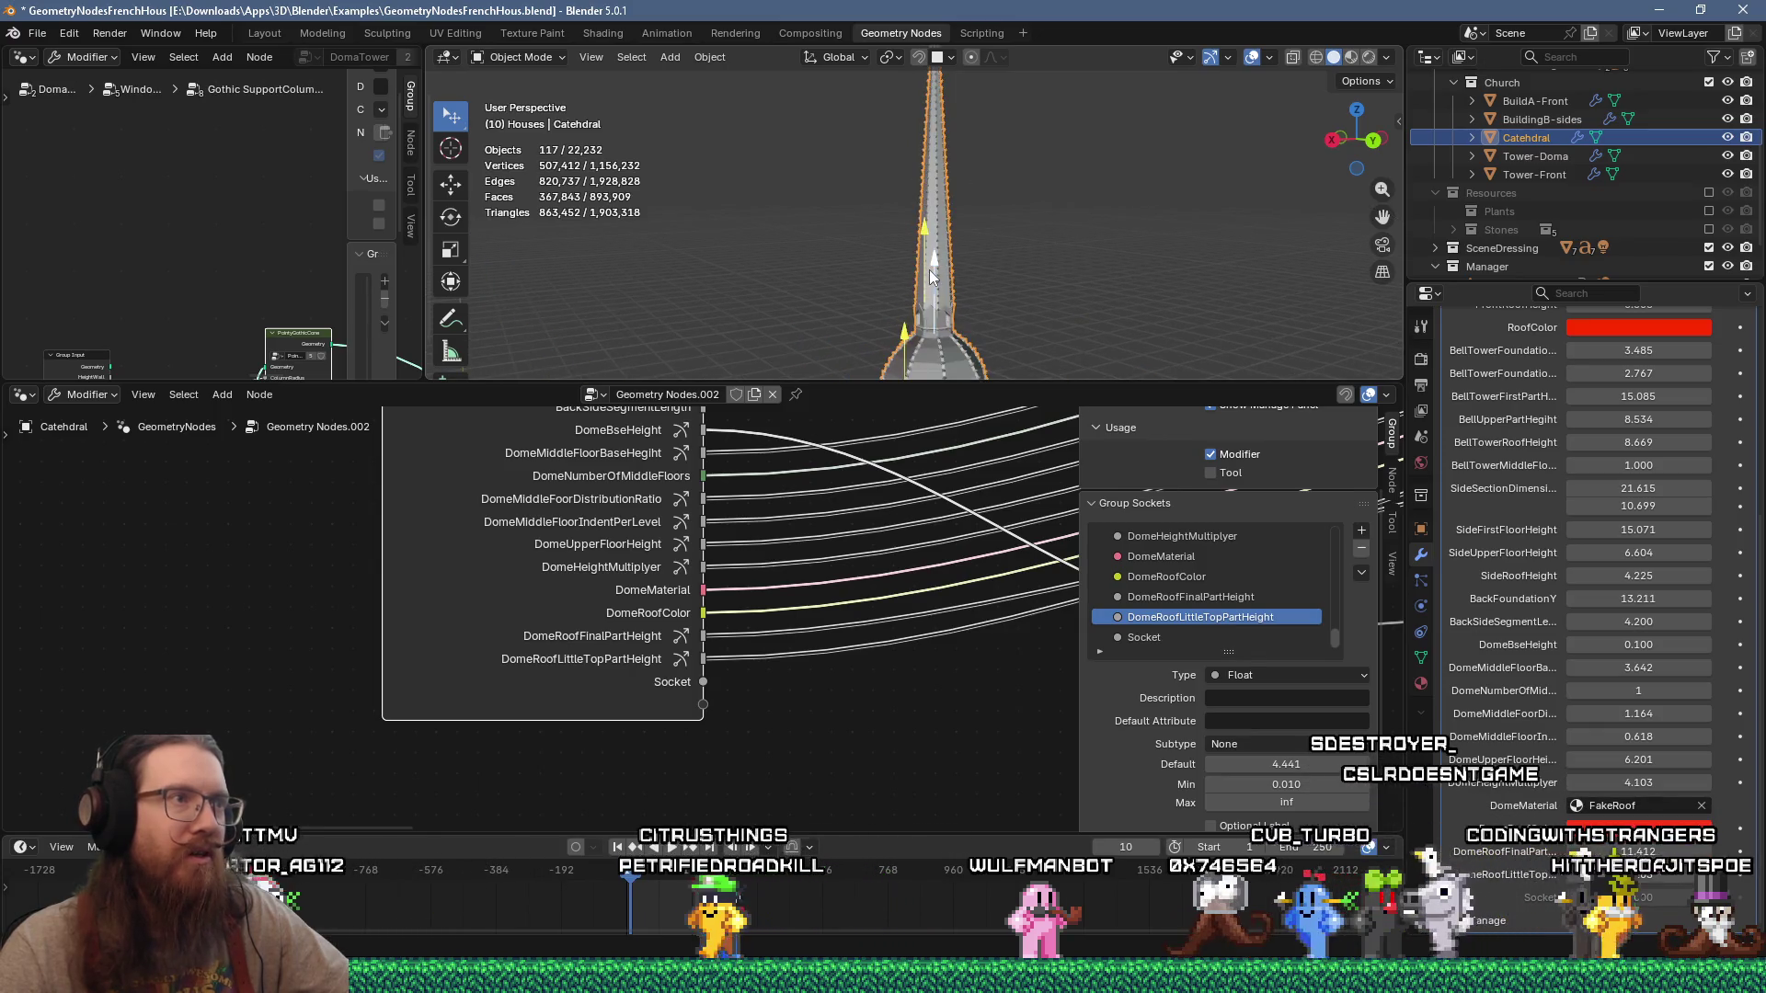
{"action": "mouse_move", "coordinate": [929, 269]}
{"action": "left_mouse_down"}
{"action": "mouse_move", "coordinate": [929, 234]}
{"action": "mouse_move", "coordinate": [933, 263]}
{"action": "left_mouse_up"}
{"action": "middle_click_drag", "start_coordinate": [973, 274], "coordinate": [977, 233], "text": "shift"}
{"action": "left_click_drag", "start_coordinate": [1625, 874], "coordinate": [1626, 875]}
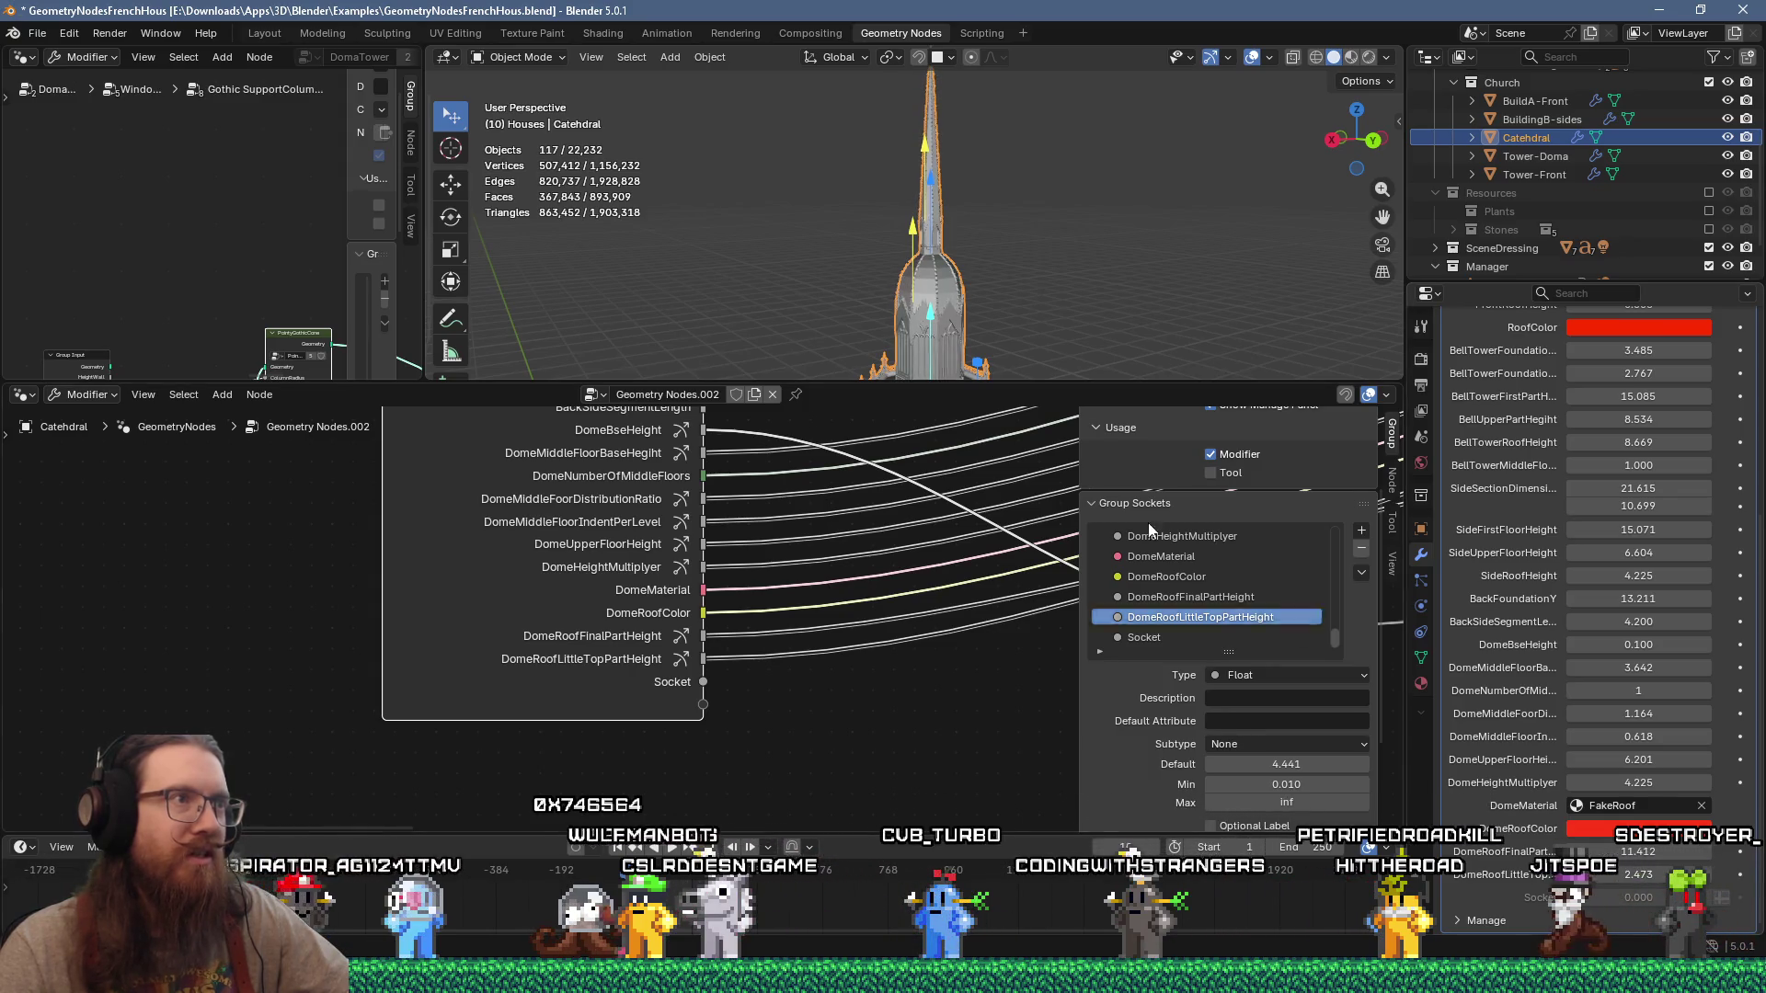
{"action": "scroll", "coordinate": [1057, 246], "scroll_direction": "up", "scroll_amount": 6}
{"action": "mouse_move", "coordinate": [1057, 247]}
{"action": "middle_mouse_down"}
{"action": "mouse_move", "coordinate": [1112, 190]}
{"action": "mouse_move", "coordinate": [863, 138]}
{"action": "mouse_move", "coordinate": [919, 235]}
{"action": "mouse_move", "coordinate": [824, 284]}
{"action": "mouse_move", "coordinate": [825, 339]}
{"action": "mouse_move", "coordinate": [924, 287]}
{"action": "mouse_move", "coordinate": [920, 301]}
{"action": "mouse_move", "coordinate": [804, 197]}
{"action": "mouse_move", "coordinate": [719, 230]}
{"action": "mouse_move", "coordinate": [858, 318]}
{"action": "mouse_move", "coordinate": [1027, 285]}
{"action": "mouse_move", "coordinate": [892, 322]}
{"action": "mouse_move", "coordinate": [925, 285]}
{"action": "mouse_move", "coordinate": [920, 145]}
{"action": "mouse_move", "coordinate": [997, 204]}
{"action": "mouse_move", "coordinate": [1078, 218]}
{"action": "mouse_move", "coordinate": [1209, 190]}
{"action": "mouse_move", "coordinate": [1168, 178]}
{"action": "mouse_move", "coordinate": [1227, 138]}
{"action": "mouse_move", "coordinate": [1301, 134]}
{"action": "mouse_move", "coordinate": [1060, 164]}
{"action": "mouse_move", "coordinate": [1080, 188]}
{"action": "middle_mouse_up"}
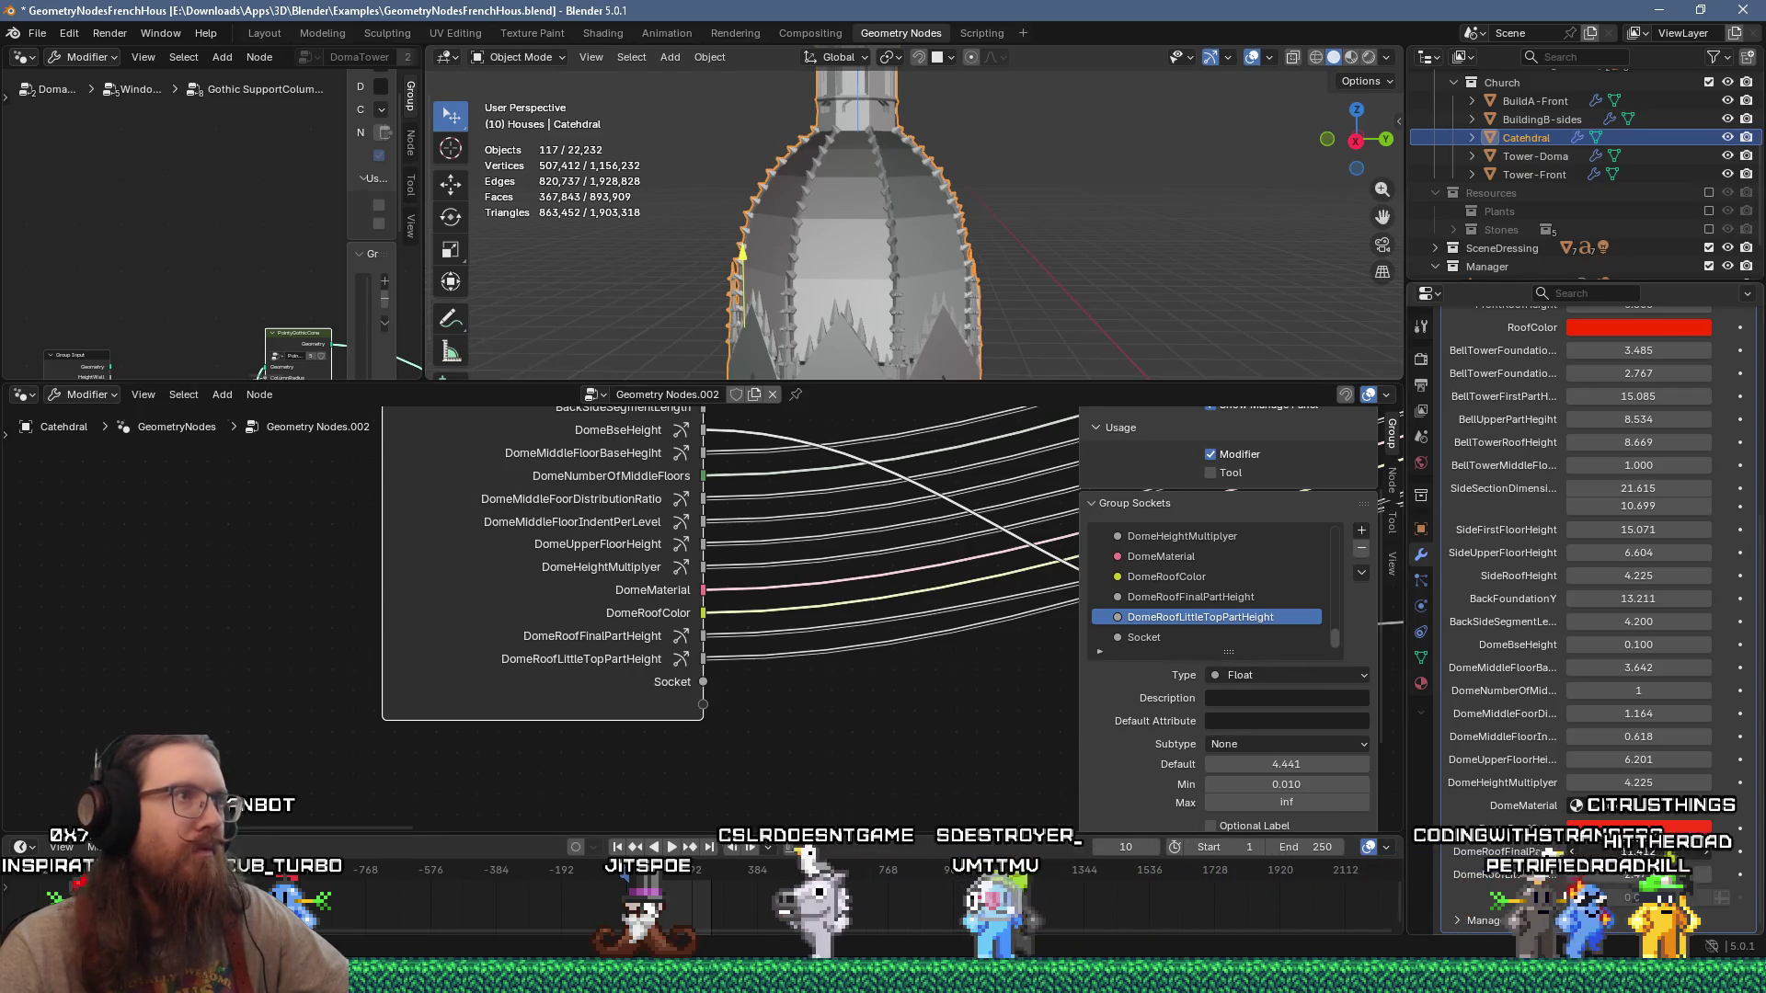
Step: Lower the top of the cathedral spire in two passes with its height gizmo
{"action": "scroll", "coordinate": [1007, 272], "scroll_direction": "down", "scroll_amount": 4}
{"action": "scroll", "coordinate": [991, 296], "scroll_direction": "down", "scroll_amount": 5}
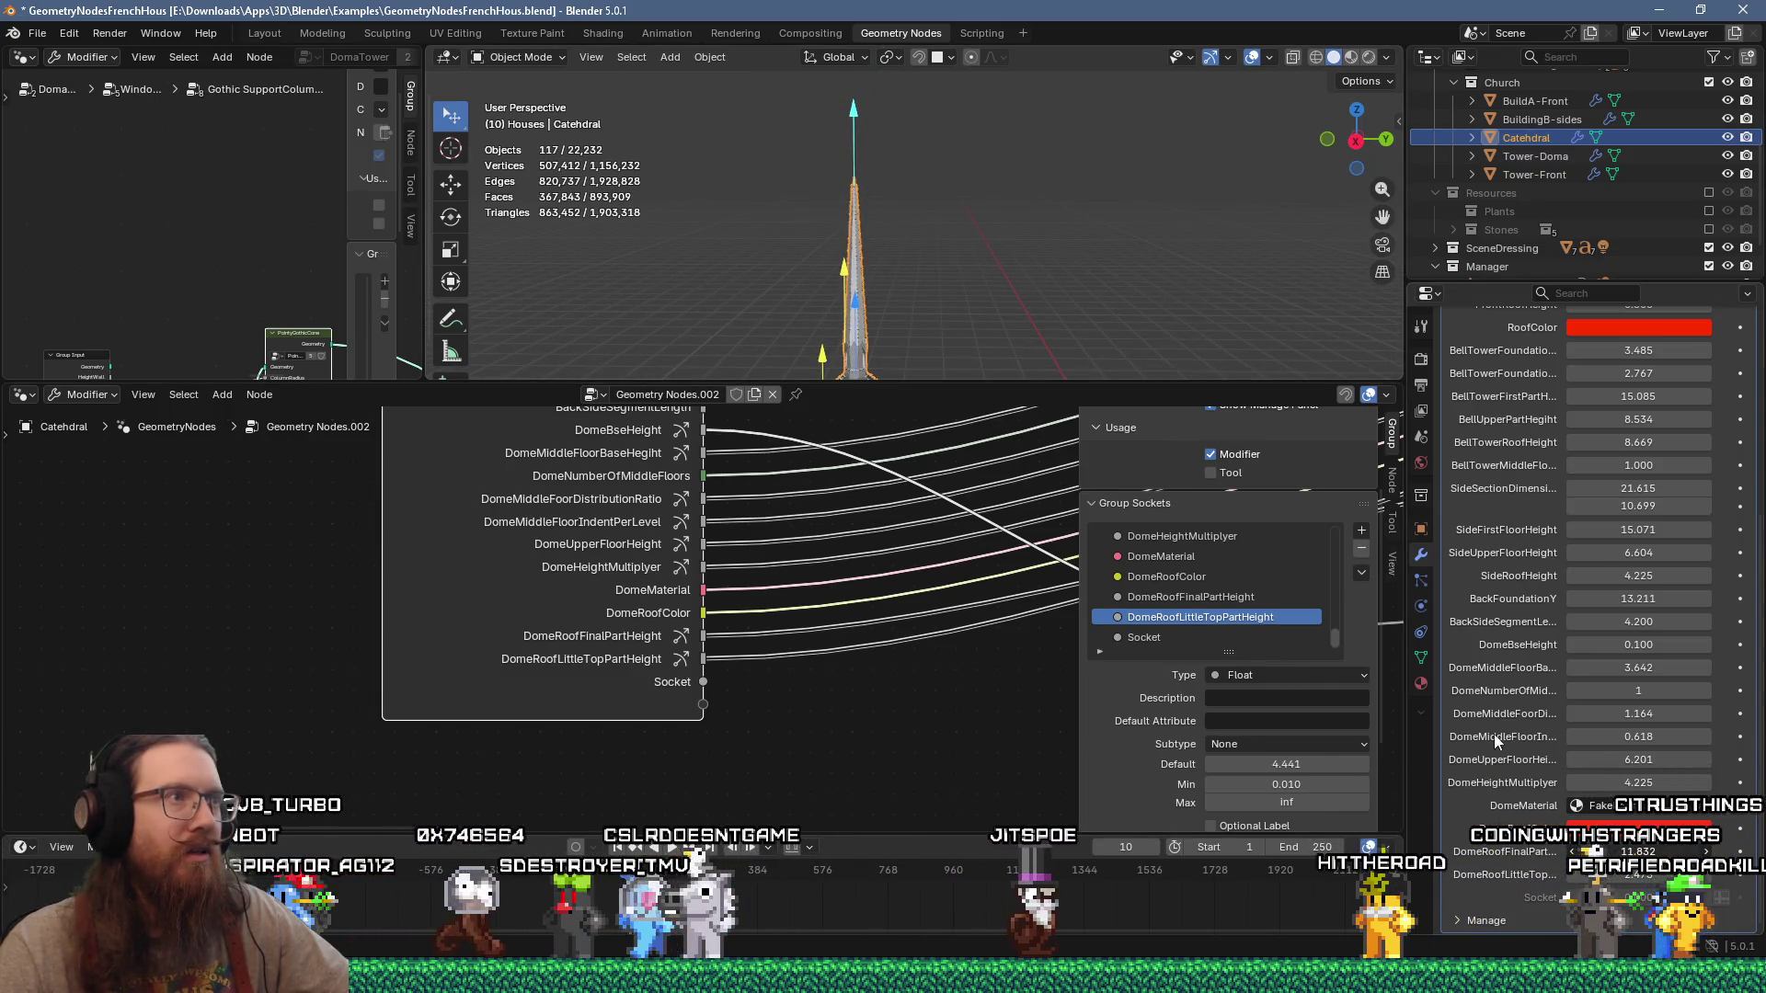
{"action": "left_click_drag", "start_coordinate": [854, 118], "coordinate": [857, 185]}
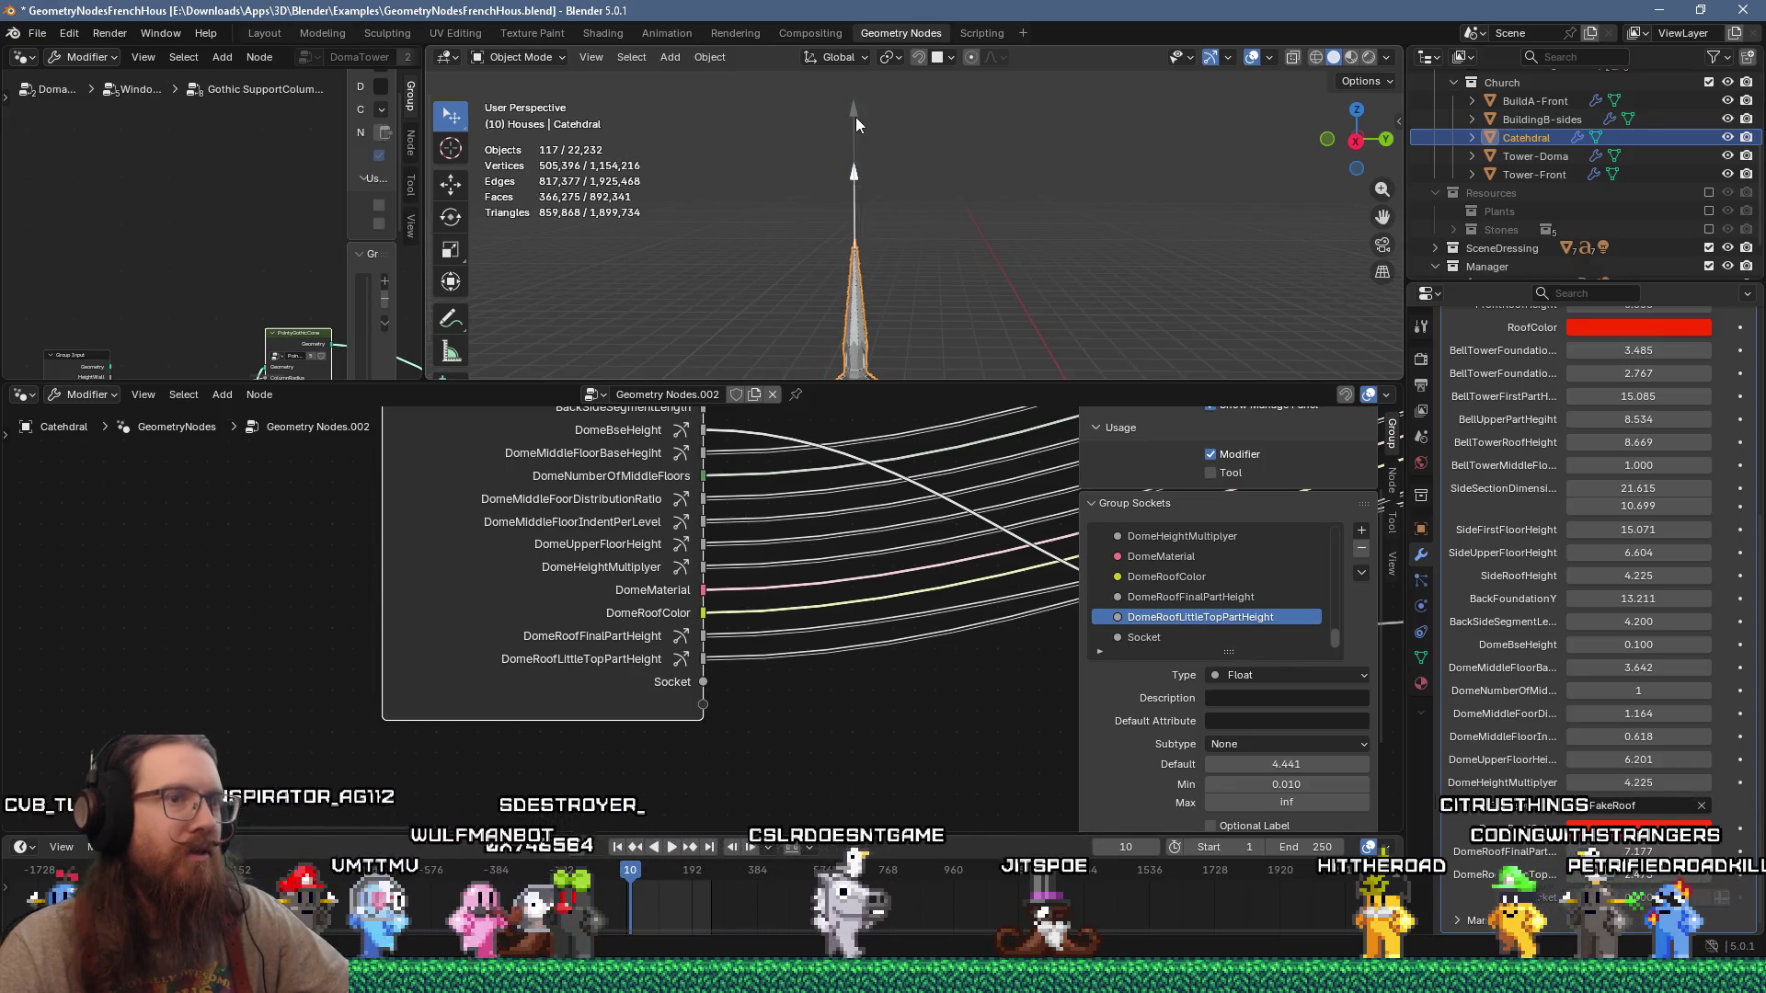
{"action": "mouse_move", "coordinate": [853, 118]}
{"action": "left_mouse_down"}
{"action": "mouse_move", "coordinate": [853, 172]}
{"action": "mouse_move", "coordinate": [853, 129]}
{"action": "left_mouse_up"}
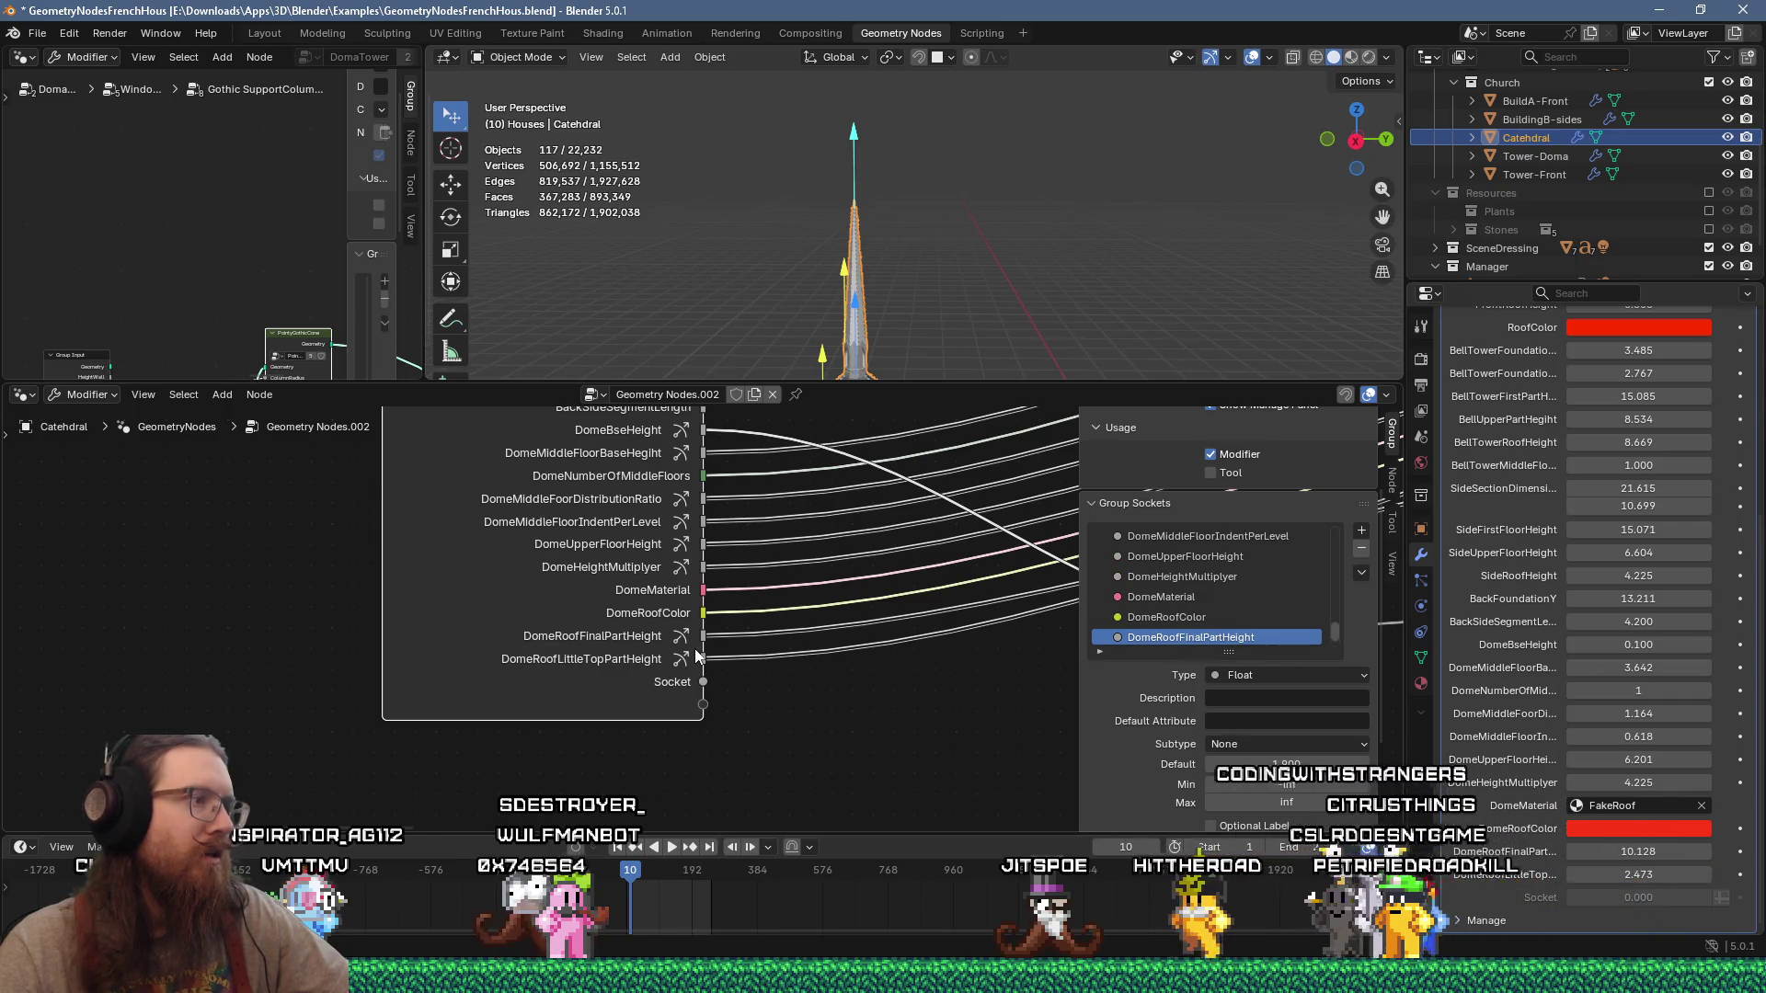
Step: Inspect the DomeRoofFinalPartHeight socket (unbounded Float, default 1.900), then reselect the cathedral
{"action": "left_click", "coordinate": [1191, 597]}
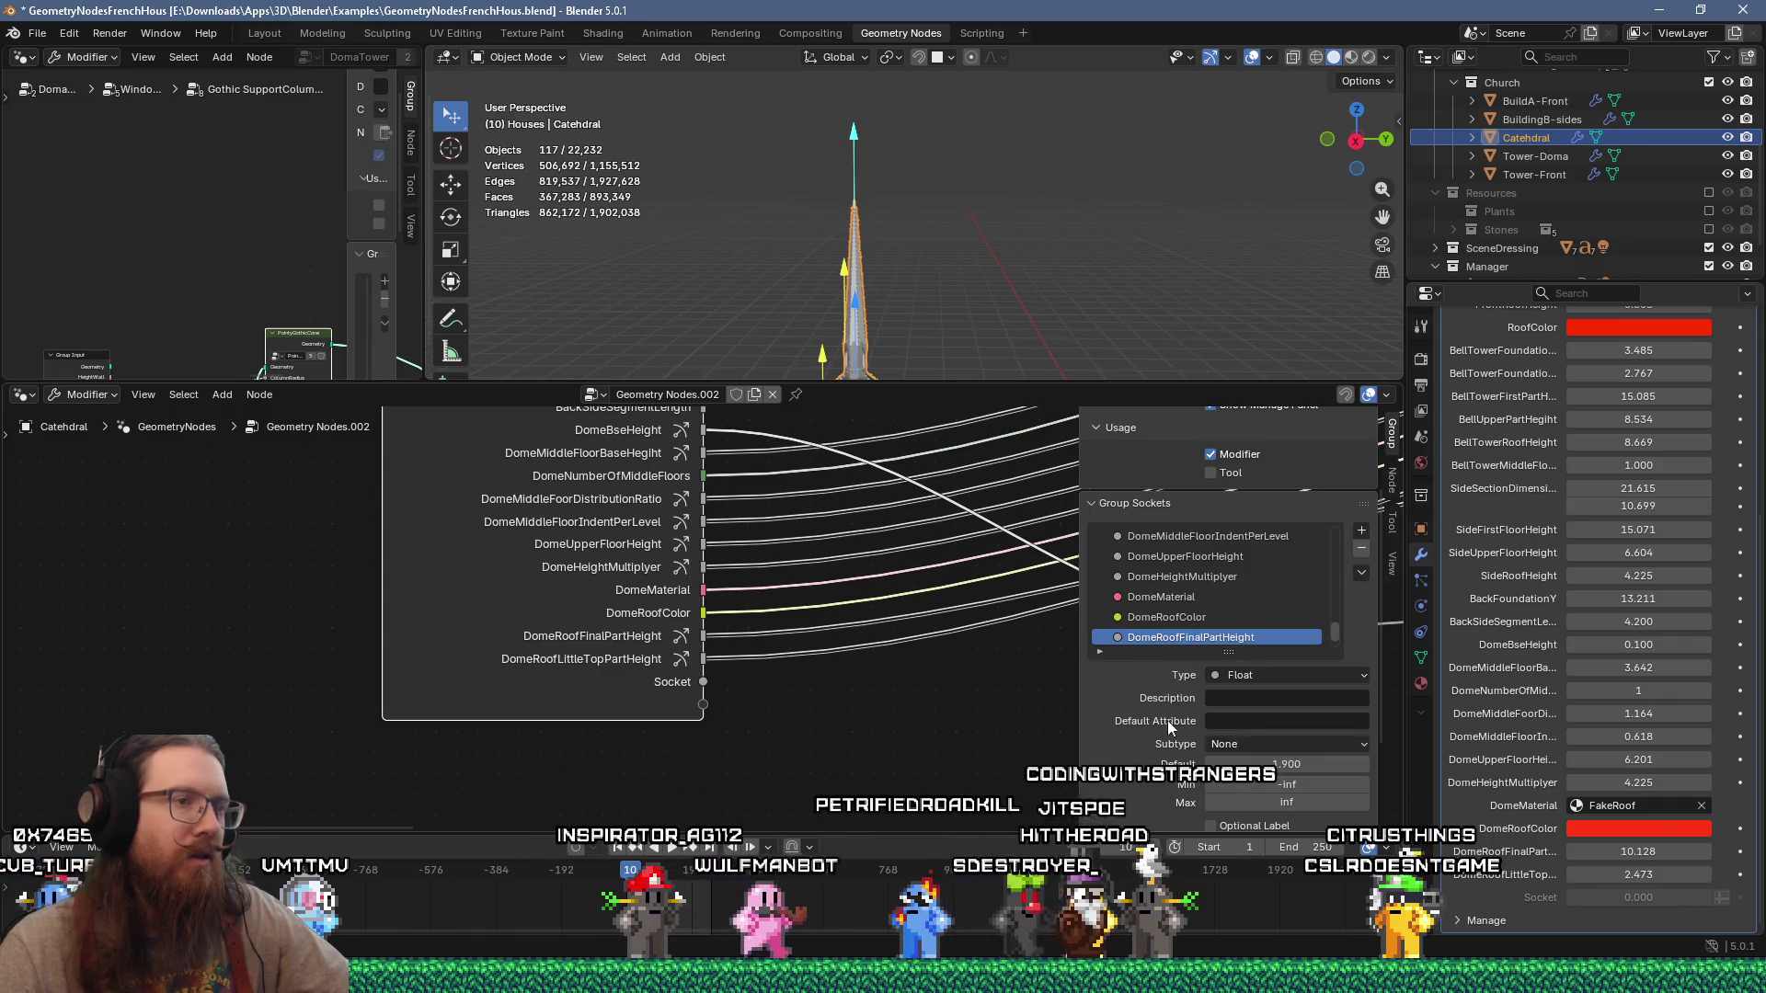
{"action": "scroll", "coordinate": [1167, 720], "scroll_direction": "down", "scroll_amount": 3}
{"action": "scroll", "coordinate": [1167, 738], "scroll_direction": "down", "scroll_amount": 1}
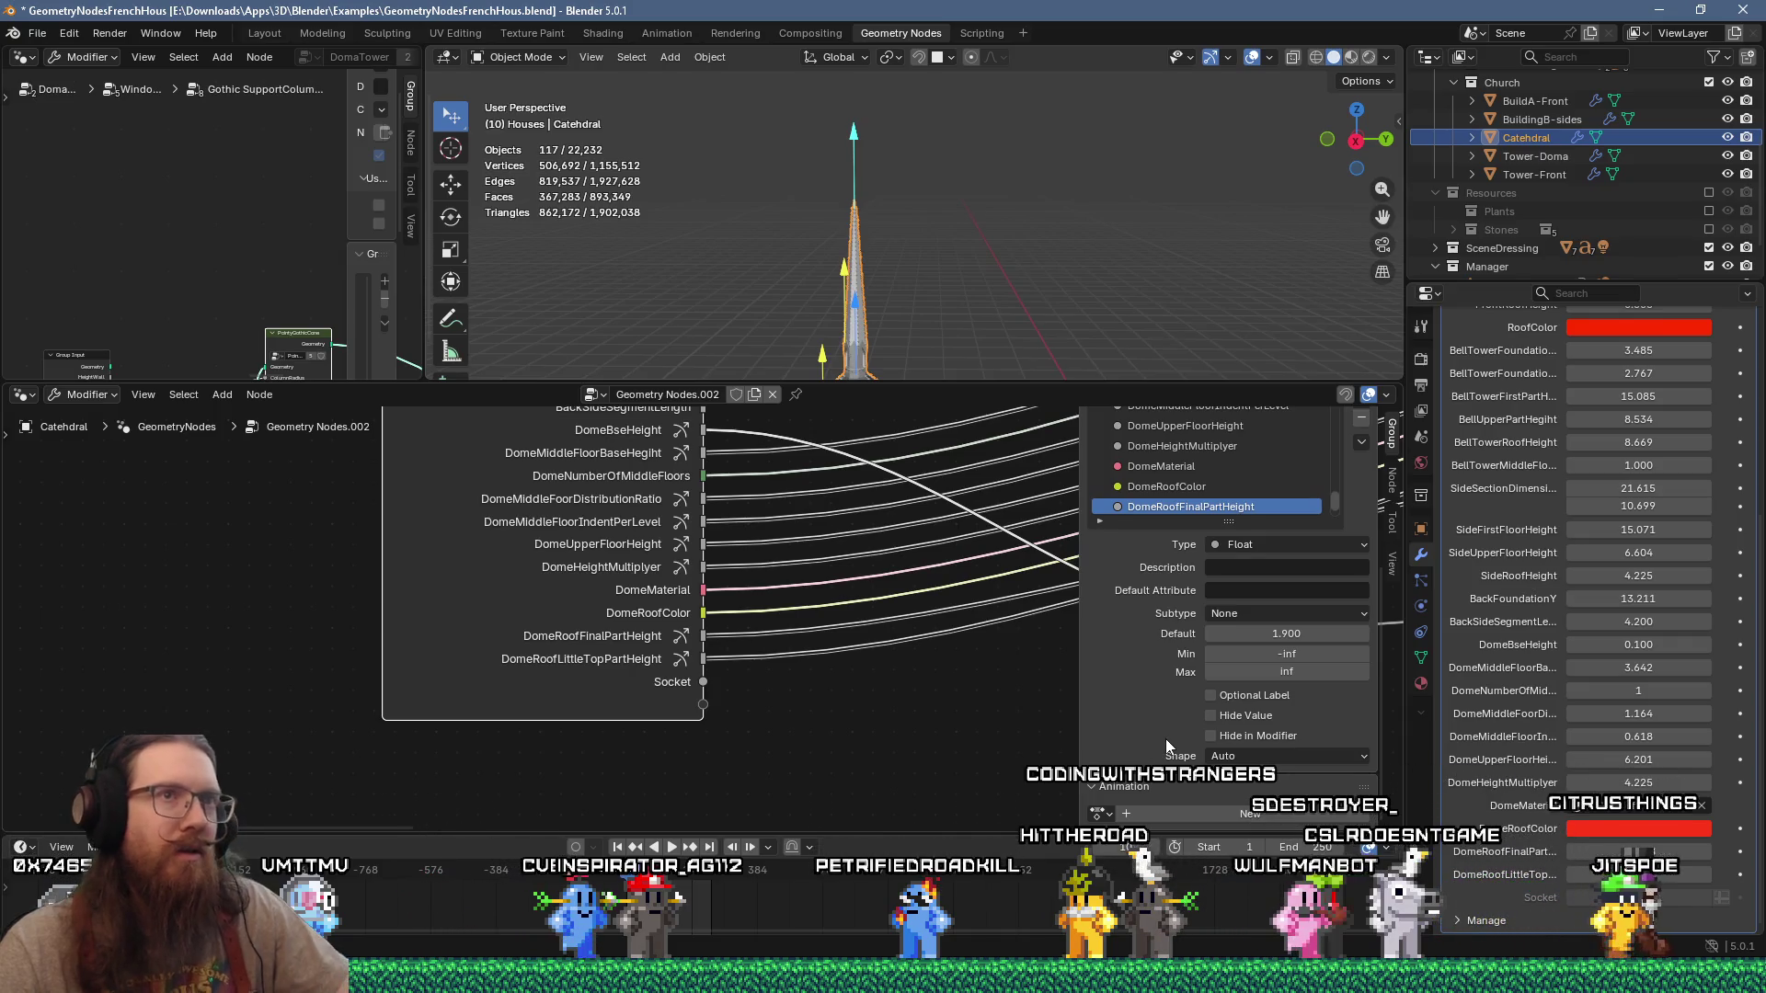
{"action": "left_click", "coordinate": [1058, 311]}
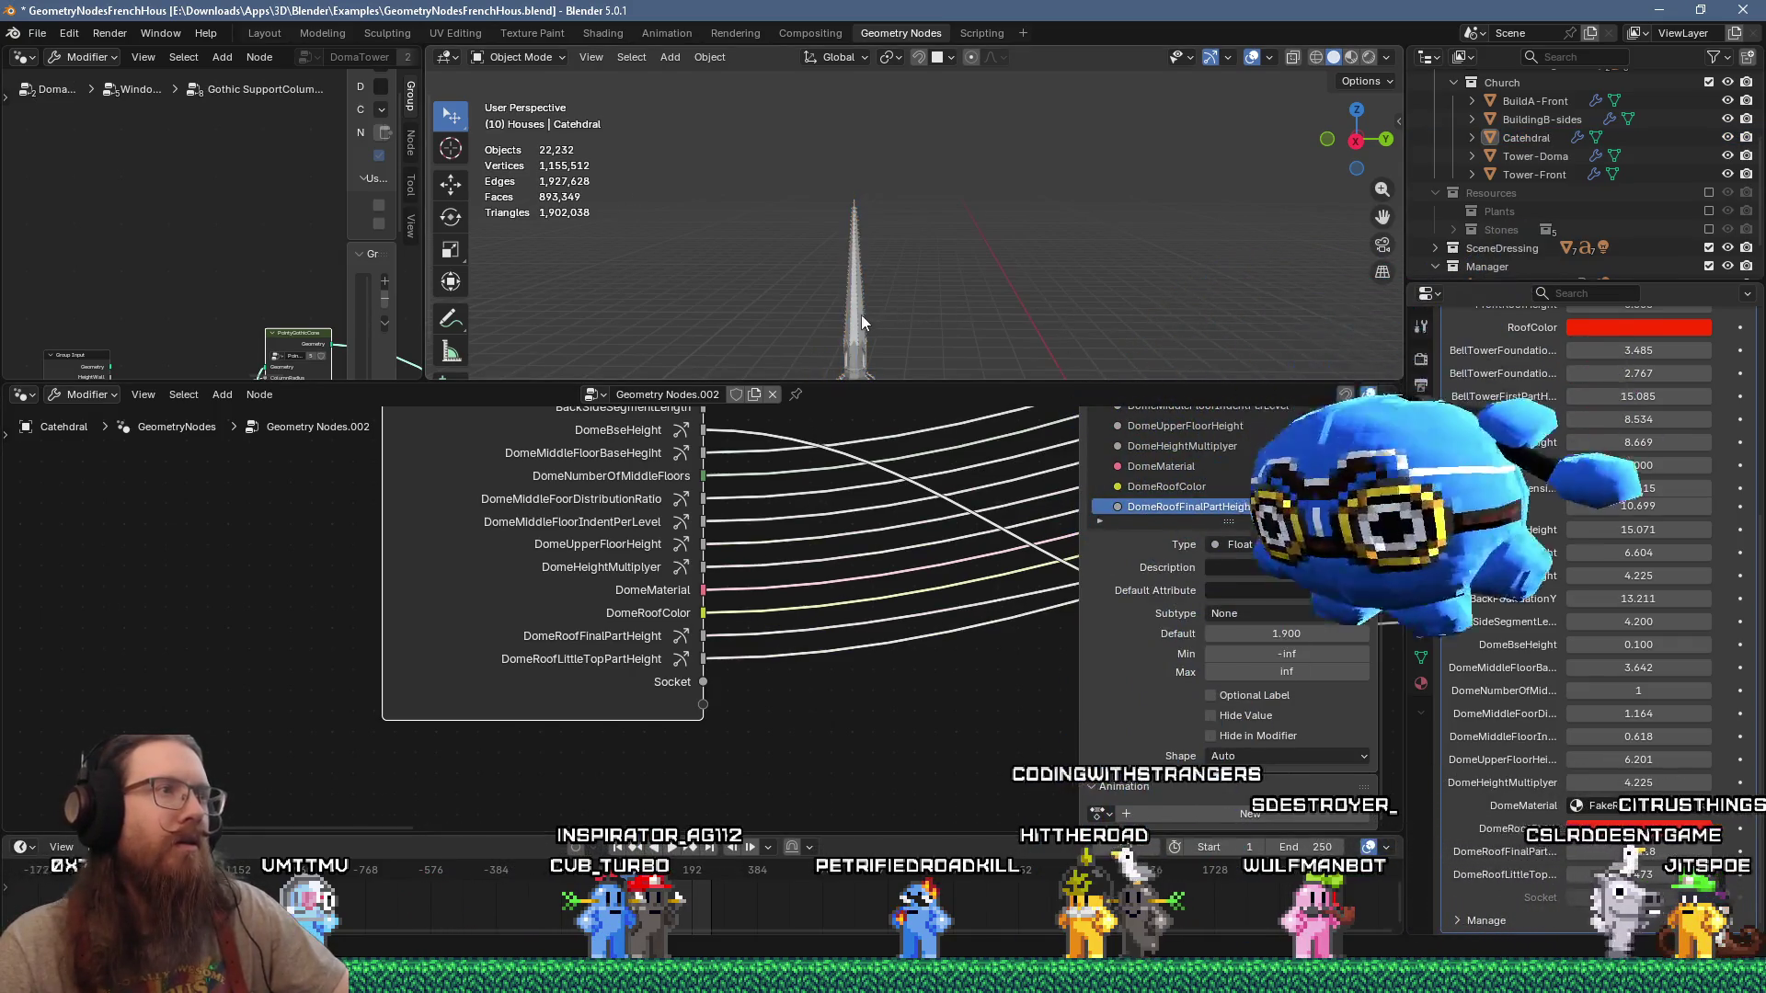
{"action": "left_click", "coordinate": [861, 315]}
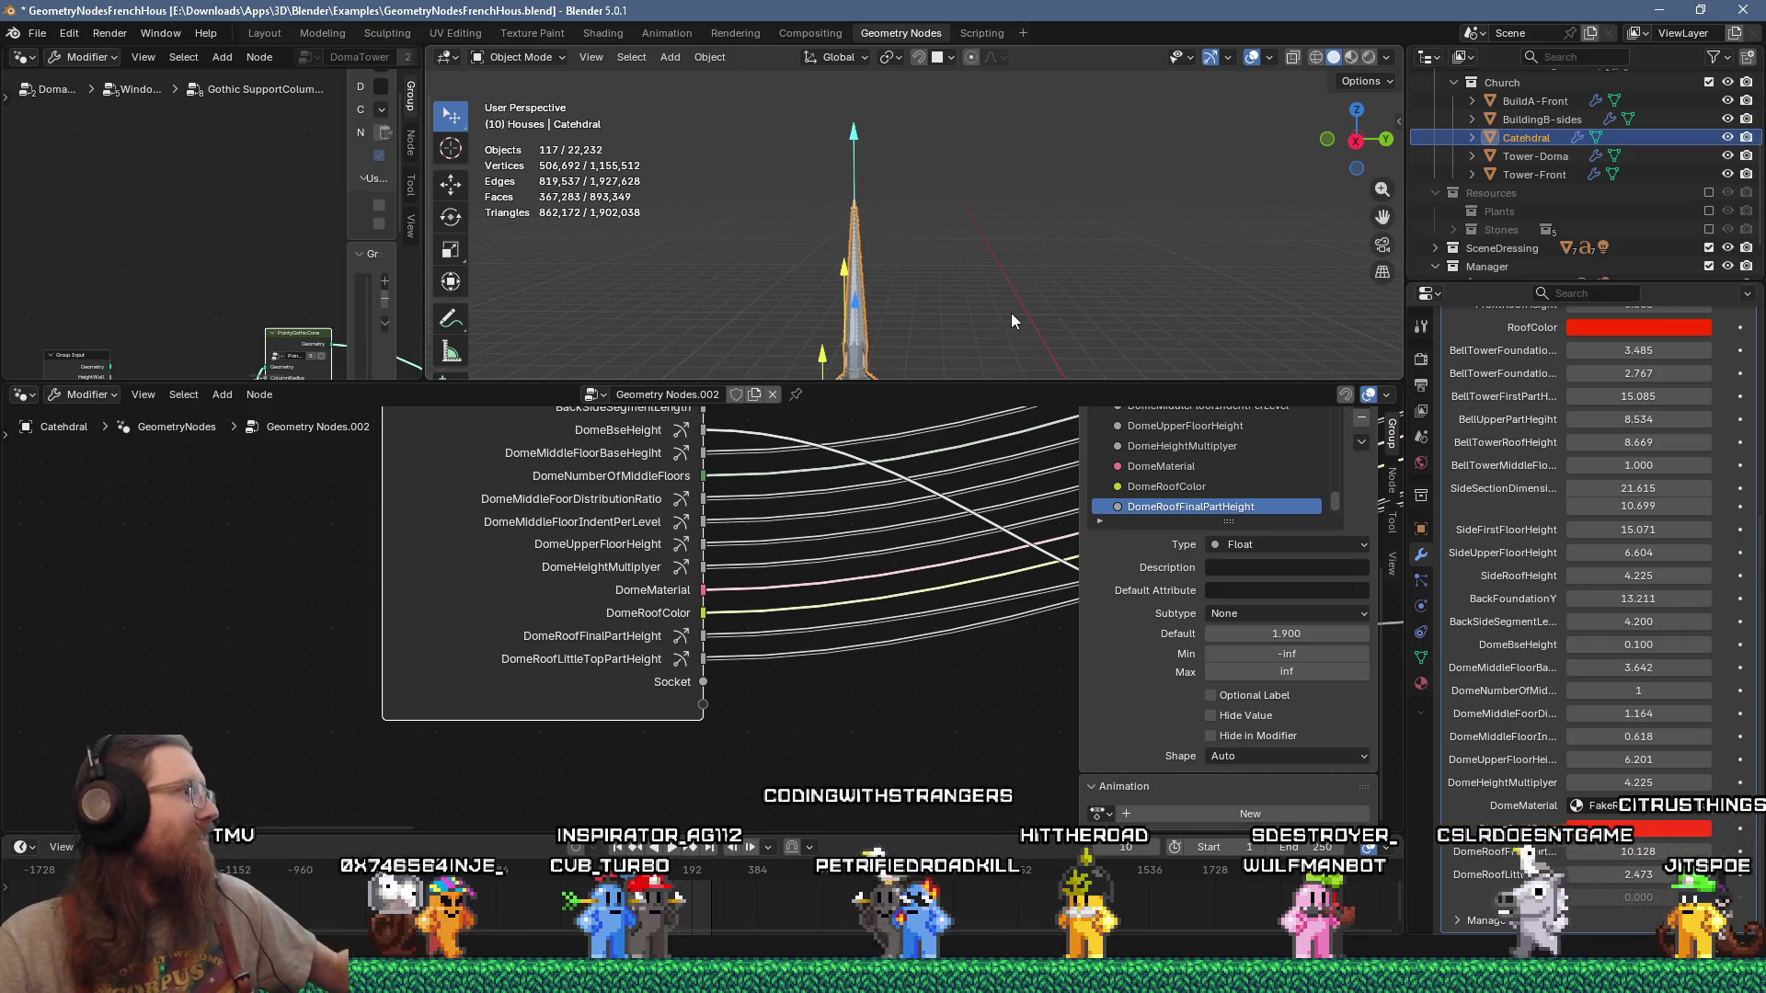
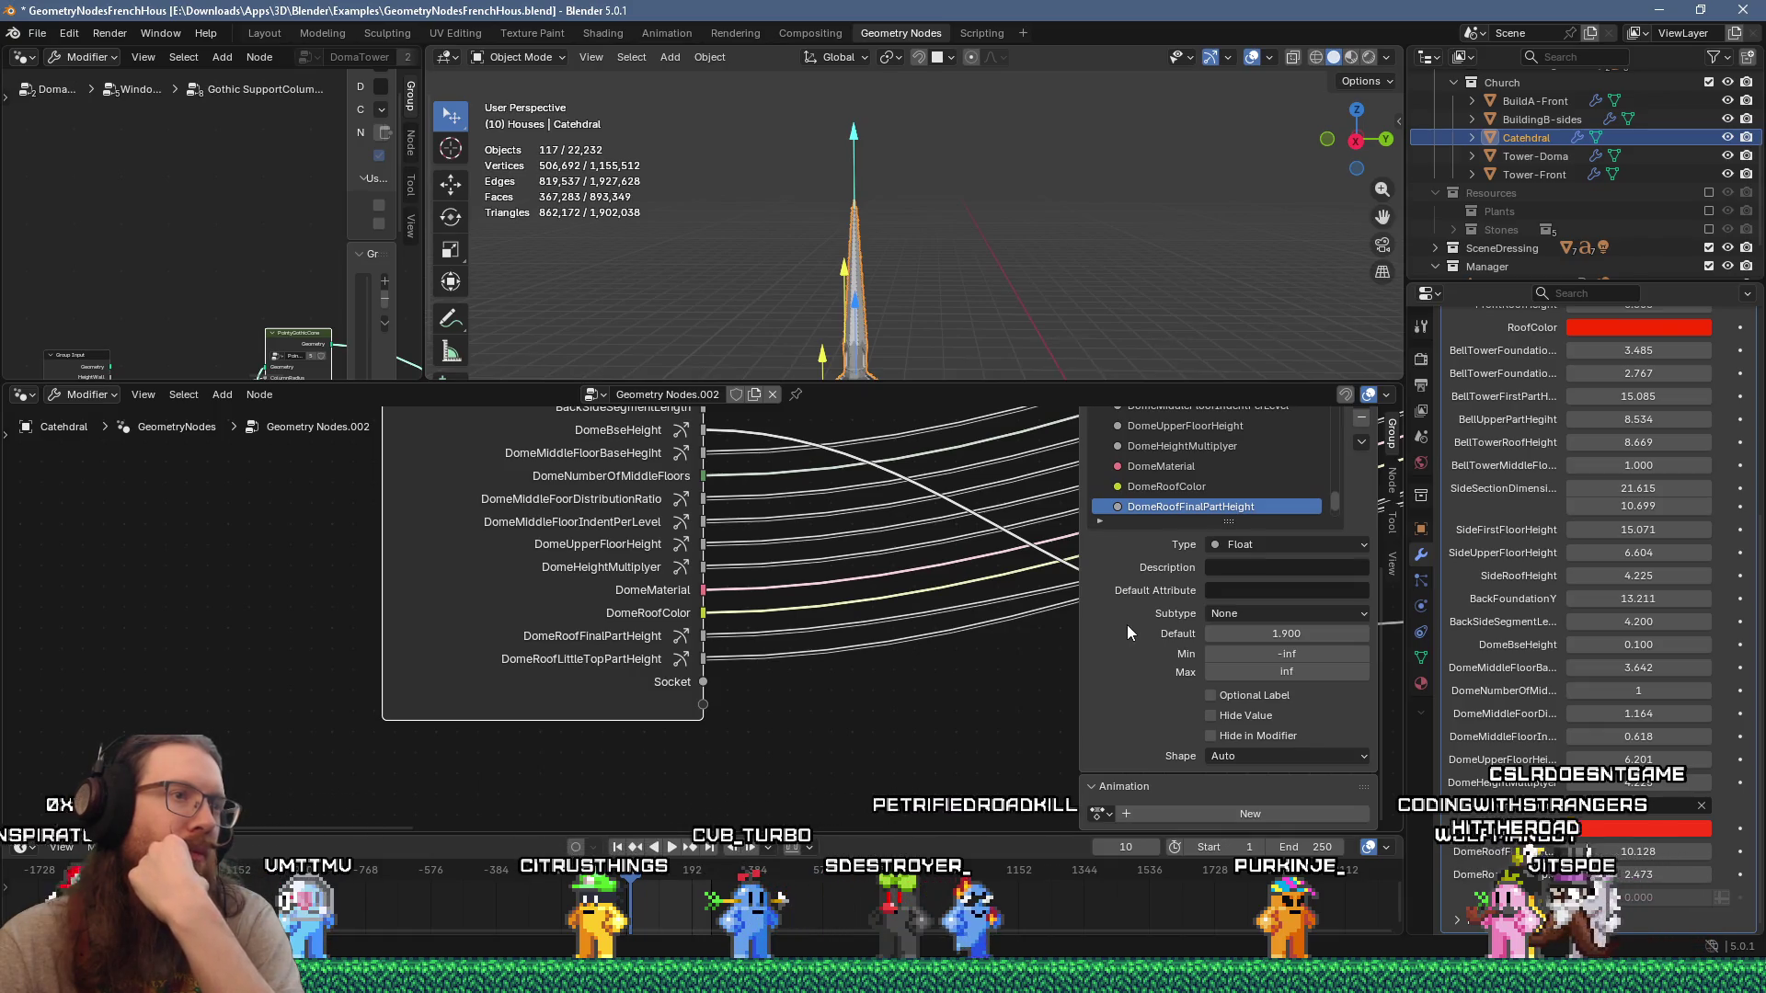
Step: Enlarge the 3D view and orbit around the cathedral toward the dome
{"action": "left_click_drag", "start_coordinate": [968, 383], "coordinate": [967, 532]}
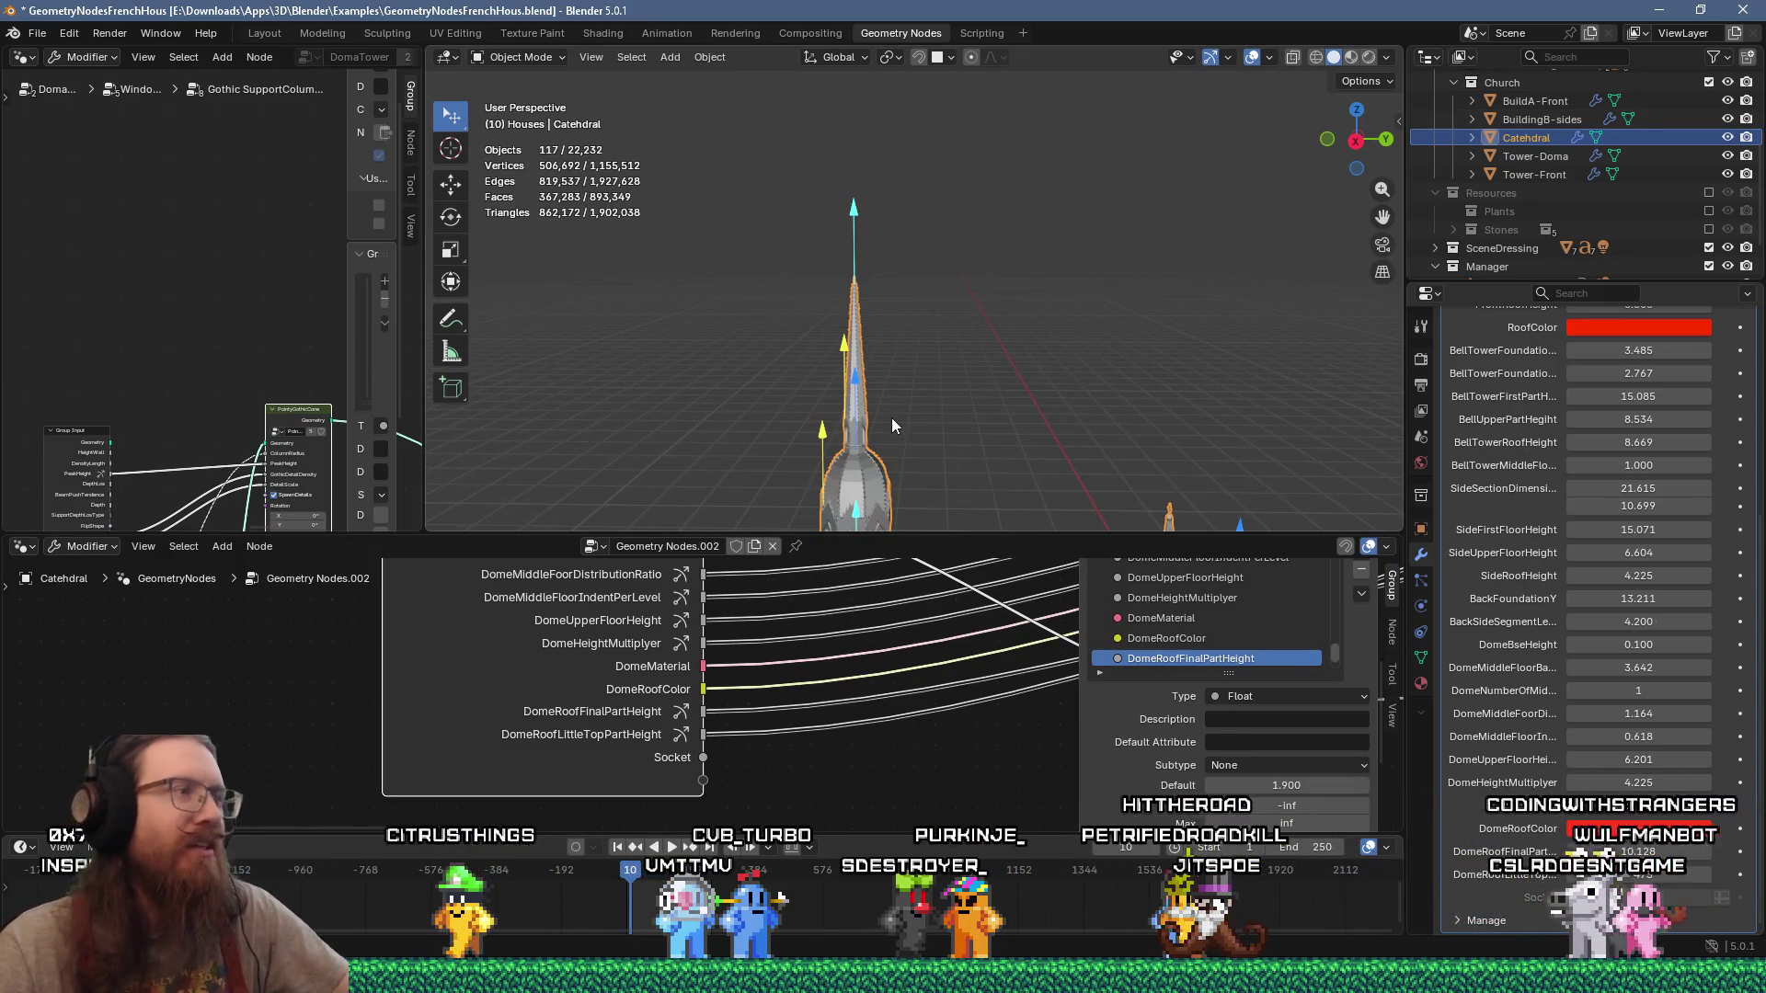
{"action": "mouse_move", "coordinate": [916, 476]}
{"action": "middle_mouse_down", "text": "shift"}
{"action": "mouse_move", "coordinate": [931, 309]}
{"action": "mouse_move", "coordinate": [934, 340]}
{"action": "middle_mouse_up", "text": "shift"}
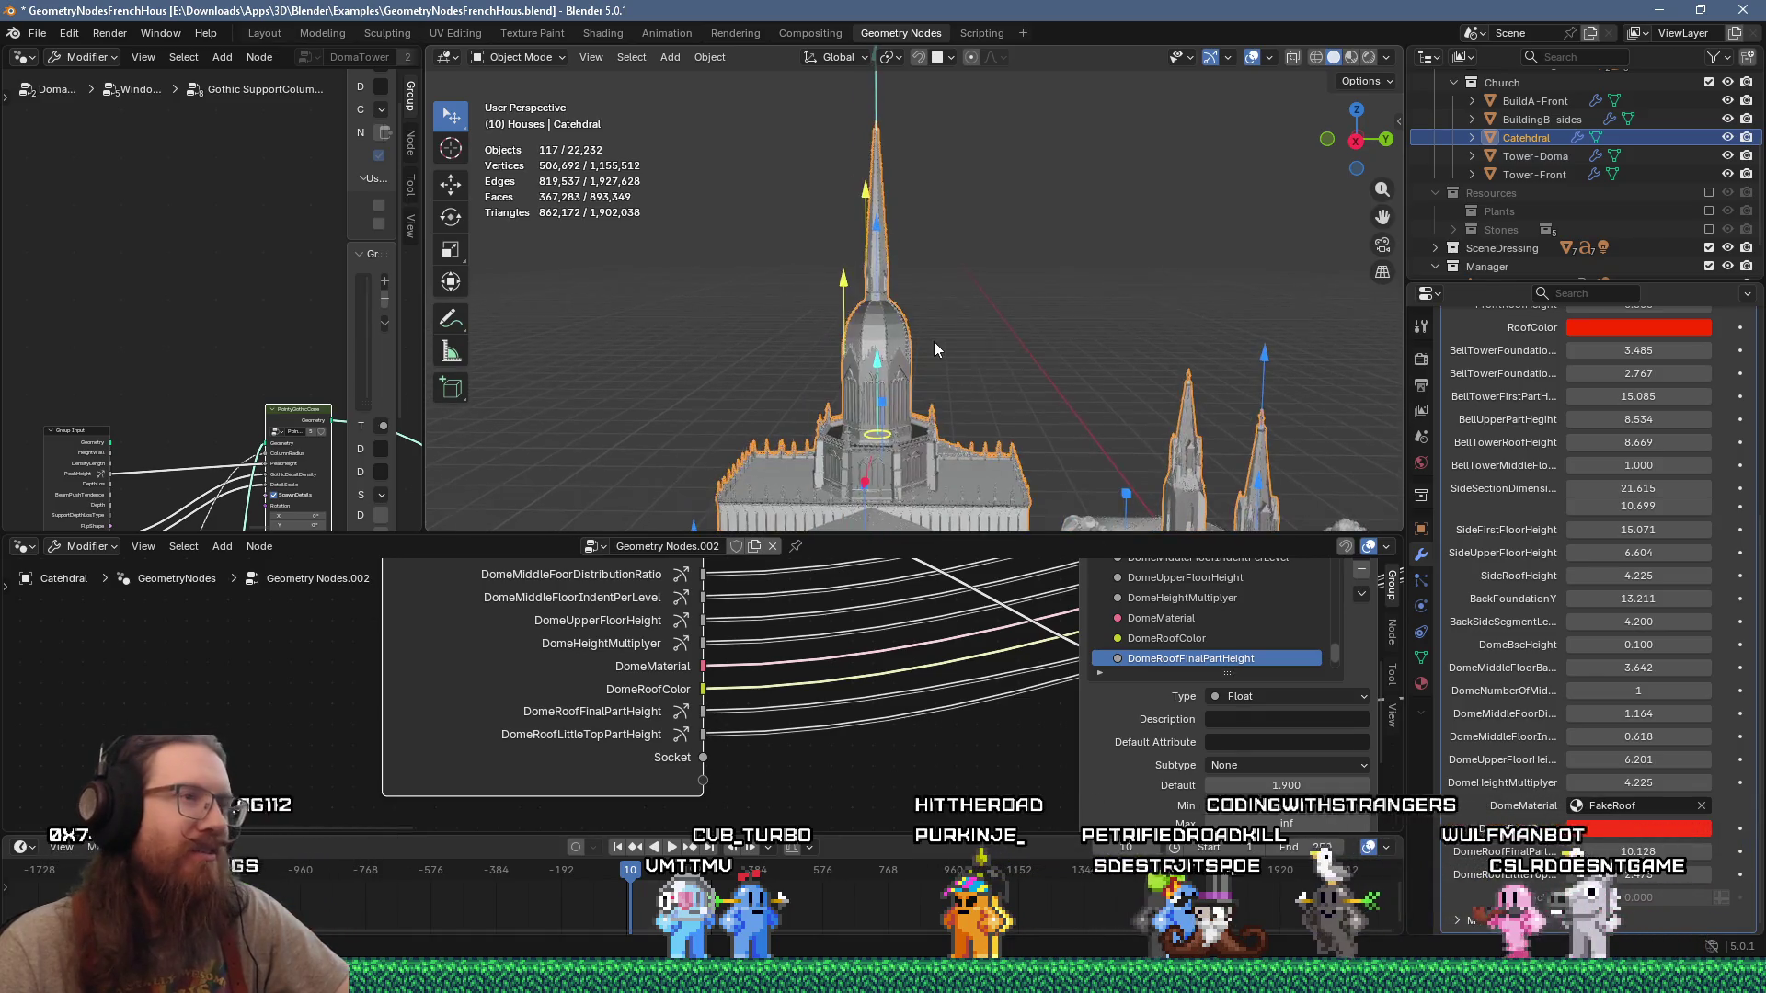
{"action": "scroll", "coordinate": [935, 344], "scroll_direction": "up", "scroll_amount": 5}
{"action": "middle_click_drag", "start_coordinate": [905, 465], "coordinate": [744, 329]}
{"action": "scroll", "coordinate": [929, 341], "scroll_direction": "down", "scroll_amount": 3}
Step: Raise the dome's middle-floor value from 3.642 to 4.492 with its gizmo arrow
{"action": "mouse_move", "coordinate": [902, 291]}
{"action": "middle_mouse_down", "text": "shift"}
{"action": "mouse_move", "coordinate": [919, 309]}
{"action": "mouse_move", "coordinate": [874, 244]}
{"action": "middle_mouse_up", "text": "shift"}
{"action": "left_click_drag", "start_coordinate": [894, 223], "coordinate": [889, 202]}
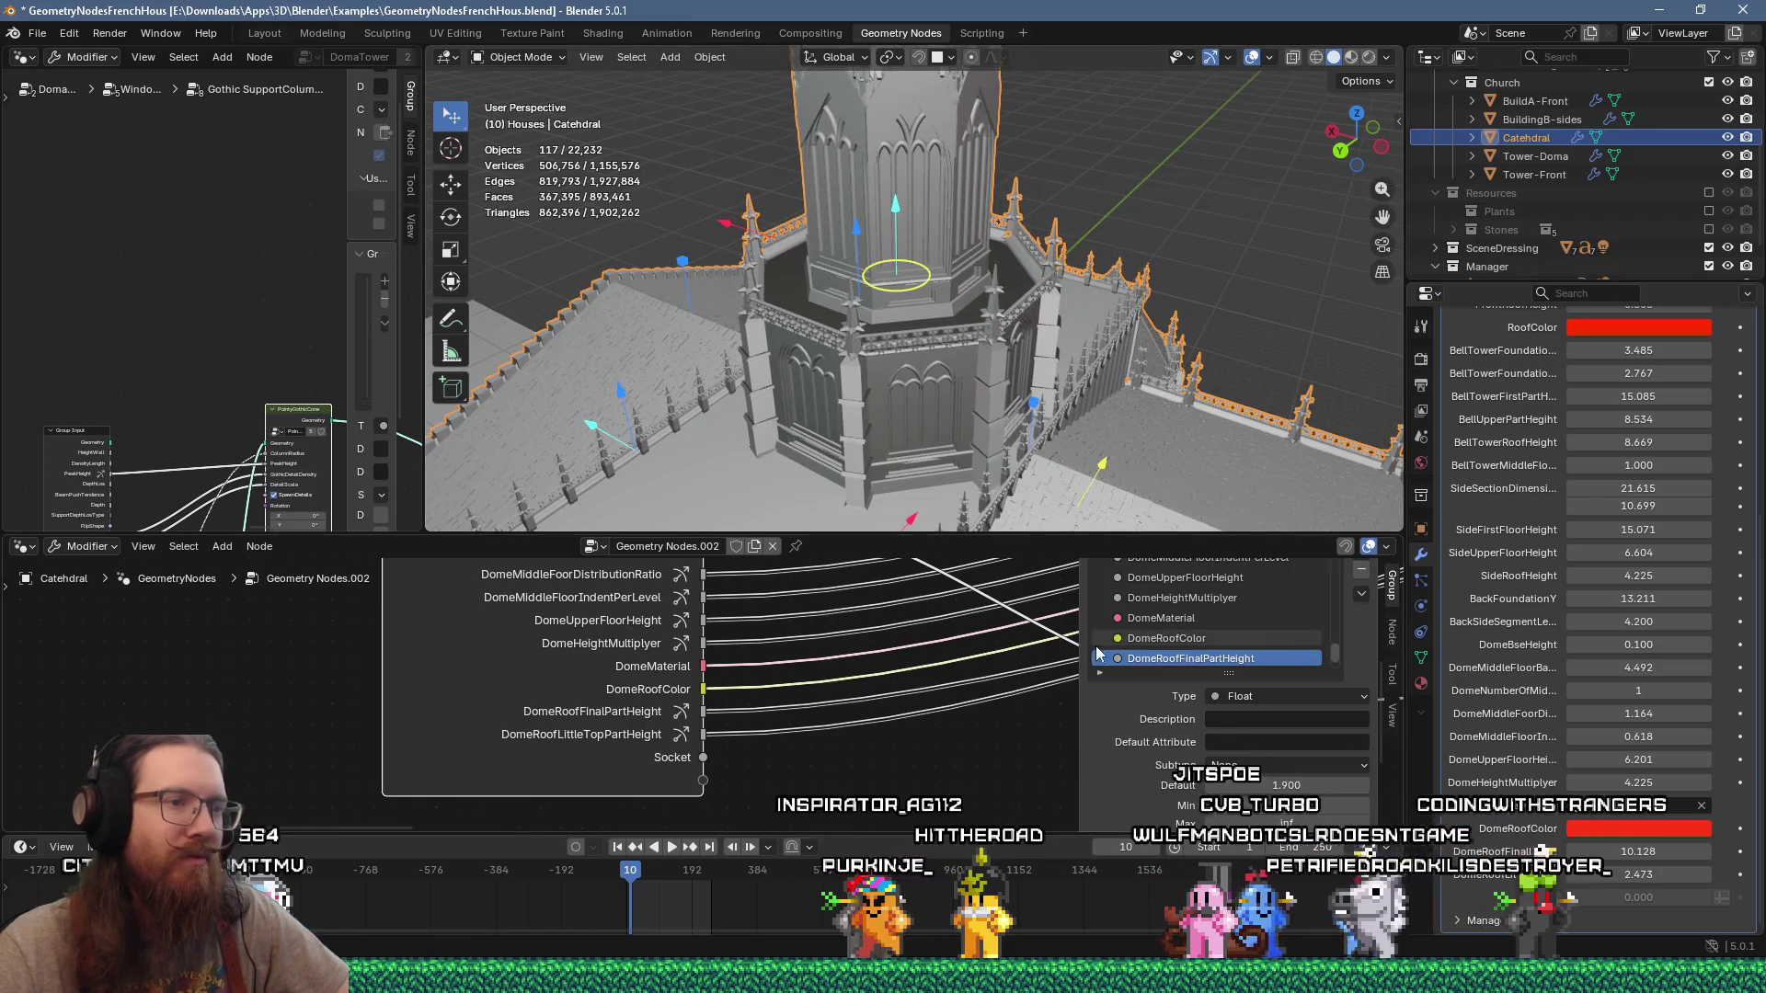
{"action": "scroll", "coordinate": [1128, 673], "scroll_direction": "down", "scroll_amount": 5}
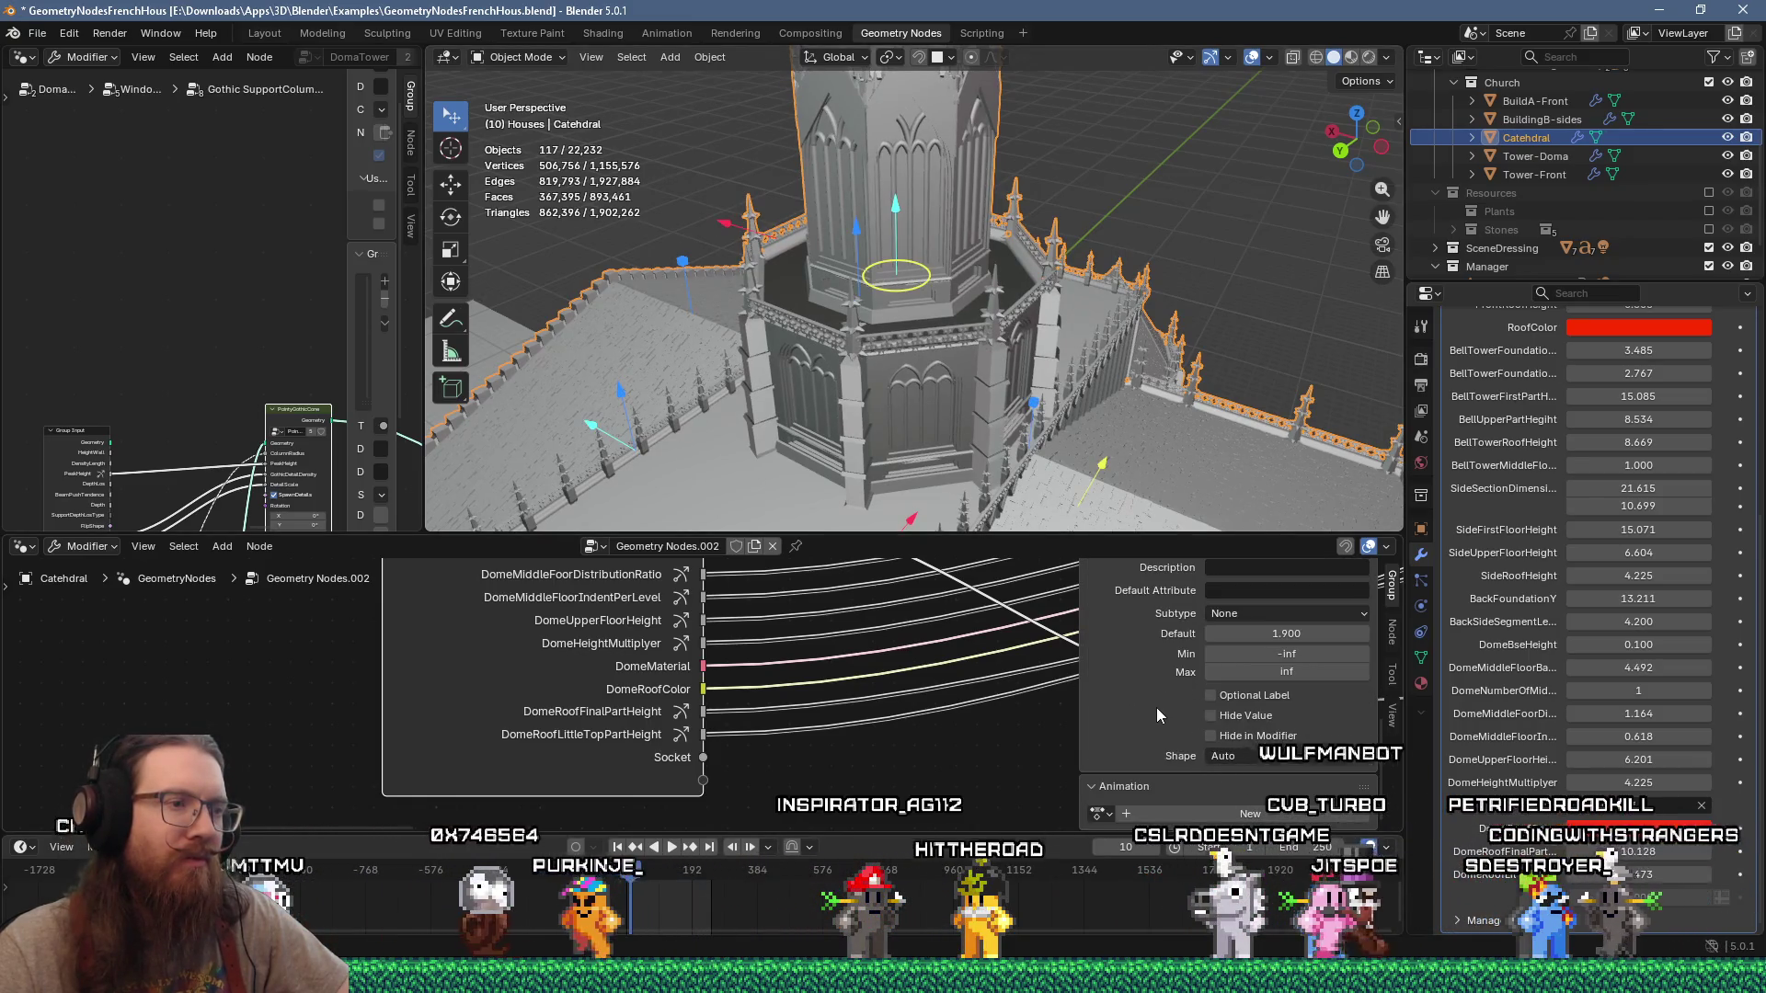
Step: Keep the dome socket's shape at Auto and show another group socket's settings
{"action": "left_click", "coordinate": [1237, 760]}
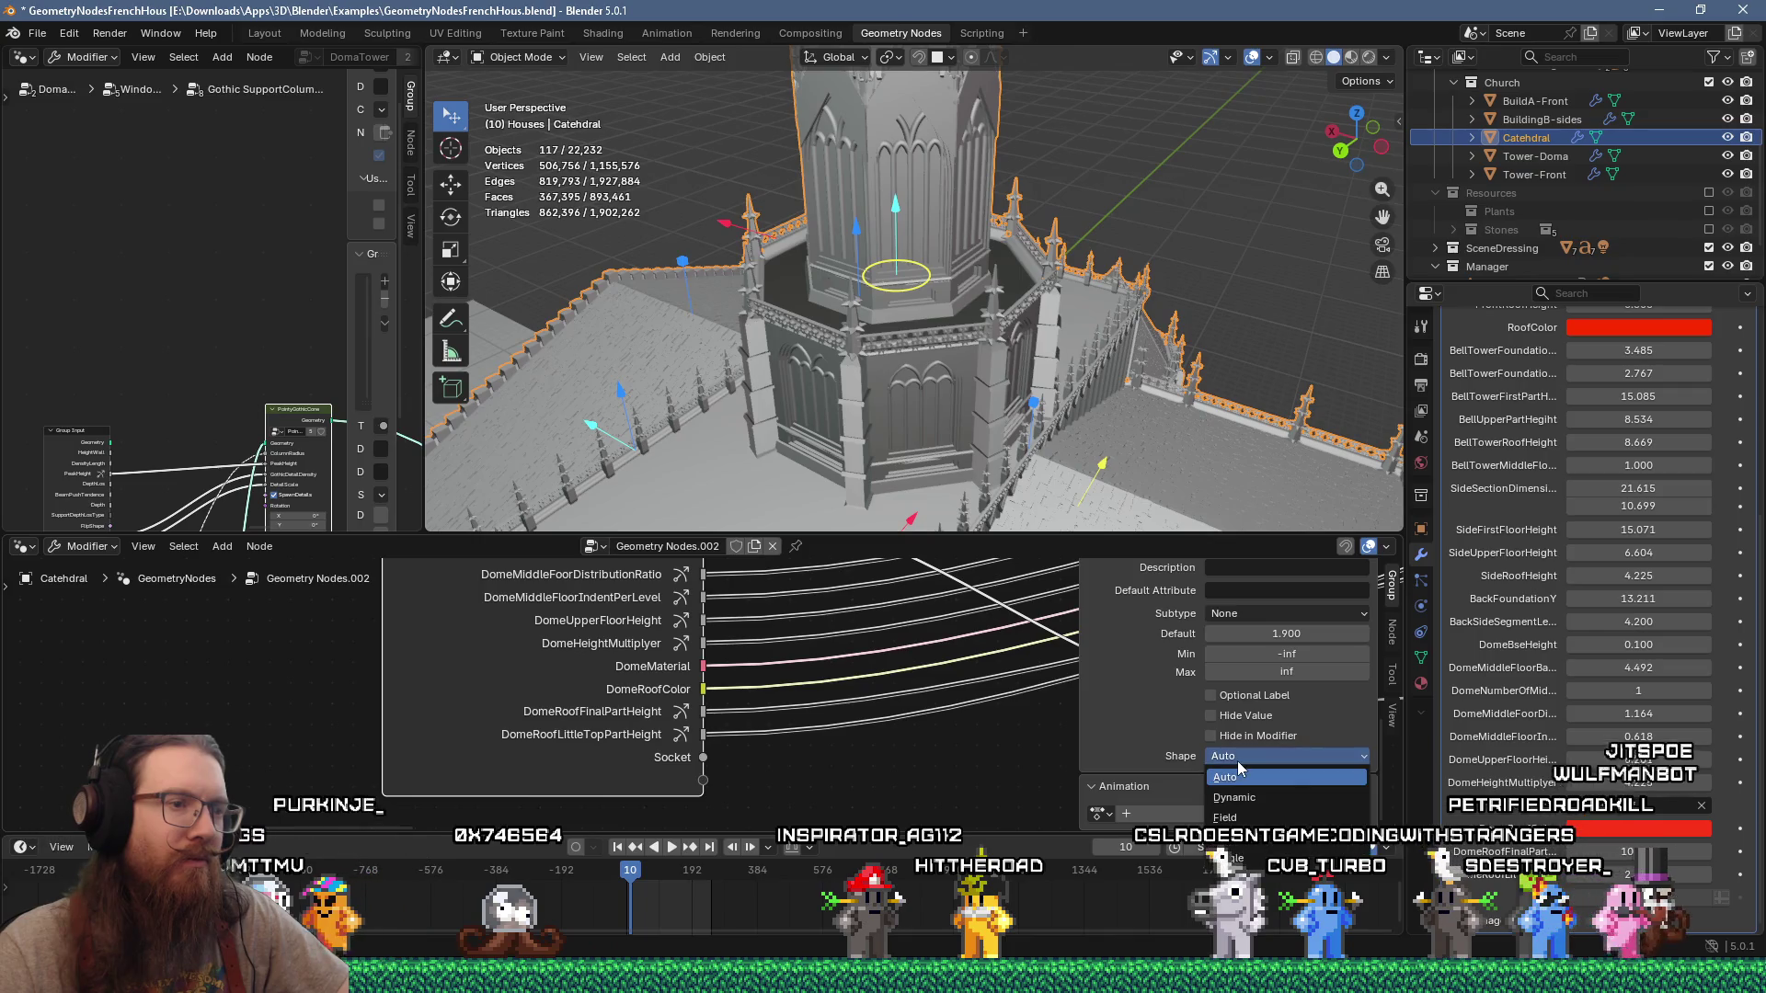
{"action": "left_click", "coordinate": [1238, 760]}
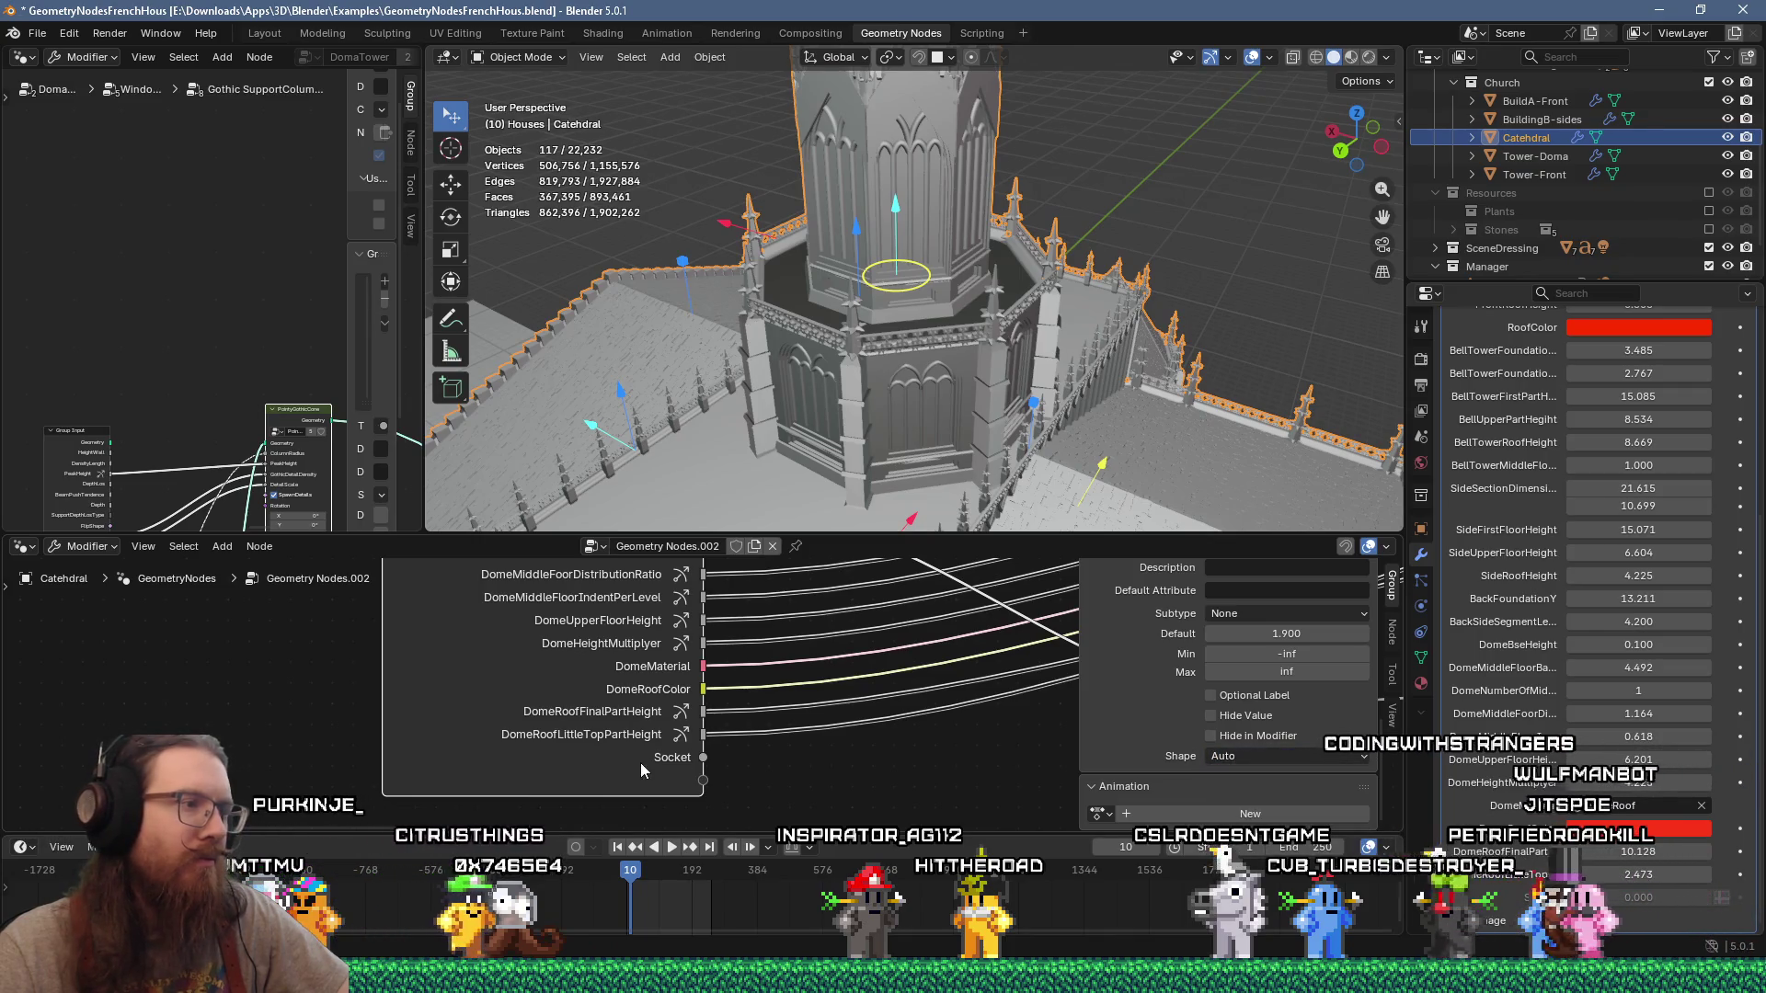
{"action": "left_click", "coordinate": [675, 754]}
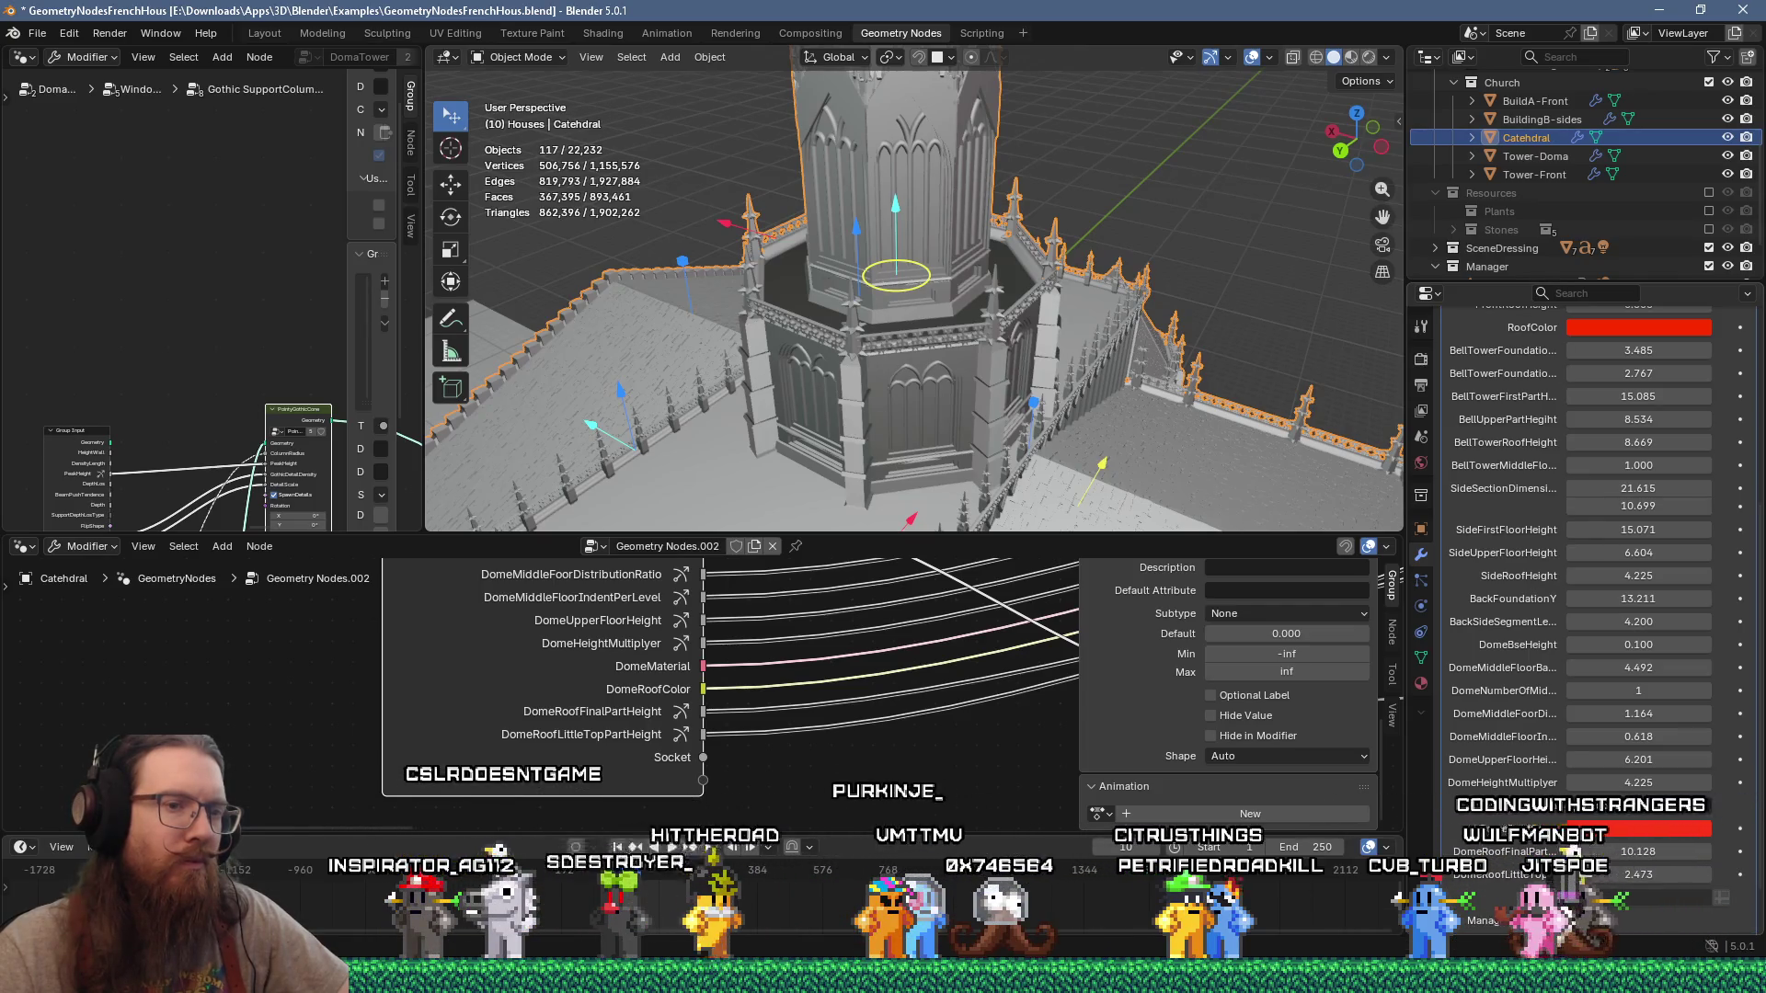
Step: Orbit around the cathedral tower and bring Firefox to the front
{"action": "middle_click_drag", "start_coordinate": [1001, 437], "coordinate": [1025, 377]}
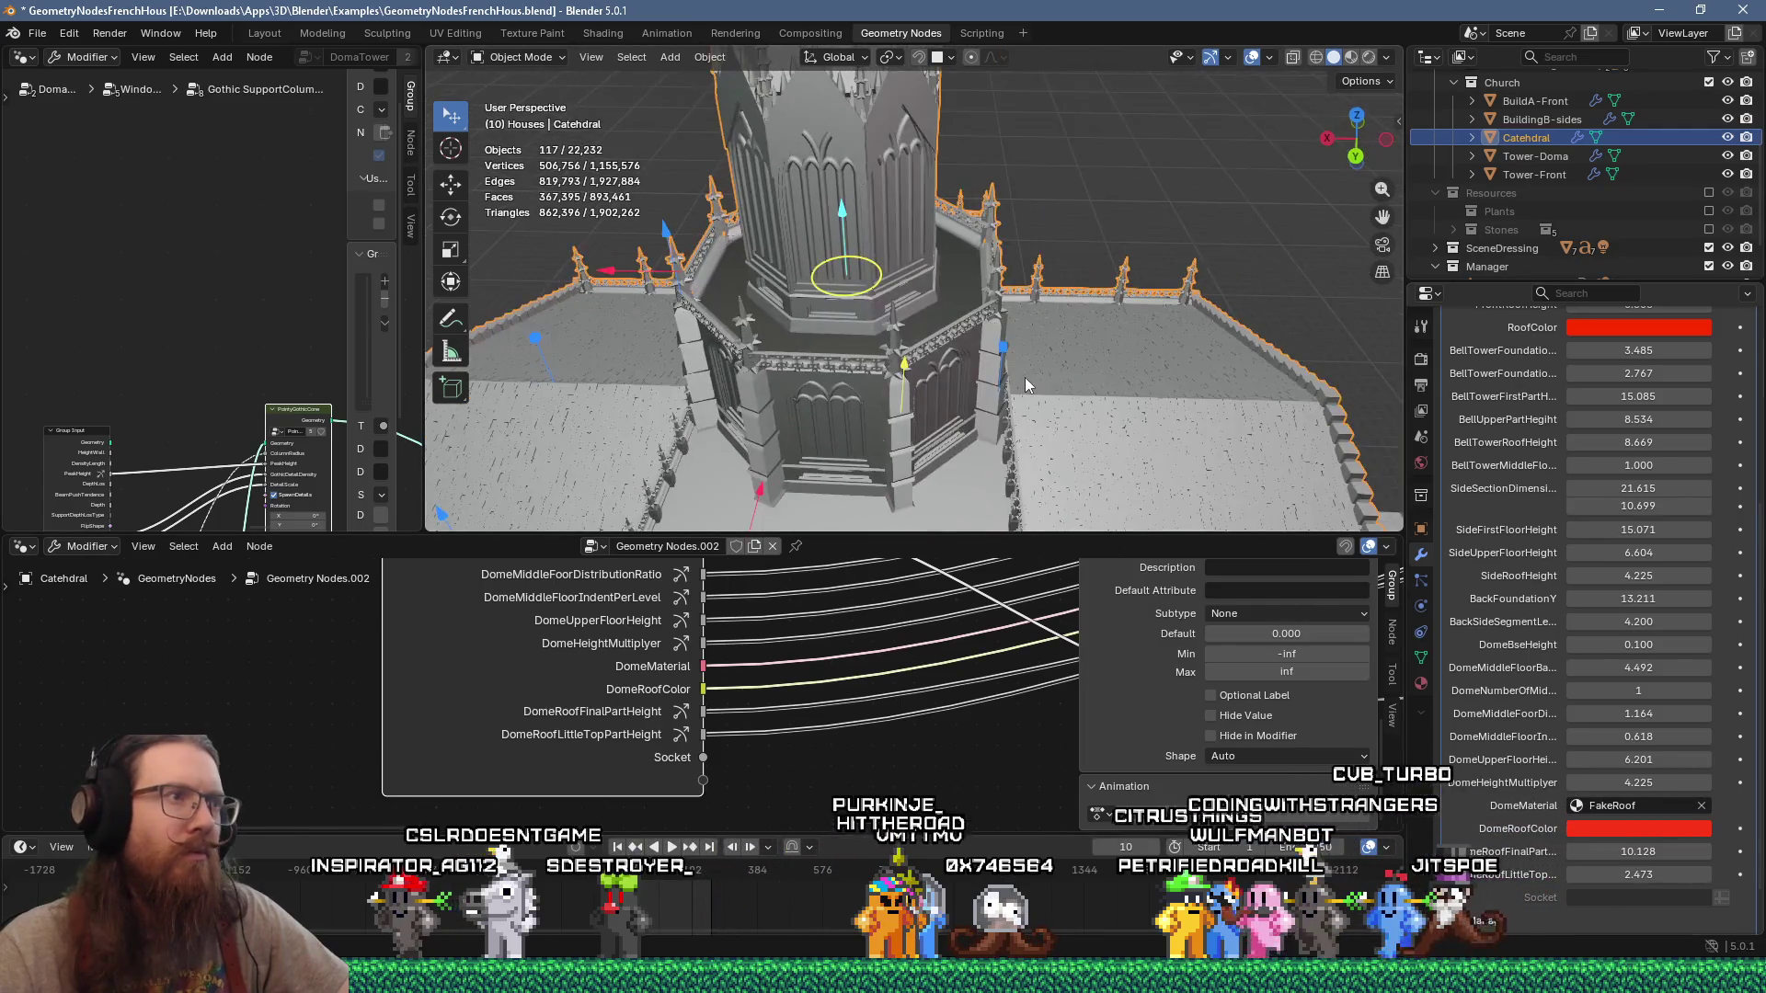
{"action": "left_click", "coordinate": [1021, 977]}
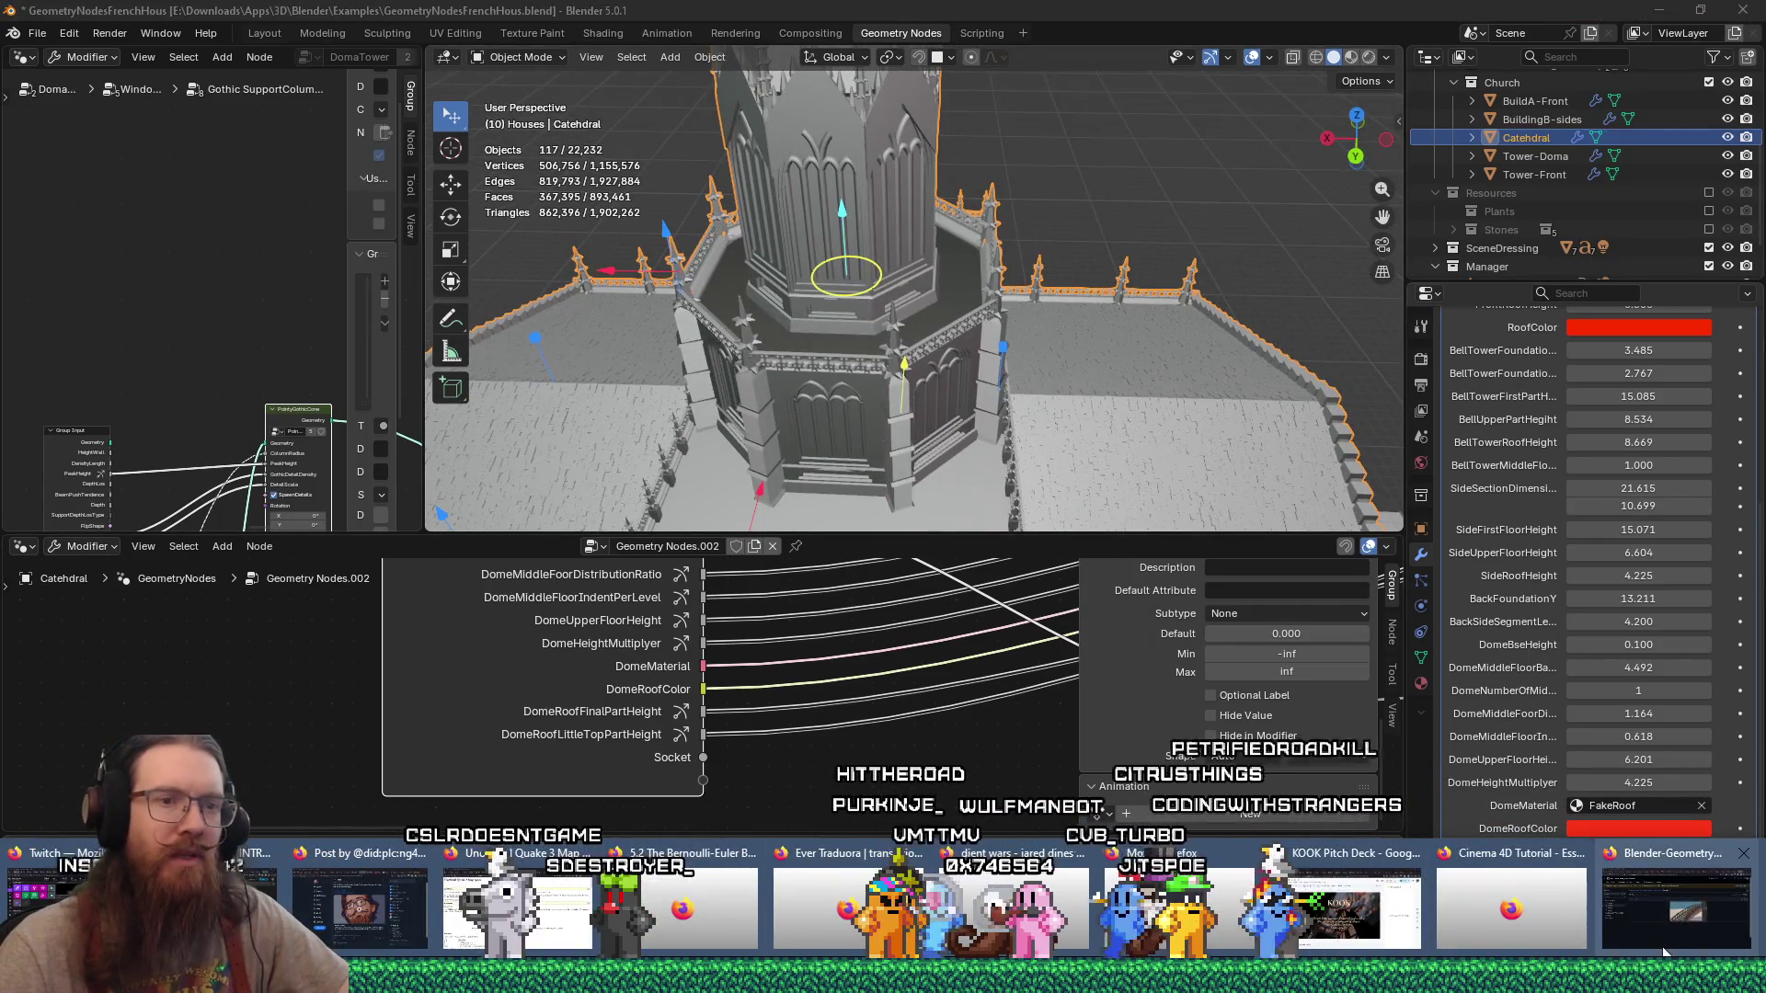
{"action": "left_click", "coordinate": [1662, 952]}
Step: Search DuckDuckGo for 'gizmos geometry nodes' in a new tab
{"action": "key", "text": "ctrl+t"}
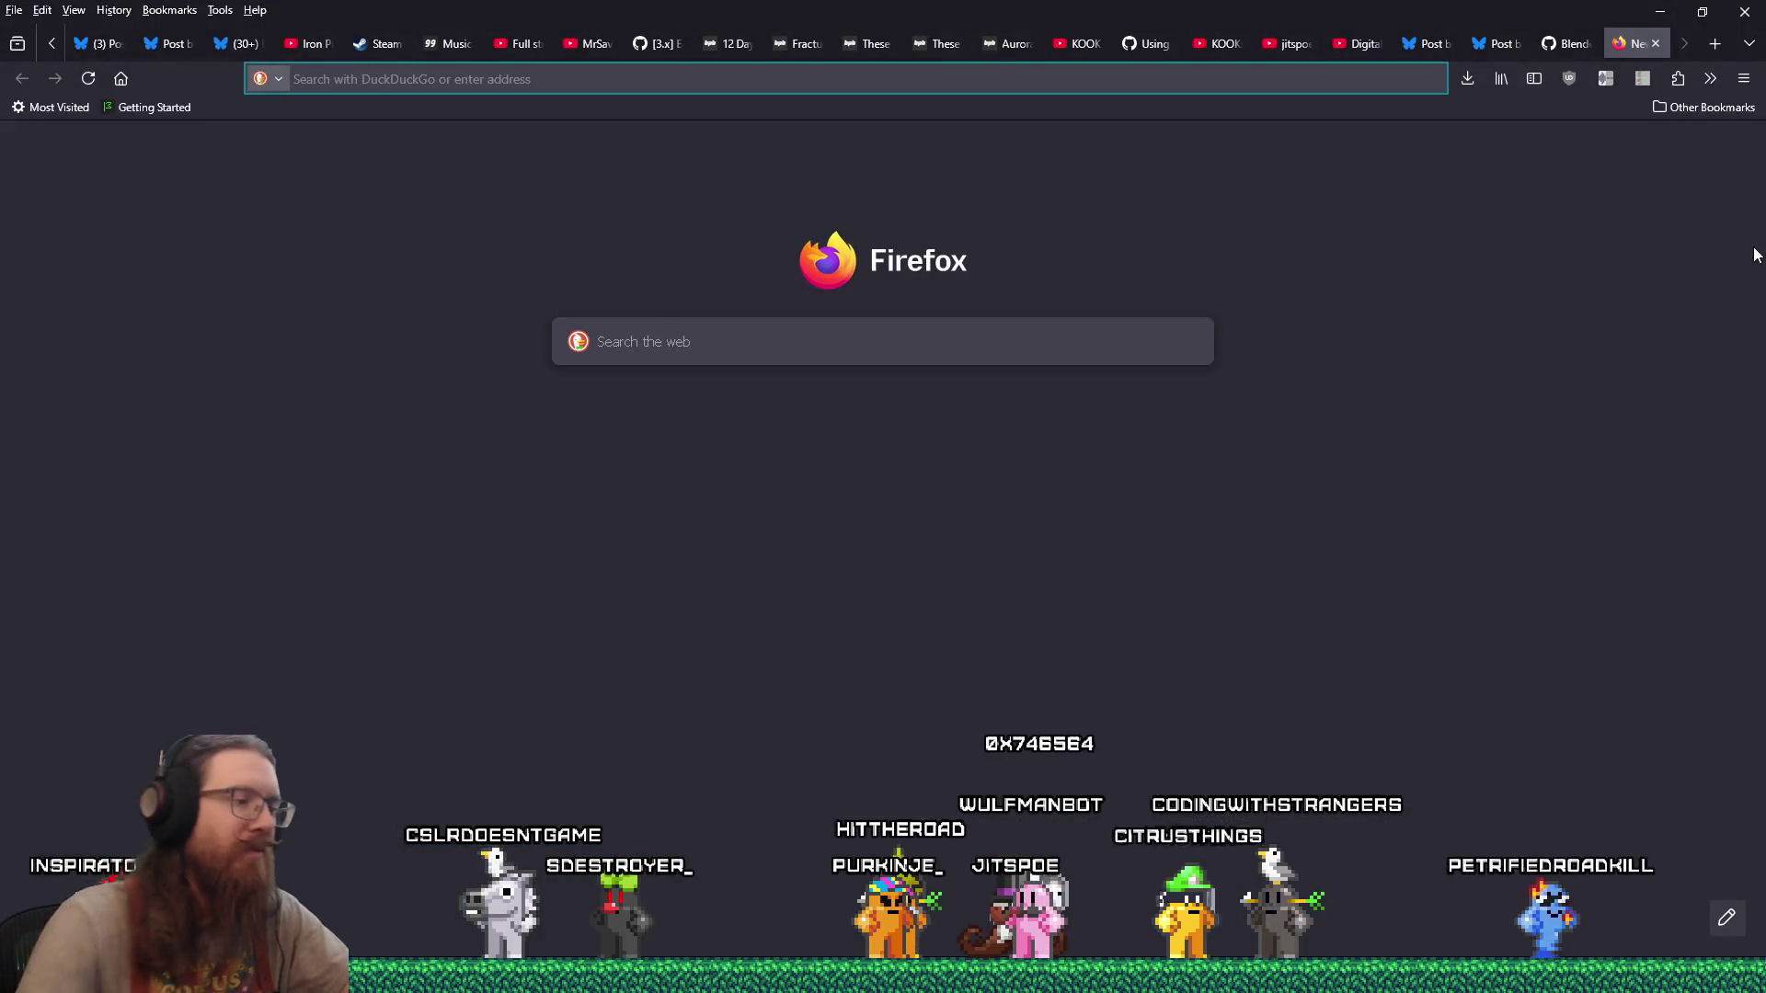
{"action": "type", "text": "gizmos geometry node"}
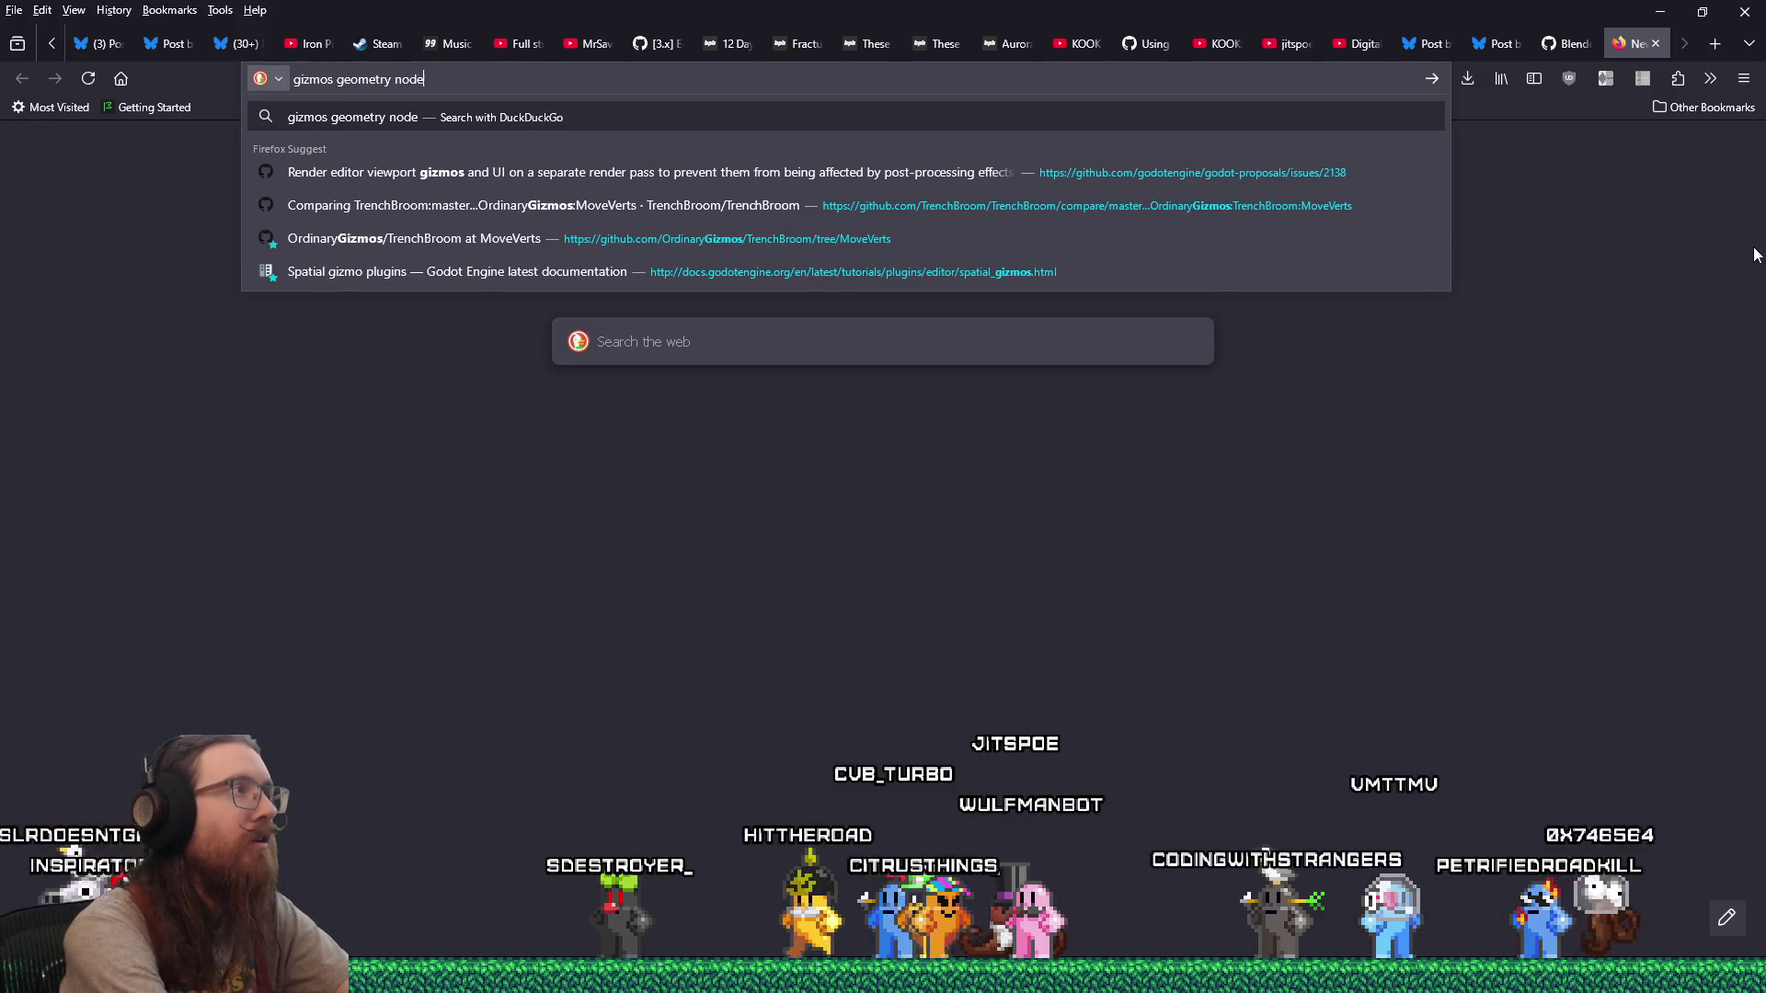
{"action": "type", "text": "s"}
{"action": "key", "text": "Return"}
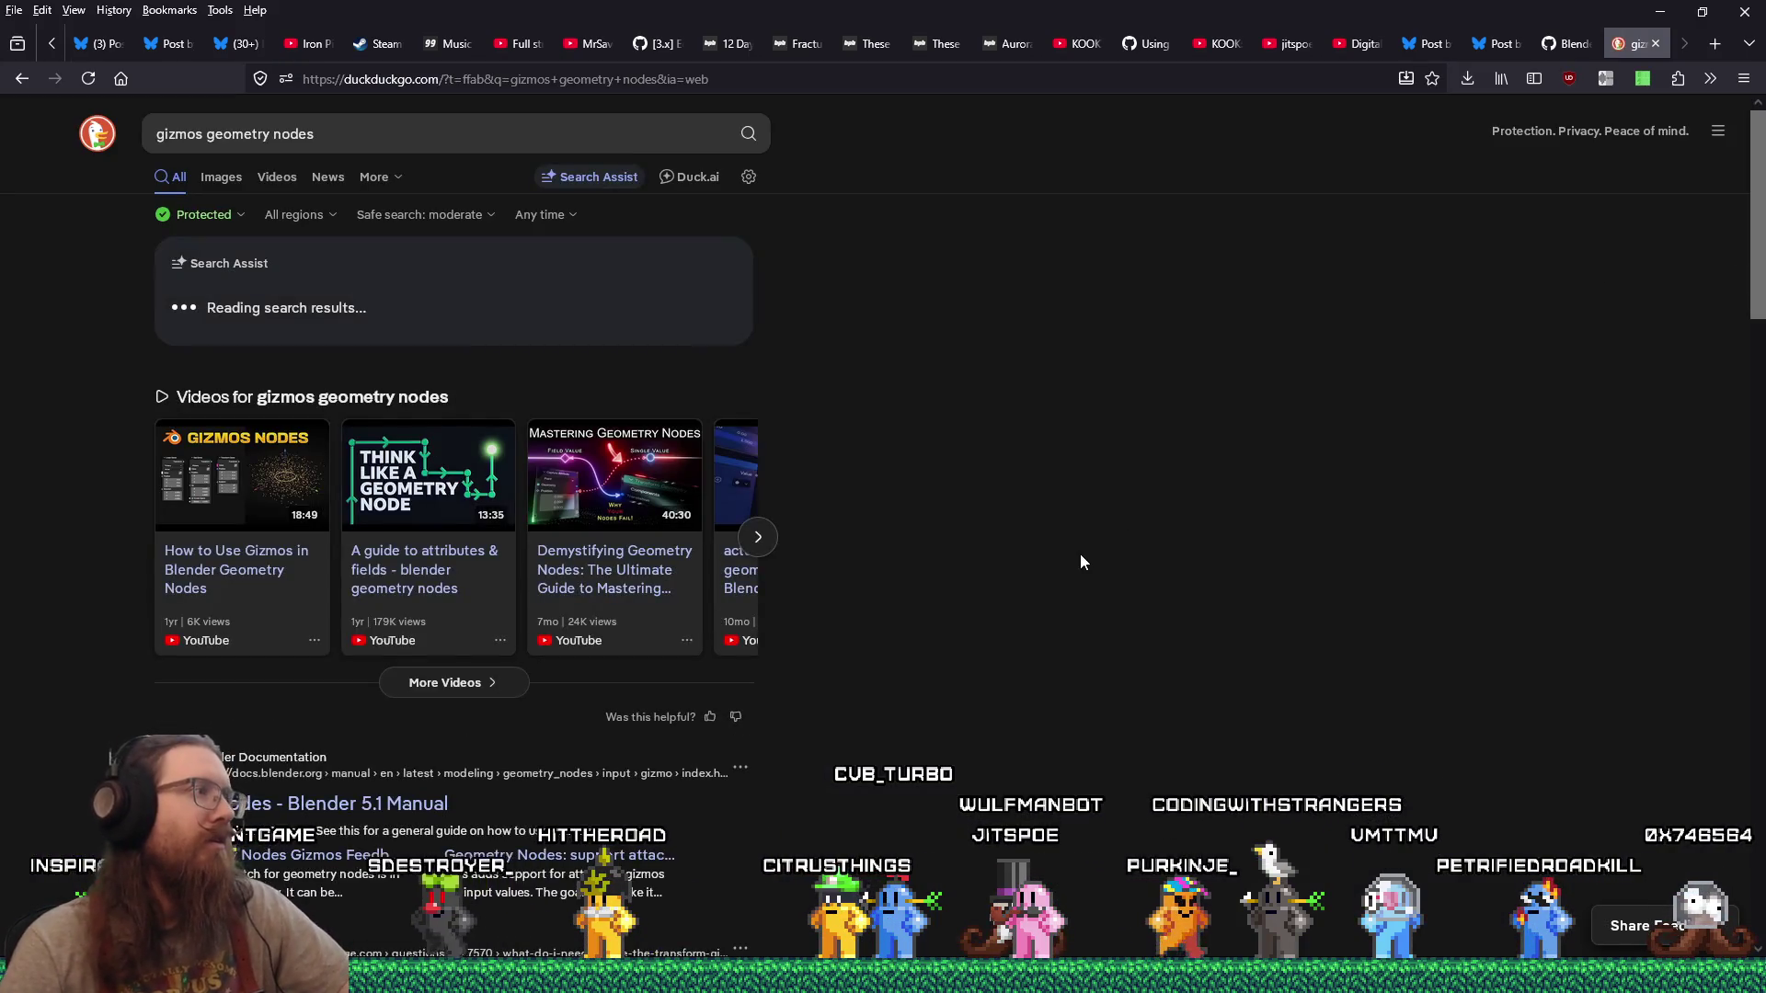
Step: Play the YouTube tutorial 'How to Use Gizmos in Blender Geometry Nodes' and return to Blender
{"action": "left_click", "coordinate": [698, 634]}
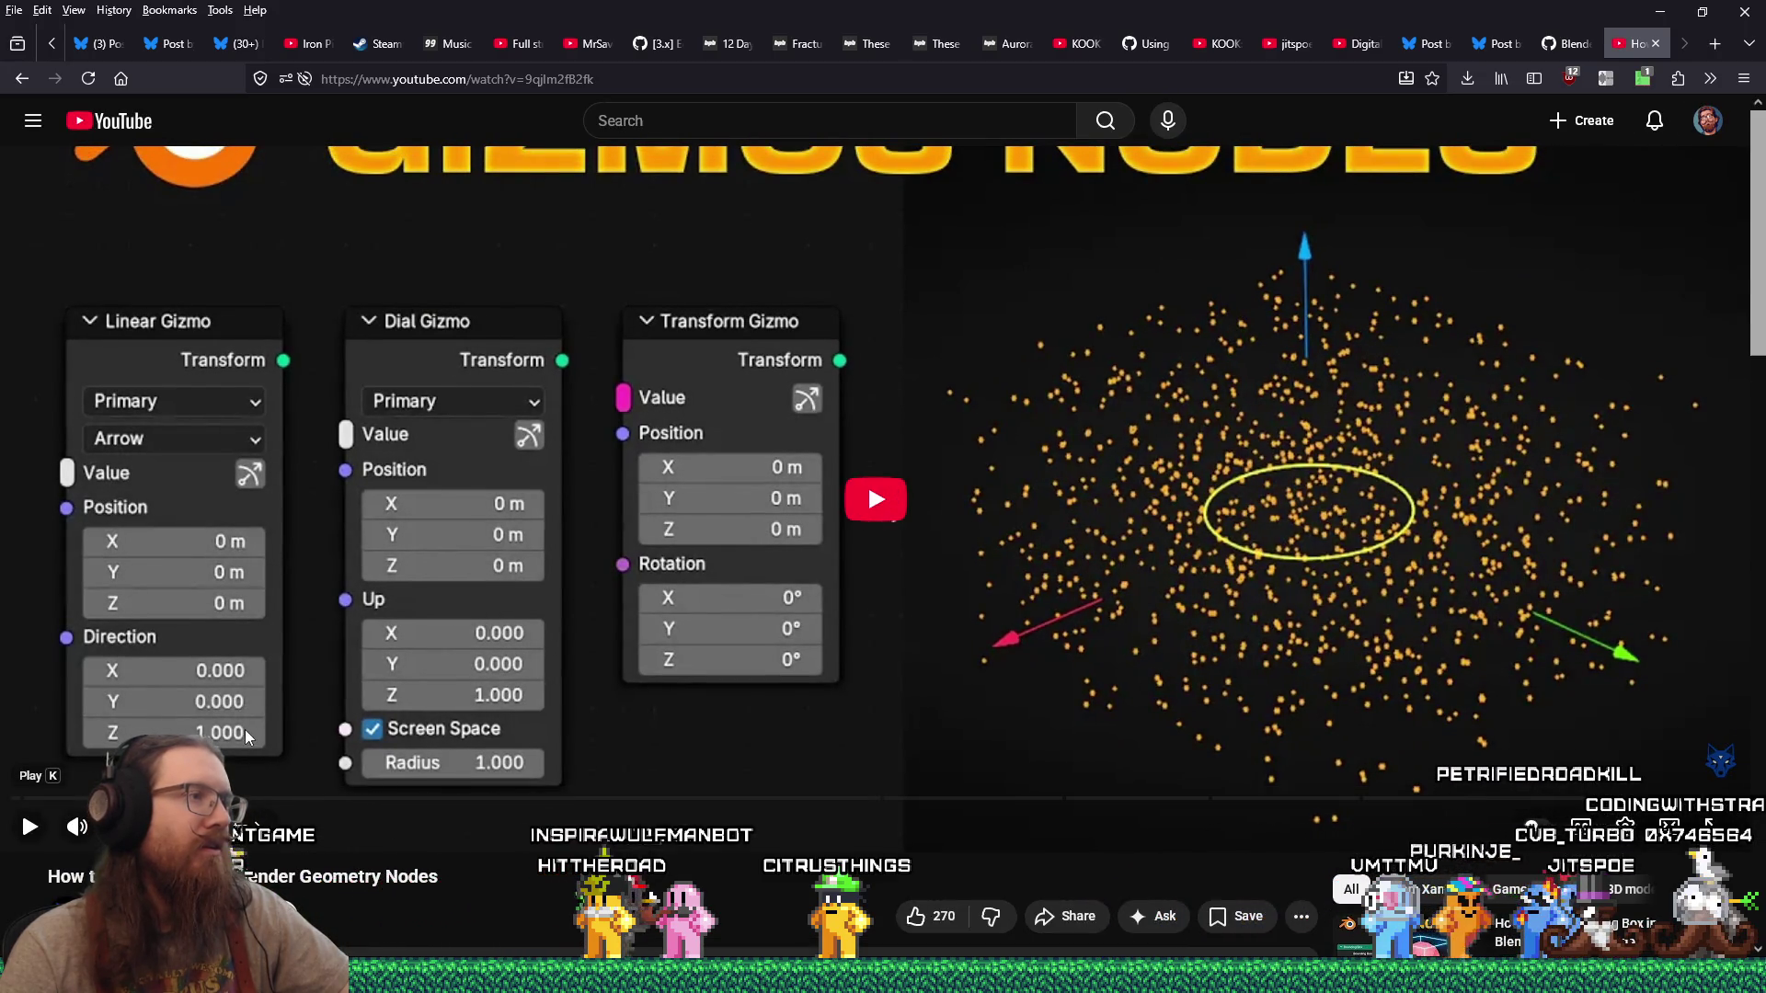
{"action": "left_click", "coordinate": [31, 826]}
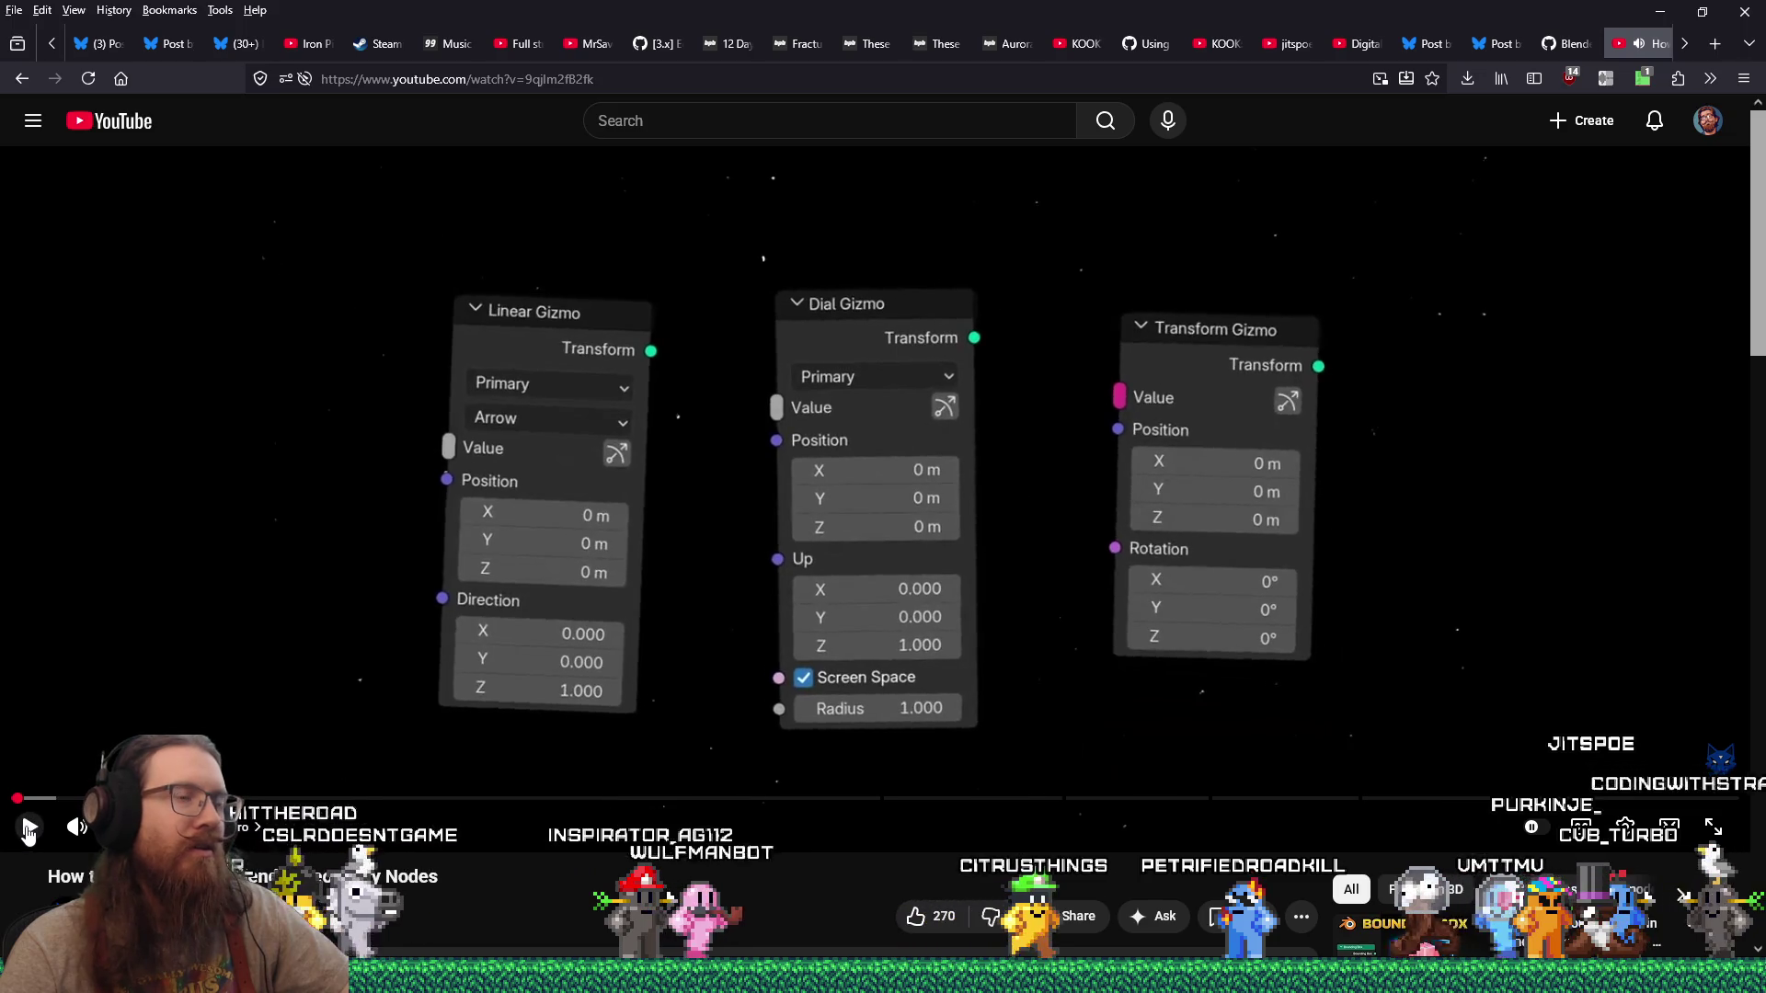
{"action": "key", "text": "alt+Tab"}
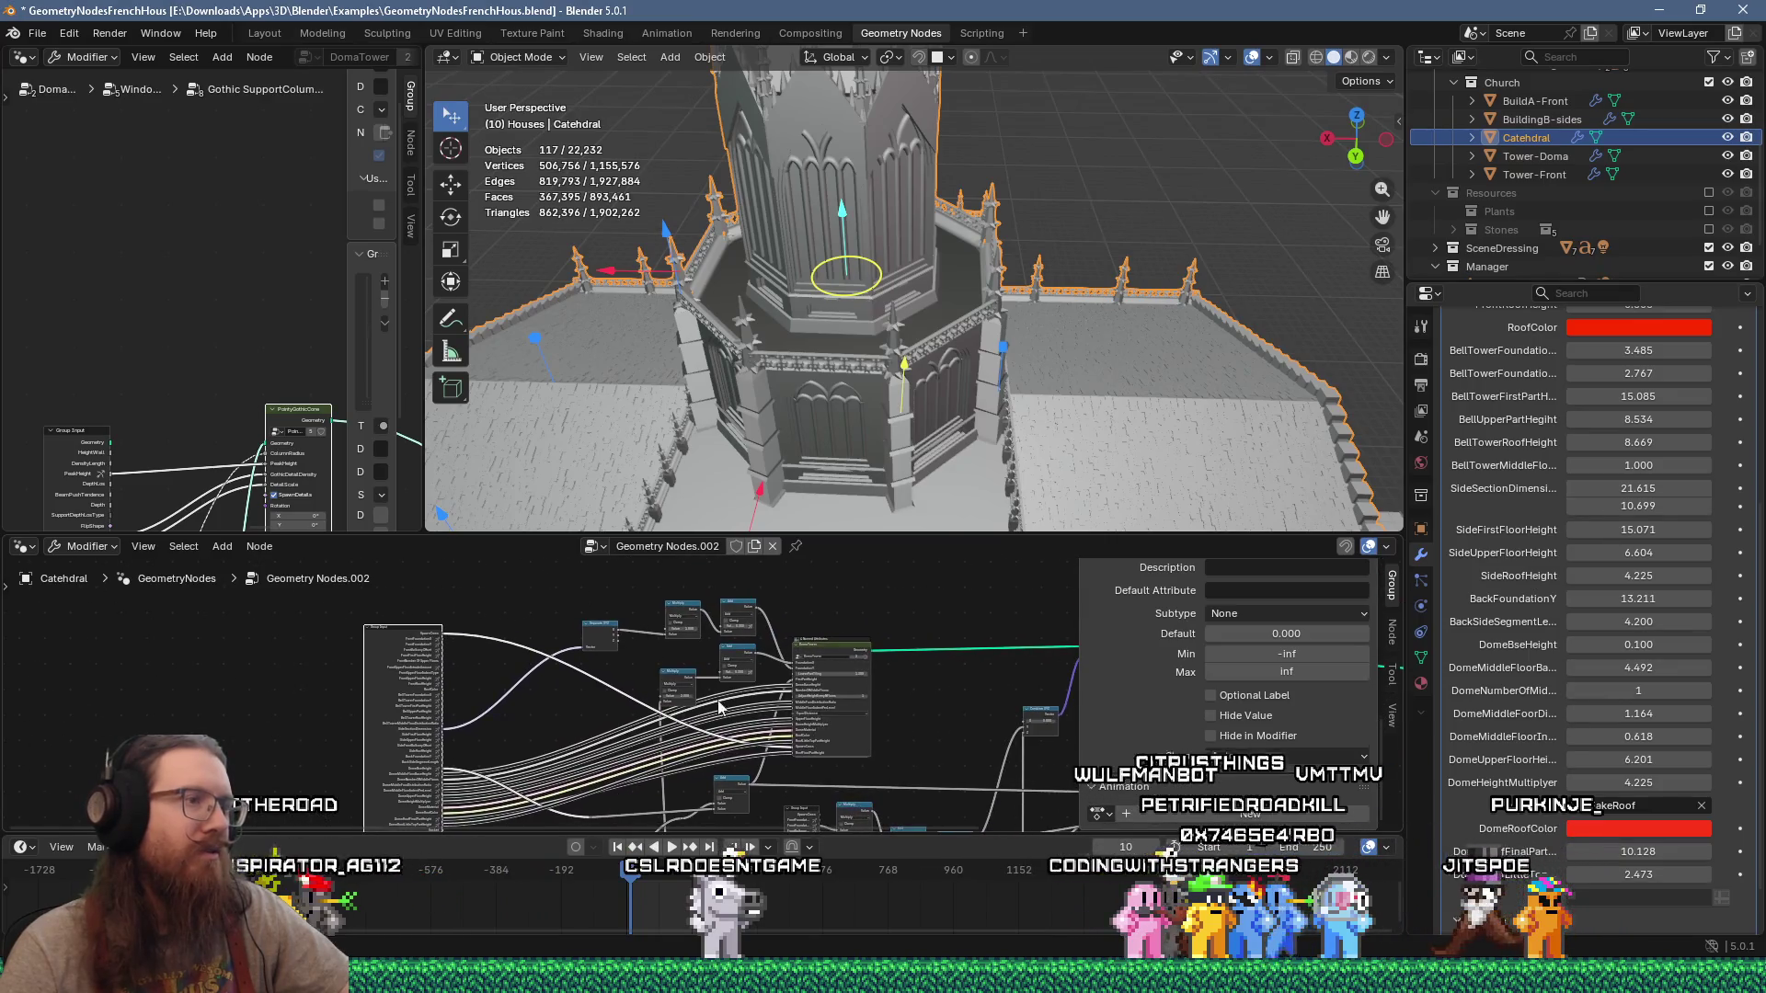
Step: Zoom and pan the node editor around the Group Input and Greater Than nodes
{"action": "scroll", "coordinate": [909, 609], "scroll_direction": "up", "scroll_amount": 5}
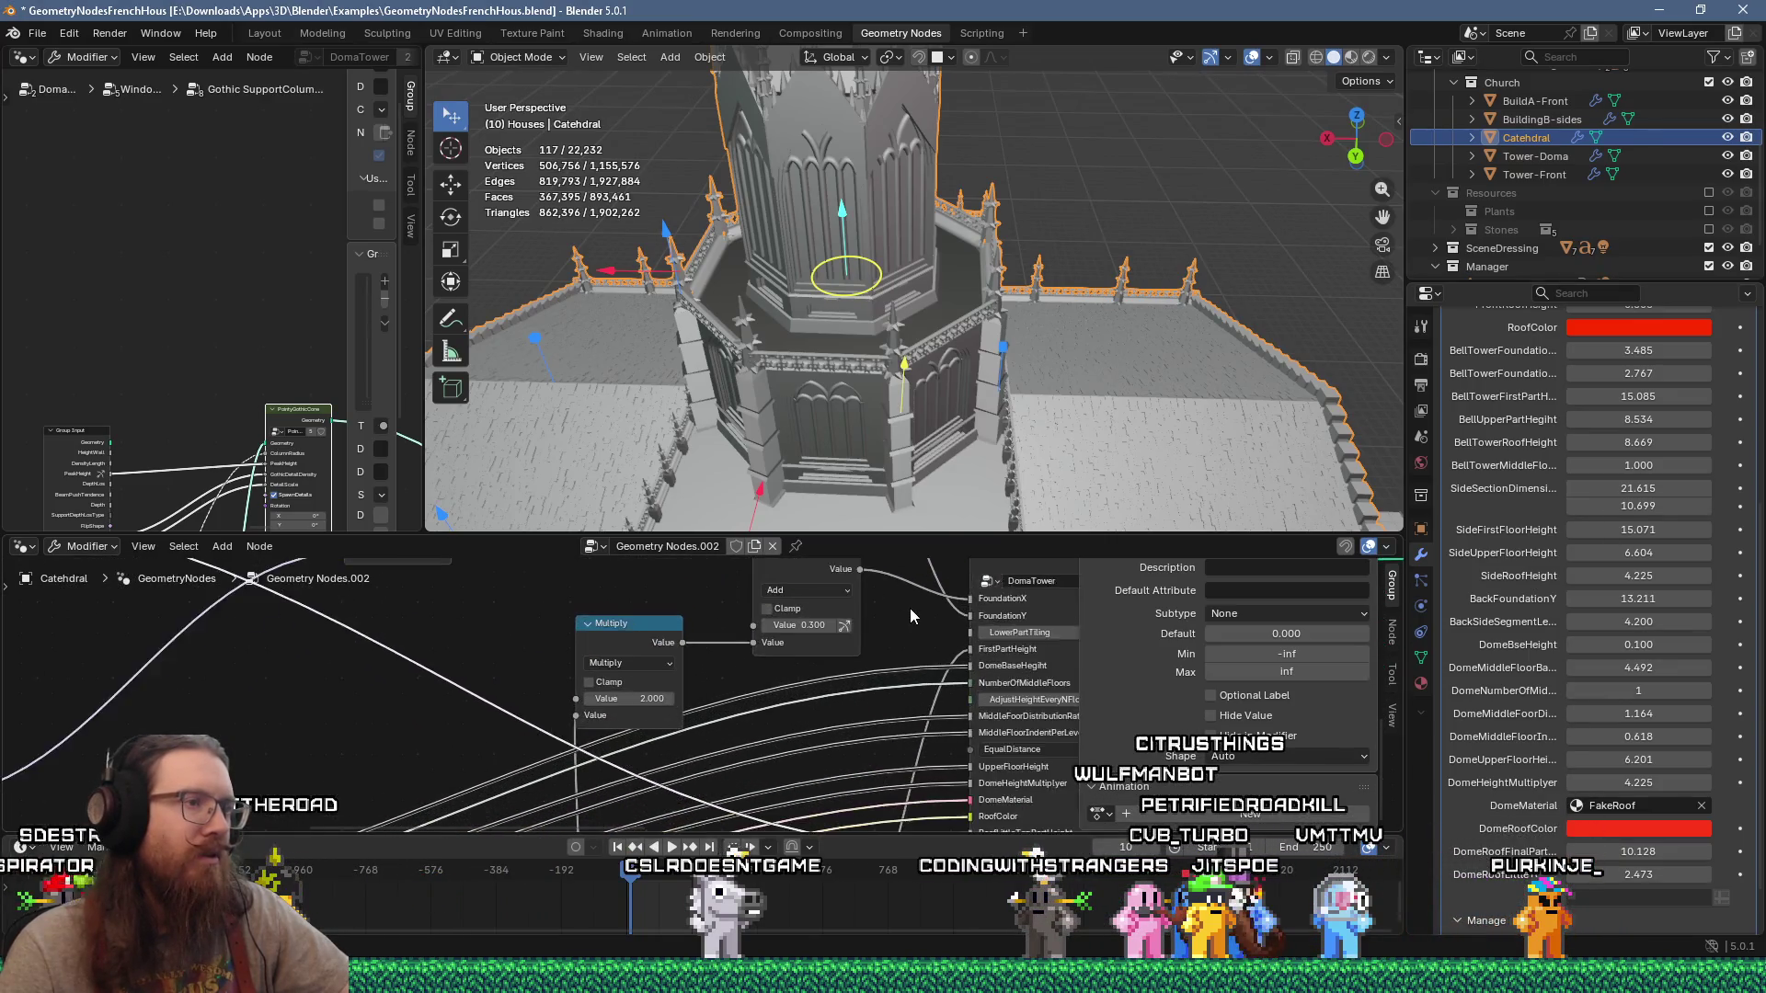
{"action": "scroll", "coordinate": [781, 684], "scroll_direction": "down", "scroll_amount": 8}
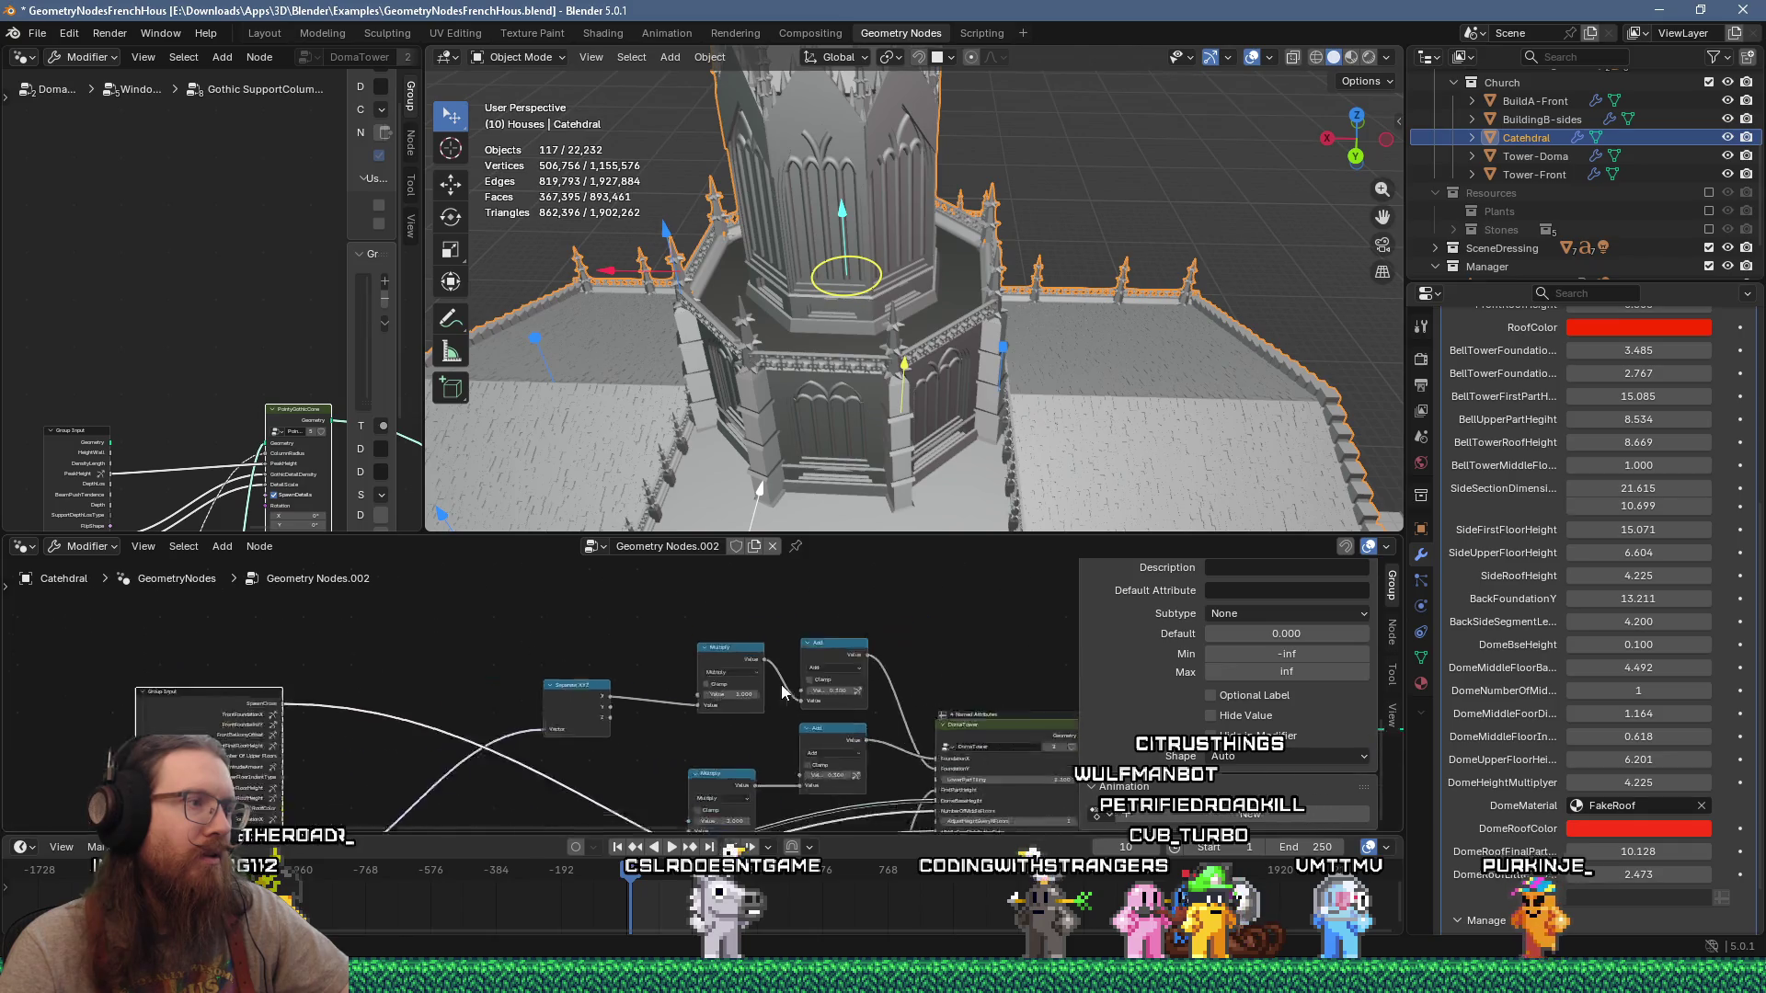
{"action": "scroll", "coordinate": [880, 664], "scroll_direction": "up", "scroll_amount": 5}
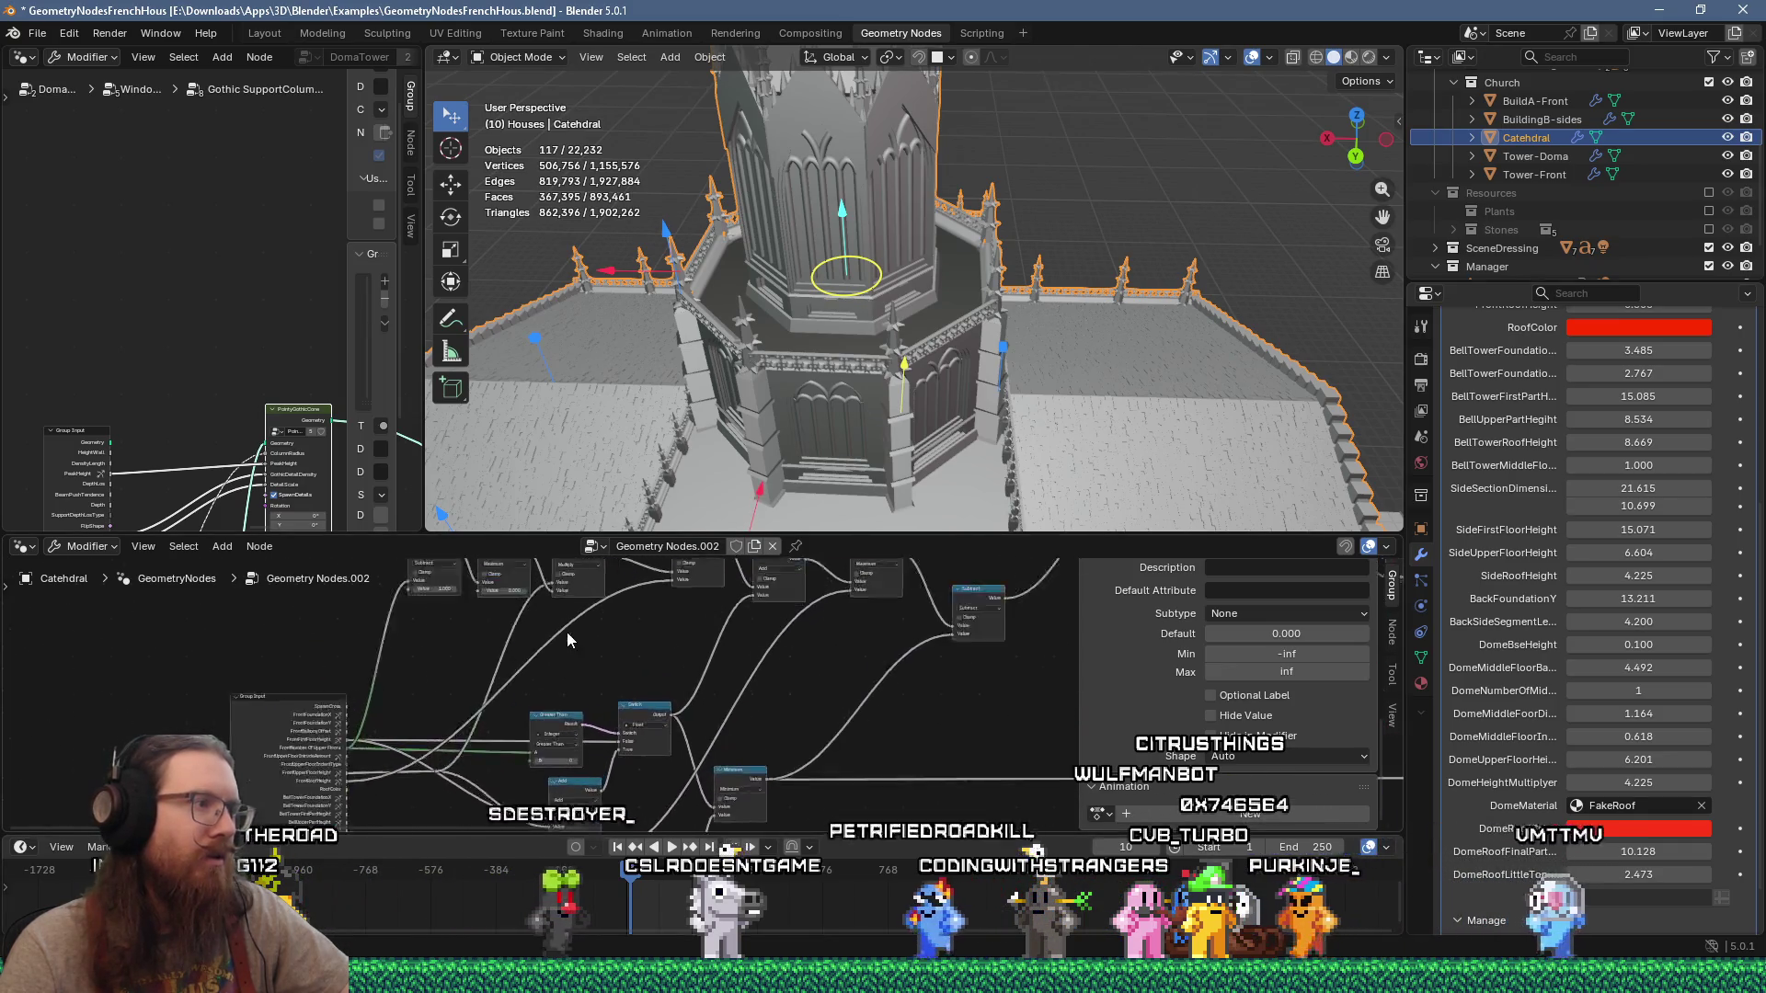
{"action": "middle_click_drag", "start_coordinate": [644, 737], "coordinate": [545, 644]}
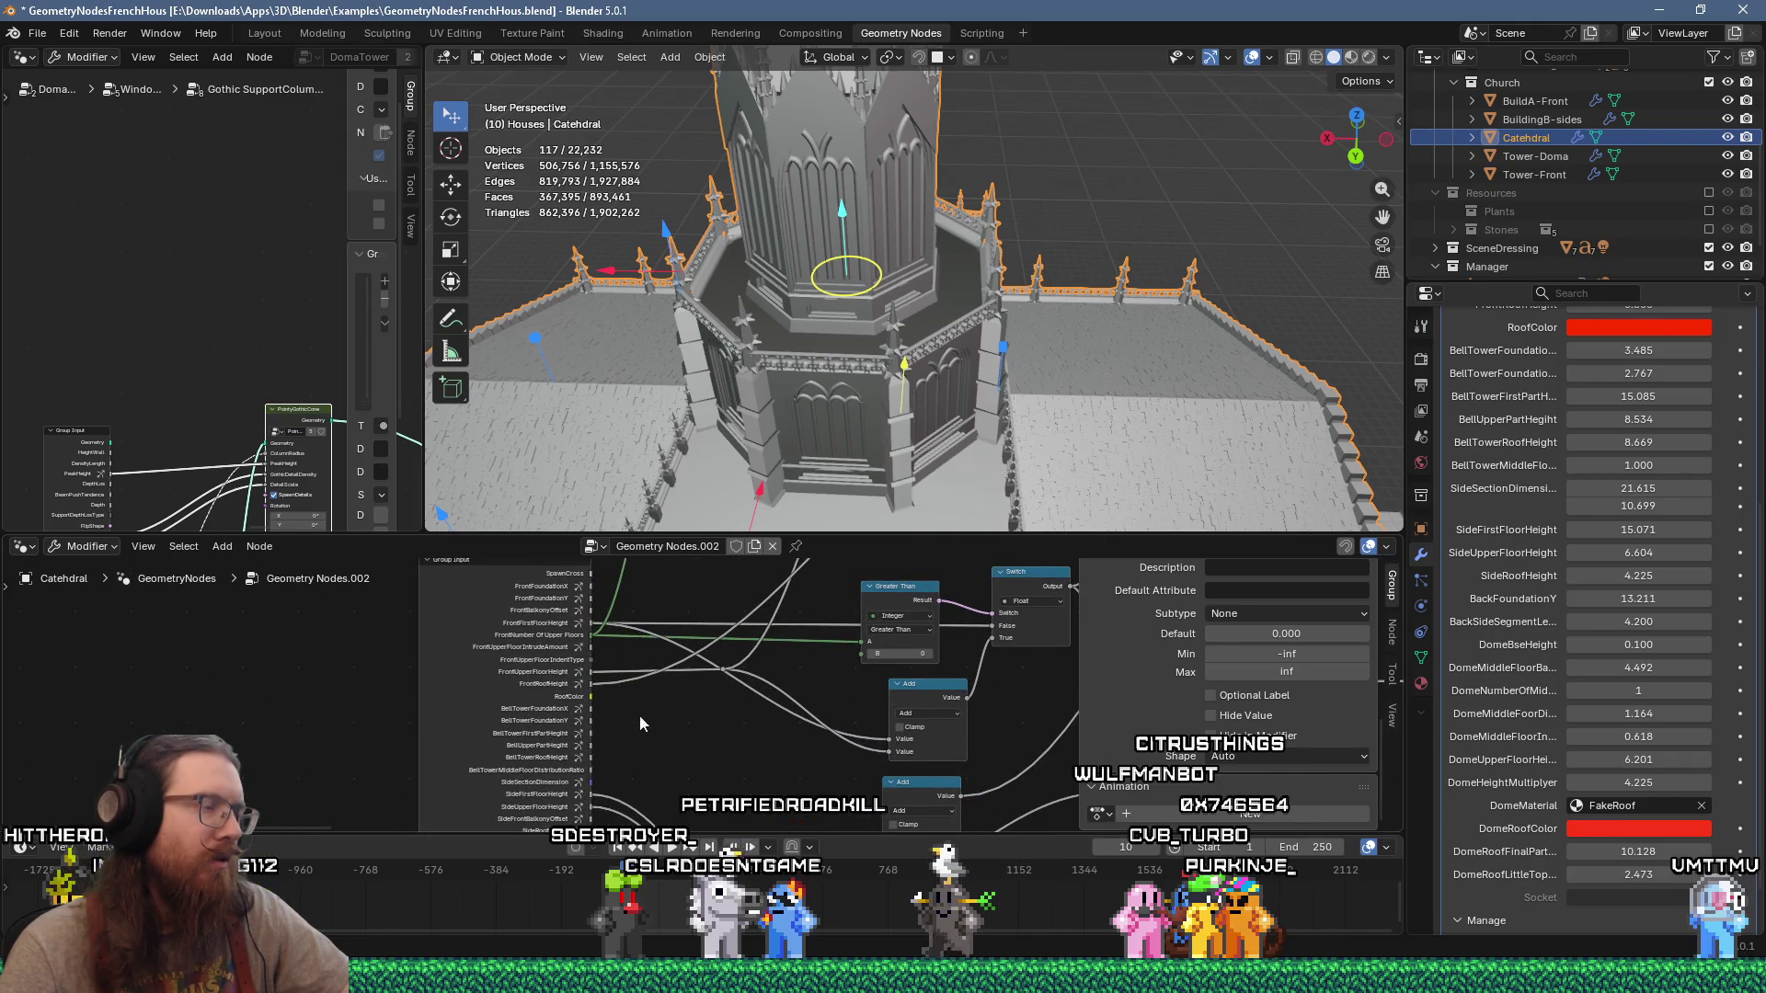
{"action": "scroll", "coordinate": [592, 690], "scroll_direction": "down", "scroll_amount": 6}
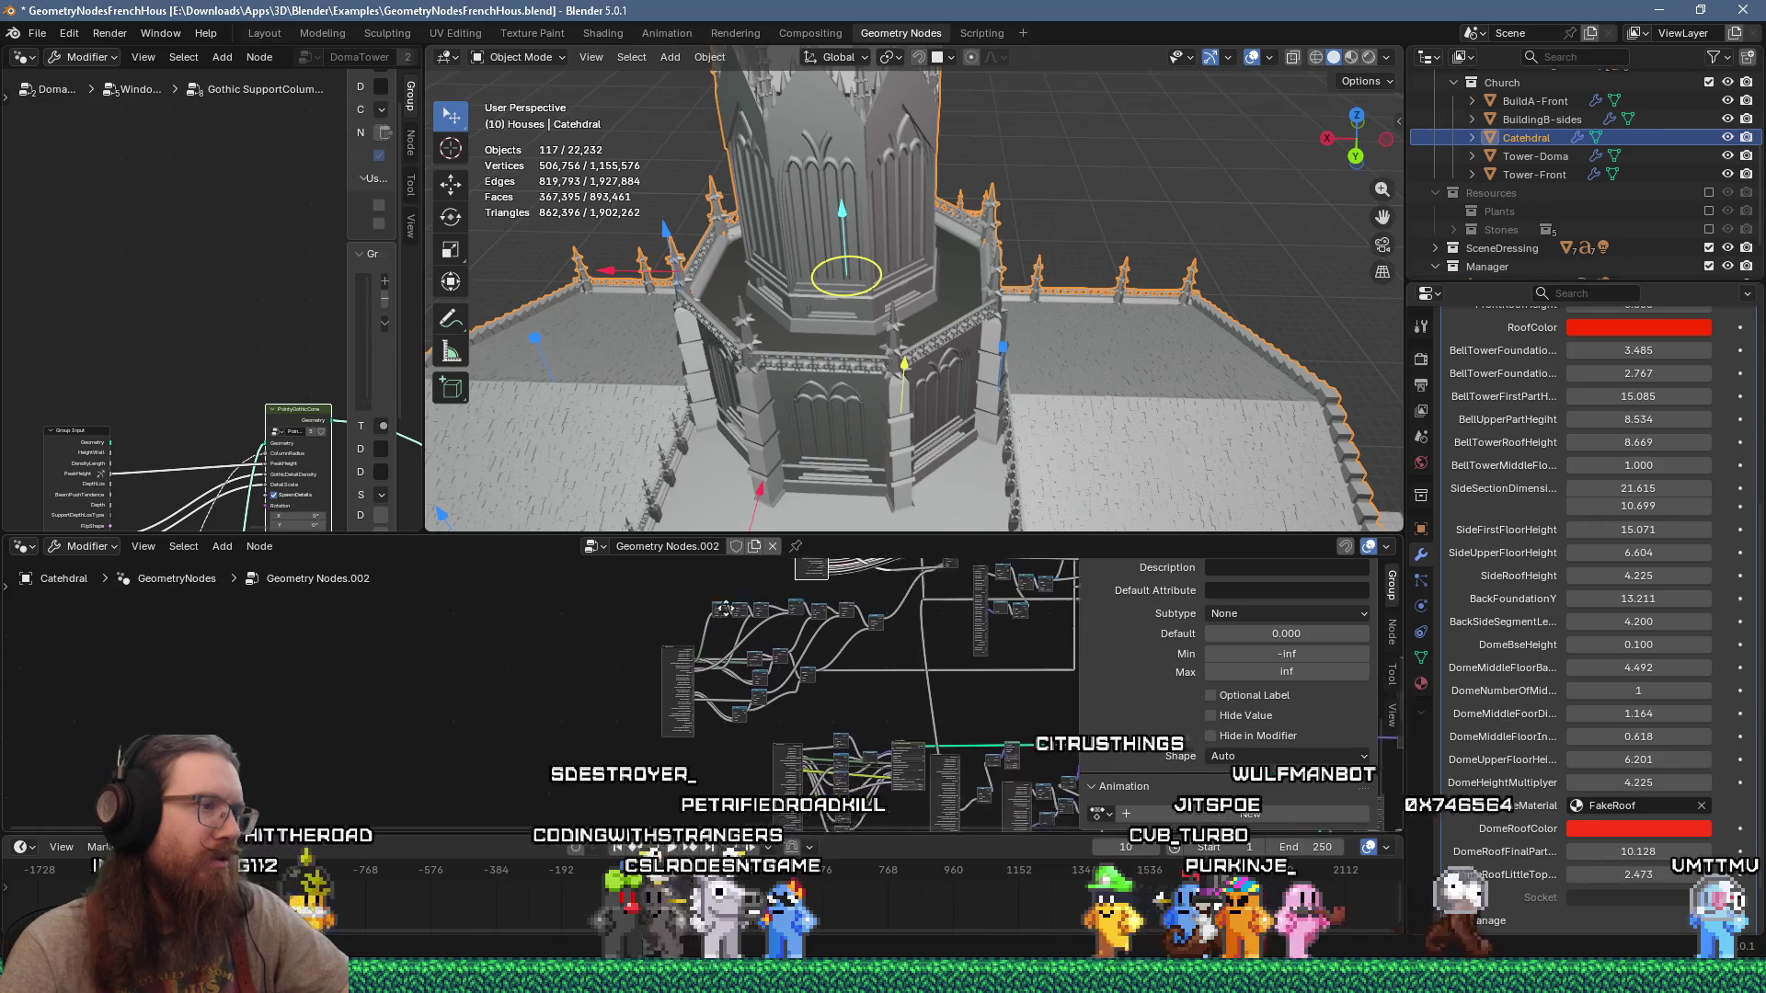
{"action": "scroll", "coordinate": [686, 633], "scroll_direction": "up", "scroll_amount": 3}
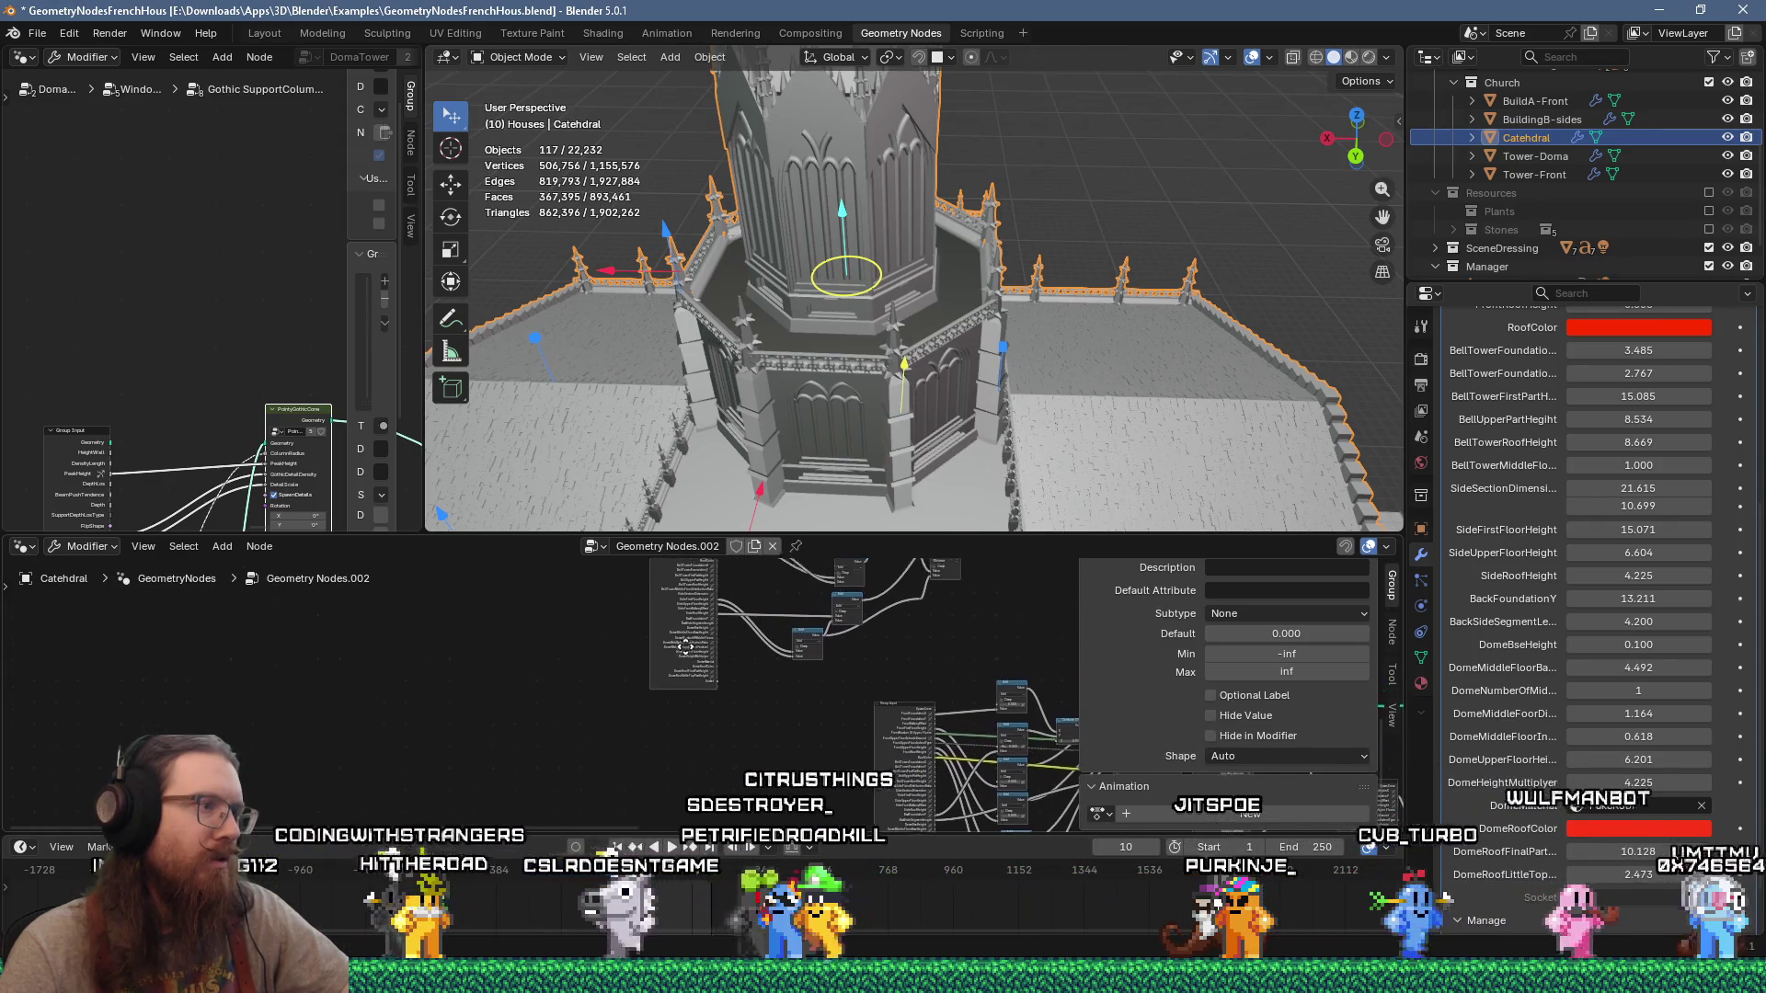
{"action": "mouse_move", "coordinate": [859, 775]}
{"action": "middle_mouse_down"}
{"action": "mouse_move", "coordinate": [988, 783]}
{"action": "mouse_move", "coordinate": [530, 745]}
{"action": "mouse_move", "coordinate": [593, 712]}
{"action": "mouse_move", "coordinate": [779, 703]}
{"action": "middle_mouse_up"}
{"action": "scroll", "coordinate": [820, 419], "scroll_direction": "up", "scroll_amount": 2}
{"action": "scroll", "coordinate": [820, 420], "scroll_direction": "up", "scroll_amount": 1}
{"action": "scroll", "coordinate": [919, 753], "scroll_direction": "up", "scroll_amount": 4}
{"action": "scroll", "coordinate": [635, 708], "scroll_direction": "down", "scroll_amount": 3}
{"action": "scroll", "coordinate": [644, 709], "scroll_direction": "down", "scroll_amount": 8}
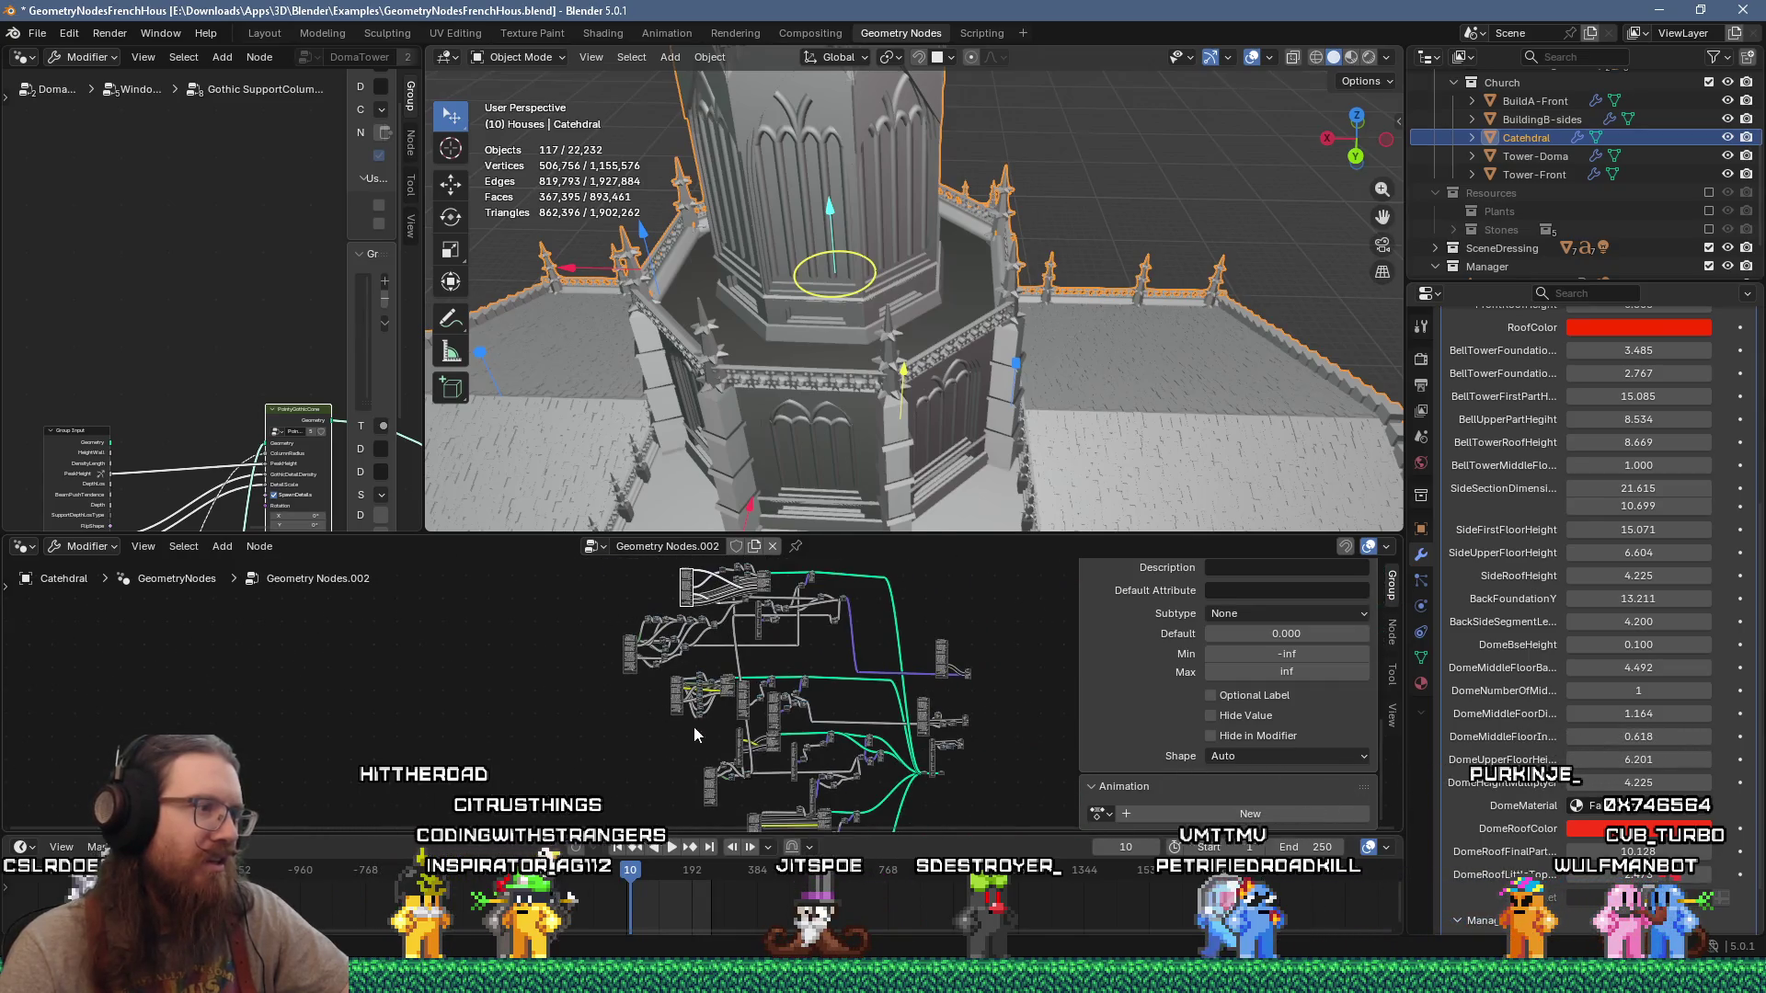
{"action": "scroll", "coordinate": [731, 736], "scroll_direction": "up", "scroll_amount": 6}
{"action": "middle_click_drag", "start_coordinate": [821, 725], "coordinate": [778, 633]}
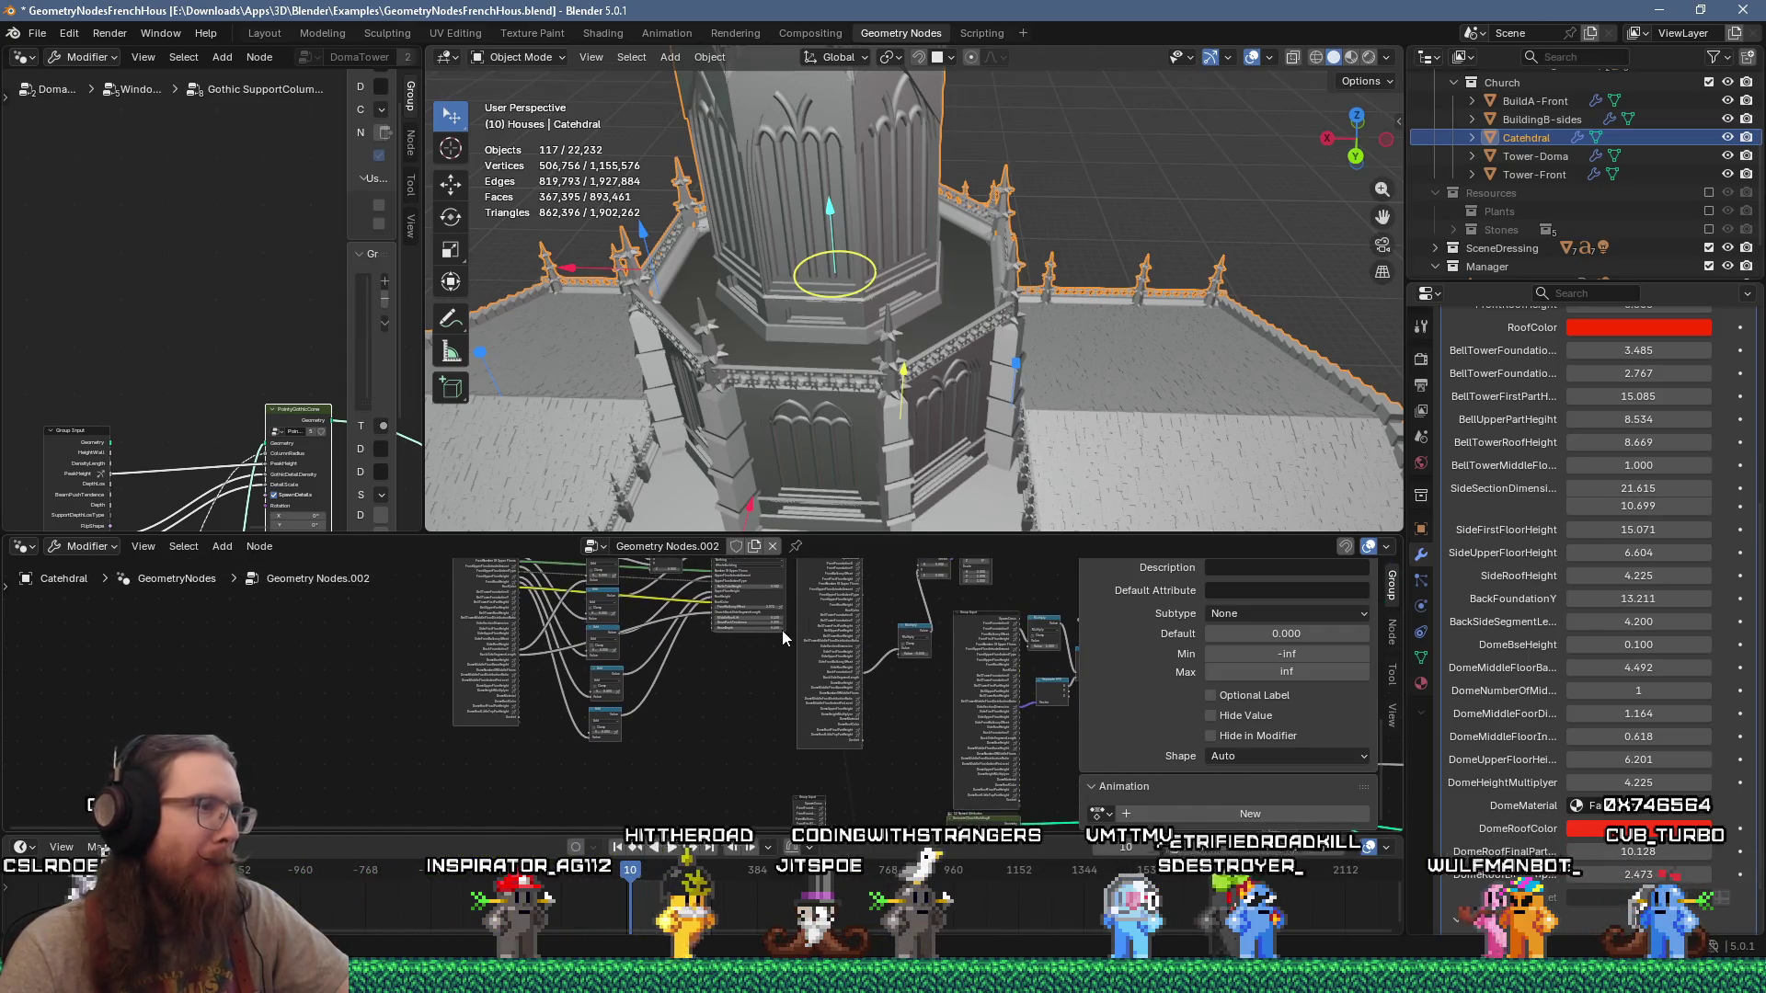
Step: Enlarge the node editor to show the whole tree and its Group Sockets list
{"action": "left_click_drag", "start_coordinate": [782, 534], "coordinate": [782, 256]}
{"action": "scroll", "coordinate": [803, 550], "scroll_direction": "up", "scroll_amount": 6}
{"action": "middle_click_drag", "start_coordinate": [603, 538], "coordinate": [650, 578], "text": "ctrl"}
{"action": "key", "text": "ctrl+f"}
Step: Find the Linear Gizmo node with a 'gizmo' node search and center its node chain
{"action": "type", "text": "gizmo"}
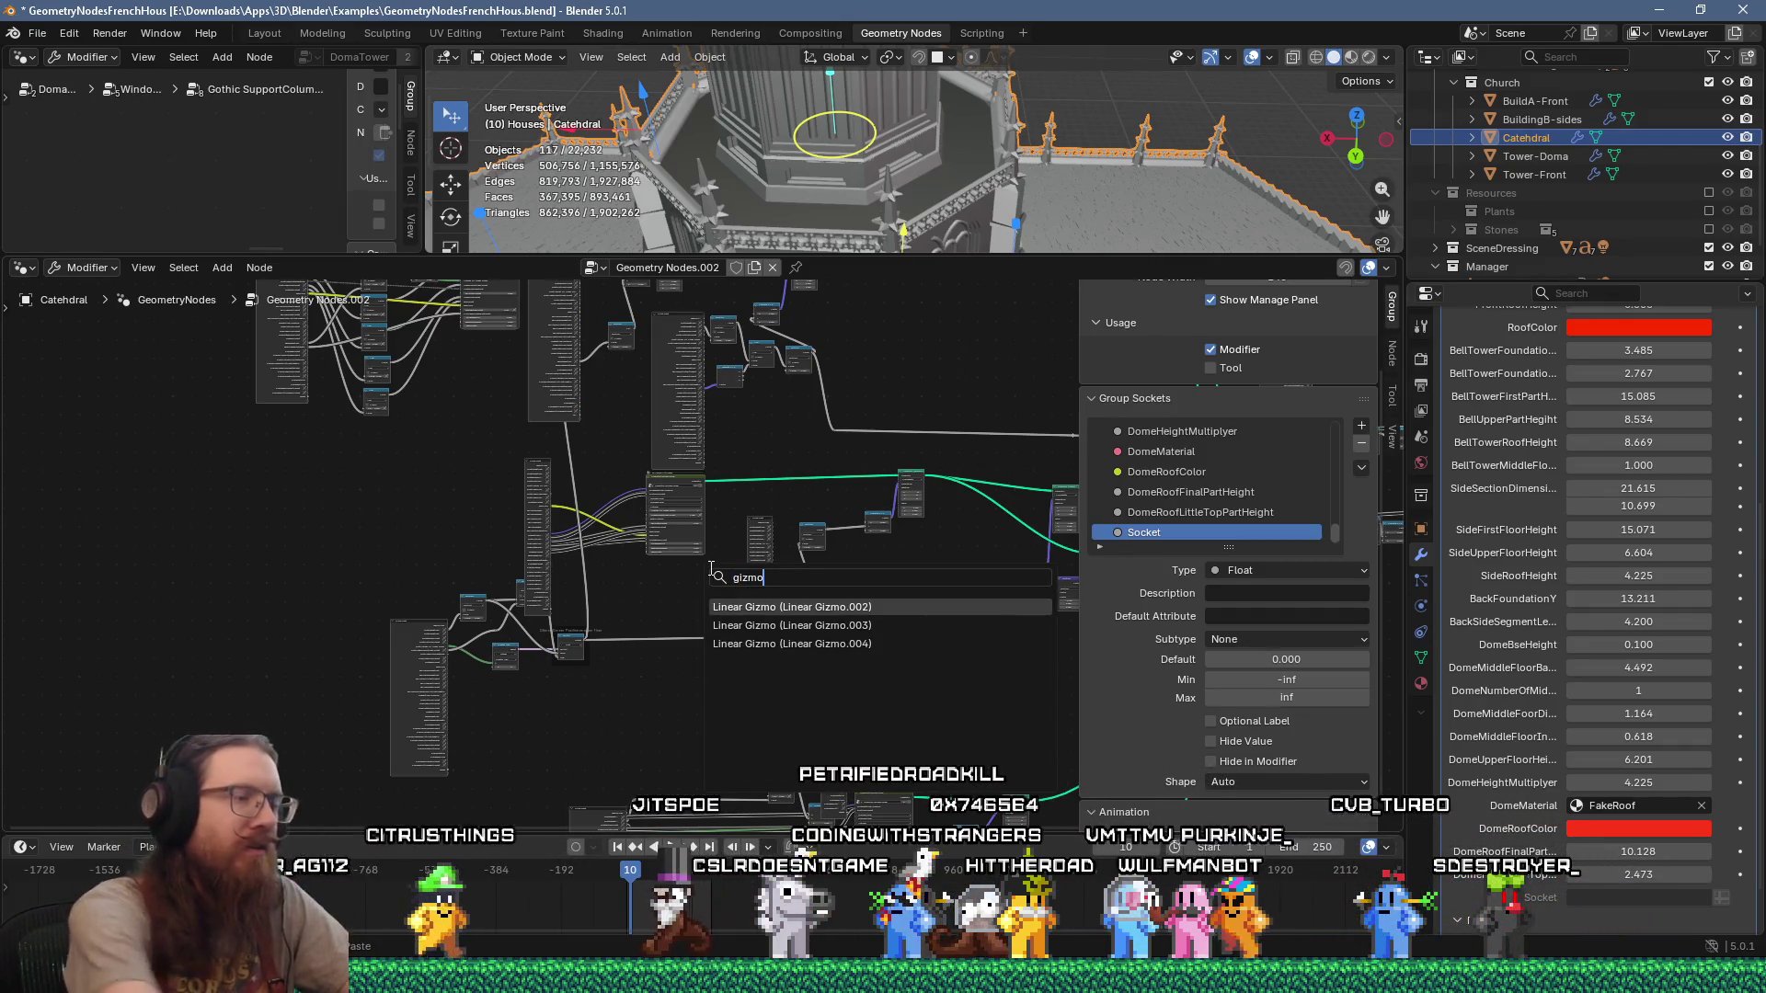
{"action": "left_click", "coordinate": [740, 607]}
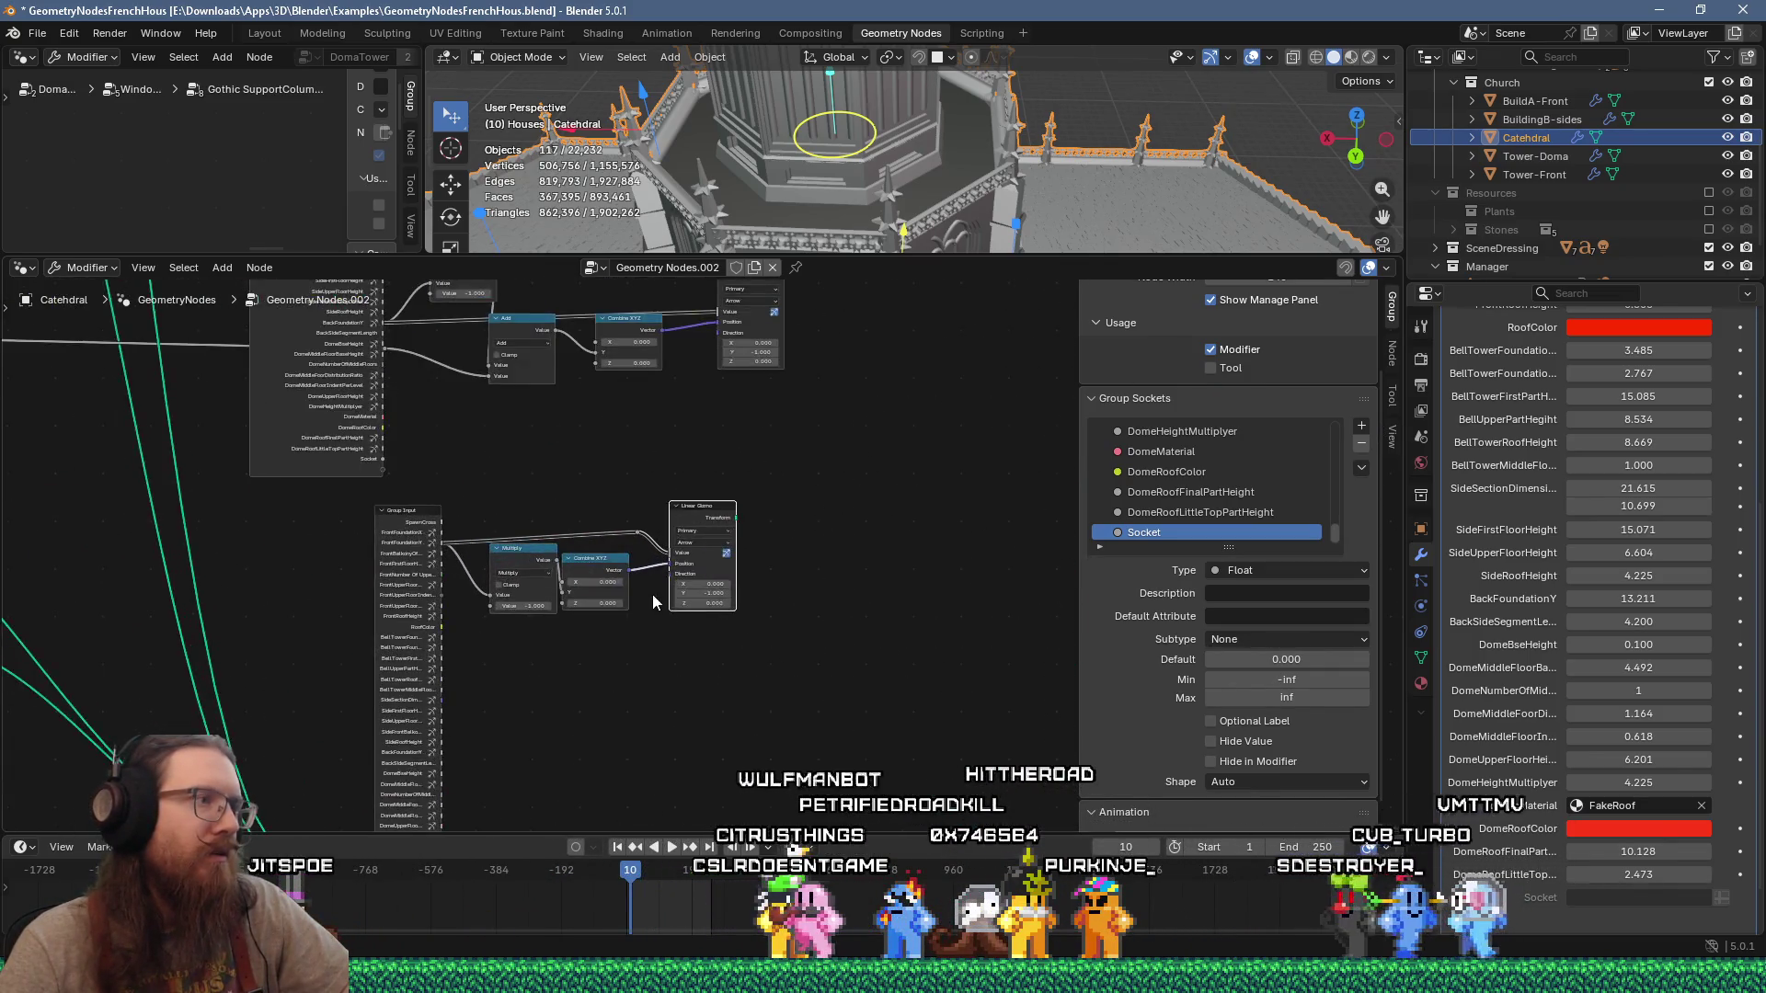
{"action": "scroll", "coordinate": [644, 588], "scroll_direction": "up", "scroll_amount": 6}
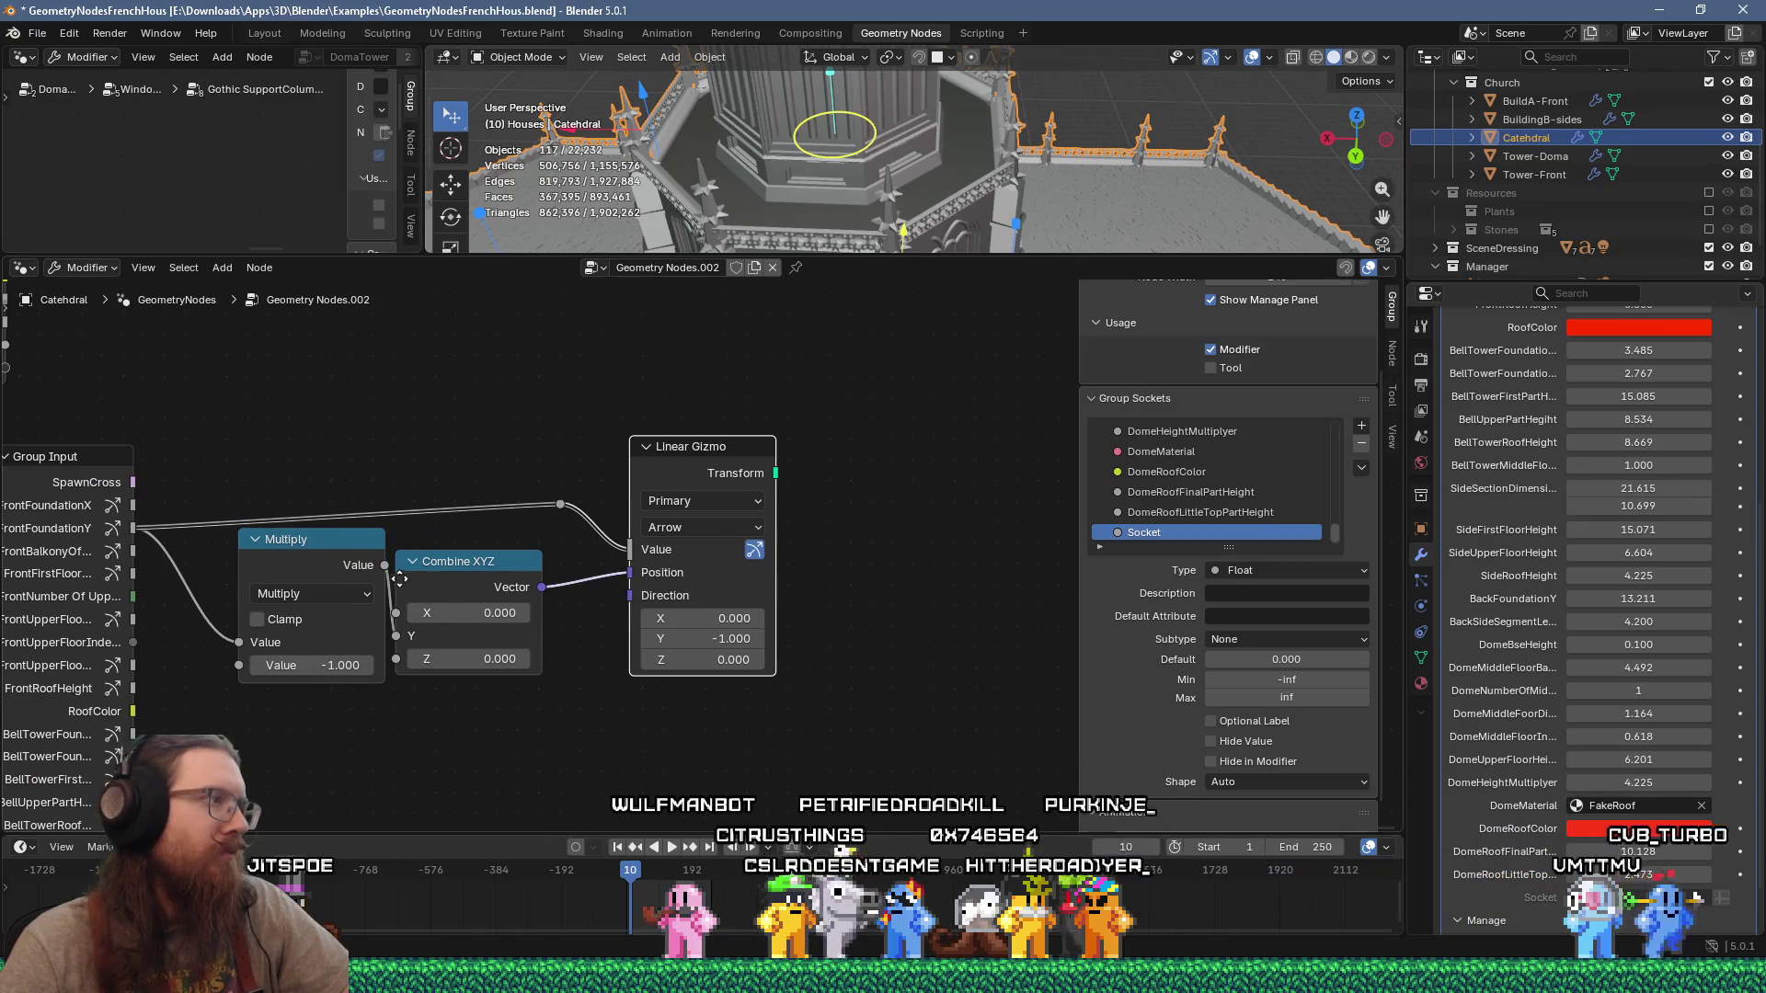
{"action": "middle_click_drag", "start_coordinate": [381, 582], "coordinate": [624, 578]}
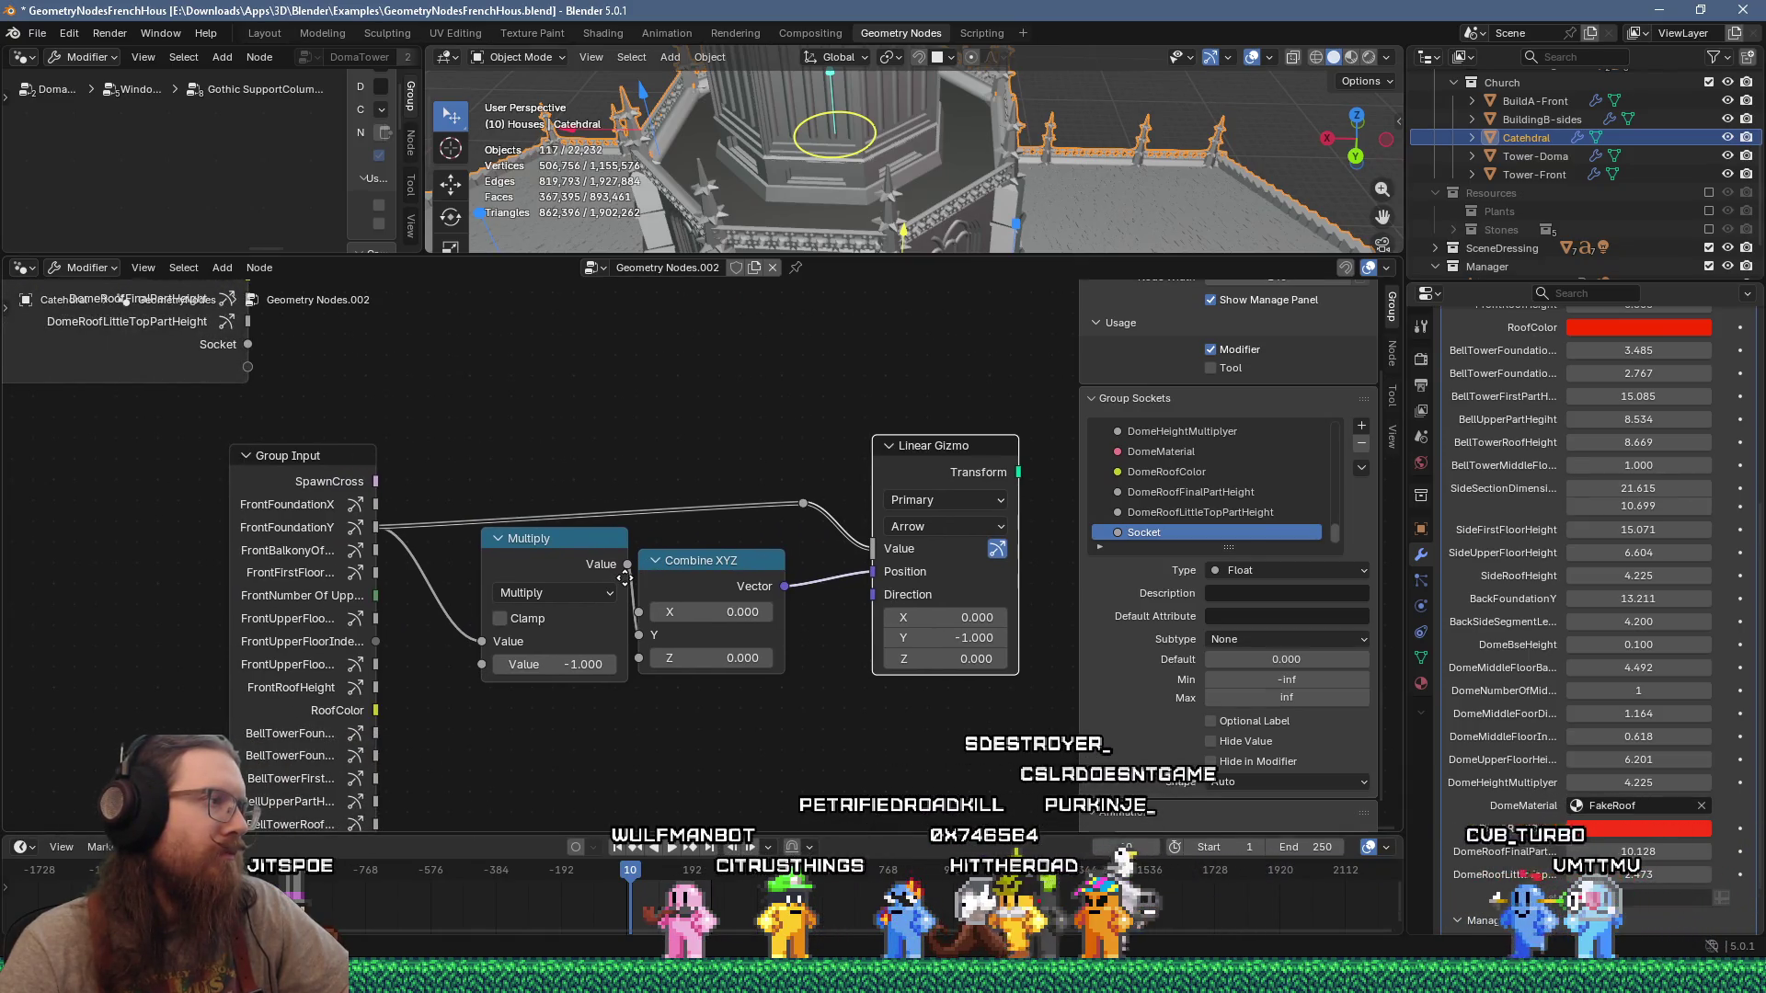
{"action": "middle_click_drag", "start_coordinate": [625, 577], "coordinate": [623, 578]}
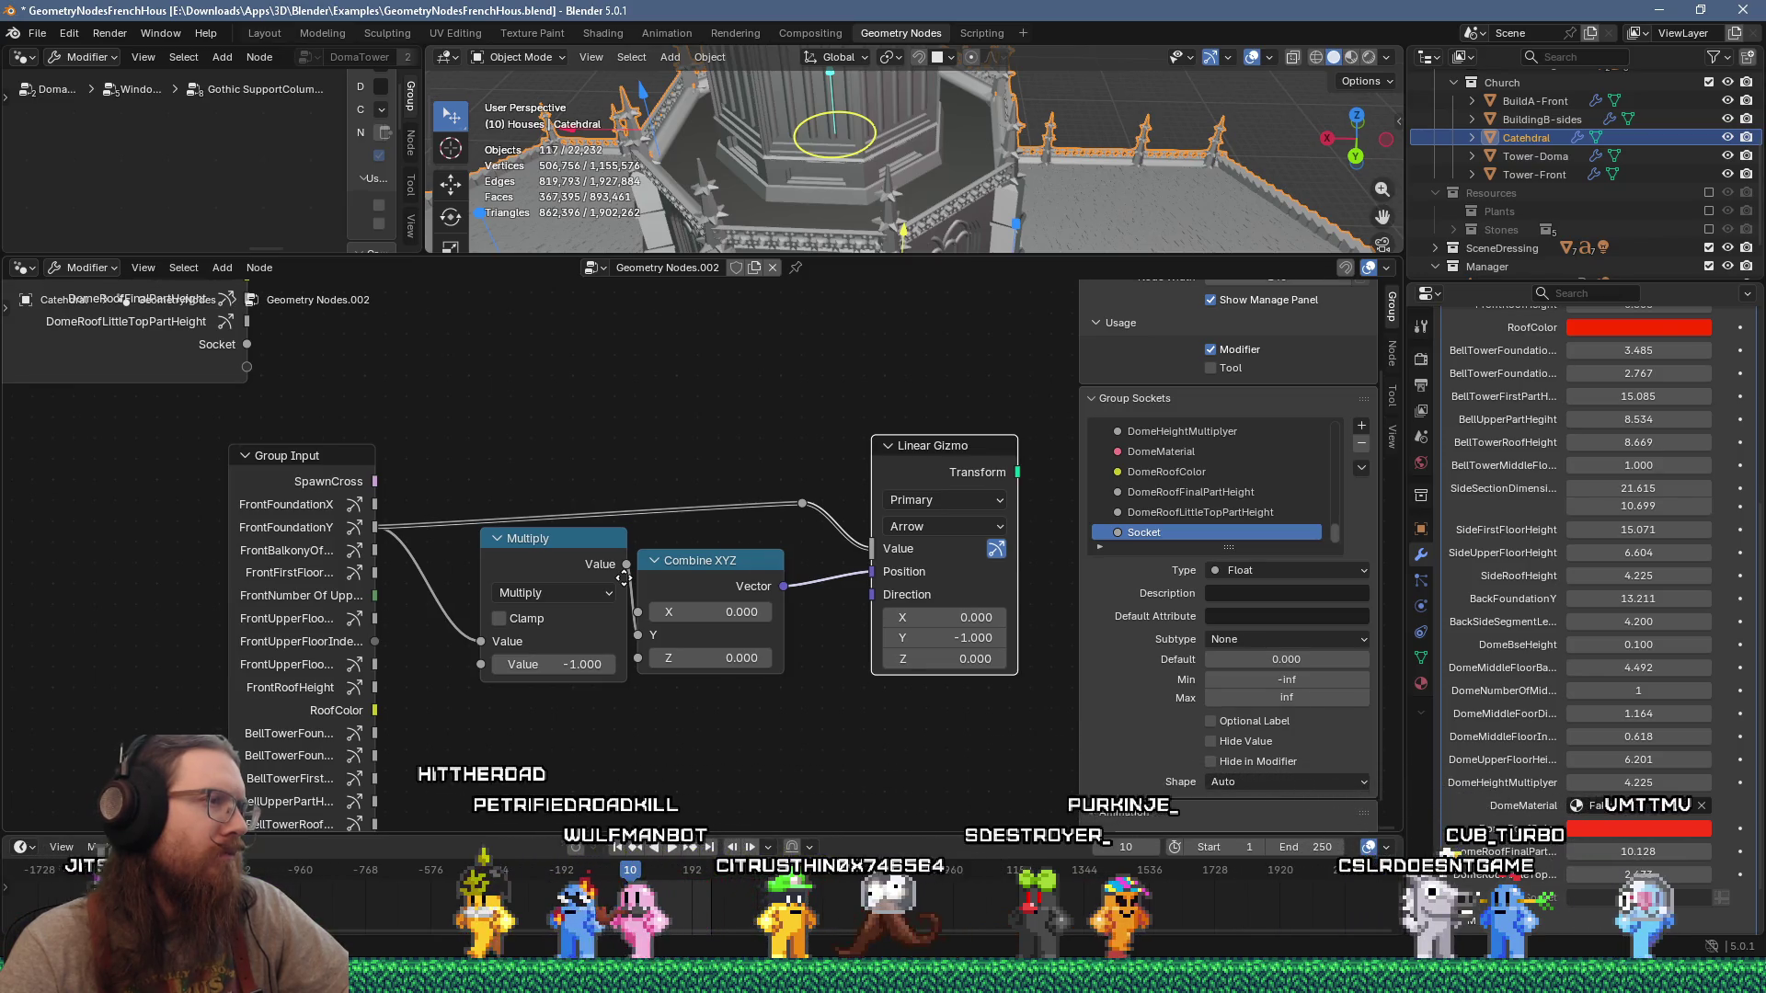
{"action": "middle_click_drag", "start_coordinate": [624, 578], "coordinate": [593, 590]}
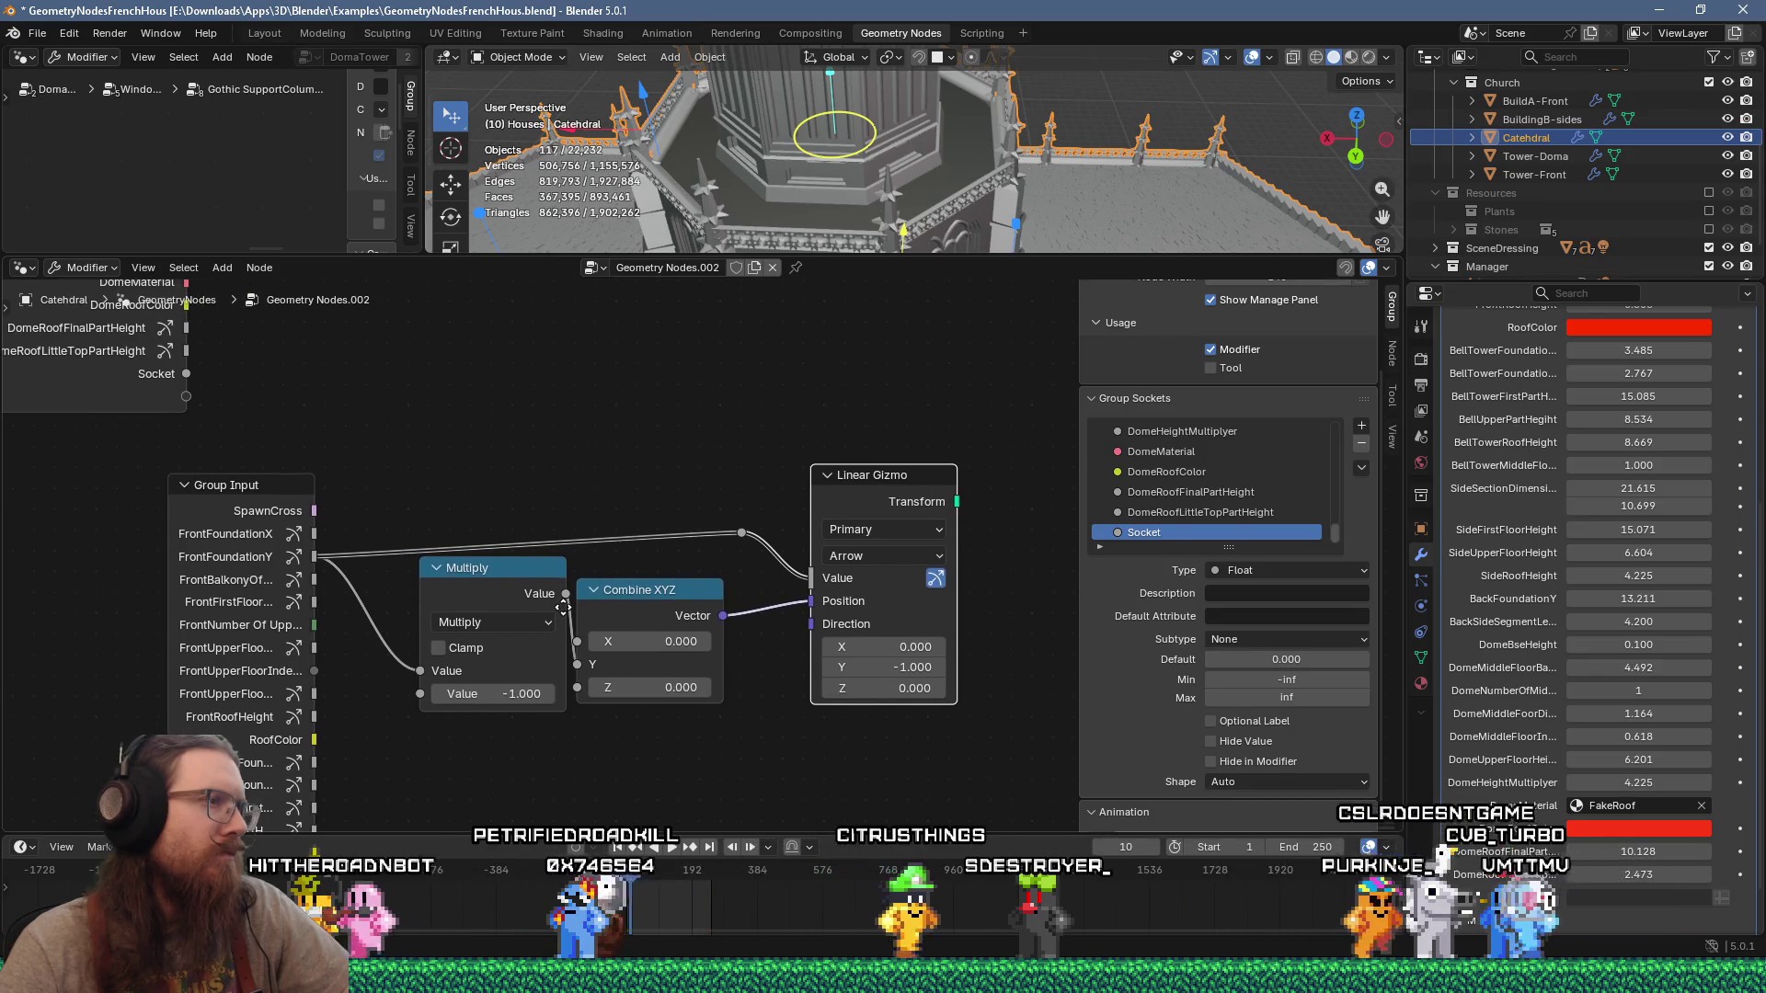
{"action": "scroll", "coordinate": [554, 603], "scroll_direction": "down", "scroll_amount": 6}
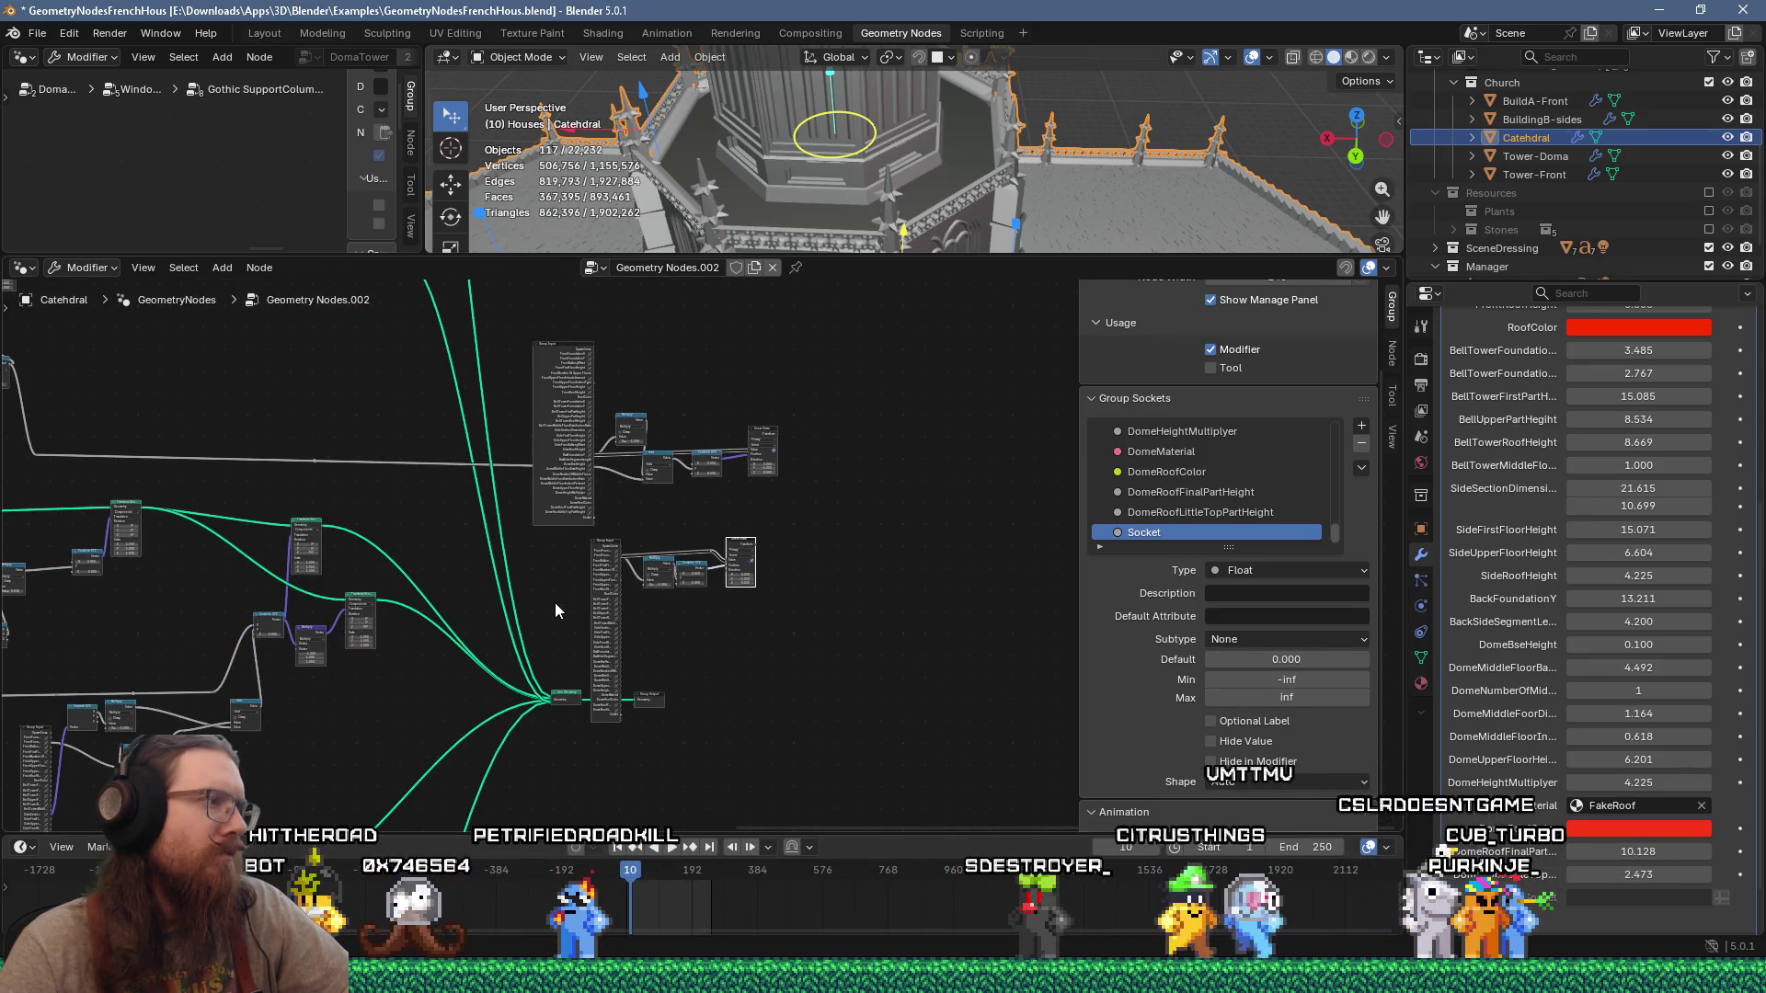
{"action": "scroll", "coordinate": [615, 500], "scroll_direction": "up", "scroll_amount": 2}
{"action": "middle_click_drag", "start_coordinate": [662, 525], "coordinate": [707, 635]}
{"action": "scroll", "coordinate": [707, 635], "scroll_direction": "up", "scroll_amount": 4}
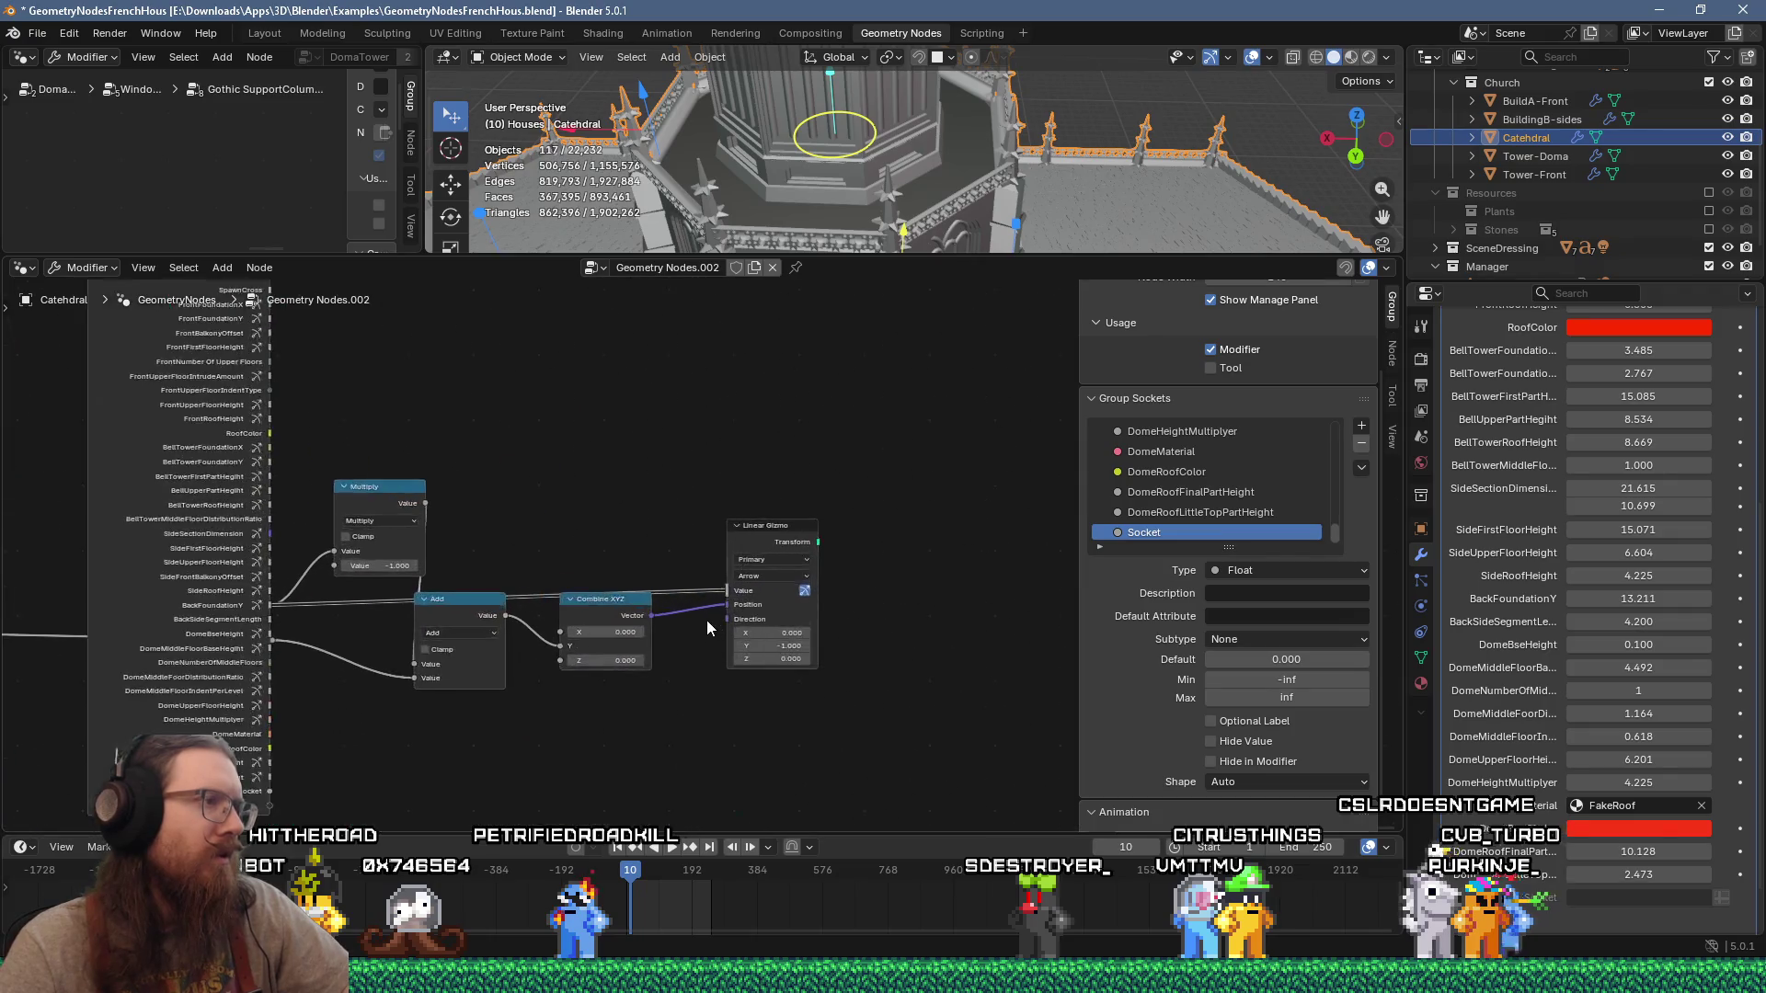
Step: Move the Linear Gizmo node slightly upward
{"action": "left_click_drag", "start_coordinate": [775, 515], "coordinate": [784, 467]}
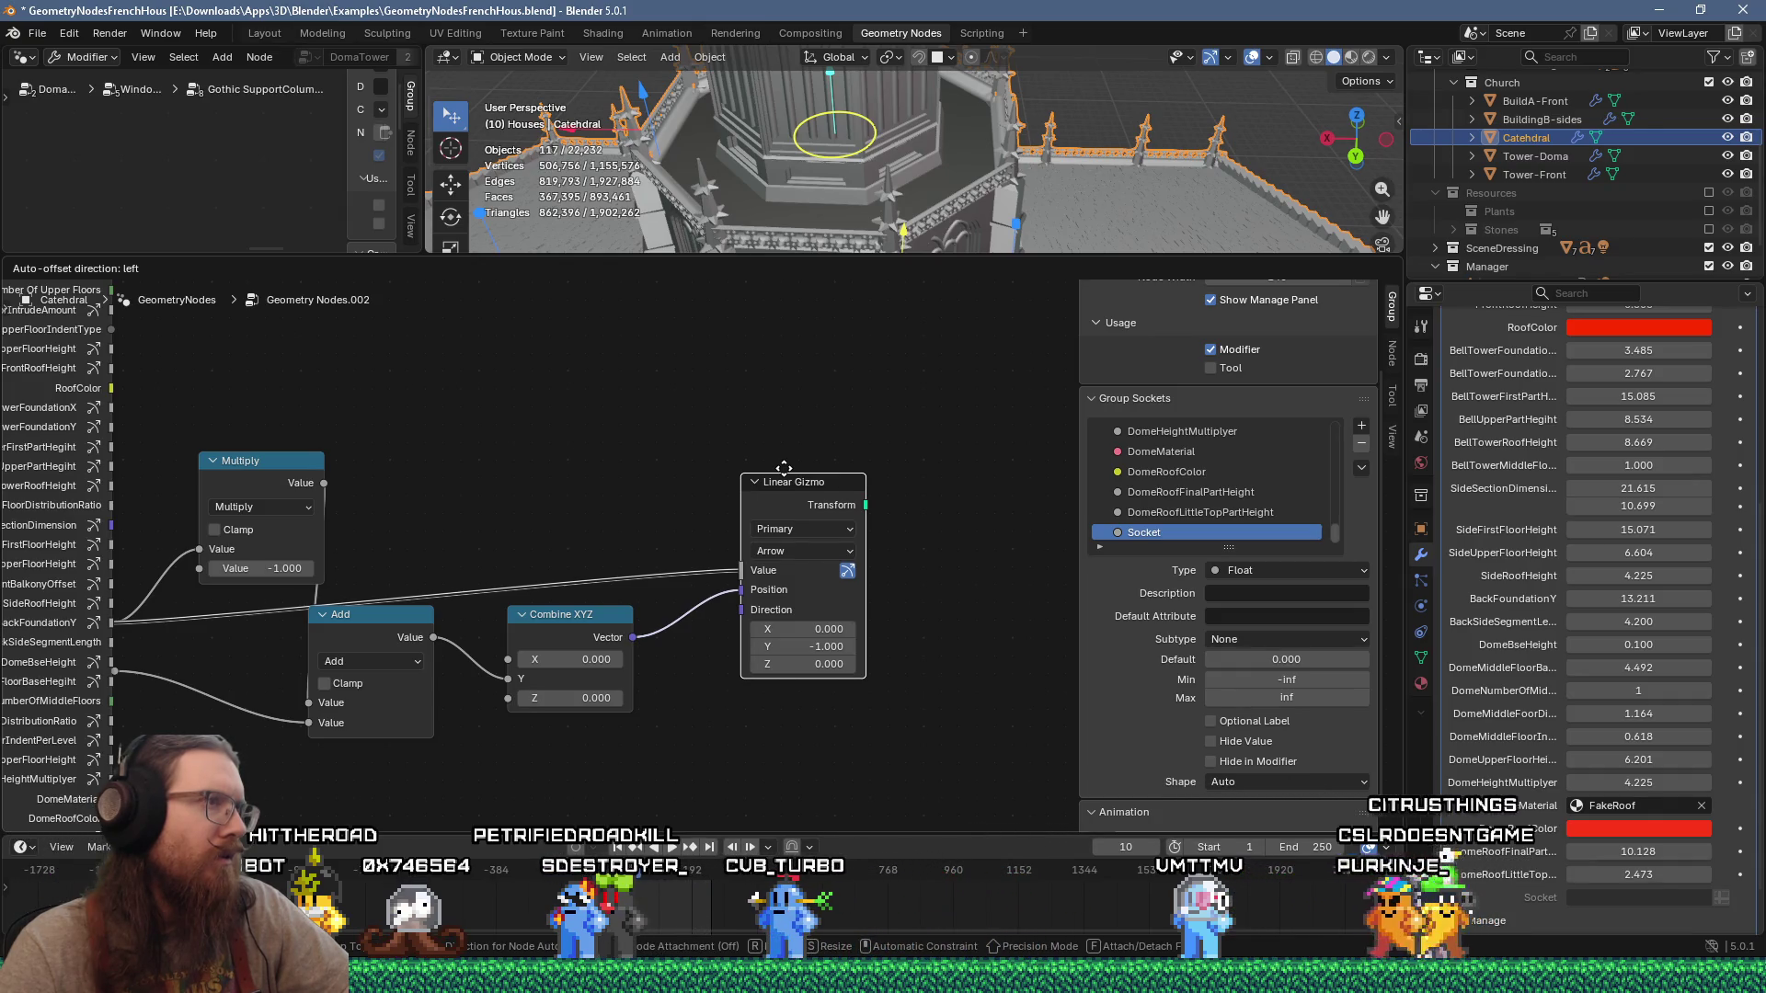
{"action": "mouse_move", "coordinate": [390, 543]}
{"action": "middle_mouse_down"}
{"action": "mouse_move", "coordinate": [497, 521]}
{"action": "mouse_move", "coordinate": [423, 589]}
{"action": "middle_mouse_up"}
{"action": "scroll", "coordinate": [489, 510], "scroll_direction": "down", "scroll_amount": 6}
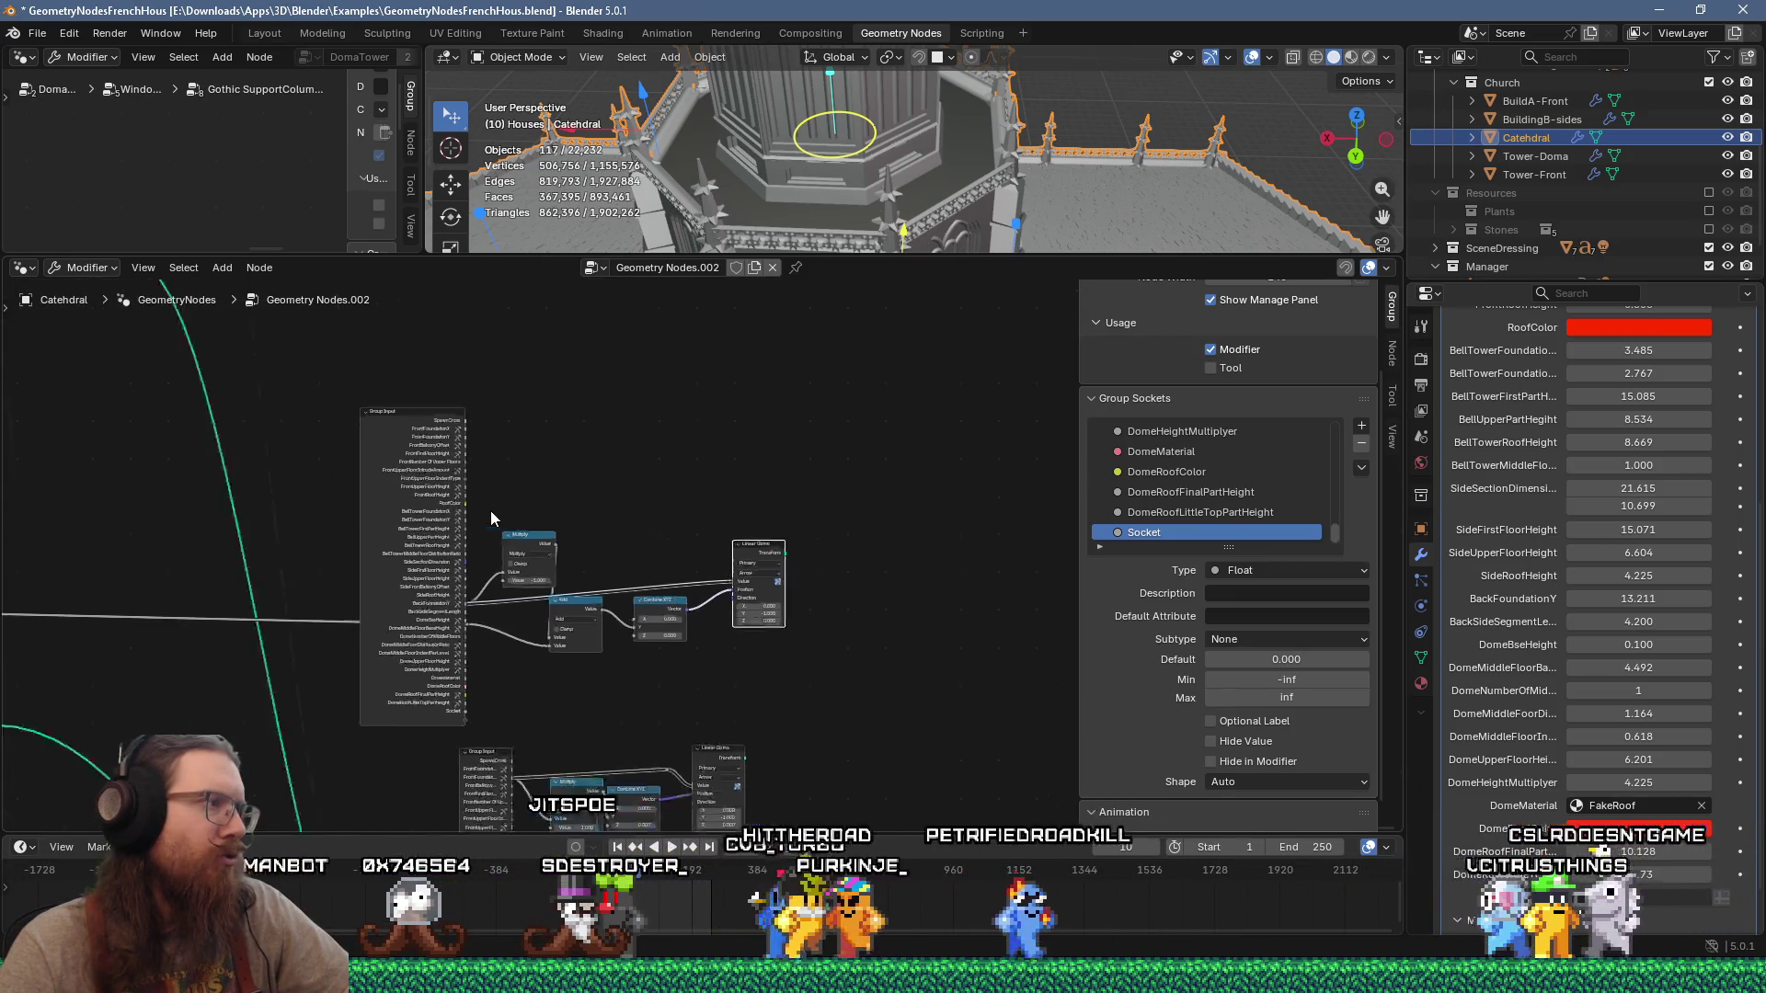
{"action": "scroll", "coordinate": [640, 491], "scroll_direction": "up", "scroll_amount": 5}
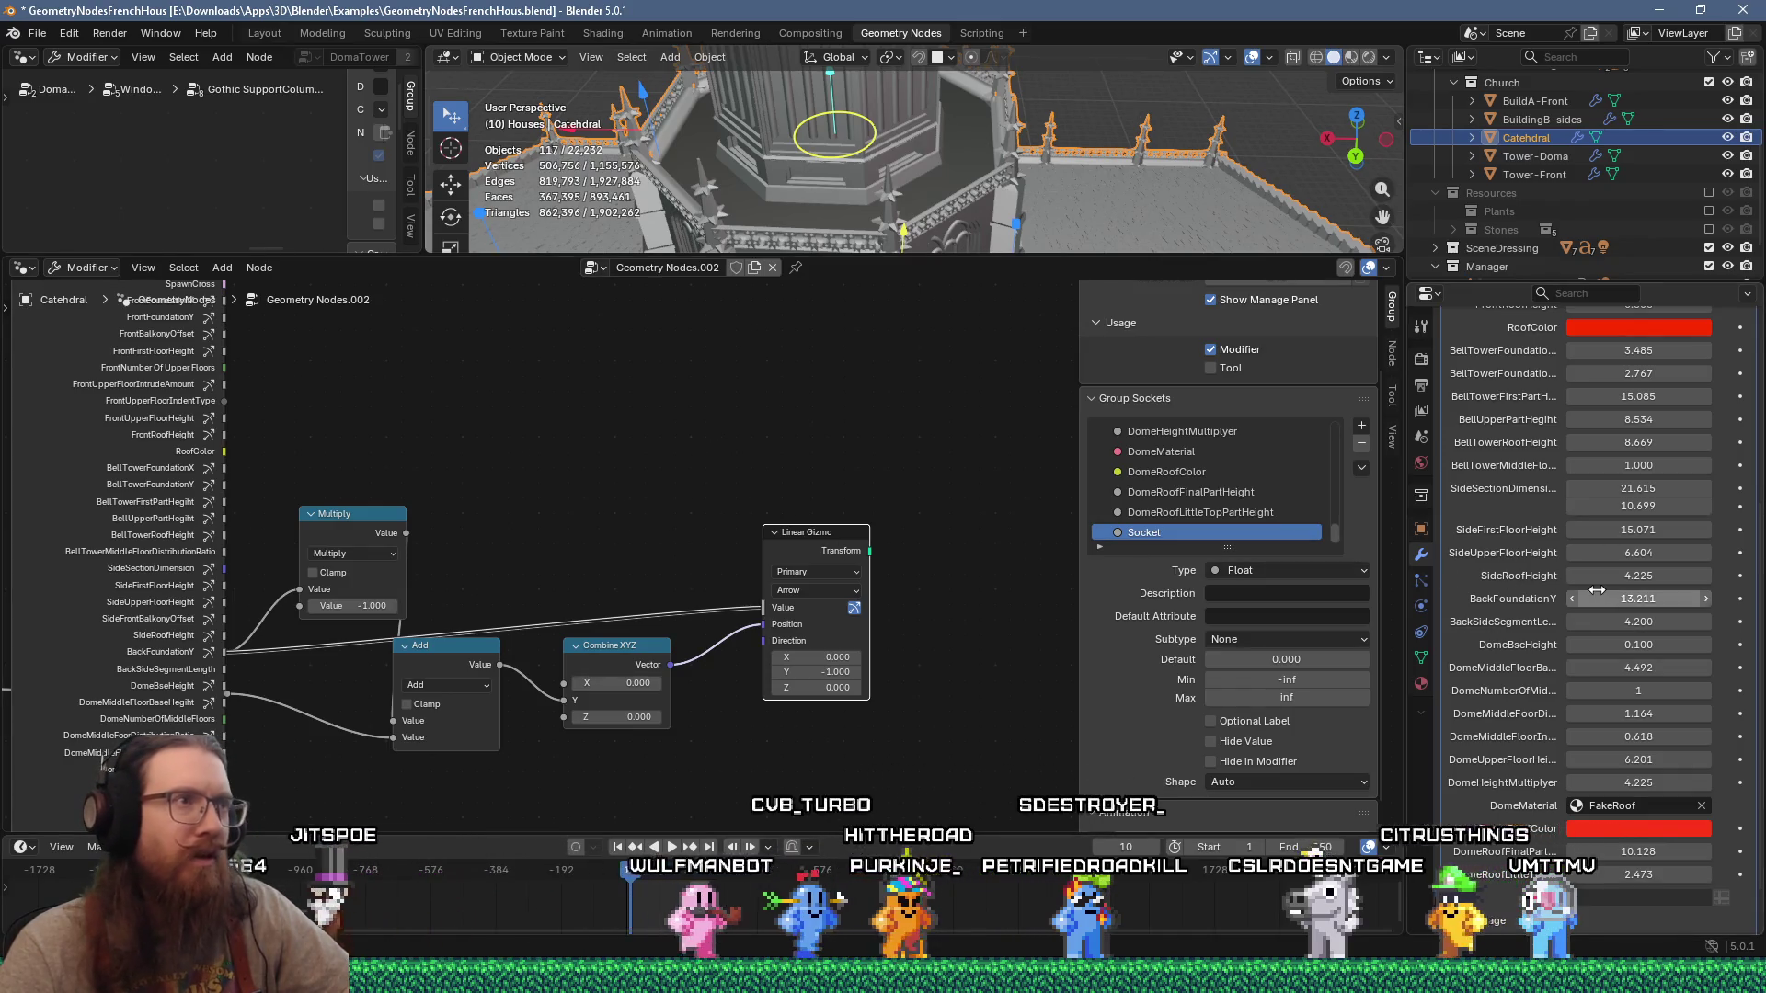
Step: Enlarge the 3D viewport, set BackFoundationY to 13.391, and select the Tower-Doma tower
{"action": "left_click_drag", "start_coordinate": [989, 253], "coordinate": [988, 410]}
{"action": "mouse_move", "coordinate": [1012, 322]}
{"action": "middle_mouse_down"}
{"action": "mouse_move", "coordinate": [814, 318]}
{"action": "mouse_move", "coordinate": [883, 331]}
{"action": "middle_mouse_up"}
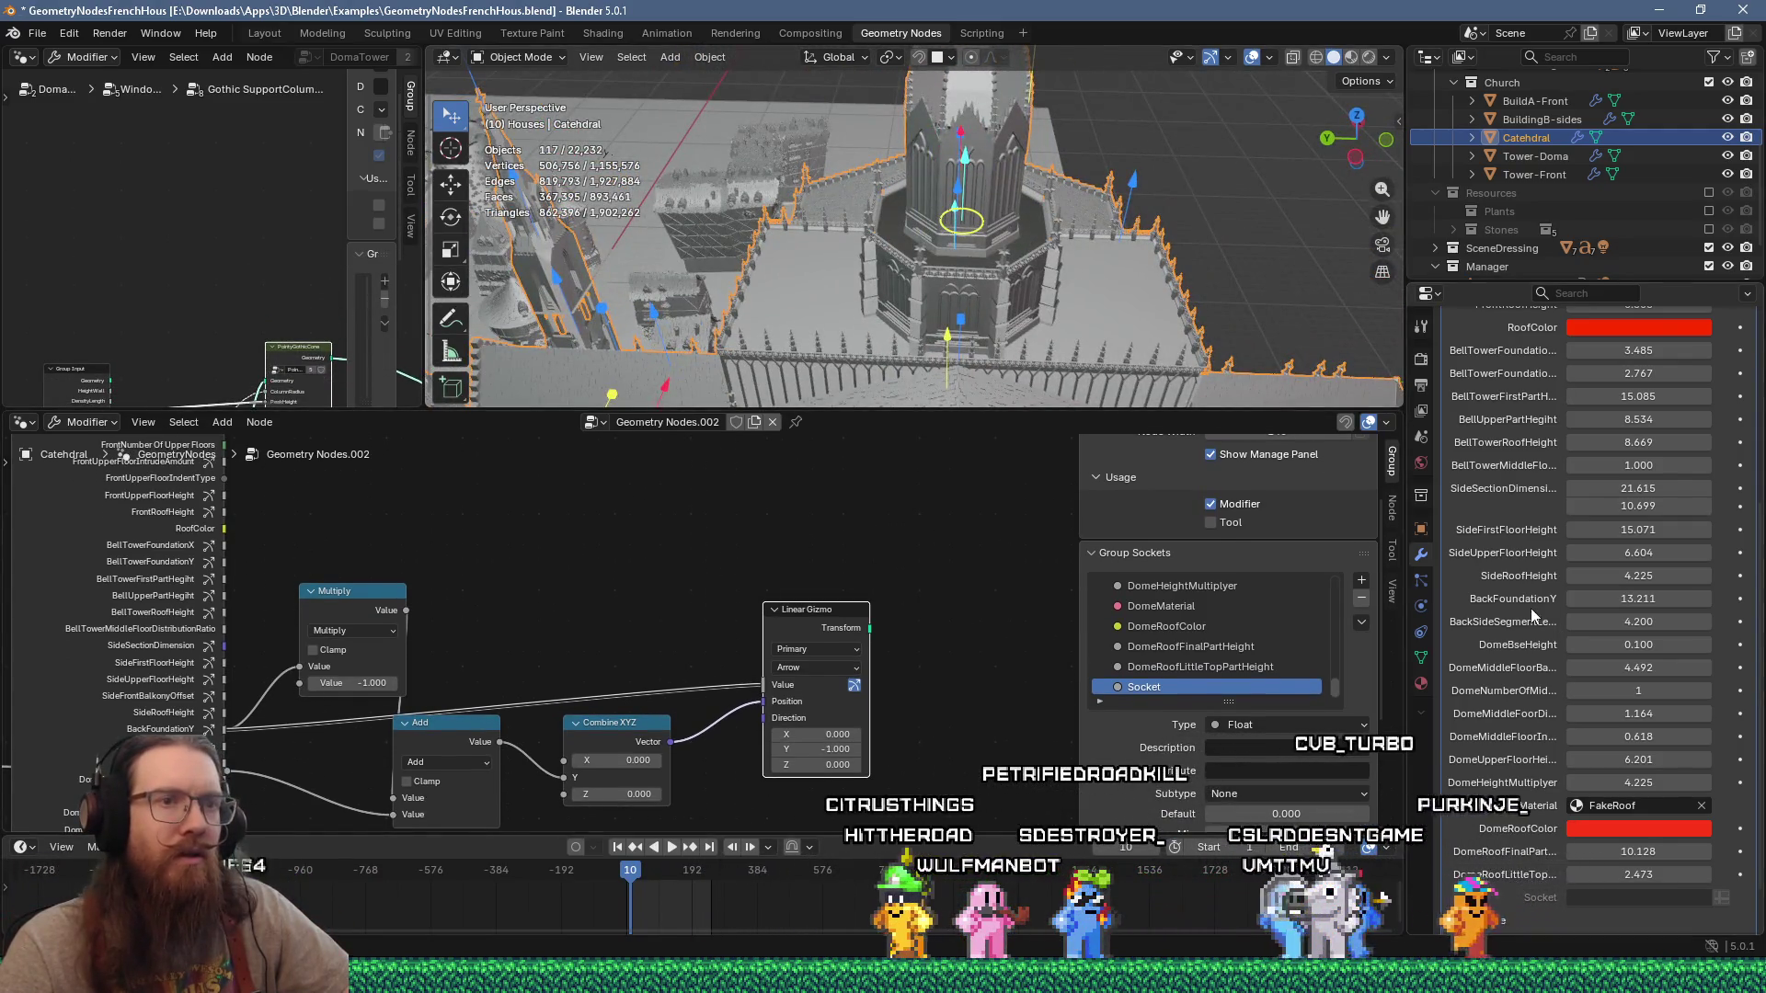
{"action": "scroll", "coordinate": [1274, 489], "scroll_direction": "down", "scroll_amount": 2}
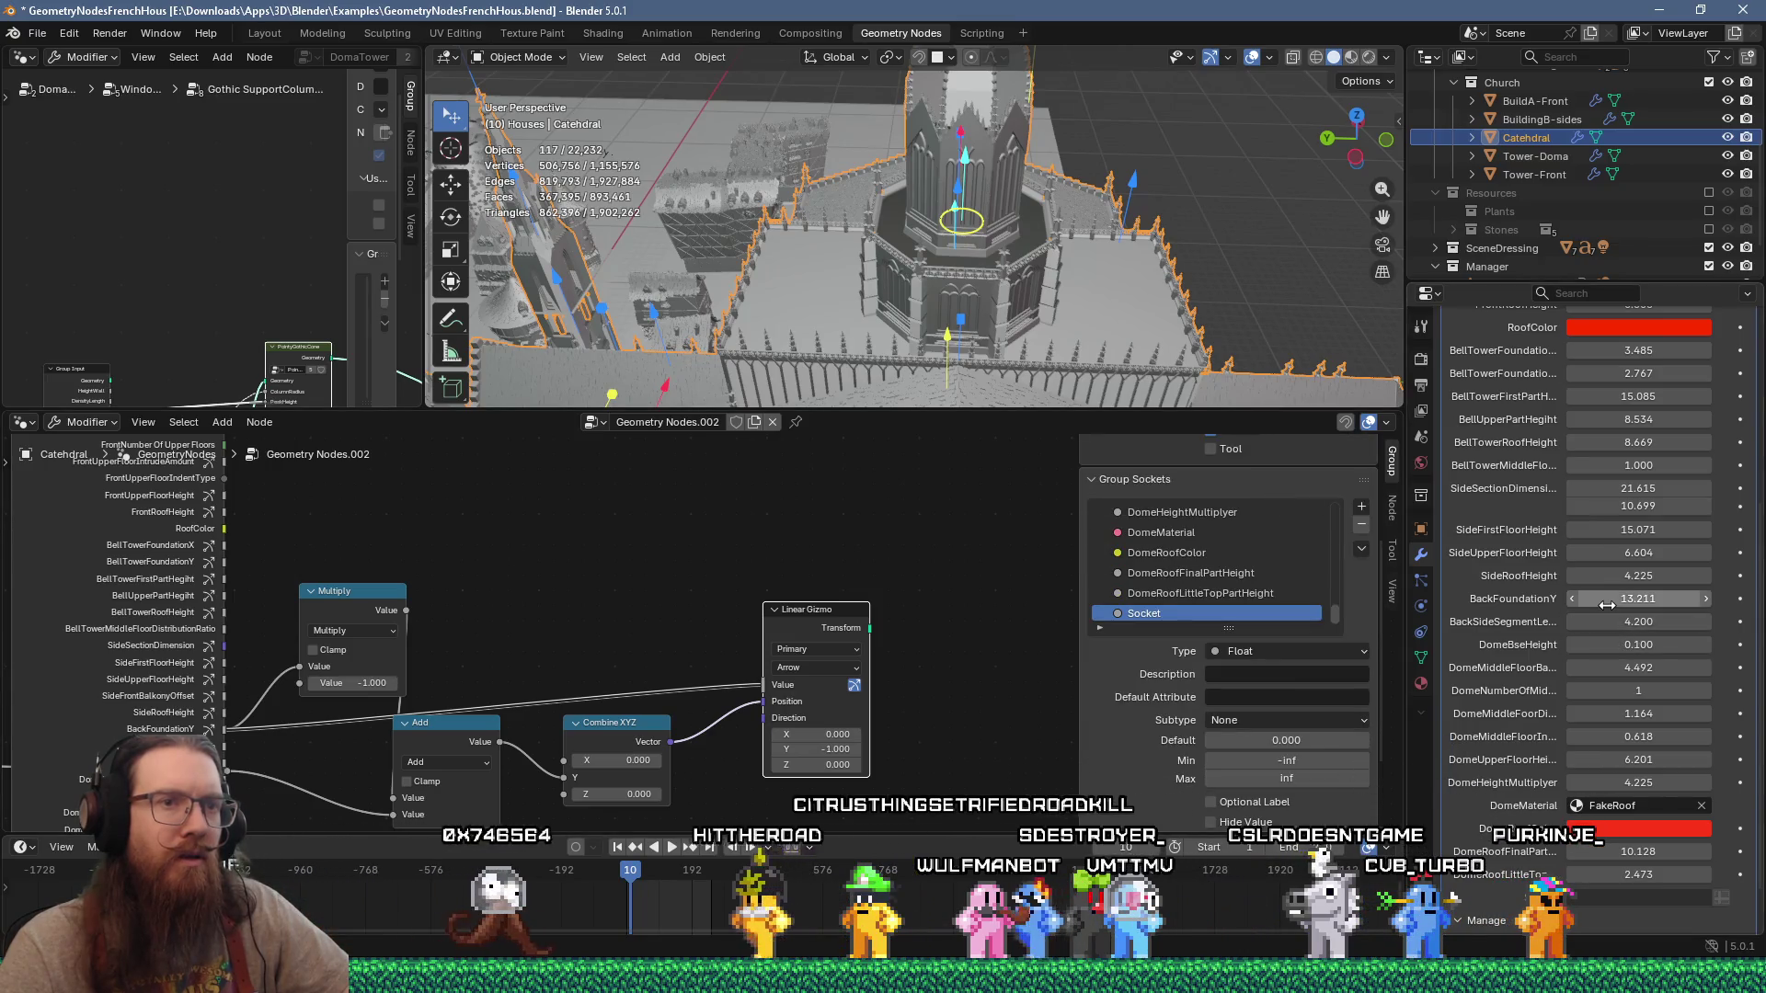
{"action": "mouse_move", "coordinate": [956, 239]}
{"action": "middle_mouse_down"}
{"action": "mouse_move", "coordinate": [1062, 307]}
{"action": "mouse_move", "coordinate": [1083, 375]}
{"action": "middle_mouse_up"}
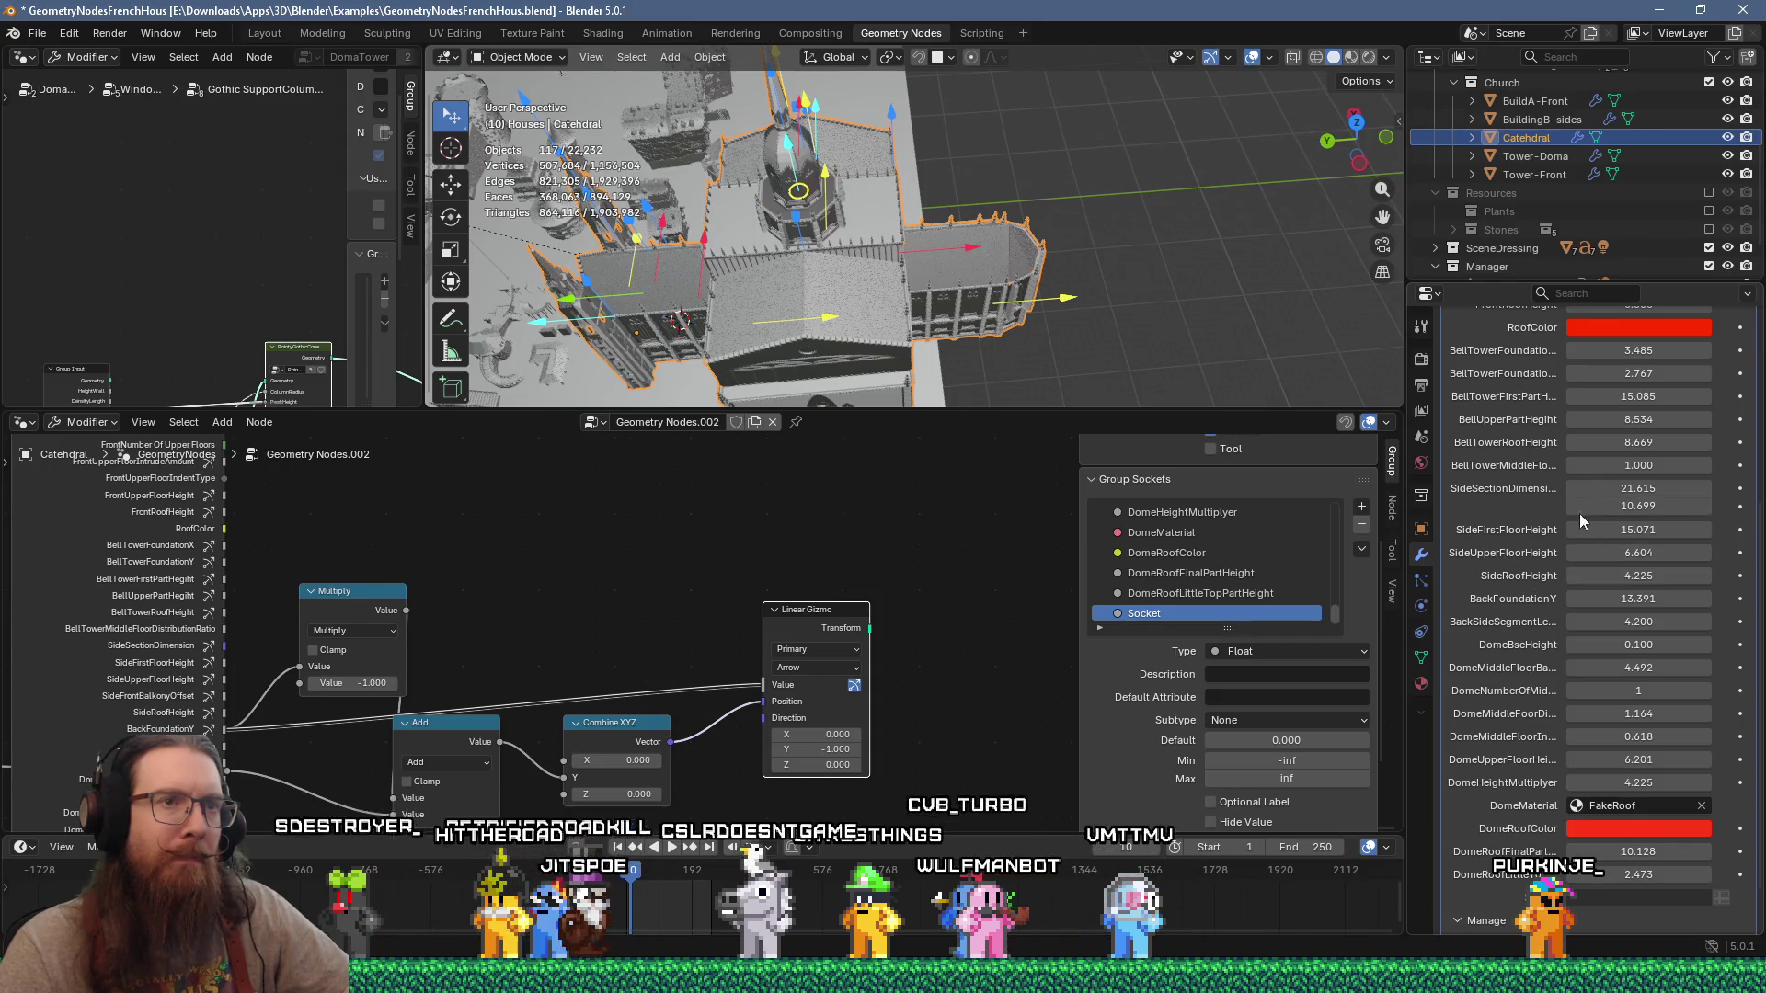
{"action": "scroll", "coordinate": [1564, 433], "scroll_direction": "up", "scroll_amount": 2}
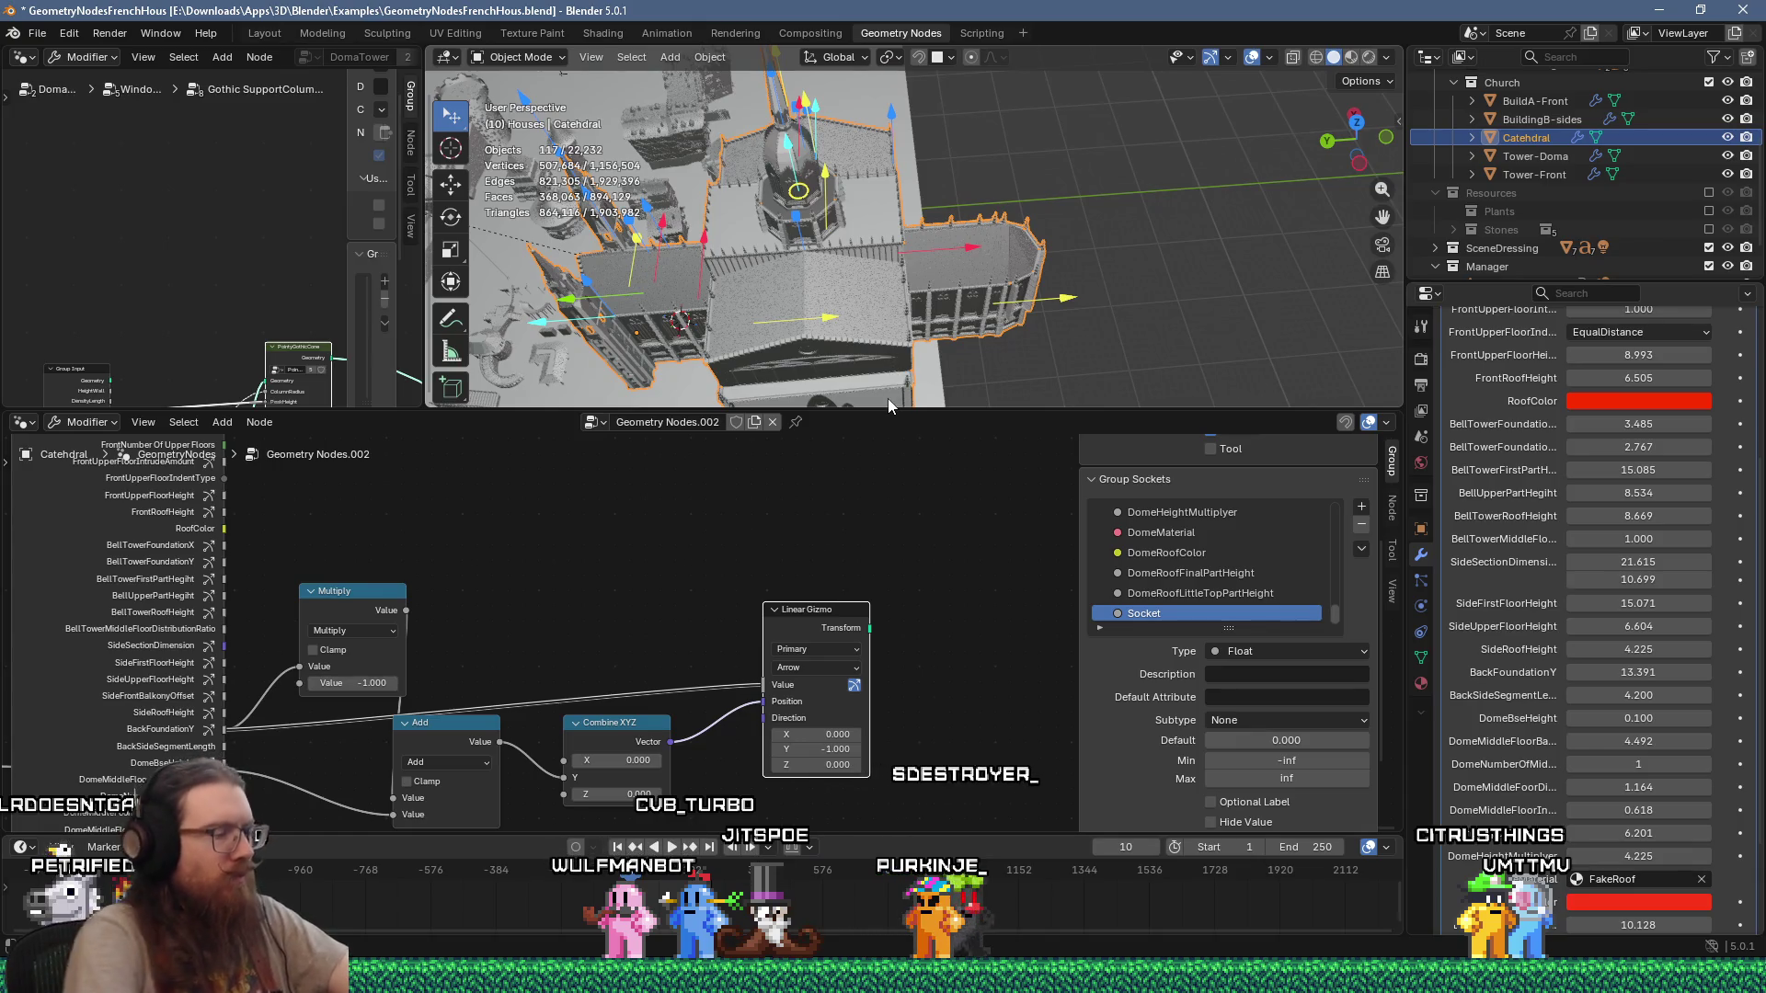
{"action": "mouse_move", "coordinate": [888, 401]}
{"action": "middle_mouse_down"}
{"action": "mouse_move", "coordinate": [851, 175]}
{"action": "mouse_move", "coordinate": [858, 221]}
{"action": "mouse_move", "coordinate": [724, 190]}
{"action": "mouse_move", "coordinate": [817, 278]}
{"action": "mouse_move", "coordinate": [891, 247]}
{"action": "mouse_move", "coordinate": [708, 292]}
{"action": "mouse_move", "coordinate": [857, 202]}
{"action": "mouse_move", "coordinate": [687, 85]}
{"action": "mouse_move", "coordinate": [626, 69]}
{"action": "mouse_move", "coordinate": [599, 101]}
{"action": "mouse_move", "coordinate": [575, 165]}
{"action": "mouse_move", "coordinate": [631, 332]}
{"action": "mouse_move", "coordinate": [664, 59]}
{"action": "mouse_move", "coordinate": [831, 59]}
{"action": "mouse_move", "coordinate": [860, 277]}
{"action": "mouse_move", "coordinate": [1013, 295]}
{"action": "mouse_move", "coordinate": [940, 250]}
{"action": "mouse_move", "coordinate": [1059, 317]}
{"action": "mouse_move", "coordinate": [963, 291]}
{"action": "middle_mouse_up"}
{"action": "left_click", "coordinate": [1059, 318]}
Step: Raise Tower-Doma's RoofLittleTopPartHeight to 5.000 with its gizmo
{"action": "scroll", "coordinate": [964, 291], "scroll_direction": "down", "scroll_amount": 5}
{"action": "scroll", "coordinate": [924, 354], "scroll_direction": "up", "scroll_amount": 5}
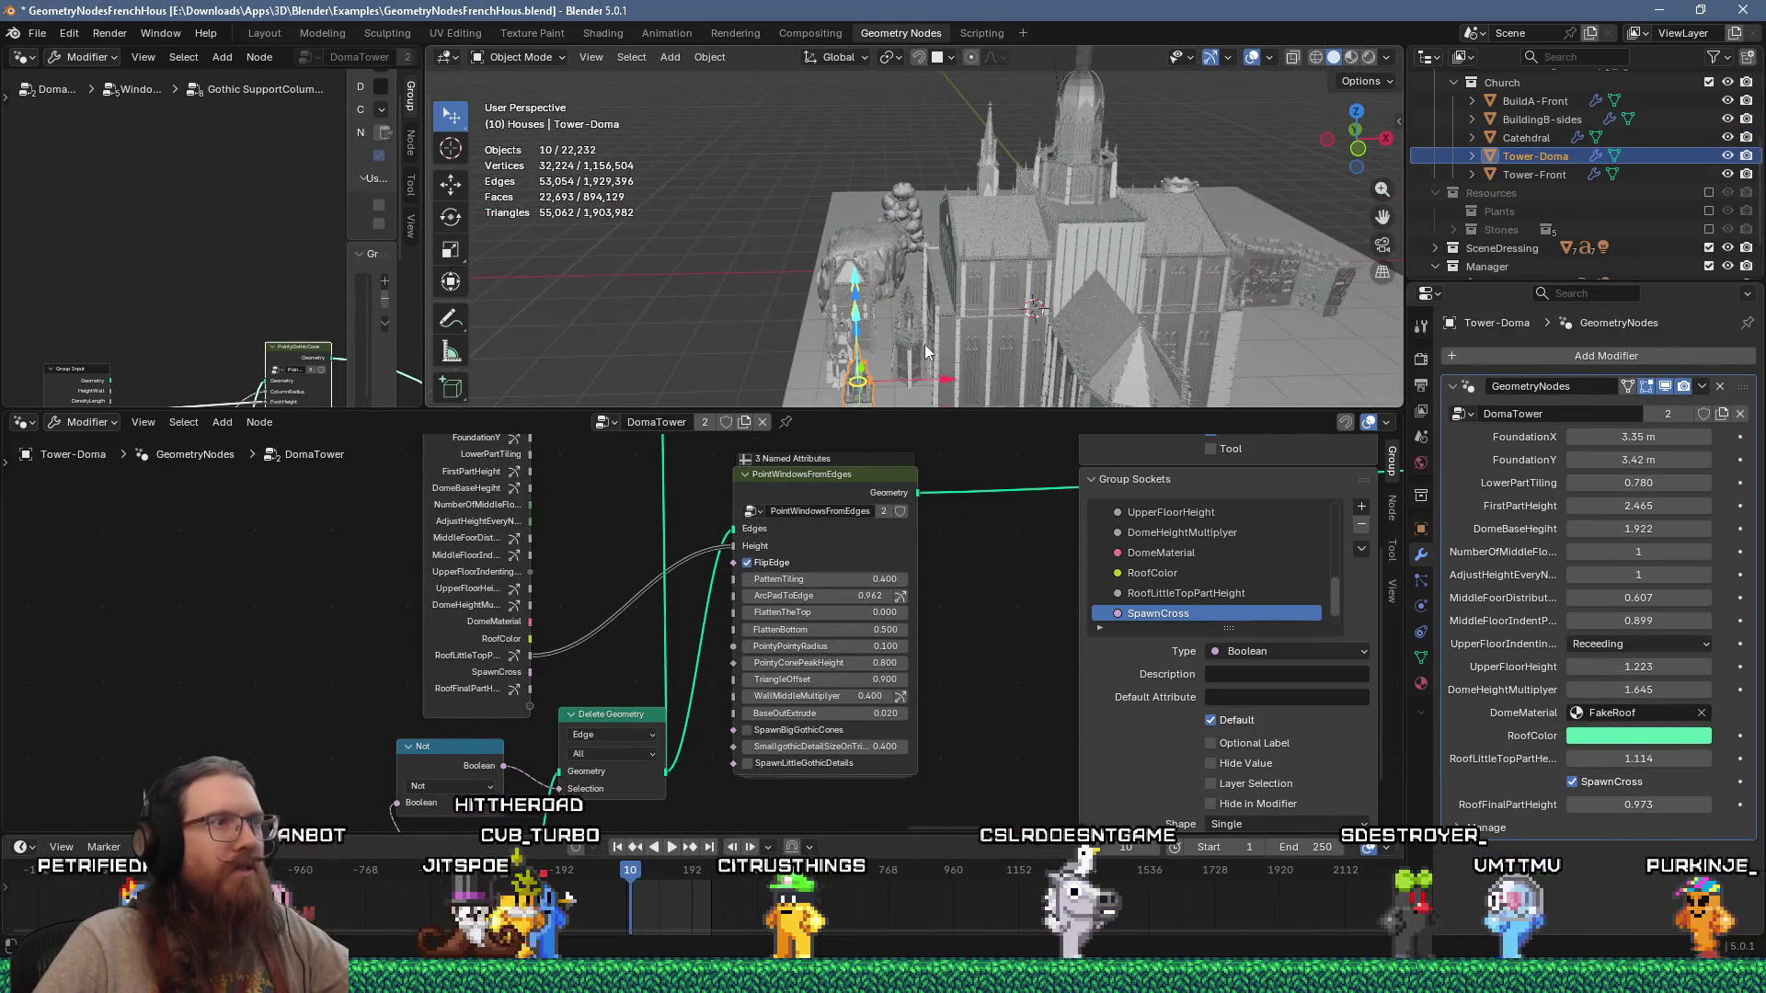
{"action": "mouse_move", "coordinate": [850, 283]}
{"action": "middle_mouse_down"}
{"action": "mouse_move", "coordinate": [967, 274]}
{"action": "mouse_move", "coordinate": [1040, 317]}
{"action": "middle_mouse_up"}
{"action": "left_click_drag", "start_coordinate": [990, 268], "coordinate": [1000, 219]}
{"action": "mouse_move", "coordinate": [999, 218]}
{"action": "middle_mouse_down"}
{"action": "mouse_move", "coordinate": [881, 337]}
{"action": "mouse_move", "coordinate": [854, 207]}
{"action": "middle_mouse_up"}
{"action": "scroll", "coordinate": [793, 292], "scroll_direction": "up", "scroll_amount": 5}
{"action": "scroll", "coordinate": [797, 279], "scroll_direction": "up", "scroll_amount": 3}
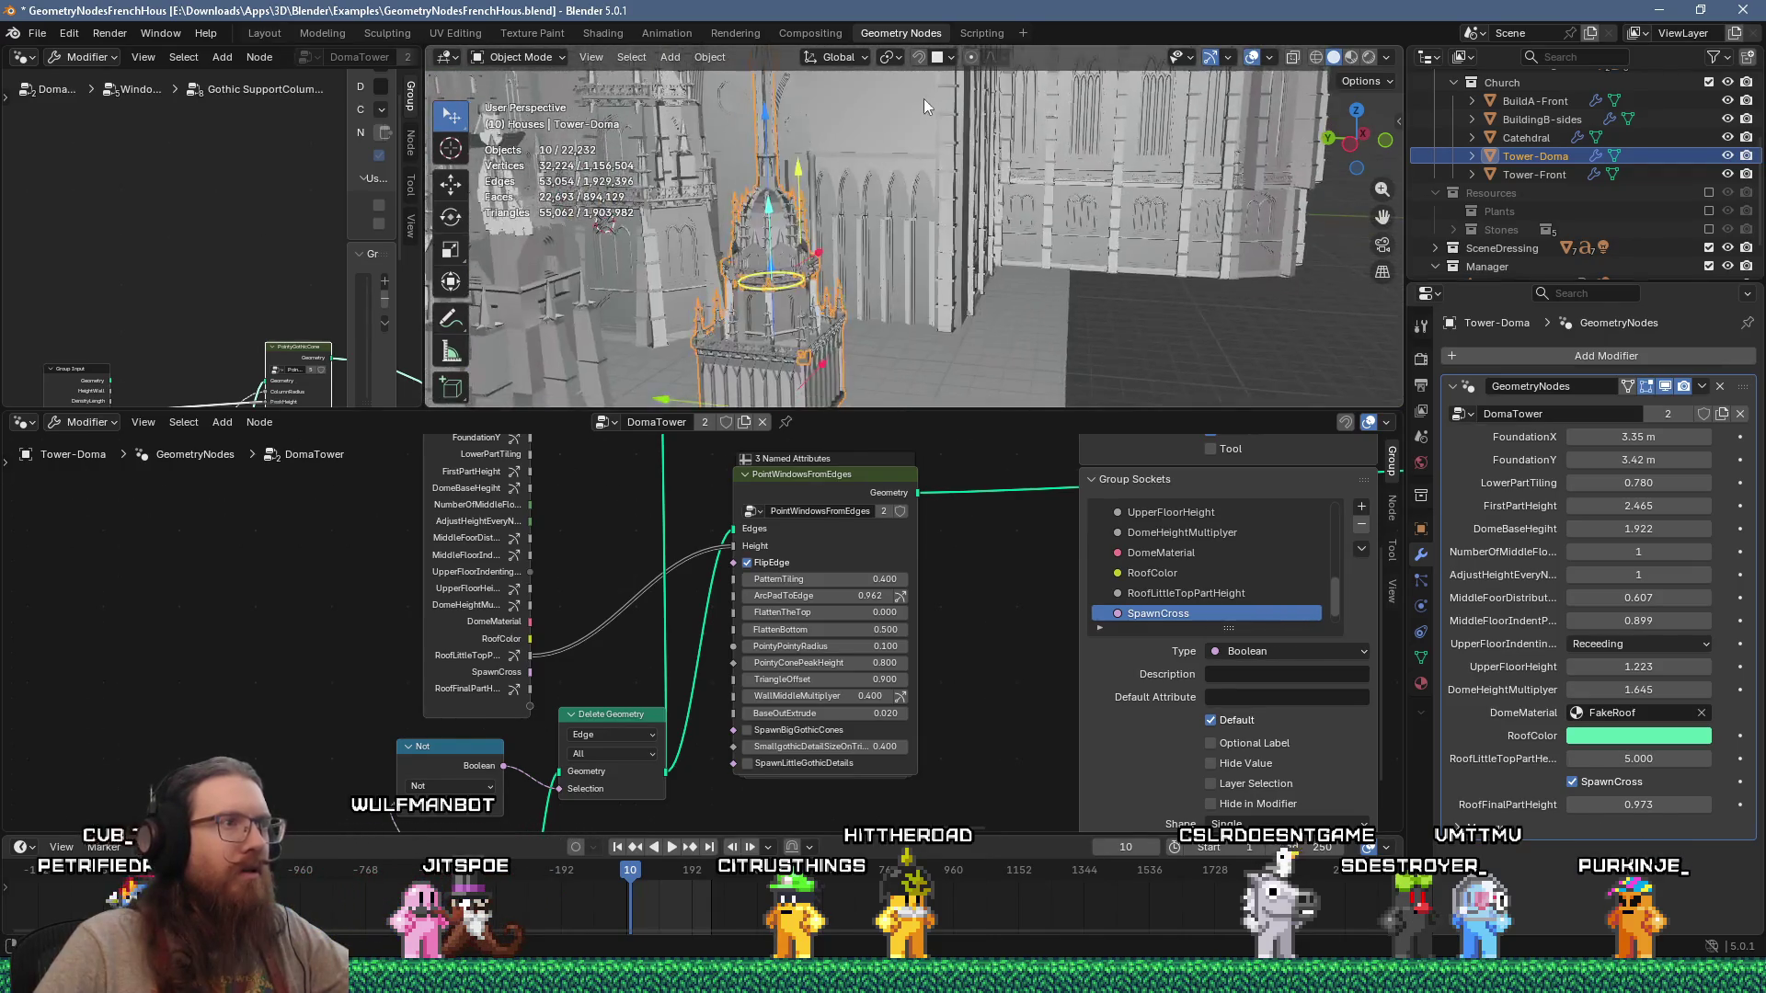
Step: Widen the tower base to FoundationX 9.8 m and FoundationY 7.72 m
{"action": "middle_click_drag", "start_coordinate": [913, 285], "coordinate": [862, 208]}
{"action": "mouse_move", "coordinate": [789, 349]}
{"action": "left_mouse_down"}
{"action": "mouse_move", "coordinate": [759, 357]}
{"action": "mouse_move", "coordinate": [820, 348]}
{"action": "mouse_move", "coordinate": [742, 367]}
{"action": "mouse_move", "coordinate": [828, 351]}
{"action": "mouse_move", "coordinate": [759, 355]}
{"action": "left_mouse_up"}
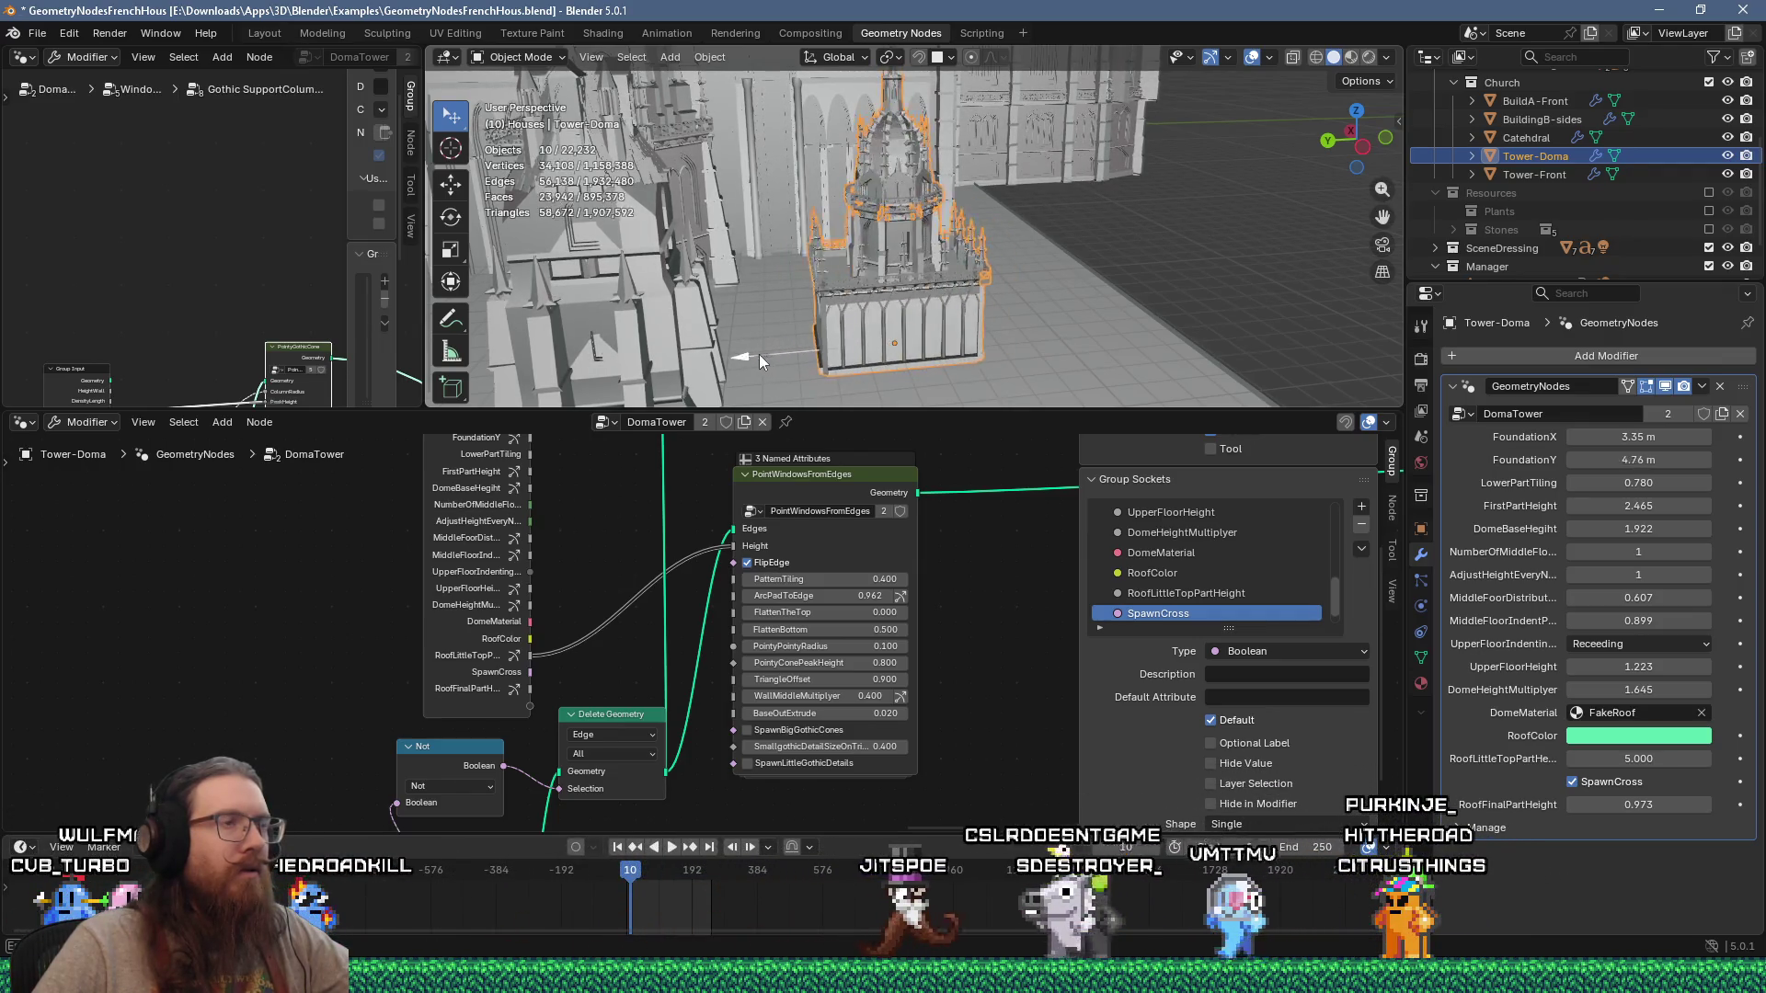
{"action": "middle_click_drag", "start_coordinate": [781, 322], "coordinate": [925, 355]}
{"action": "left_click_drag", "start_coordinate": [878, 303], "coordinate": [865, 298]}
{"action": "mouse_move", "coordinate": [864, 298]}
{"action": "middle_mouse_down"}
{"action": "mouse_move", "coordinate": [946, 281]}
{"action": "mouse_move", "coordinate": [826, 326]}
{"action": "middle_mouse_up"}
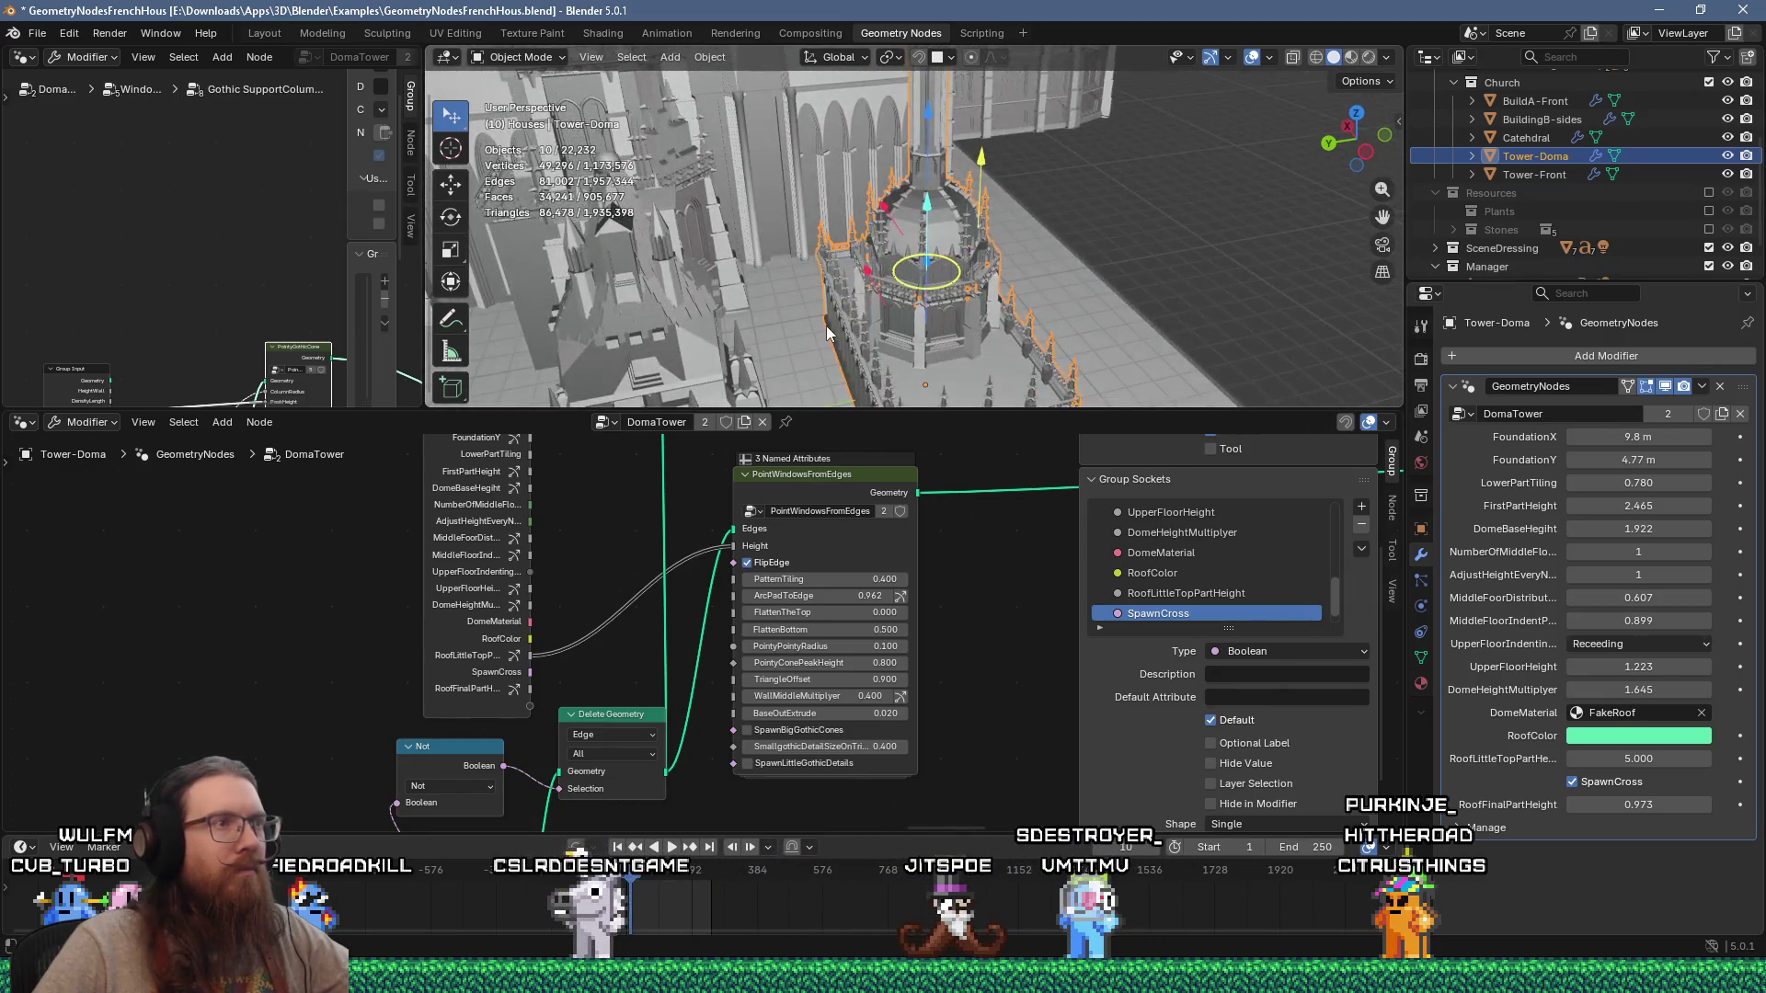
{"action": "scroll", "coordinate": [826, 326], "scroll_direction": "down", "scroll_amount": 3}
{"action": "left_click_drag", "start_coordinate": [825, 323], "coordinate": [818, 326]}
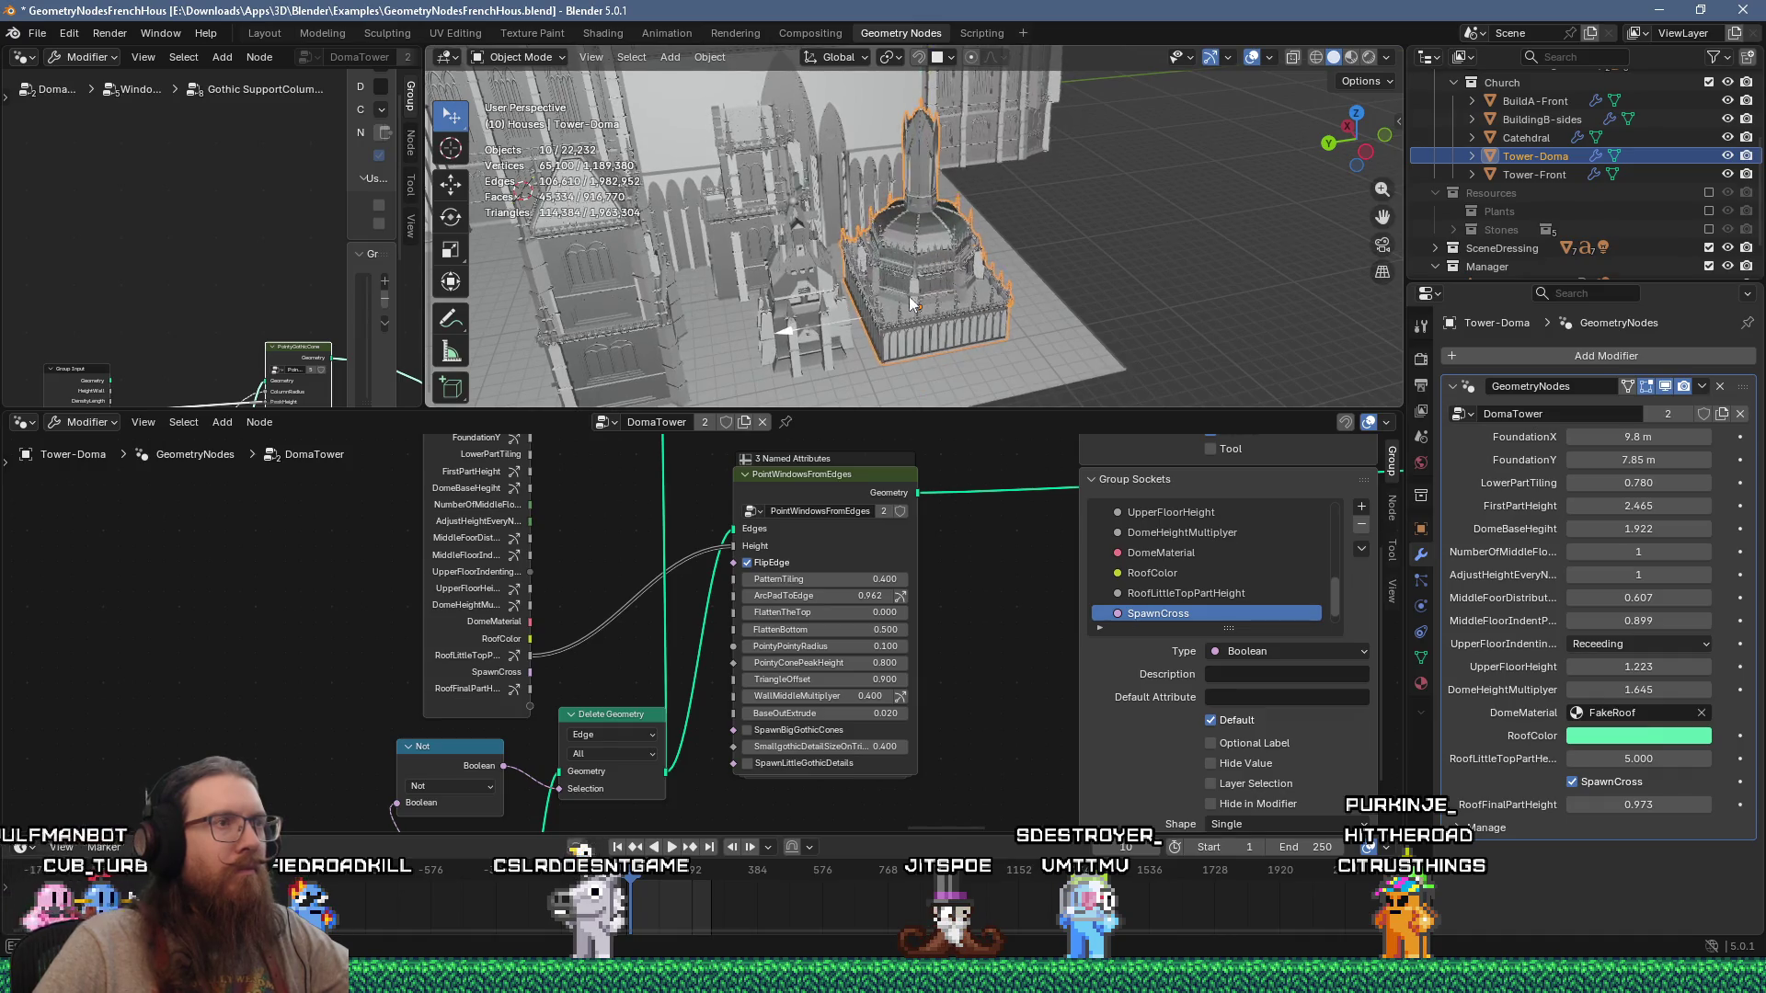
{"action": "scroll", "coordinate": [874, 304], "scroll_direction": "up", "scroll_amount": 5}
Step: Set DomeBaseHeight to 15.628 and DomeHeightMultiplier to 4.722, then frame Tower-Doma
{"action": "mouse_move", "coordinate": [912, 285]}
{"action": "middle_mouse_down"}
{"action": "mouse_move", "coordinate": [877, 285]}
{"action": "mouse_move", "coordinate": [952, 291]}
{"action": "mouse_move", "coordinate": [924, 231]}
{"action": "mouse_move", "coordinate": [902, 267]}
{"action": "middle_mouse_up"}
{"action": "scroll", "coordinate": [874, 242], "scroll_direction": "up", "scroll_amount": 2}
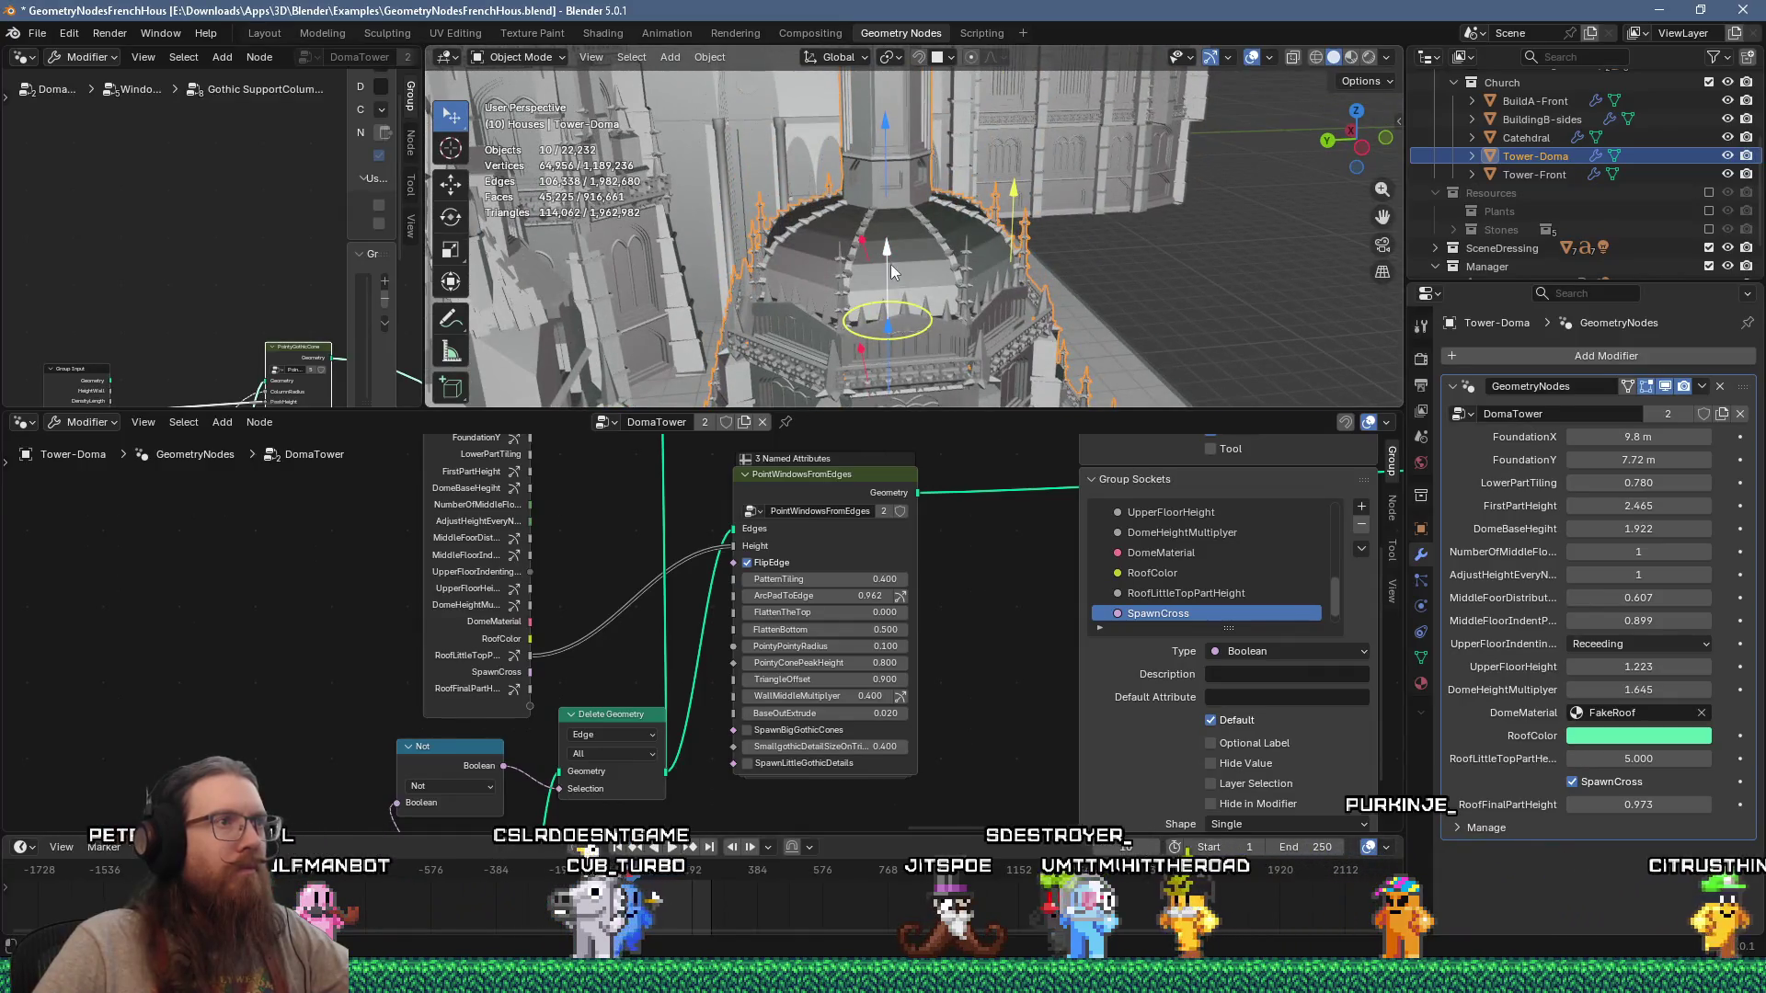
{"action": "left_click_drag", "start_coordinate": [881, 228], "coordinate": [897, 87]}
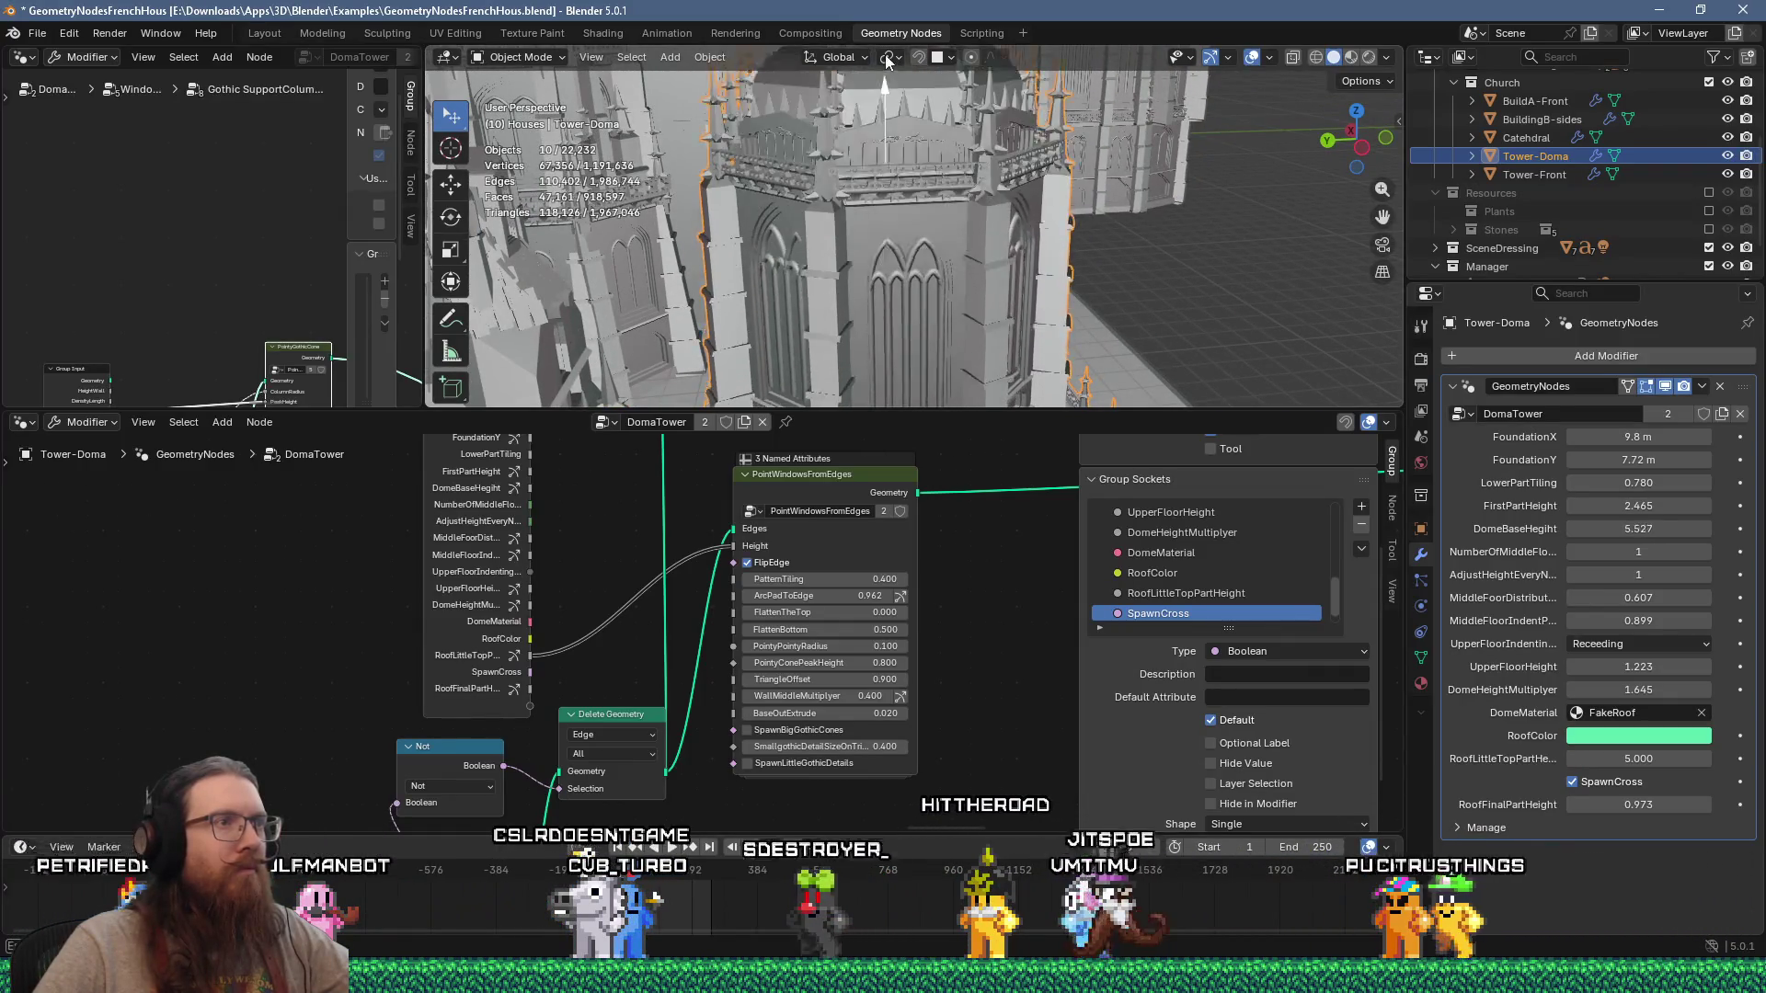
{"action": "scroll", "coordinate": [864, 184], "scroll_direction": "down", "scroll_amount": 4}
{"action": "mouse_move", "coordinate": [853, 156]}
{"action": "left_mouse_down"}
{"action": "mouse_move", "coordinate": [852, 207]}
{"action": "mouse_move", "coordinate": [861, 57]}
{"action": "left_mouse_up"}
{"action": "left_click_drag", "start_coordinate": [852, 328], "coordinate": [845, 180]}
{"action": "scroll", "coordinate": [852, 256], "scroll_direction": "up", "scroll_amount": 2}
{"action": "scroll", "coordinate": [854, 361], "scroll_direction": "down", "scroll_amount": 3}
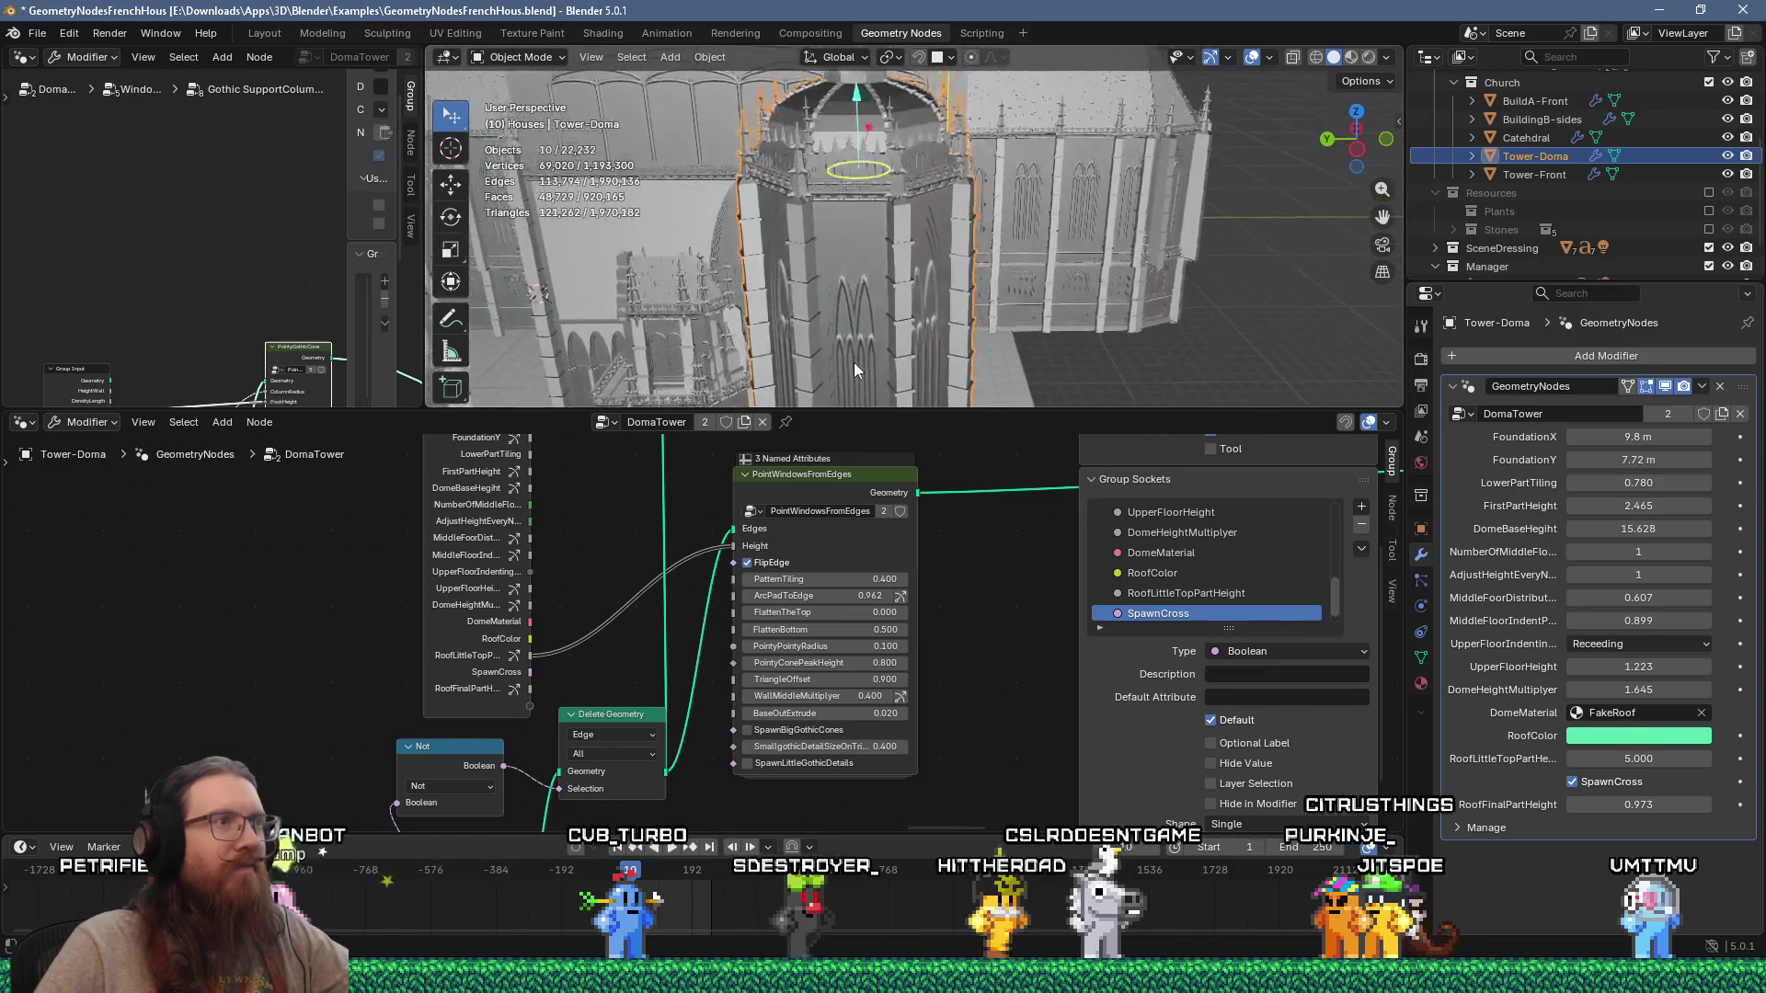
{"action": "left_click_drag", "start_coordinate": [894, 149], "coordinate": [895, 198]}
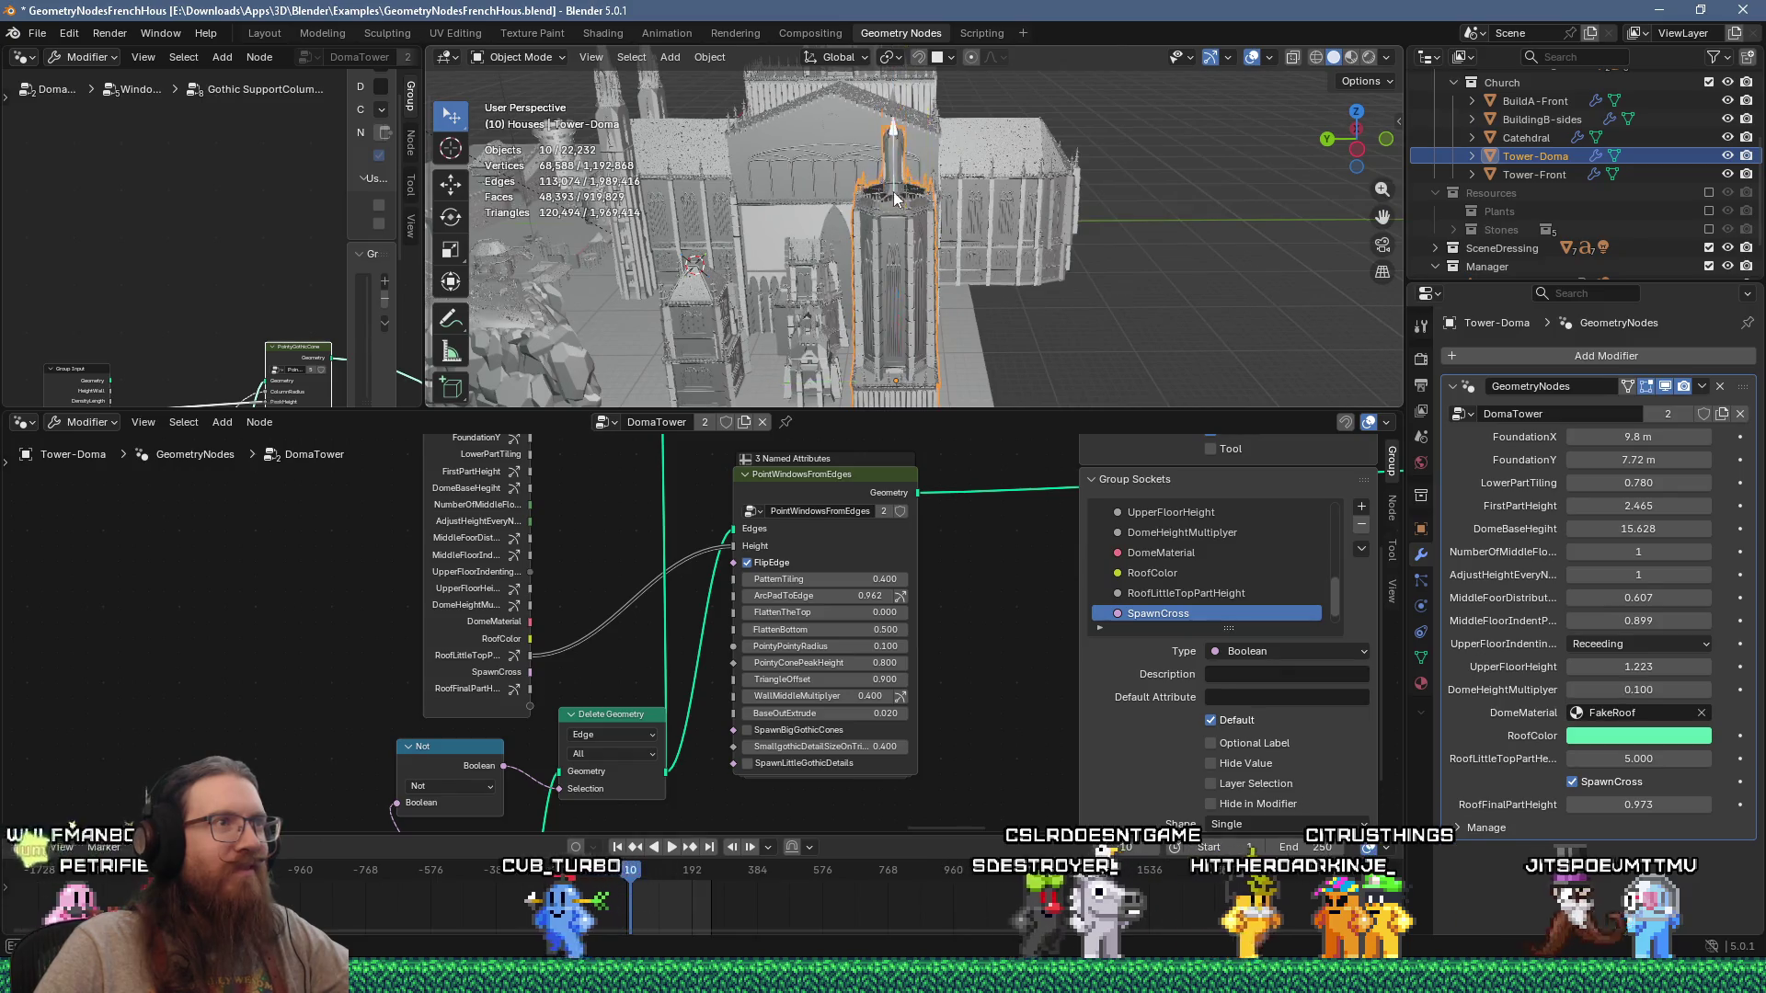
{"action": "mouse_move", "coordinate": [902, 228]}
{"action": "middle_mouse_down"}
{"action": "mouse_move", "coordinate": [660, 197]}
{"action": "mouse_move", "coordinate": [658, 261]}
{"action": "mouse_move", "coordinate": [704, 390]}
{"action": "mouse_move", "coordinate": [677, 76]}
{"action": "mouse_move", "coordinate": [731, 219]}
{"action": "mouse_move", "coordinate": [558, 222]}
{"action": "mouse_move", "coordinate": [798, 147]}
{"action": "mouse_move", "coordinate": [785, 217]}
{"action": "middle_mouse_up"}
{"action": "key", "text": "KP_Decimal"}
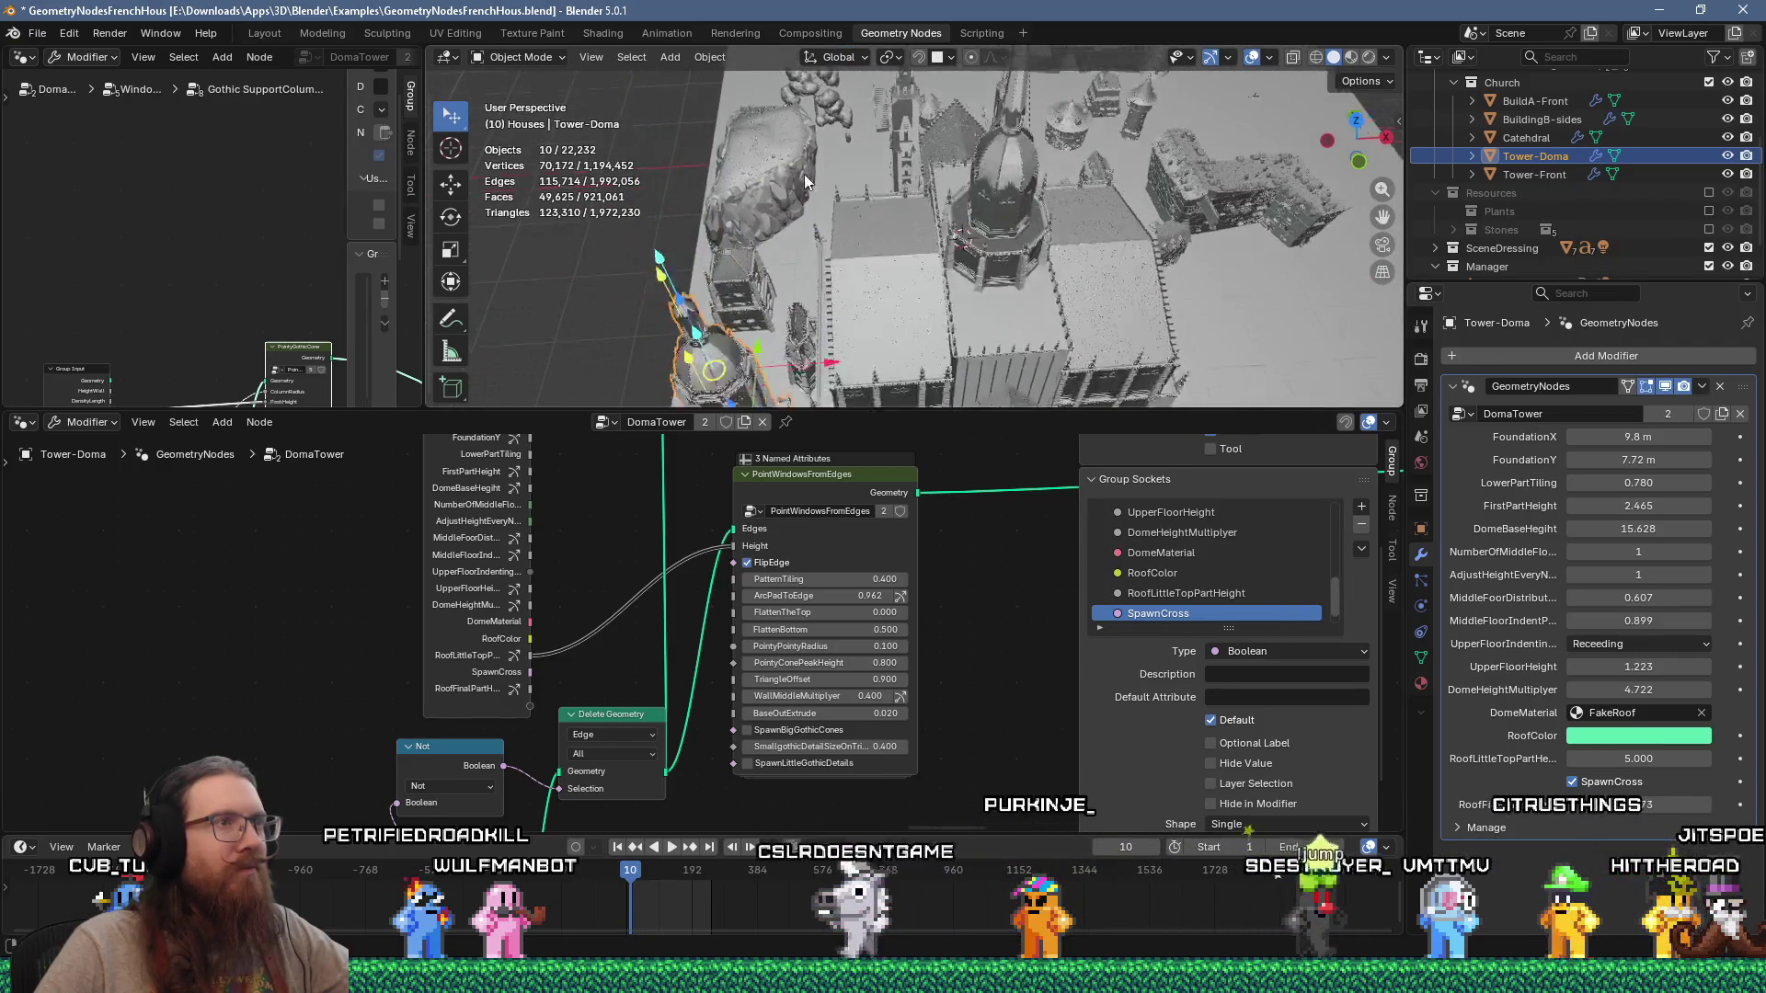
Step: Orbit around the tower and pull back to see the whole town from above
{"action": "scroll", "coordinate": [835, 515], "scroll_direction": "up", "scroll_amount": 1}
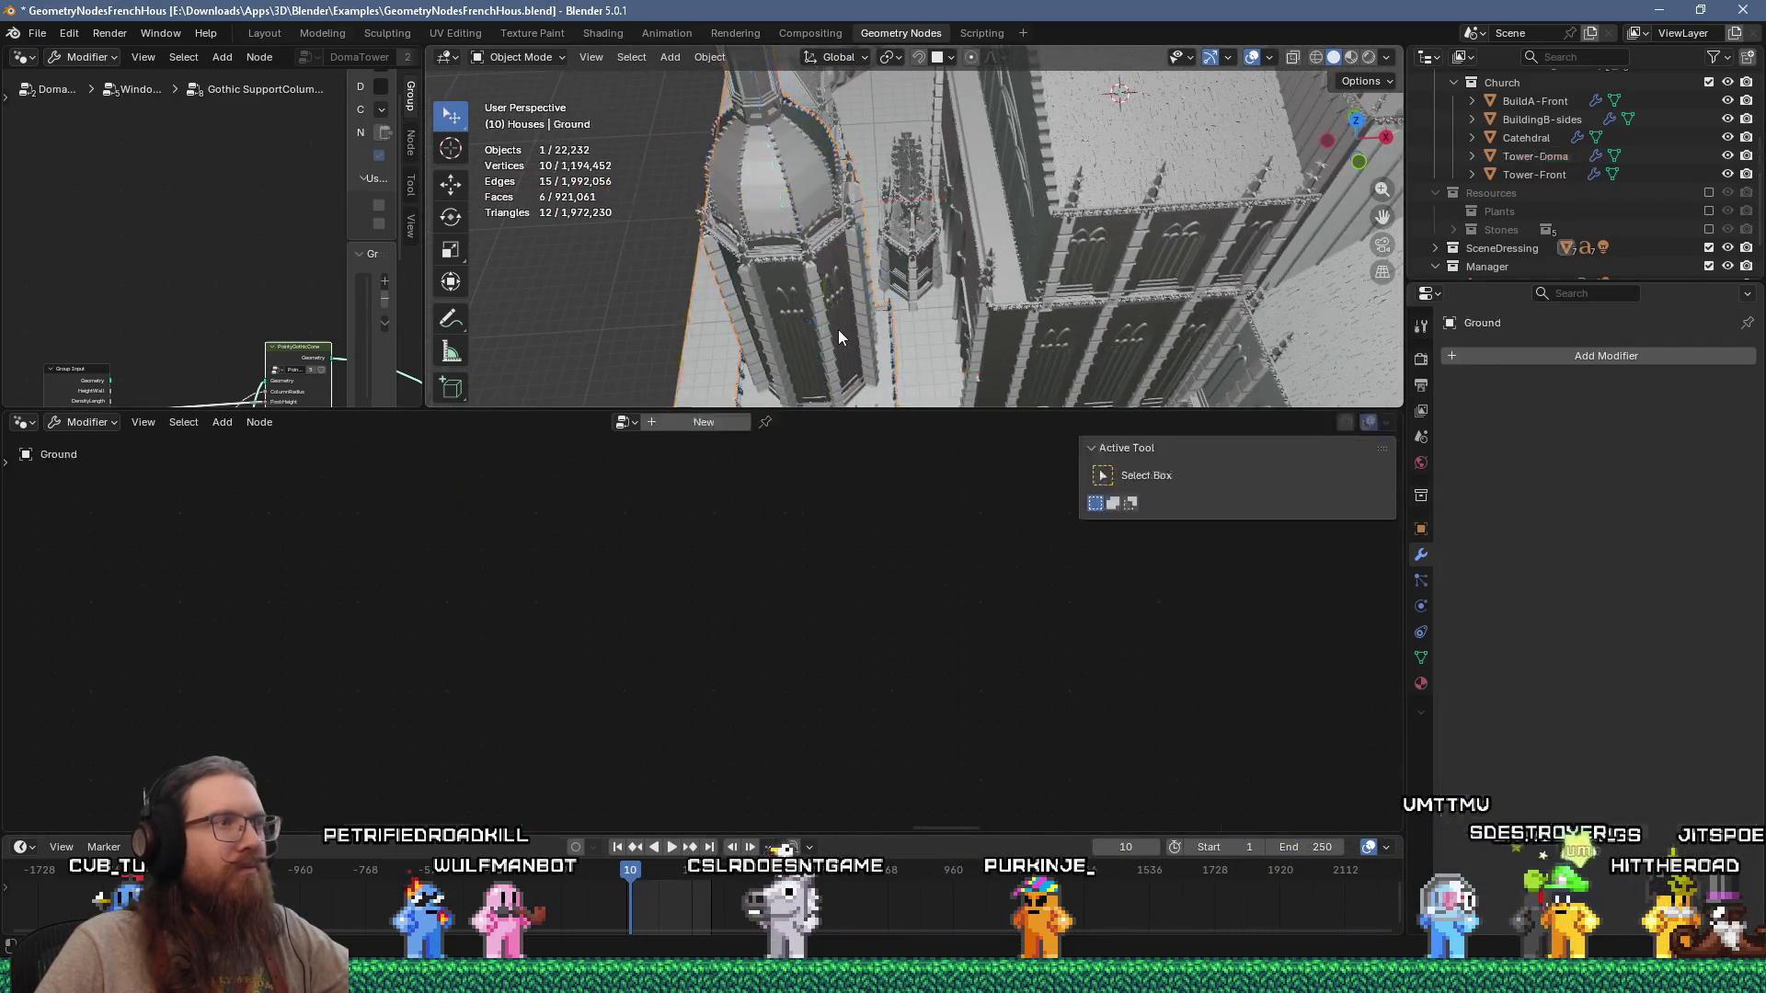
{"action": "mouse_move", "coordinate": [807, 207]}
{"action": "middle_mouse_down"}
{"action": "mouse_move", "coordinate": [736, 223]}
{"action": "mouse_move", "coordinate": [759, 257]}
{"action": "mouse_move", "coordinate": [824, 283]}
{"action": "mouse_move", "coordinate": [856, 341]}
{"action": "mouse_move", "coordinate": [837, 368]}
{"action": "mouse_move", "coordinate": [869, 303]}
{"action": "mouse_move", "coordinate": [941, 400]}
{"action": "mouse_move", "coordinate": [822, 351]}
{"action": "mouse_move", "coordinate": [1058, 333]}
{"action": "mouse_move", "coordinate": [1008, 361]}
{"action": "mouse_move", "coordinate": [952, 92]}
{"action": "middle_mouse_up"}
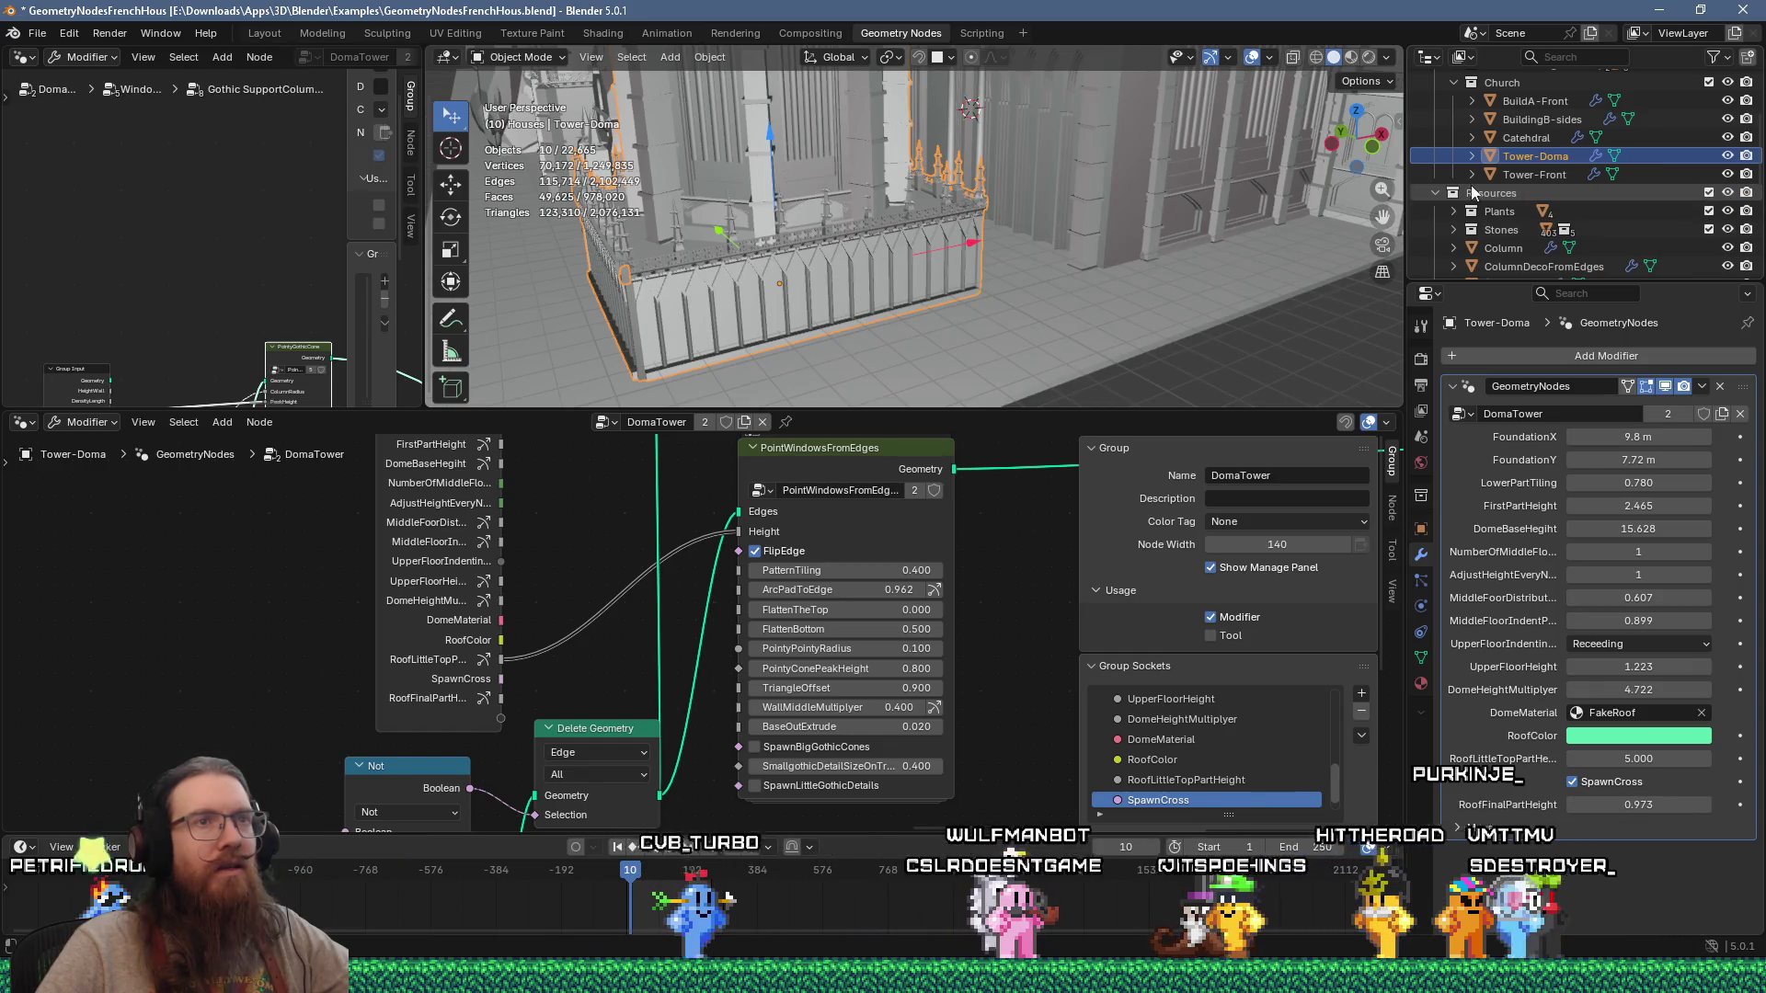
{"action": "scroll", "coordinate": [1503, 211], "scroll_direction": "down", "scroll_amount": 2}
{"action": "scroll", "coordinate": [1503, 211], "scroll_direction": "down", "scroll_amount": 4}
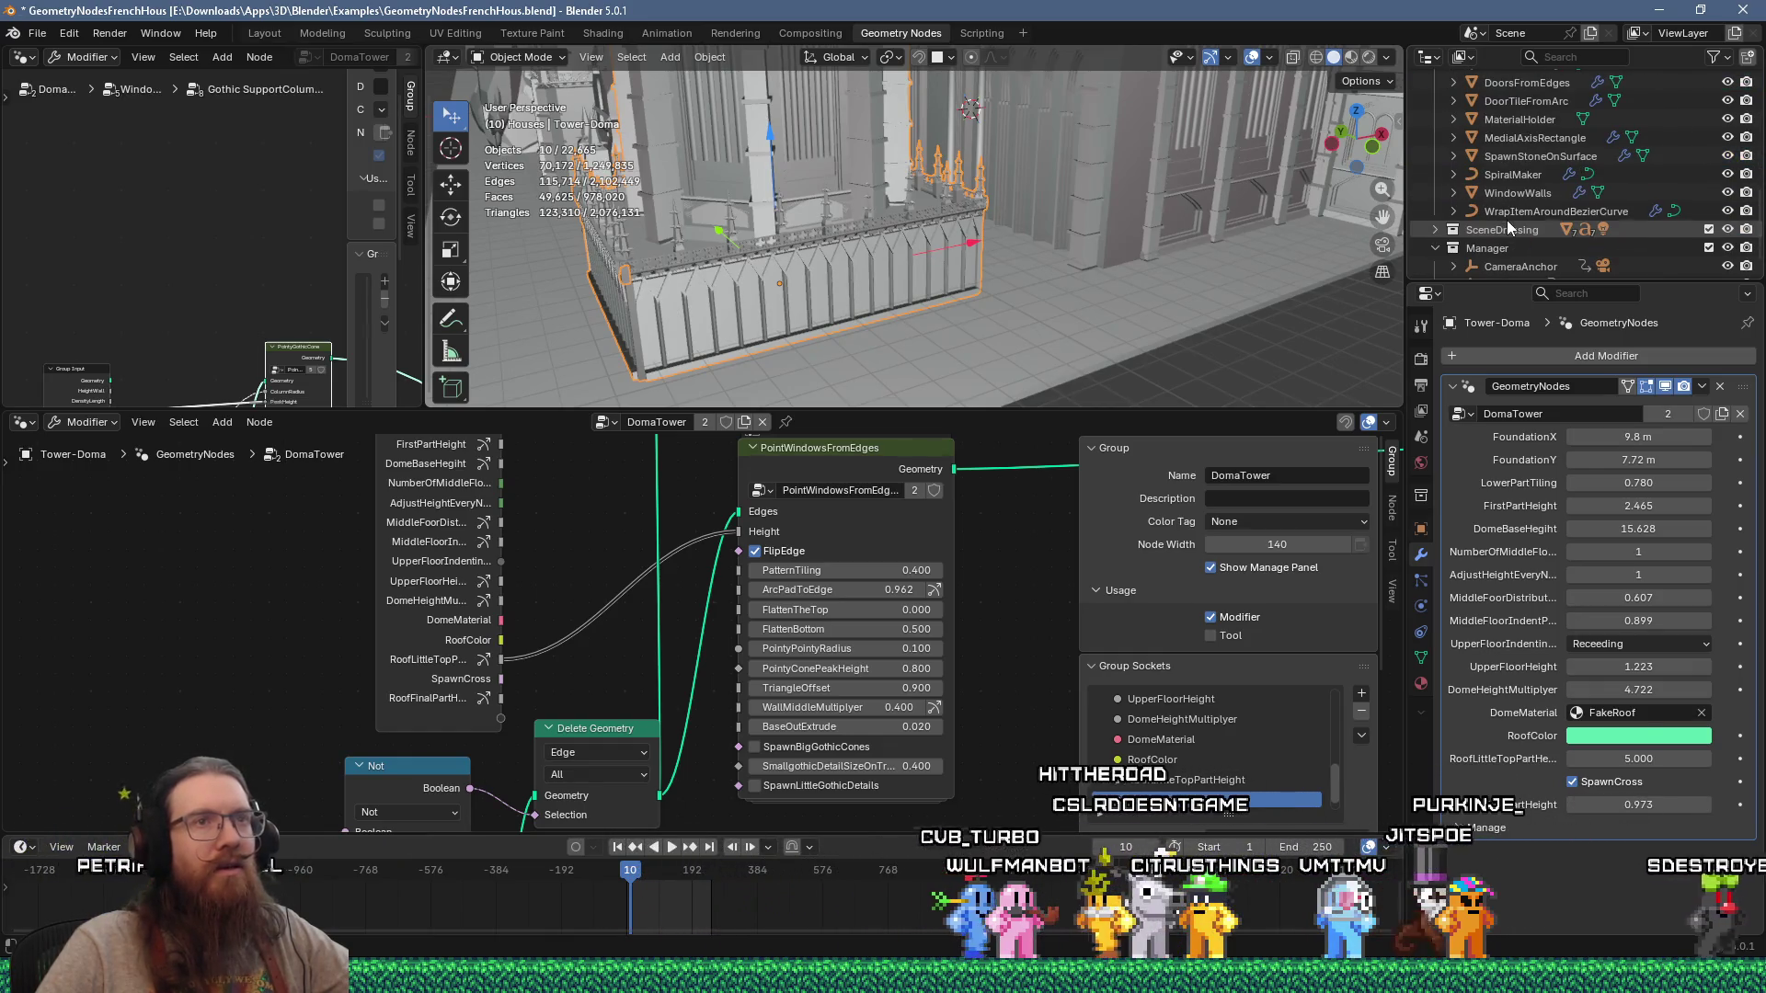
{"action": "scroll", "coordinate": [929, 175], "scroll_direction": "down", "scroll_amount": 8}
{"action": "mouse_move", "coordinate": [929, 175]}
{"action": "middle_mouse_down"}
{"action": "mouse_move", "coordinate": [842, 237]}
{"action": "mouse_move", "coordinate": [922, 248]}
{"action": "mouse_move", "coordinate": [824, 281]}
{"action": "middle_mouse_up"}
{"action": "scroll", "coordinate": [1028, 295], "scroll_direction": "up", "scroll_amount": 6}
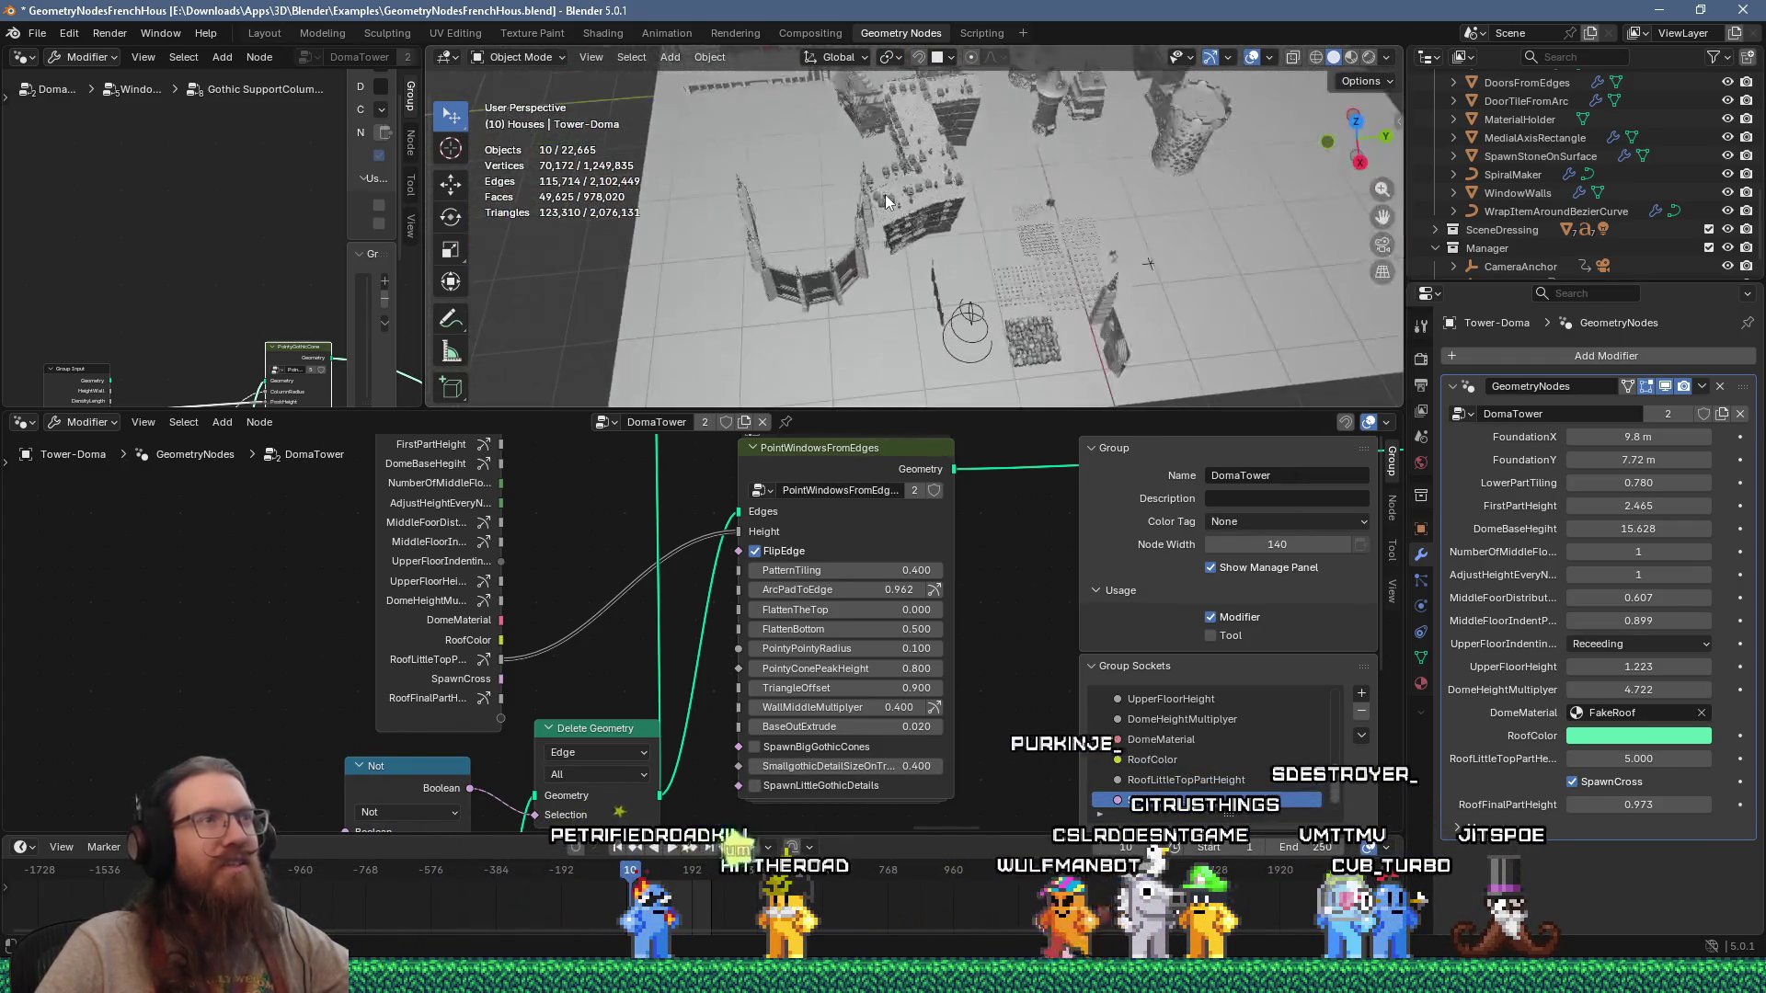
Step: Swing in close on the gothic wall with arched doorways and select it
{"action": "middle_click_drag", "start_coordinate": [821, 116], "coordinate": [883, 122]}
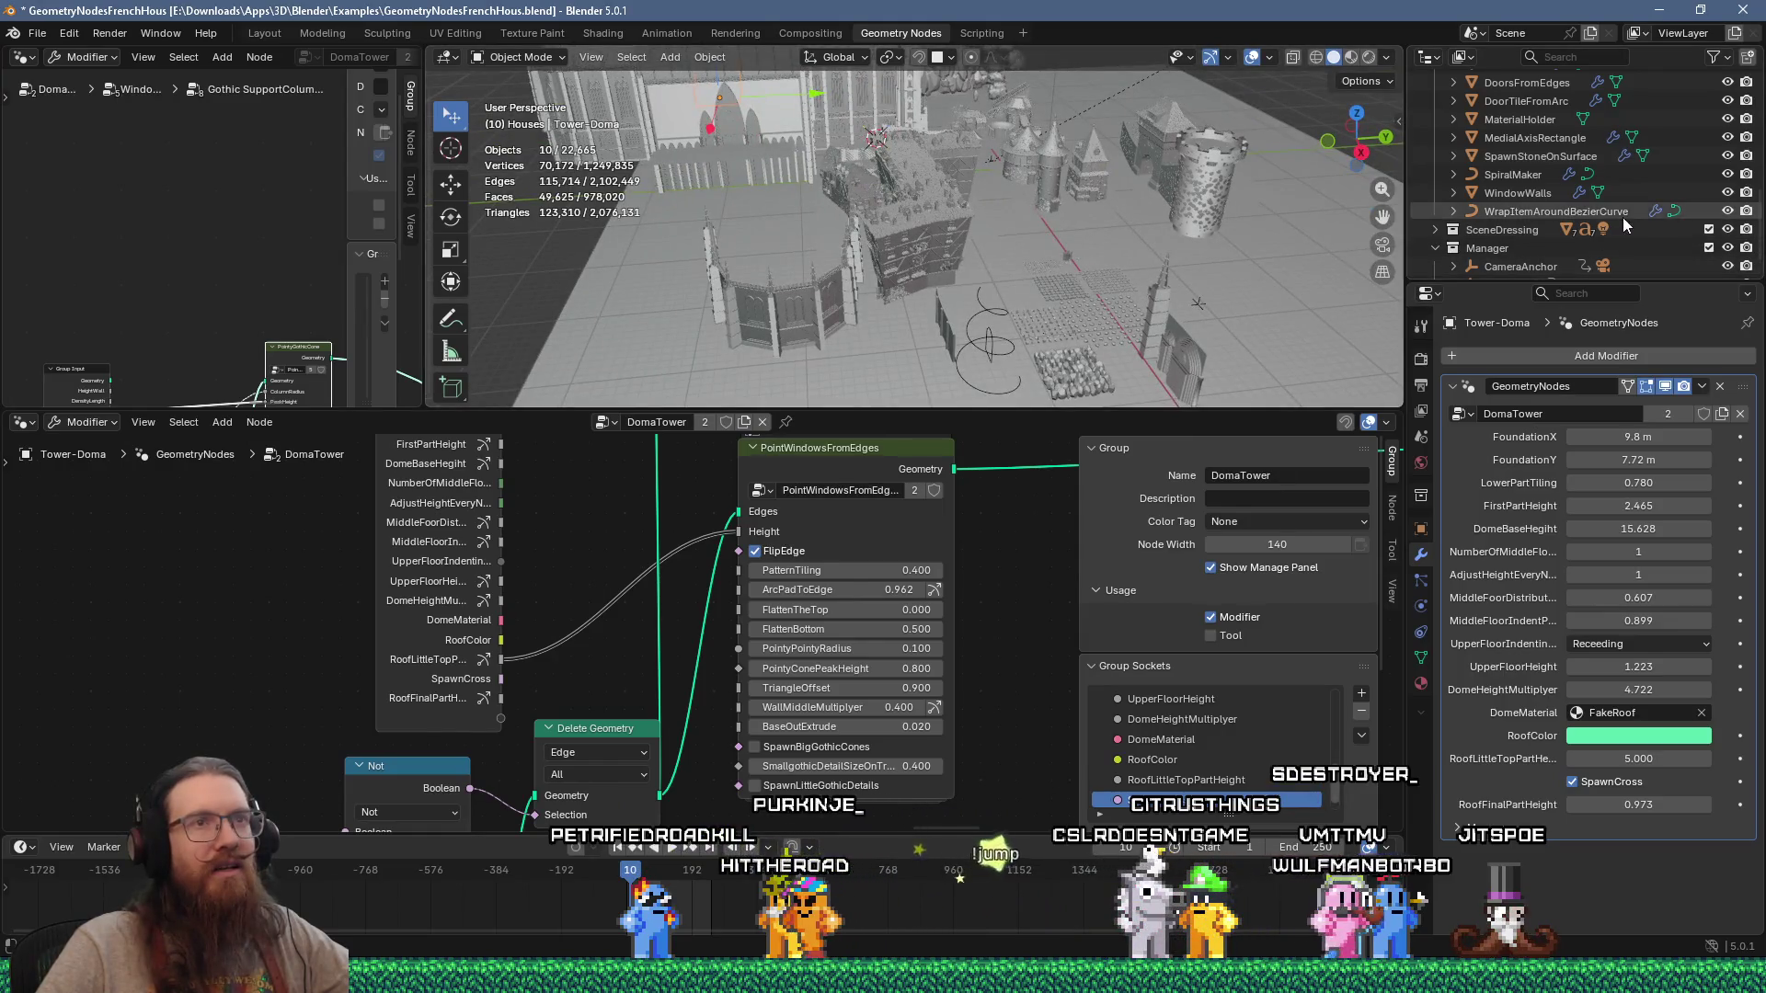
{"action": "mouse_move", "coordinate": [865, 269]}
{"action": "middle_mouse_down"}
{"action": "mouse_move", "coordinate": [1032, 239]}
{"action": "mouse_move", "coordinate": [1083, 202]}
{"action": "mouse_move", "coordinate": [1089, 229]}
{"action": "mouse_move", "coordinate": [753, 313]}
{"action": "mouse_move", "coordinate": [637, 245]}
{"action": "mouse_move", "coordinate": [768, 259]}
{"action": "mouse_move", "coordinate": [876, 304]}
{"action": "mouse_move", "coordinate": [805, 324]}
{"action": "mouse_move", "coordinate": [809, 245]}
{"action": "mouse_move", "coordinate": [870, 218]}
{"action": "mouse_move", "coordinate": [676, 188]}
{"action": "mouse_move", "coordinate": [782, 145]}
{"action": "mouse_move", "coordinate": [1003, 152]}
{"action": "mouse_move", "coordinate": [857, 131]}
{"action": "mouse_move", "coordinate": [944, 156]}
{"action": "mouse_move", "coordinate": [771, 393]}
{"action": "mouse_move", "coordinate": [725, 135]}
{"action": "mouse_move", "coordinate": [710, 219]}
{"action": "mouse_move", "coordinate": [971, 314]}
{"action": "mouse_move", "coordinate": [1063, 295]}
{"action": "middle_mouse_up"}
{"action": "scroll", "coordinate": [929, 265], "scroll_direction": "up", "scroll_amount": 5}
{"action": "left_click", "coordinate": [935, 230]}
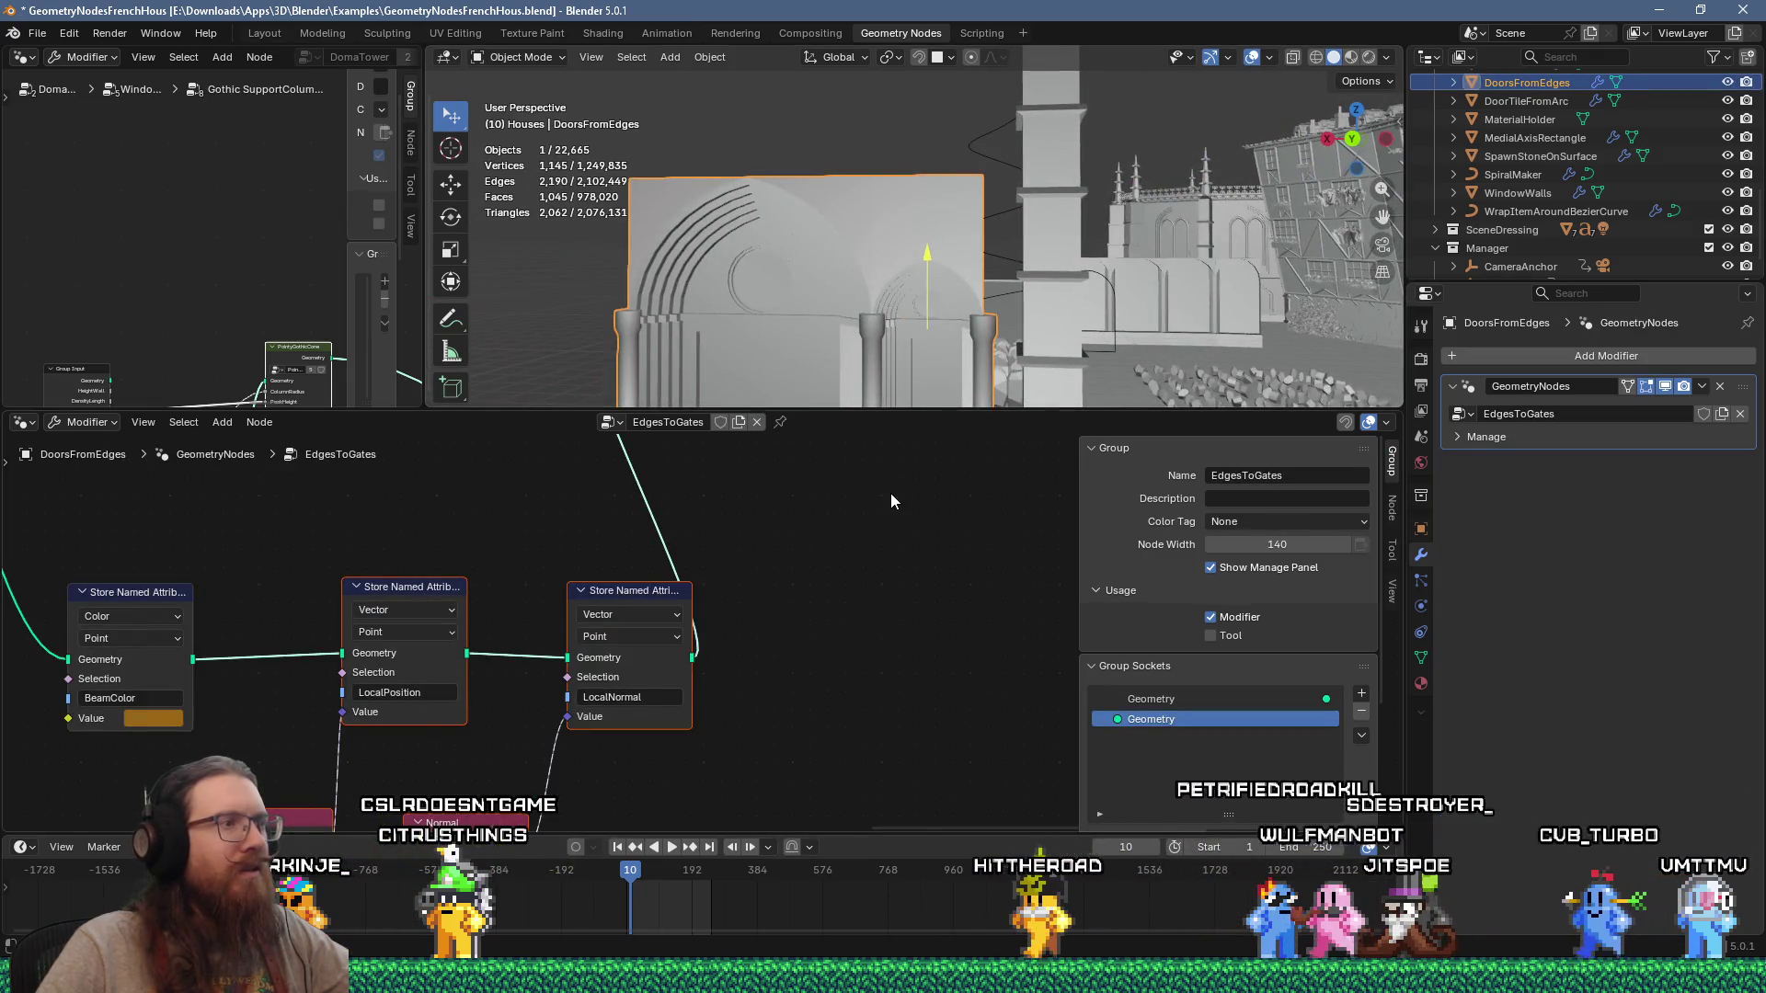
Step: Zoom the EdgesToGates node tree, view the door object from above, then switch to the tutorial browser
{"action": "scroll", "coordinate": [890, 493], "scroll_direction": "down", "scroll_amount": 3}
{"action": "scroll", "coordinate": [891, 501], "scroll_direction": "down", "scroll_amount": 2}
{"action": "scroll", "coordinate": [478, 546], "scroll_direction": "up", "scroll_amount": 5}
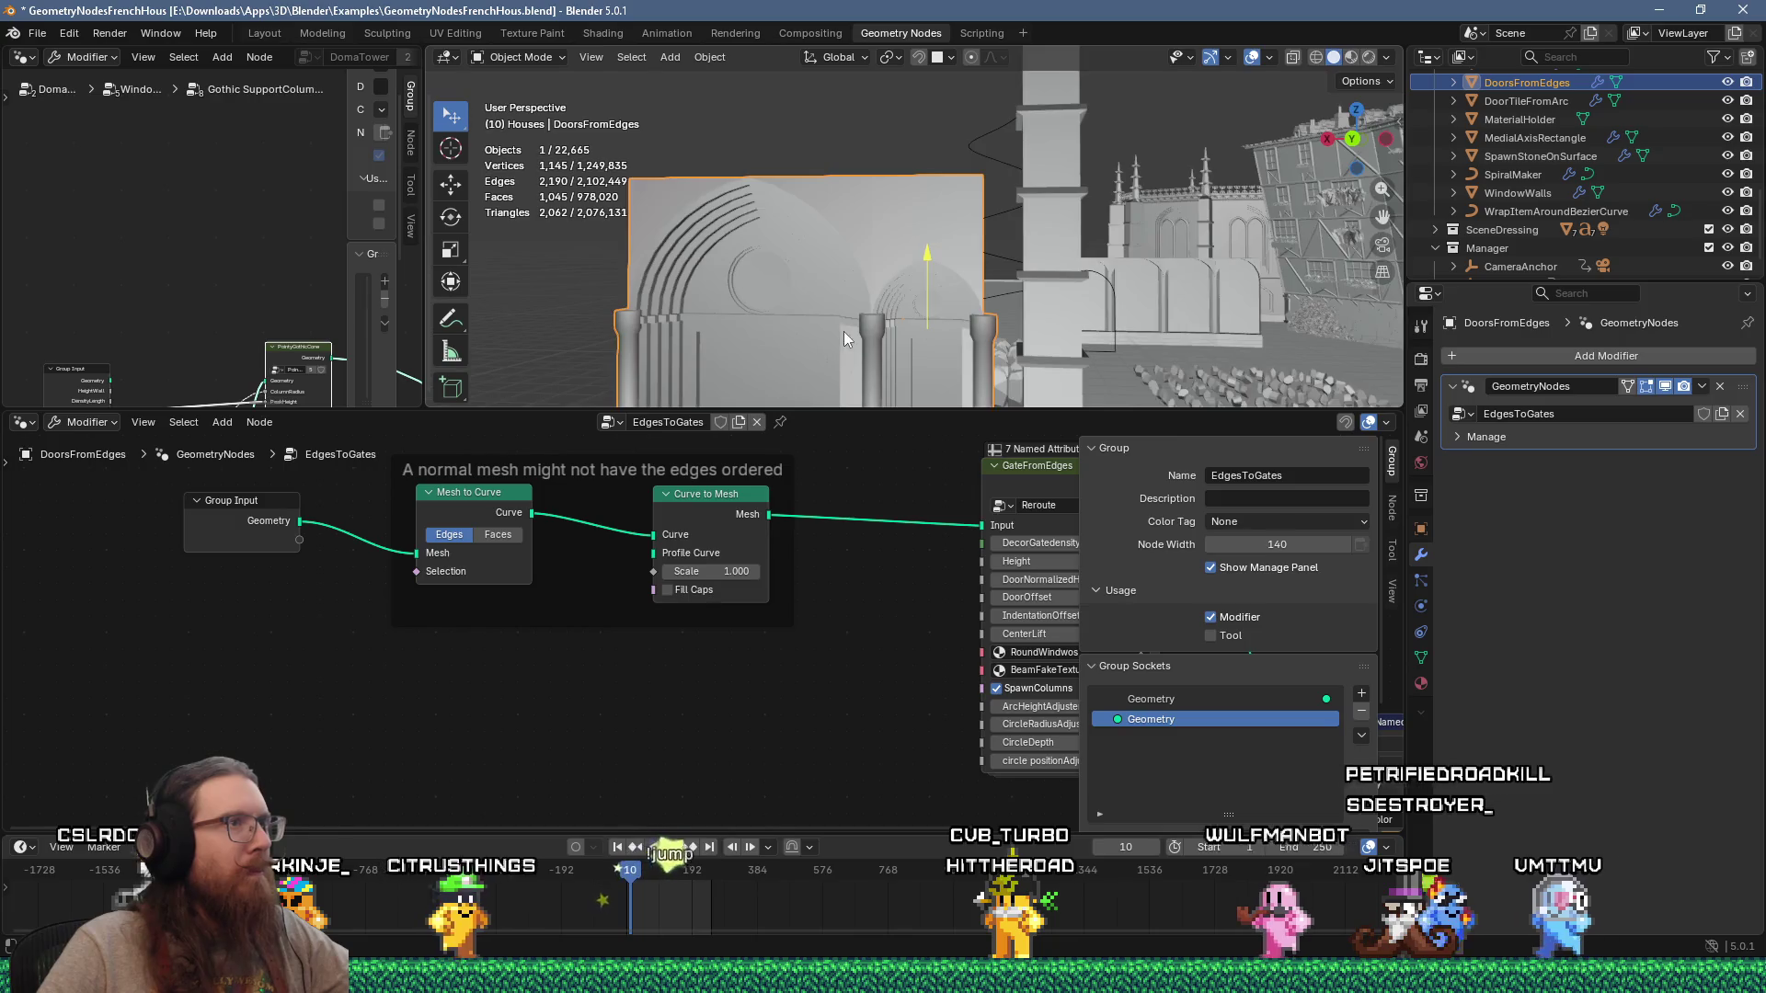
{"action": "scroll", "coordinate": [918, 161], "scroll_direction": "down", "scroll_amount": 5}
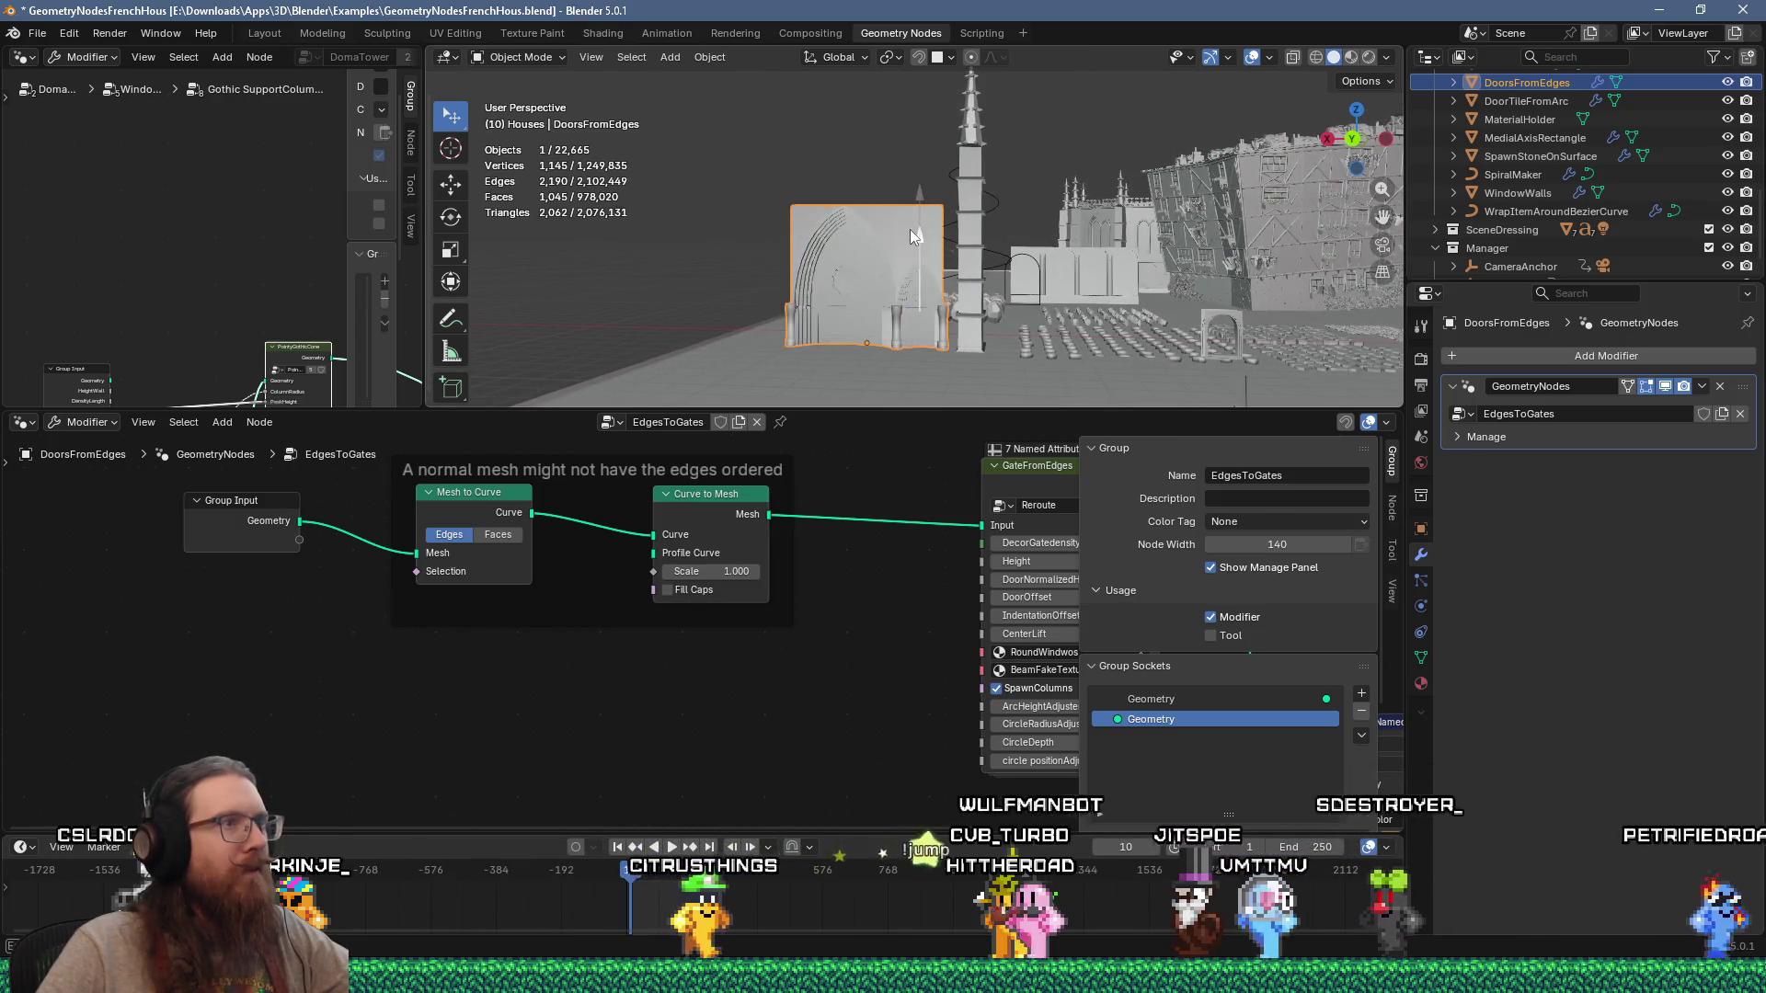
{"action": "mouse_move", "coordinate": [918, 161]}
{"action": "middle_mouse_down"}
{"action": "mouse_move", "coordinate": [906, 352]}
{"action": "mouse_move", "coordinate": [883, 326]}
{"action": "middle_mouse_up"}
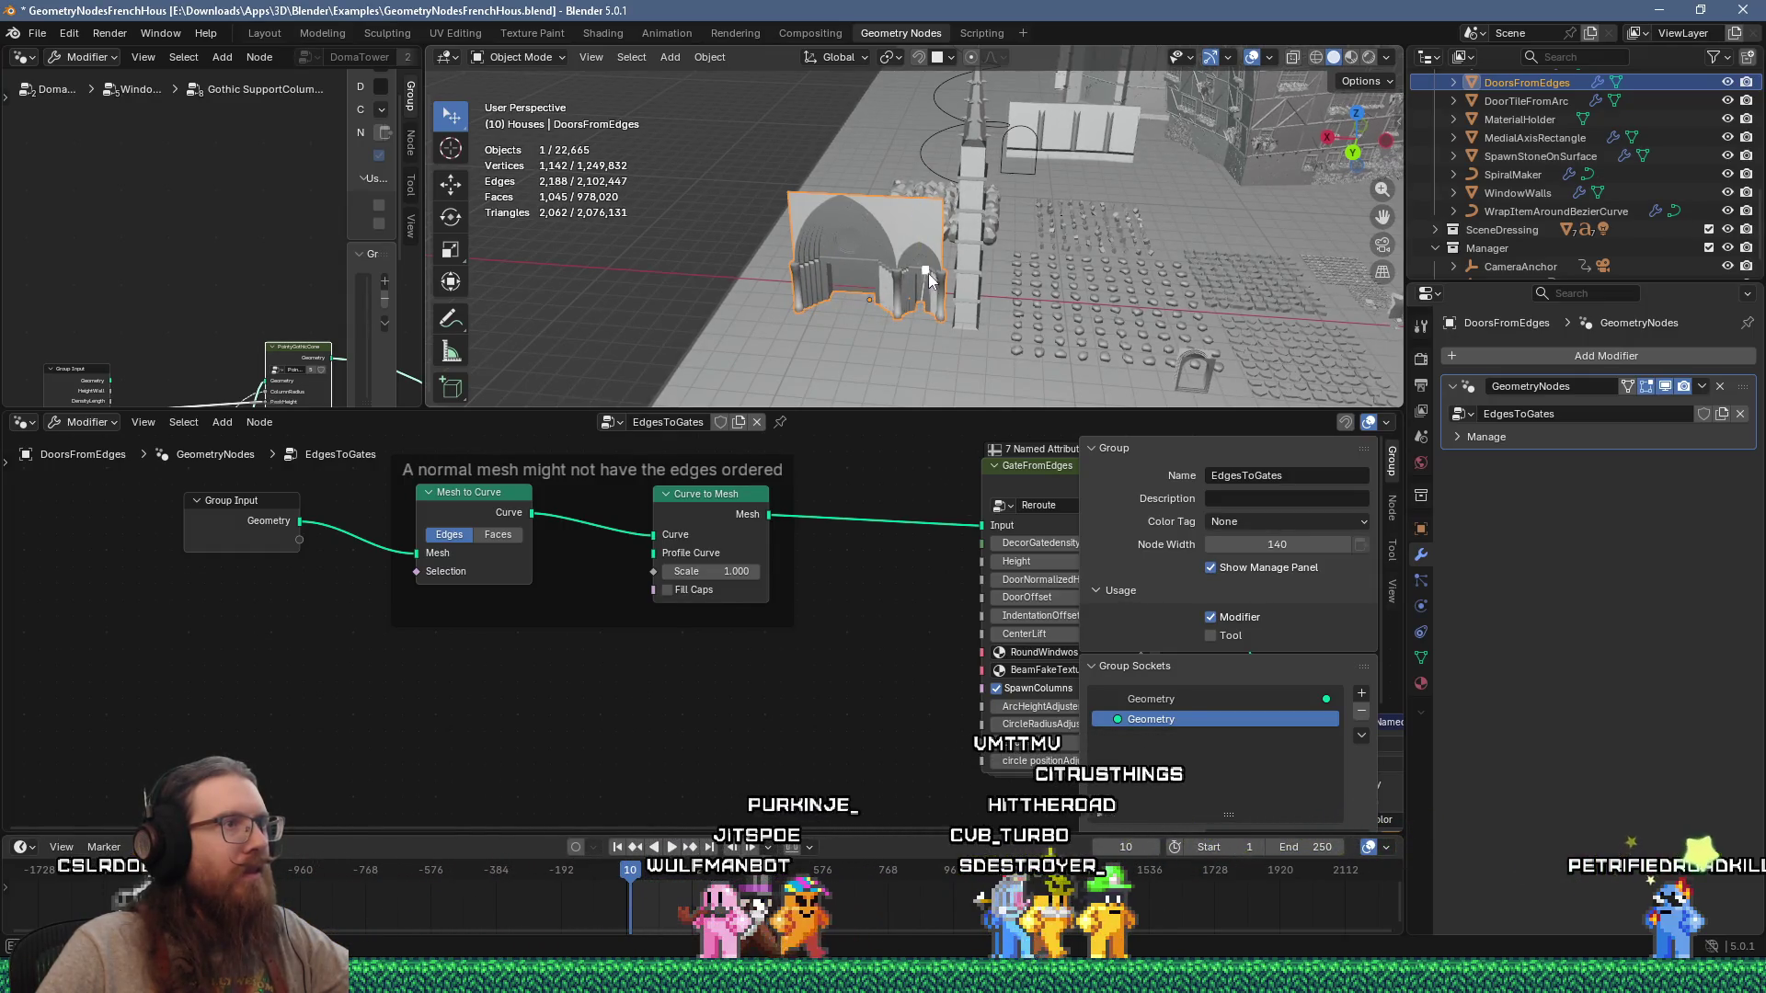
{"action": "key", "text": "alt+Tab"}
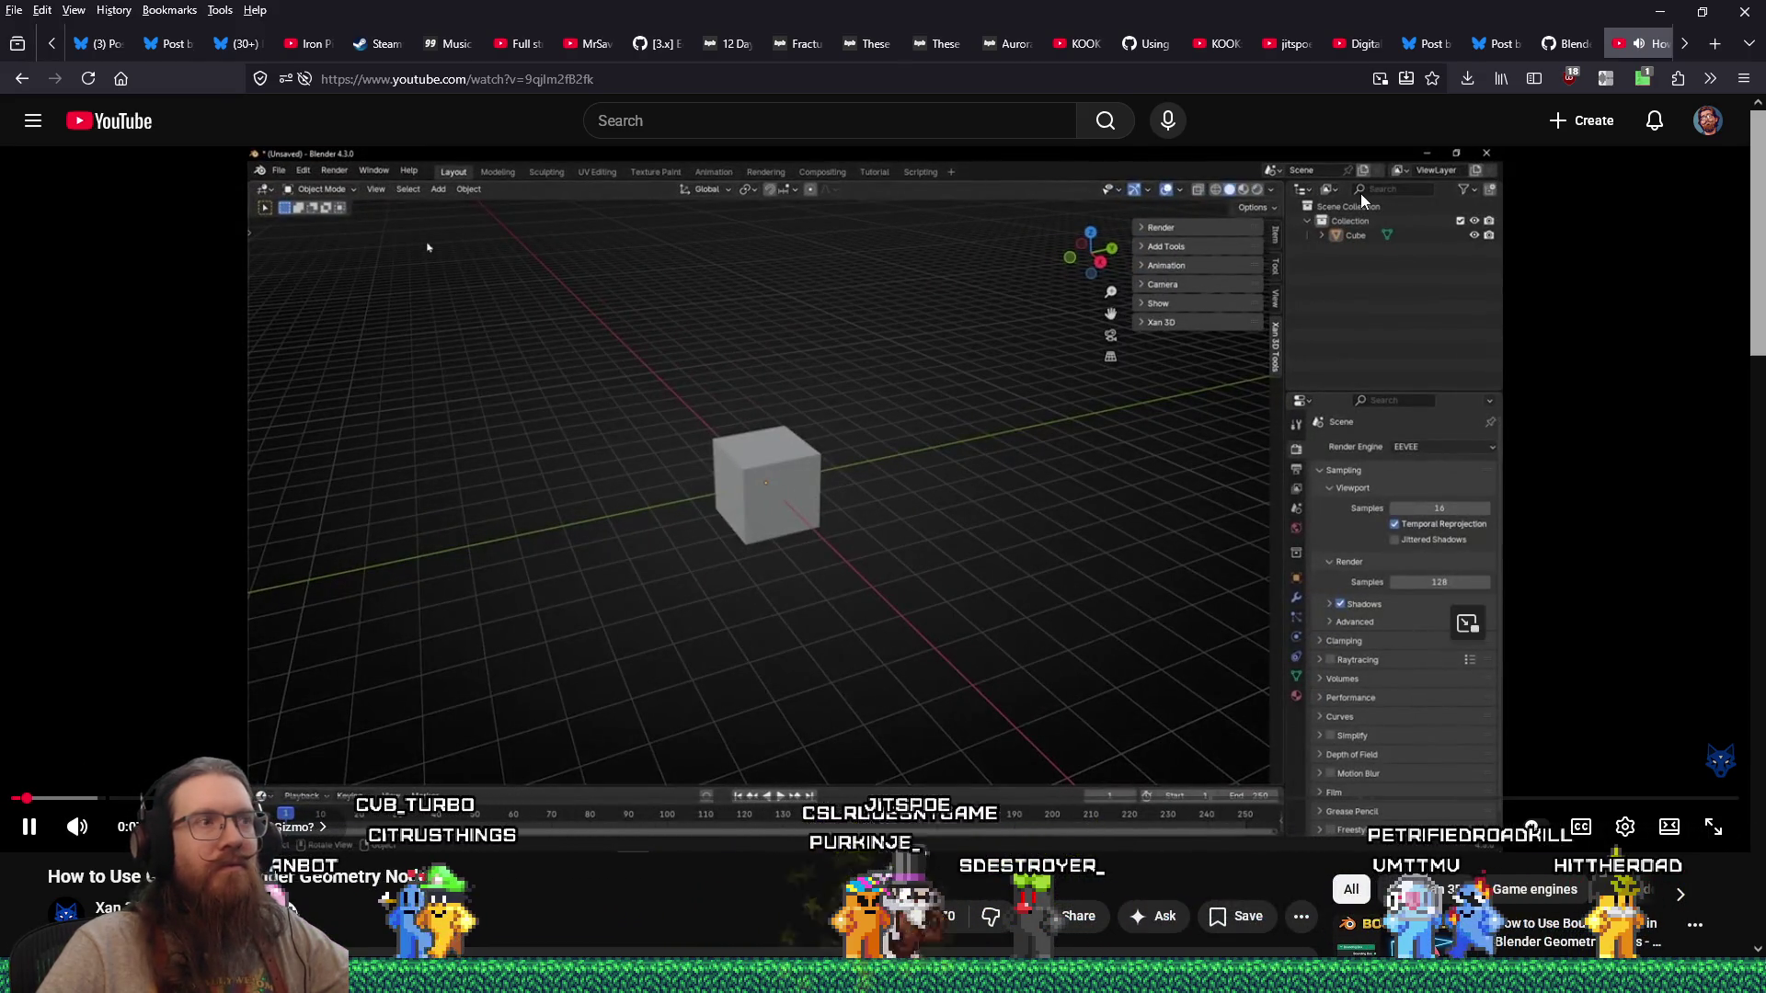
Step: Enable silence skipping at 2.00 speed and seek the tutorial to its Linear Gizmo section
{"action": "left_click", "coordinate": [1645, 79]}
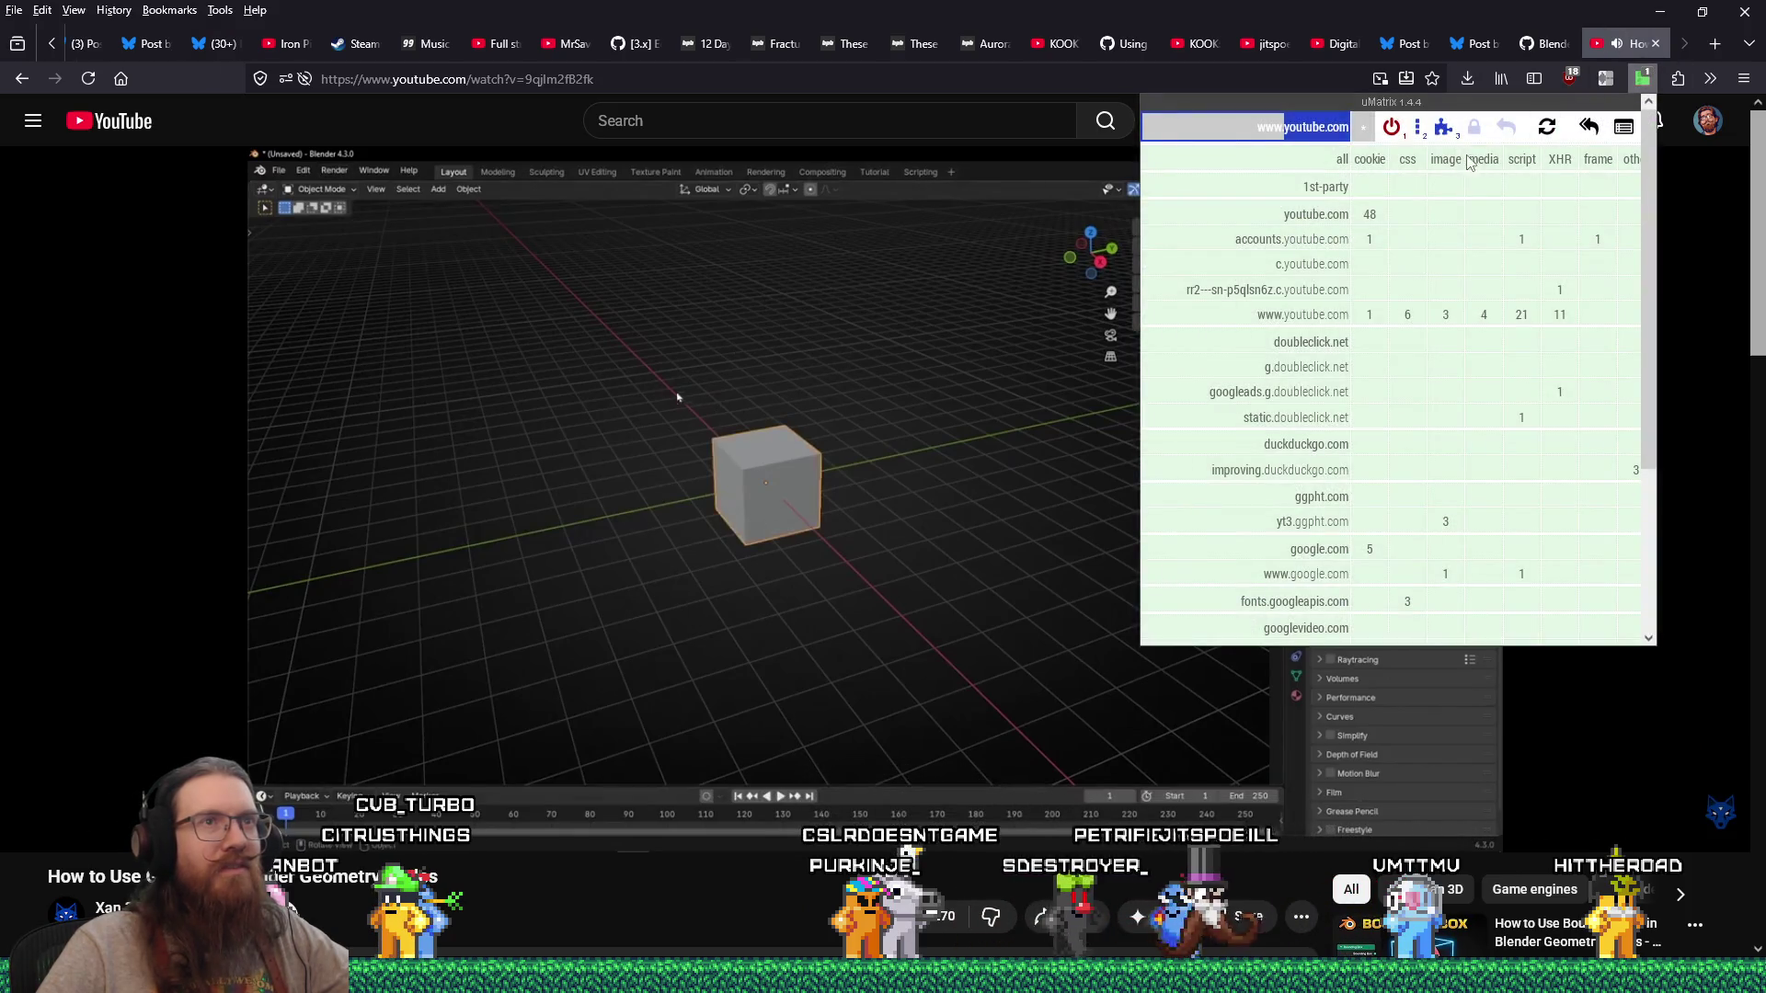
{"action": "left_click", "coordinate": [1614, 79]}
{"action": "left_click", "coordinate": [1388, 135]}
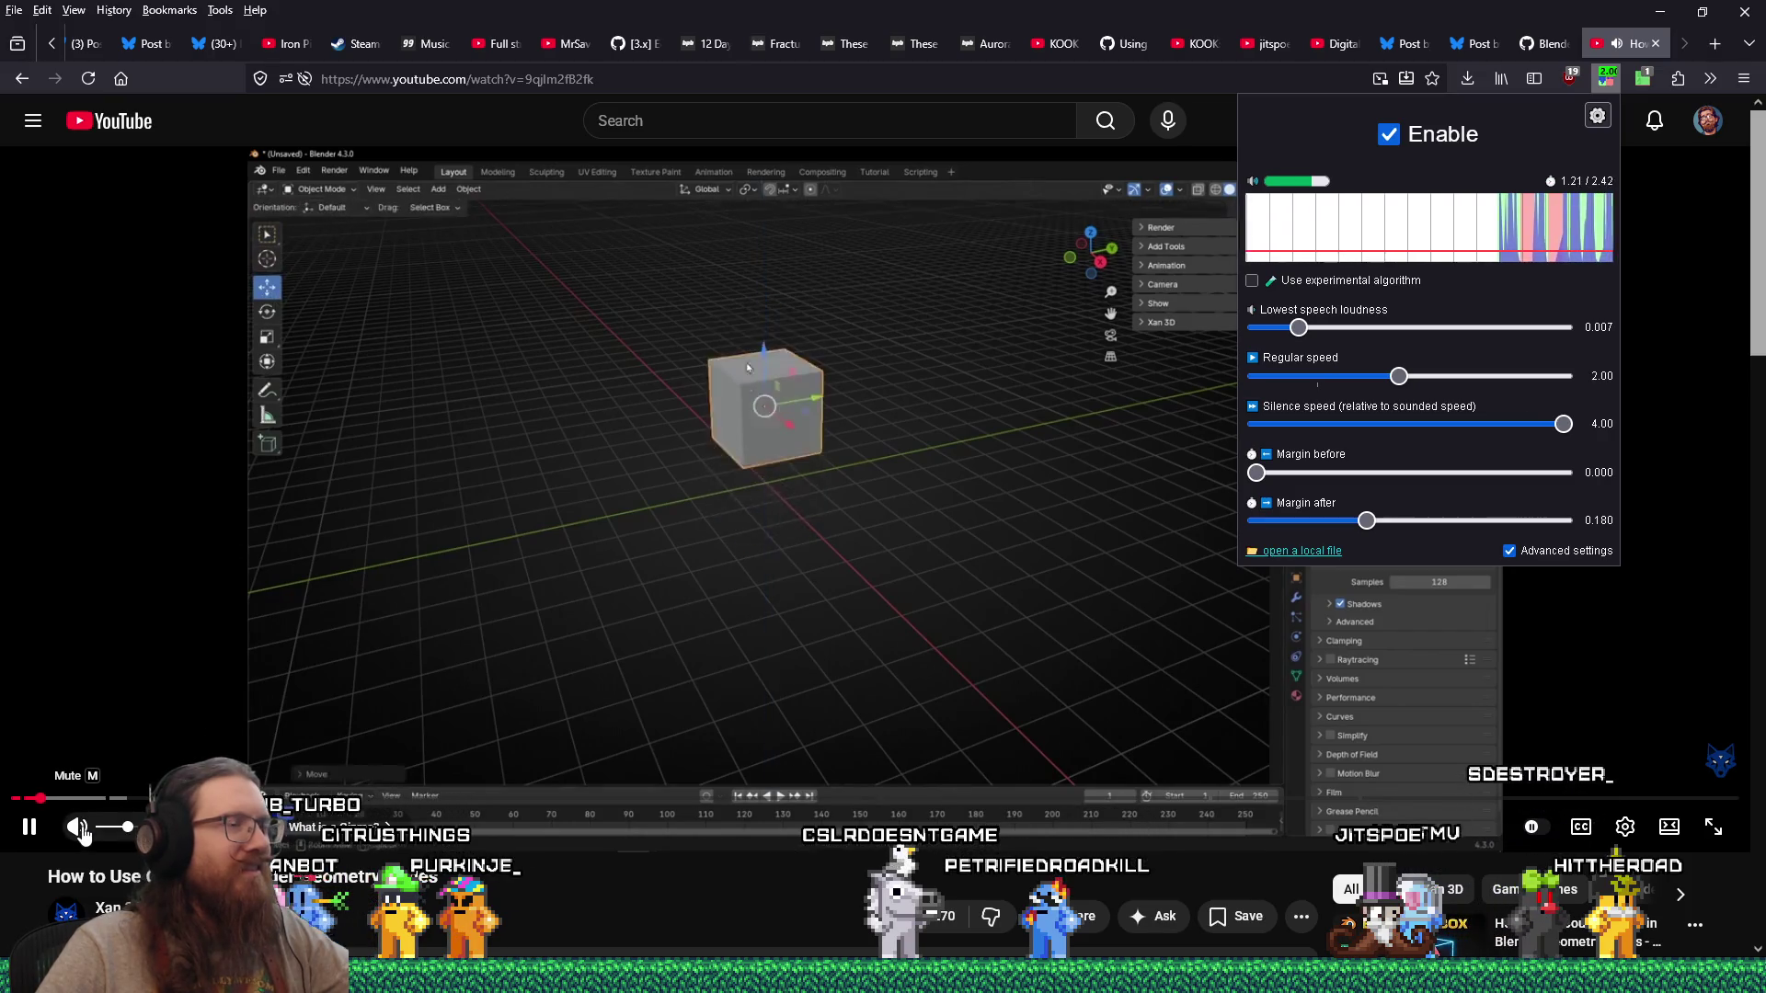
{"action": "left_click", "coordinate": [81, 800]}
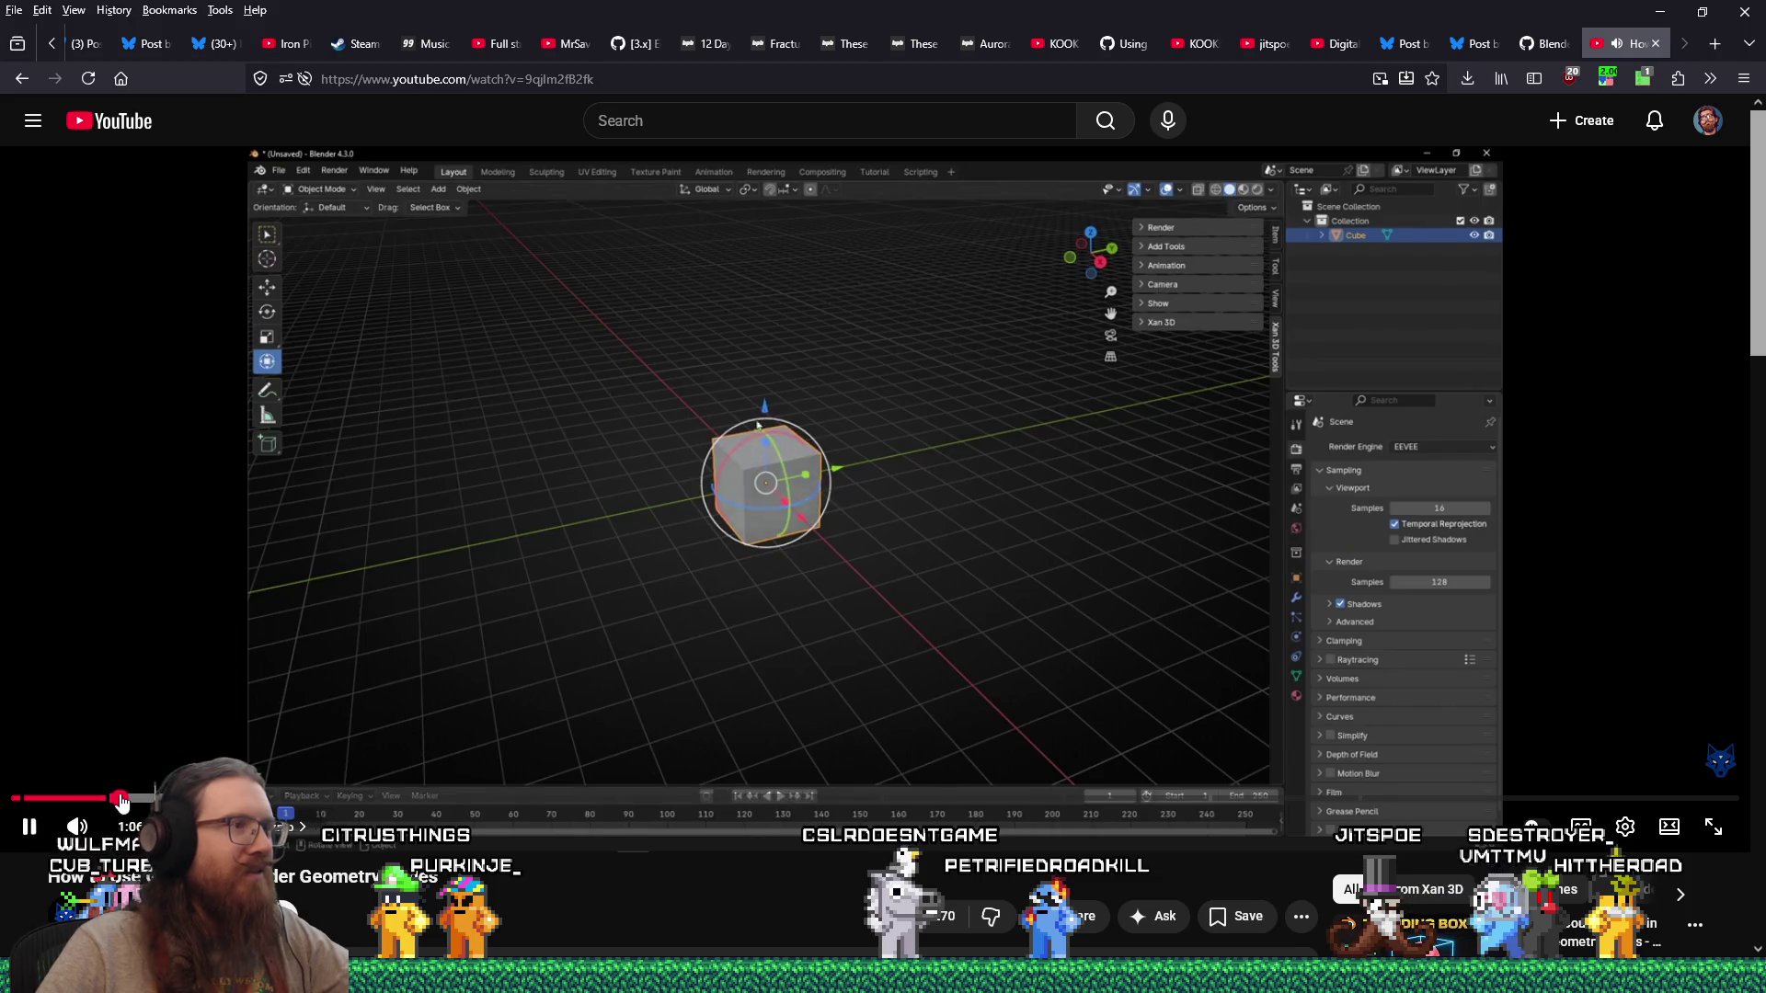
{"action": "left_click", "coordinate": [123, 799]}
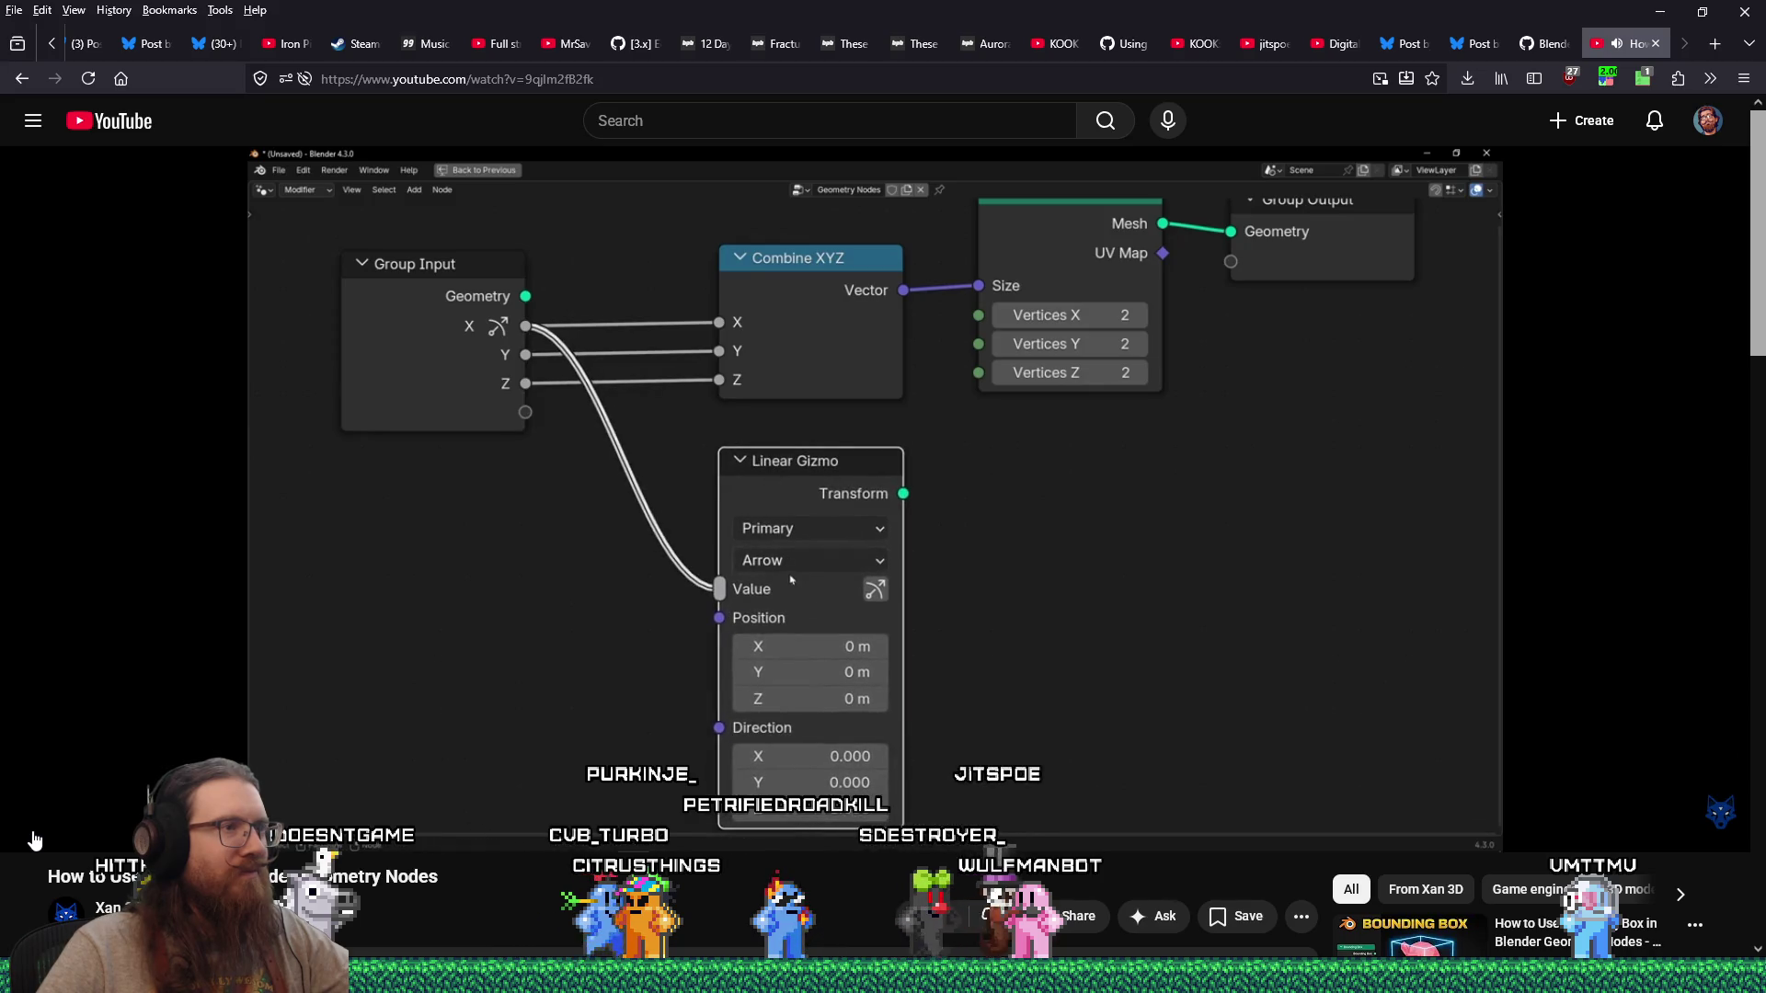
Step: Watch the tutorial's Multiply and Linear Gizmo setup, then return to Blender
{"action": "mouse_move", "coordinate": [33, 838]}
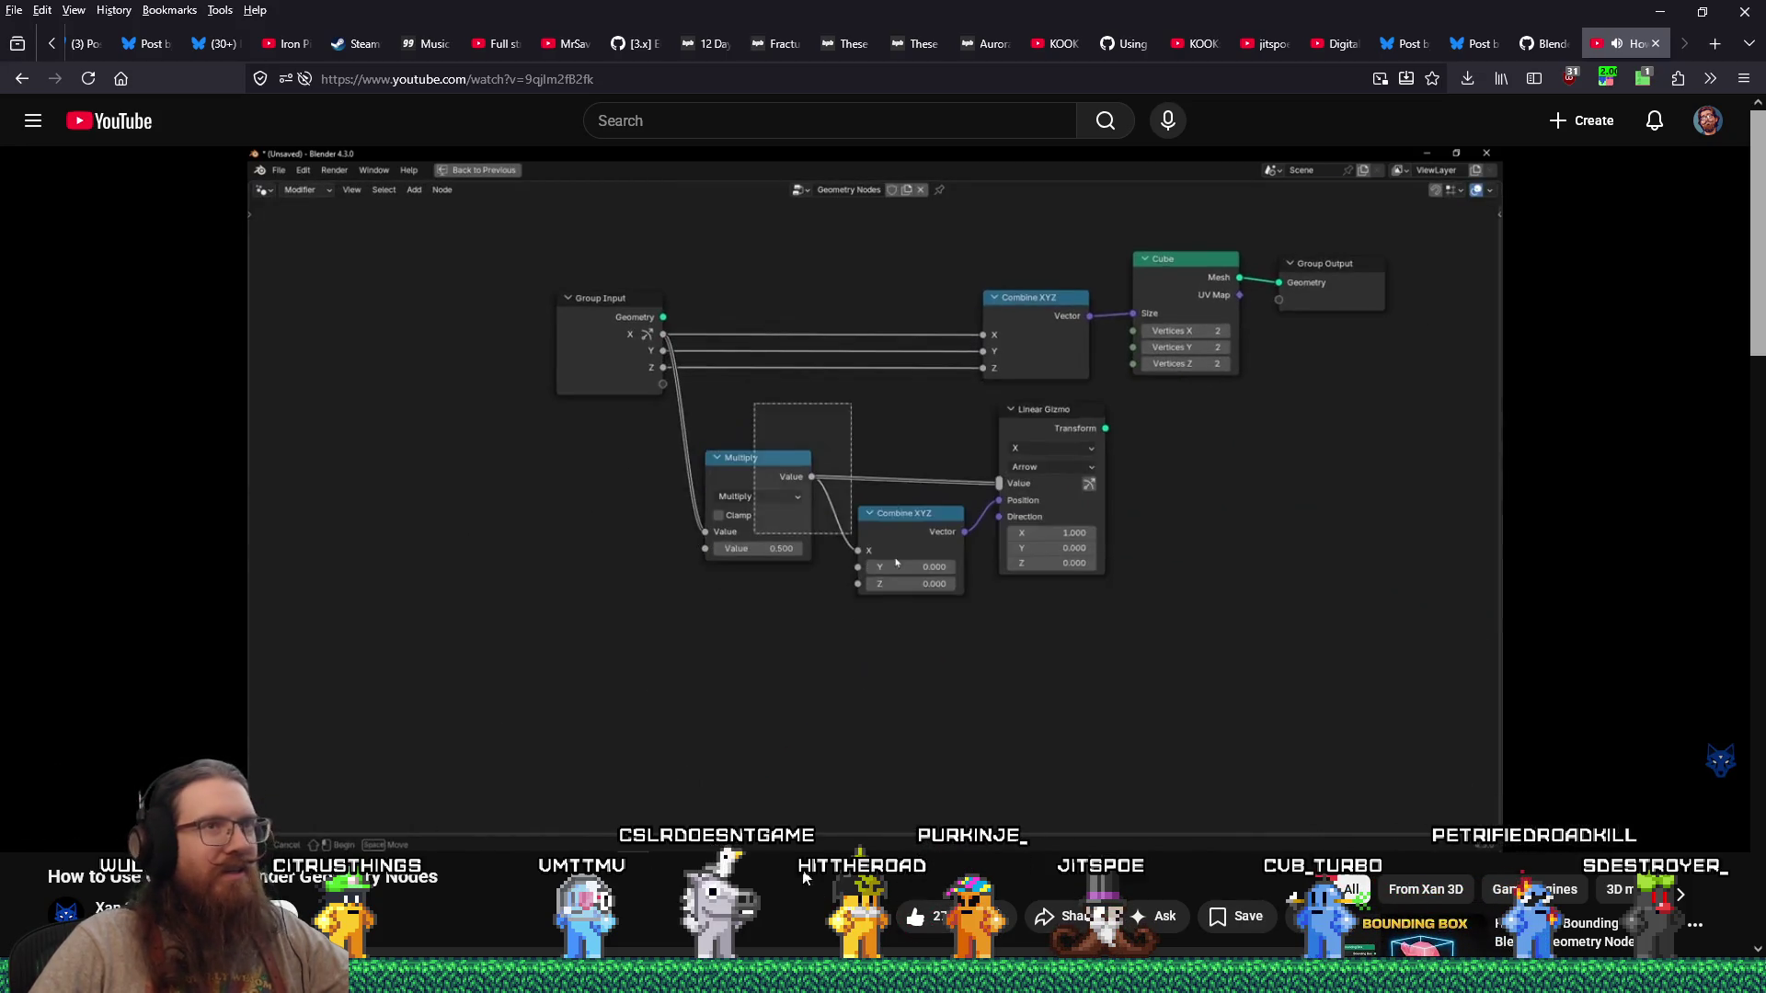
{"action": "key", "text": "alt+Tab"}
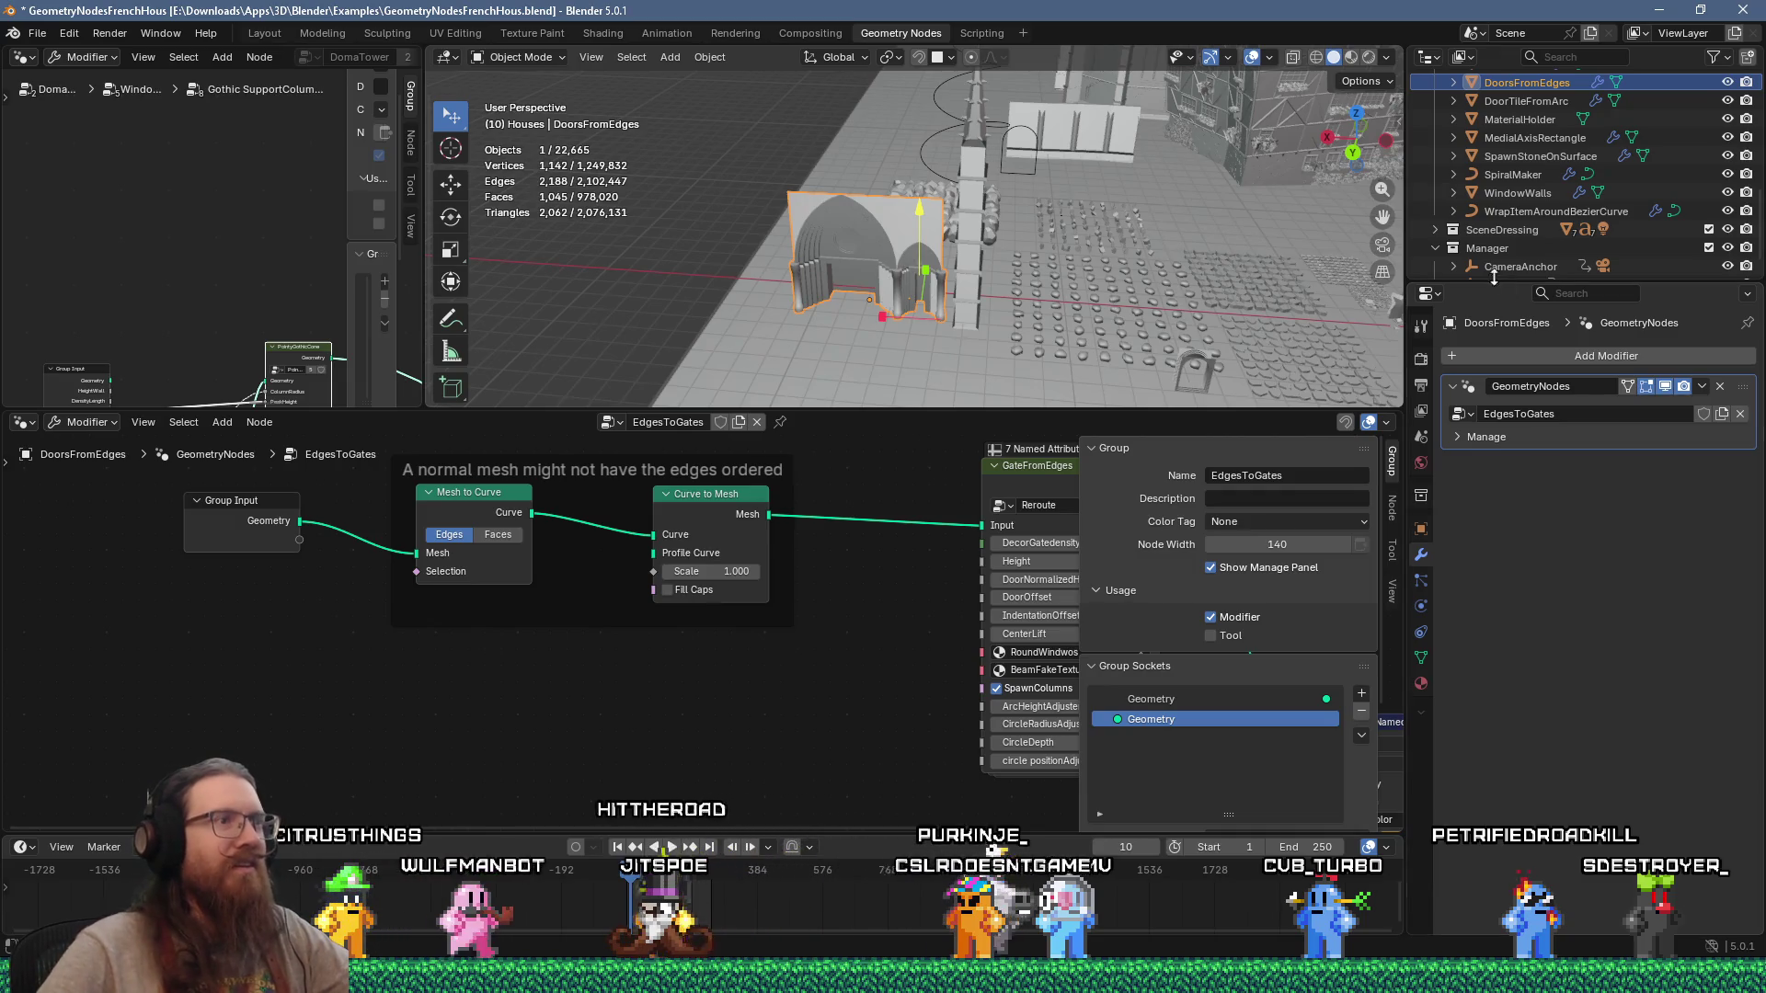
{"action": "left_click_drag", "start_coordinate": [1016, 414], "coordinate": [1016, 572]}
{"action": "right_click", "coordinate": [1007, 468]}
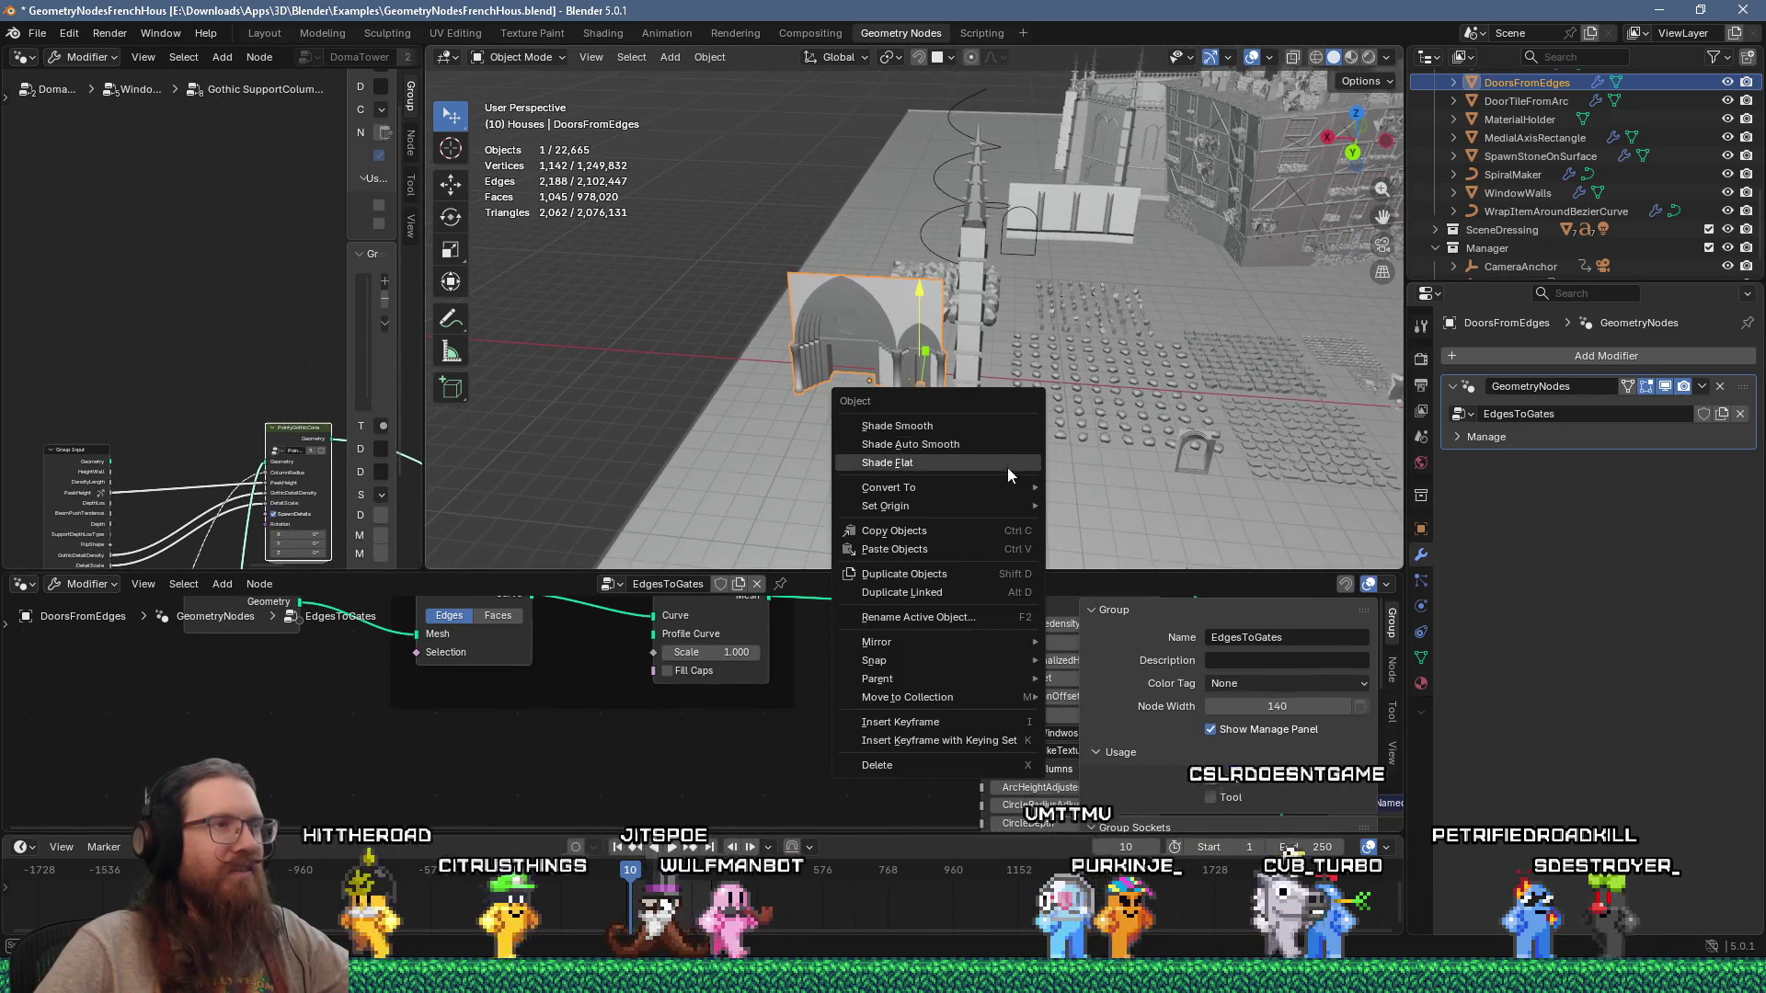
{"action": "middle_click_drag", "start_coordinate": [865, 350], "coordinate": [1014, 301]}
{"action": "scroll", "coordinate": [803, 300], "scroll_direction": "up", "scroll_amount": 5}
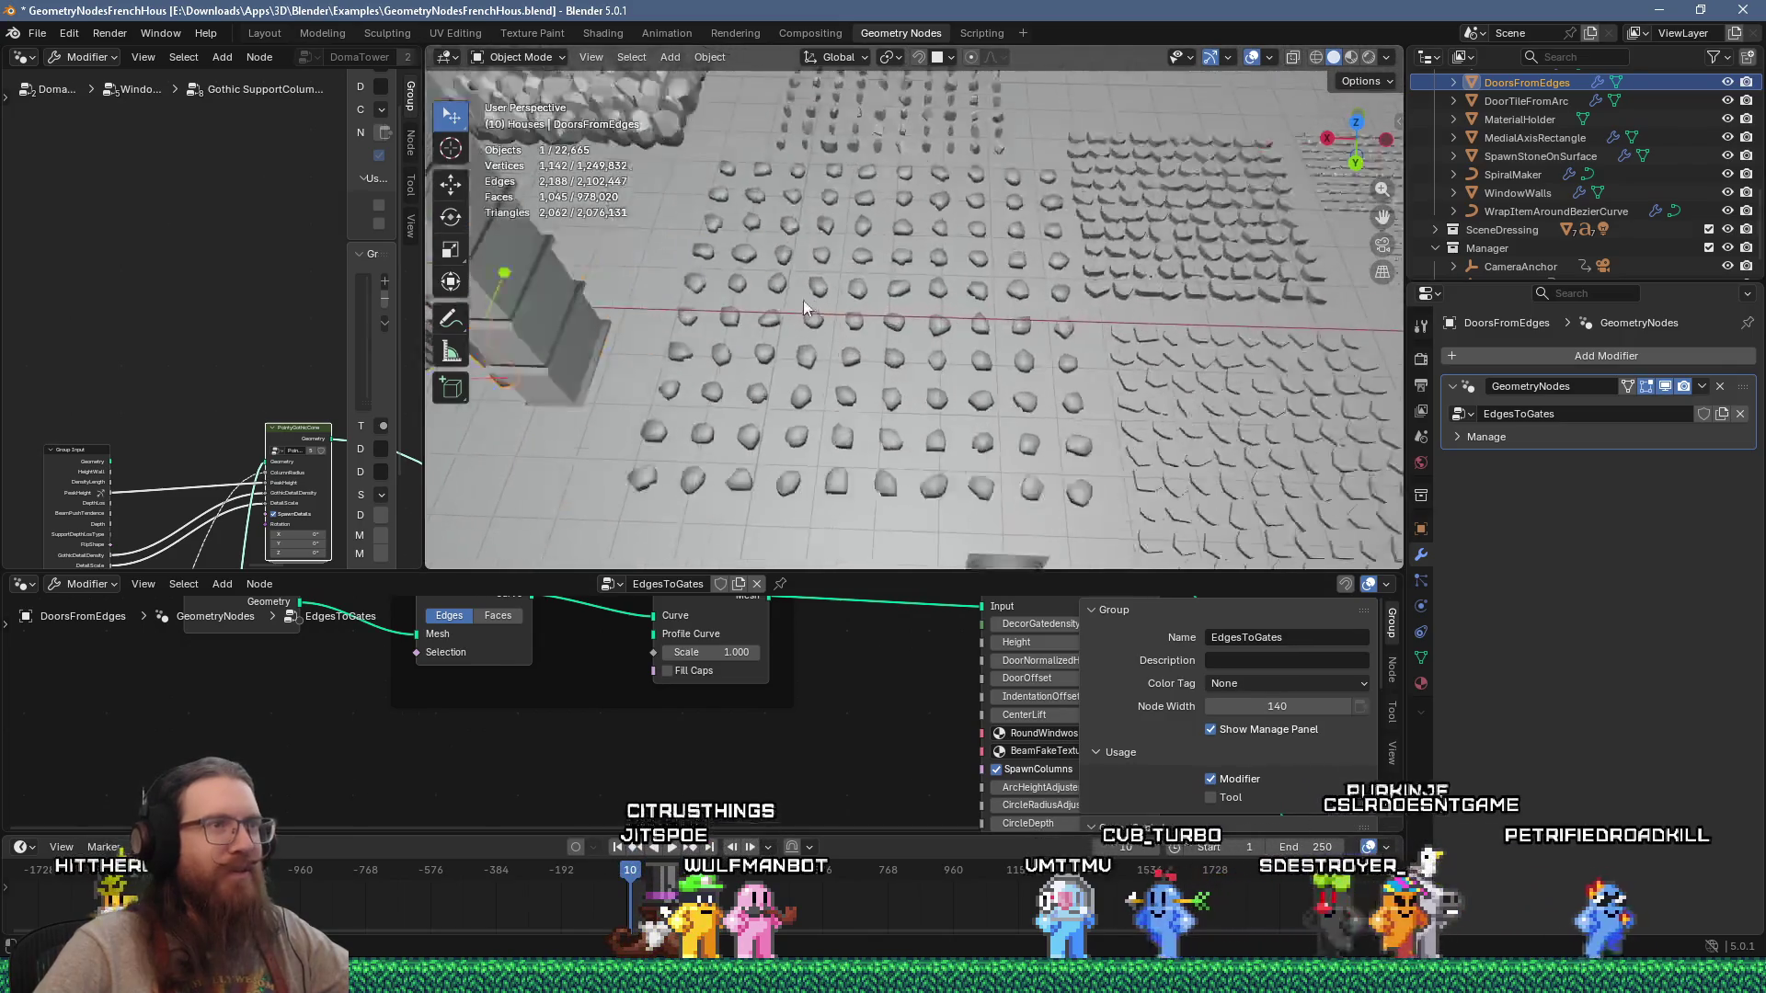
{"action": "mouse_move", "coordinate": [842, 390]}
{"action": "middle_mouse_down"}
{"action": "mouse_move", "coordinate": [811, 355]}
{"action": "mouse_move", "coordinate": [834, 278]}
{"action": "mouse_move", "coordinate": [813, 153]}
{"action": "middle_mouse_up"}
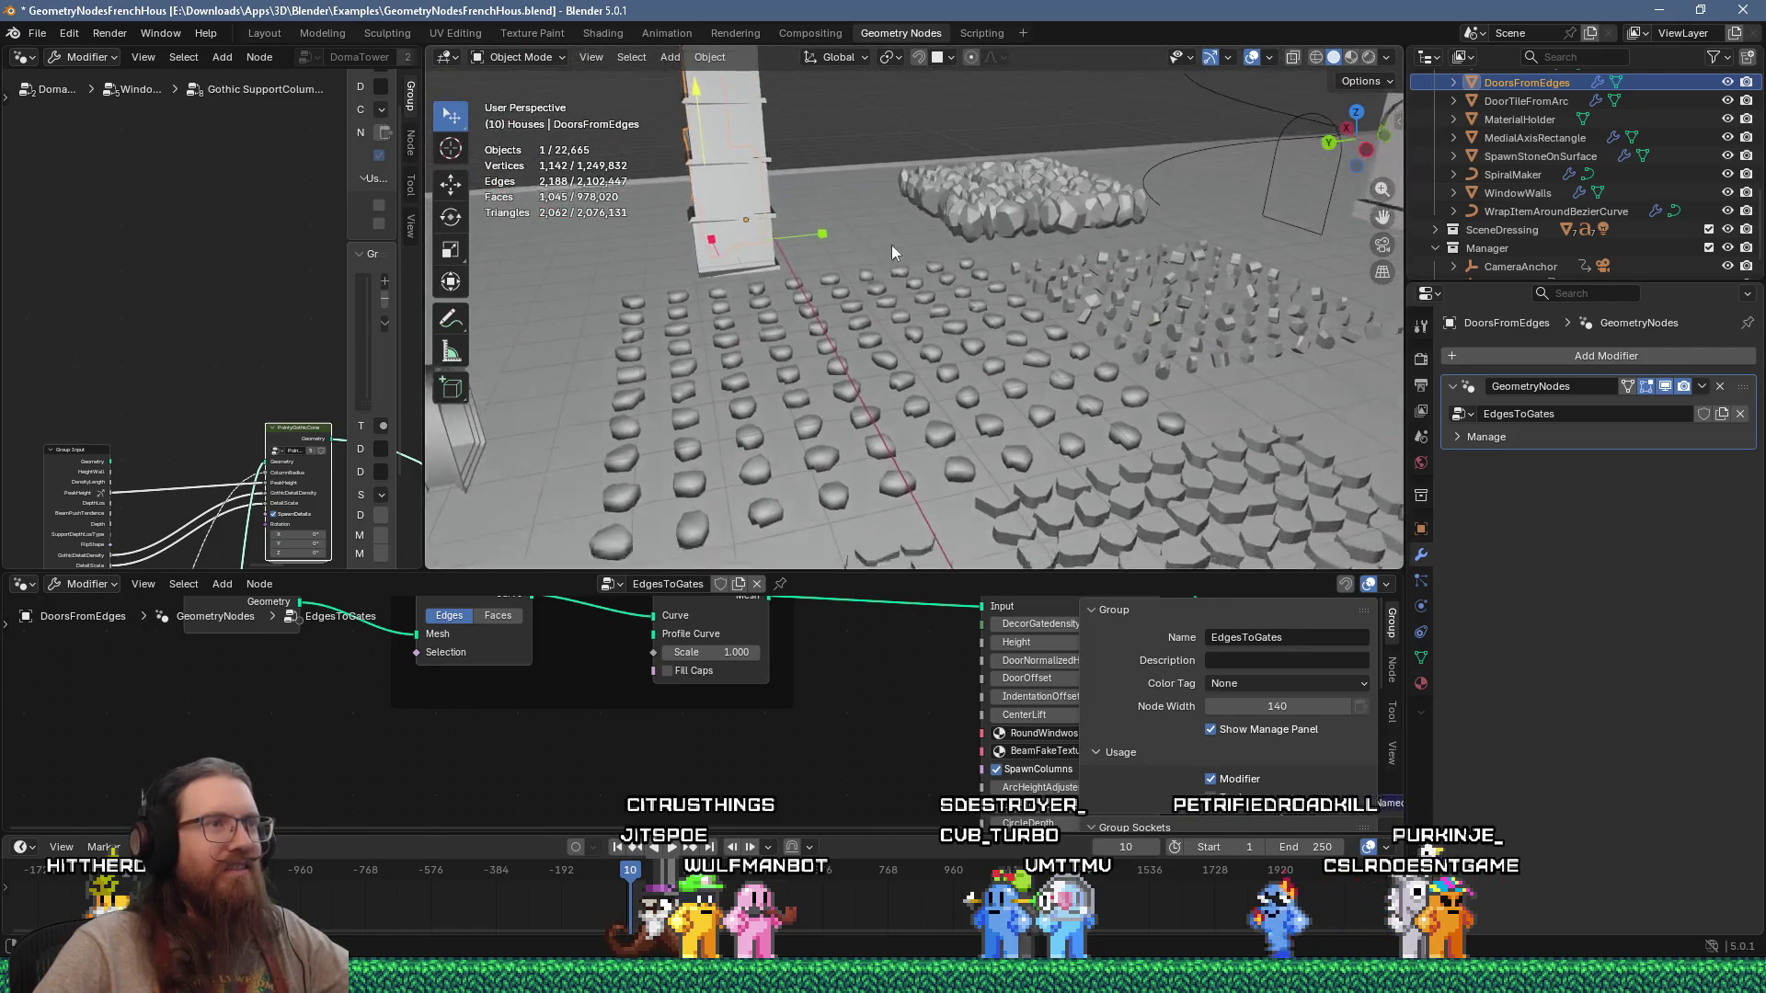
{"action": "scroll", "coordinate": [883, 338], "scroll_direction": "up", "scroll_amount": 6}
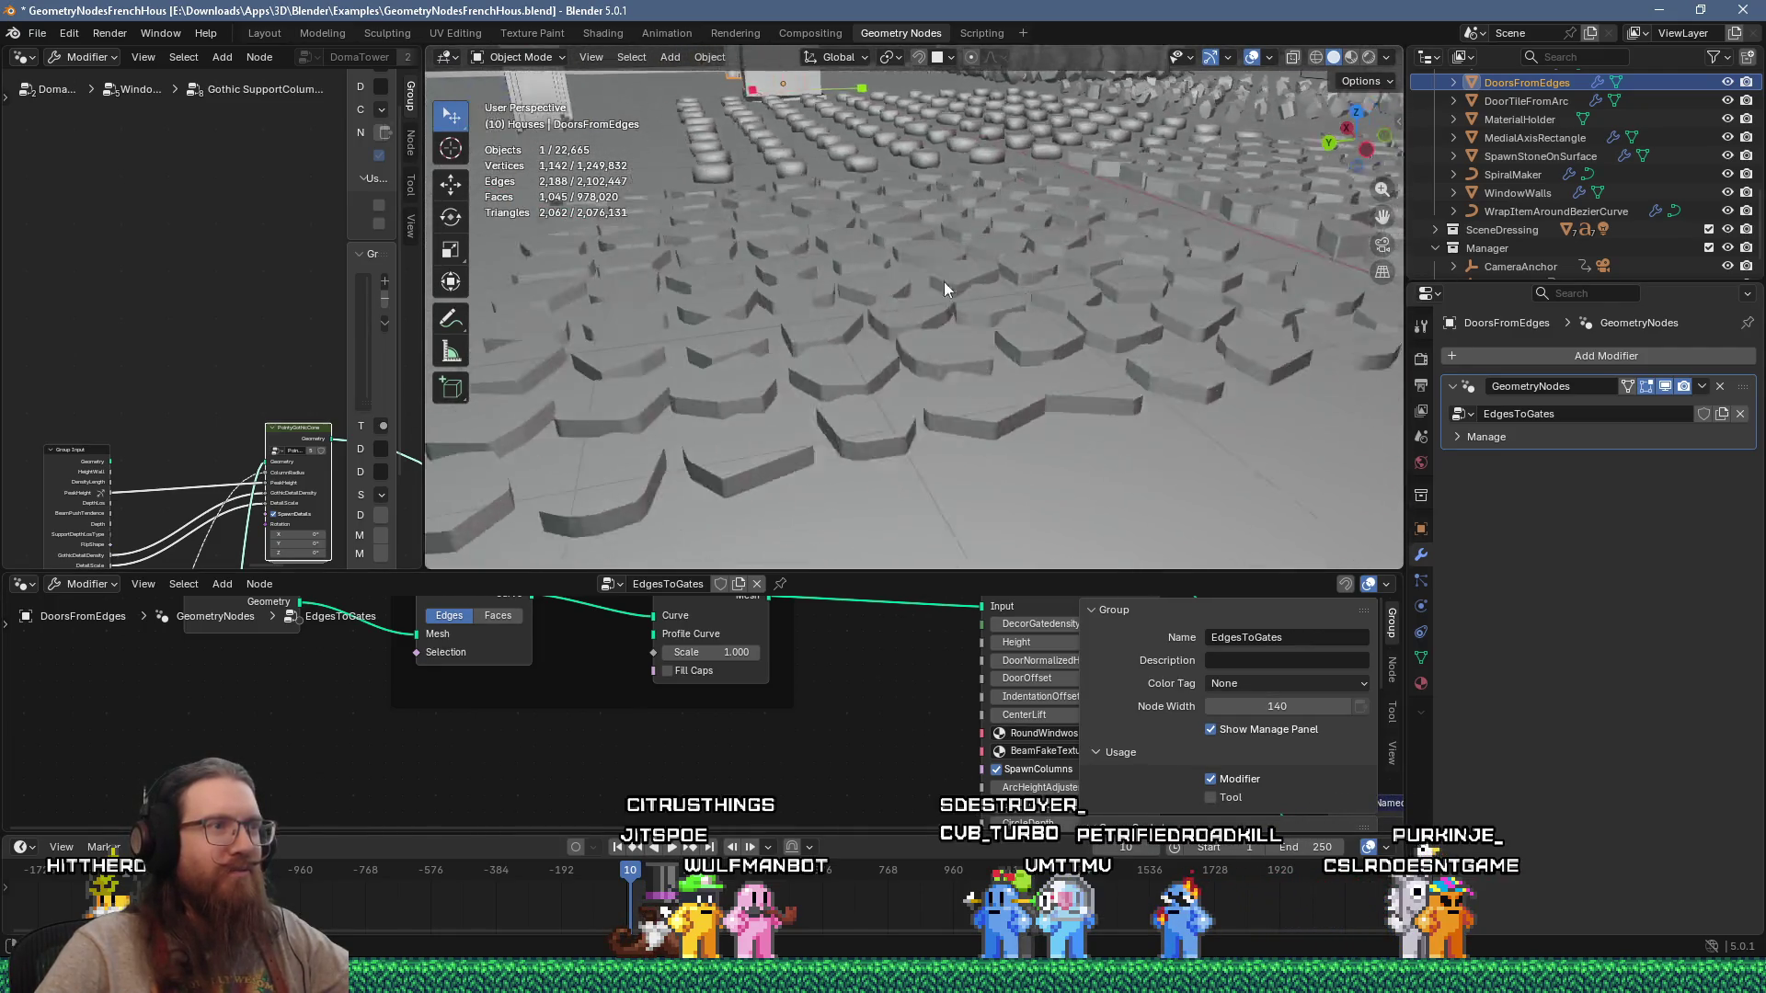
{"action": "mouse_move", "coordinate": [770, 356]}
{"action": "middle_mouse_down"}
{"action": "mouse_move", "coordinate": [786, 298]}
{"action": "mouse_move", "coordinate": [939, 300]}
{"action": "mouse_move", "coordinate": [958, 372]}
{"action": "mouse_move", "coordinate": [942, 456]}
{"action": "middle_mouse_up"}
{"action": "scroll", "coordinate": [942, 456], "scroll_direction": "down", "scroll_amount": 5}
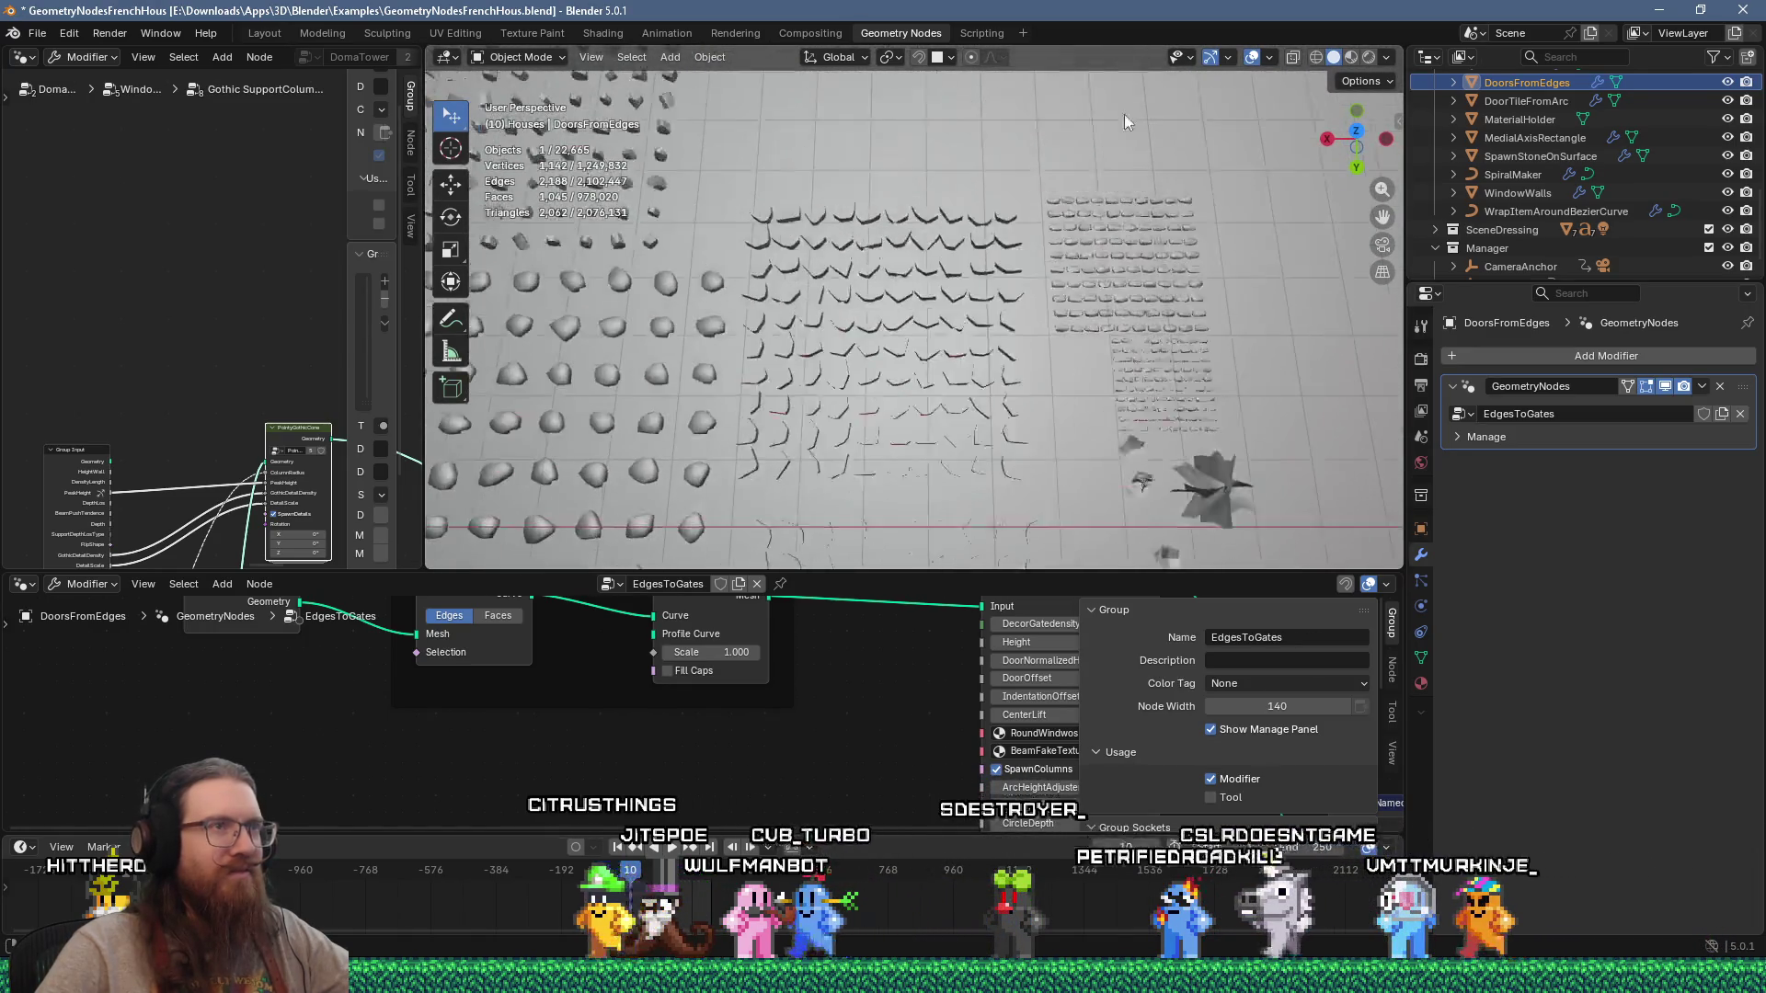
{"action": "middle_click_drag", "start_coordinate": [1107, 204], "coordinate": [979, 539]}
{"action": "scroll", "coordinate": [848, 284], "scroll_direction": "up", "scroll_amount": 5}
{"action": "mouse_move", "coordinate": [848, 284]}
{"action": "middle_mouse_down"}
{"action": "mouse_move", "coordinate": [697, 174]}
{"action": "mouse_move", "coordinate": [892, 267]}
{"action": "mouse_move", "coordinate": [792, 209]}
{"action": "mouse_move", "coordinate": [830, 261]}
{"action": "mouse_move", "coordinate": [804, 317]}
{"action": "mouse_move", "coordinate": [616, 373]}
{"action": "mouse_move", "coordinate": [991, 399]}
{"action": "middle_mouse_up"}
{"action": "scroll", "coordinate": [942, 346], "scroll_direction": "up", "scroll_amount": 4}
{"action": "mouse_move", "coordinate": [942, 346]}
{"action": "middle_mouse_down"}
{"action": "mouse_move", "coordinate": [872, 241]}
{"action": "mouse_move", "coordinate": [864, 365]}
{"action": "middle_mouse_up"}
{"action": "scroll", "coordinate": [864, 364], "scroll_direction": "up", "scroll_amount": 5}
{"action": "scroll", "coordinate": [846, 326], "scroll_direction": "down", "scroll_amount": 3}
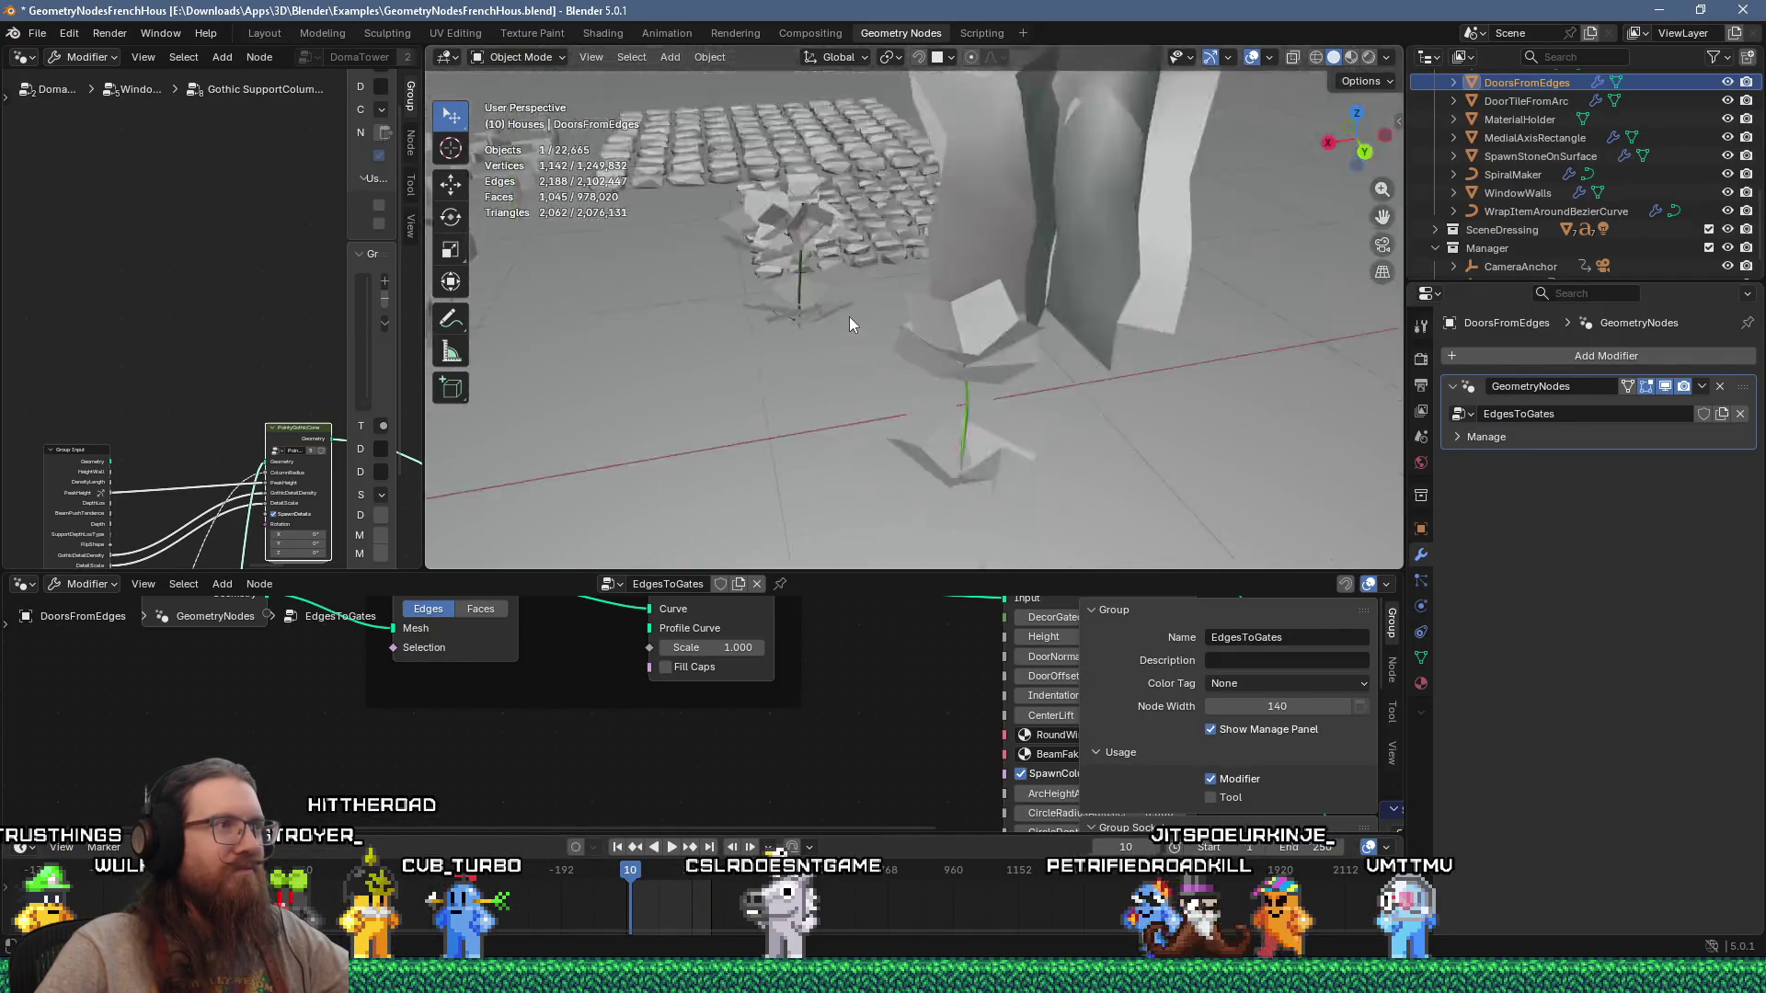
{"action": "scroll", "coordinate": [848, 316], "scroll_direction": "up", "scroll_amount": 6}
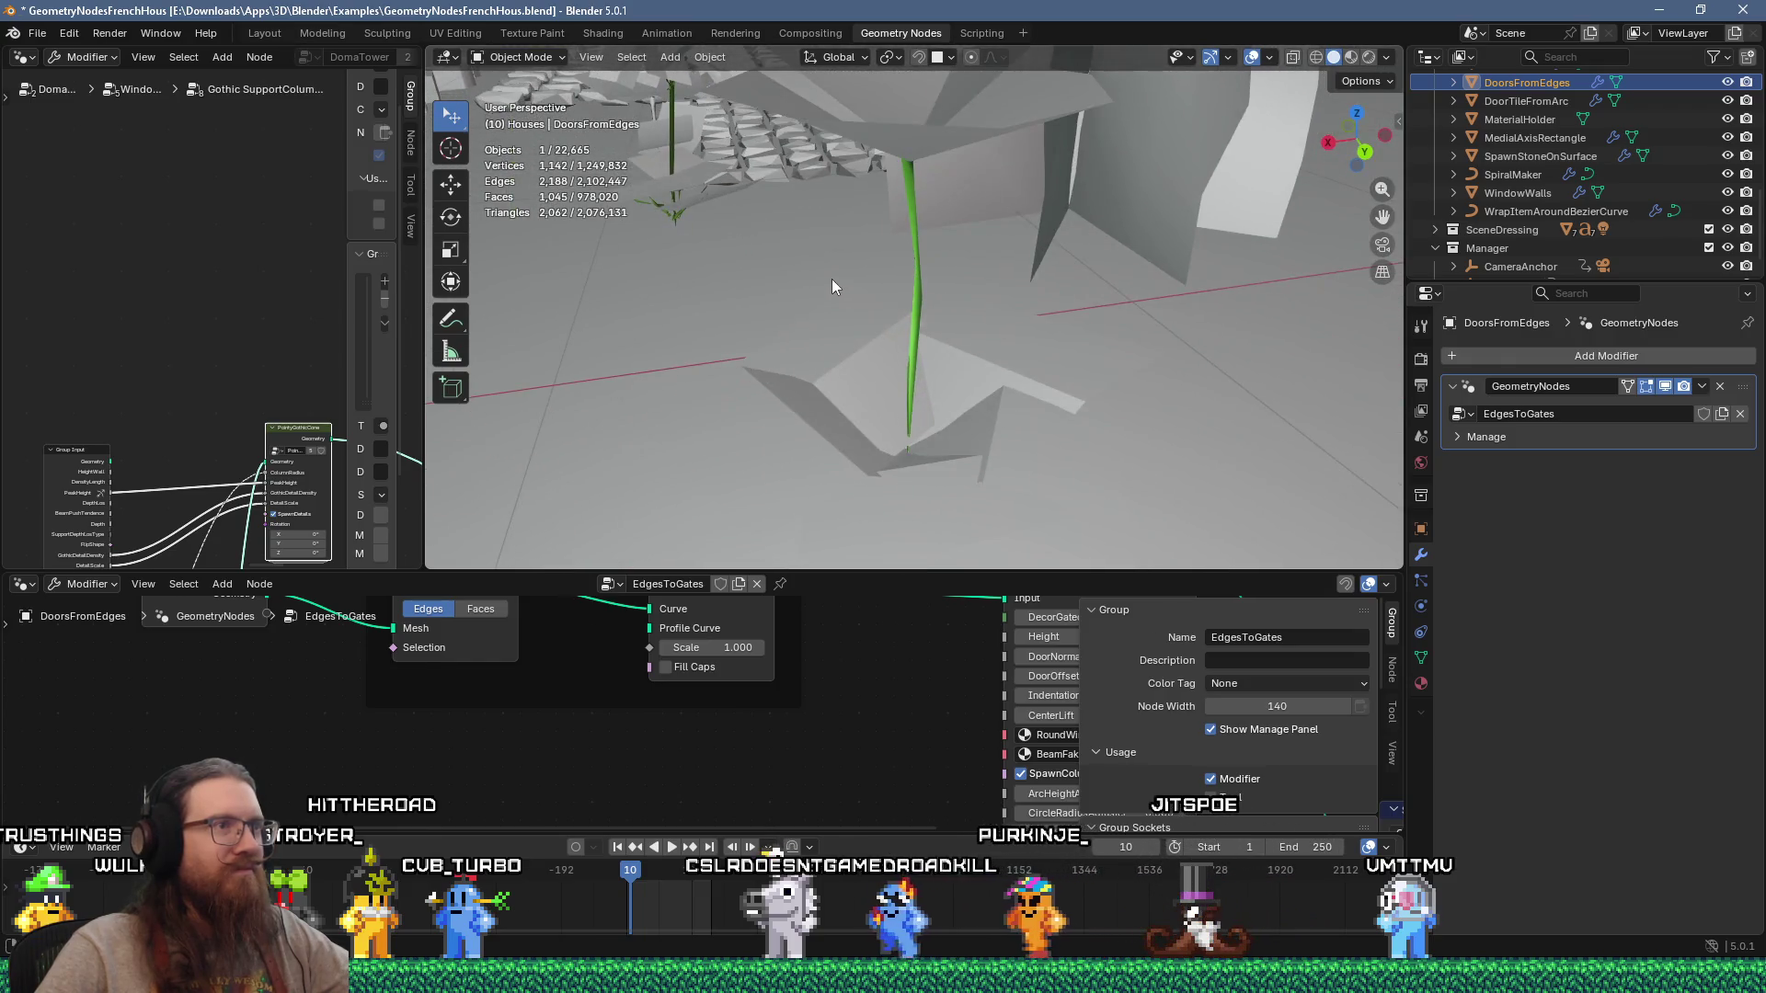
{"action": "scroll", "coordinate": [919, 223], "scroll_direction": "up", "scroll_amount": 8}
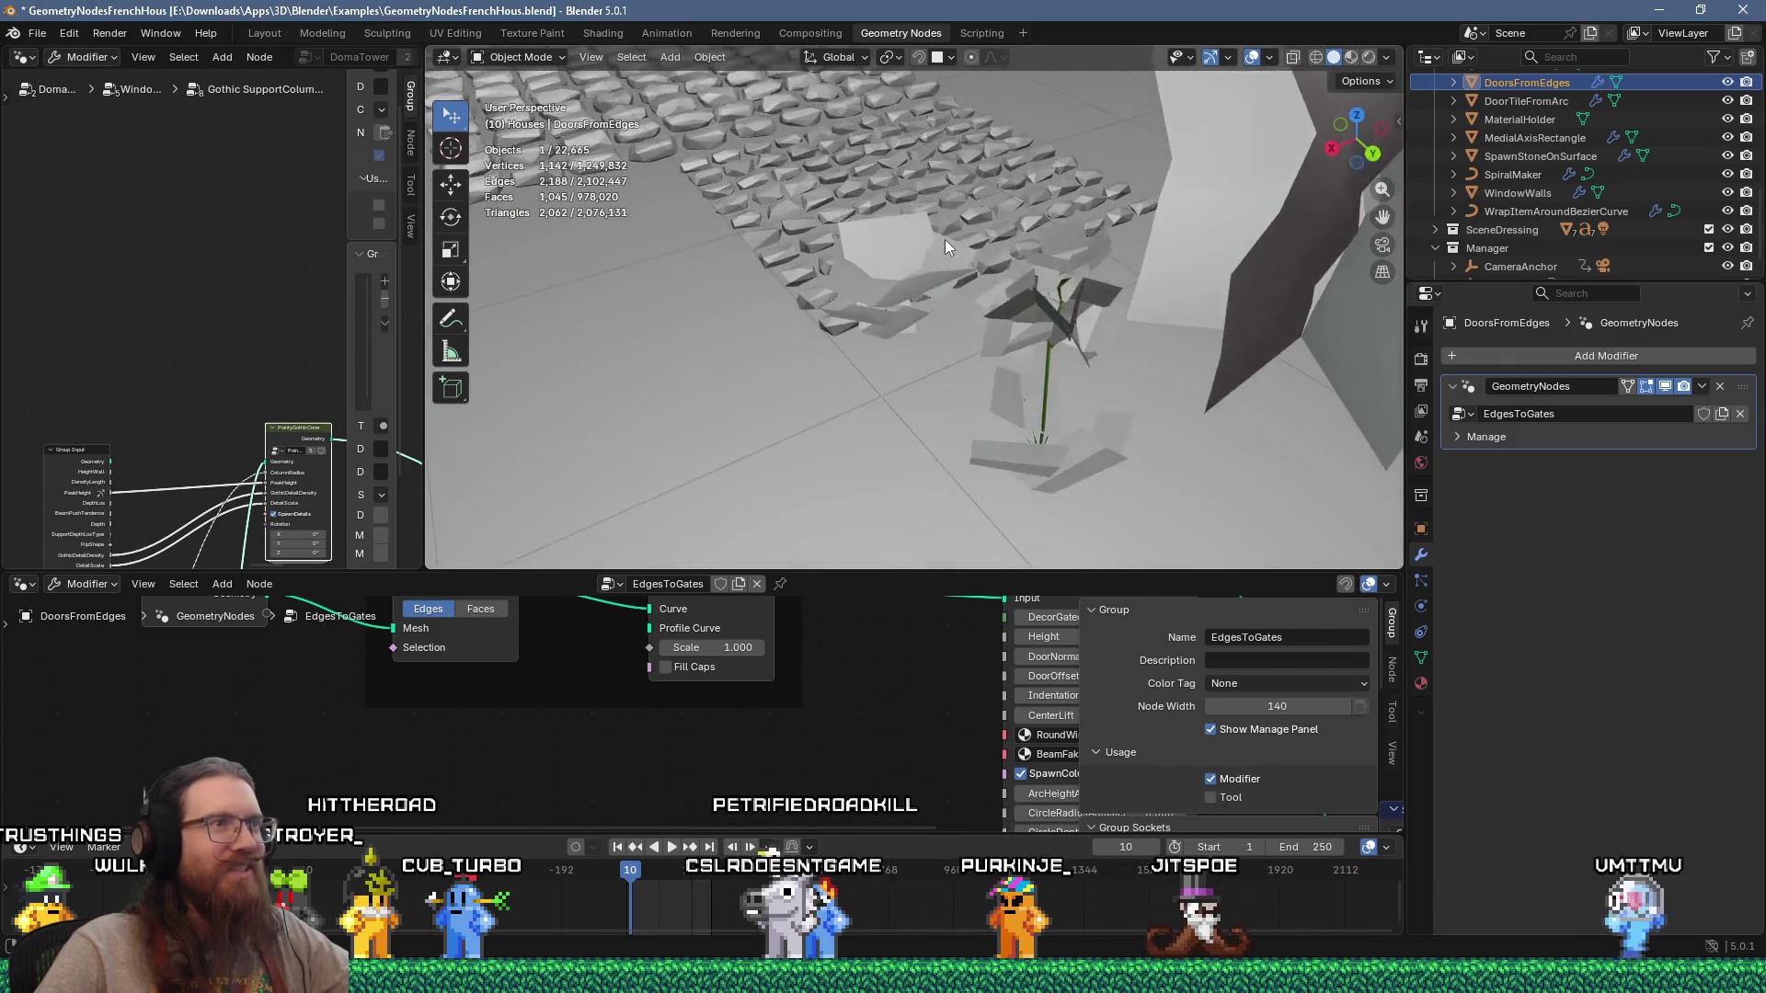
{"action": "scroll", "coordinate": [919, 195], "scroll_direction": "down", "scroll_amount": 6}
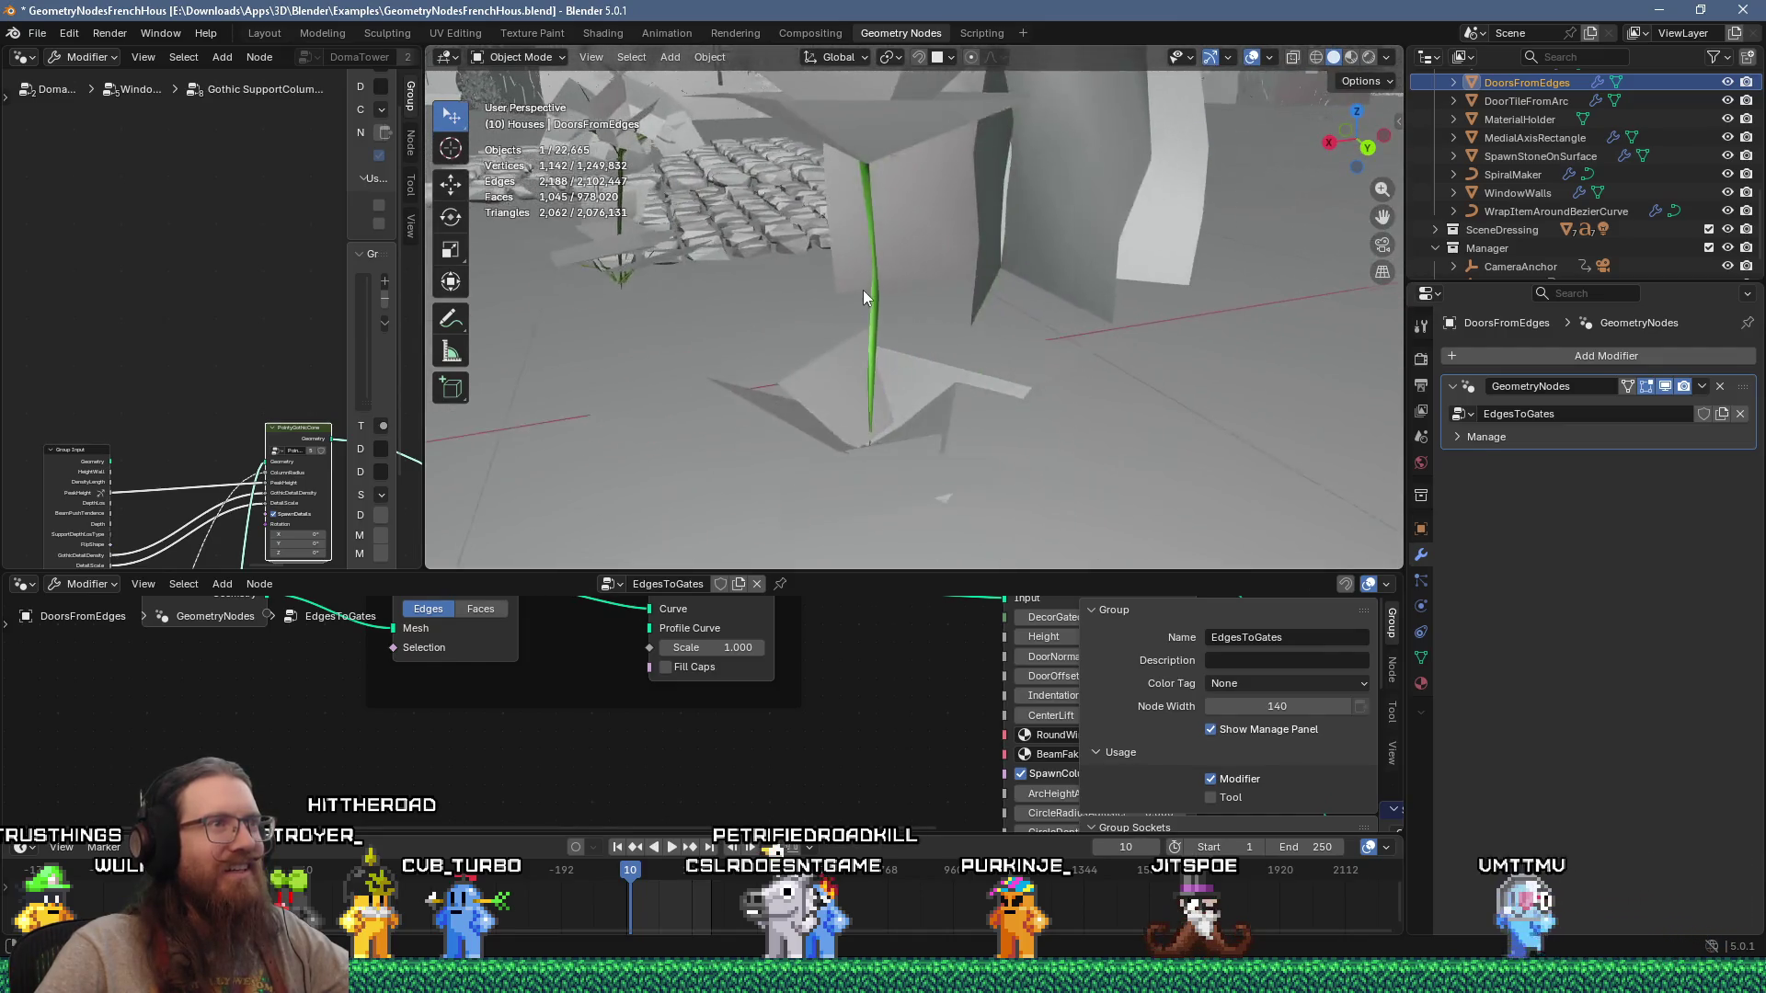
{"action": "scroll", "coordinate": [870, 294], "scroll_direction": "up", "scroll_amount": 6}
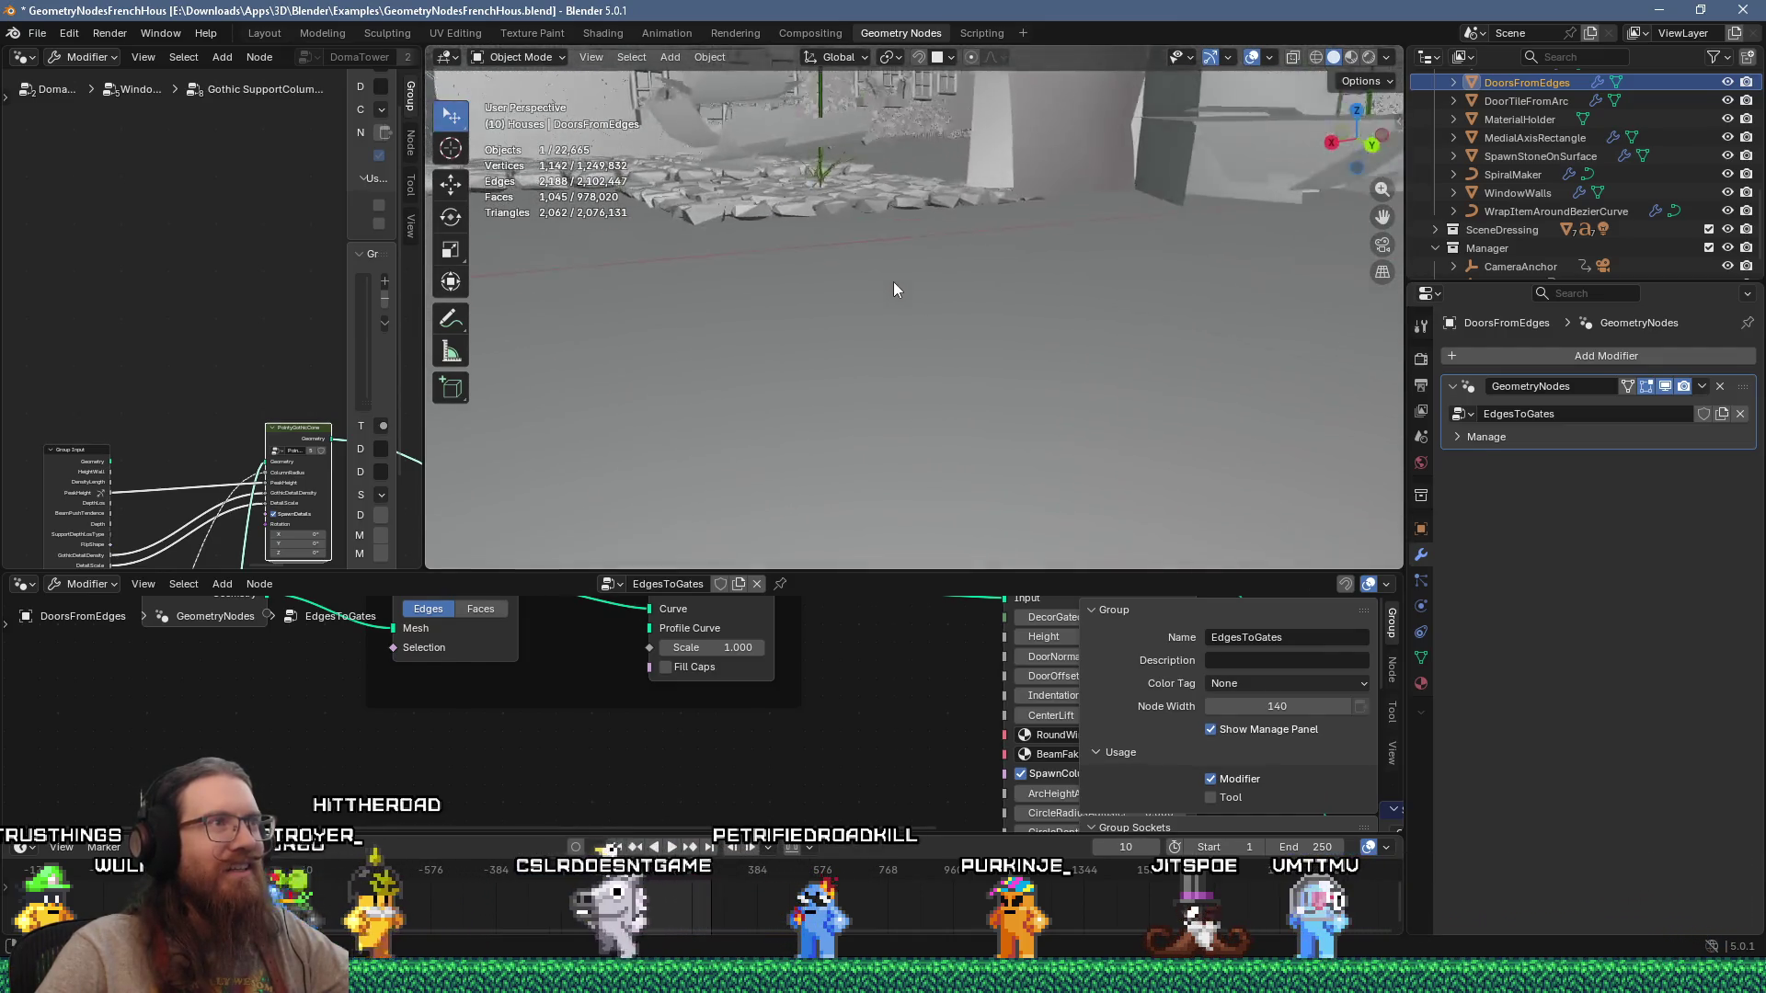
{"action": "scroll", "coordinate": [897, 284], "scroll_direction": "down", "scroll_amount": 10}
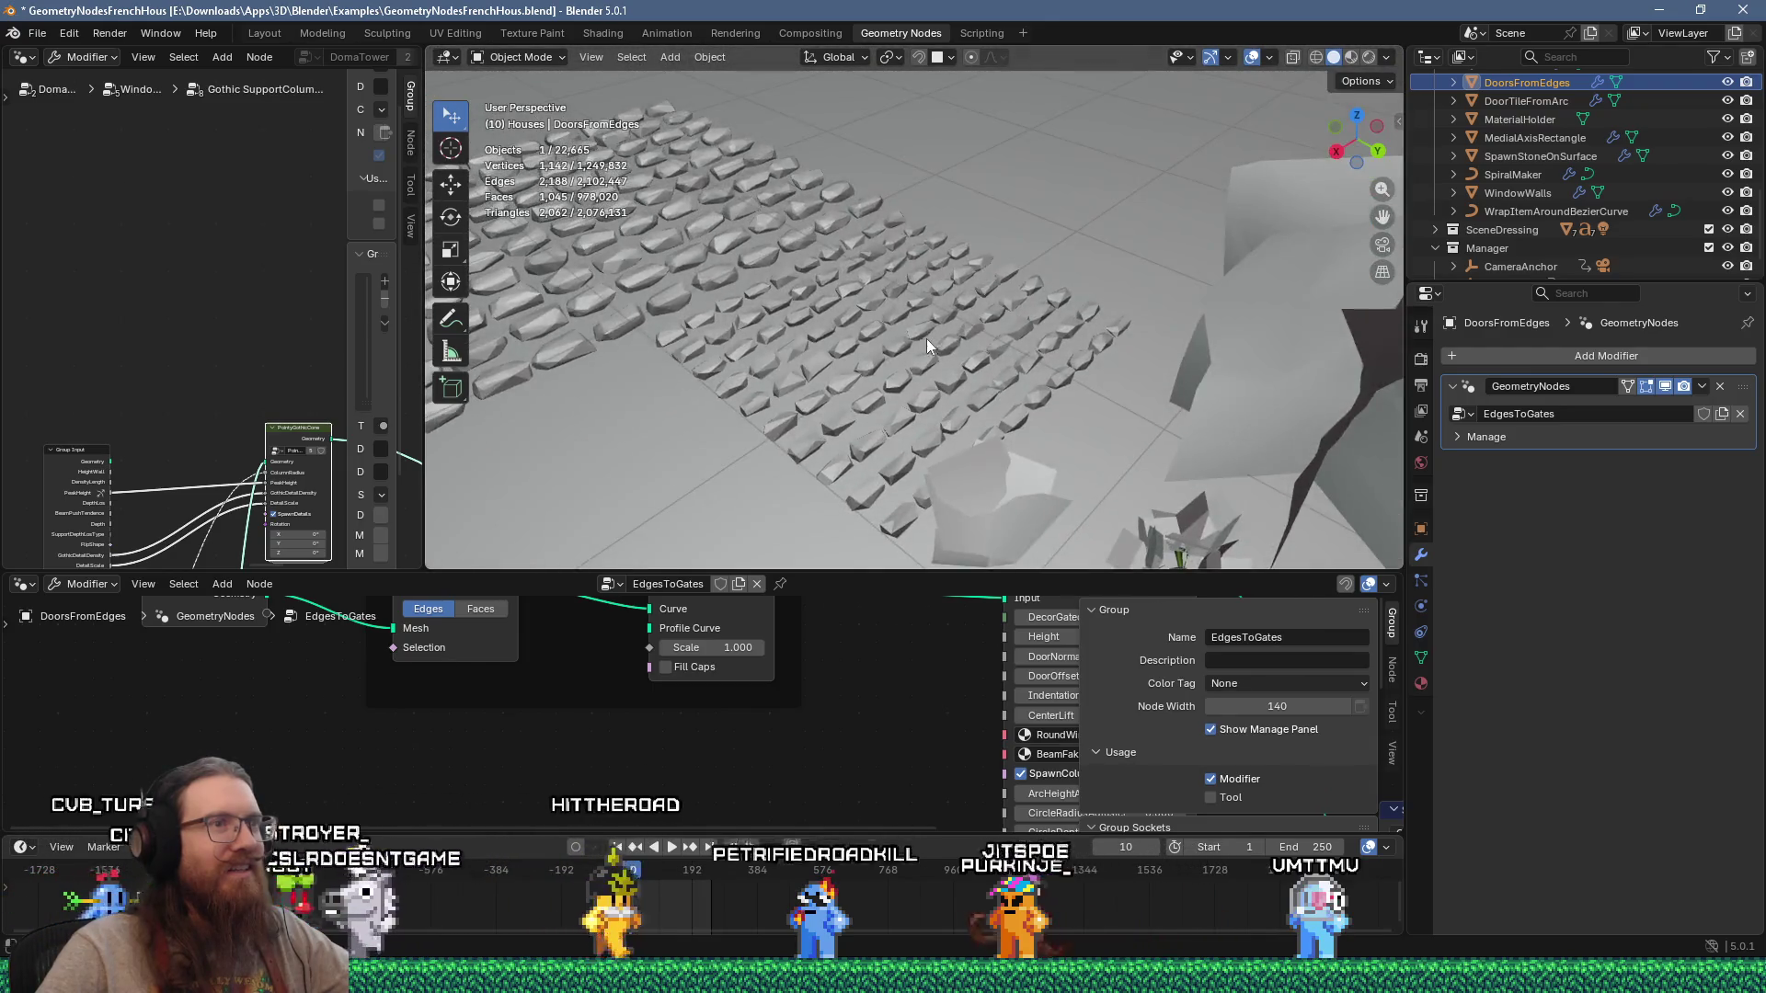
{"action": "scroll", "coordinate": [924, 340], "scroll_direction": "up", "scroll_amount": 10}
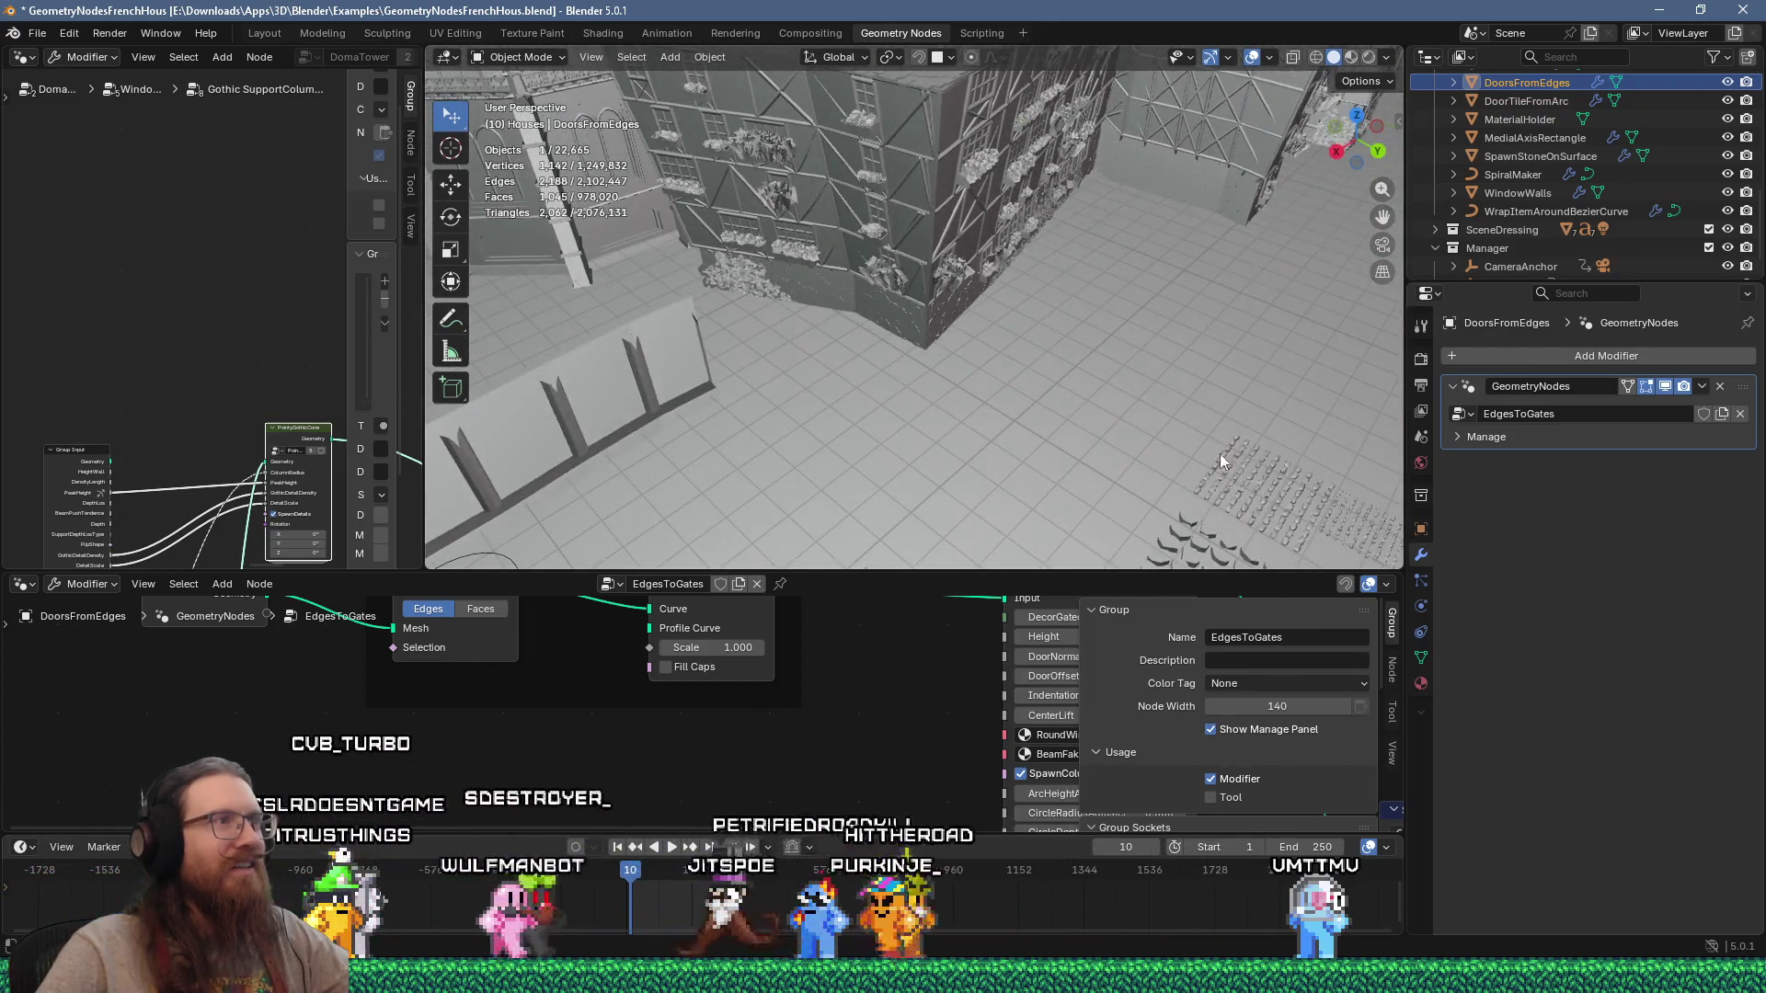
{"action": "mouse_move", "coordinate": [1023, 368]}
{"action": "middle_mouse_down"}
{"action": "mouse_move", "coordinate": [760, 334]}
{"action": "mouse_move", "coordinate": [853, 373]}
{"action": "mouse_move", "coordinate": [992, 302]}
{"action": "mouse_move", "coordinate": [960, 289]}
{"action": "mouse_move", "coordinate": [811, 299]}
{"action": "mouse_move", "coordinate": [1017, 318]}
{"action": "mouse_move", "coordinate": [707, 297]}
{"action": "middle_mouse_up"}
{"action": "scroll", "coordinate": [706, 297], "scroll_direction": "down", "scroll_amount": 5}
{"action": "scroll", "coordinate": [1002, 322], "scroll_direction": "up", "scroll_amount": 3}
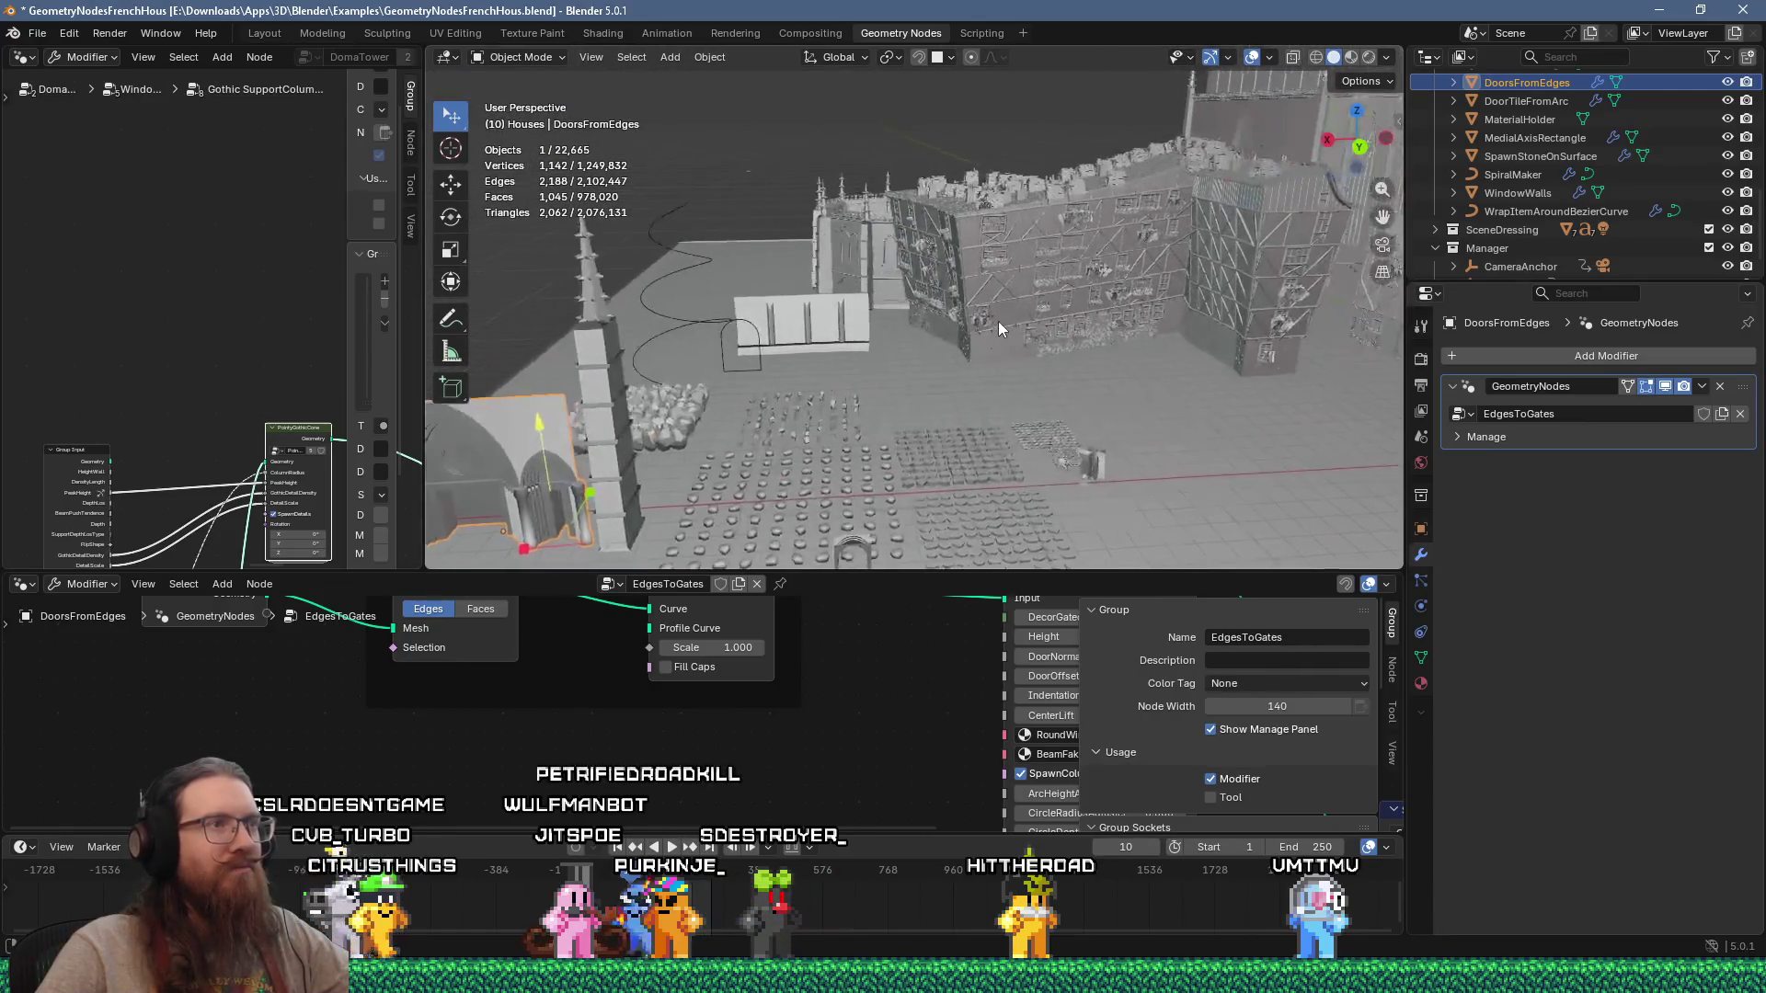
{"action": "scroll", "coordinate": [1009, 310], "scroll_direction": "up", "scroll_amount": 2}
{"action": "scroll", "coordinate": [1490, 228], "scroll_direction": "up", "scroll_amount": 3}
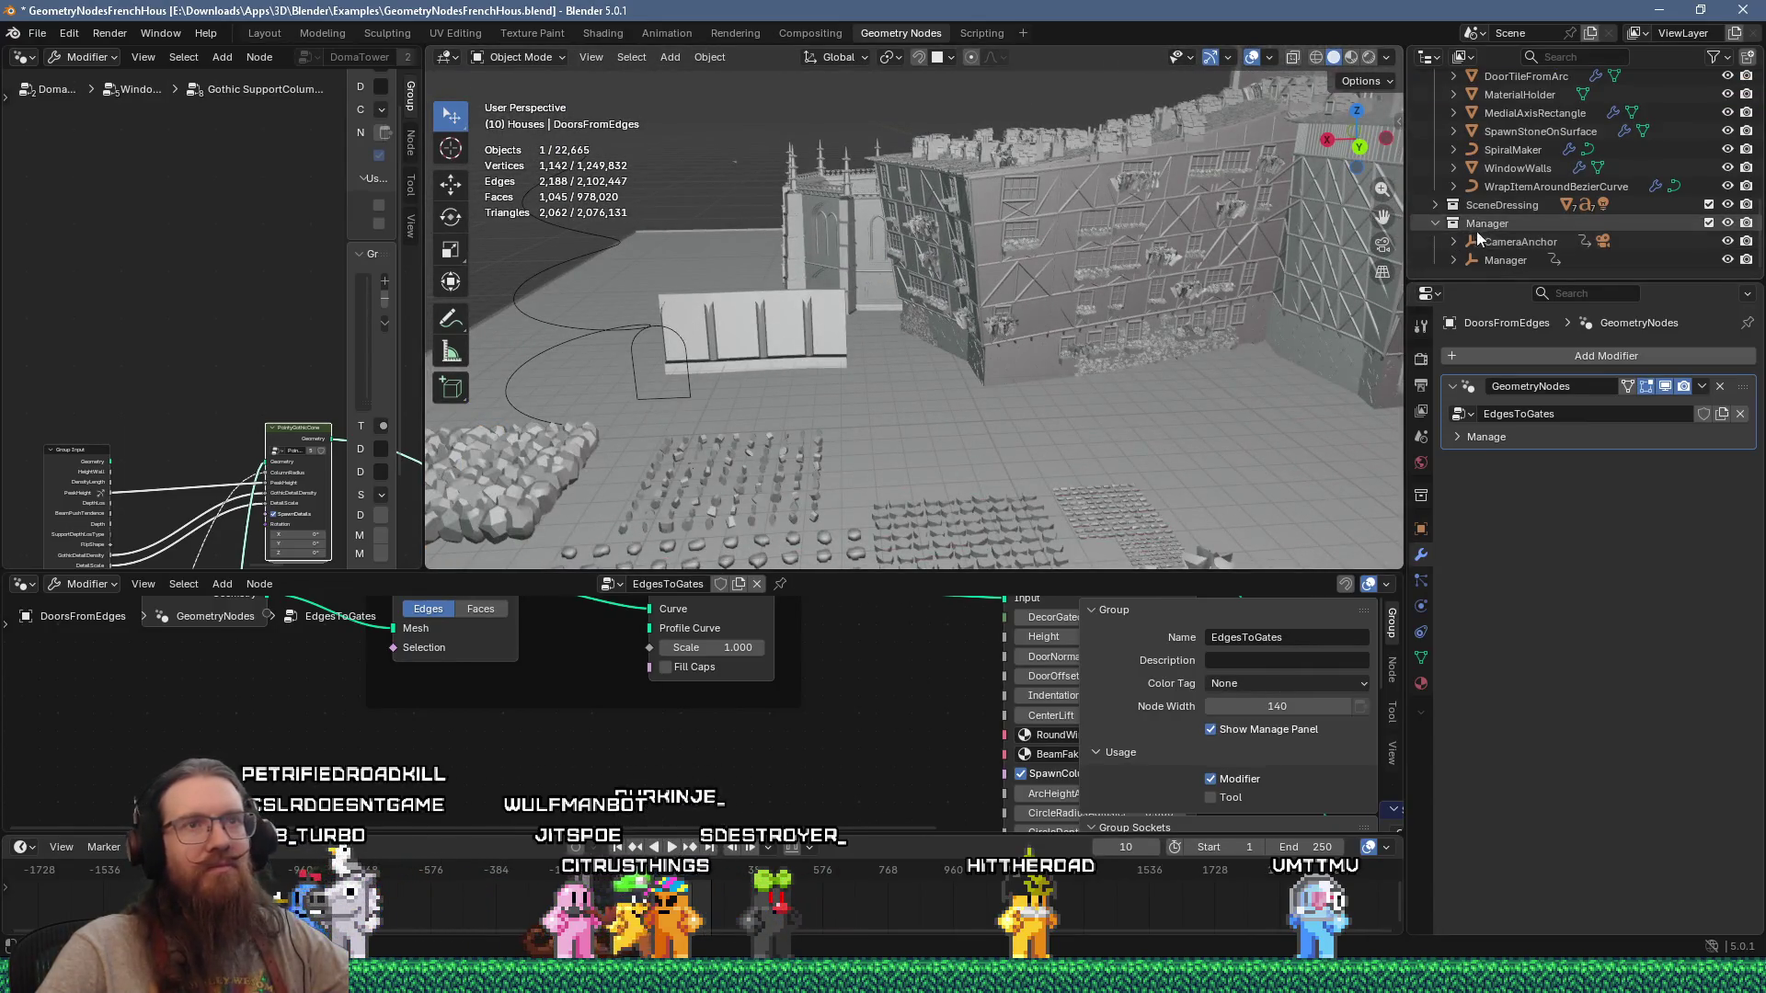
Step: Exclude the Stones and Plants collections under Resources so the stone piles disappear from the town
{"action": "scroll", "coordinate": [1490, 228], "scroll_direction": "up", "scroll_amount": 5}
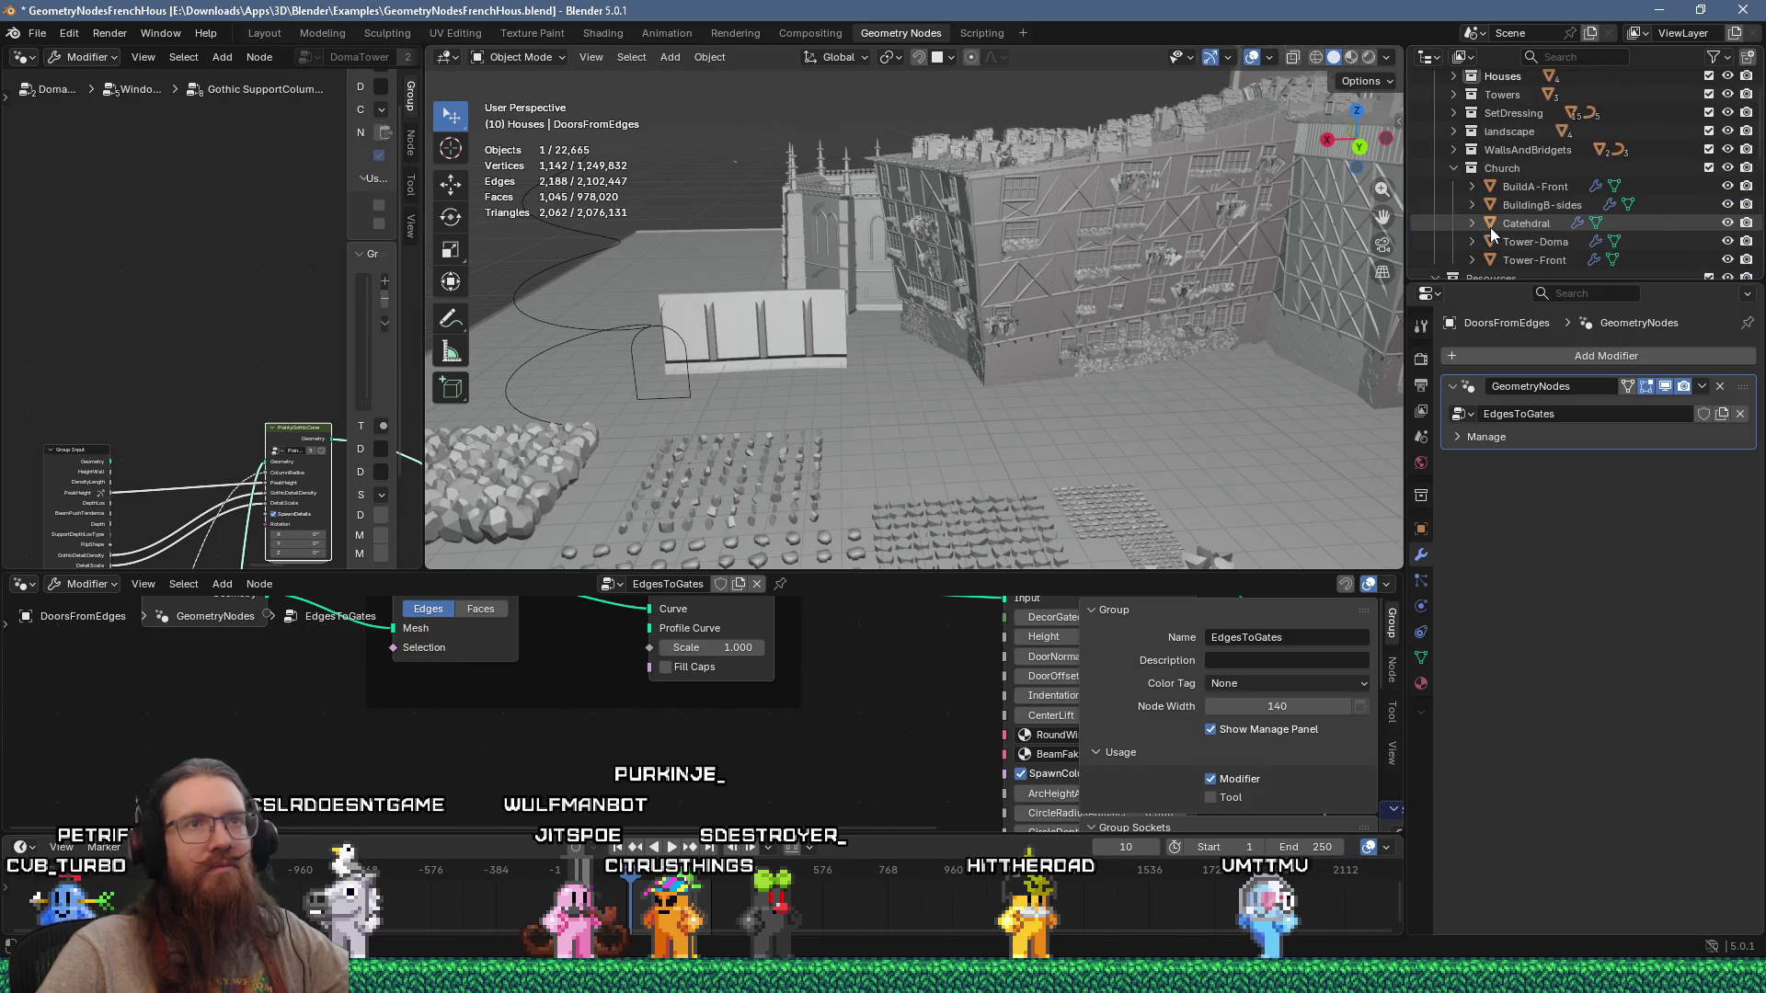
{"action": "scroll", "coordinate": [1665, 234], "scroll_direction": "down", "scroll_amount": 2}
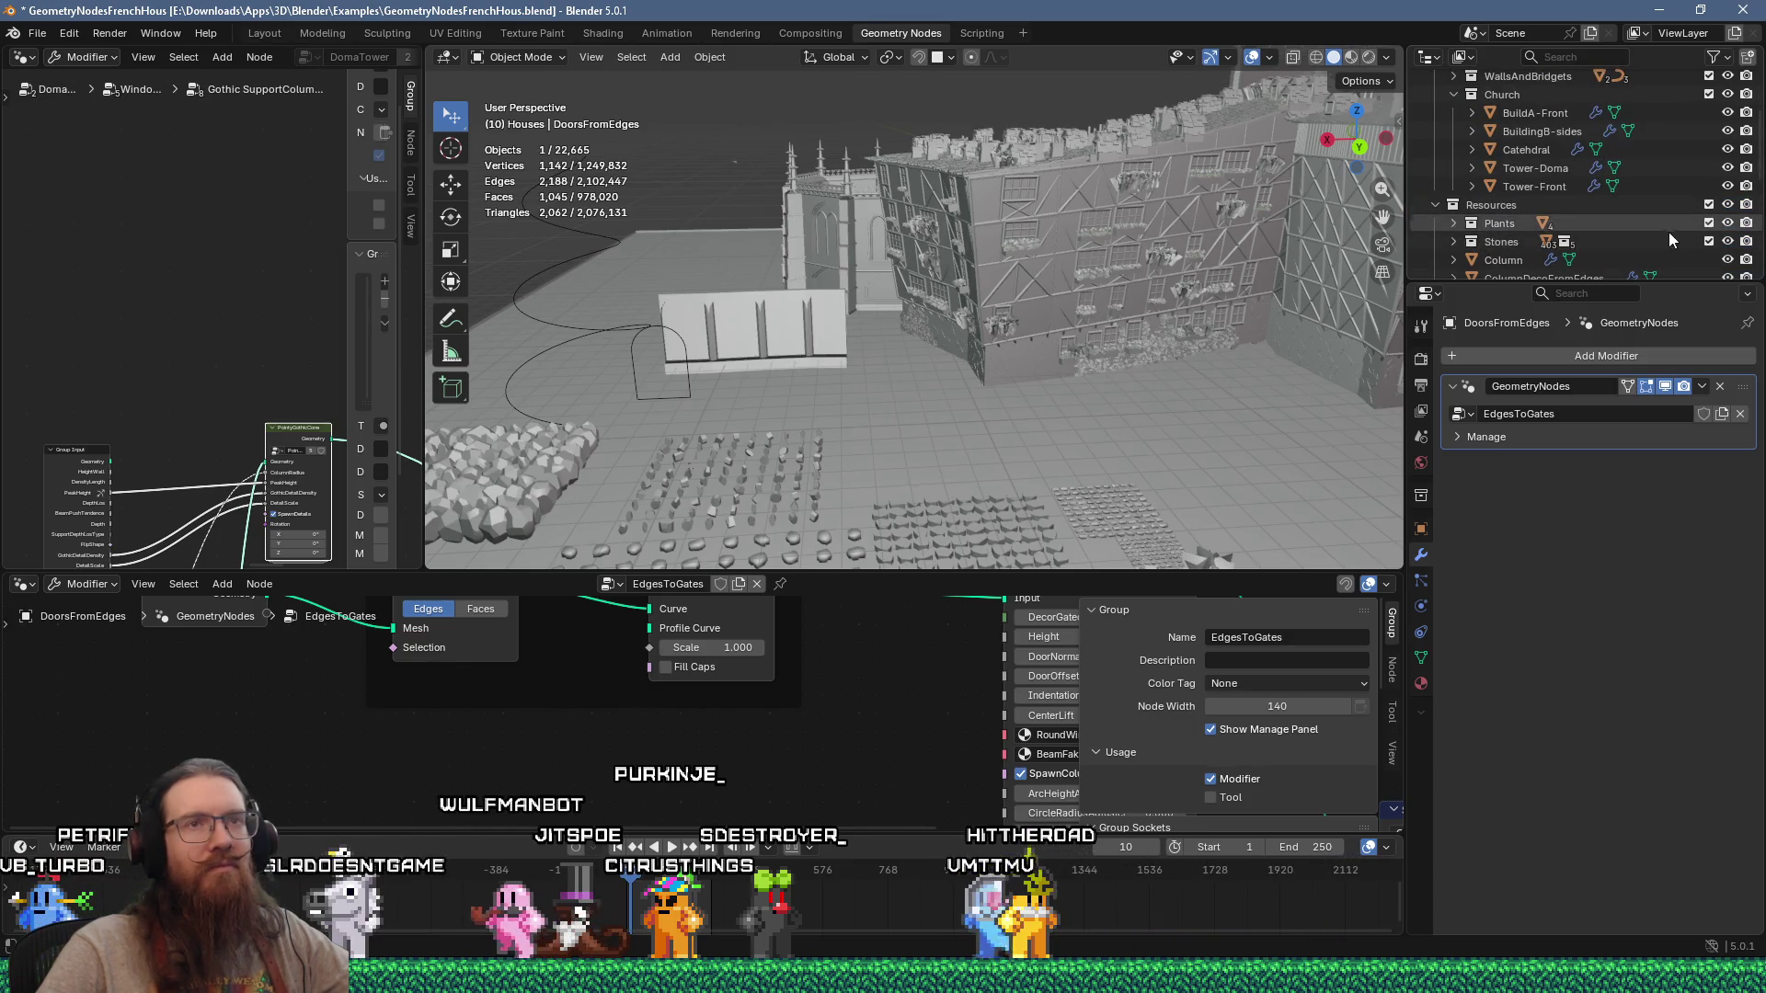
{"action": "left_click", "coordinate": [1707, 241]}
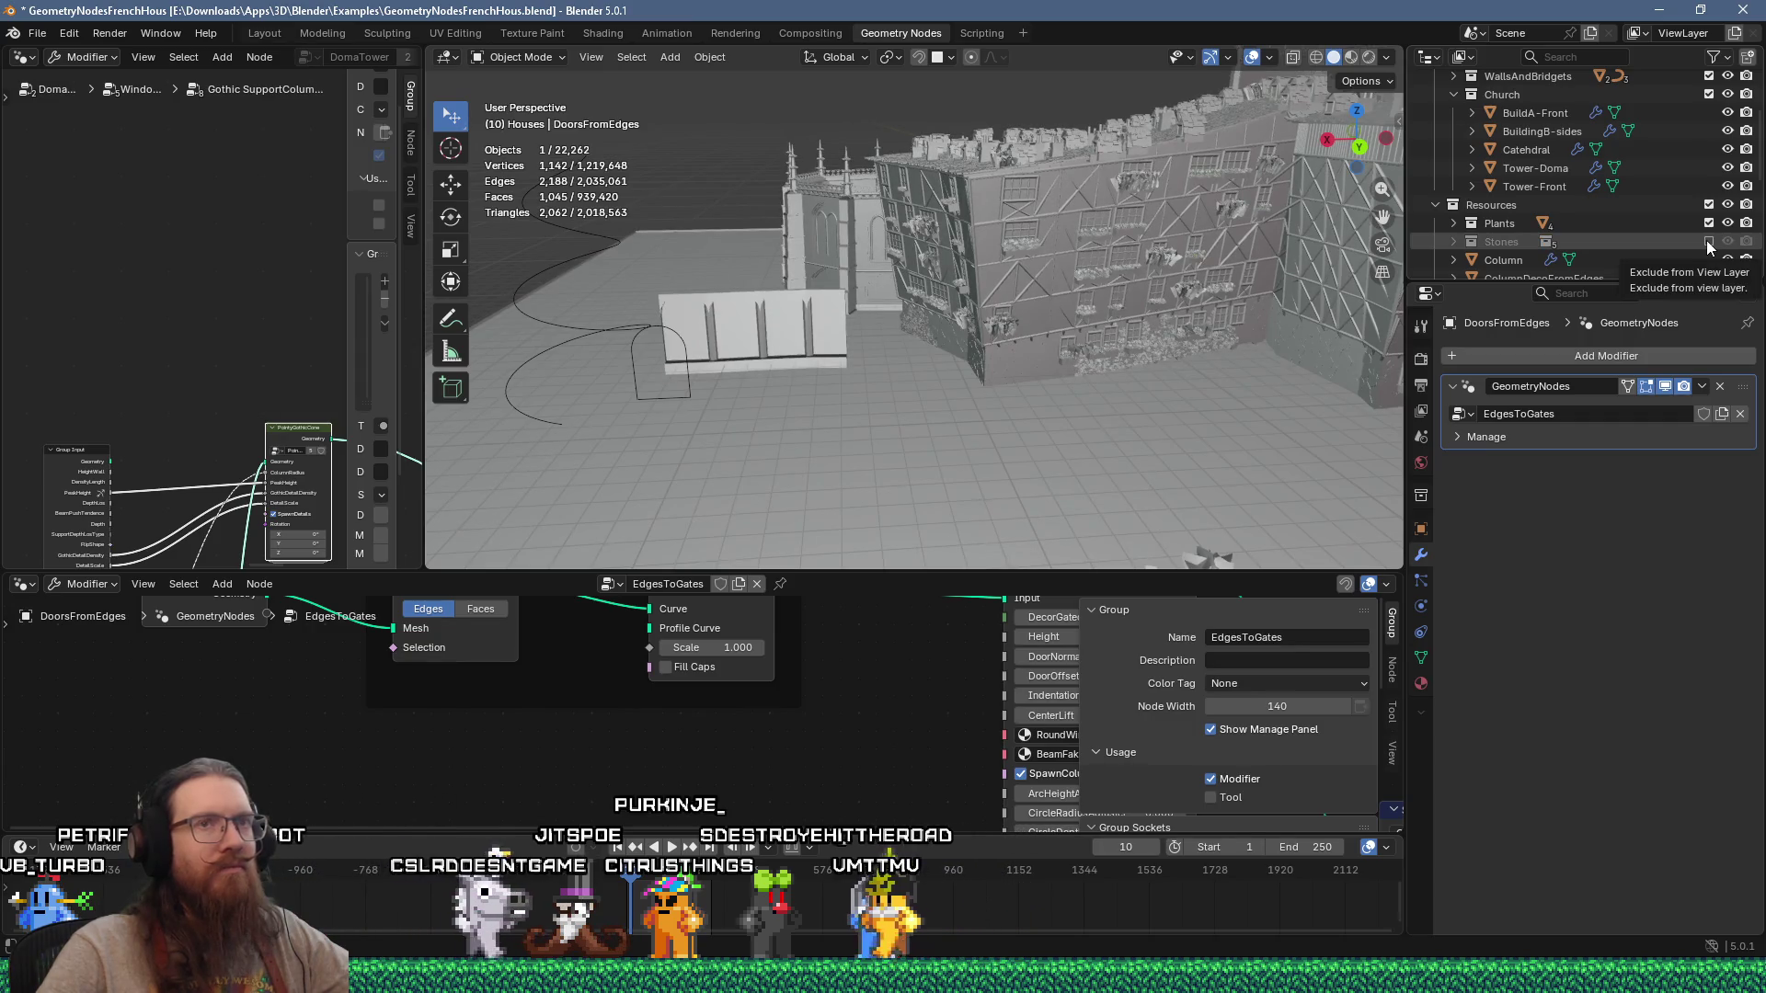
{"action": "middle_click_drag", "start_coordinate": [954, 302], "coordinate": [839, 370]}
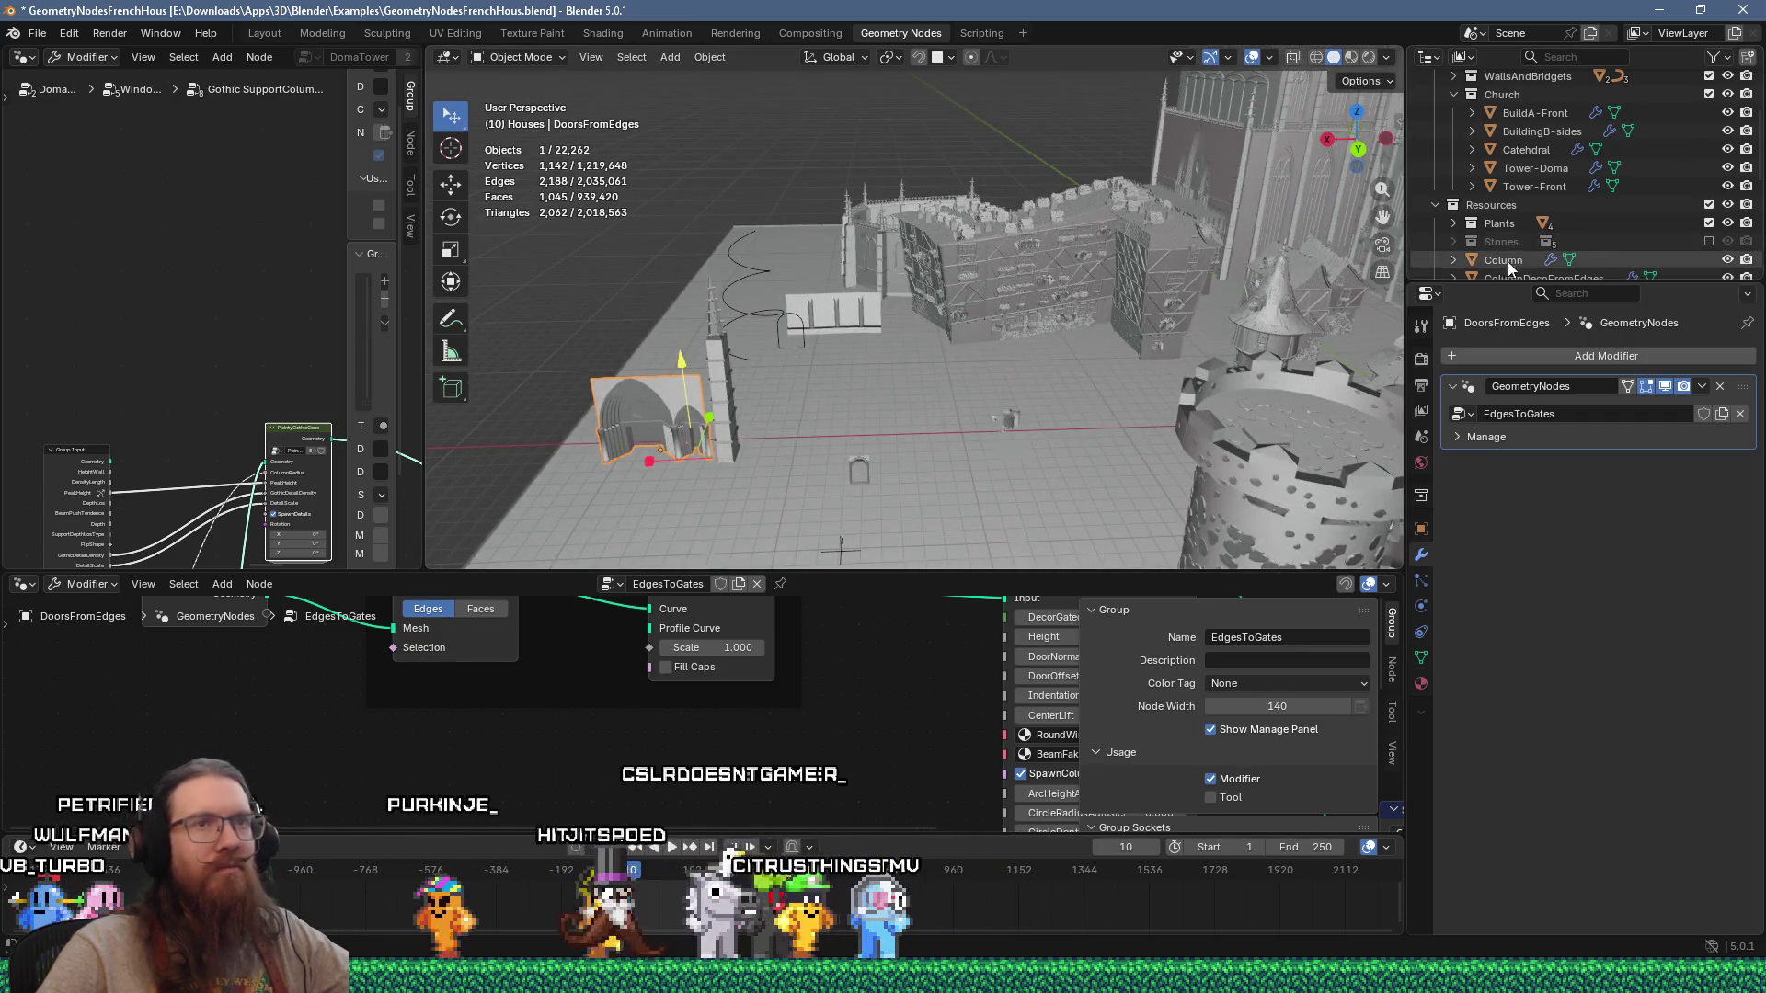
{"action": "left_click", "coordinate": [1709, 224]}
{"action": "scroll", "coordinate": [1596, 248], "scroll_direction": "down", "scroll_amount": 2}
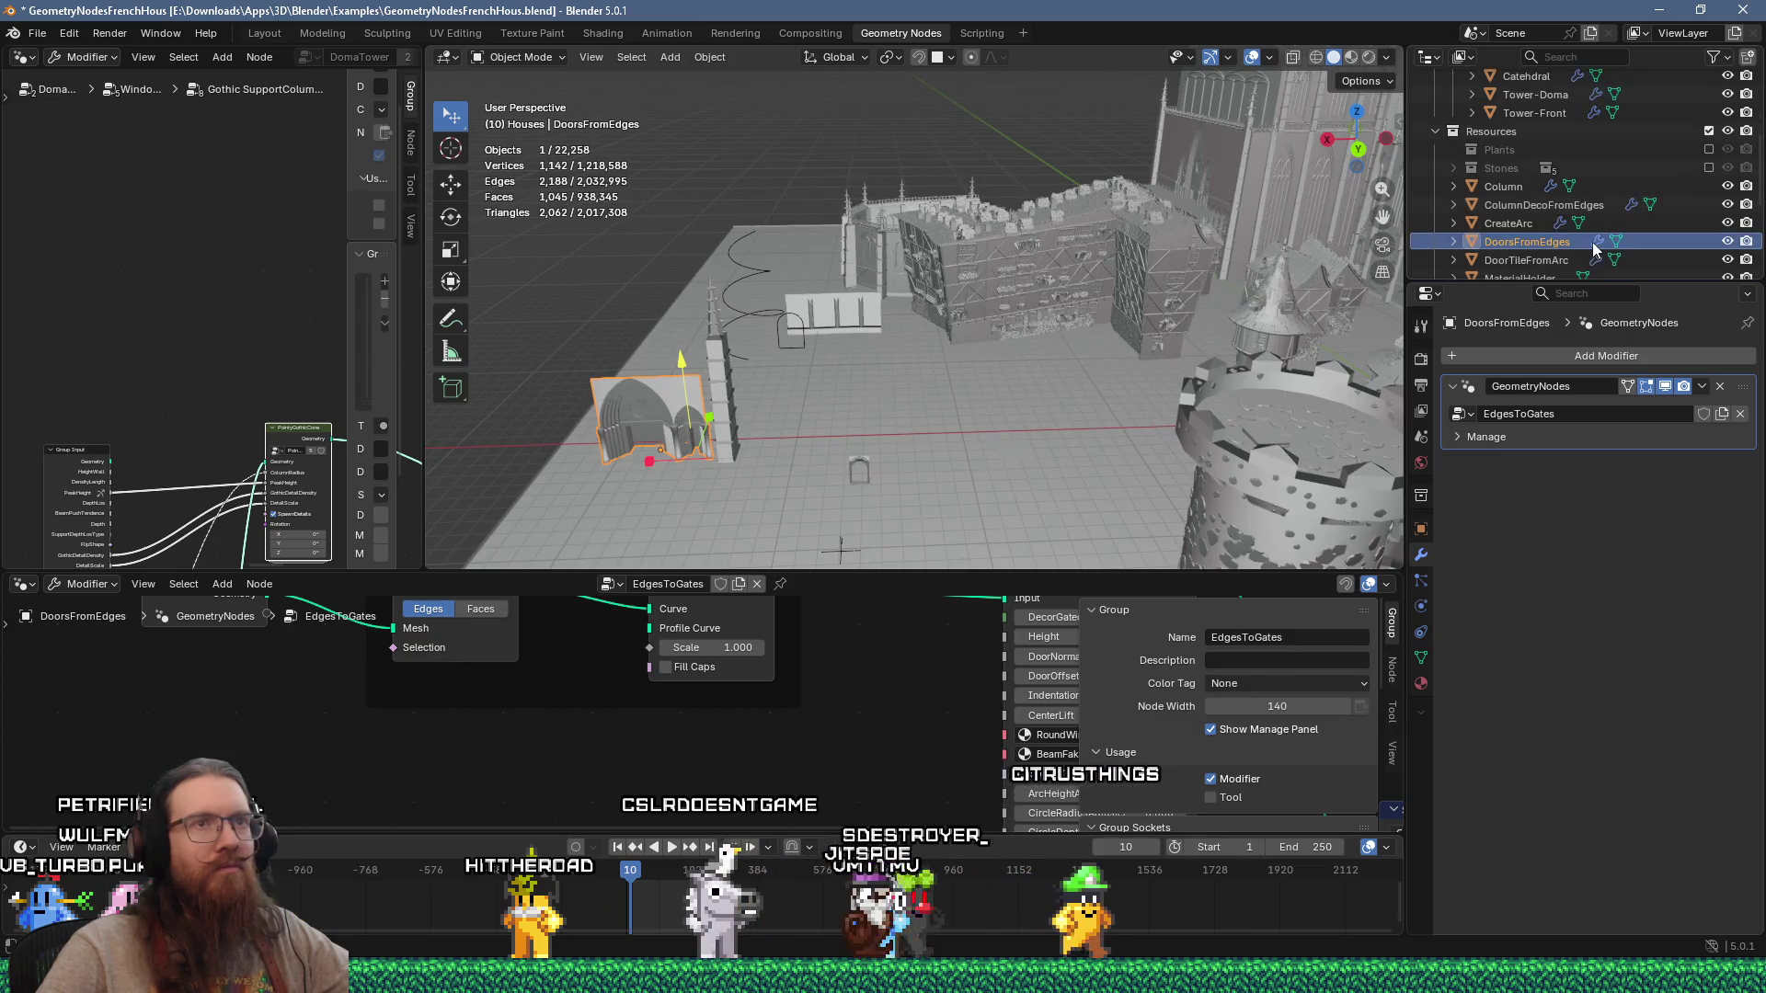
{"action": "scroll", "coordinate": [1592, 241], "scroll_direction": "down", "scroll_amount": 2}
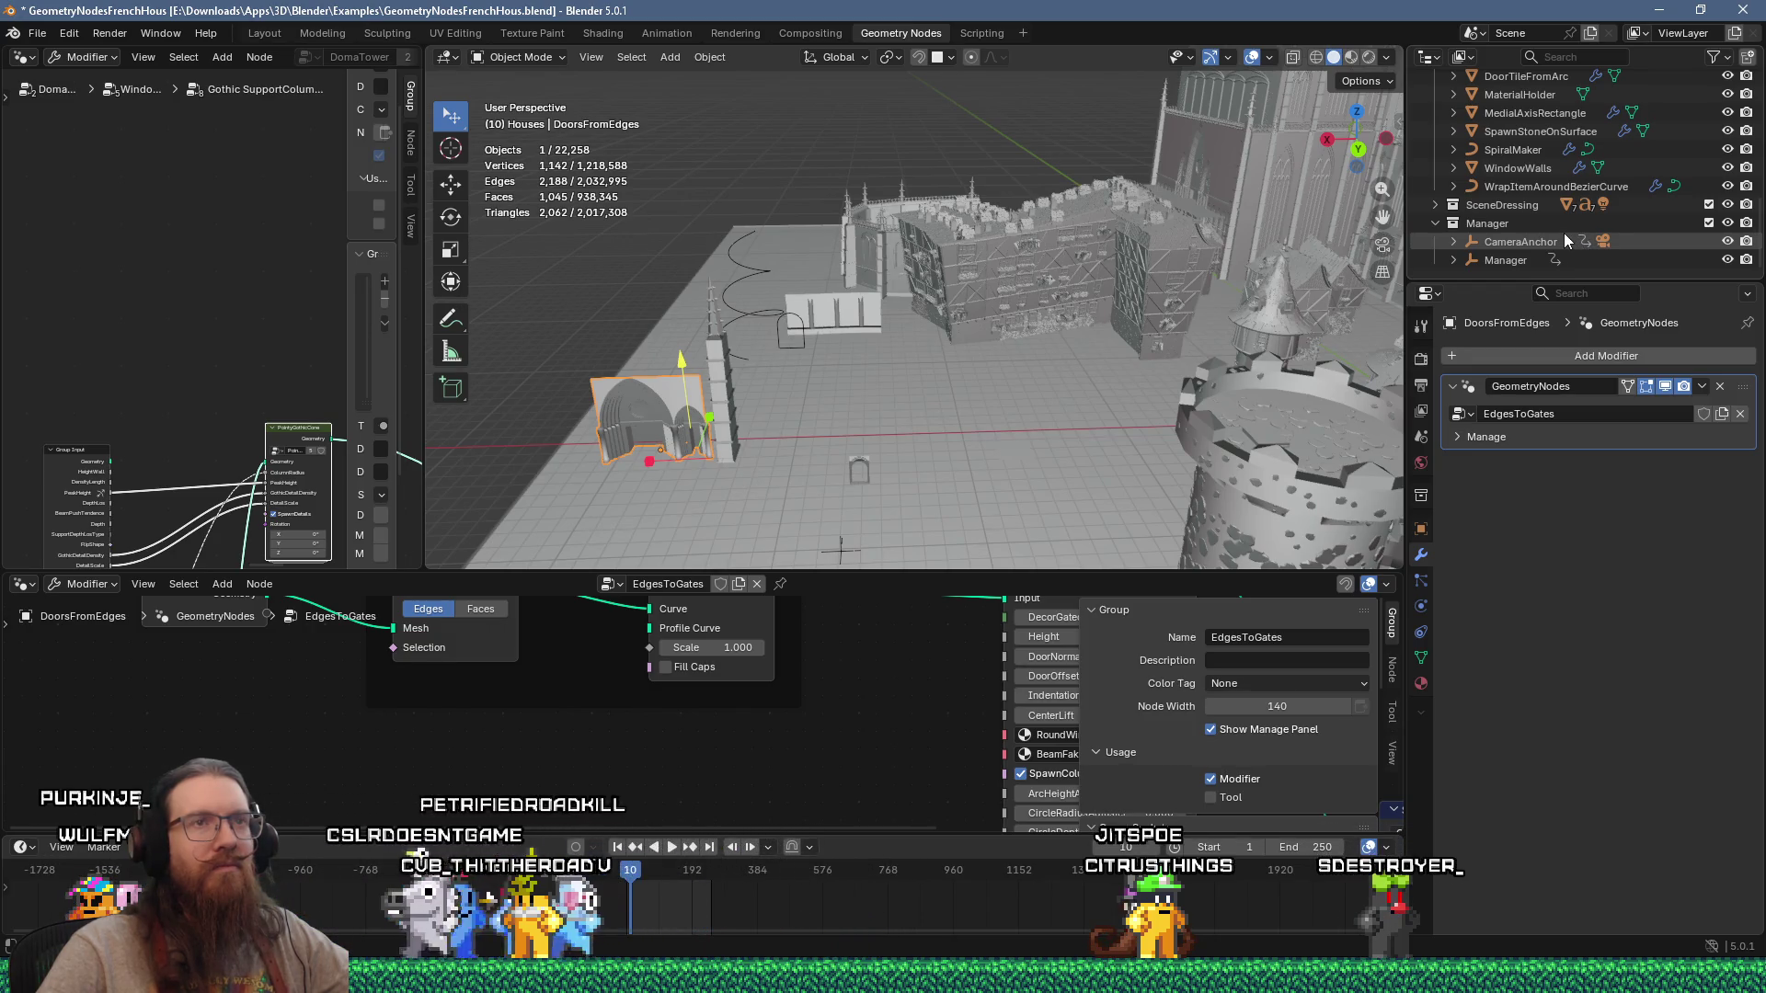
{"action": "scroll", "coordinate": [1496, 227], "scroll_direction": "down", "scroll_amount": 3}
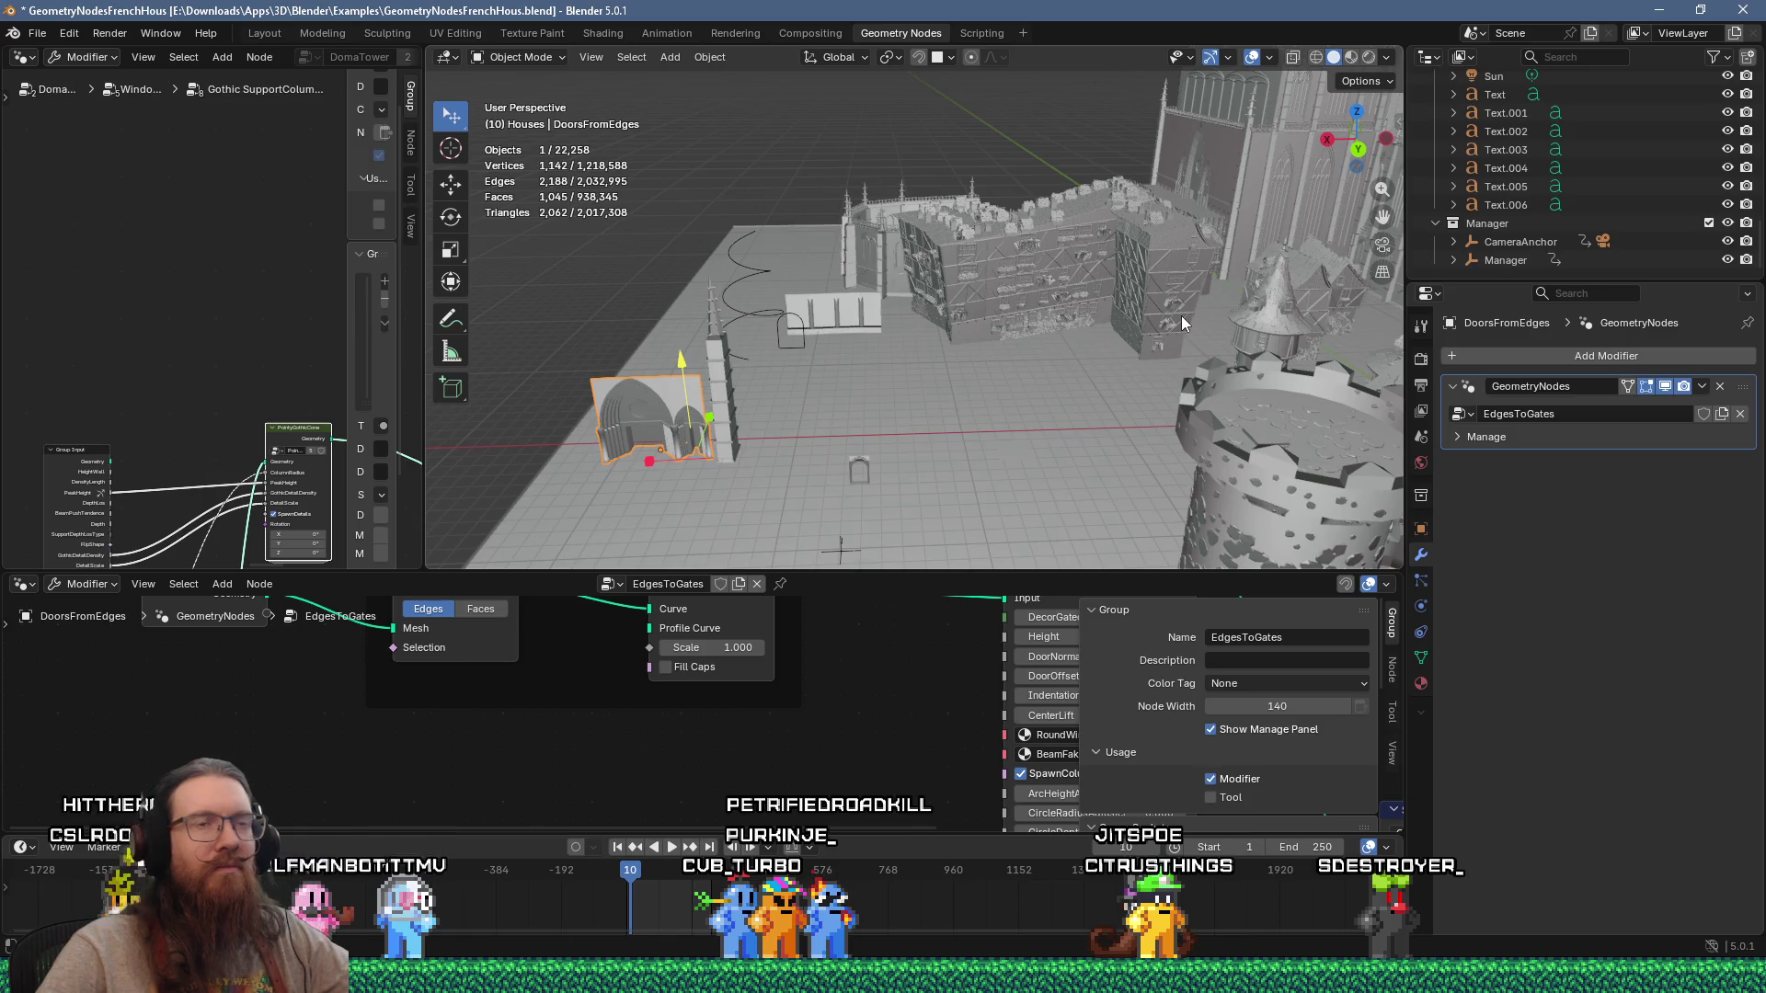
{"action": "mouse_move", "coordinate": [1146, 304]}
{"action": "middle_mouse_down"}
{"action": "mouse_move", "coordinate": [1113, 357]}
{"action": "mouse_move", "coordinate": [1045, 337]}
{"action": "middle_mouse_up"}
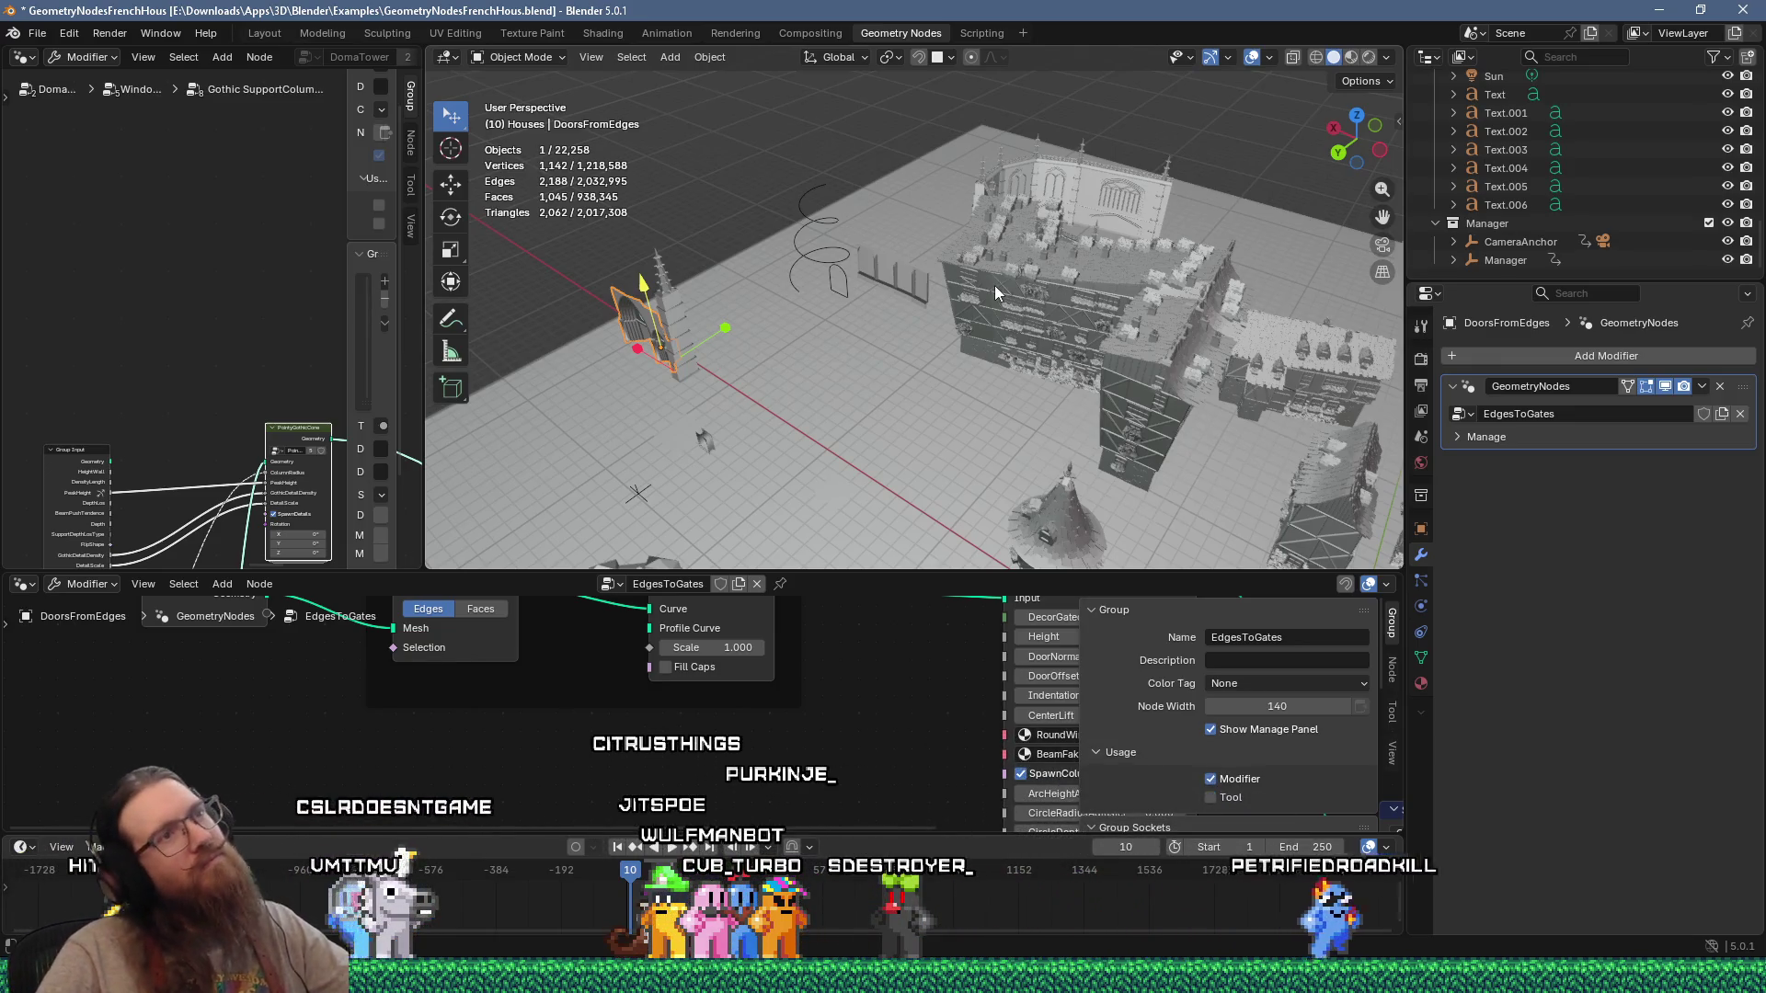
{"action": "mouse_move", "coordinate": [990, 291]}
{"action": "middle_mouse_down"}
{"action": "mouse_move", "coordinate": [1277, 230]}
{"action": "mouse_move", "coordinate": [1297, 242]}
{"action": "mouse_move", "coordinate": [1003, 309]}
{"action": "mouse_move", "coordinate": [927, 252]}
{"action": "mouse_move", "coordinate": [885, 252]}
{"action": "mouse_move", "coordinate": [846, 308]}
{"action": "mouse_move", "coordinate": [892, 350]}
{"action": "mouse_move", "coordinate": [902, 317]}
{"action": "mouse_move", "coordinate": [677, 338]}
{"action": "mouse_move", "coordinate": [749, 357]}
{"action": "mouse_move", "coordinate": [1249, 292]}
{"action": "mouse_move", "coordinate": [914, 311]}
{"action": "middle_mouse_up"}
{"action": "mouse_move", "coordinate": [1035, 287]}
{"action": "middle_mouse_down"}
{"action": "mouse_move", "coordinate": [1049, 225]}
{"action": "mouse_move", "coordinate": [1082, 217]}
{"action": "middle_mouse_up"}
{"action": "mouse_move", "coordinate": [688, 342]}
{"action": "middle_mouse_down"}
{"action": "mouse_move", "coordinate": [995, 278]}
{"action": "mouse_move", "coordinate": [1071, 252]}
{"action": "mouse_move", "coordinate": [1095, 201]}
{"action": "mouse_move", "coordinate": [1187, 198]}
{"action": "middle_mouse_up"}
{"action": "mouse_move", "coordinate": [1038, 245]}
{"action": "middle_mouse_down"}
{"action": "mouse_move", "coordinate": [970, 294]}
{"action": "mouse_move", "coordinate": [1018, 256]}
{"action": "mouse_move", "coordinate": [1072, 317]}
{"action": "mouse_move", "coordinate": [1177, 355]}
{"action": "mouse_move", "coordinate": [798, 289]}
{"action": "mouse_move", "coordinate": [667, 295]}
{"action": "mouse_move", "coordinate": [752, 316]}
{"action": "mouse_move", "coordinate": [847, 285]}
{"action": "mouse_move", "coordinate": [995, 278]}
{"action": "mouse_move", "coordinate": [846, 274]}
{"action": "mouse_move", "coordinate": [781, 281]}
{"action": "mouse_move", "coordinate": [1056, 300]}
{"action": "middle_mouse_up"}
{"action": "scroll", "coordinate": [810, 289], "scroll_direction": "up", "scroll_amount": 6}
{"action": "scroll", "coordinate": [846, 274], "scroll_direction": "up", "scroll_amount": 5}
{"action": "scroll", "coordinate": [1056, 299], "scroll_direction": "up", "scroll_amount": 2}
{"action": "scroll", "coordinate": [1065, 340], "scroll_direction": "down", "scroll_amount": 6}
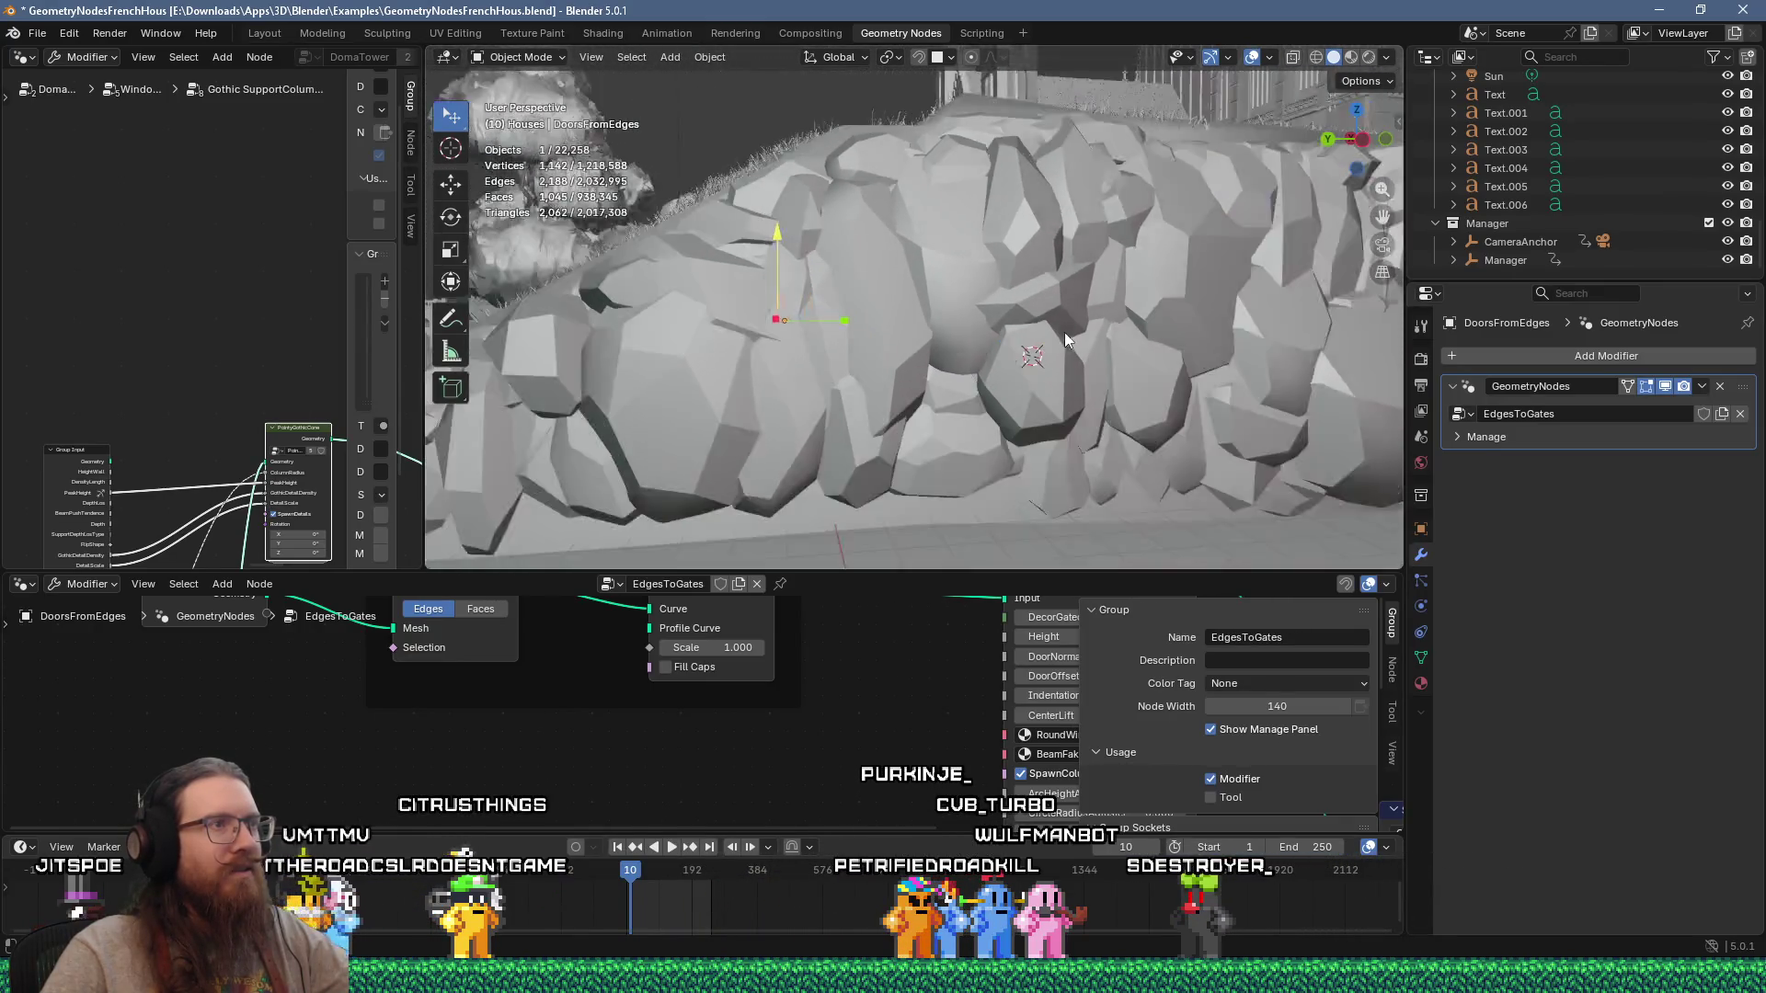
{"action": "mouse_move", "coordinate": [1065, 339]}
{"action": "middle_mouse_down"}
{"action": "mouse_move", "coordinate": [957, 322]}
{"action": "mouse_move", "coordinate": [1019, 350]}
{"action": "mouse_move", "coordinate": [1044, 439]}
{"action": "mouse_move", "coordinate": [1284, 326]}
{"action": "mouse_move", "coordinate": [1251, 340]}
{"action": "mouse_move", "coordinate": [759, 256]}
{"action": "mouse_move", "coordinate": [881, 329]}
{"action": "mouse_move", "coordinate": [1010, 339]}
{"action": "mouse_move", "coordinate": [905, 316]}
{"action": "mouse_move", "coordinate": [995, 274]}
{"action": "mouse_move", "coordinate": [1034, 298]}
{"action": "mouse_move", "coordinate": [1019, 280]}
{"action": "middle_mouse_up"}
{"action": "scroll", "coordinate": [881, 329], "scroll_direction": "up", "scroll_amount": 4}
{"action": "scroll", "coordinate": [953, 284], "scroll_direction": "down", "scroll_amount": 5}
{"action": "mouse_move", "coordinate": [735, 309]}
{"action": "middle_mouse_down"}
{"action": "mouse_move", "coordinate": [1122, 230]}
{"action": "mouse_move", "coordinate": [1052, 286]}
{"action": "mouse_move", "coordinate": [1139, 286]}
{"action": "middle_mouse_up"}
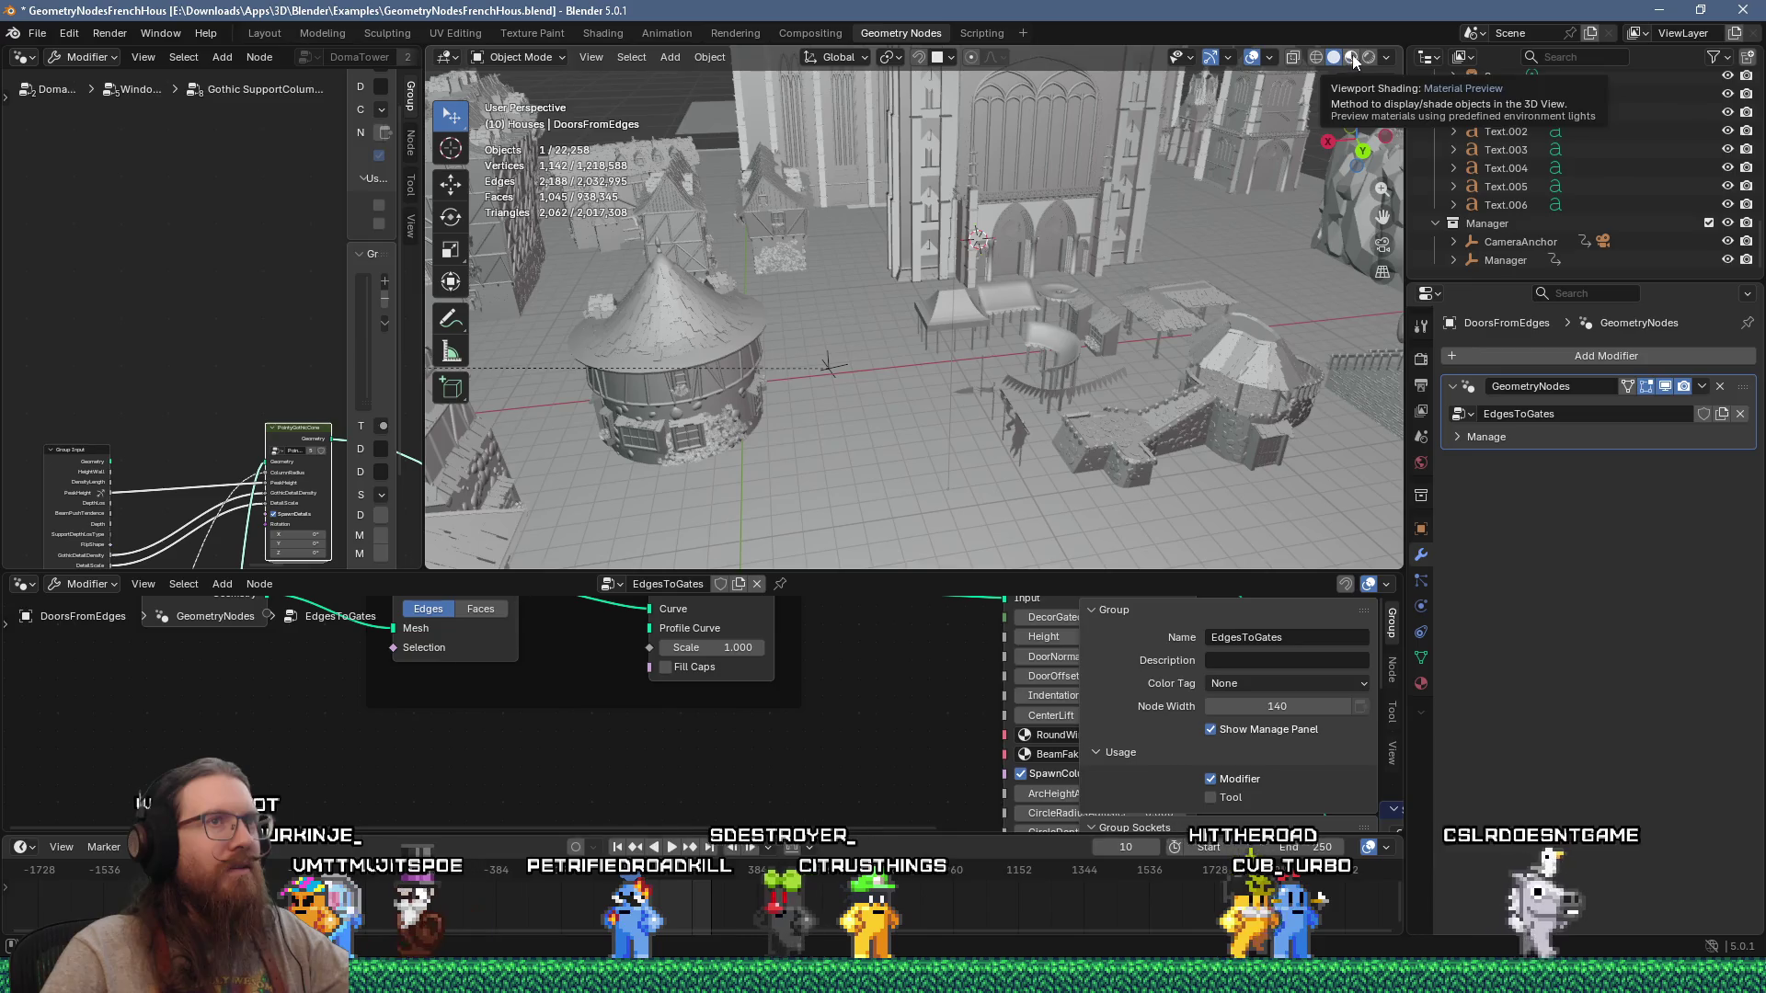
Step: Switch the viewport to Material Preview shading and view the houses and cathedral
{"action": "left_click", "coordinate": [1351, 57]}
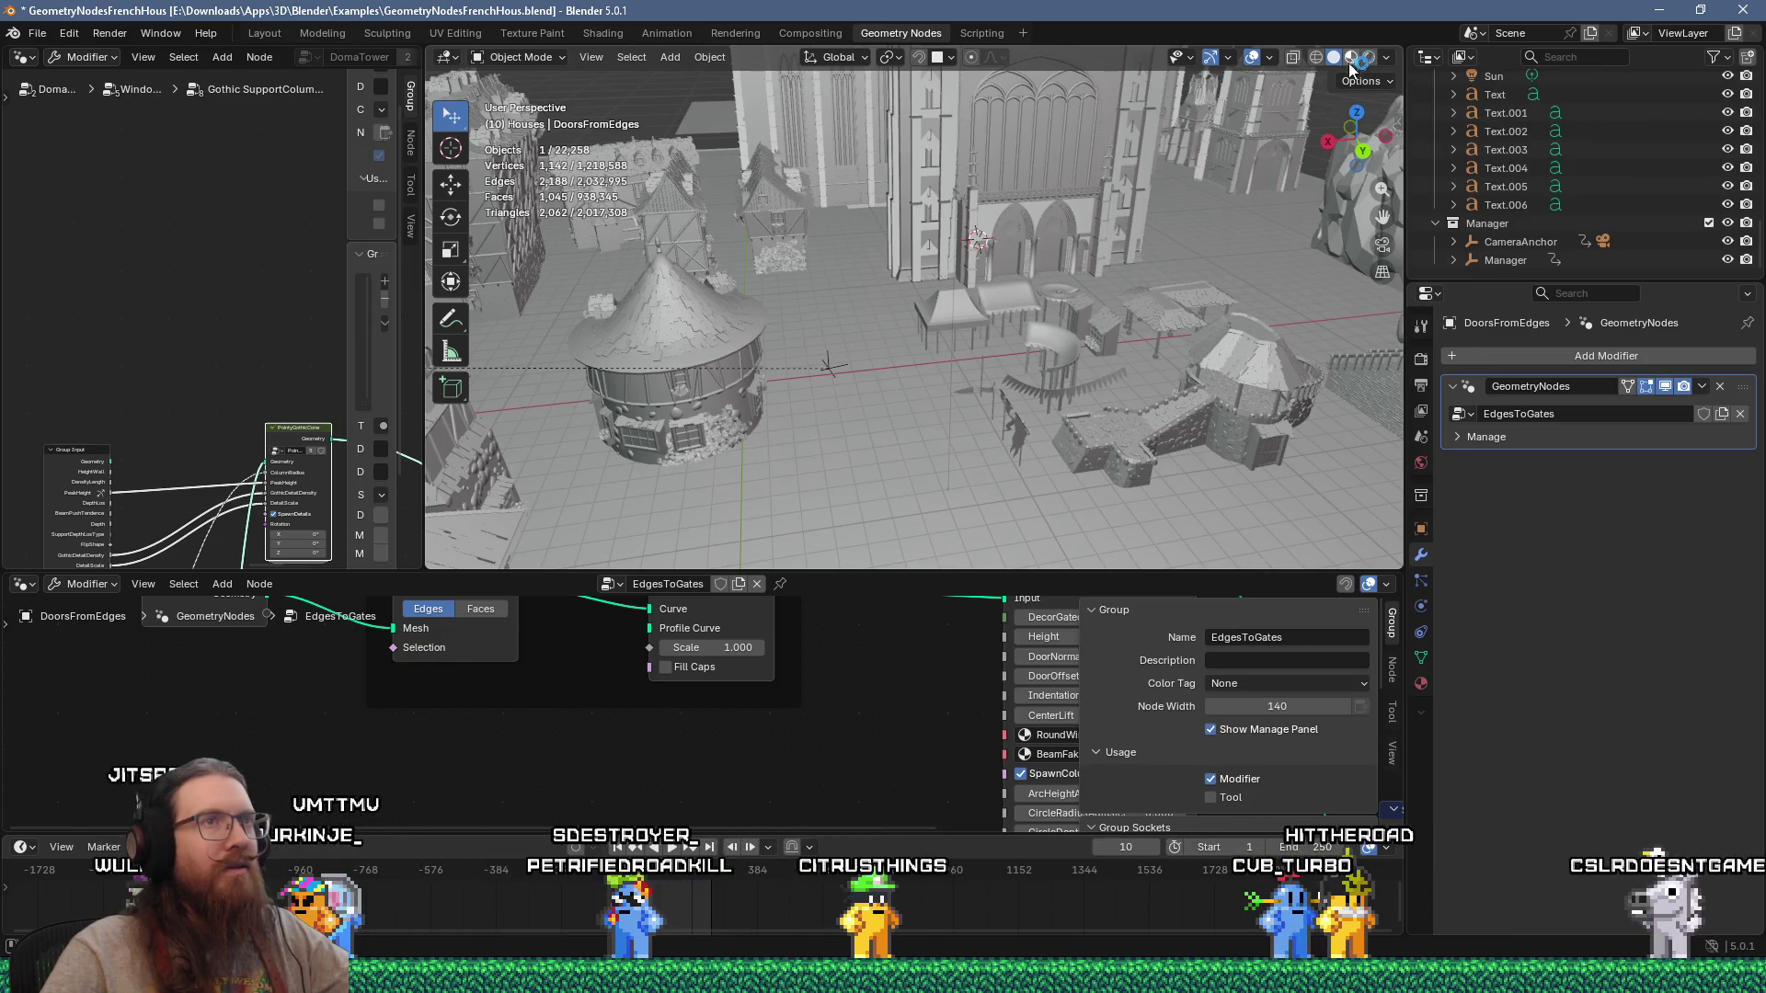
{"action": "mouse_move", "coordinate": [1049, 287]}
{"action": "middle_mouse_down"}
{"action": "mouse_move", "coordinate": [754, 240]}
{"action": "mouse_move", "coordinate": [992, 306]}
{"action": "mouse_move", "coordinate": [1106, 422]}
{"action": "middle_mouse_up"}
{"action": "mouse_move", "coordinate": [907, 372]}
{"action": "middle_mouse_down"}
{"action": "mouse_move", "coordinate": [1139, 464]}
{"action": "mouse_move", "coordinate": [1106, 401]}
{"action": "mouse_move", "coordinate": [837, 449]}
{"action": "mouse_move", "coordinate": [925, 317]}
{"action": "middle_mouse_up"}
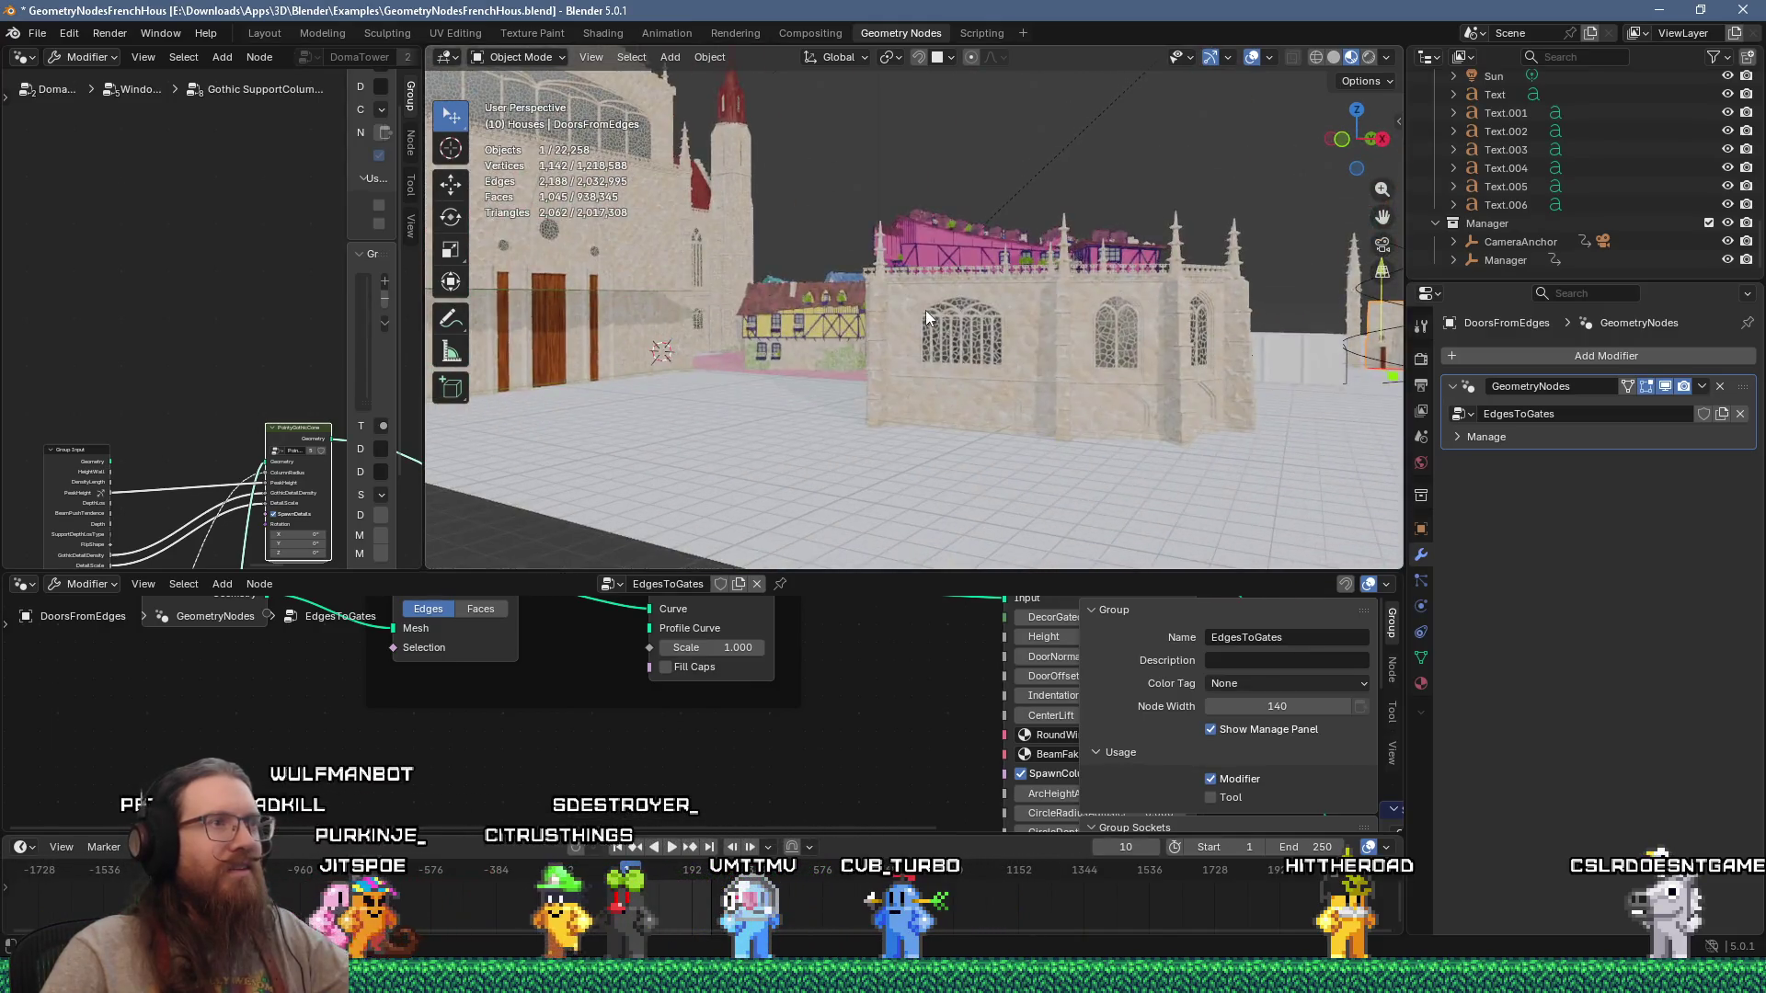
{"action": "scroll", "coordinate": [927, 306], "scroll_direction": "up", "scroll_amount": 6}
{"action": "scroll", "coordinate": [966, 301], "scroll_direction": "up", "scroll_amount": 5}
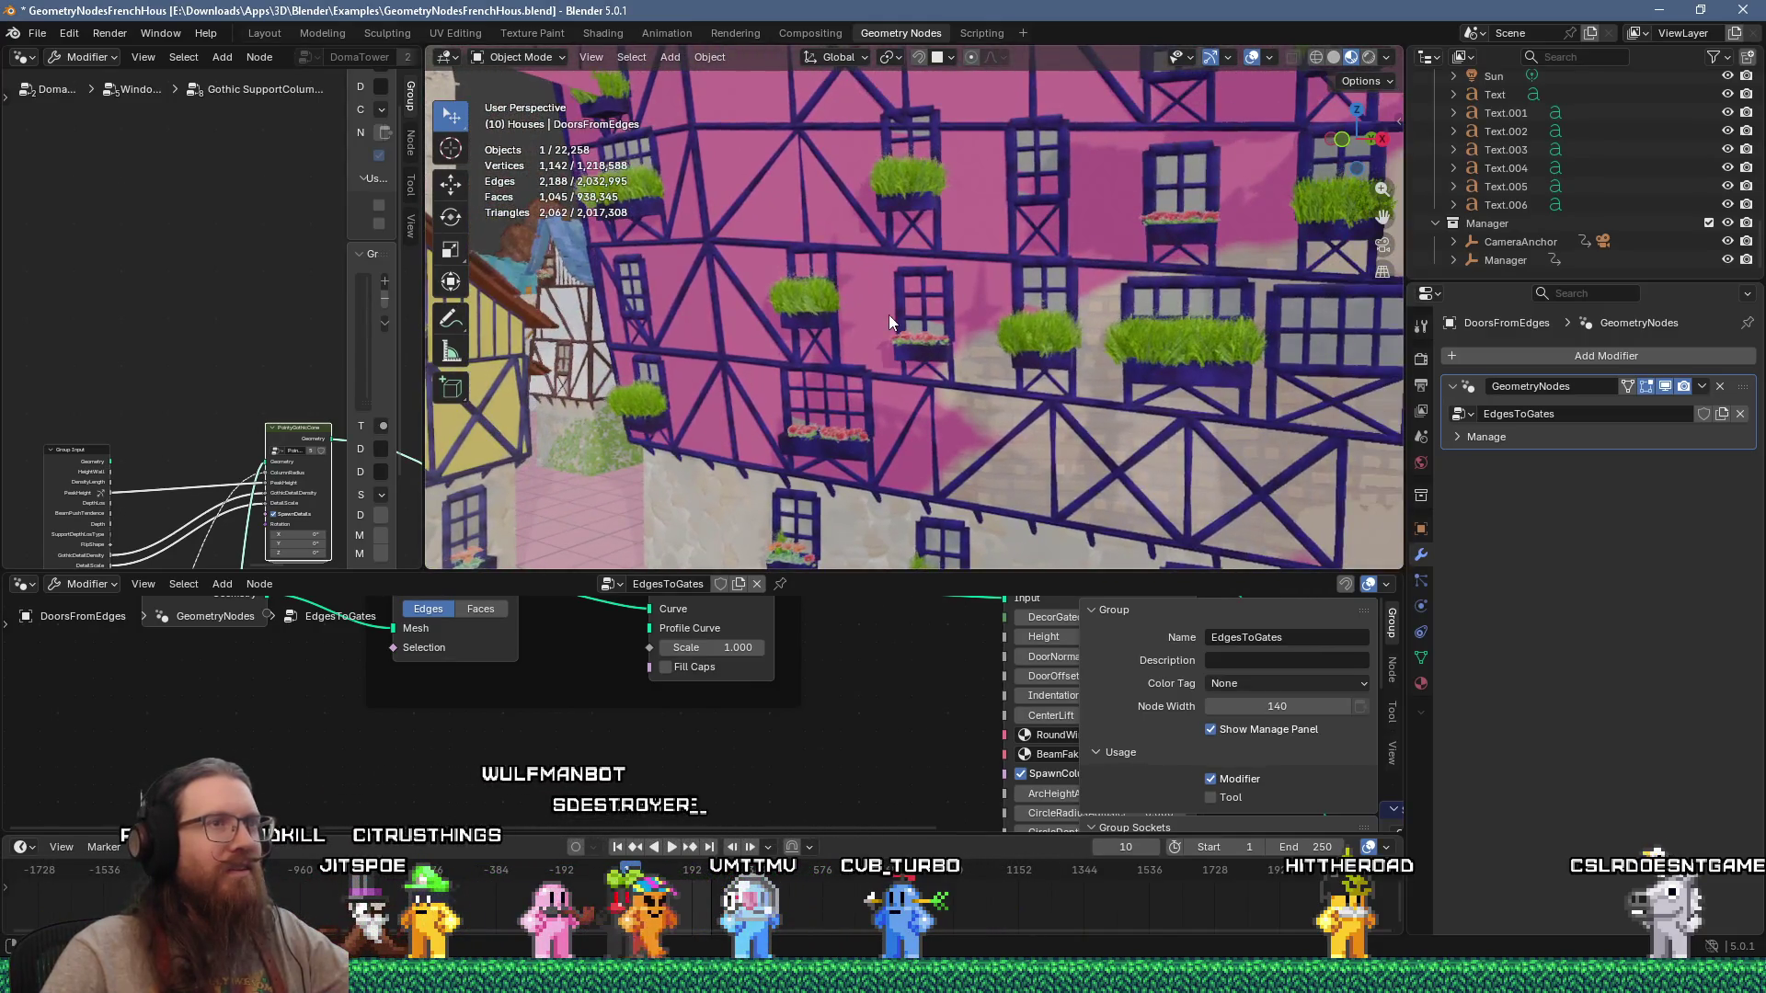
Step: Inspect the timbered houses, stone-textured walls and red tiled roofs, ending on a wide town view
{"action": "mouse_move", "coordinate": [1040, 296]}
{"action": "middle_mouse_down"}
{"action": "mouse_move", "coordinate": [896, 336]}
{"action": "mouse_move", "coordinate": [802, 322]}
{"action": "mouse_move", "coordinate": [819, 225]}
{"action": "middle_mouse_up"}
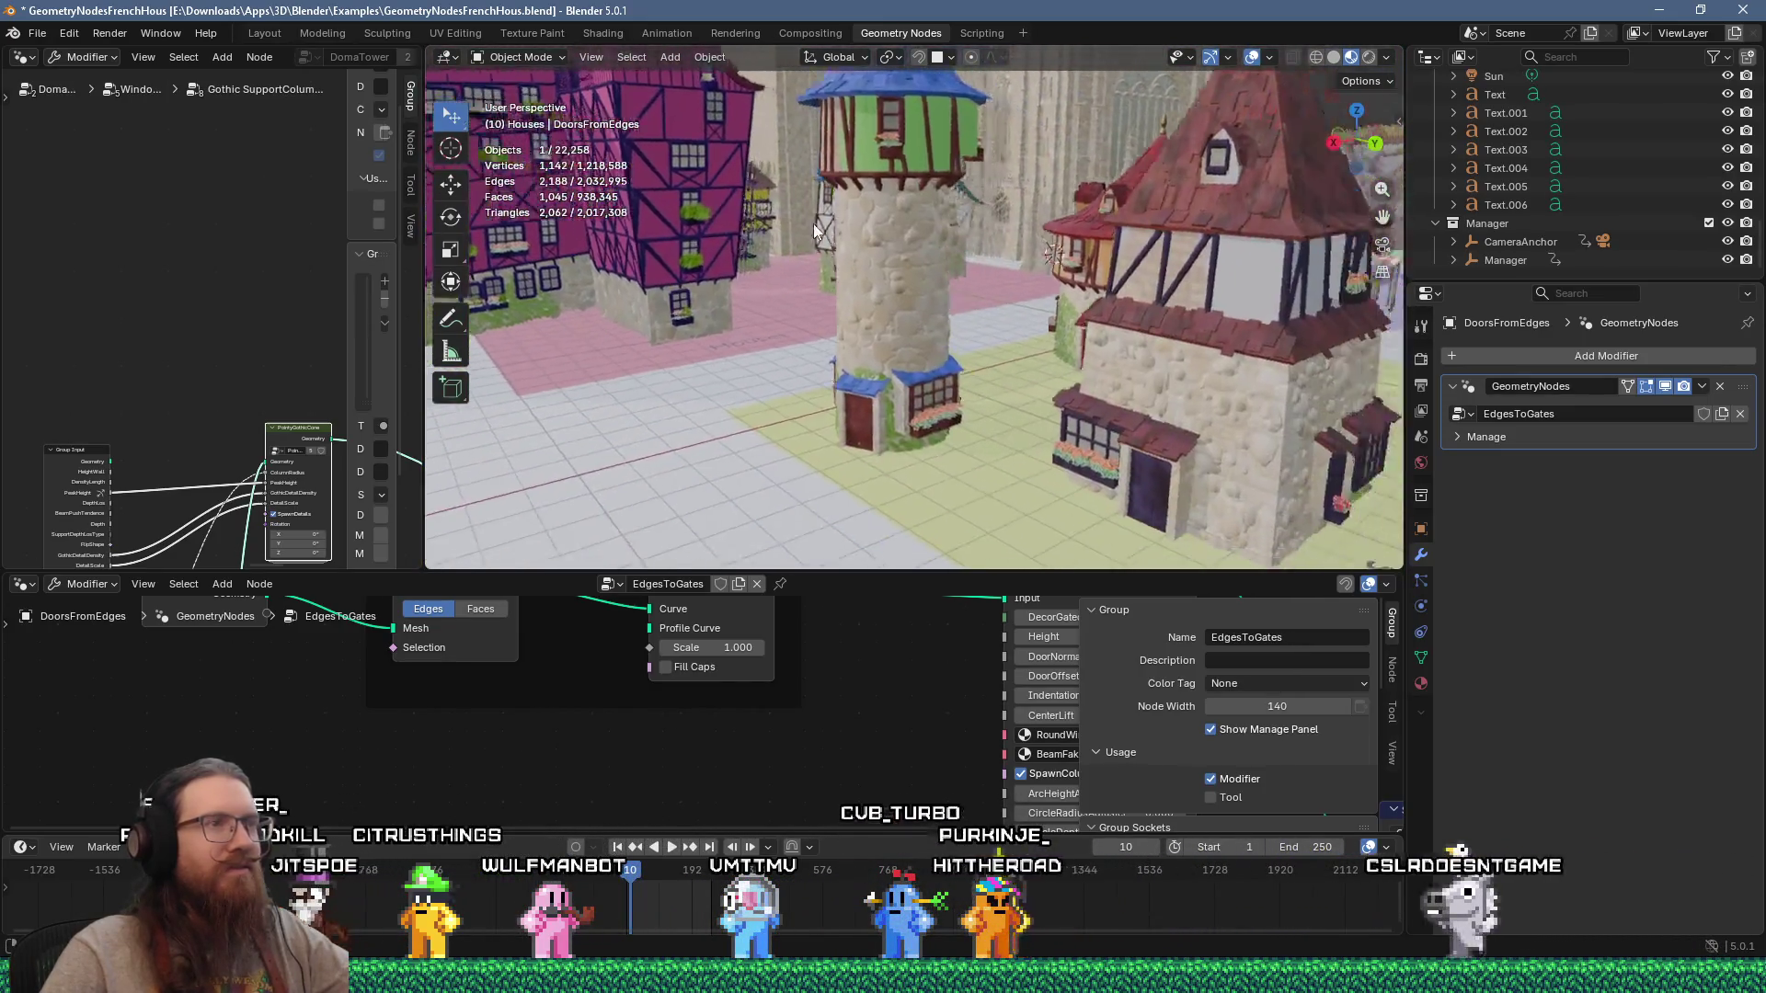
{"action": "scroll", "coordinate": [778, 212], "scroll_direction": "up", "scroll_amount": 5}
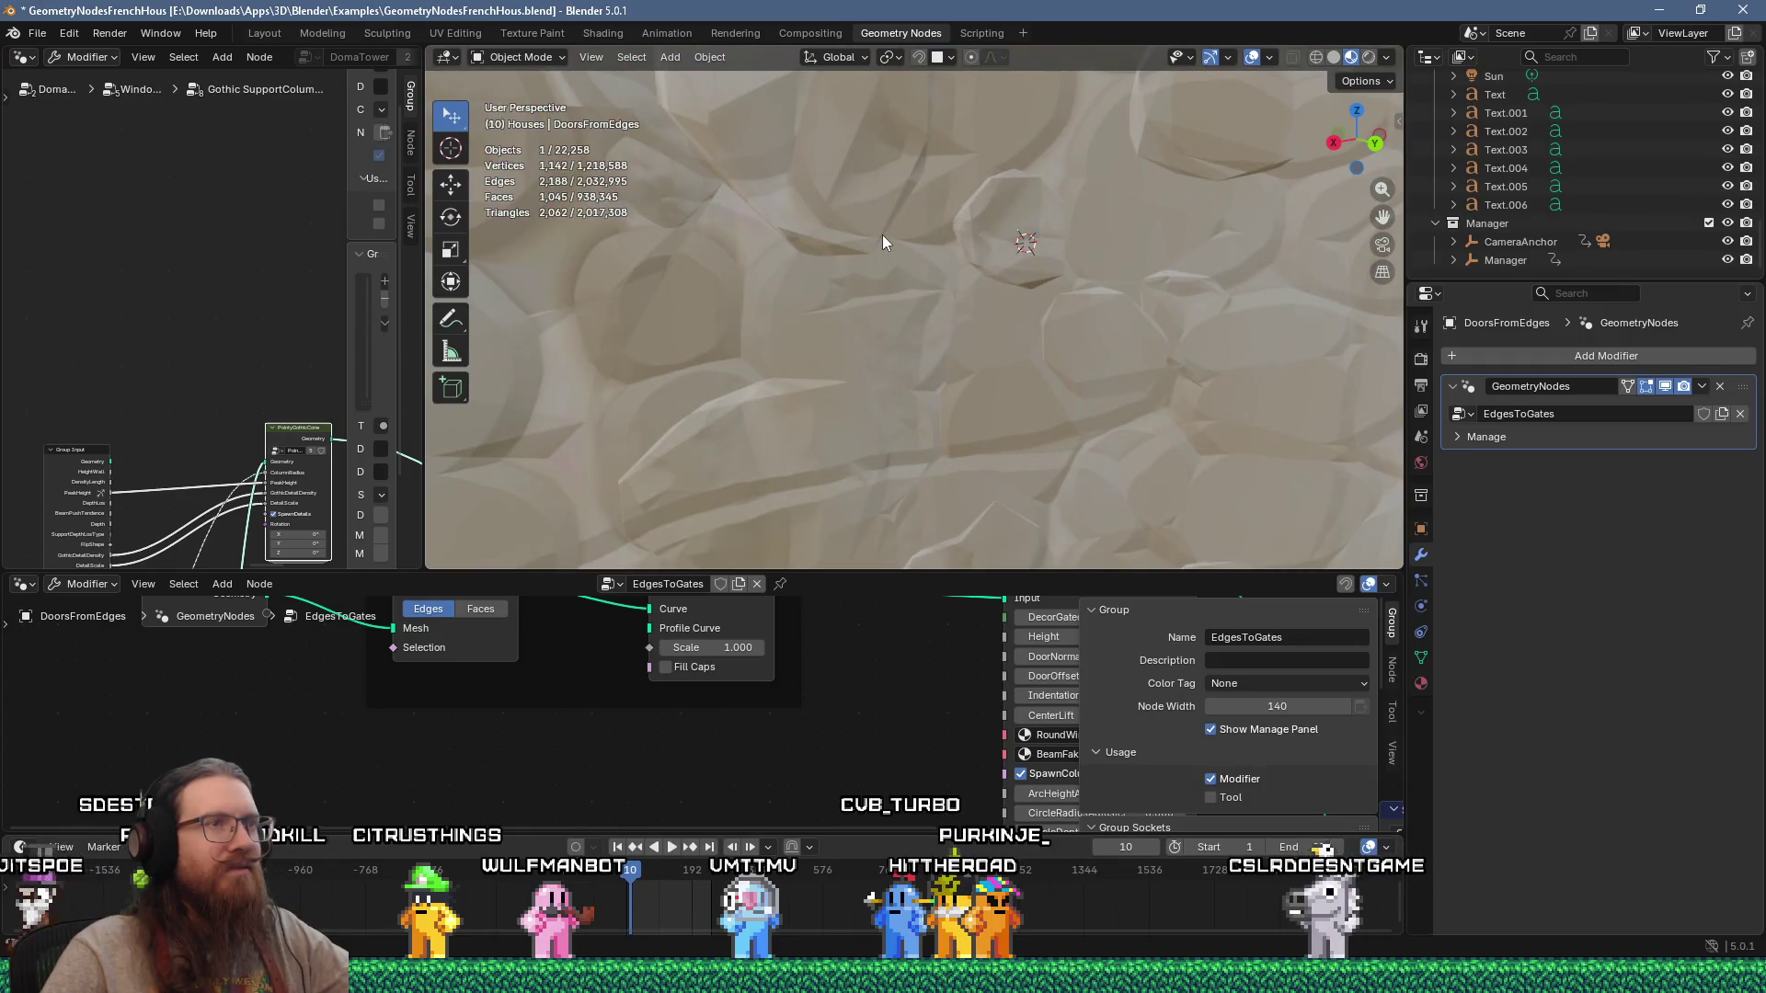
{"action": "scroll", "coordinate": [878, 243], "scroll_direction": "up", "scroll_amount": 5}
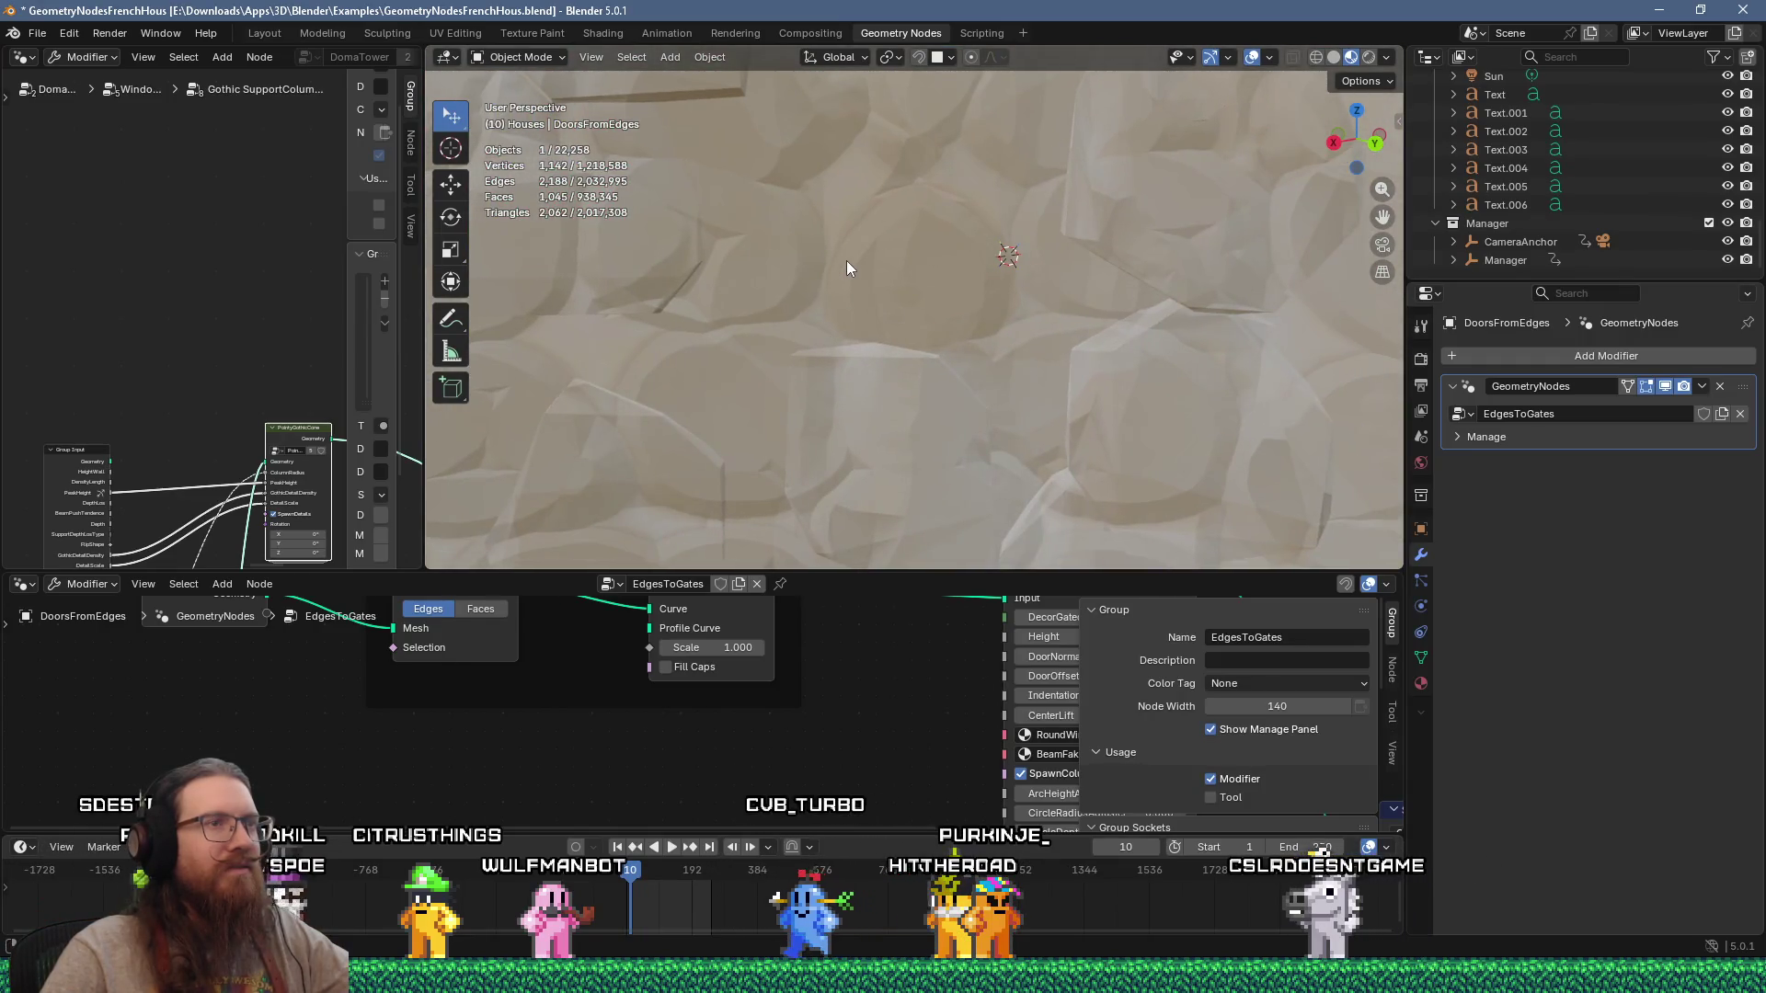
{"action": "scroll", "coordinate": [841, 262], "scroll_direction": "up", "scroll_amount": 5}
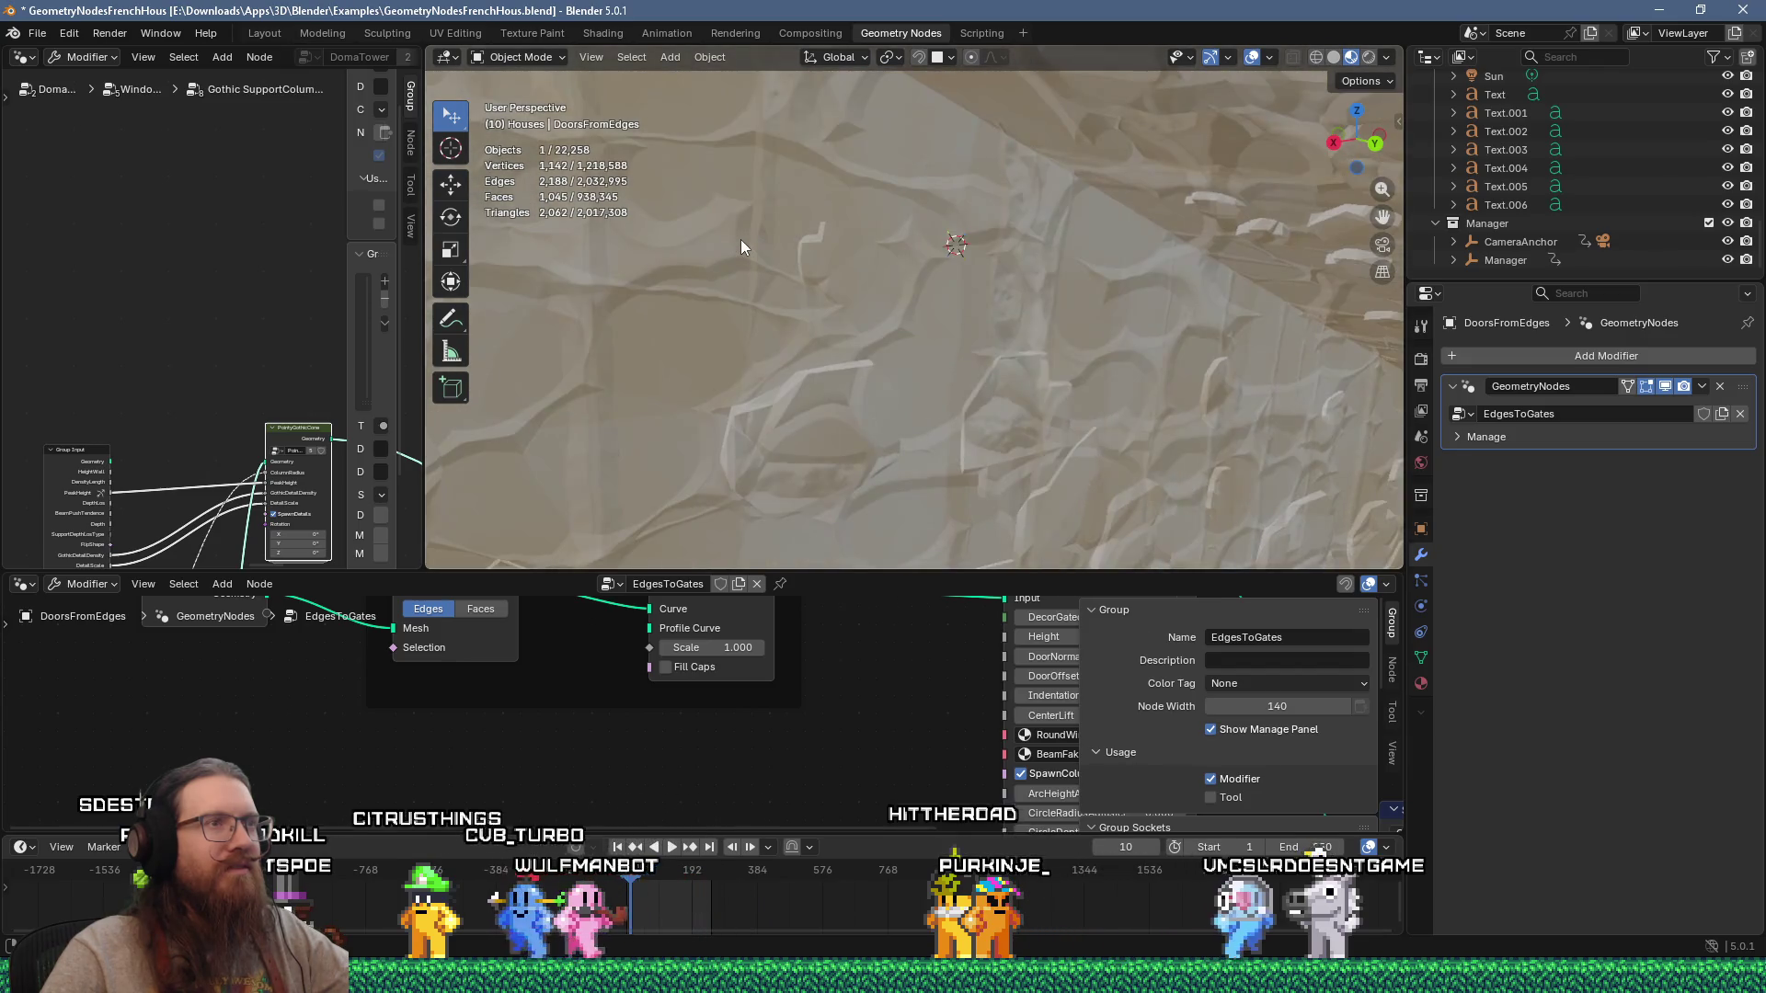
{"action": "scroll", "coordinate": [843, 230], "scroll_direction": "down", "scroll_amount": 10}
{"action": "middle_click_drag", "start_coordinate": [1082, 278], "coordinate": [956, 317]}
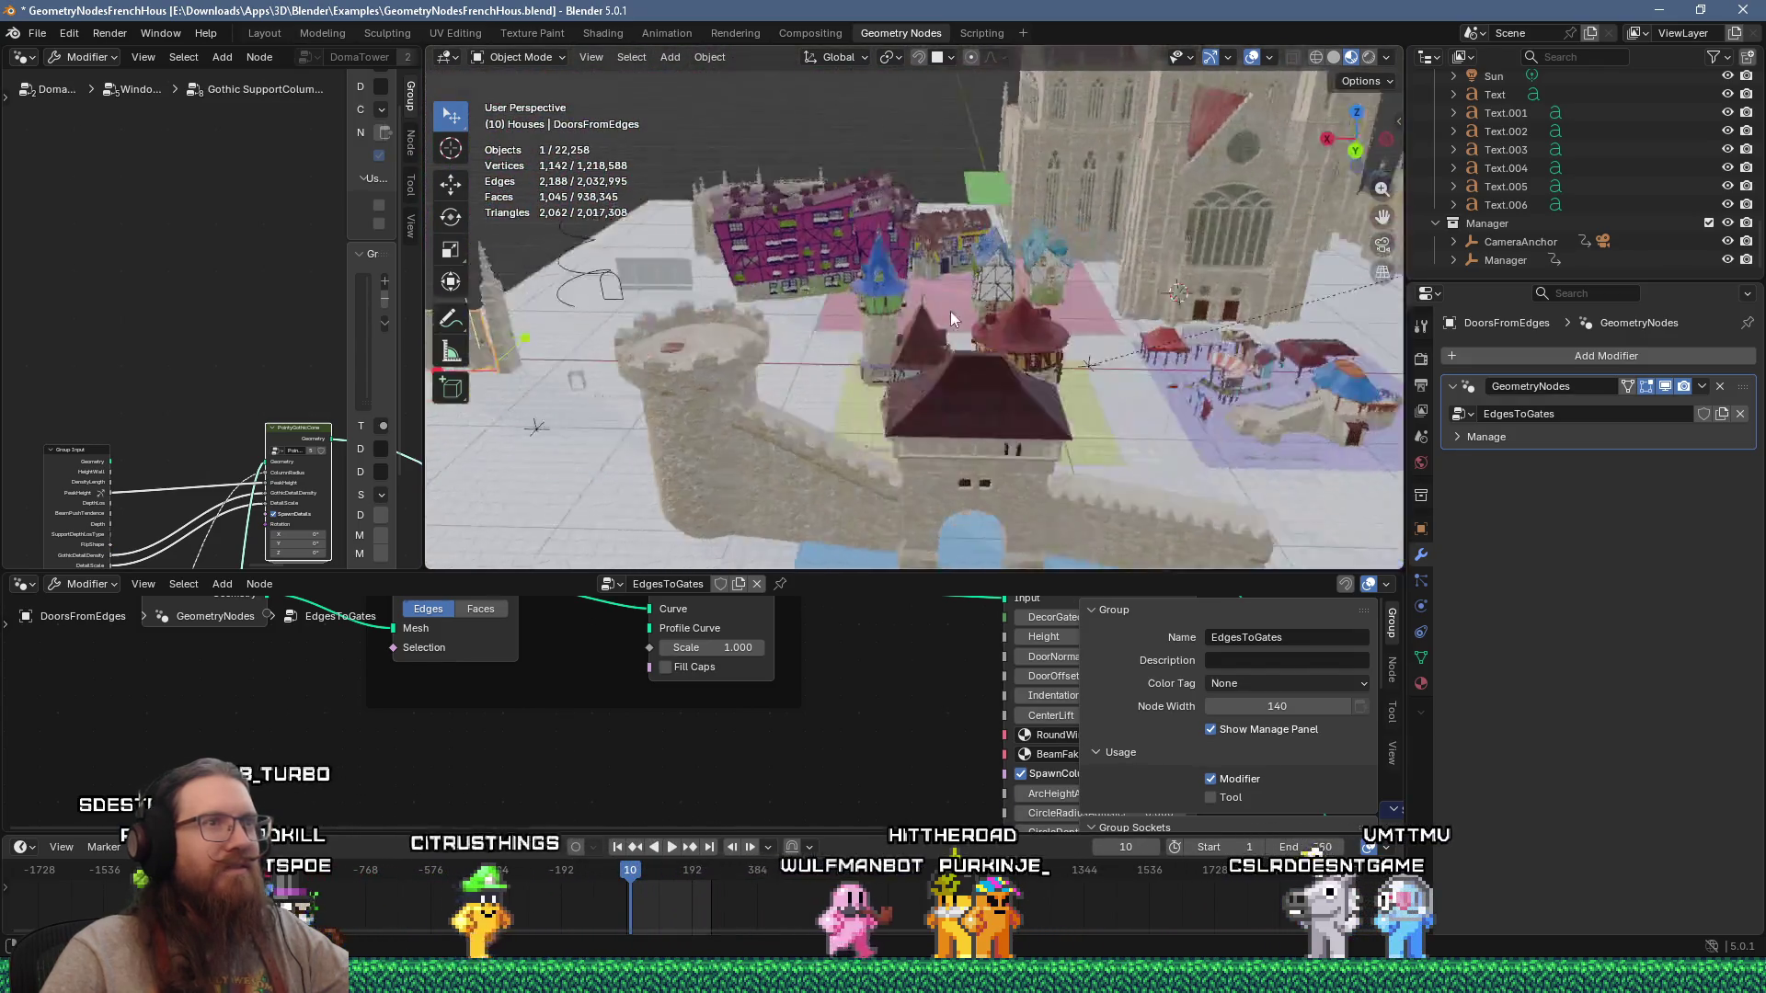
{"action": "scroll", "coordinate": [957, 318], "scroll_direction": "up", "scroll_amount": 8}
{"action": "scroll", "coordinate": [1091, 268], "scroll_direction": "up", "scroll_amount": 8}
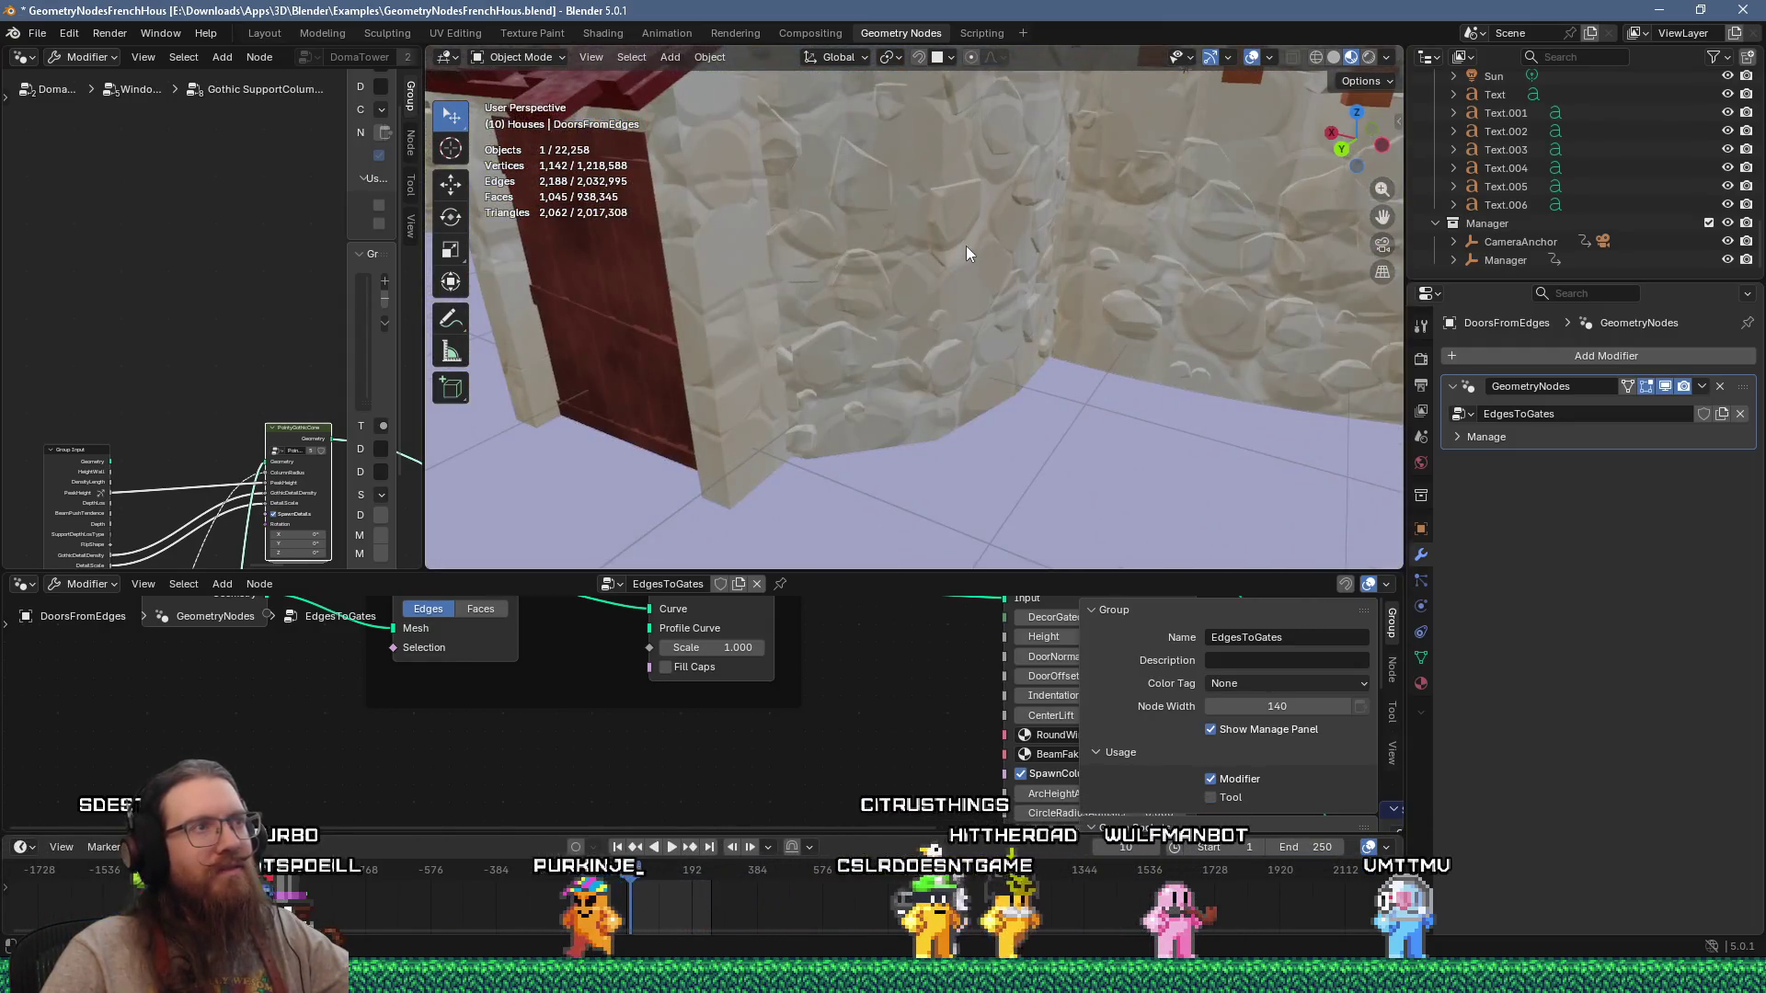
{"action": "scroll", "coordinate": [965, 245], "scroll_direction": "down", "scroll_amount": 5}
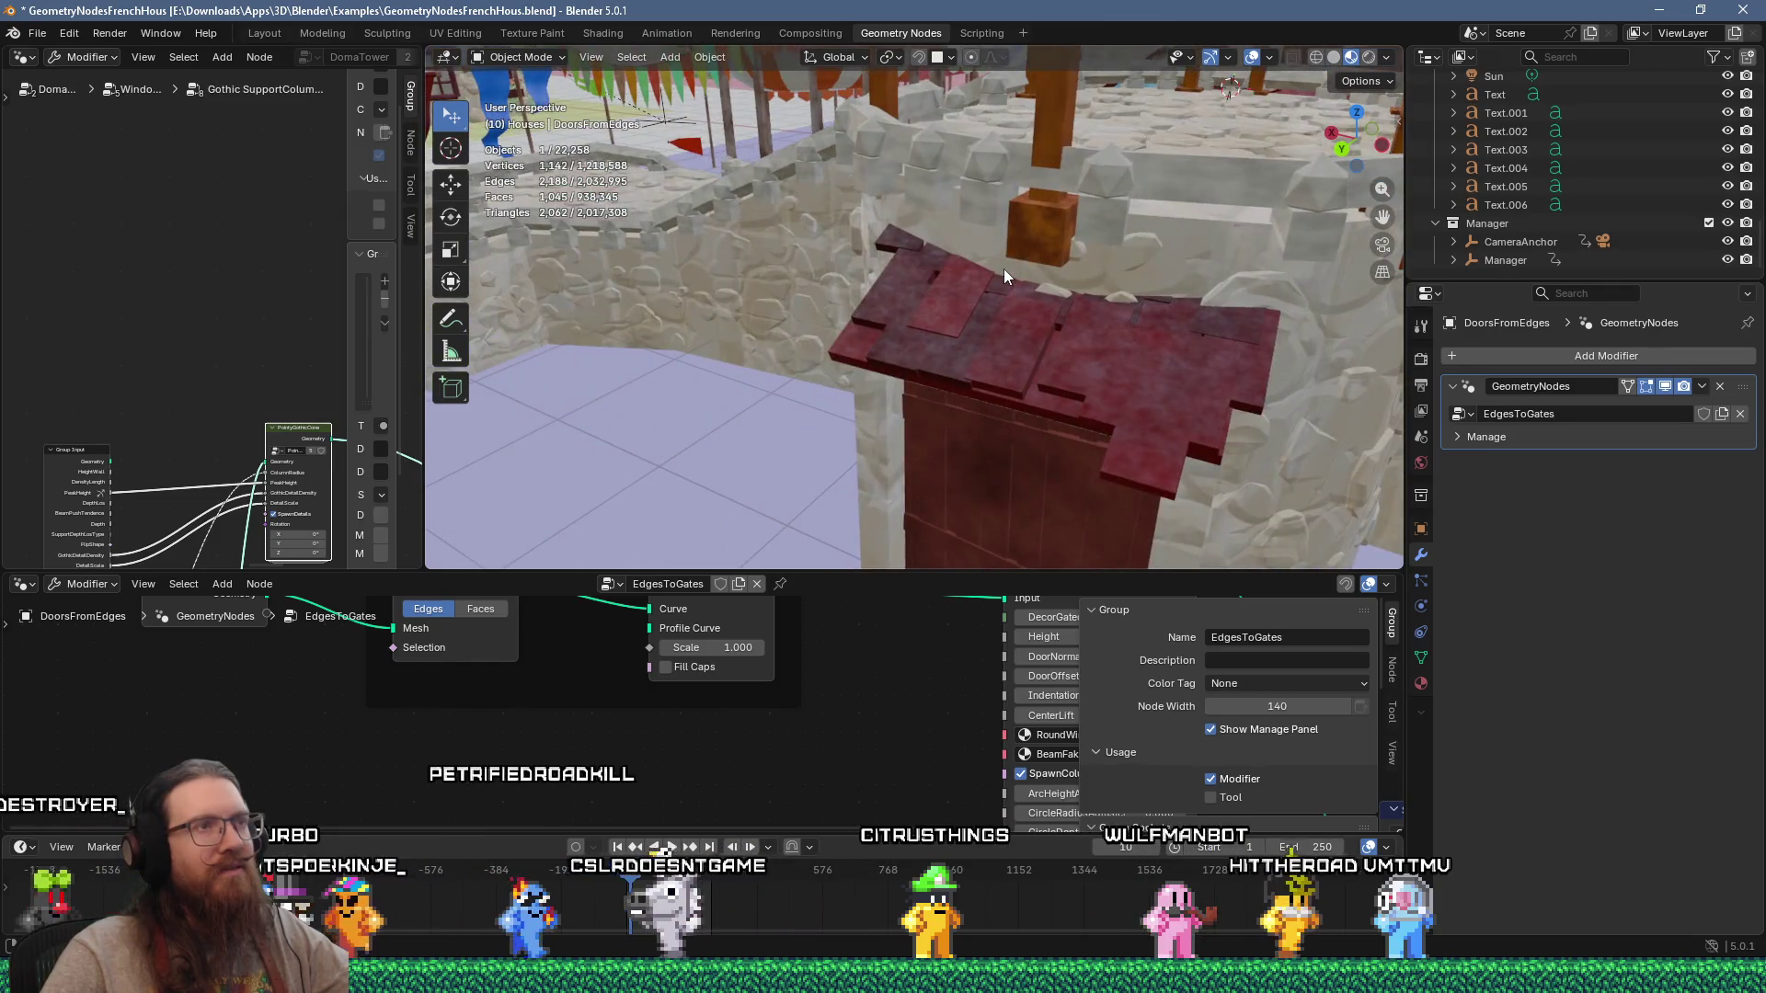
{"action": "scroll", "coordinate": [1003, 269], "scroll_direction": "down", "scroll_amount": 6}
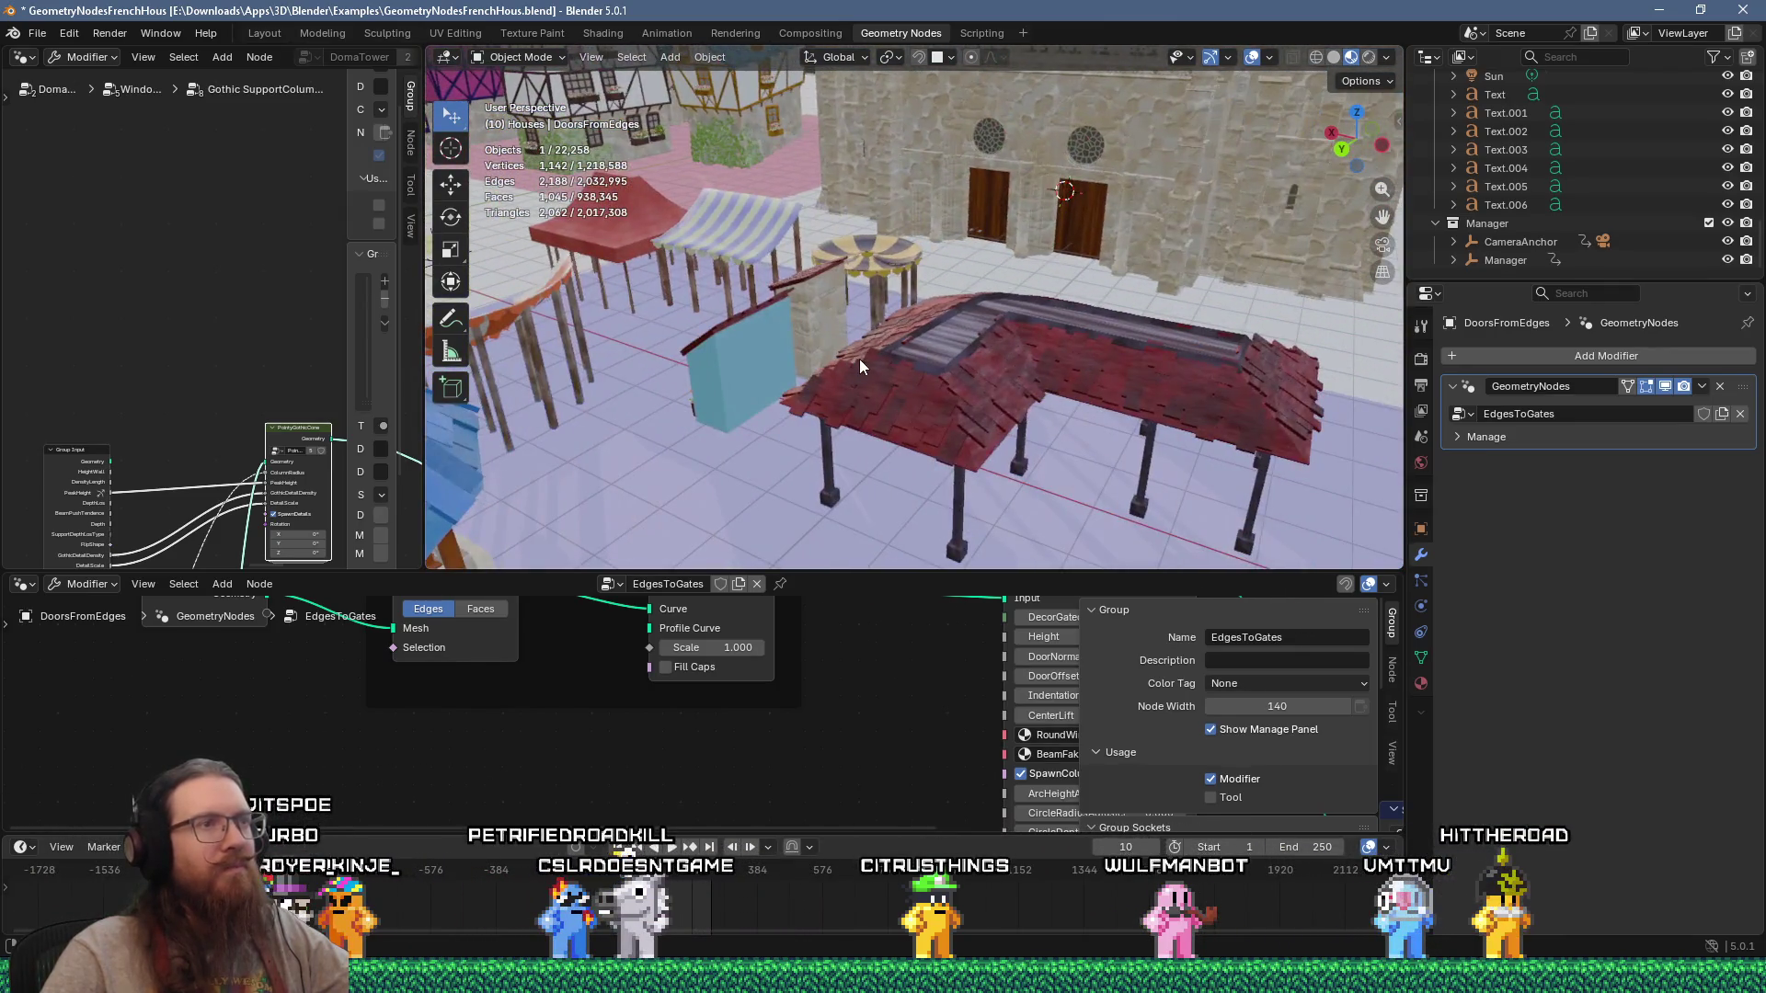